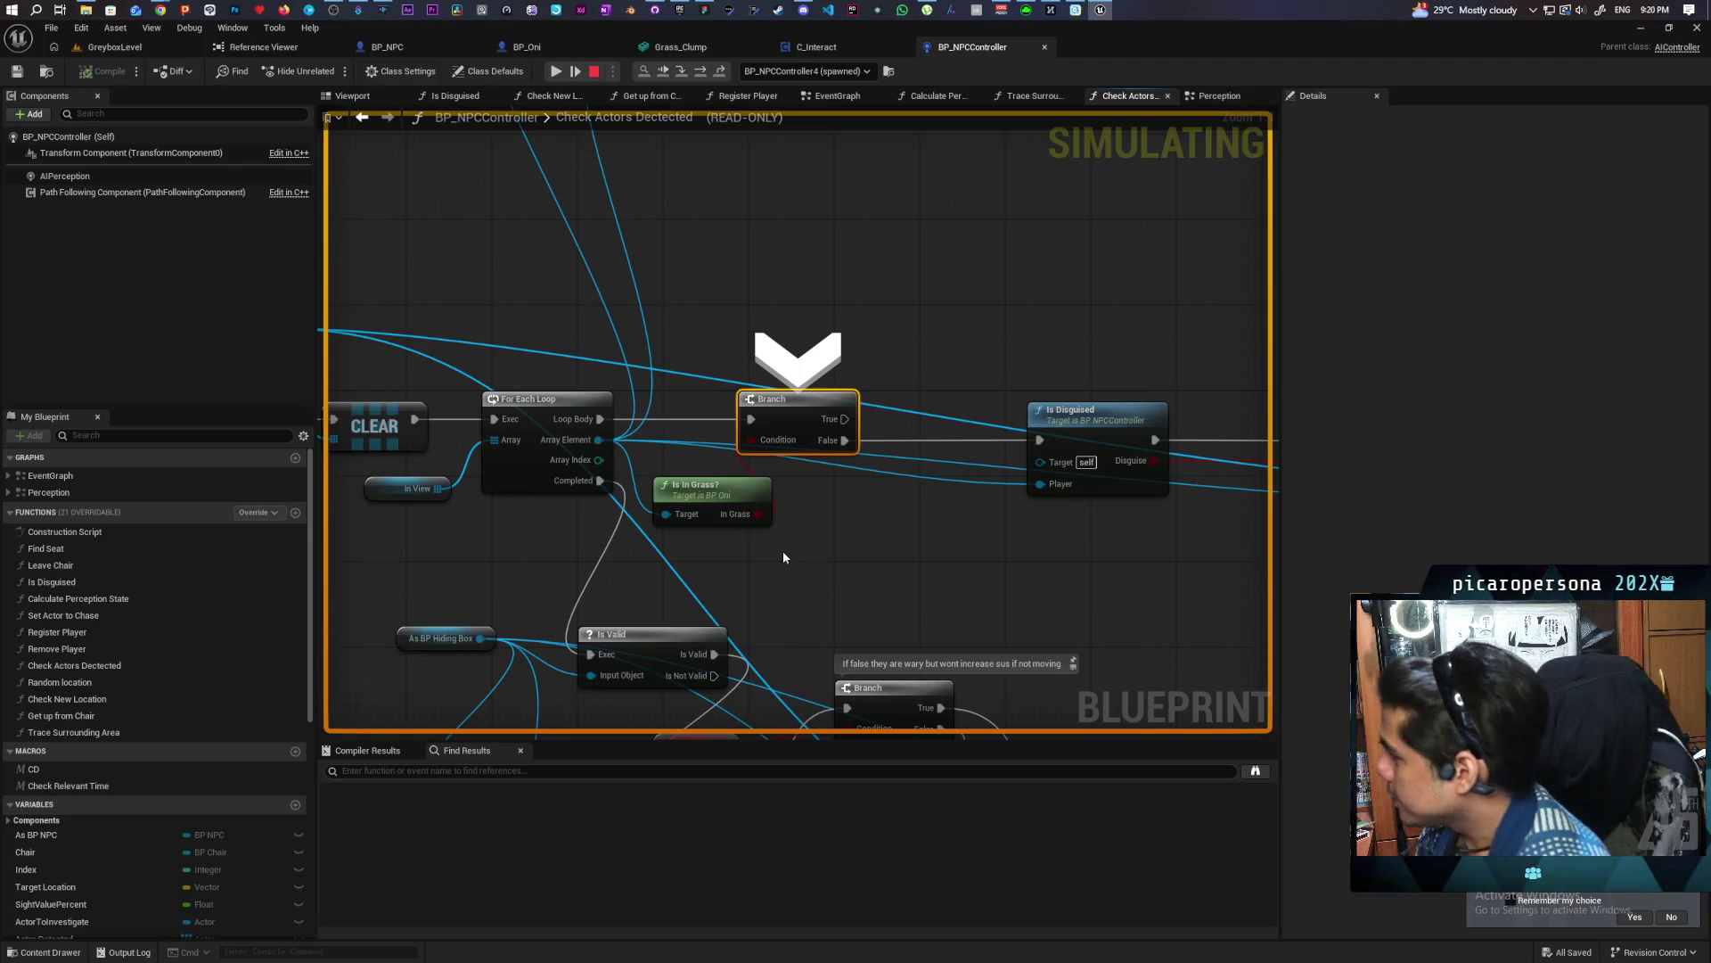
Pan the Check Actors Detected graph to inspect the Is Disguised branch and ADDUNIQUE nodes
mouse_move(779, 485)
mouse_down()
mouse_move(734, 431)
mouse_move(1002, 502)
mouse_move(954, 506)
mouse_up()
mouse_move(829, 504)
mouse_down()
mouse_move(1088, 274)
mouse_move(1036, 264)
mouse_move(1075, 299)
mouse_move(1234, 294)
mouse_move(1177, 370)
mouse_move(1002, 387)
mouse_move(1062, 496)
mouse_move(1146, 535)
mouse_move(966, 473)
mouse_move(1034, 432)
mouse_up()
click(375, 116)
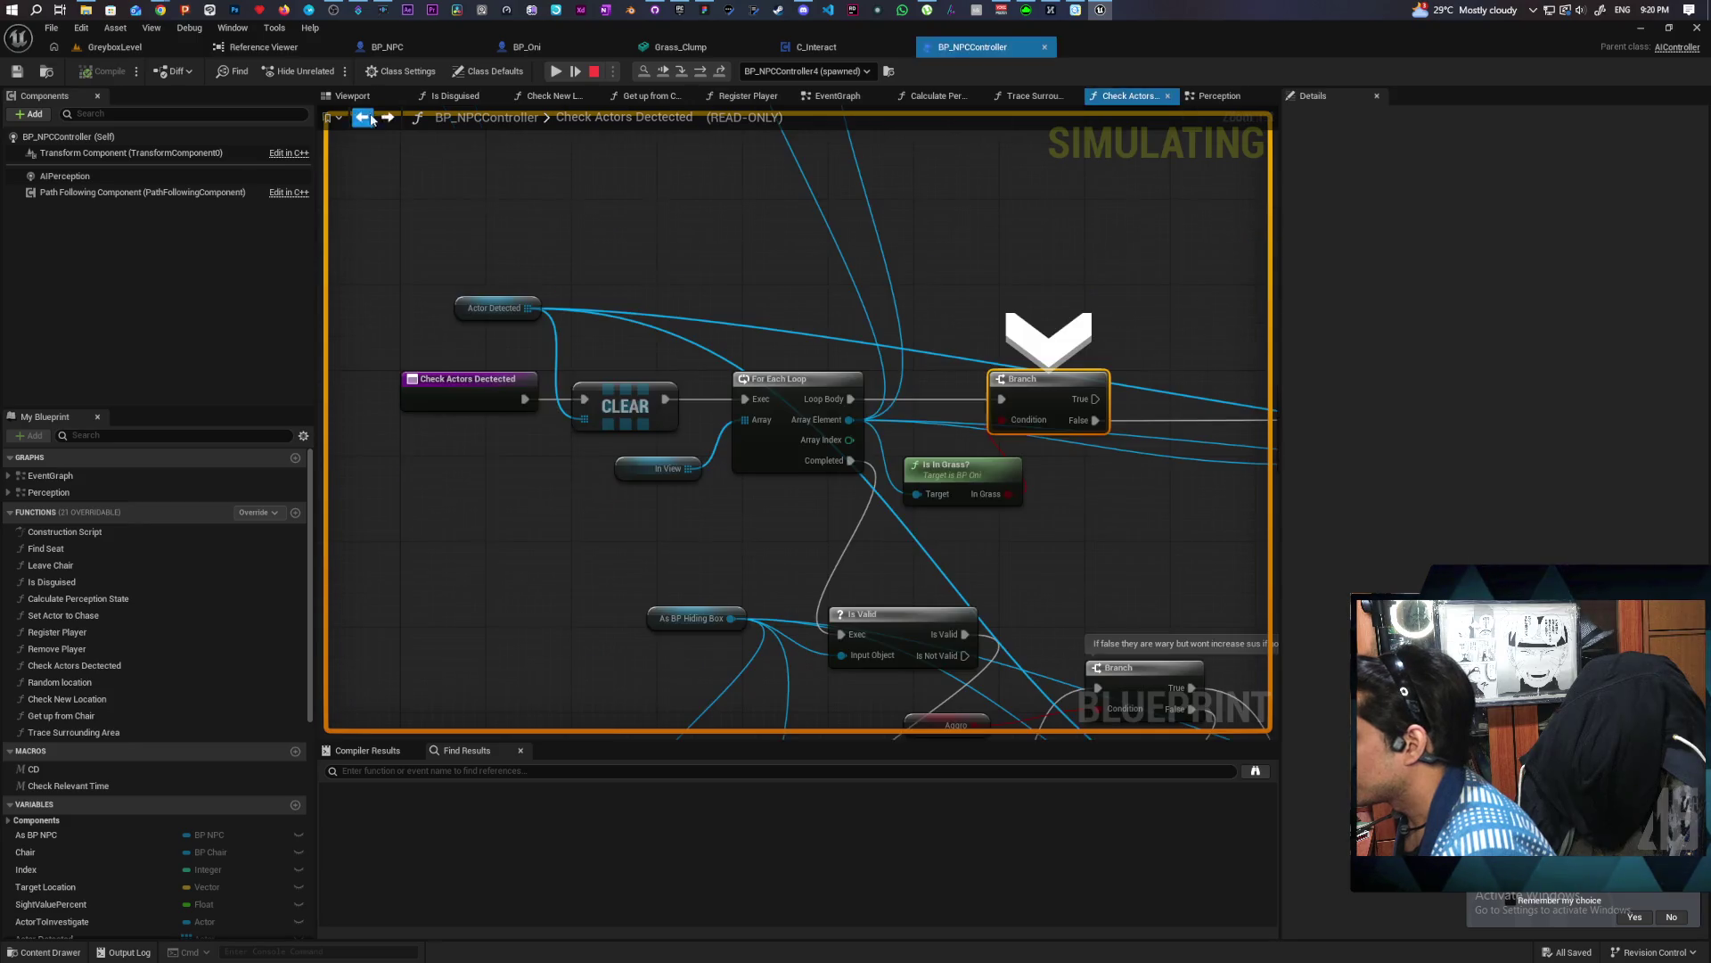
mouse_move(1105, 571)
mouse_down()
mouse_move(683, 494)
mouse_move(975, 304)
mouse_up()
scroll(736, 476, down, 3)
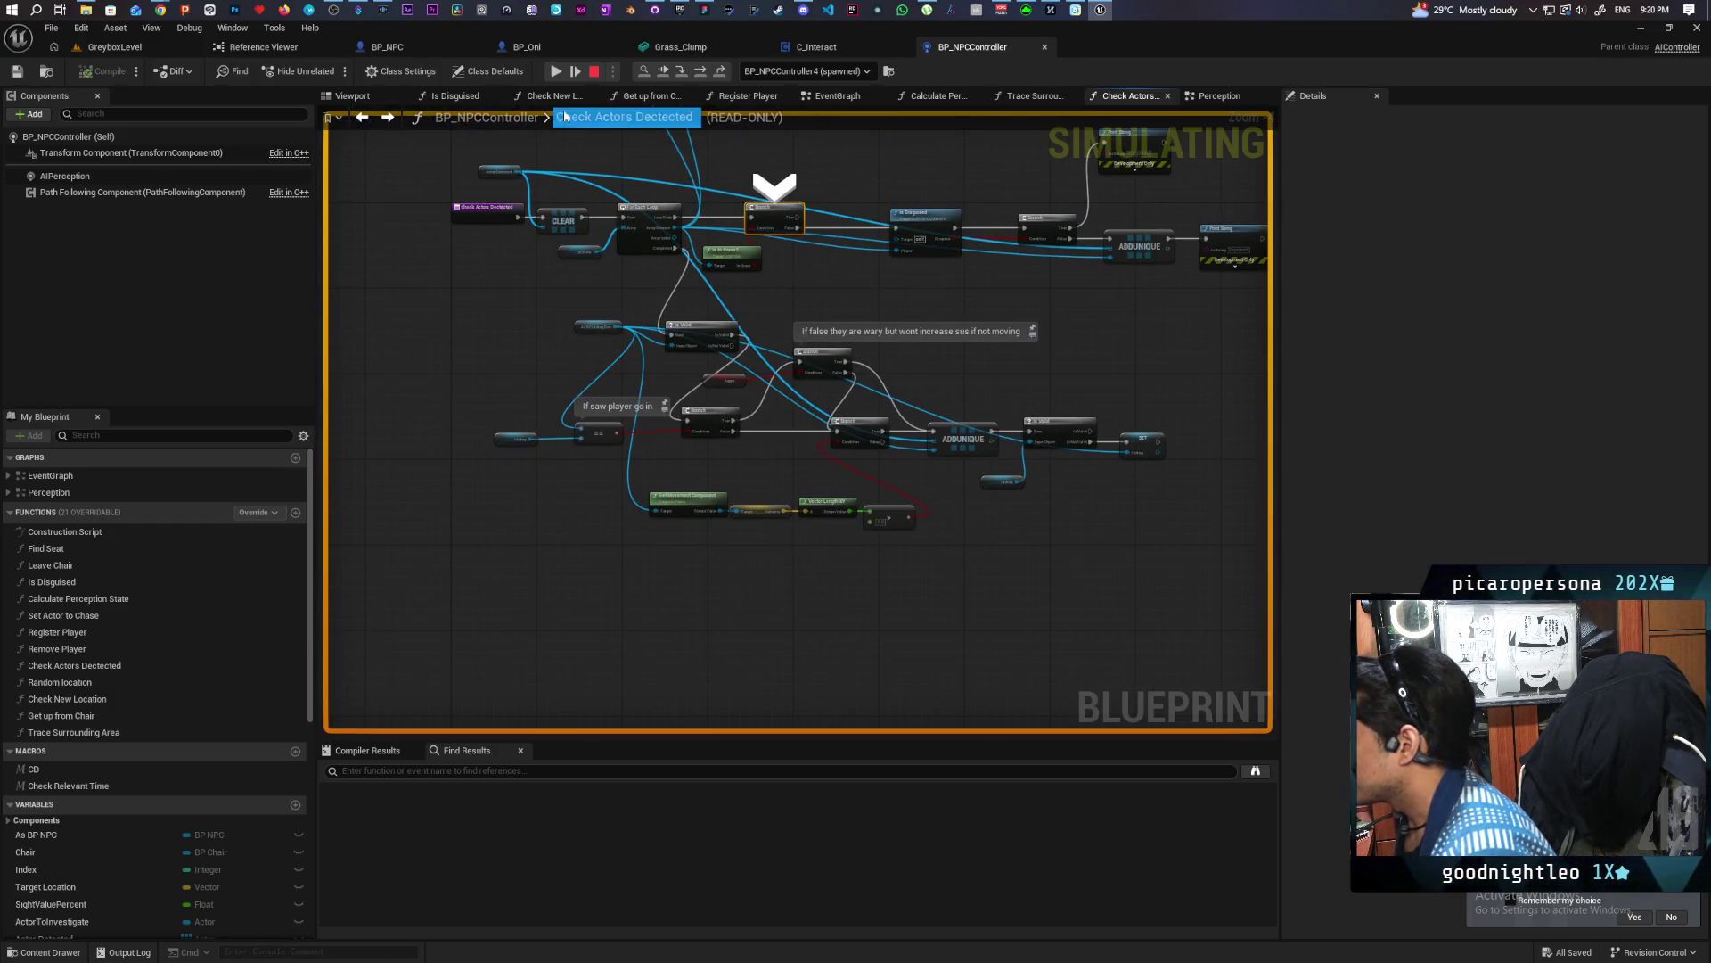
Stop the simulation and step back through graph history to the Perception graph
click(593, 71)
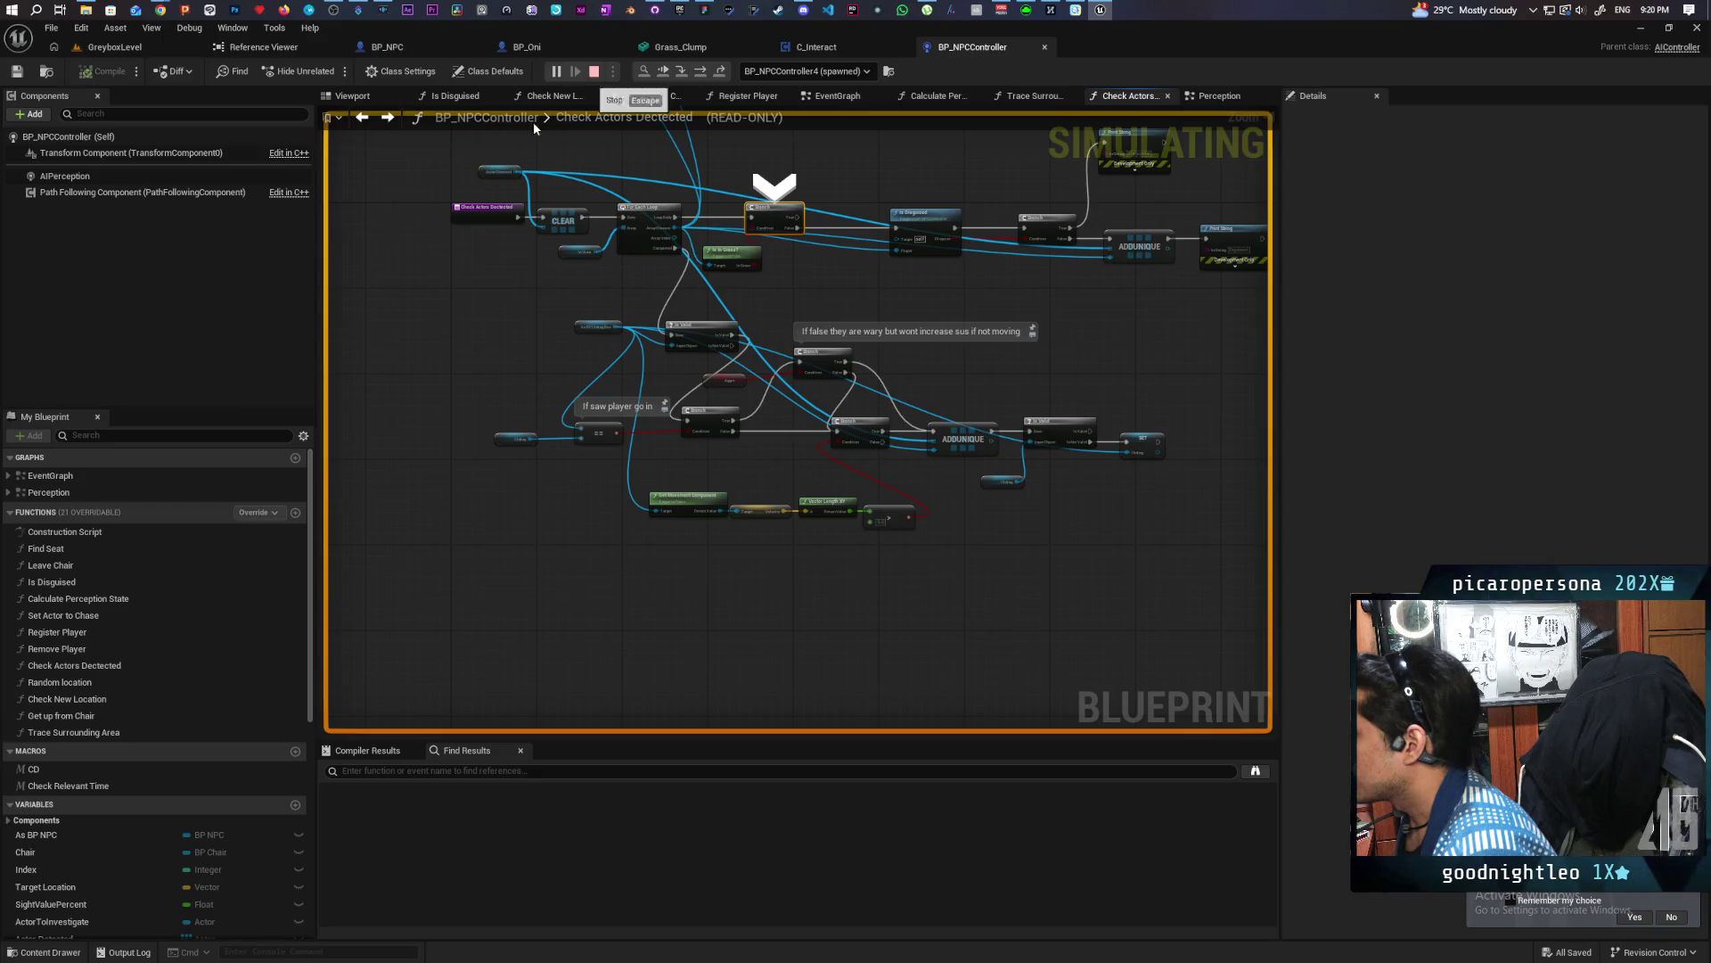
click(364, 117)
scroll(952, 347, down, 6)
scroll(741, 334, up, 3)
drag(742, 333, 907, 335)
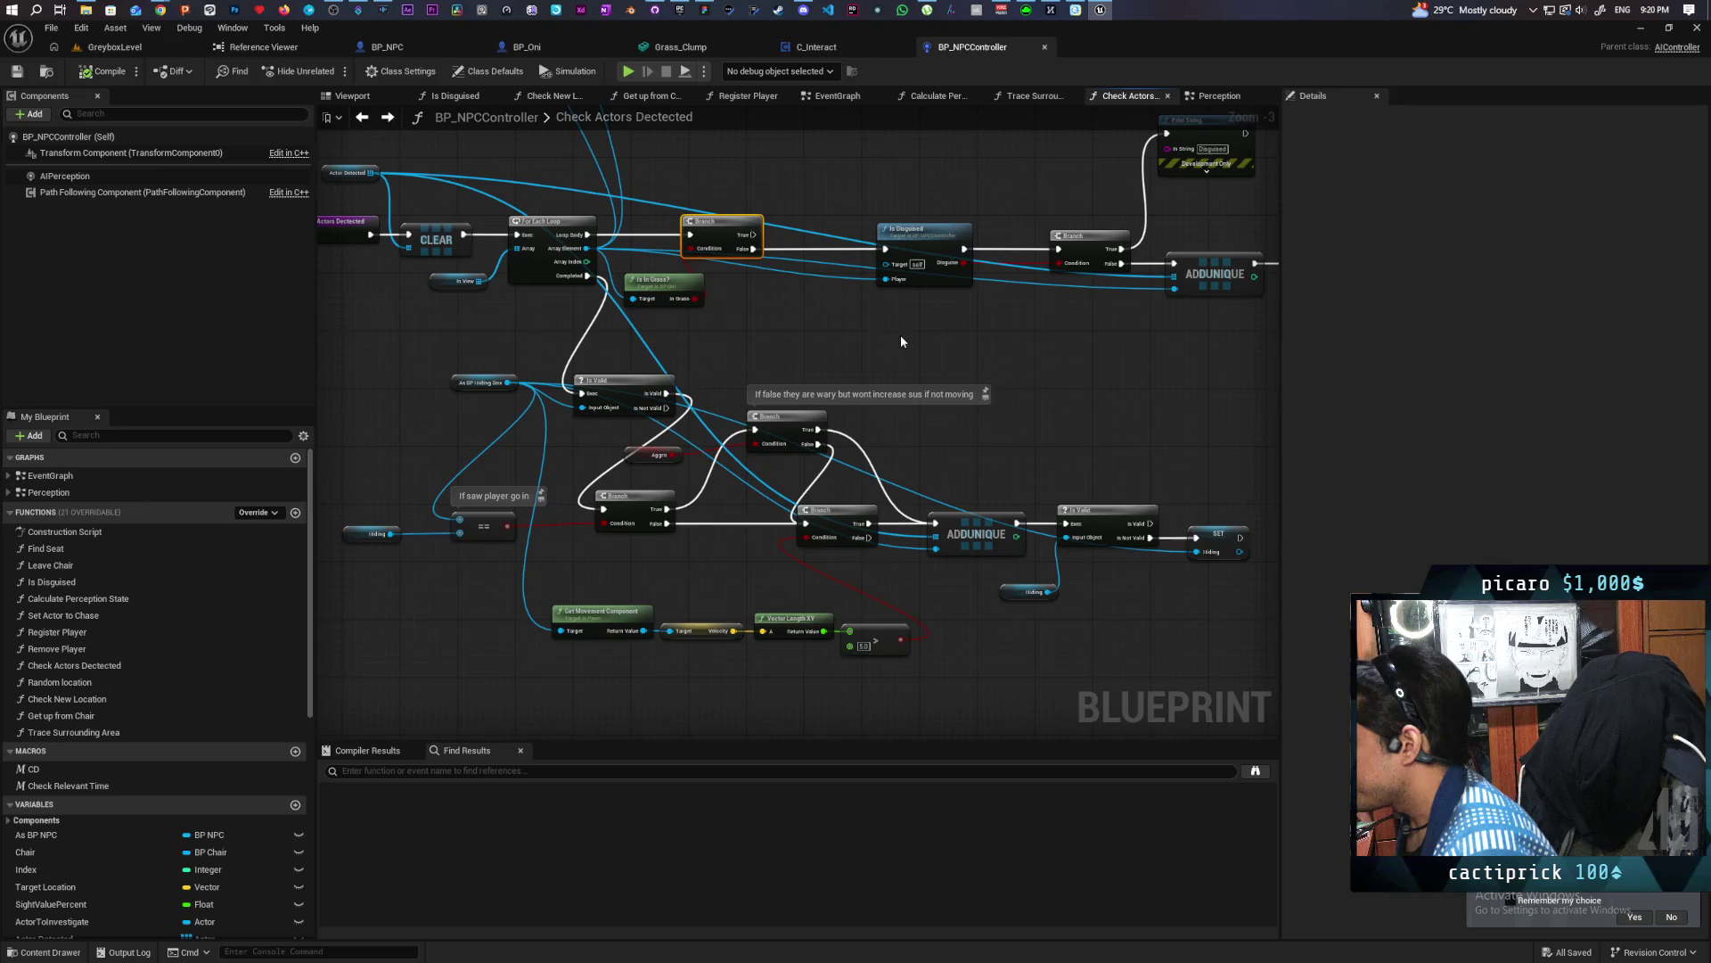
scroll(835, 344, down, 1)
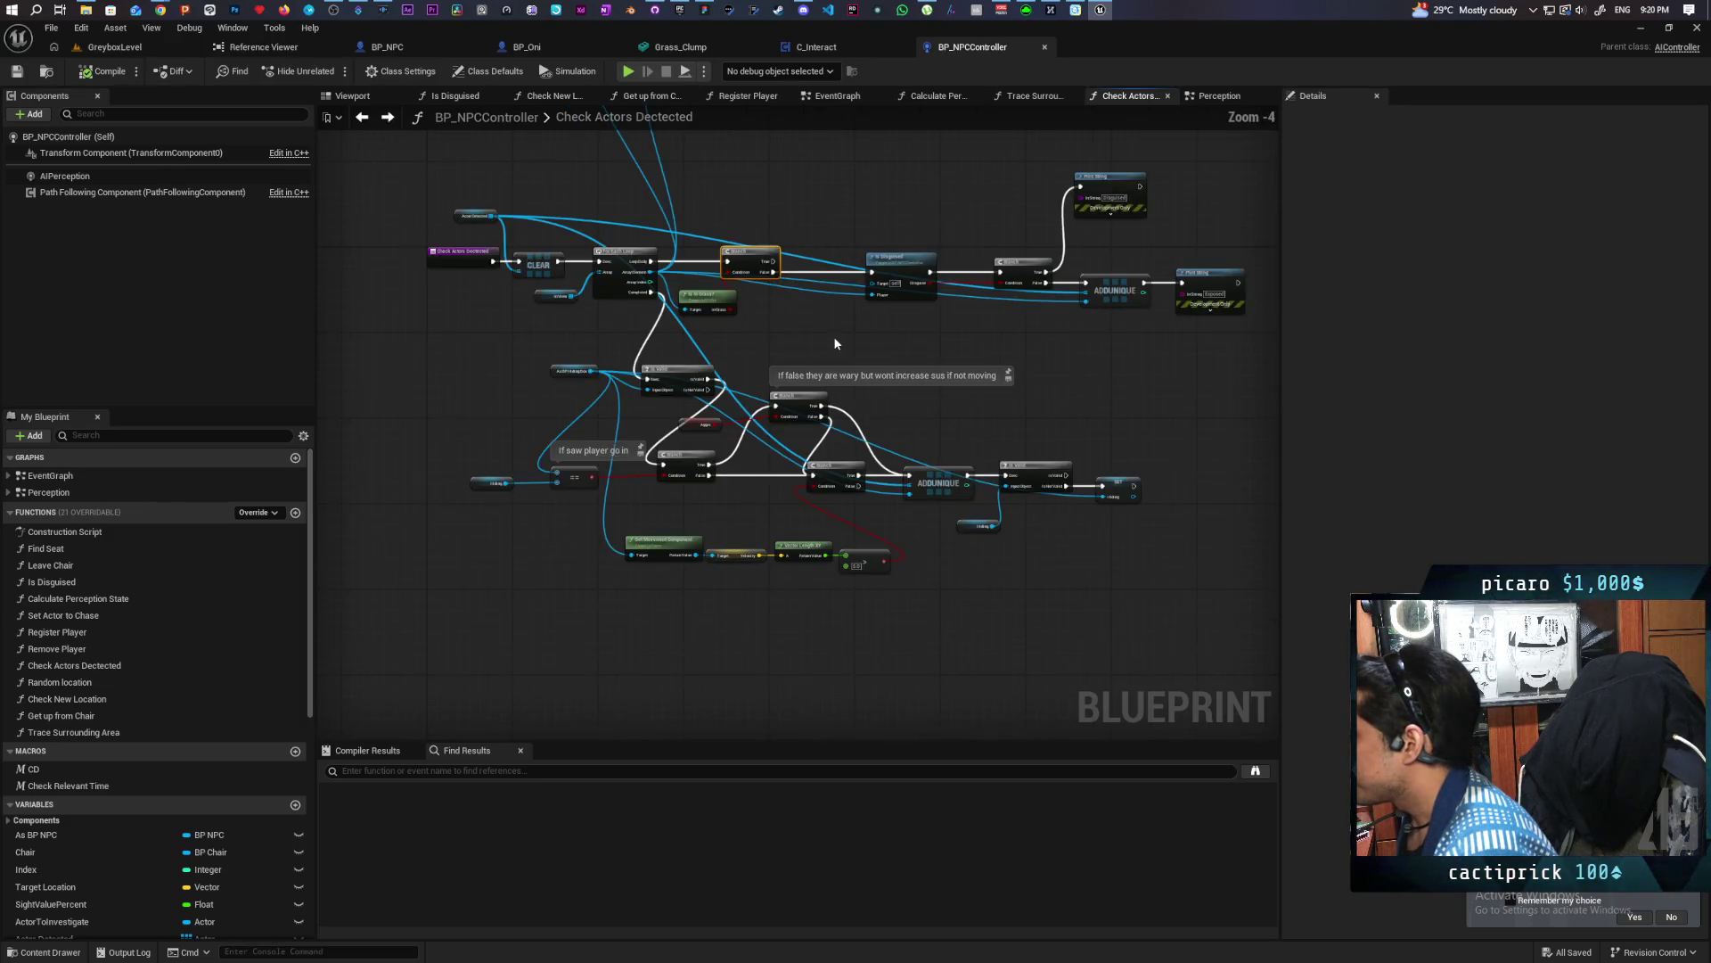
click(359, 118)
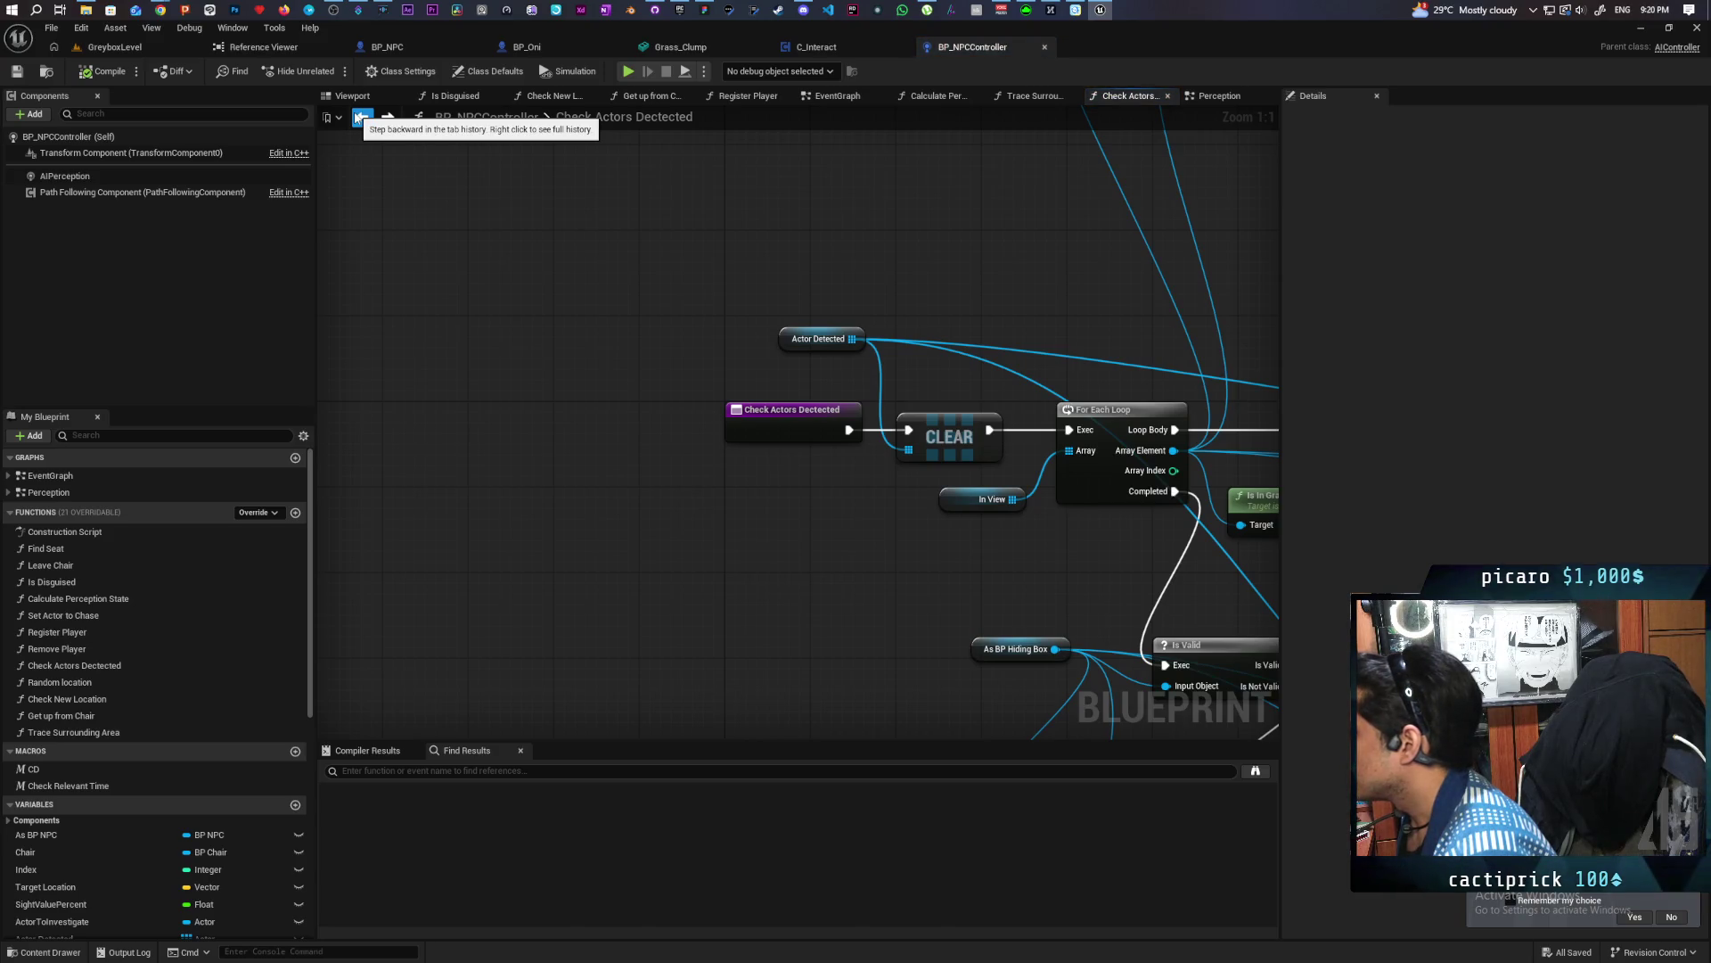
click(358, 118)
scroll(836, 290, down, 2)
scroll(767, 281, up, 3)
Look inside Set Actor to Chase, then pan across the Perception graph's event nodes
double_click(799, 361)
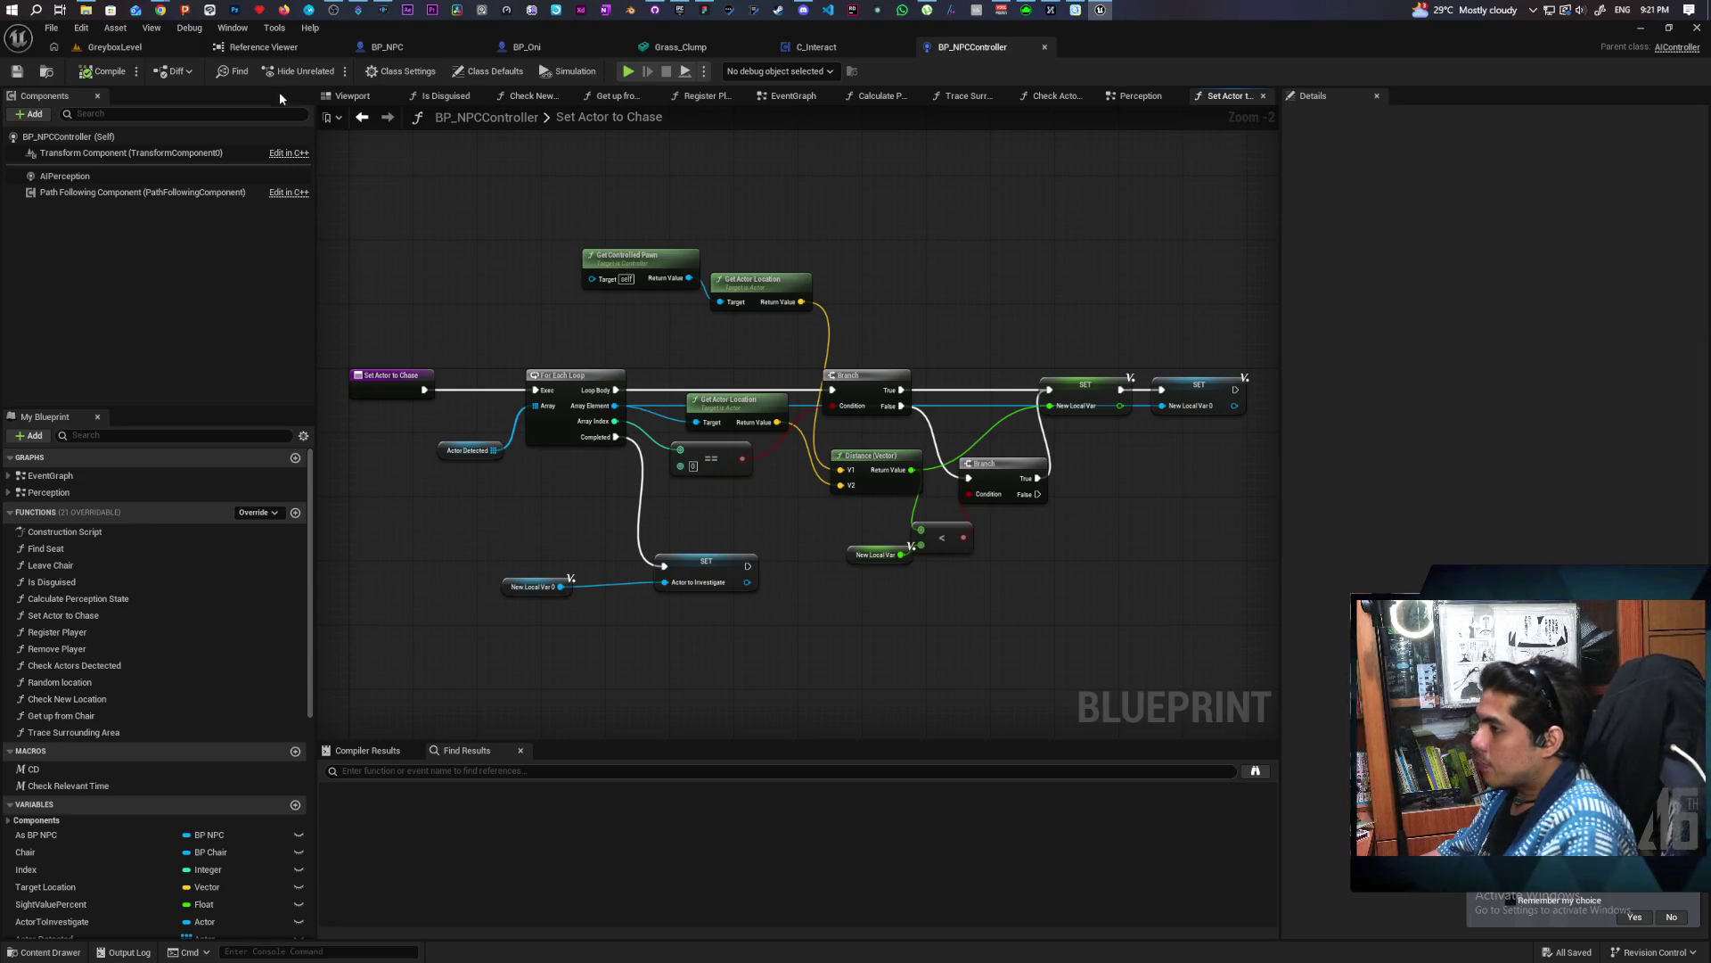
click(363, 117)
mouse_move(752, 454)
mouse_down()
mouse_move(1016, 438)
mouse_move(901, 508)
mouse_move(863, 554)
mouse_move(1055, 630)
mouse_move(900, 583)
mouse_up()
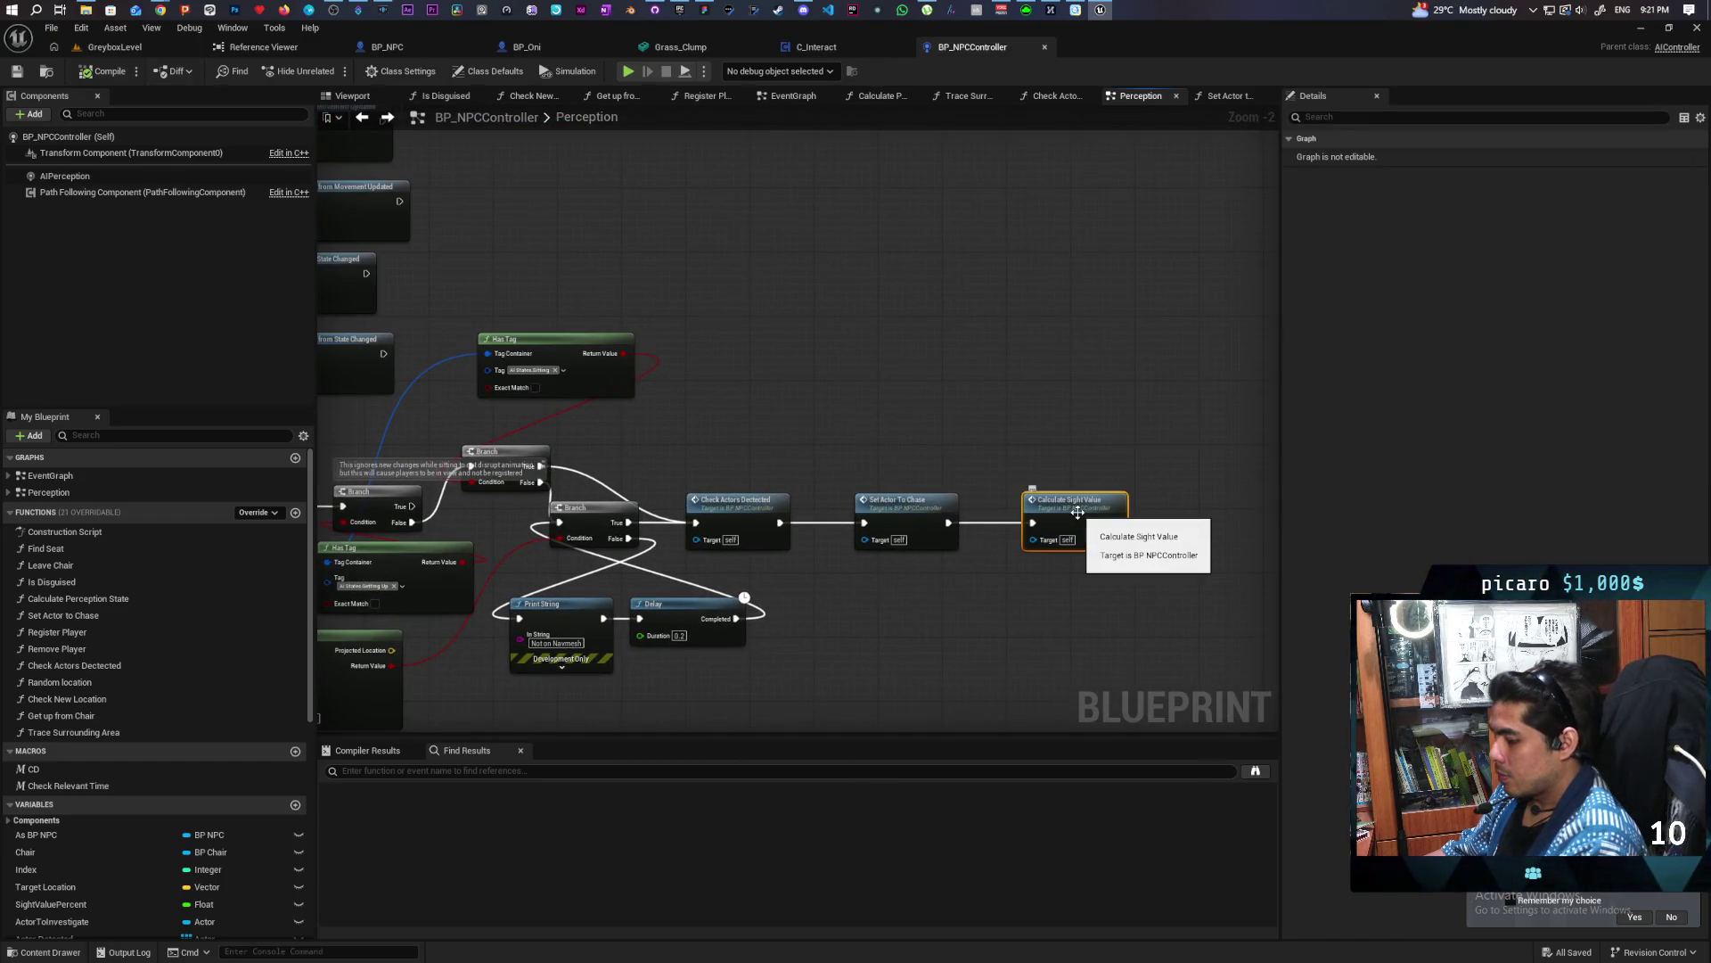
scroll(1070, 539, down, 2)
drag(1070, 539, 851, 553)
scroll(812, 499, up, 4)
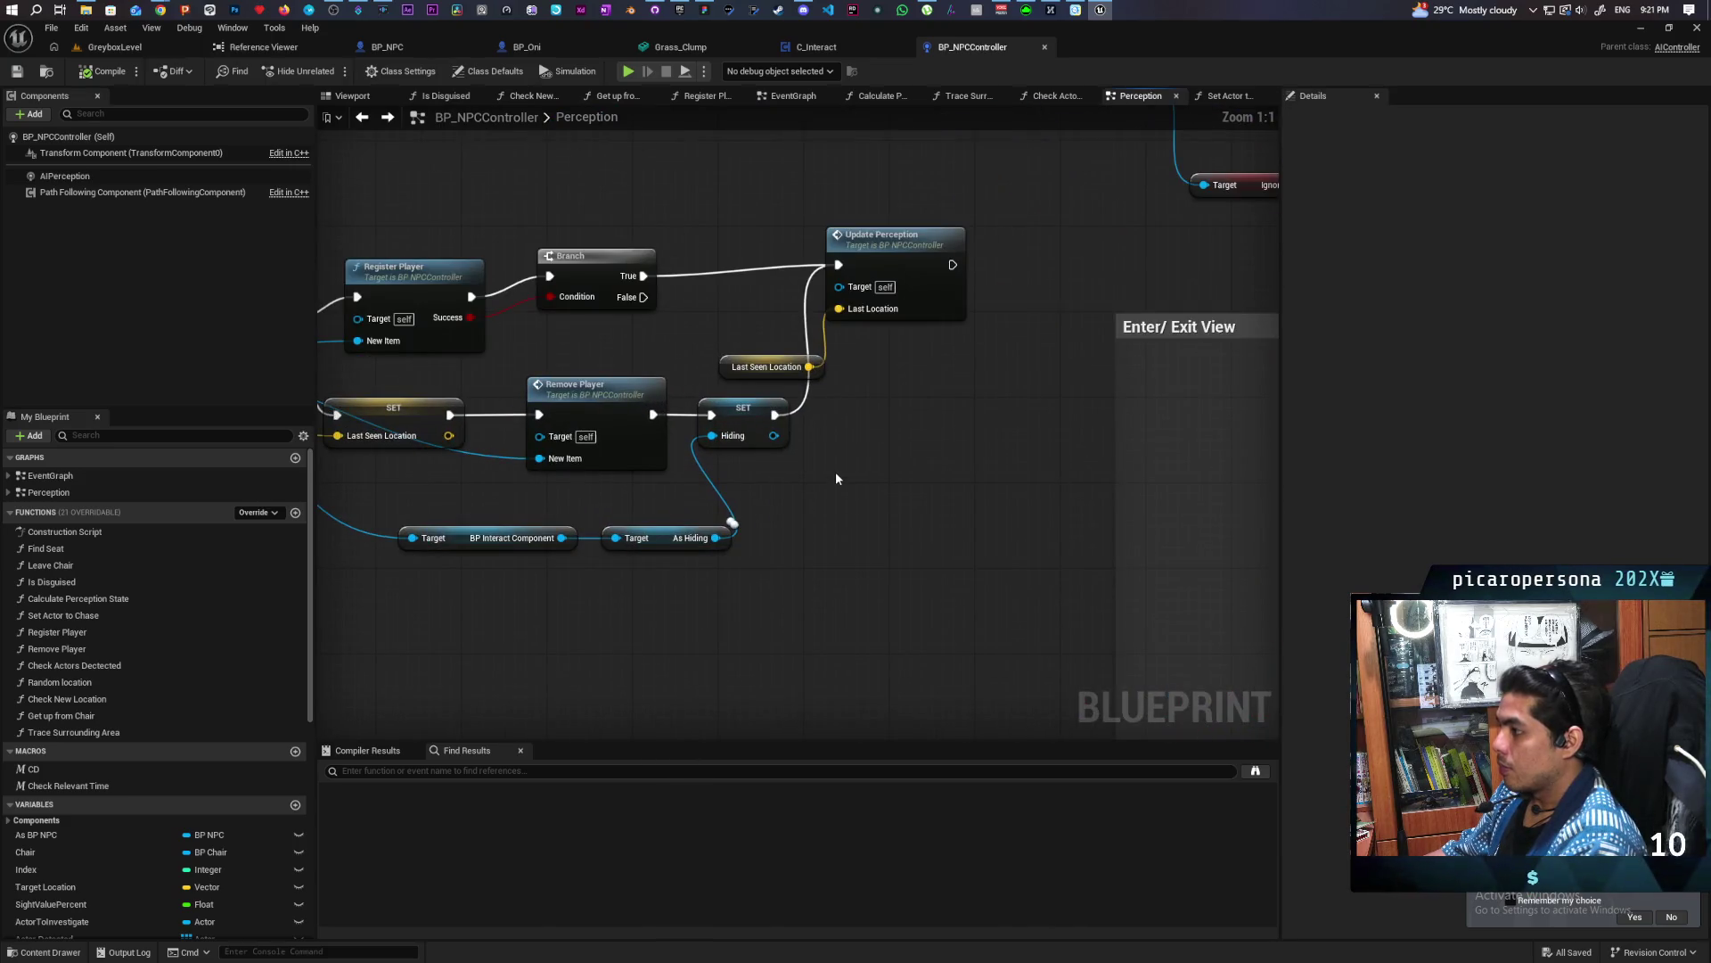
Paste a Calculate Sight Value node in place of the deleted Update Perception and Last Seen Location nodes
key(ctrl+v)
drag(903, 428, 864, 472)
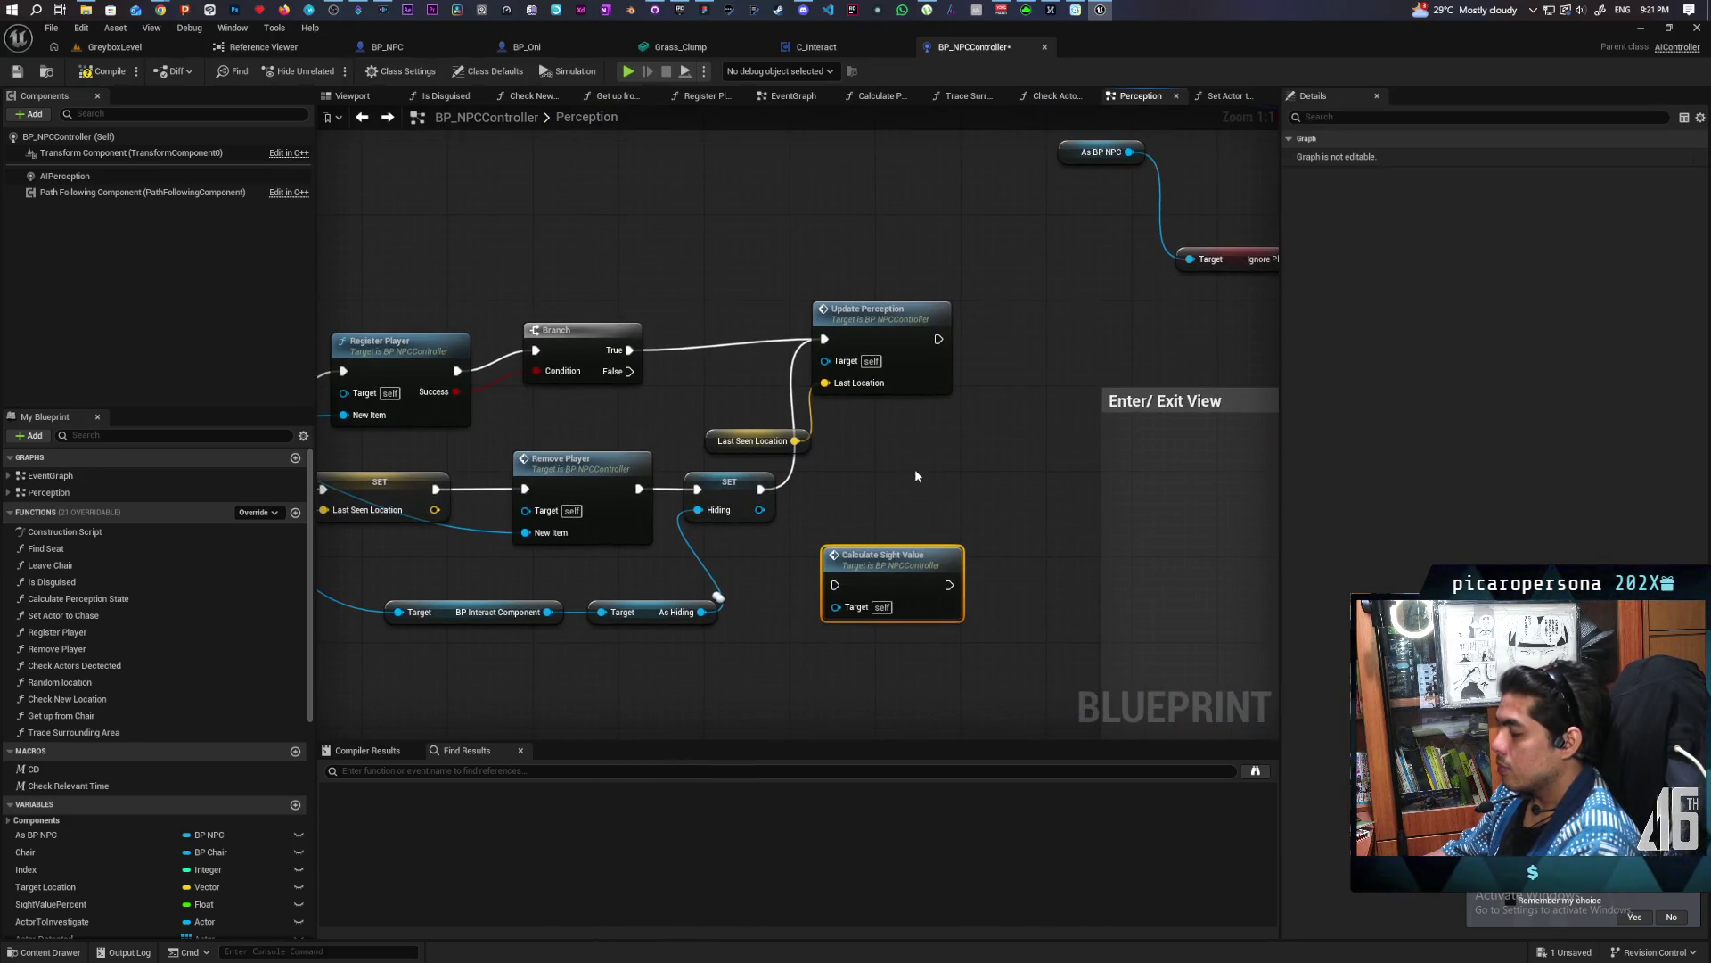
drag(759, 310, 874, 437)
key(Delete)
drag(904, 562, 899, 337)
Add a Set Actor to Investigate node wired from the Branch True output, and align the chain
right_click(733, 368)
text(actor to inve)
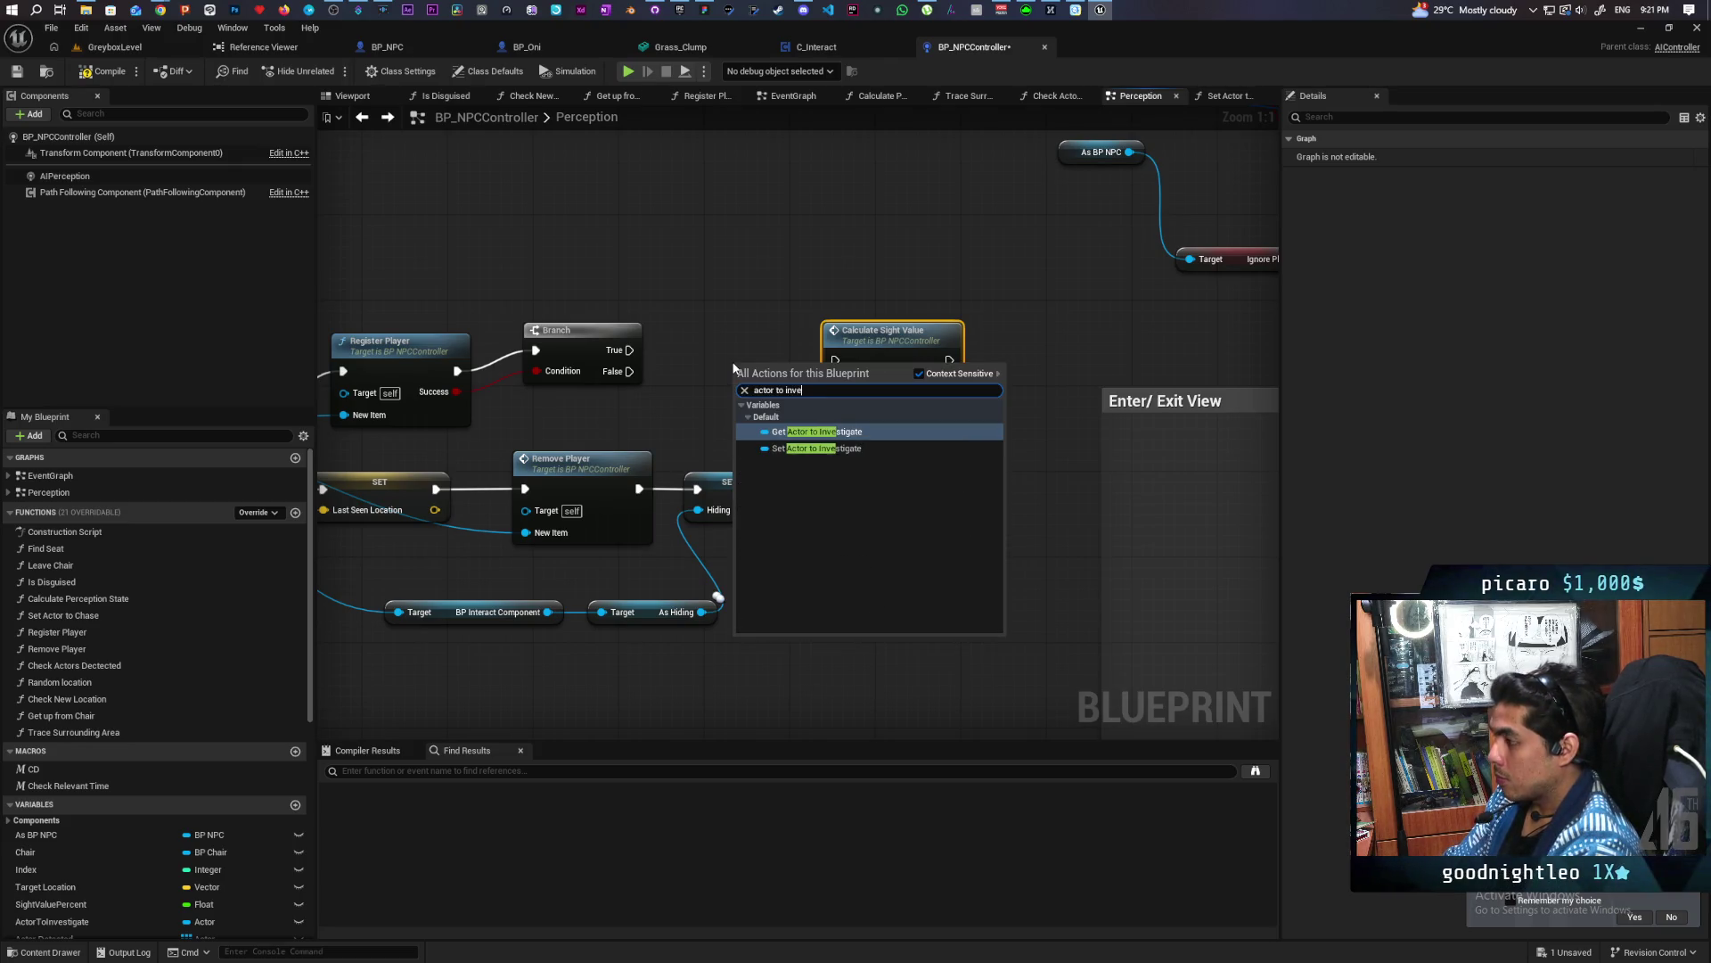
key(Down)
key(Return)
drag(868, 354, 946, 355)
drag(796, 381, 796, 349)
mouse_move(629, 349)
mouse_down()
mouse_move(677, 361)
mouse_move(742, 342)
mouse_up()
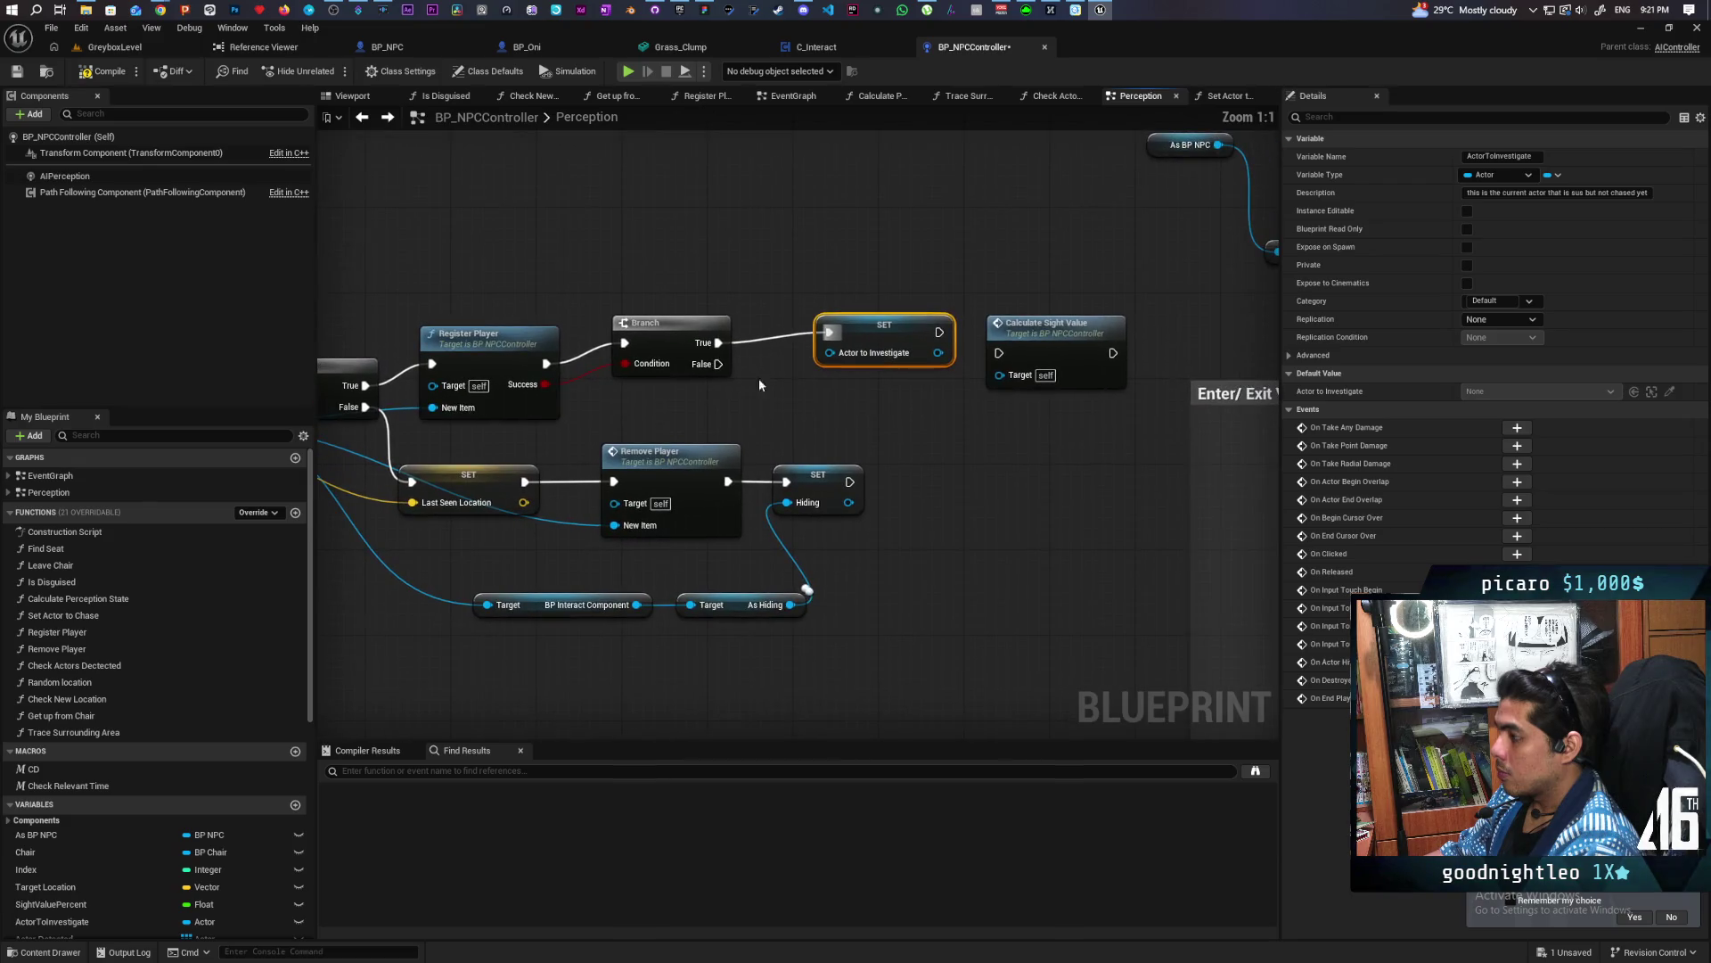
drag(672, 330, 649, 351)
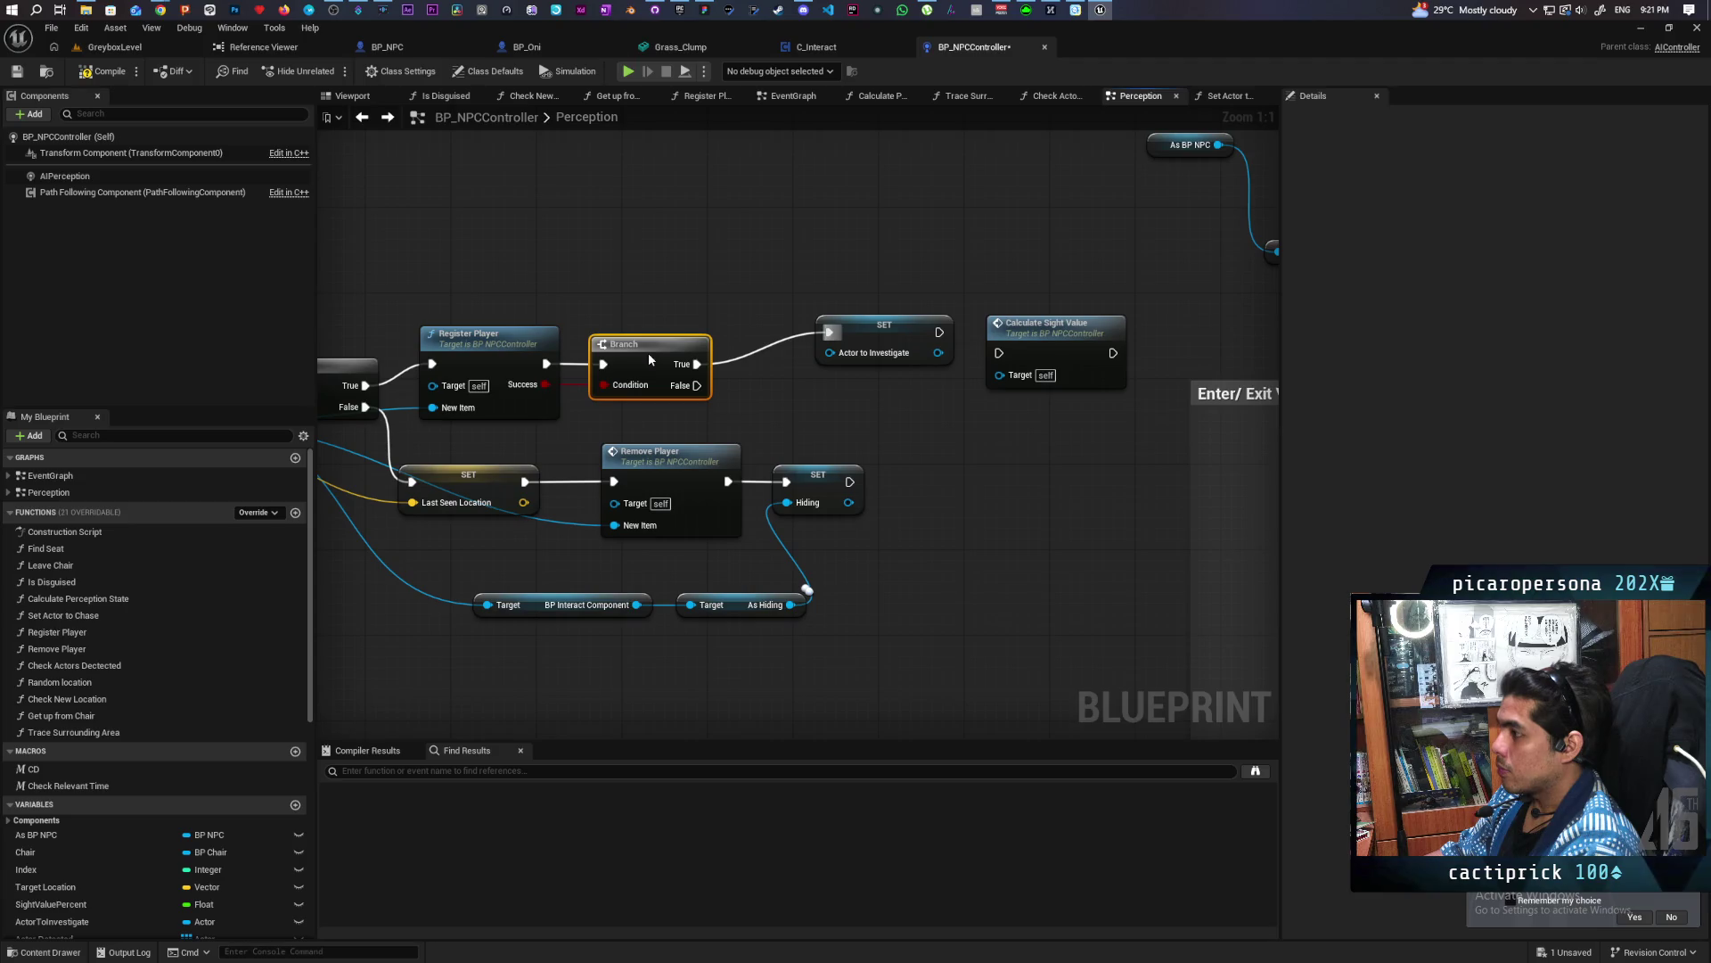
mouse_move(888, 332)
mouse_down()
mouse_move(831, 357)
mouse_move(999, 354)
mouse_move(1031, 372)
mouse_move(1030, 357)
mouse_up()
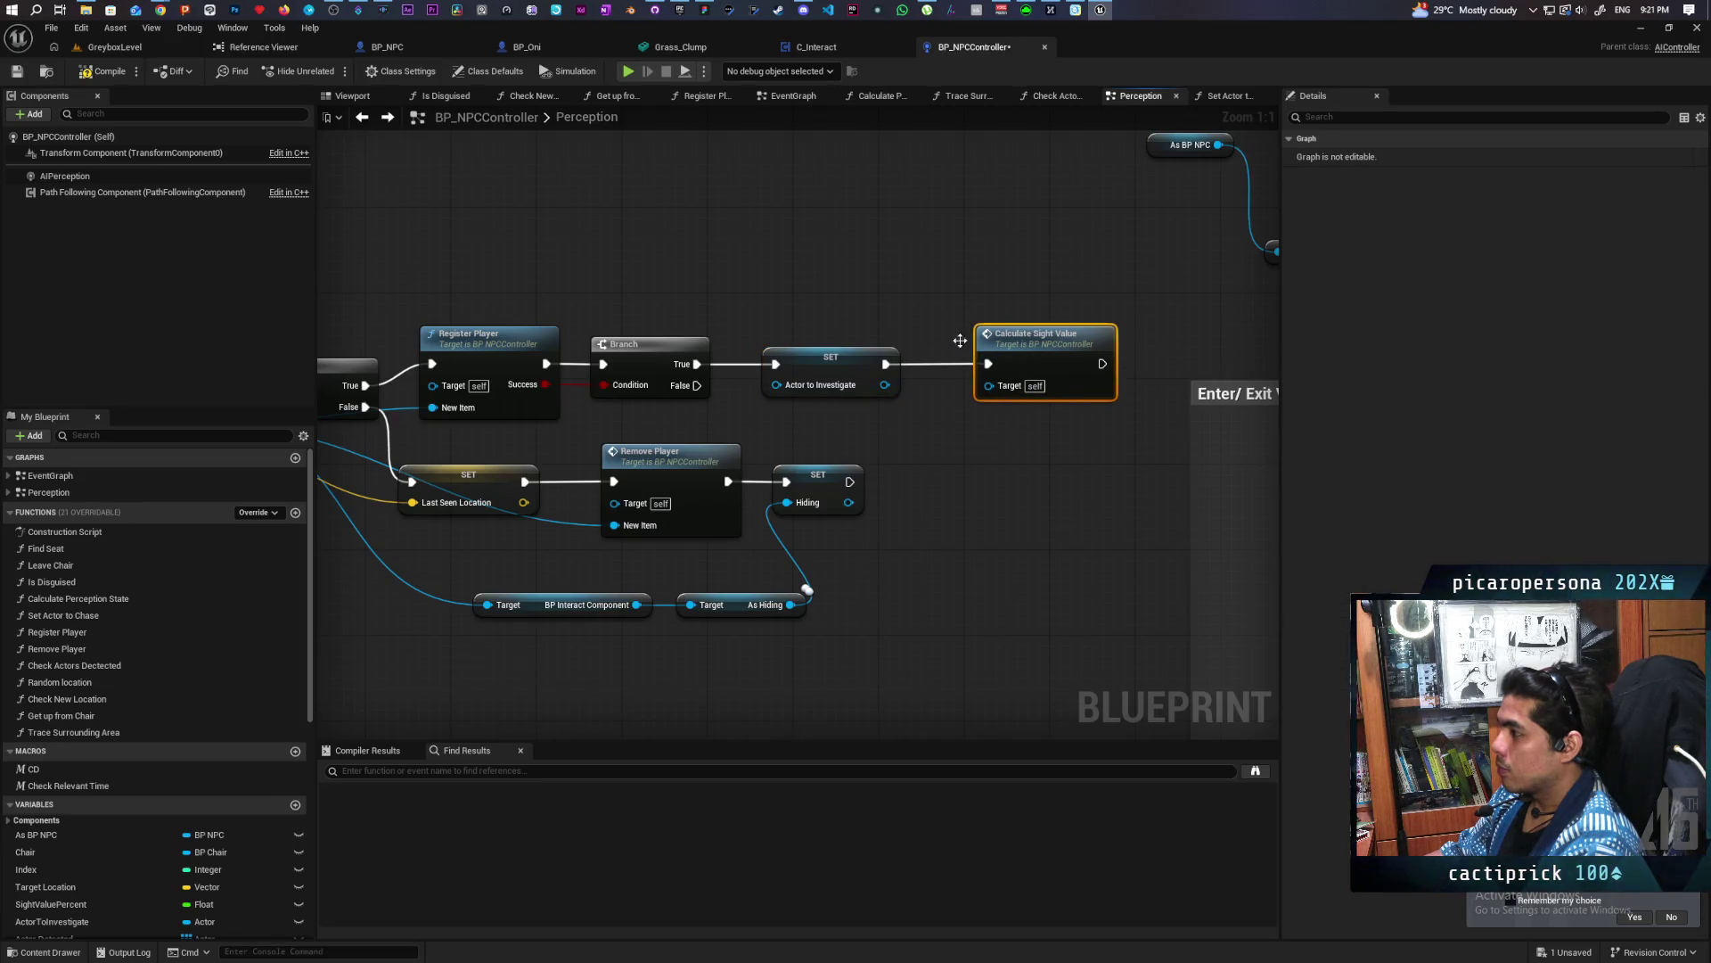
Compile and save the BP_NPCController blueprint
key(F7)
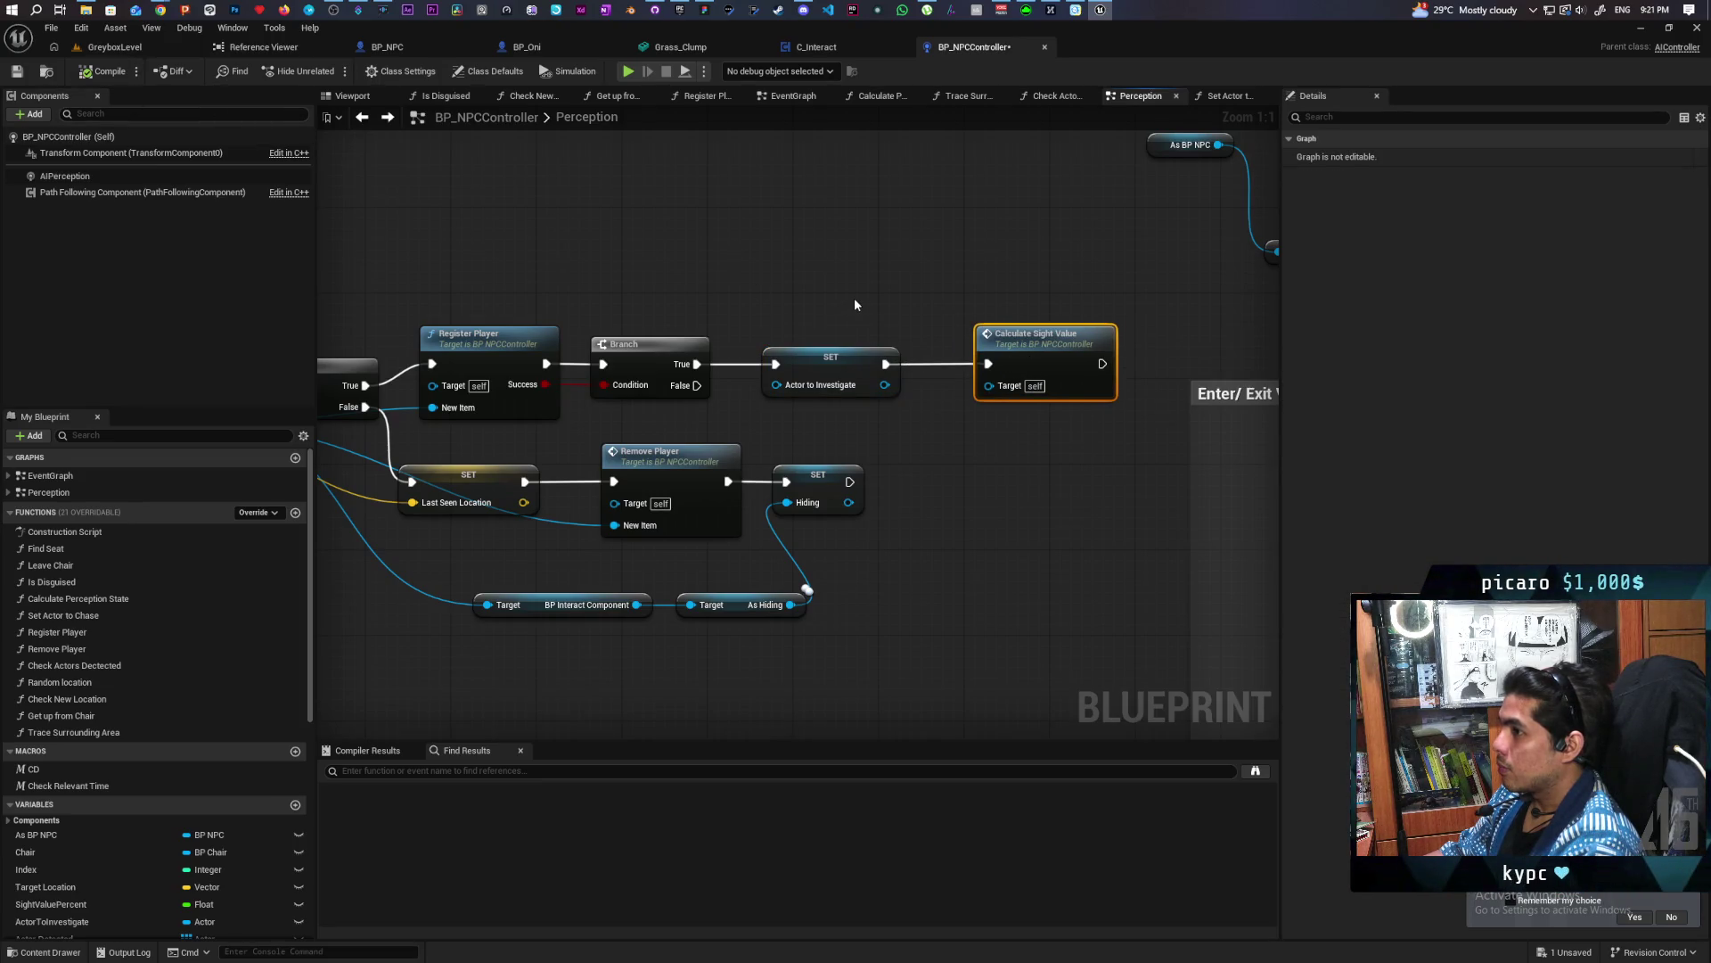
key(ctrl+s)
mouse_move(934, 452)
mouse_down()
mouse_move(1100, 431)
mouse_move(1026, 447)
mouse_move(1099, 355)
mouse_up()
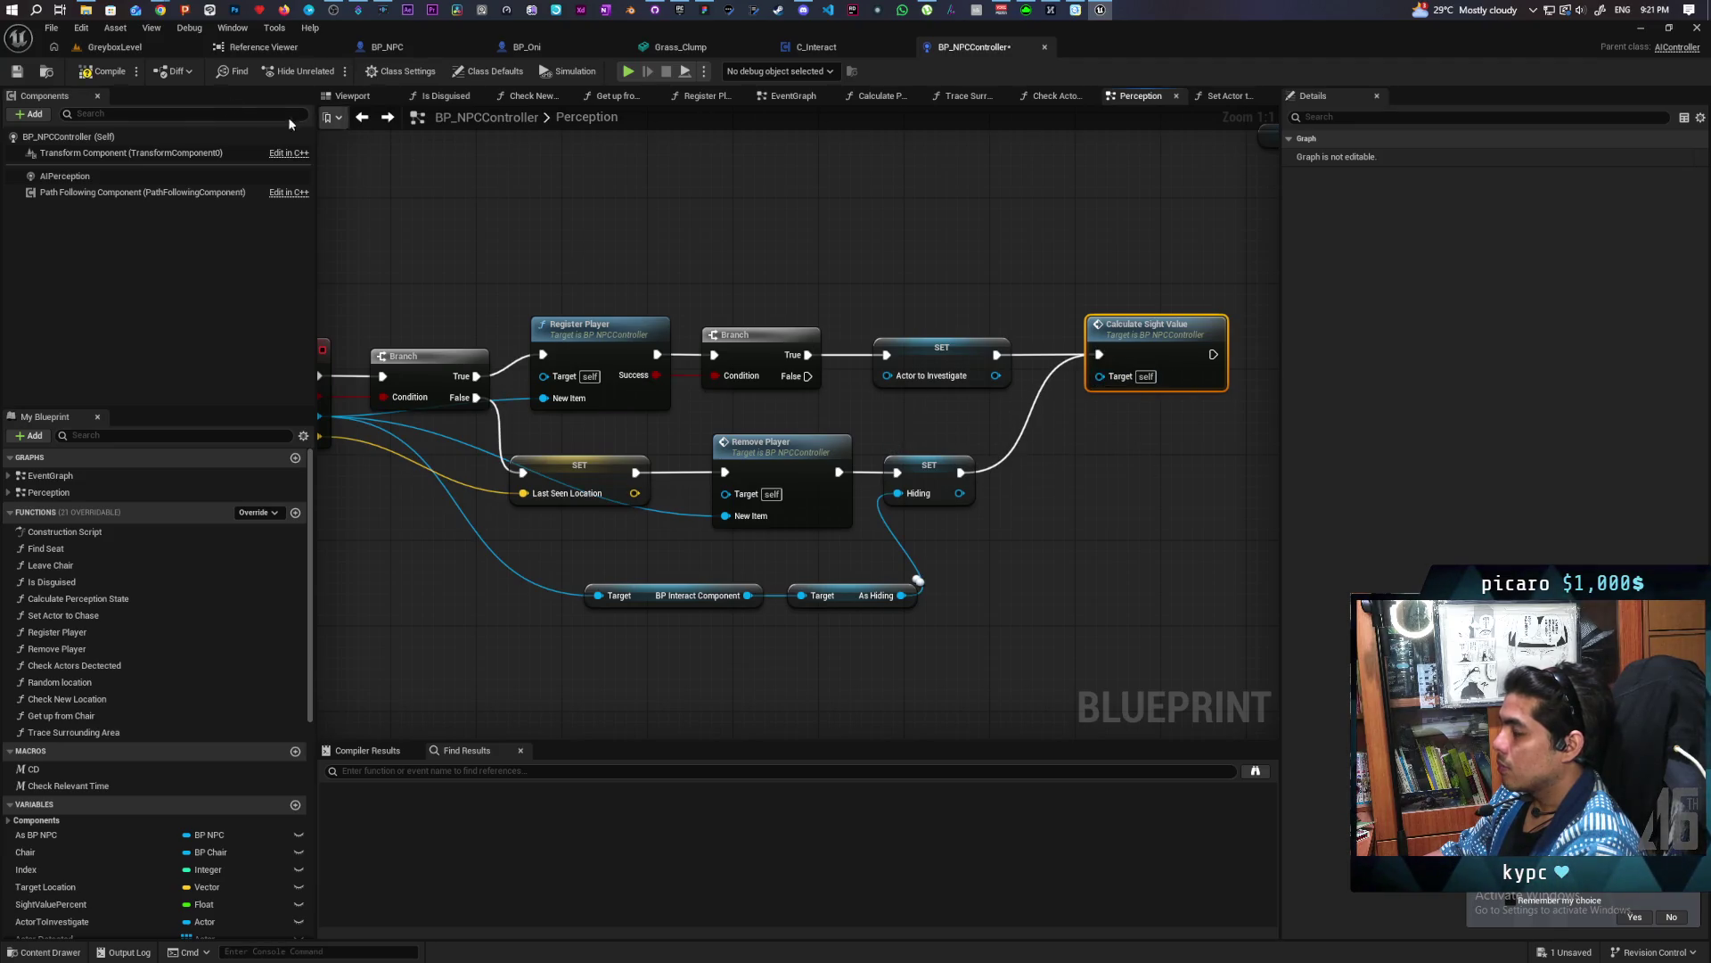
key(ctrl+s)
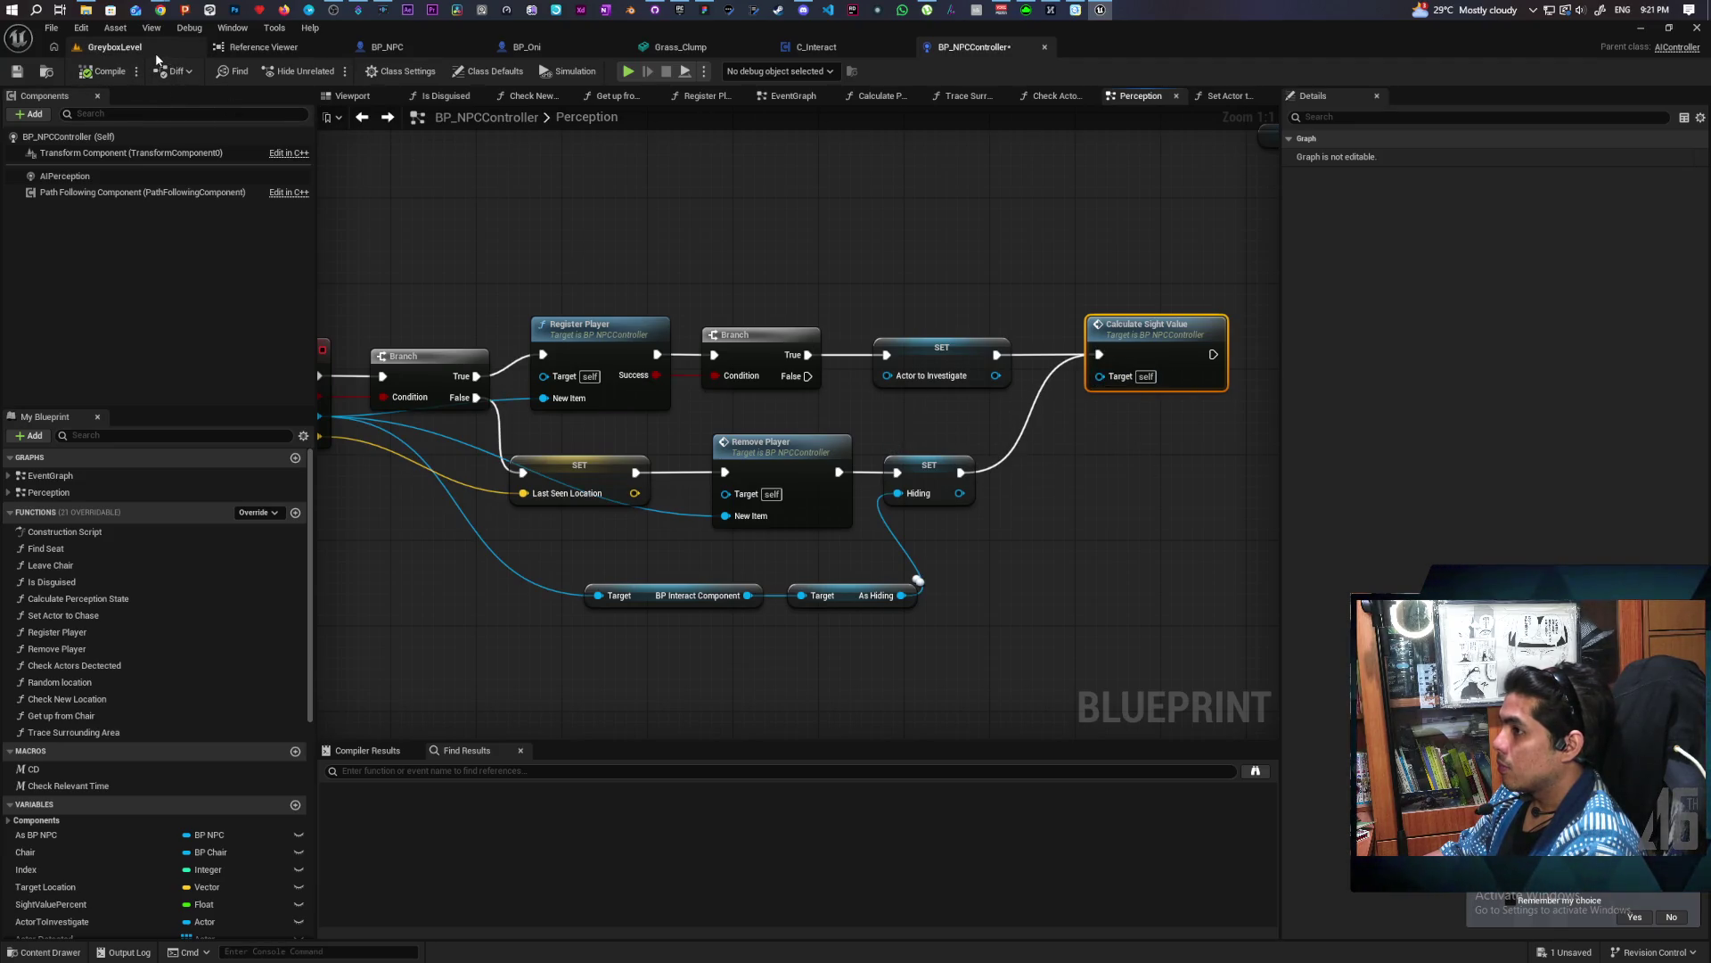
Play GreyboxLevel and walk the character through the arch into the grass patch
click(158, 51)
click(332, 70)
key(w)
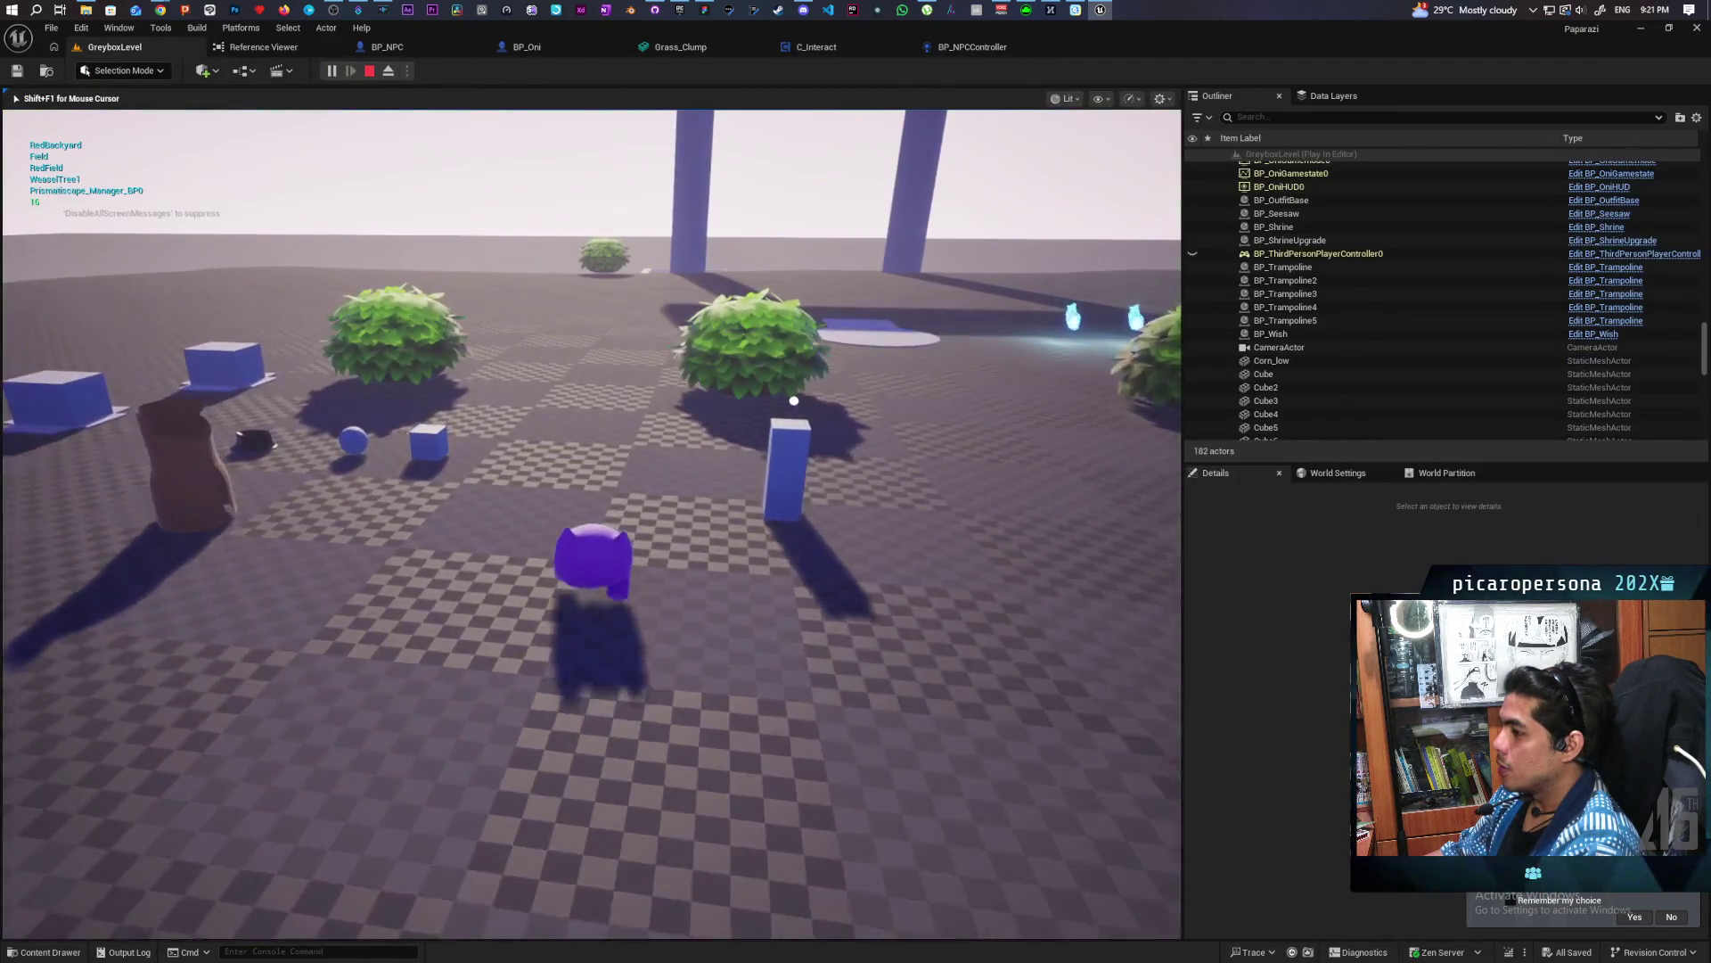
key(w)
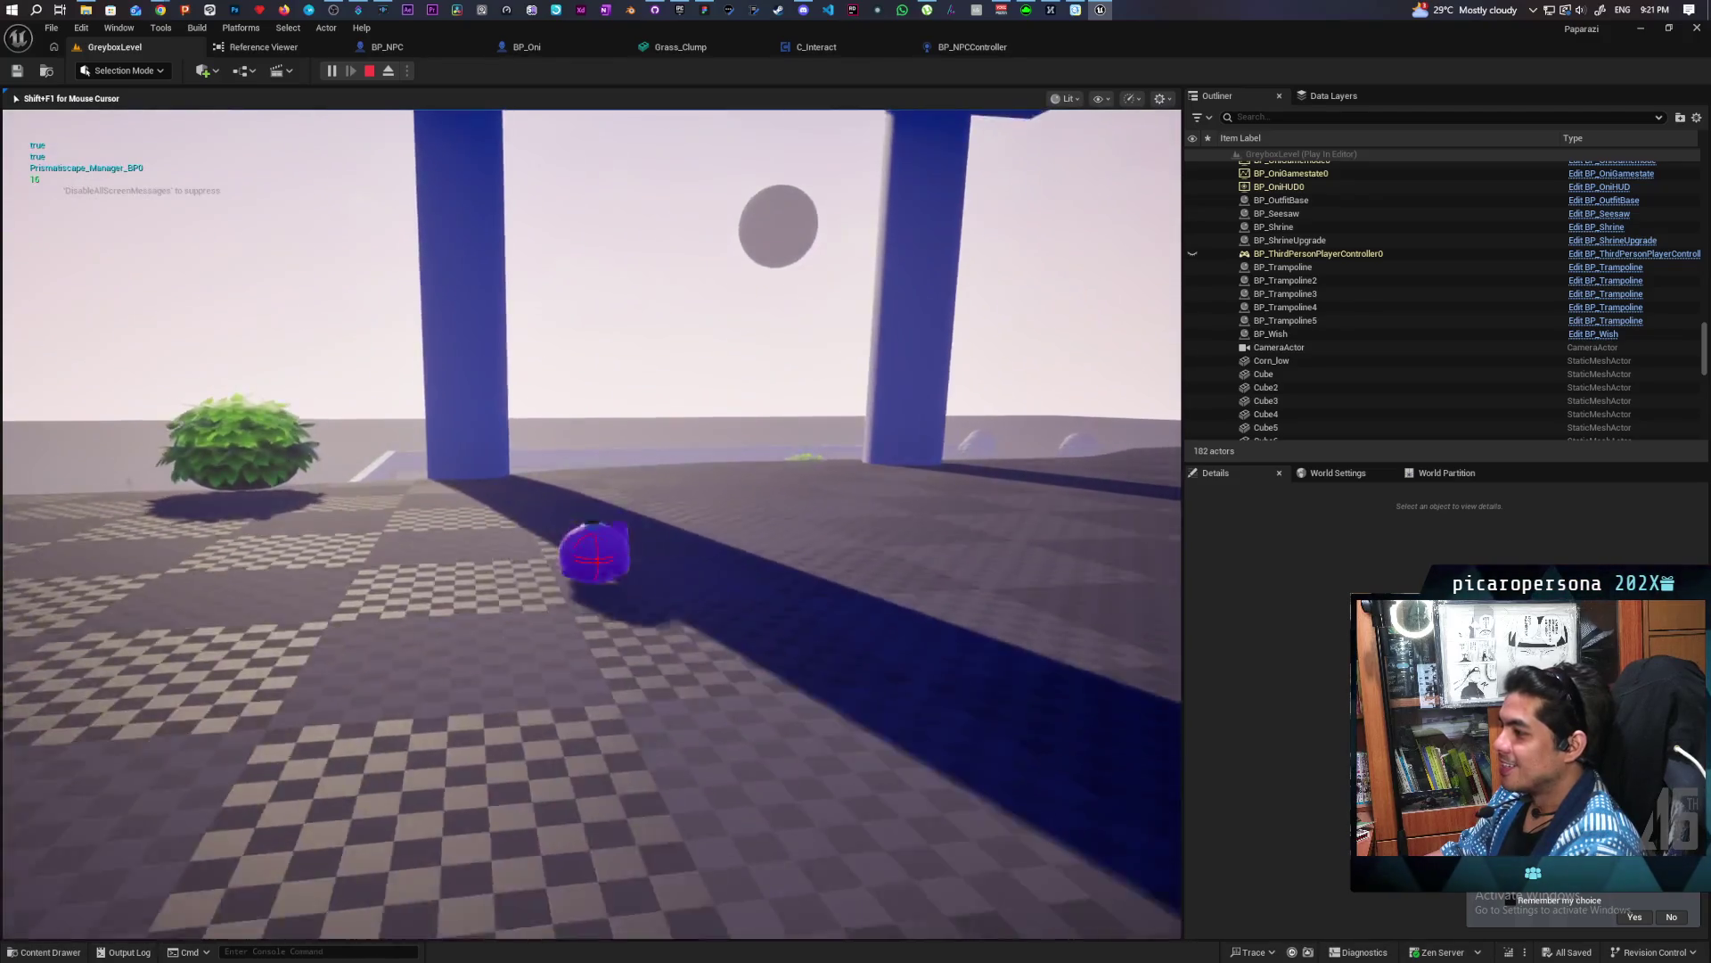
key(w)
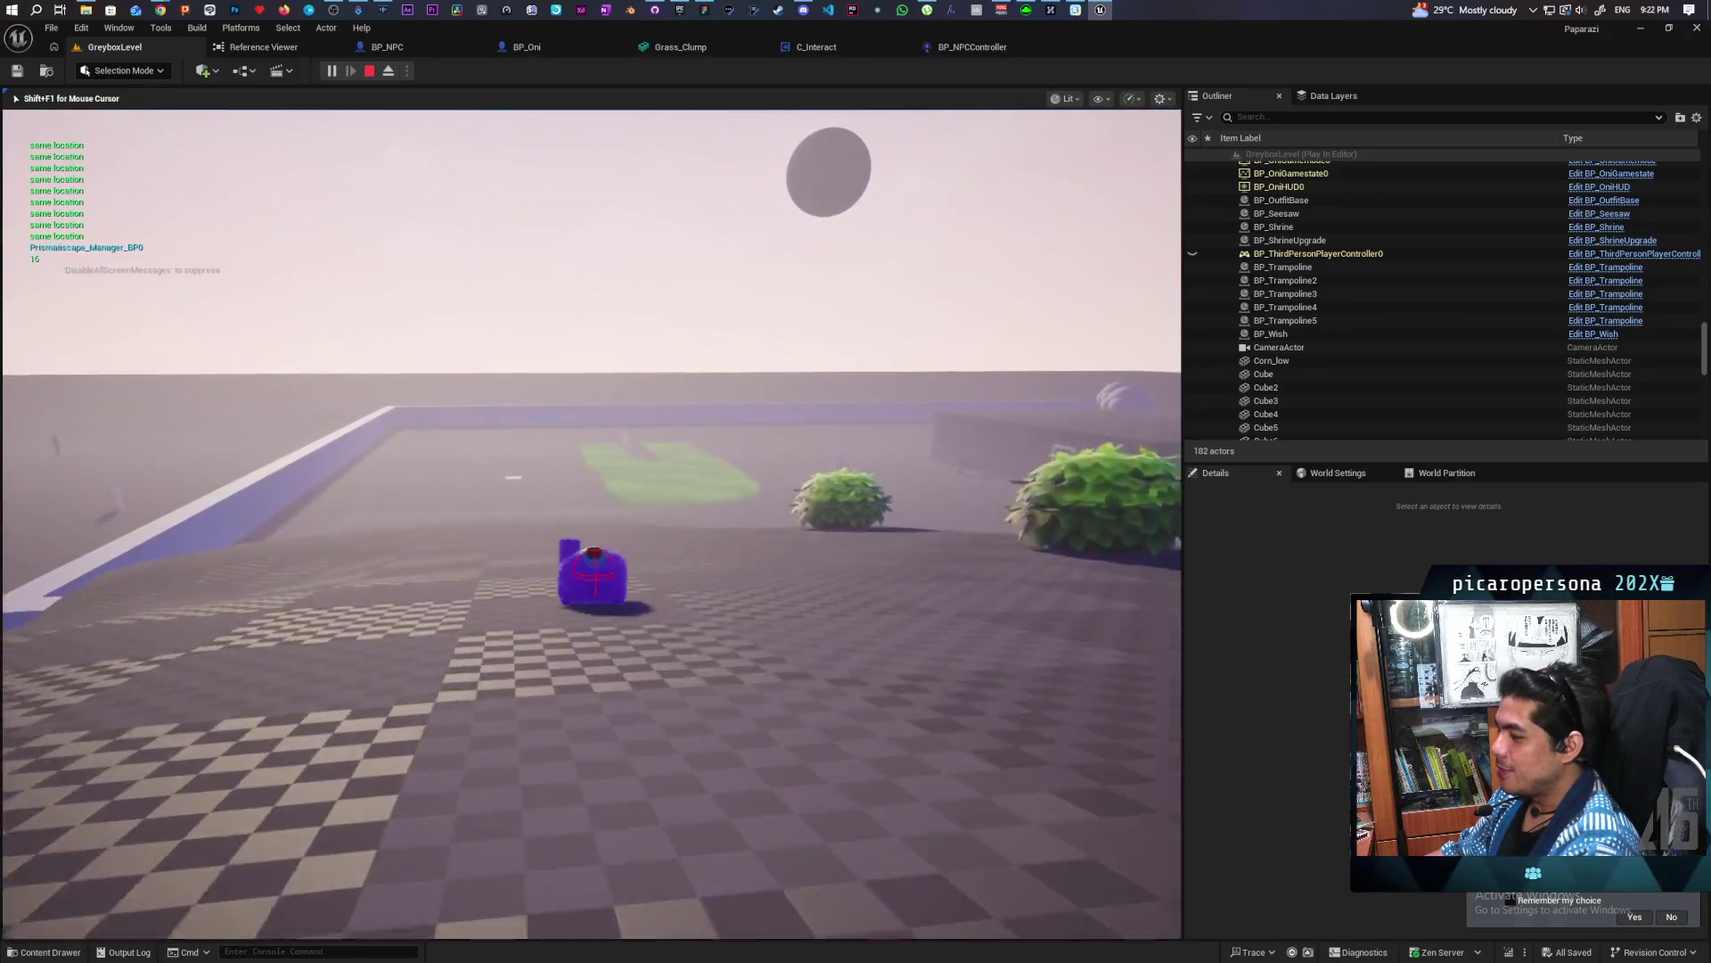
key(w)
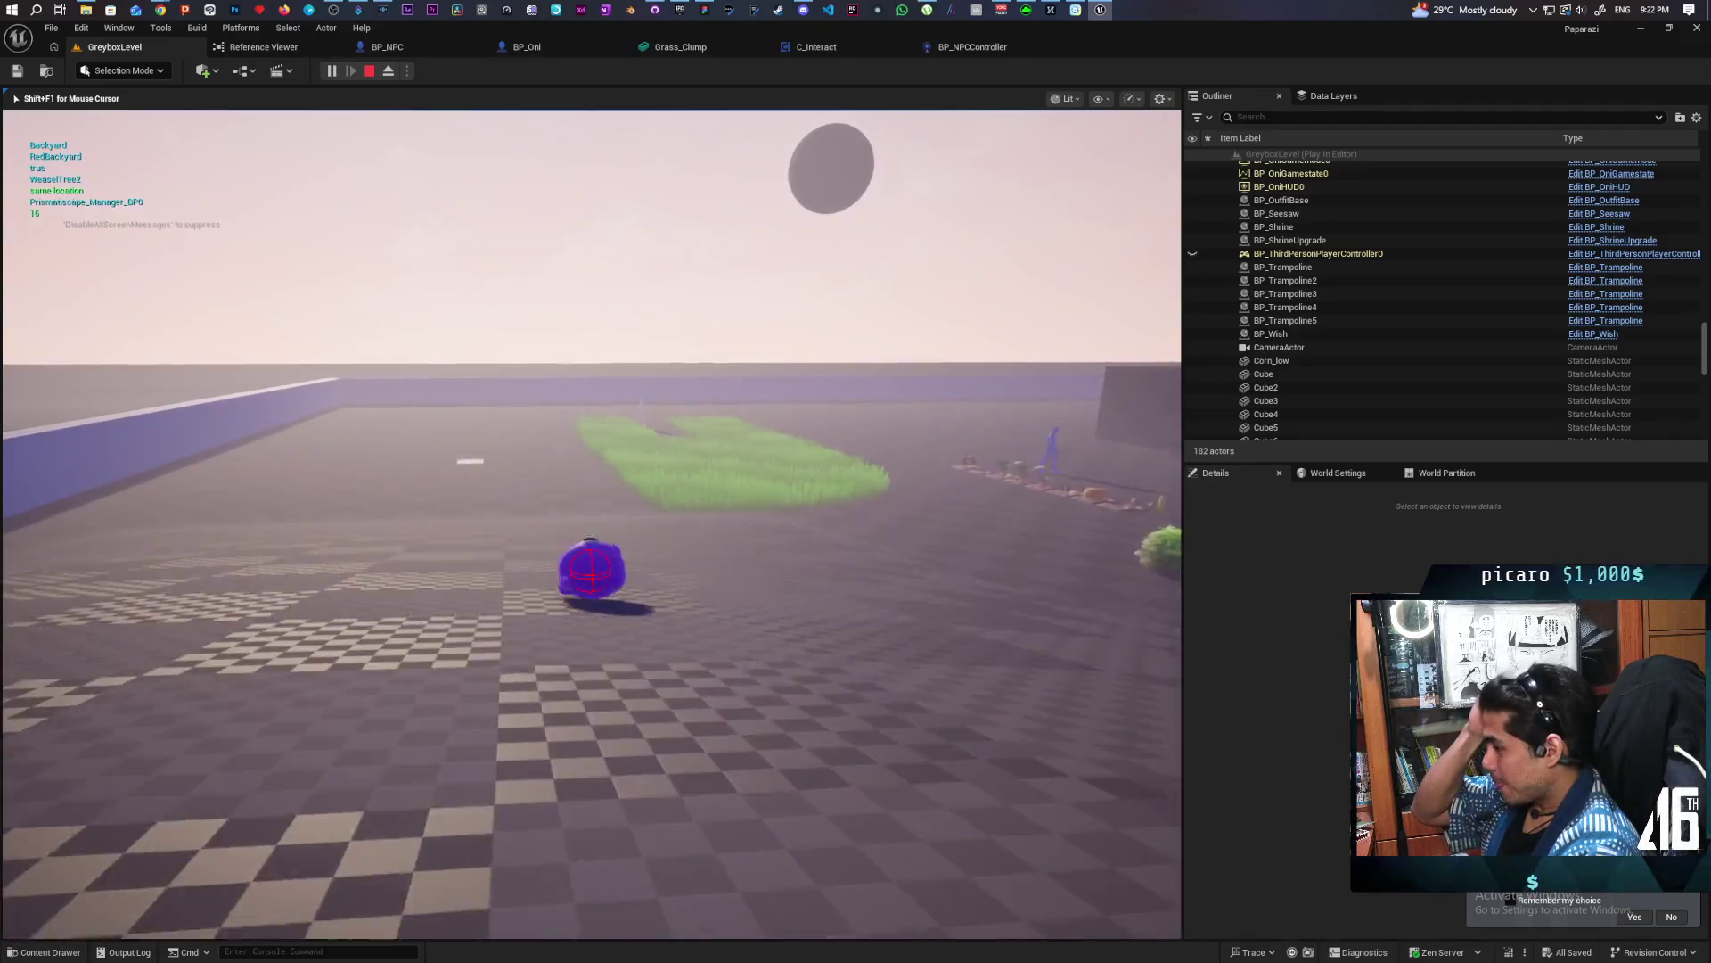
key(w)
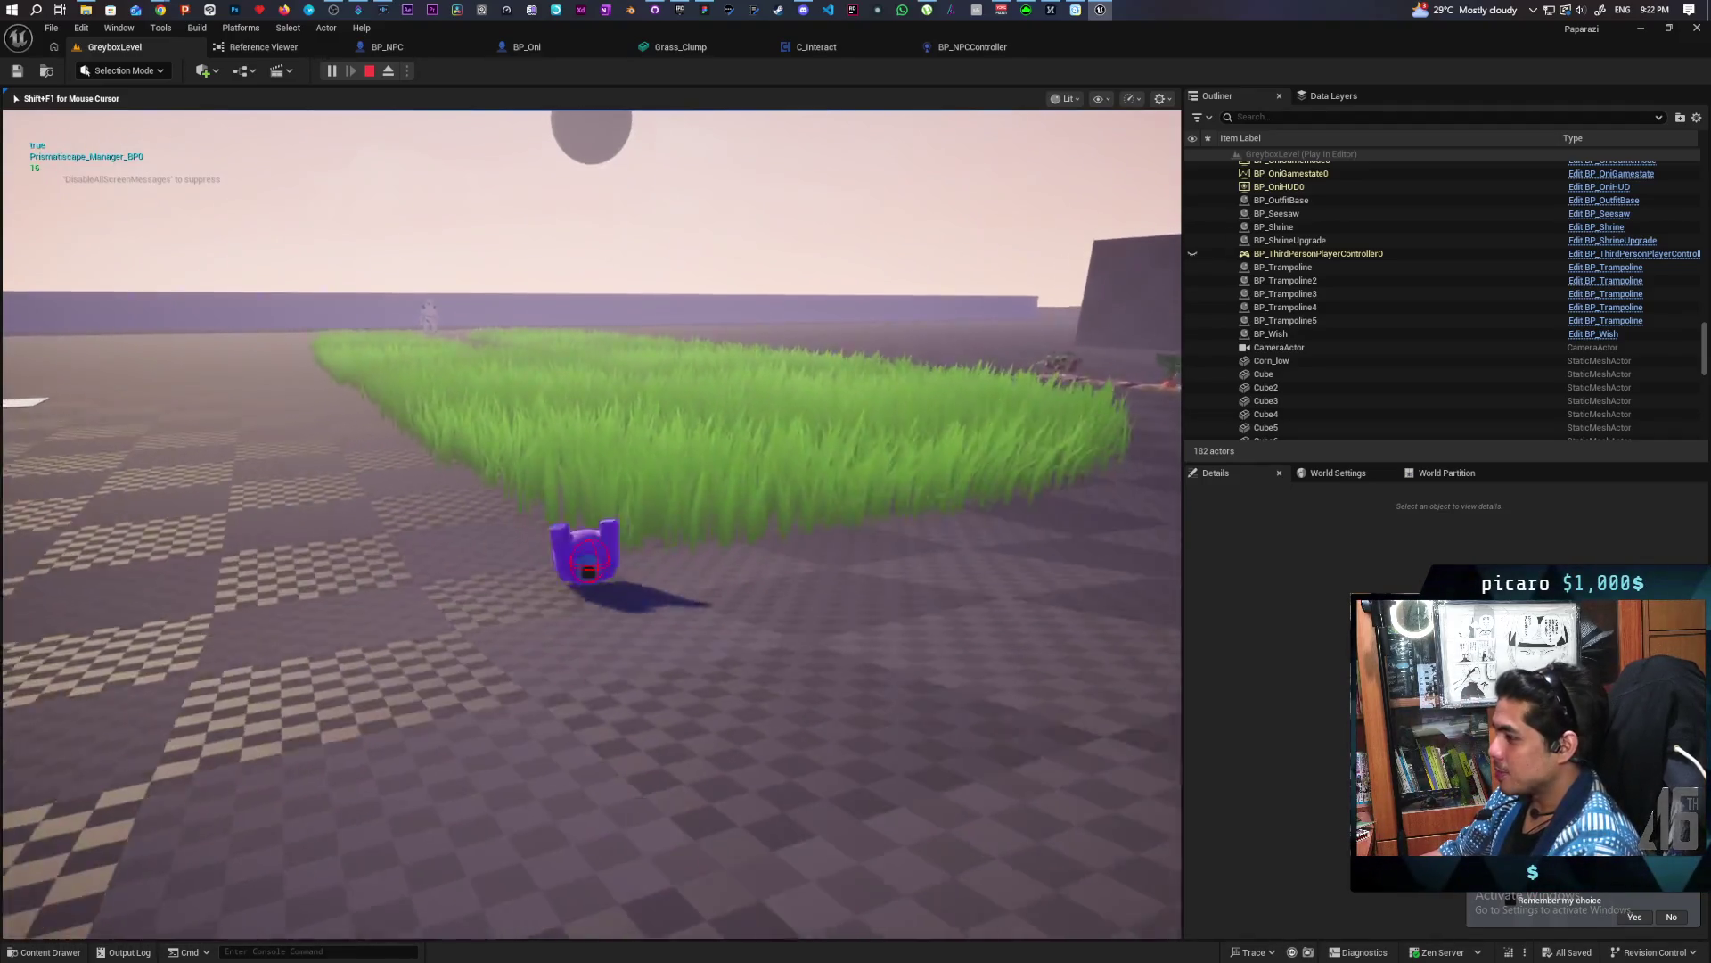
key(w)
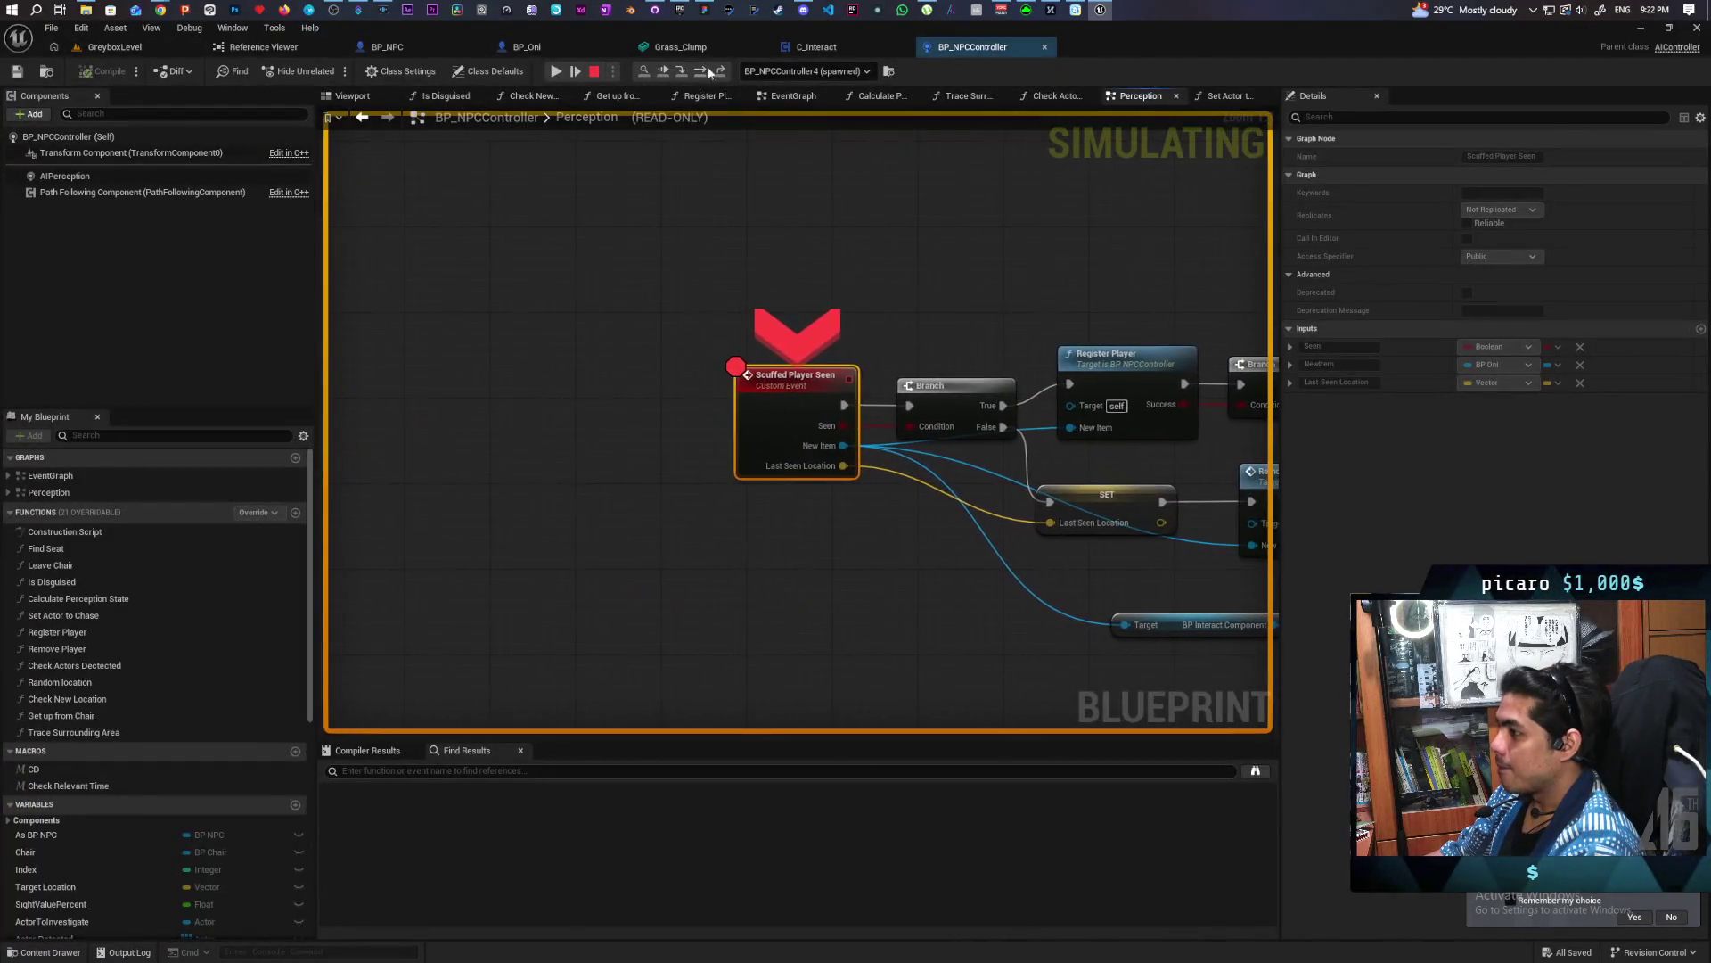
Continue past the Scuffed Player Seen breakpoint, watch the game, then end the session
key(F9)
click(557, 72)
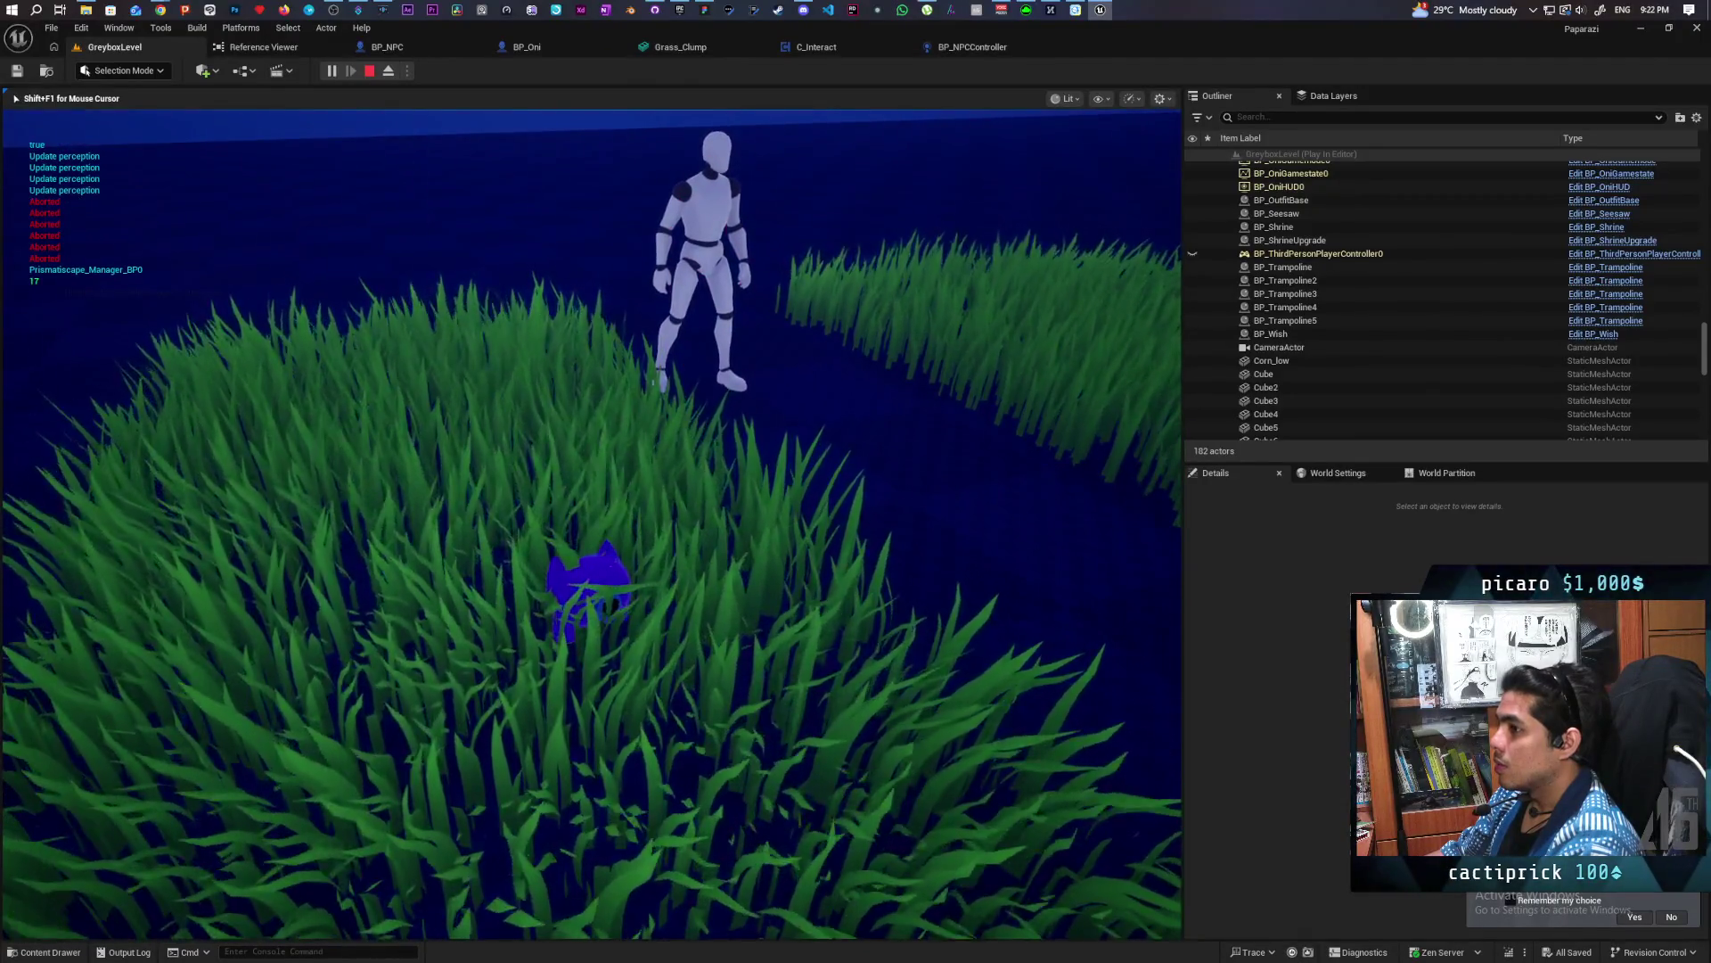
key(Escape)
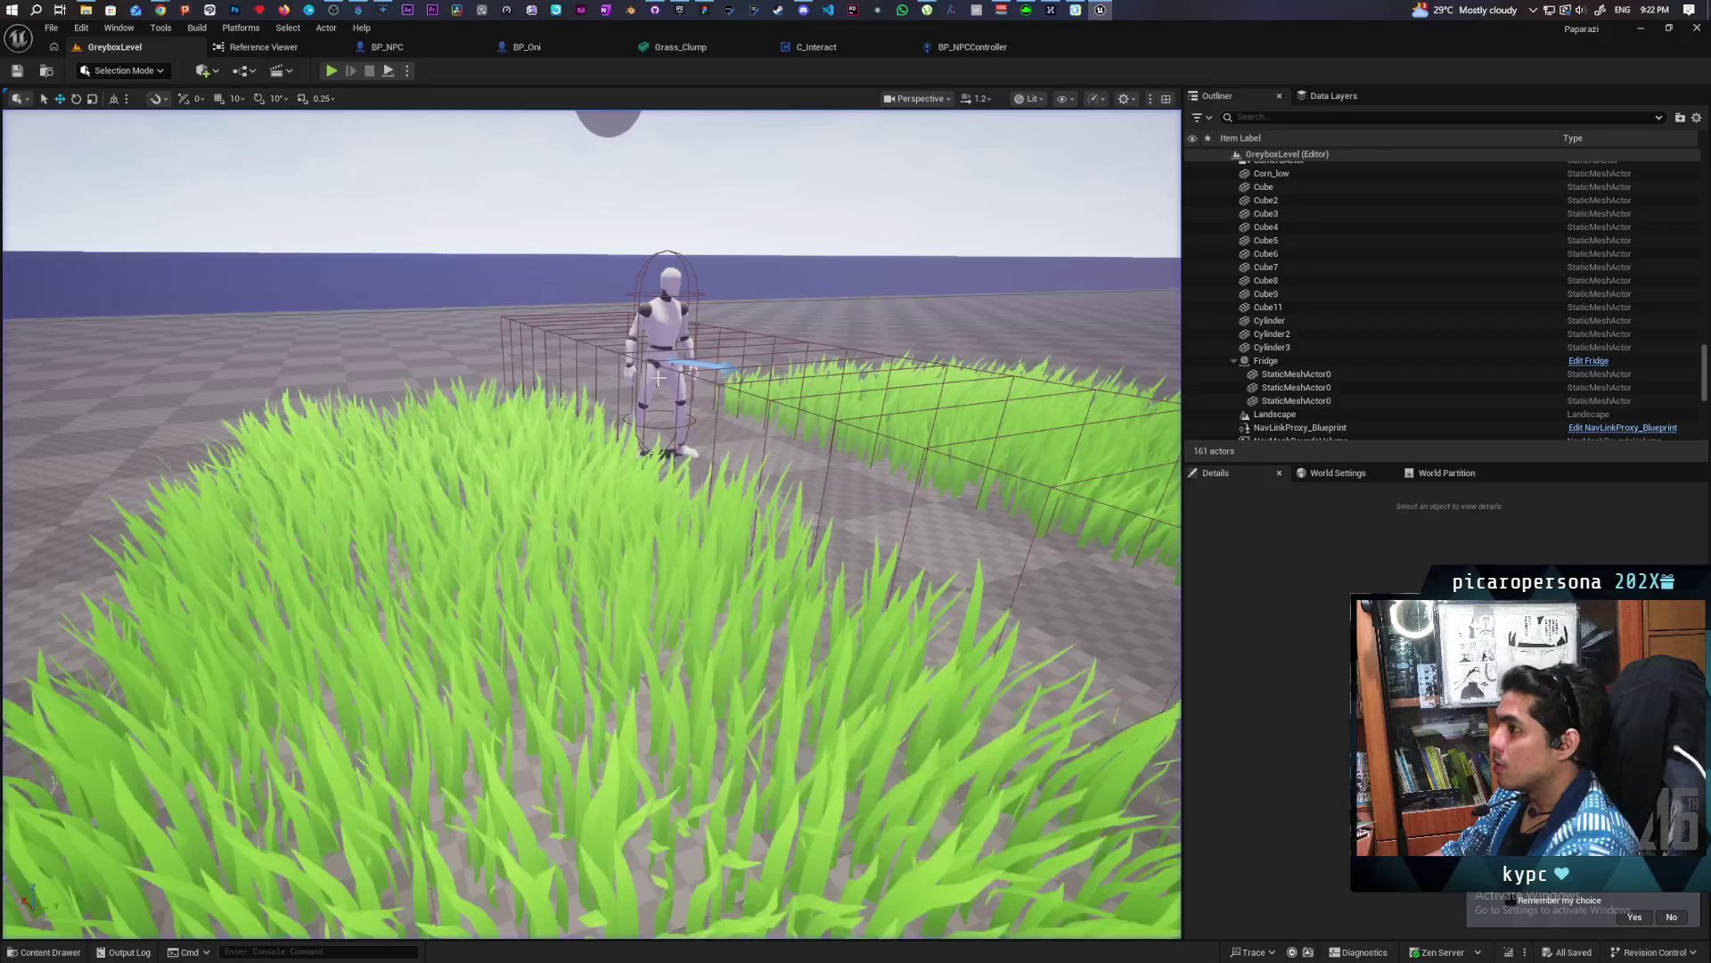
Glance at the BP_NPCController blueprint, then go back to GreyboxLevel
click(974, 49)
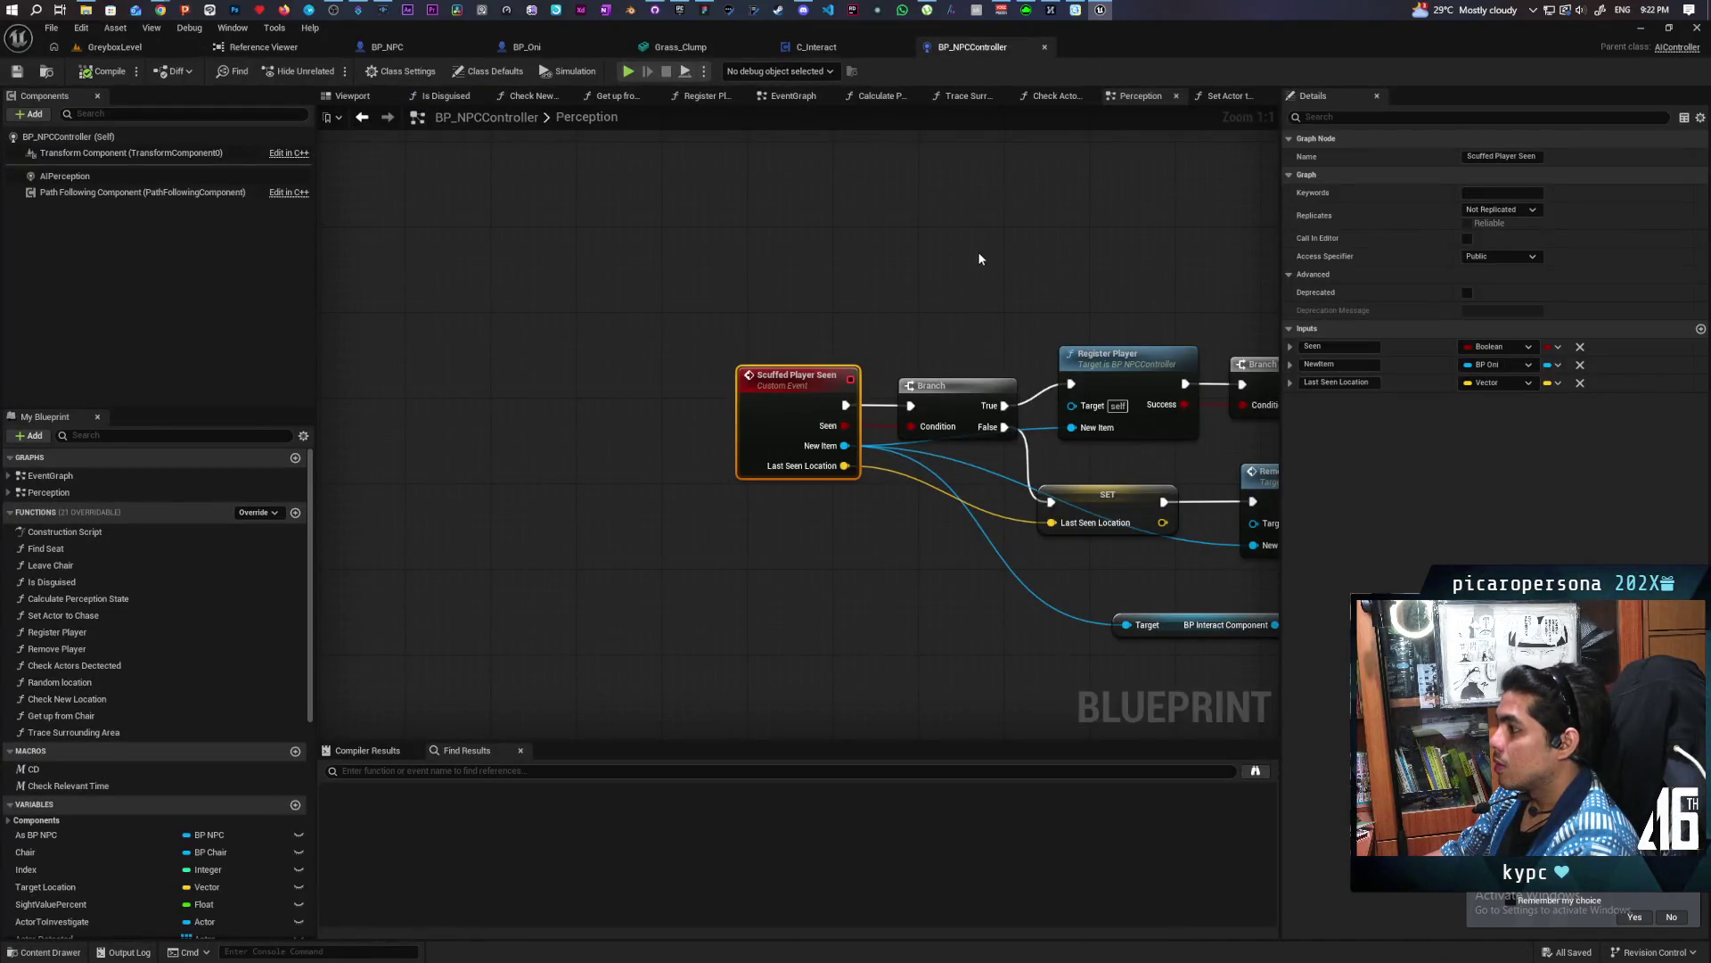
scroll(975, 260, down, 3)
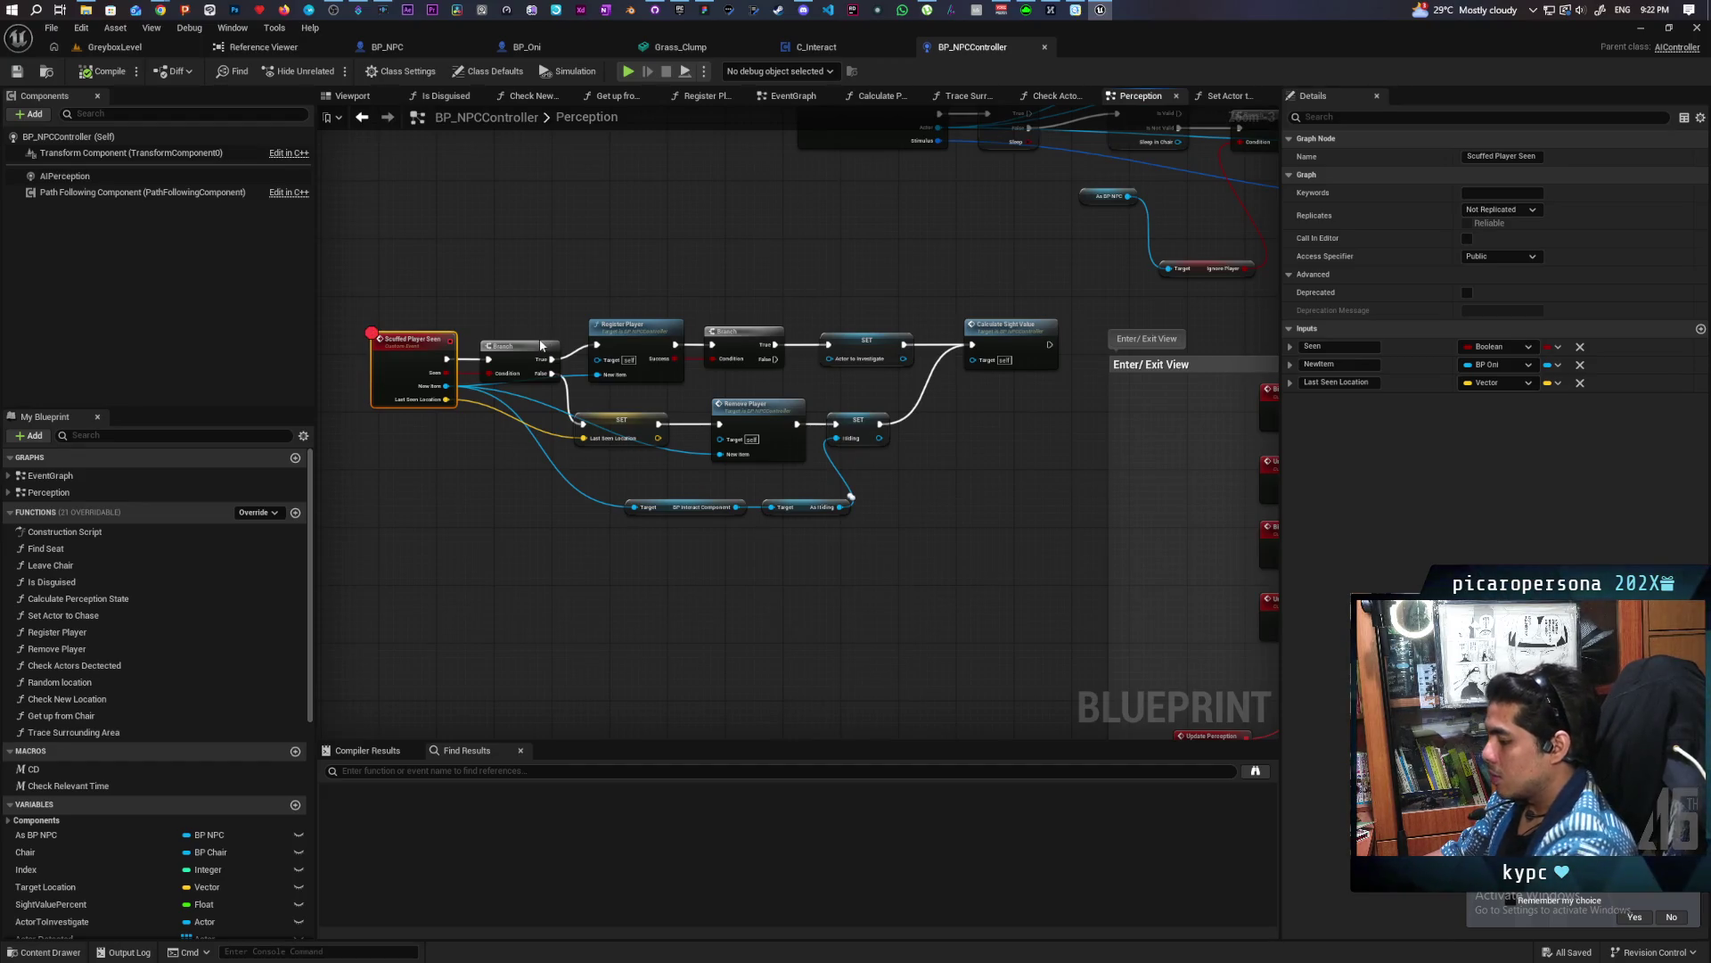
click(114, 47)
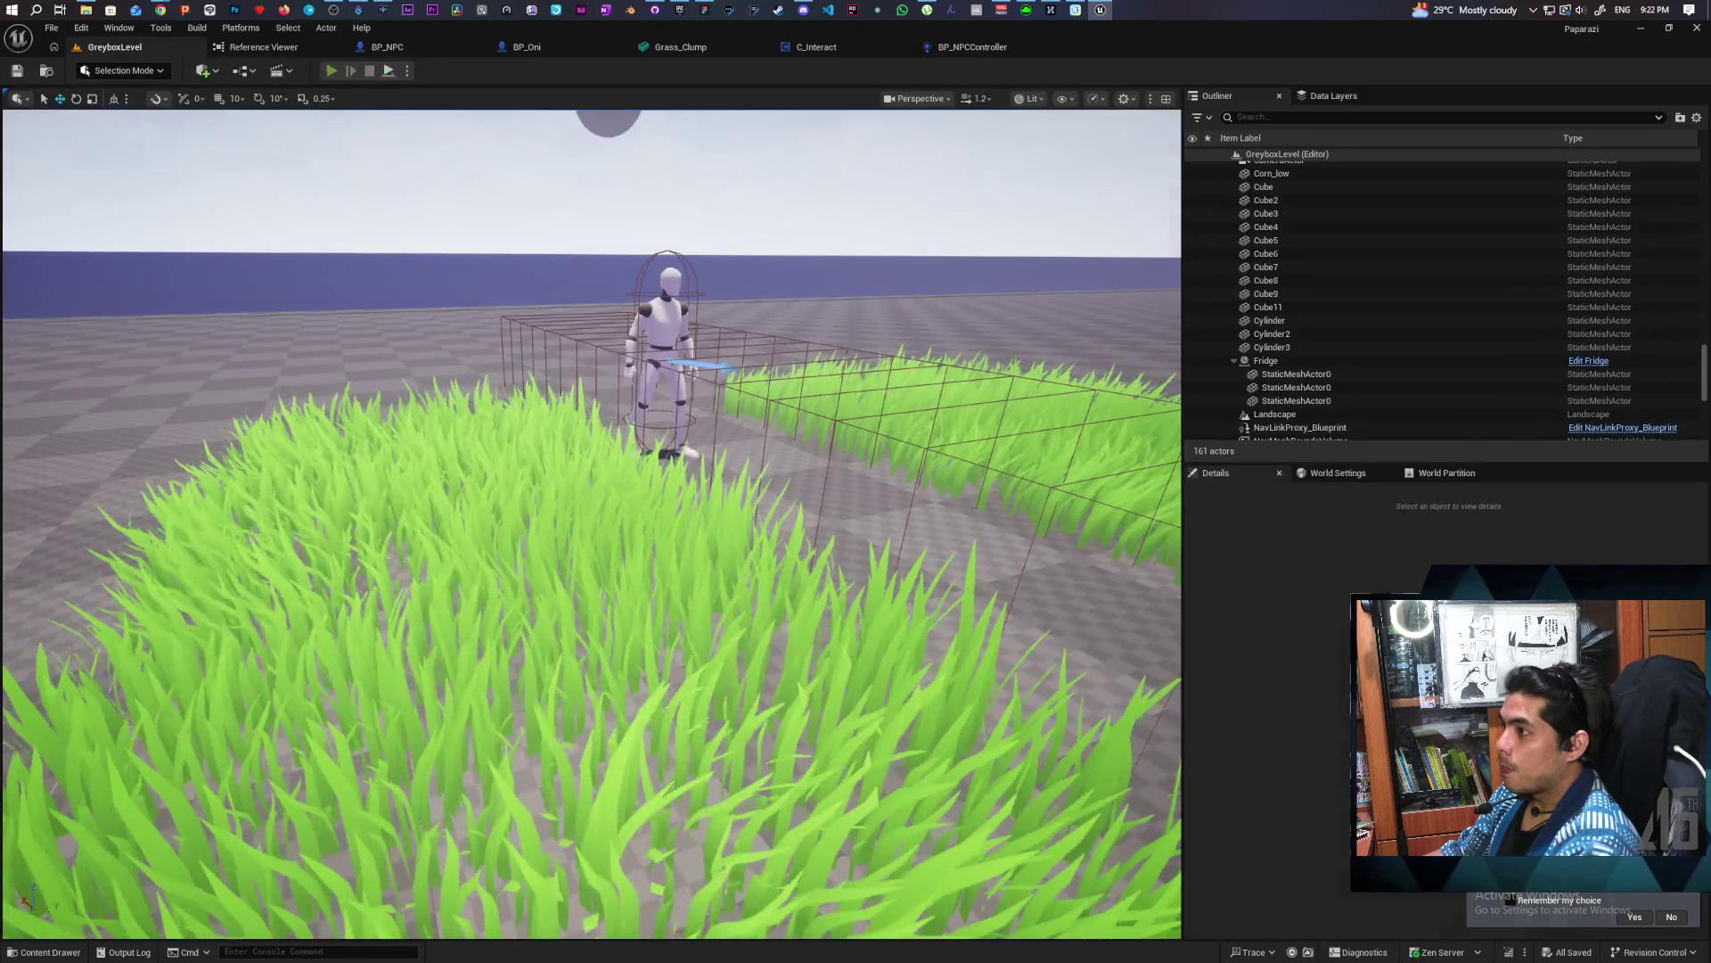
Replay the level, step to the second Branch, end play, and inspect the Scuffed Player Seen event
key(alt+p)
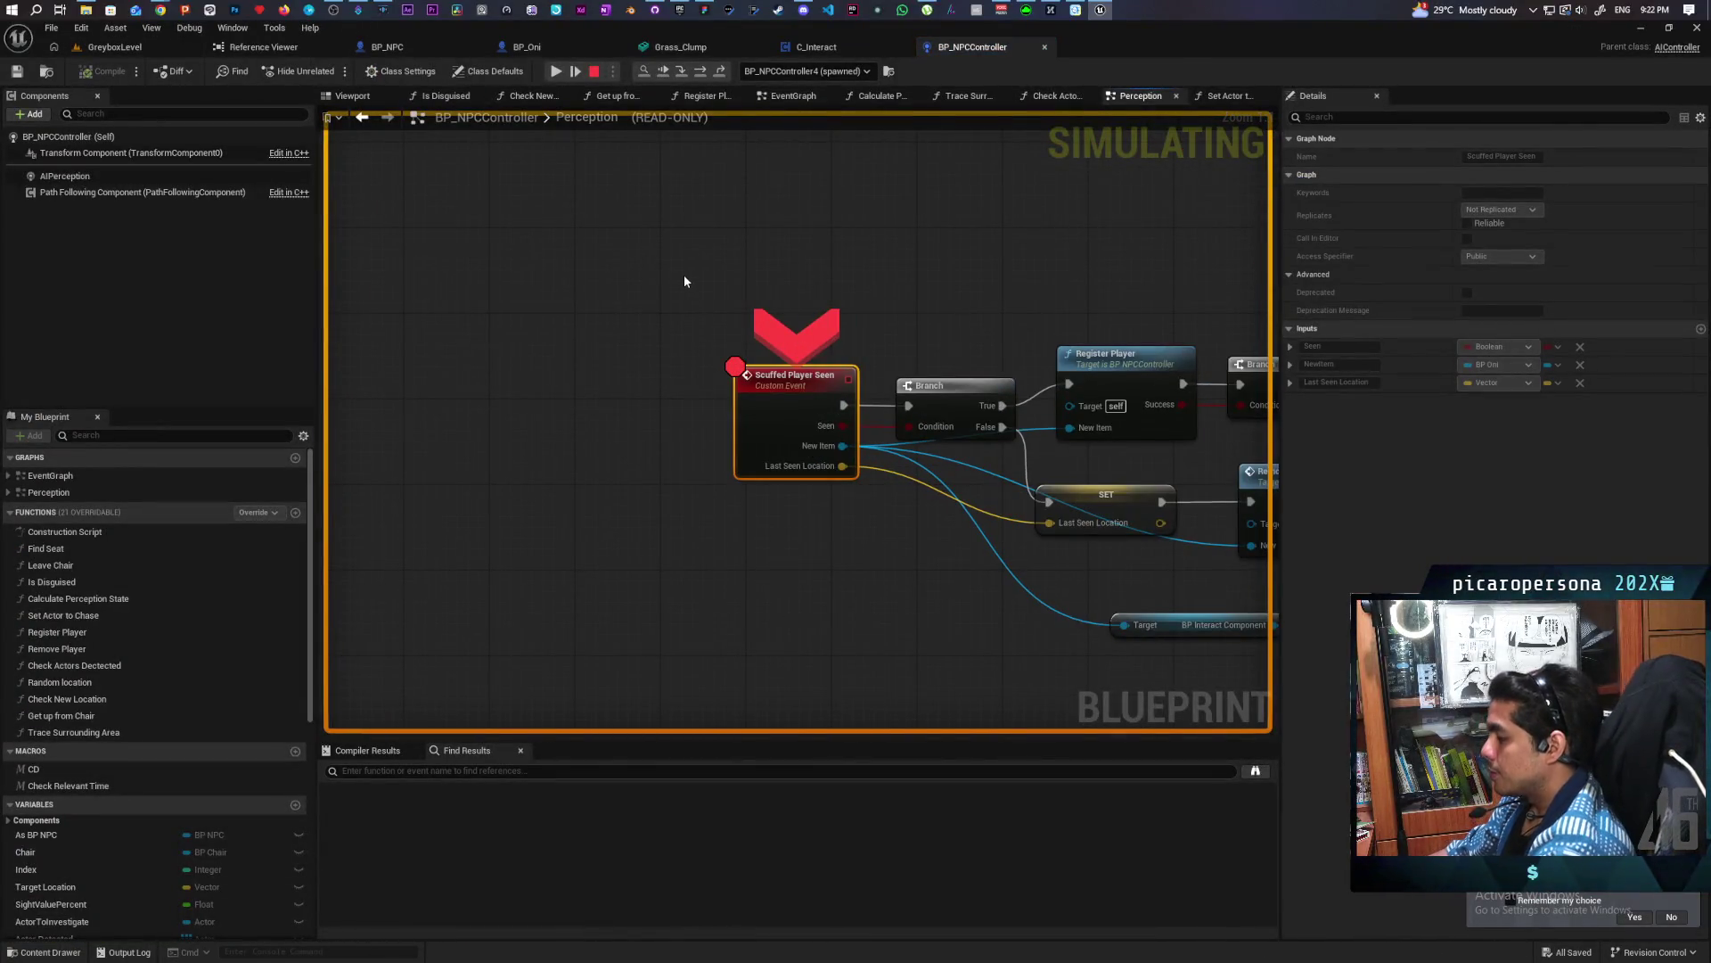
key(F10)
key(F10)
key(F10)
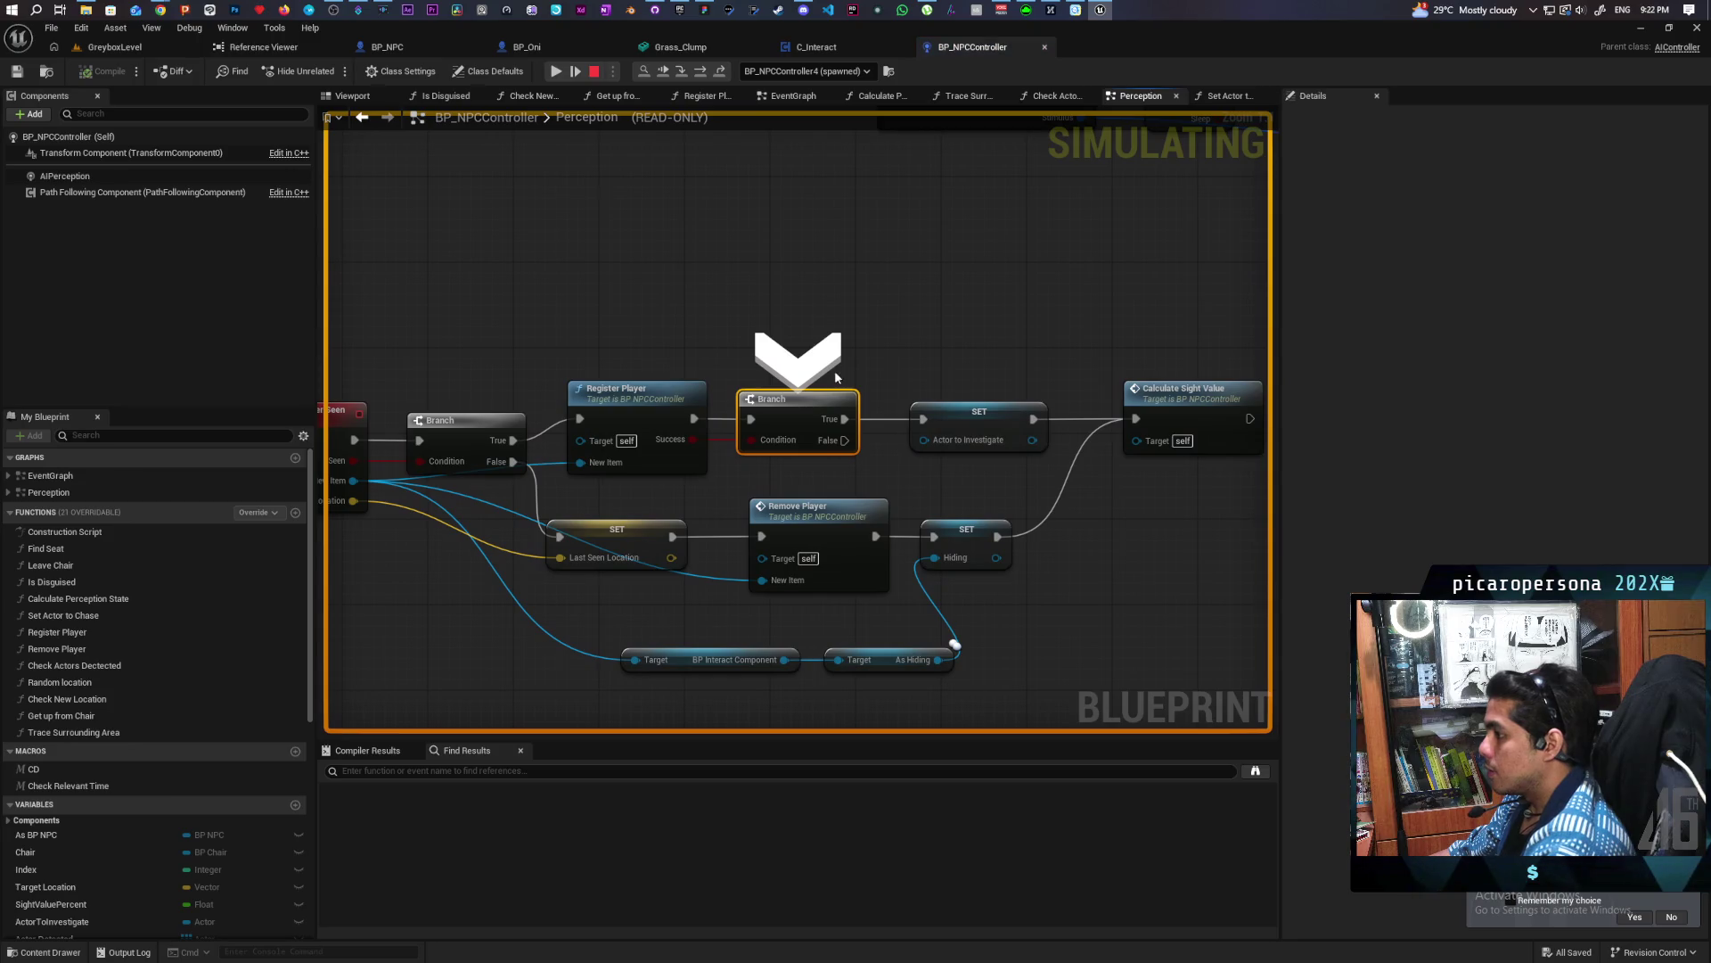
key(Escape)
drag(352, 482, 924, 456)
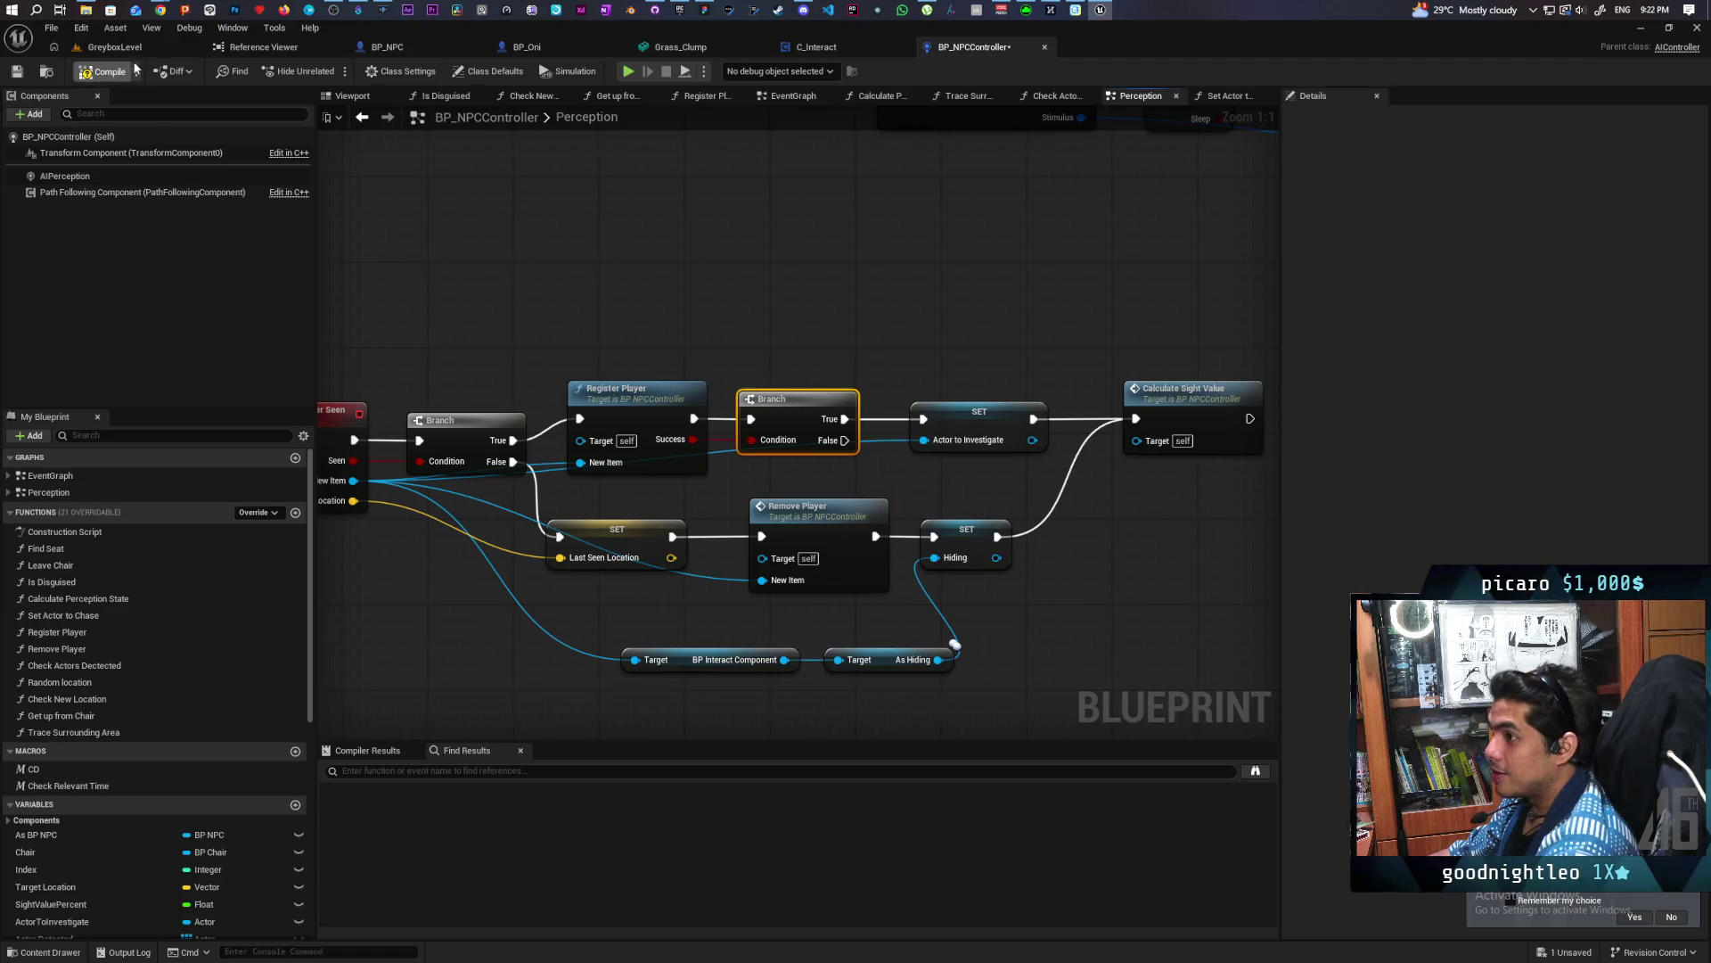
click(481, 416)
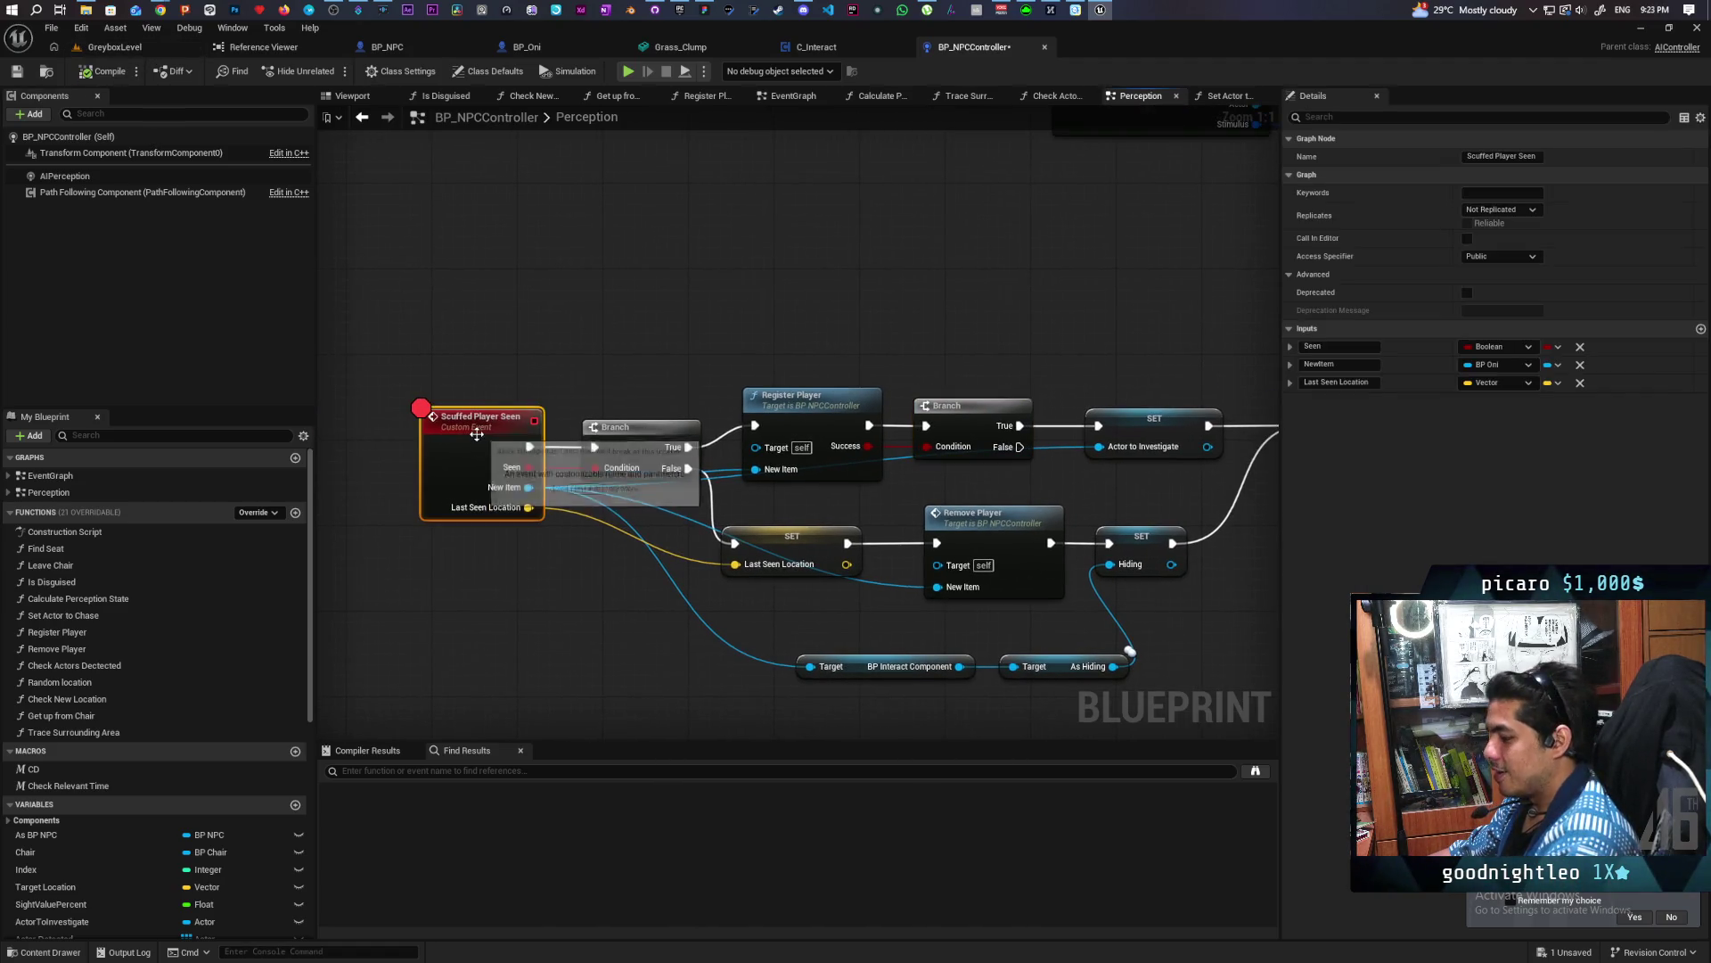
click(115, 46)
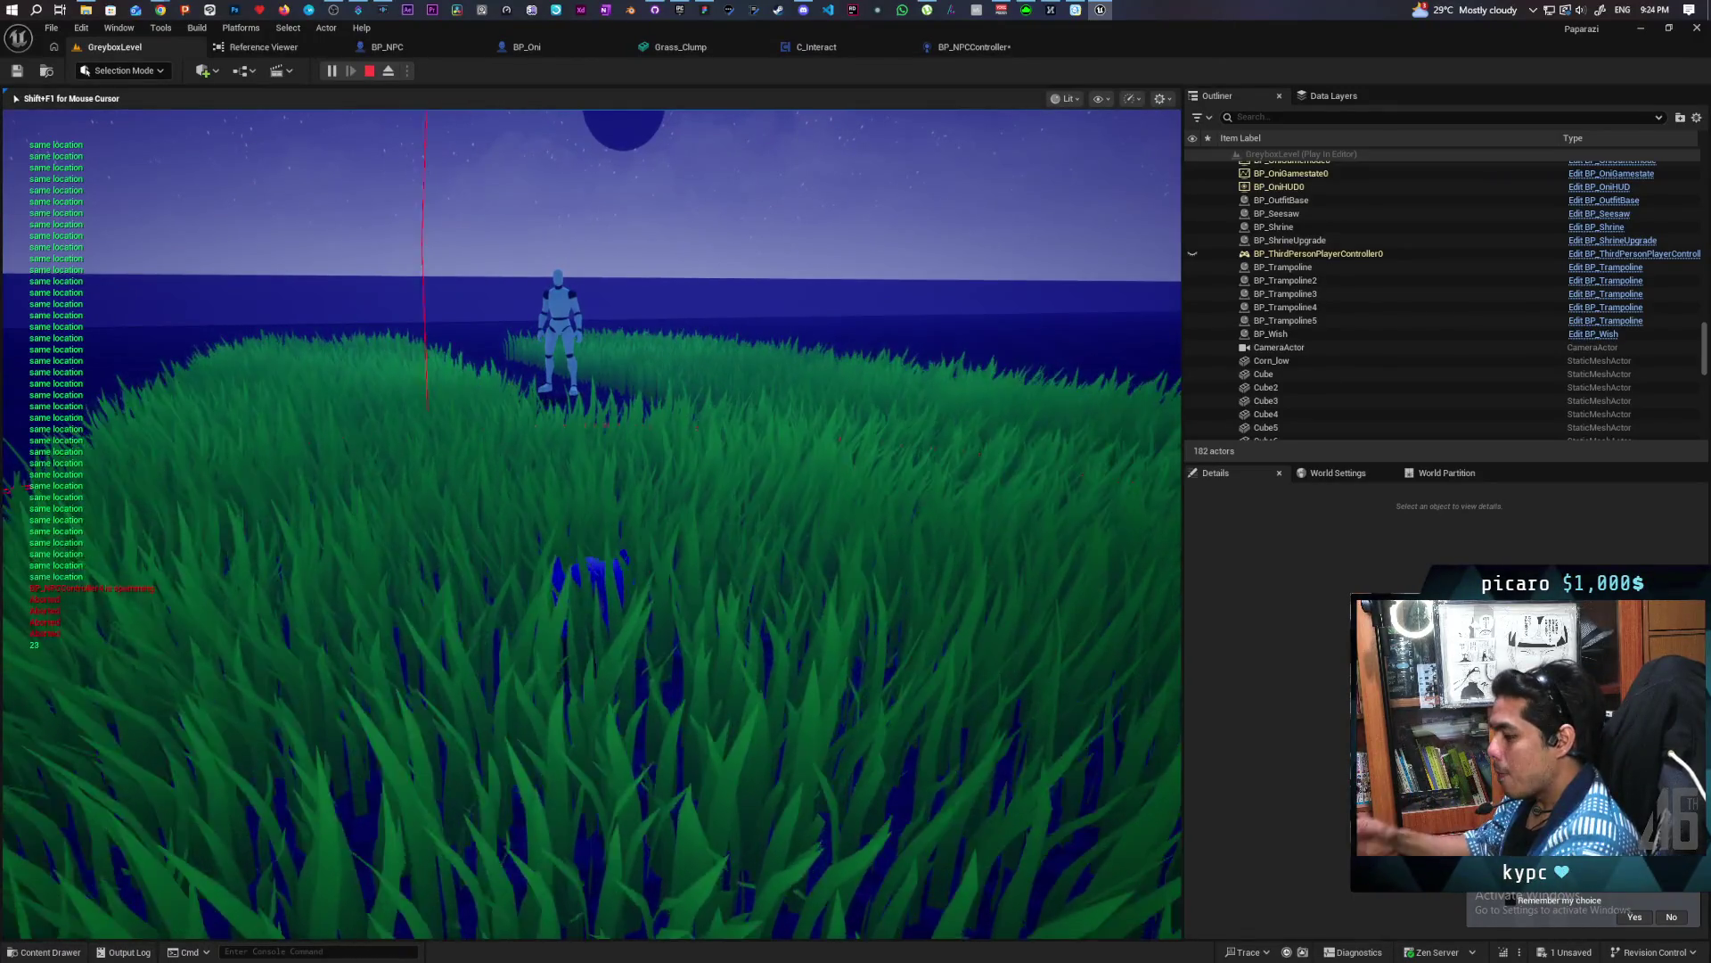
Show the Gameplay Debugger's AI perception info on BP_NPC, stop play, and close OneNote
key(apostrophe)
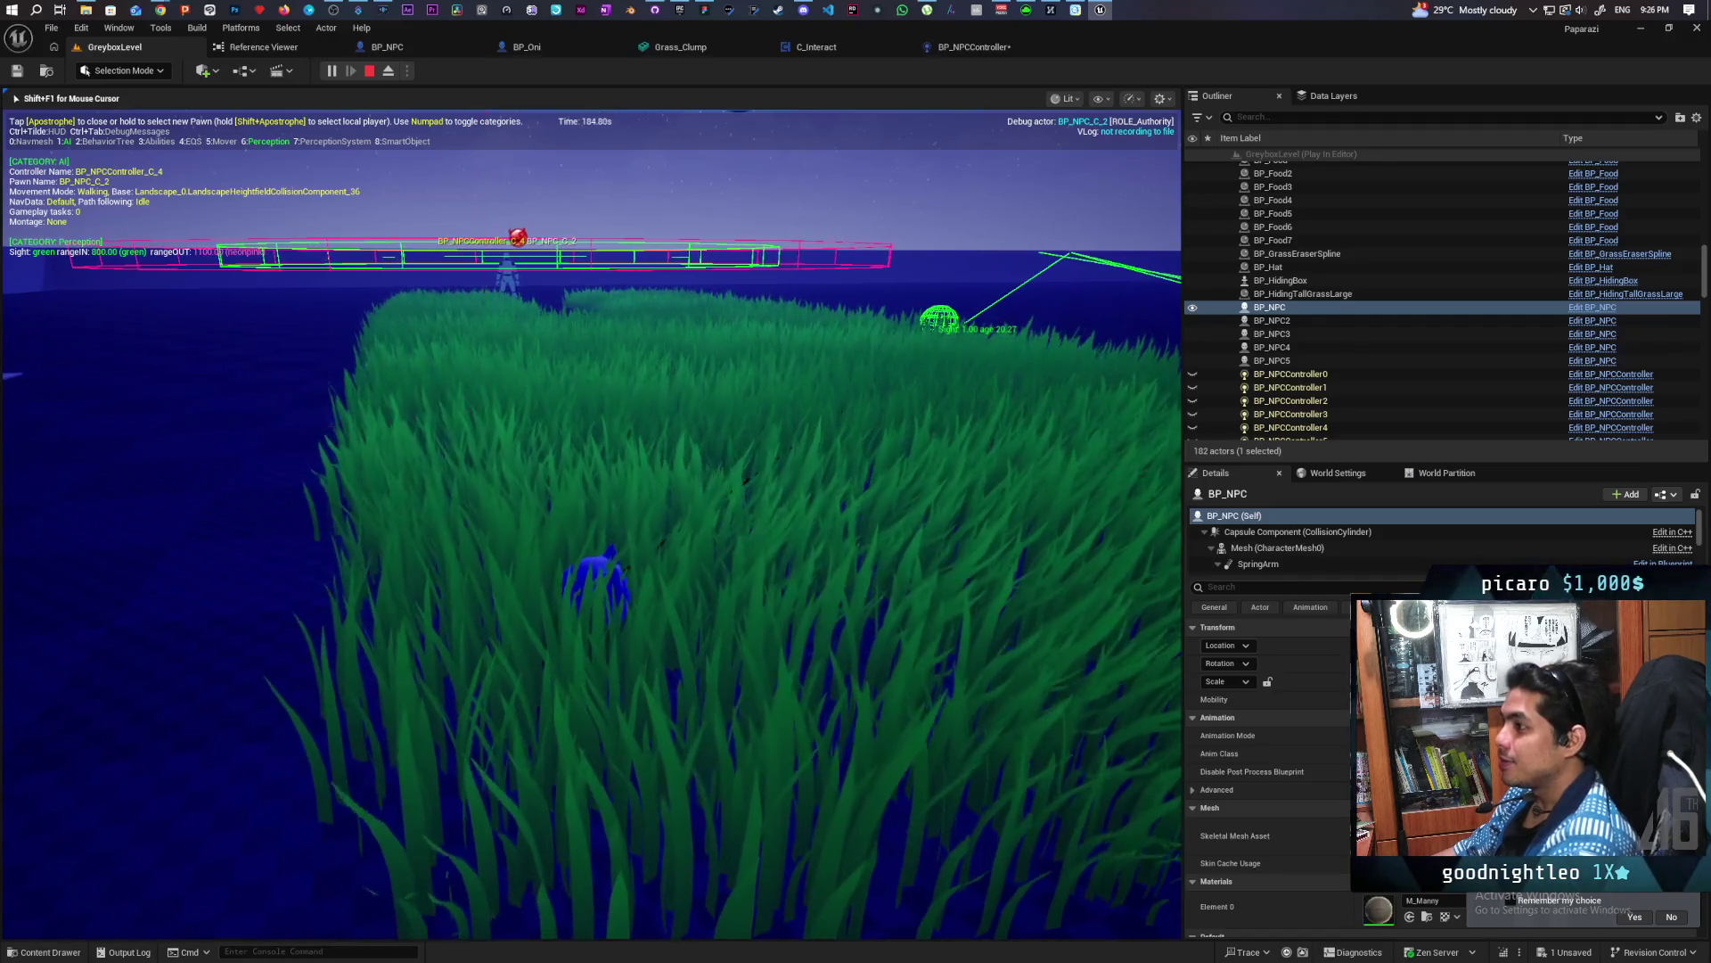
key(Escape)
click(605, 11)
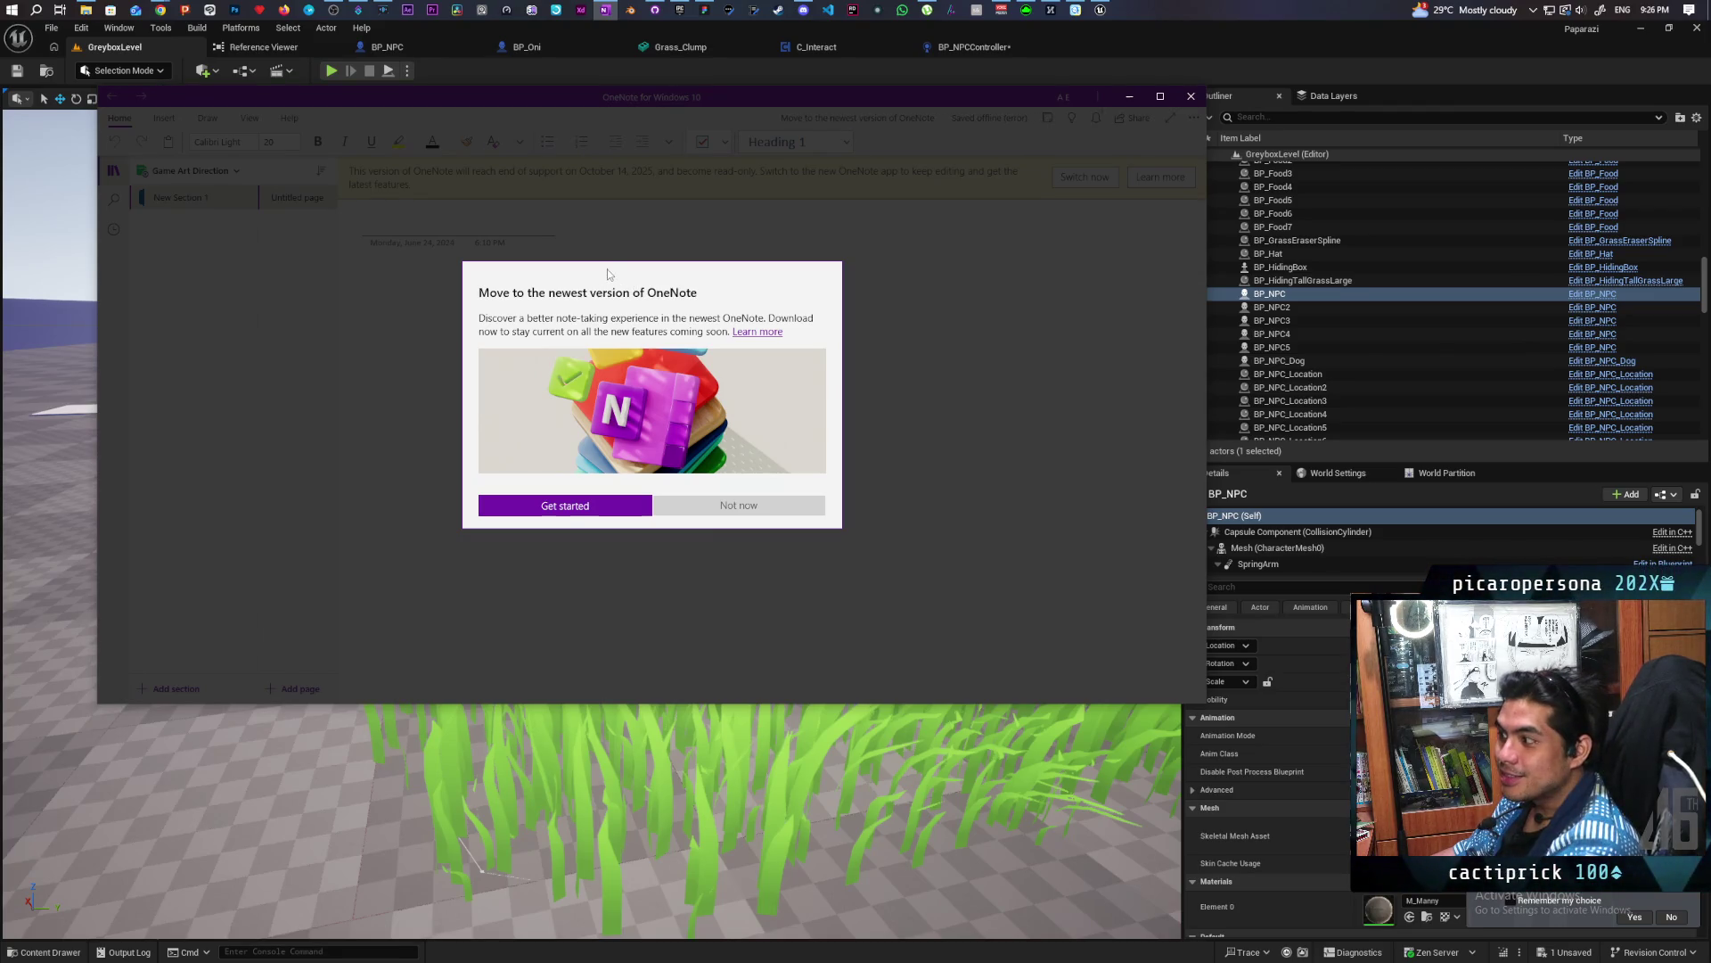
click(1191, 96)
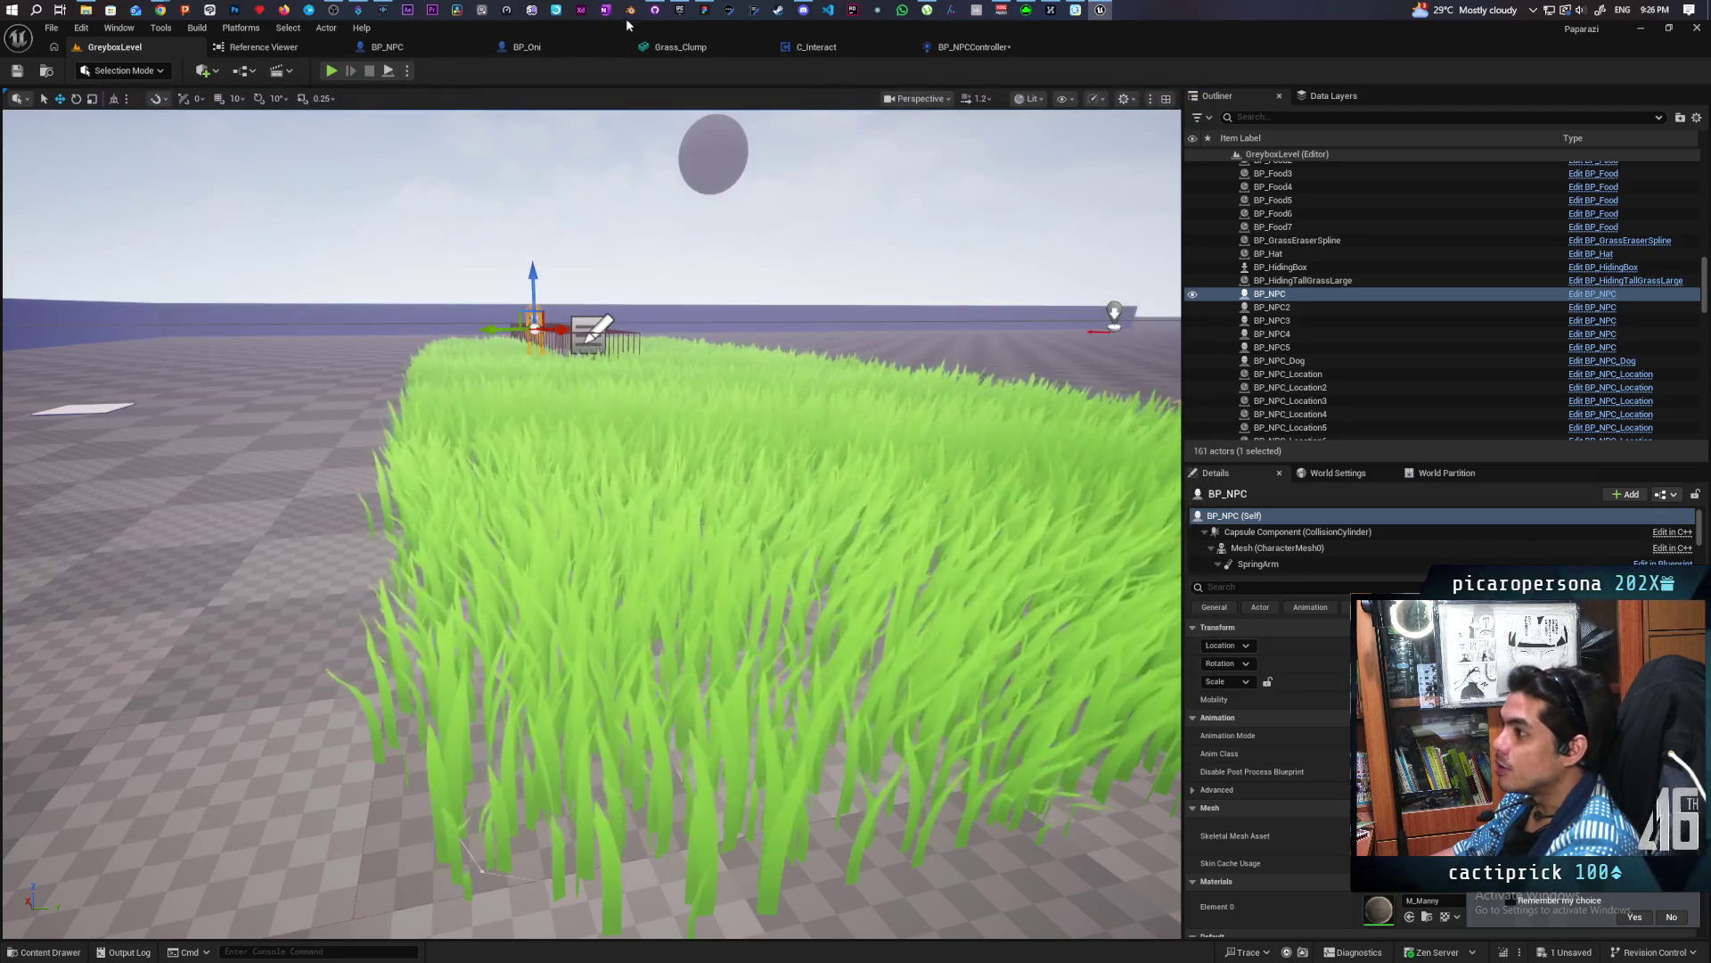
click(655, 10)
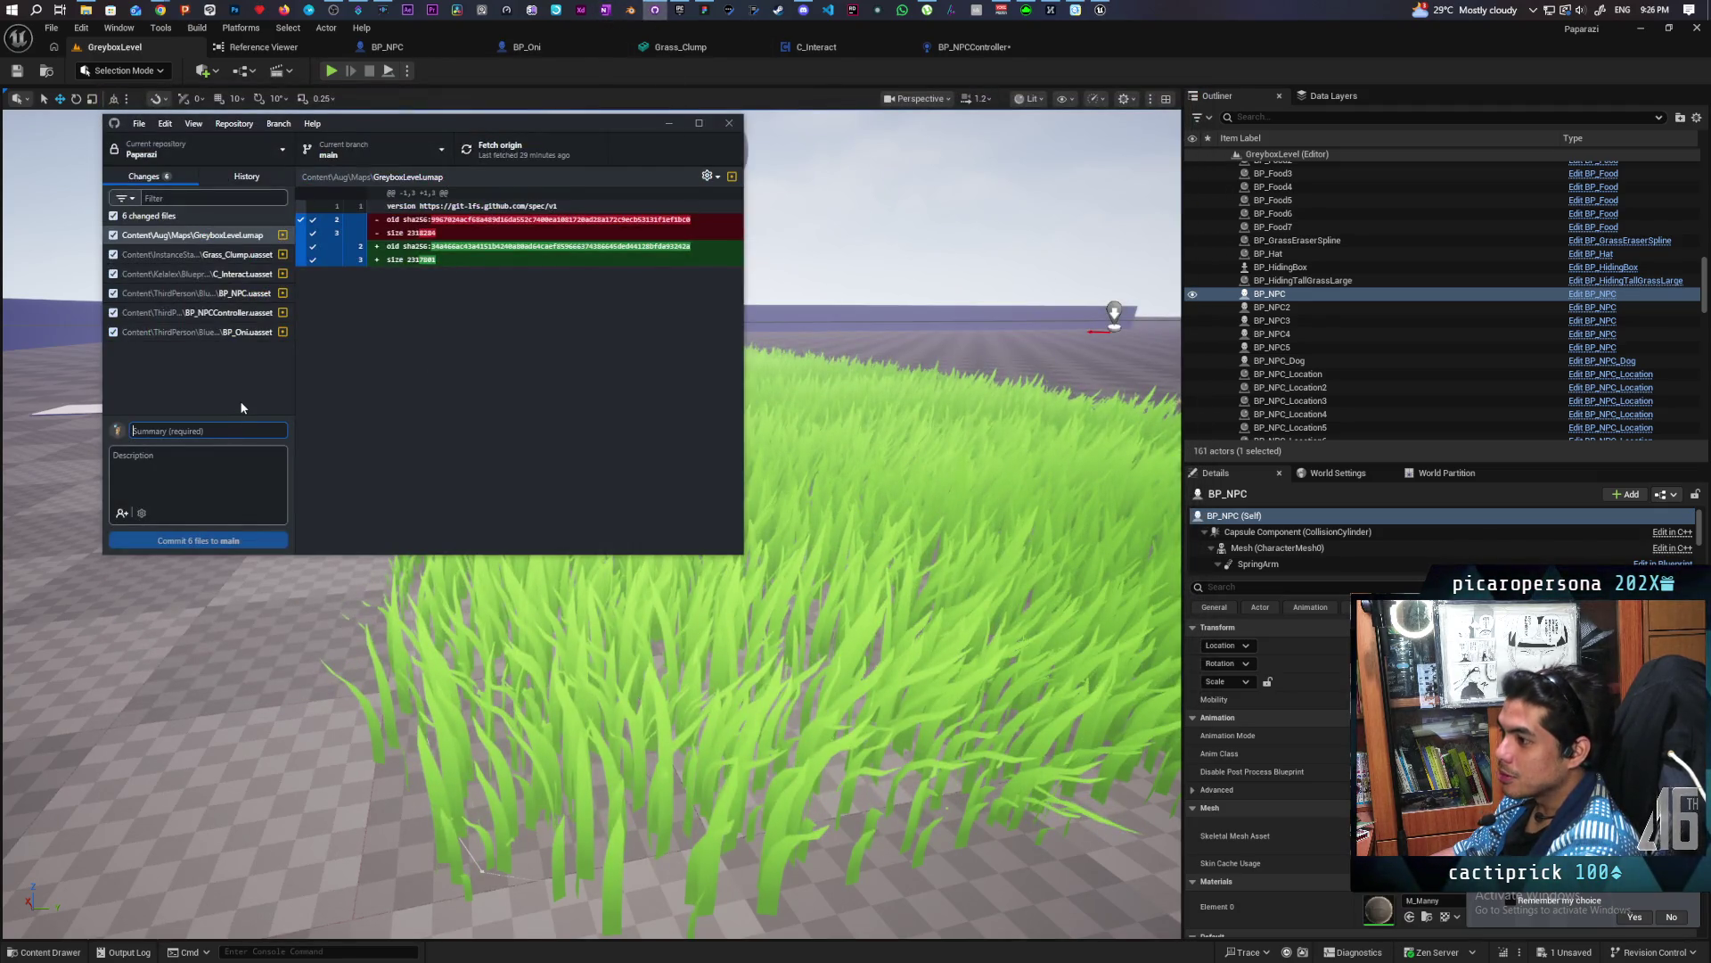
Save the current GreyboxLevel level
text(d)
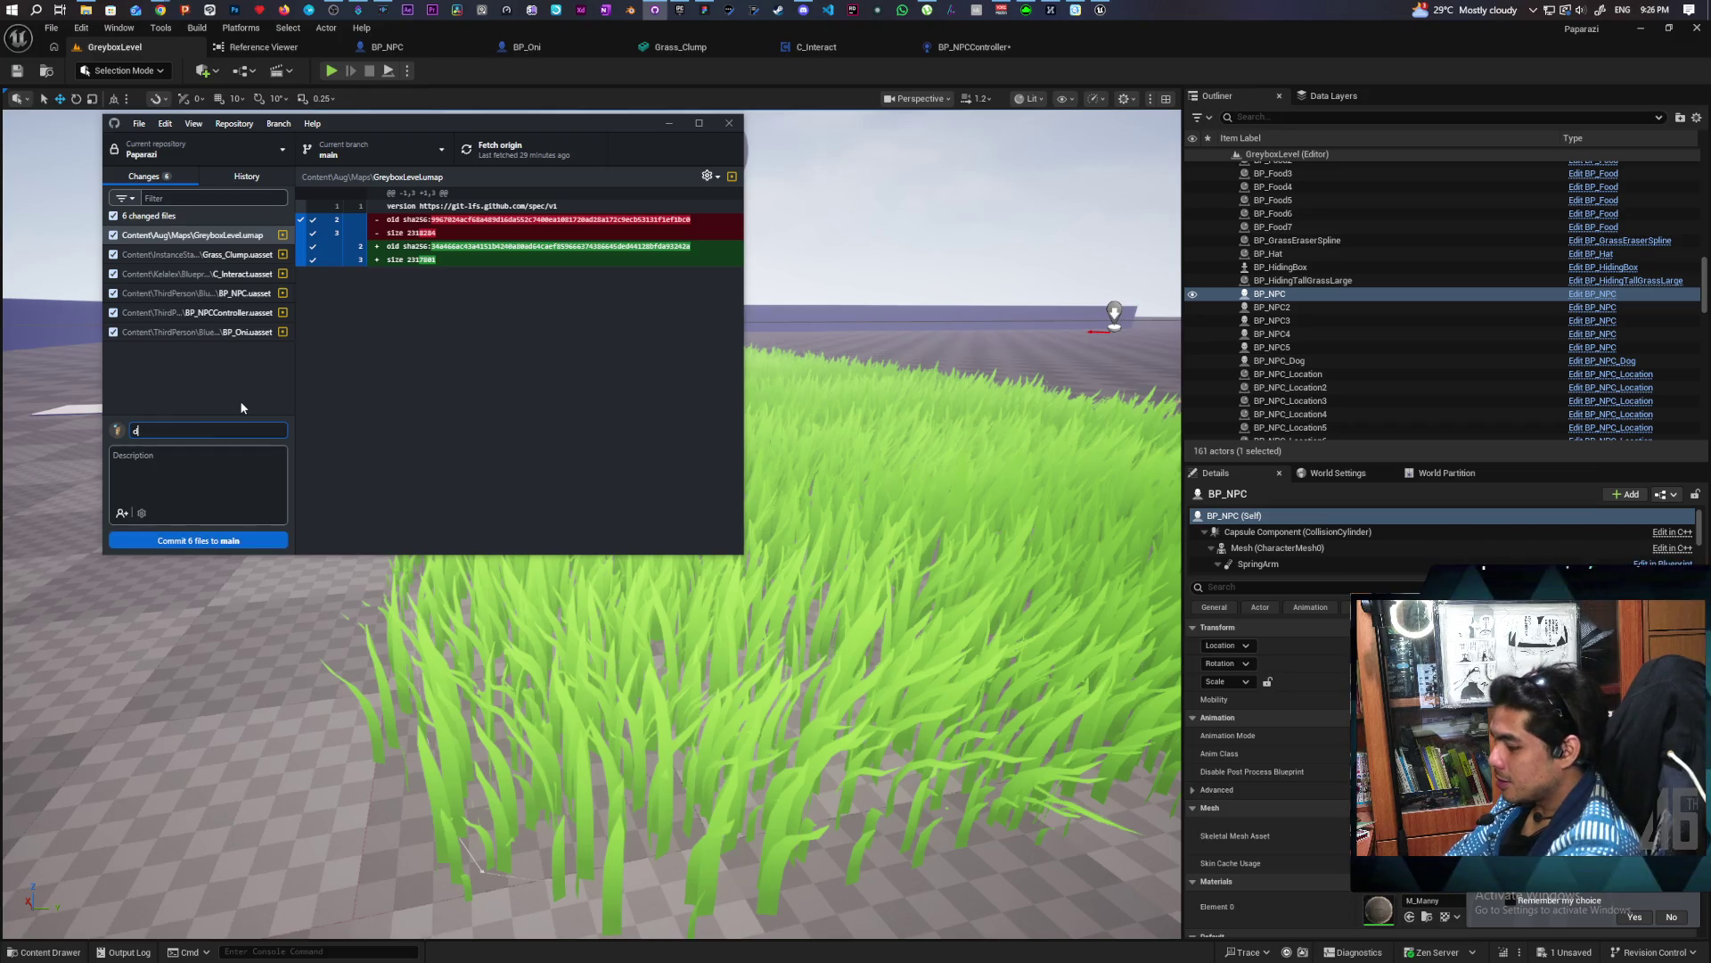
click(16, 74)
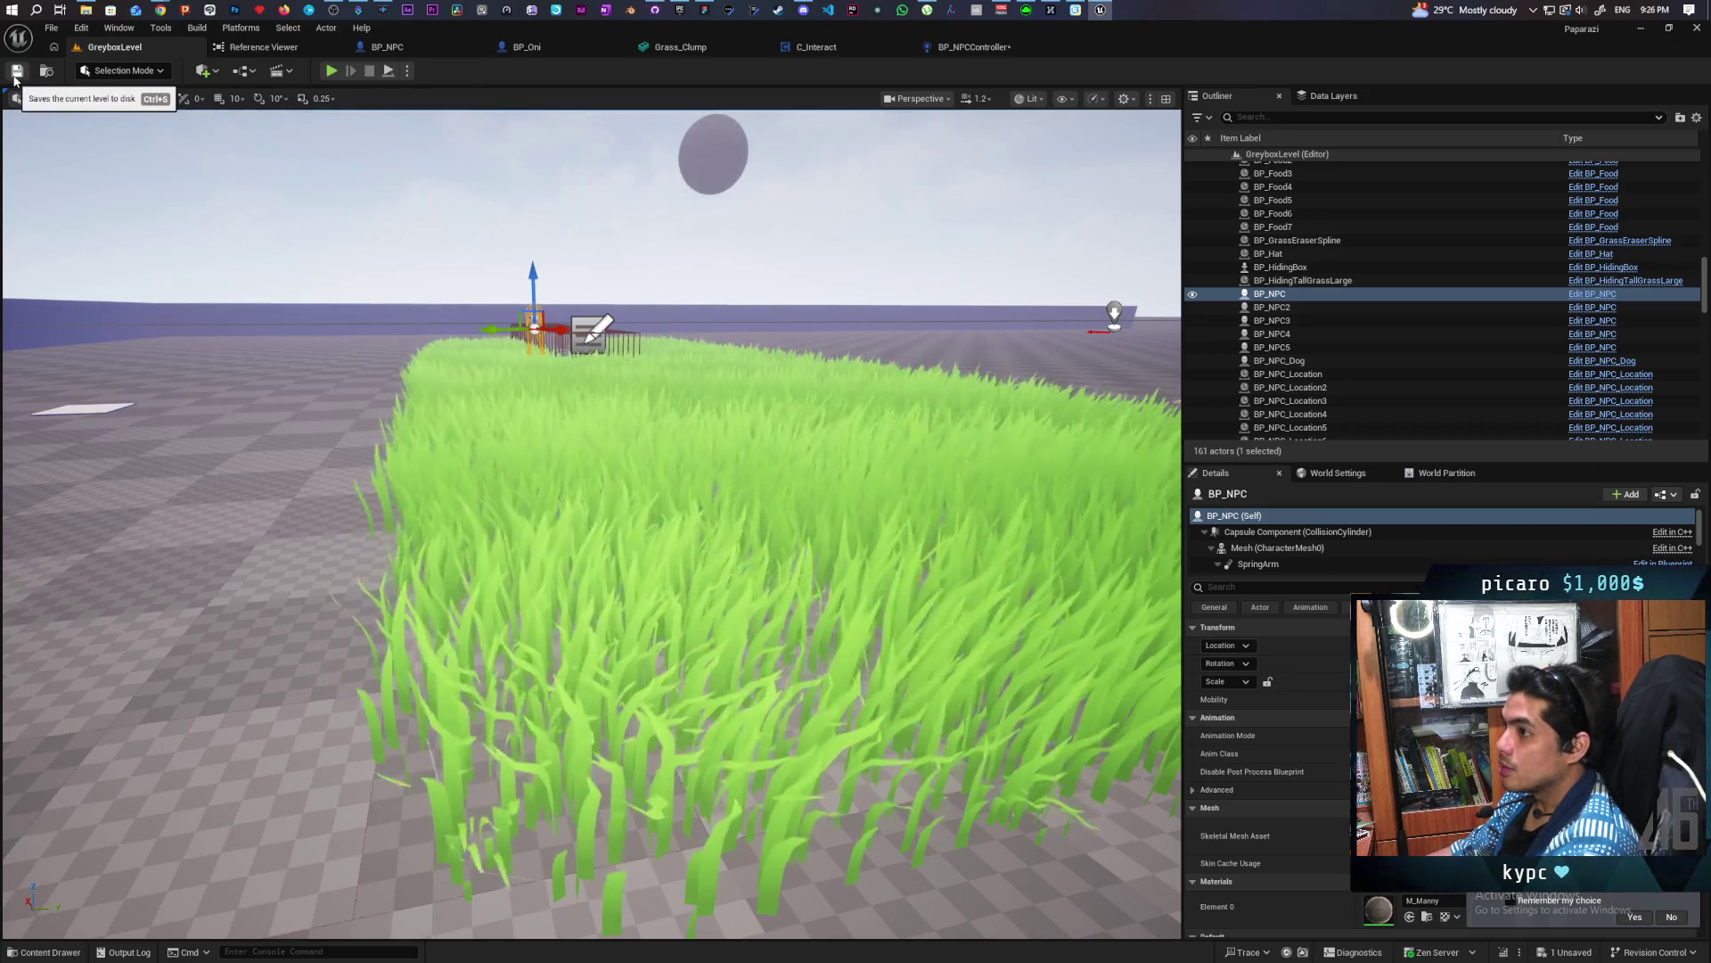
click(655, 10)
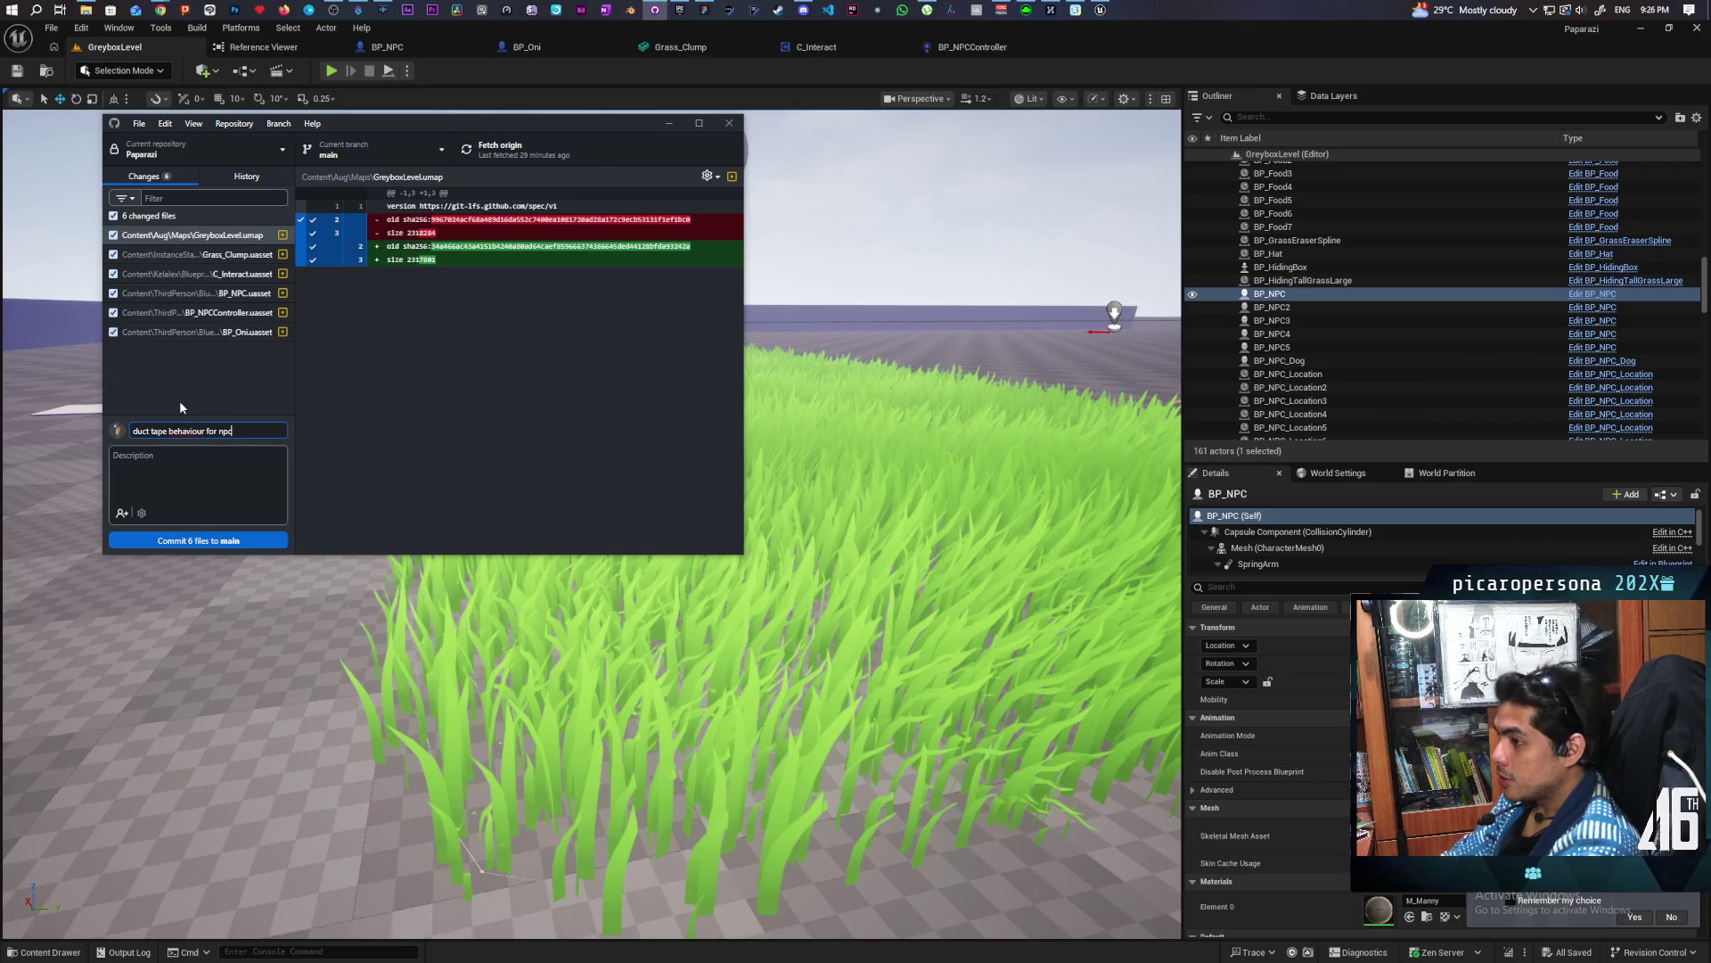
Commit the six changed files to main as 'duct tape behaviour for npc' and push to origin
click(250, 541)
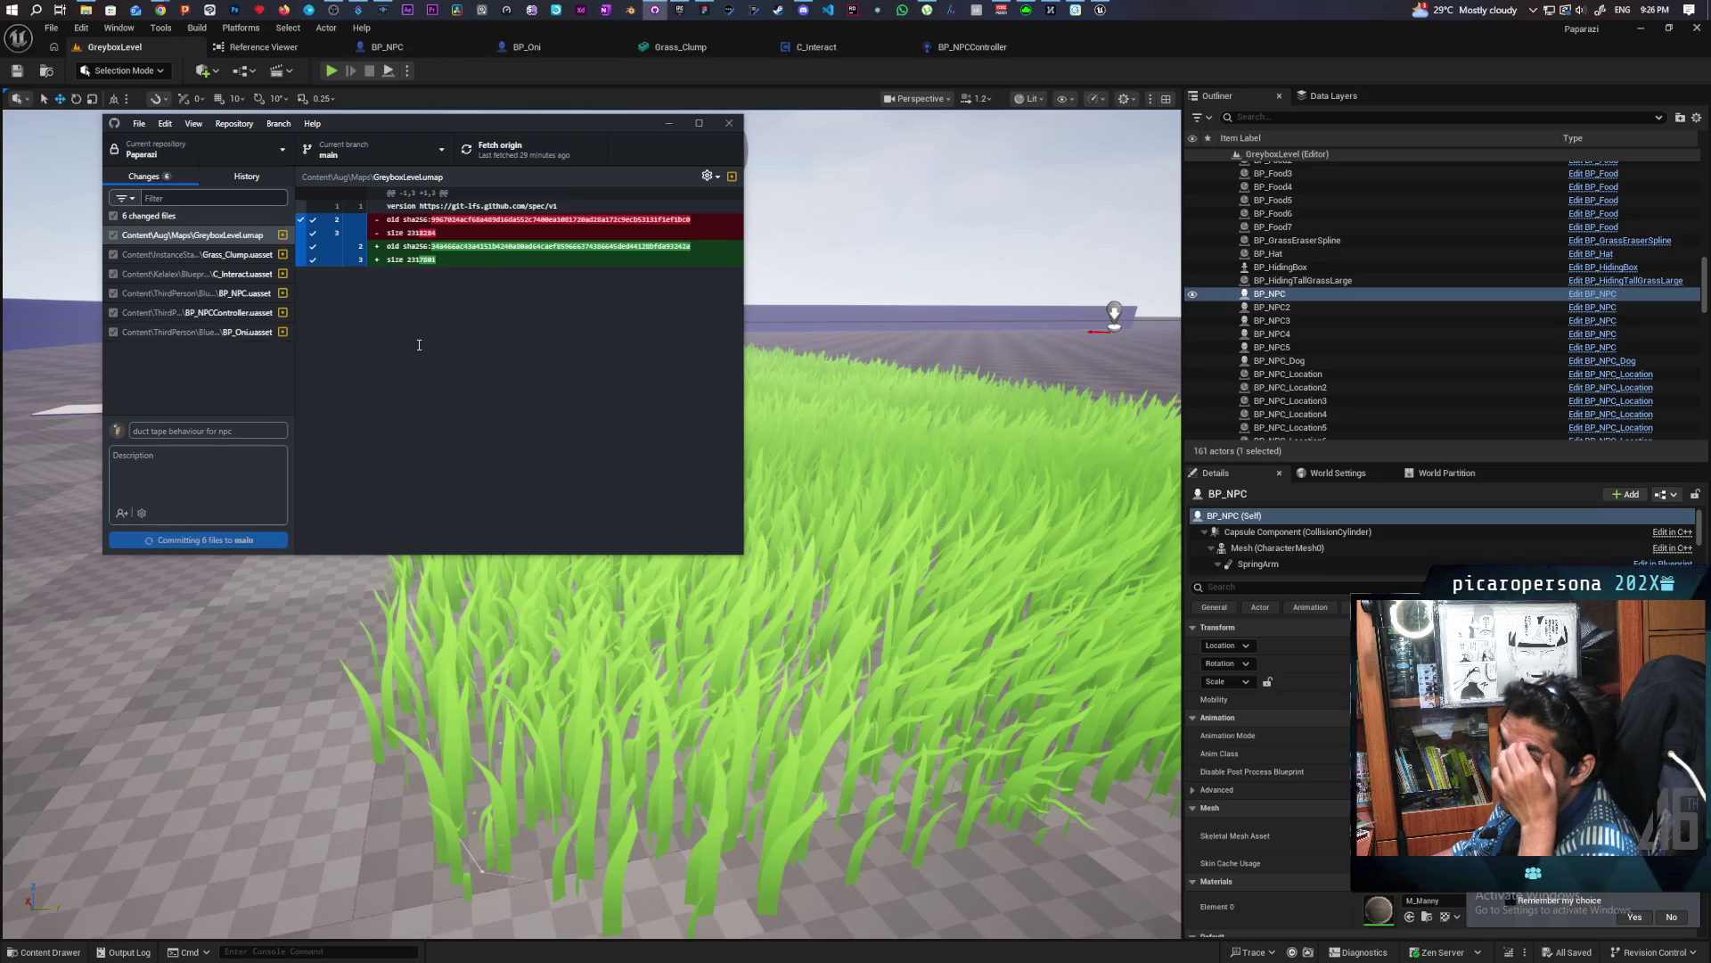
click(533, 147)
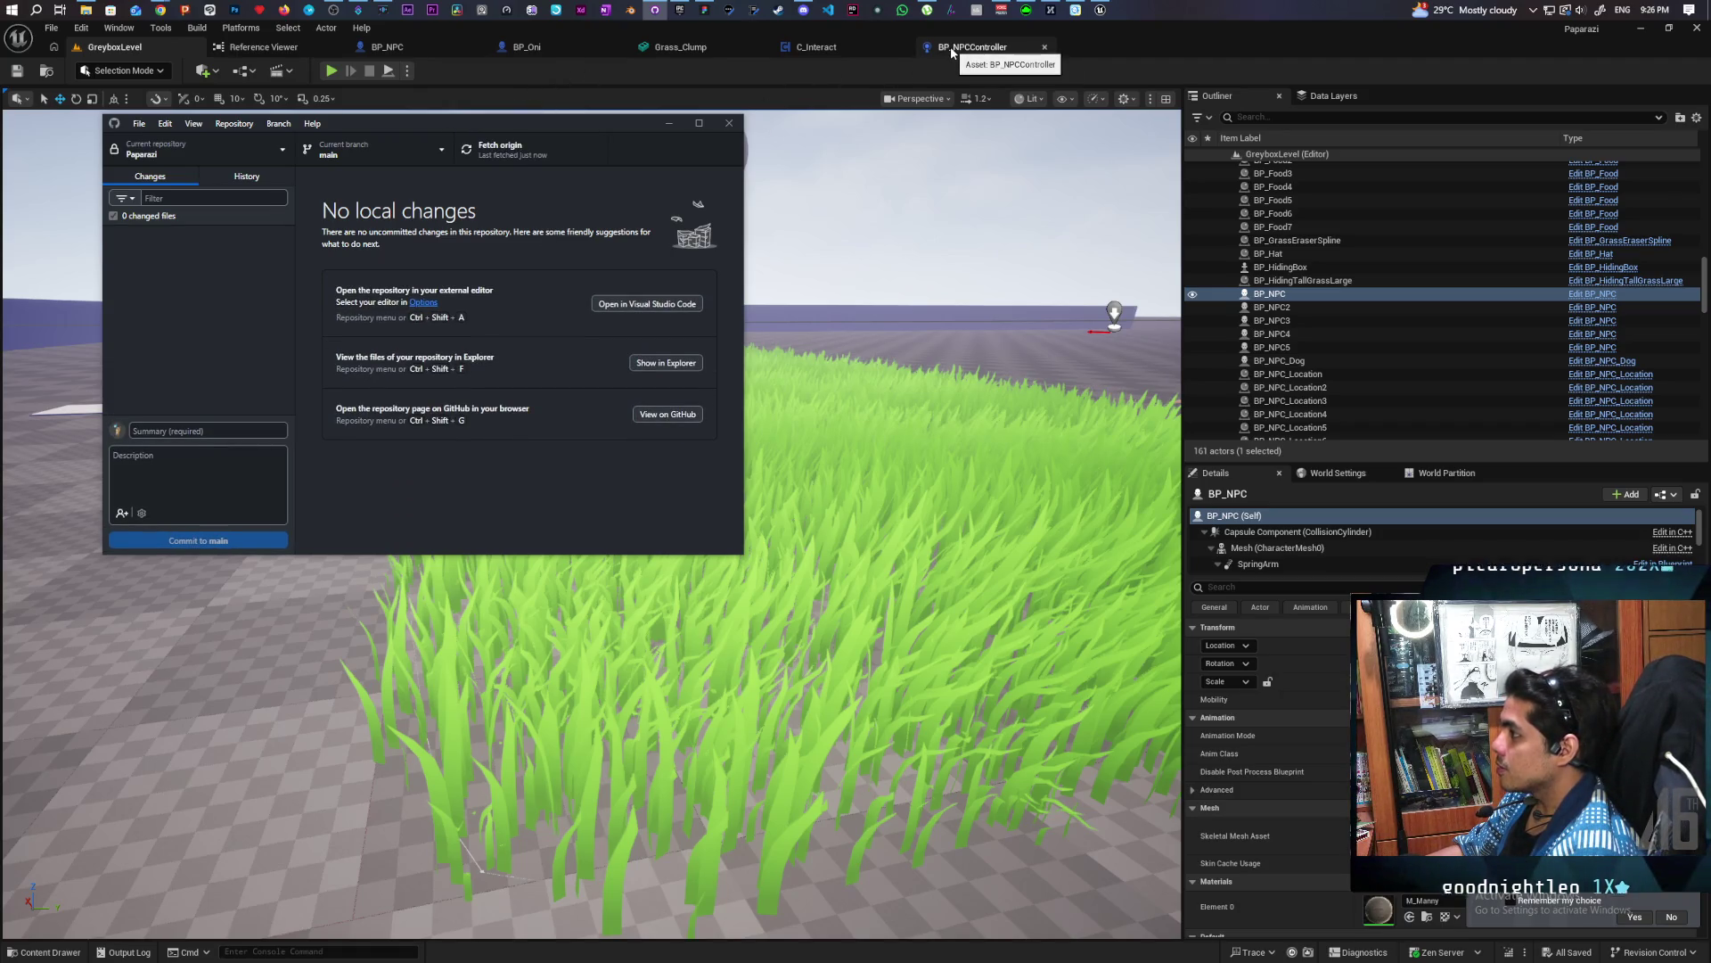
mouse_move(158, 11)
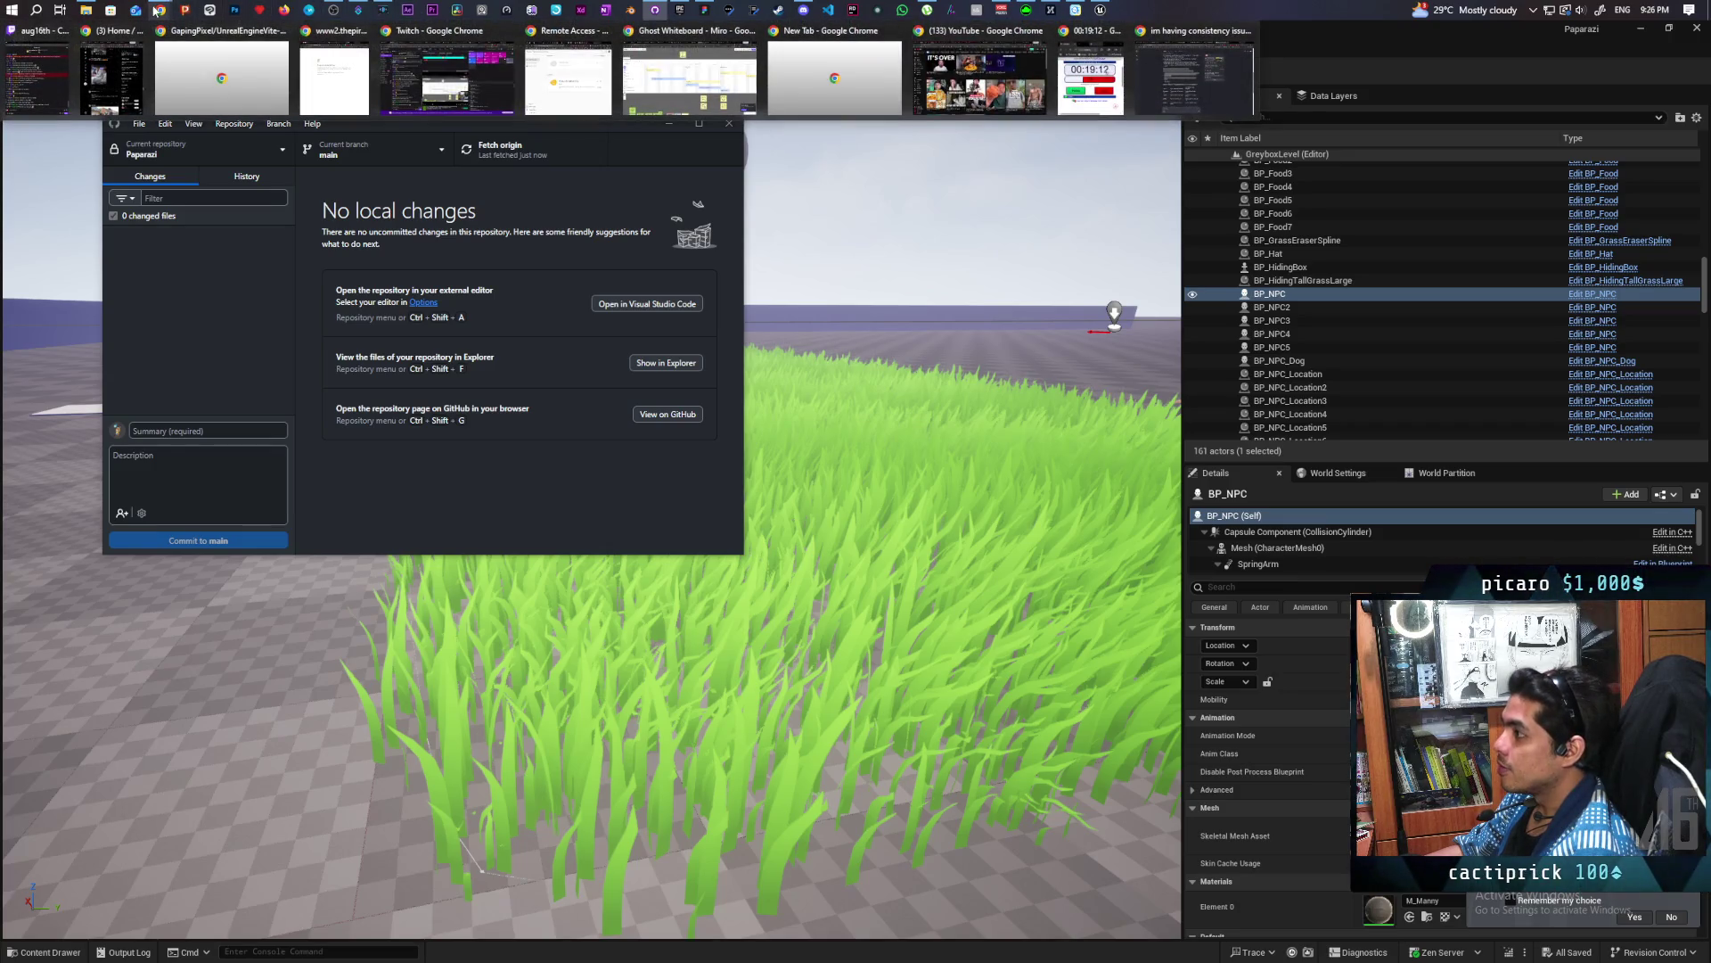
mouse_move(655, 12)
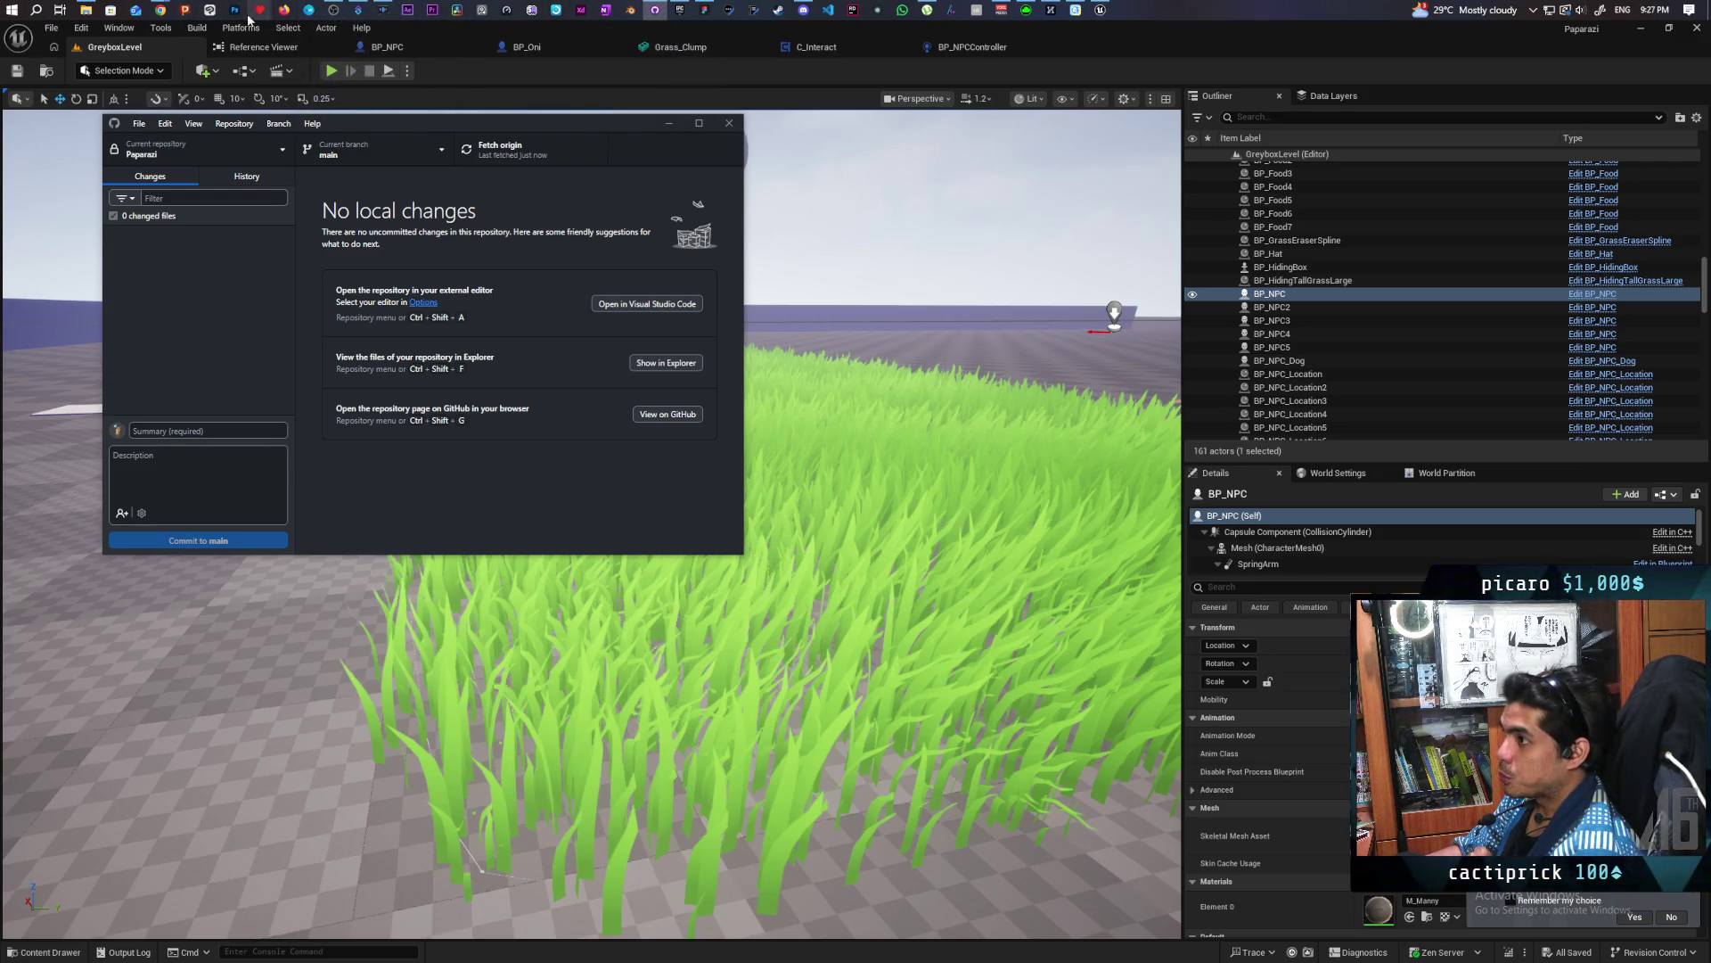
click(690, 71)
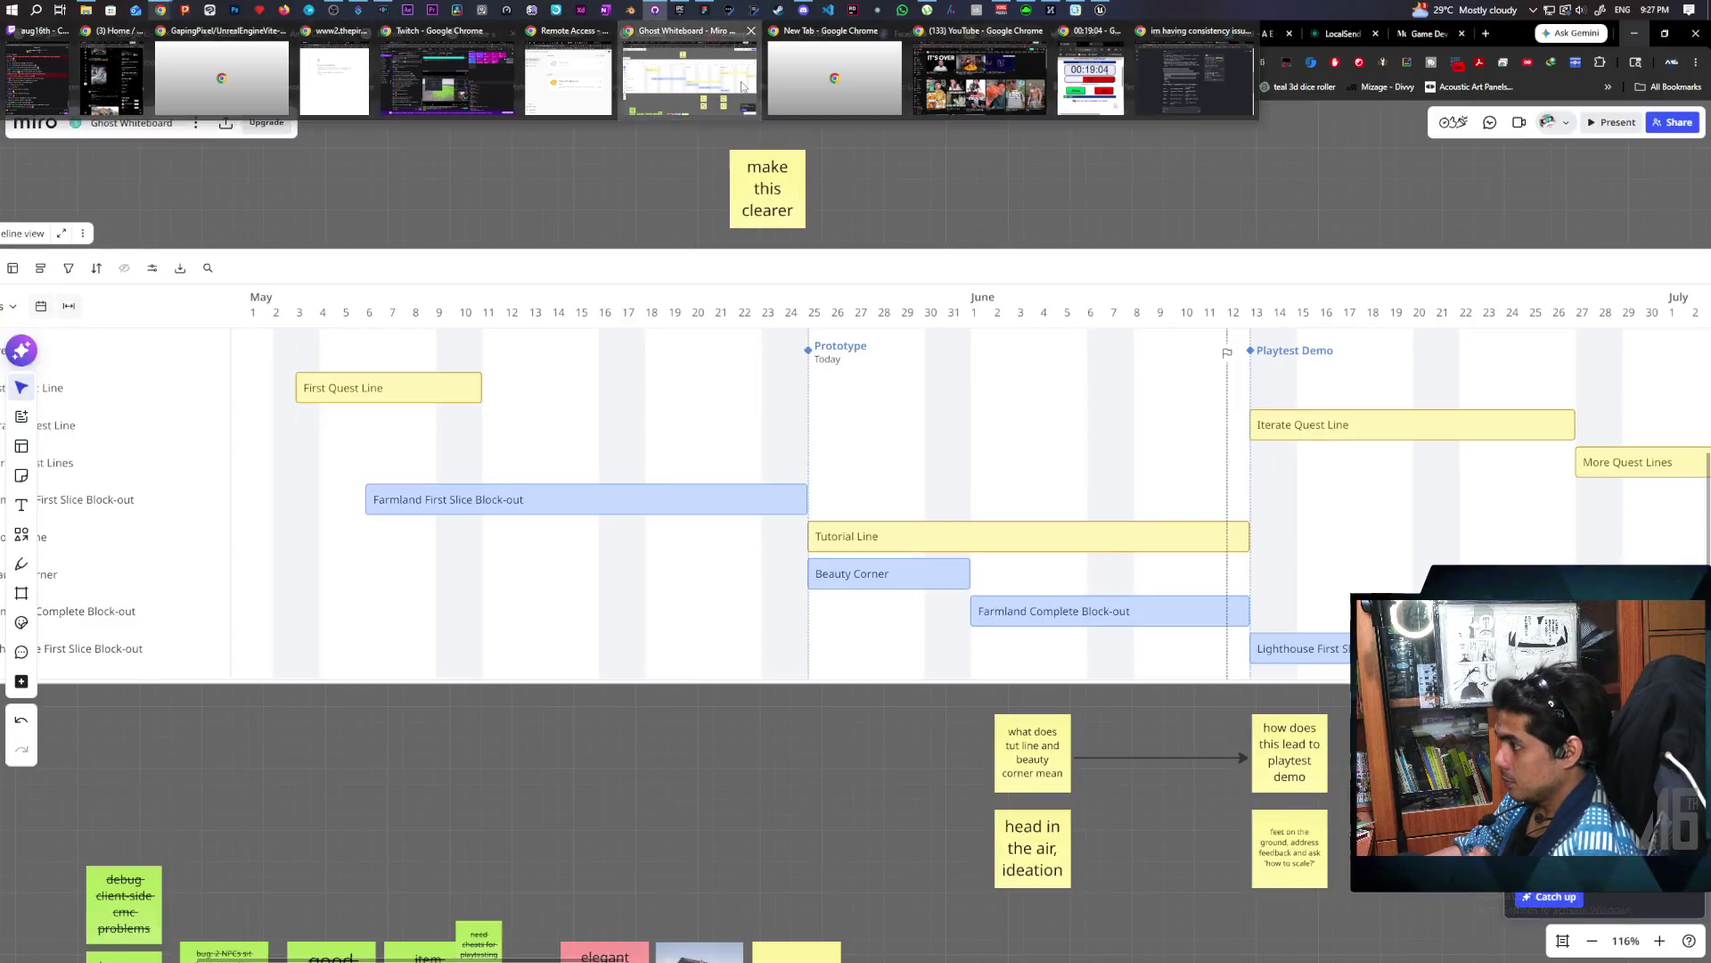
Scroll the Ghost Whiteboard sticky notes, then switch to the Paparazi notes board
scroll(788, 440, down, 1)
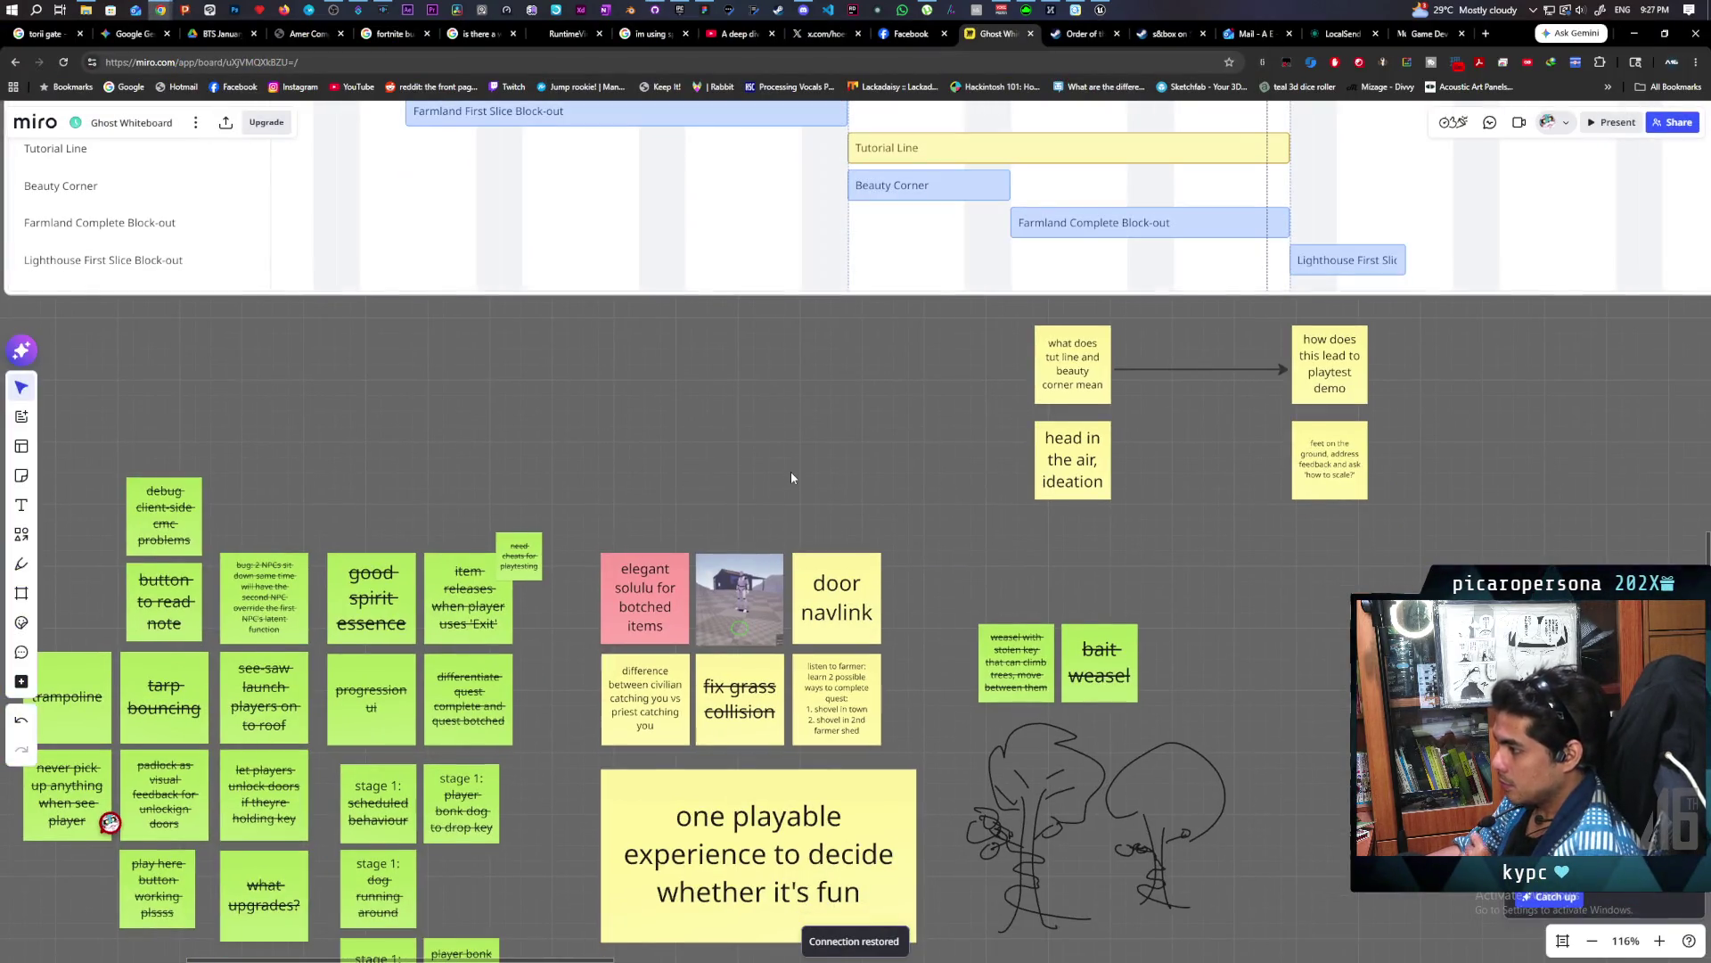
click(698, 8)
right_click(834, 682)
click(748, 695)
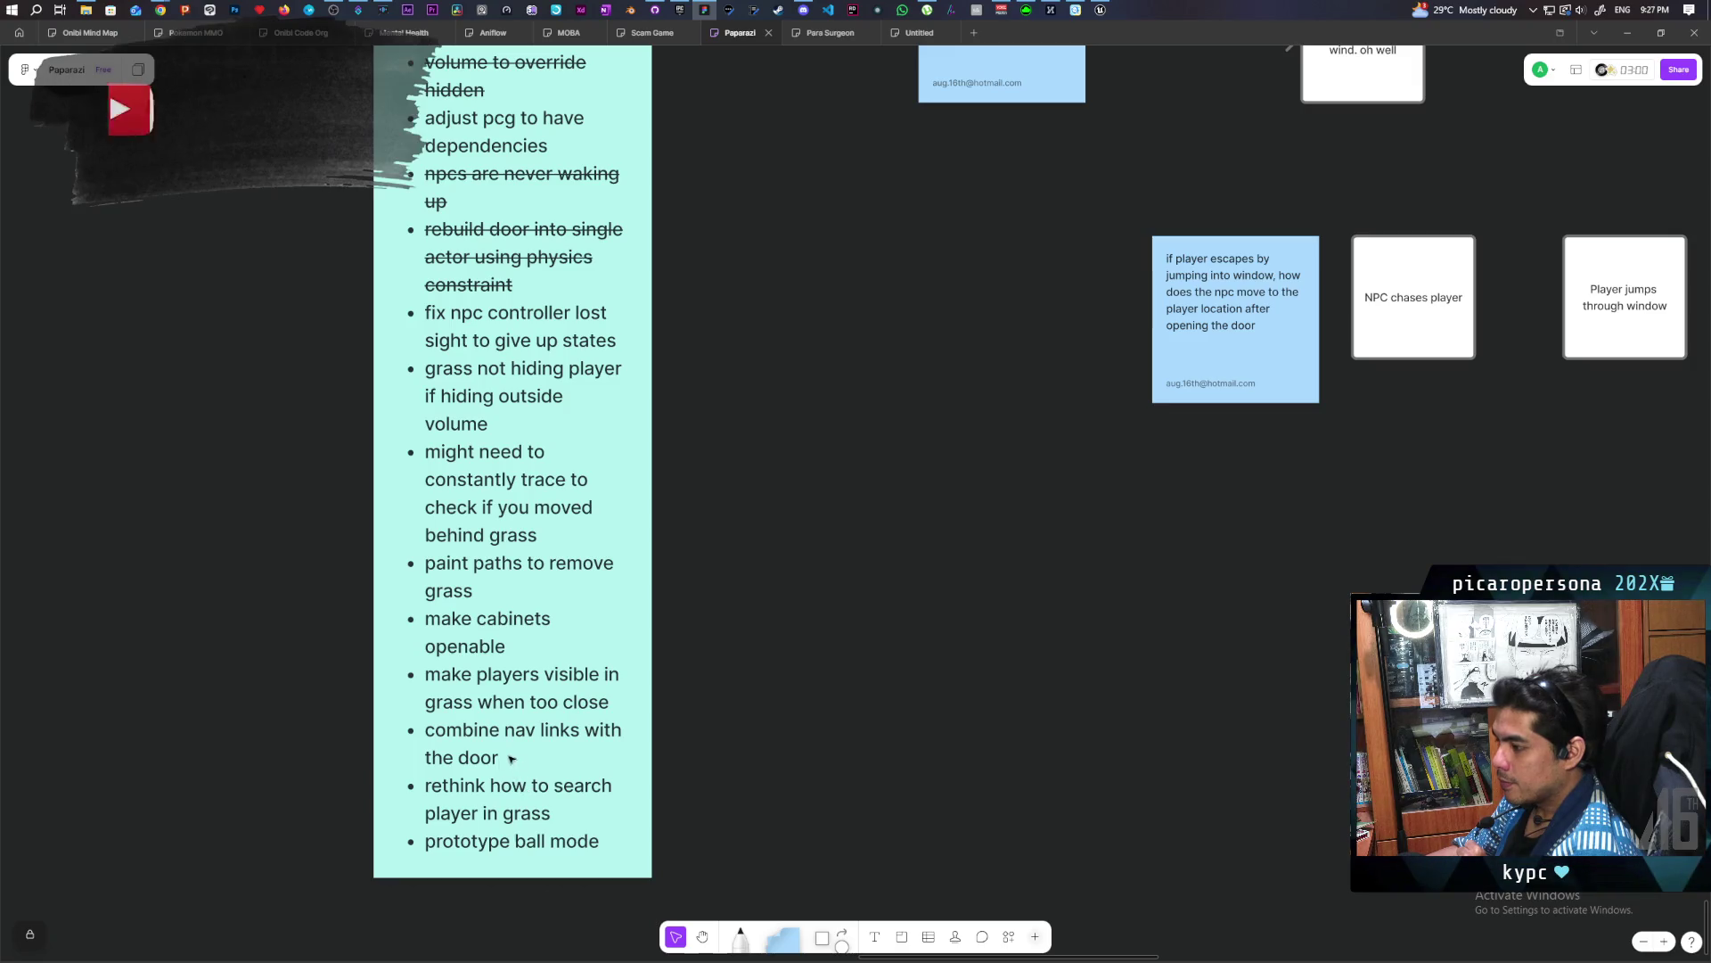
Strike through the 'make players visible in grass when too close' and constant-tracing-behind-grass to-dos
double_click(507, 684)
triple_click(507, 683)
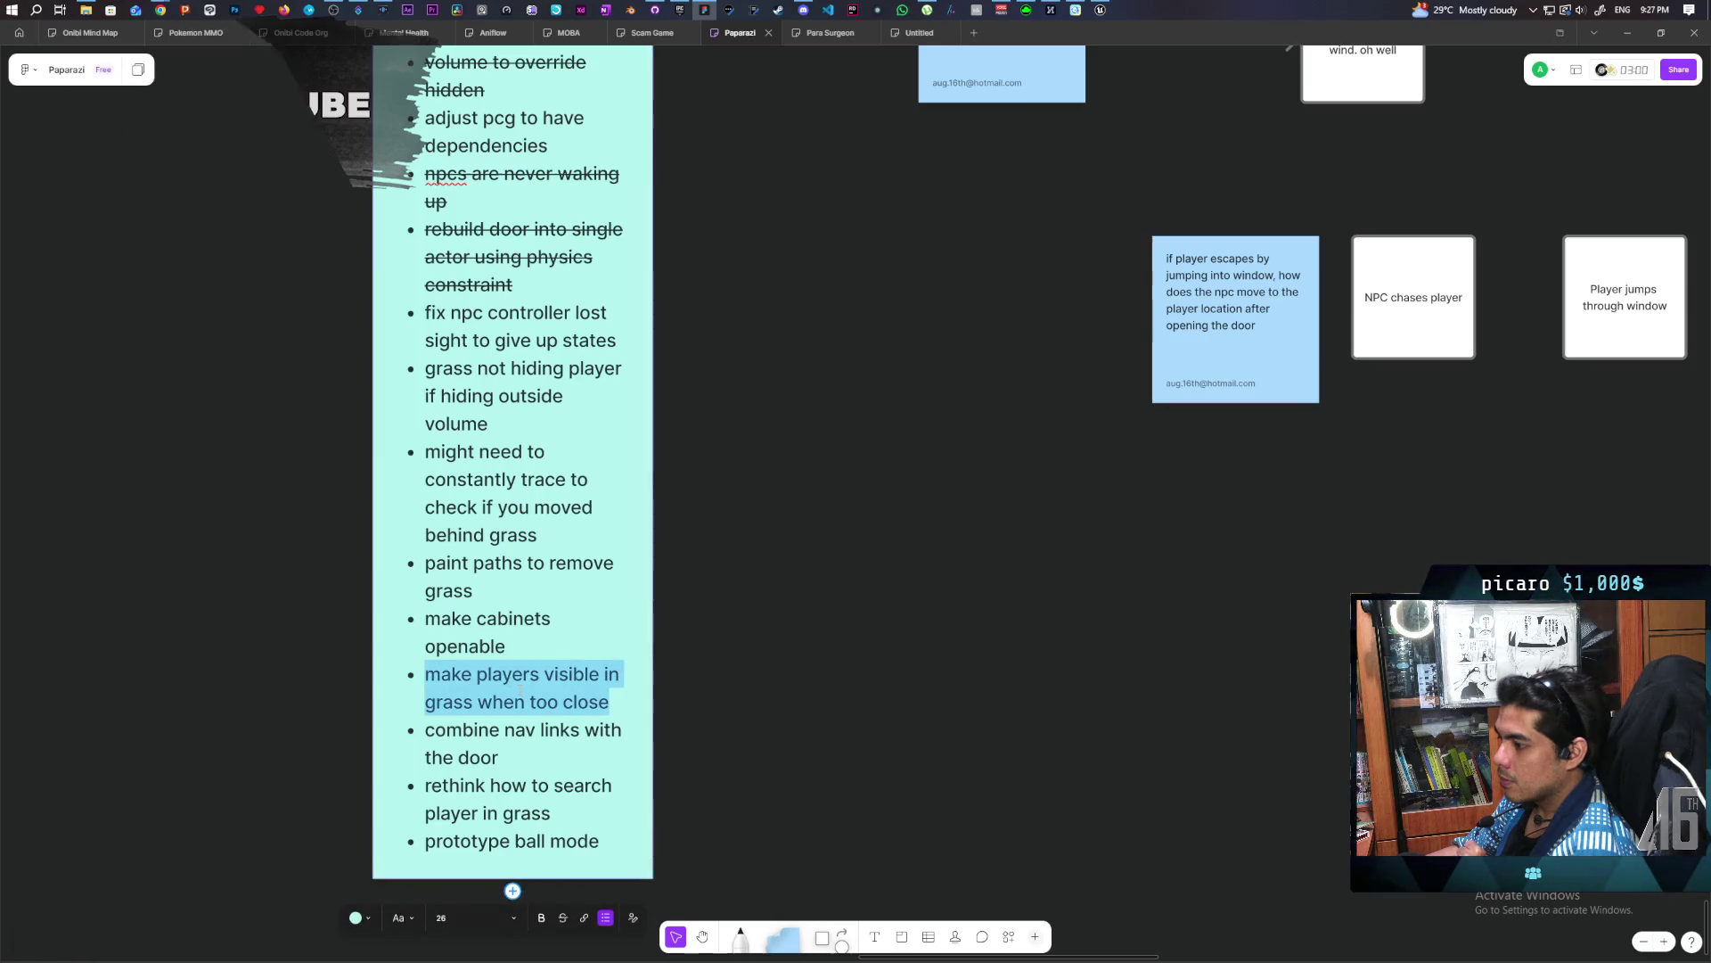
click(569, 918)
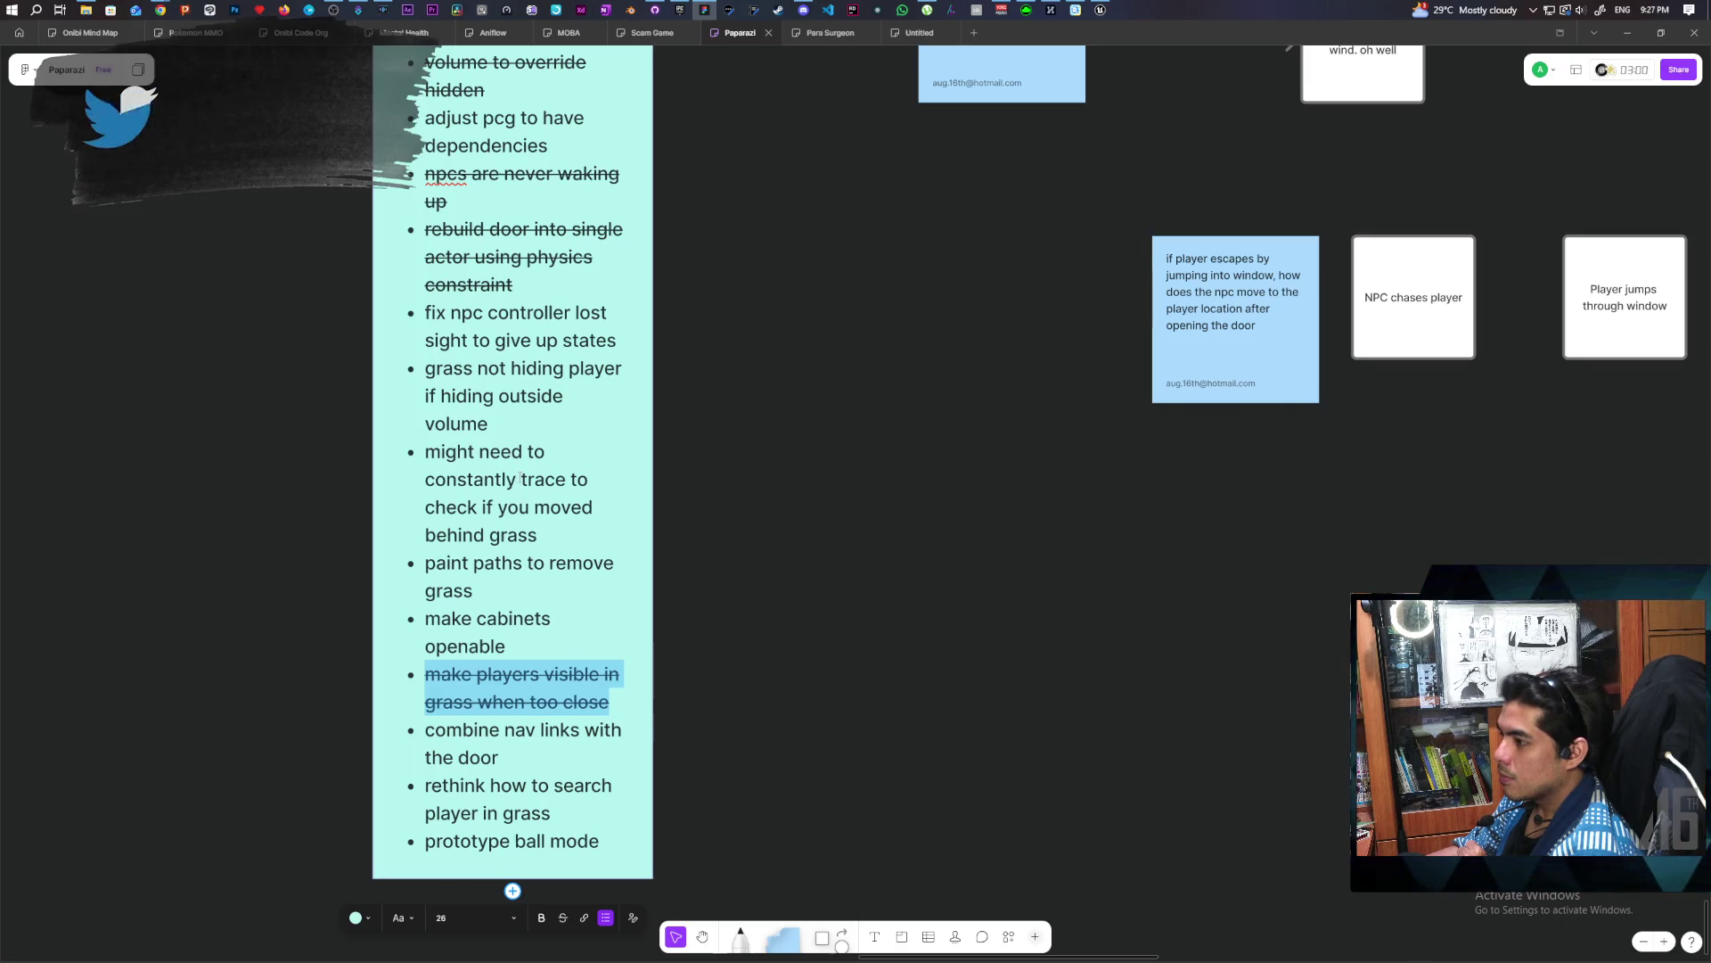
triple_click(464, 452)
click(562, 917)
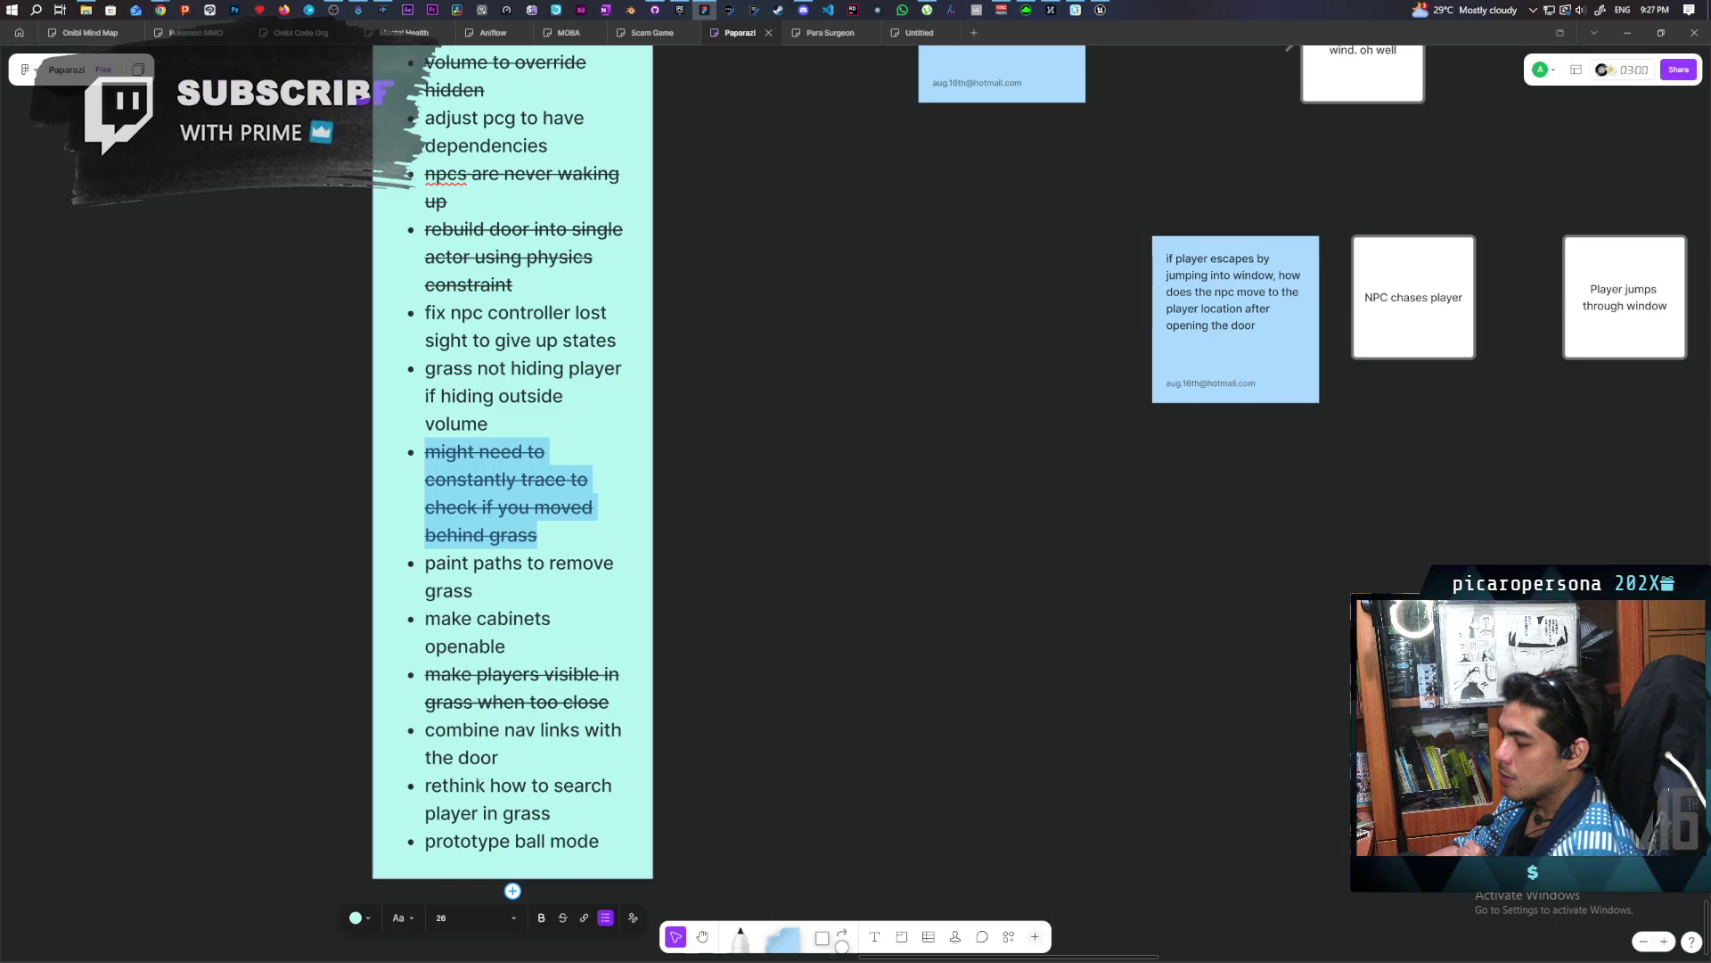
mouse_move(426, 785)
mouse_down()
mouse_move(556, 788)
mouse_move(578, 813)
mouse_up()
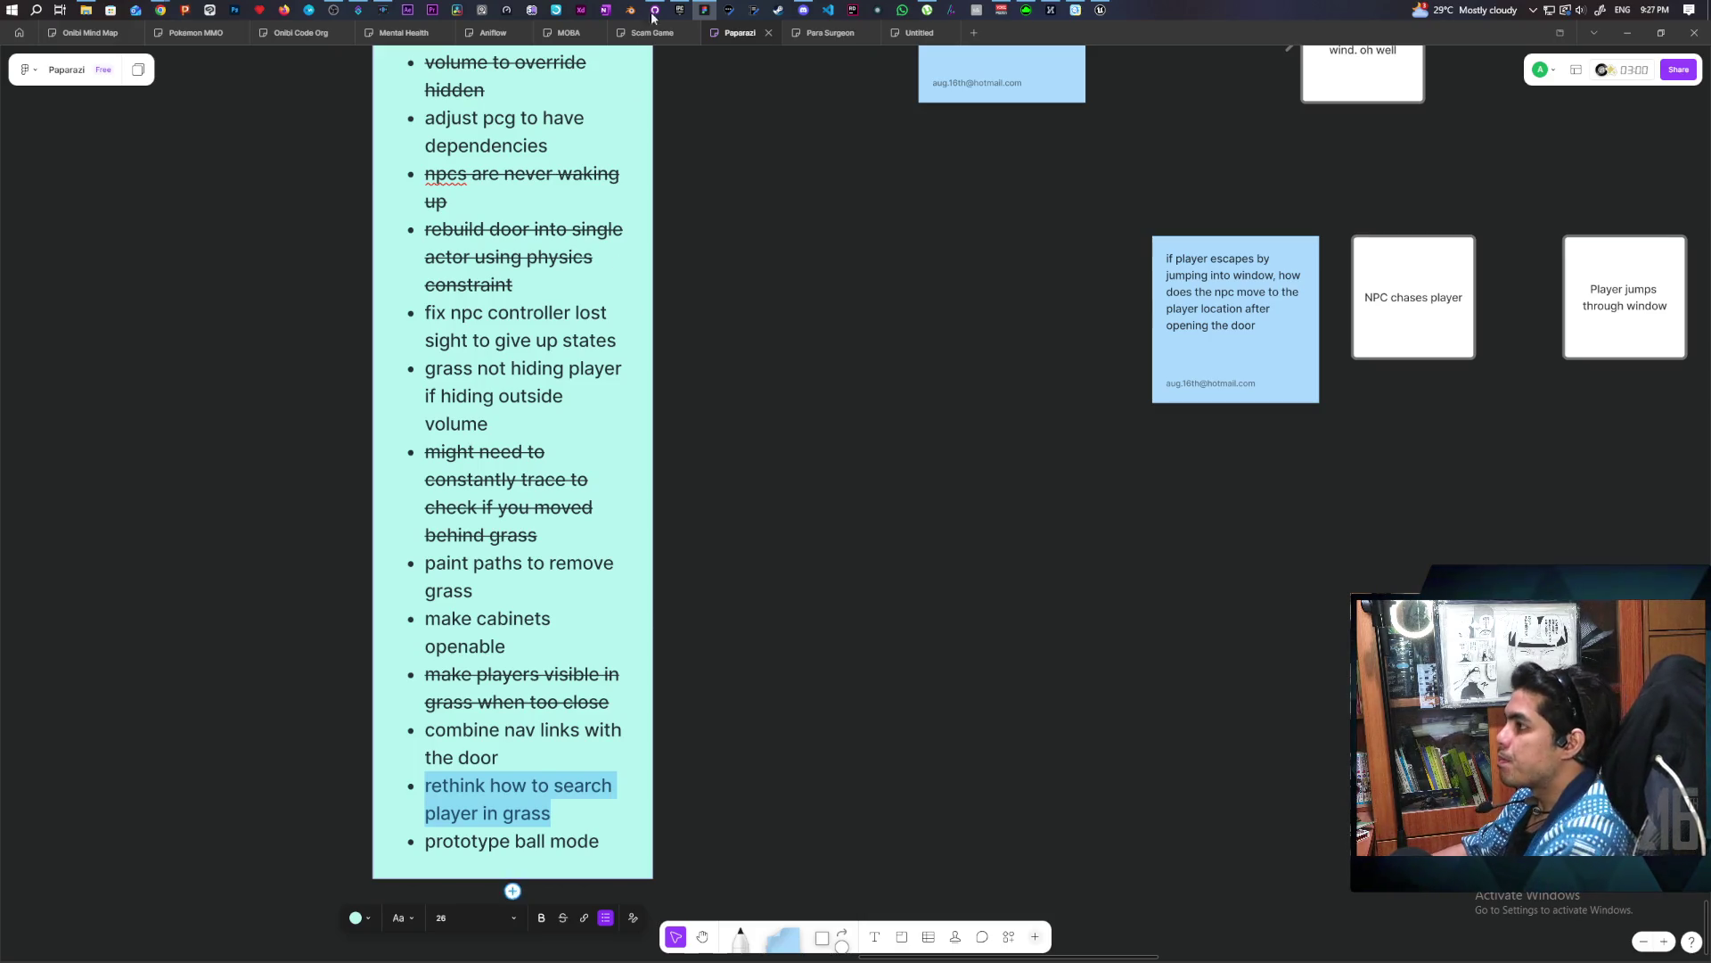
click(1100, 10)
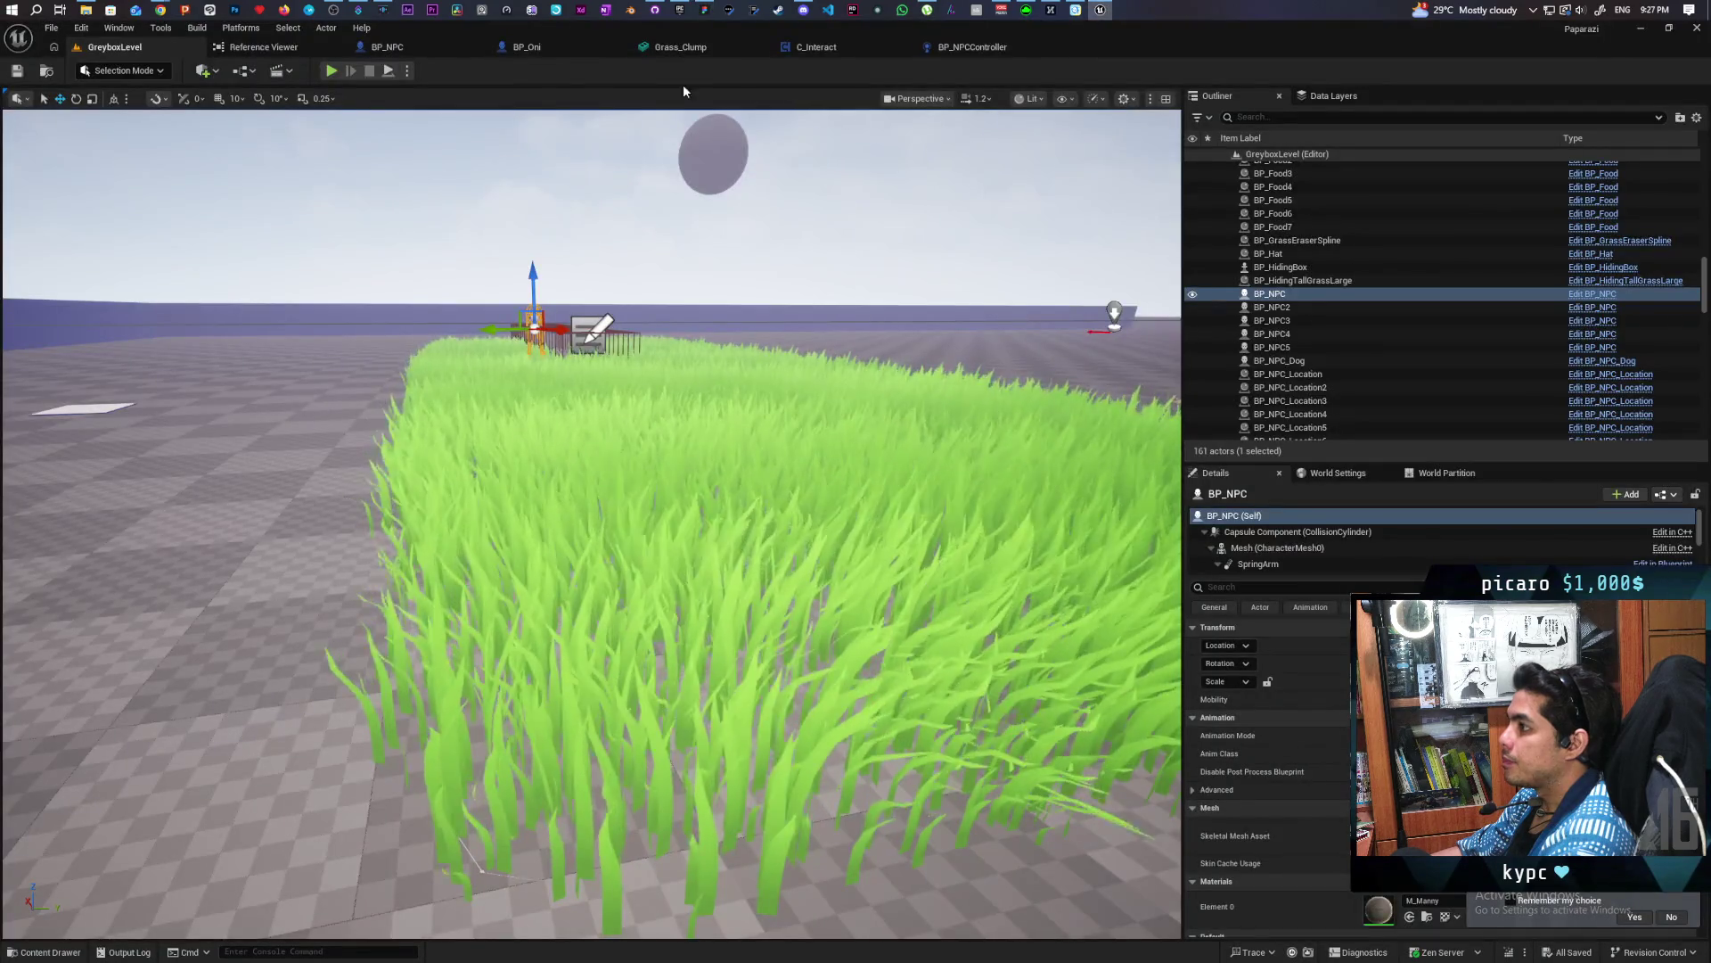
Start a play session, walk toward the blue platform, then stop and restart it
key(alt+p)
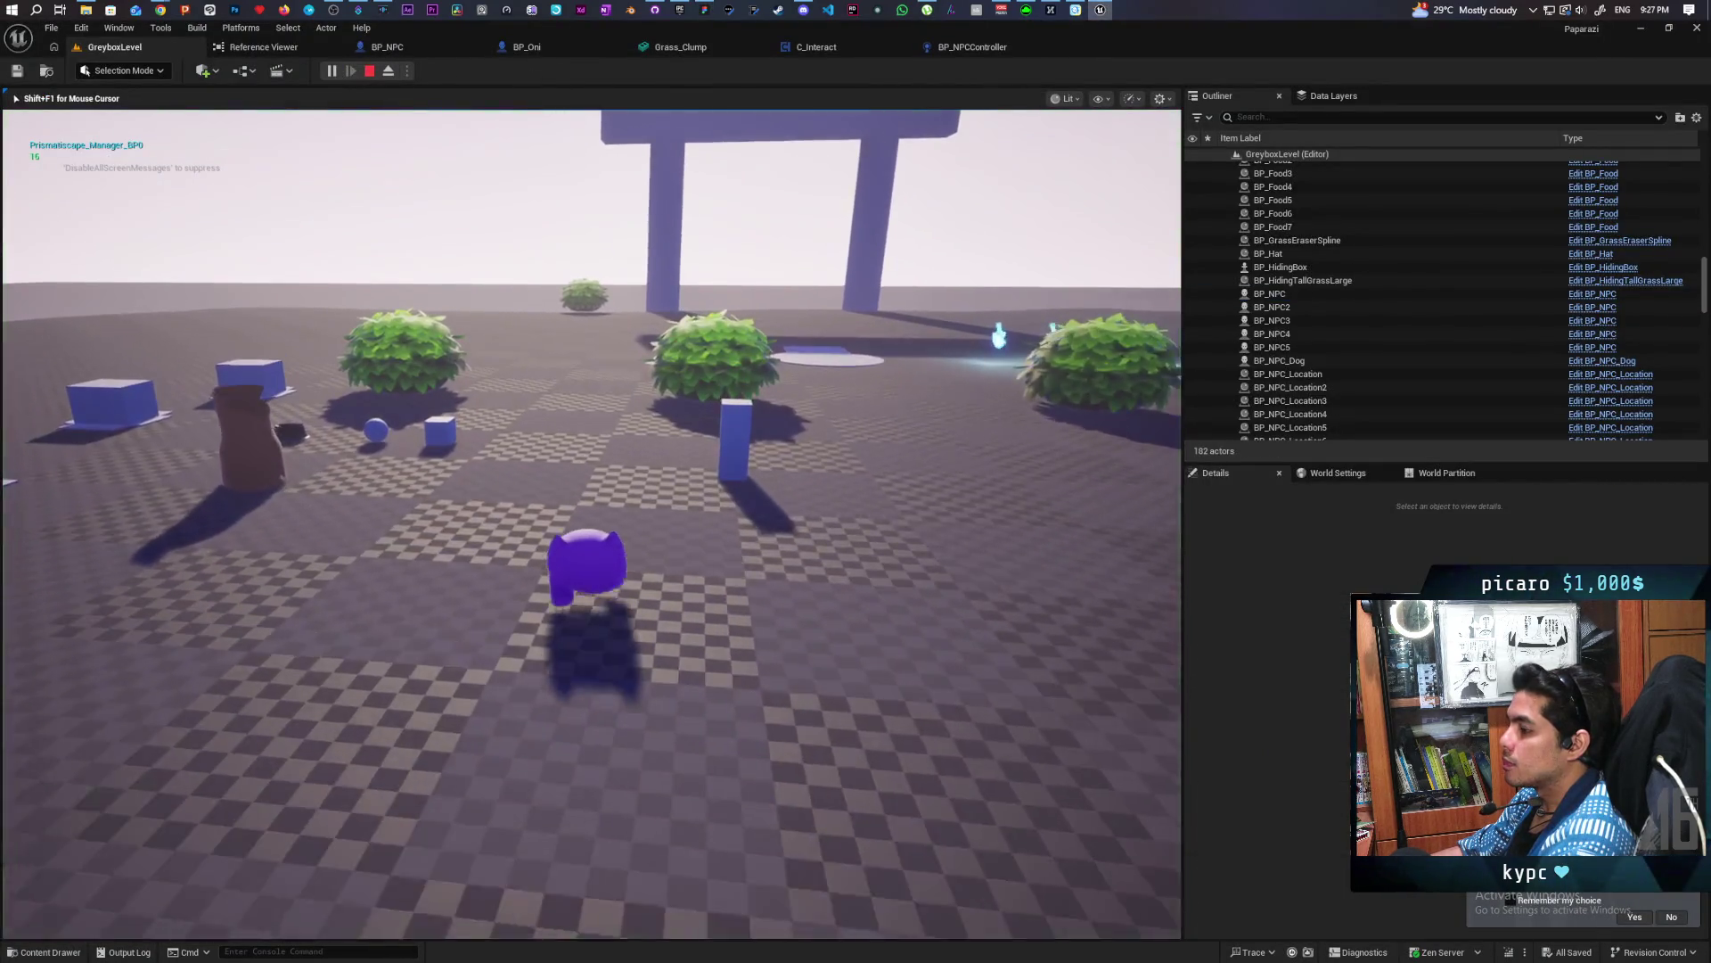
key(w)
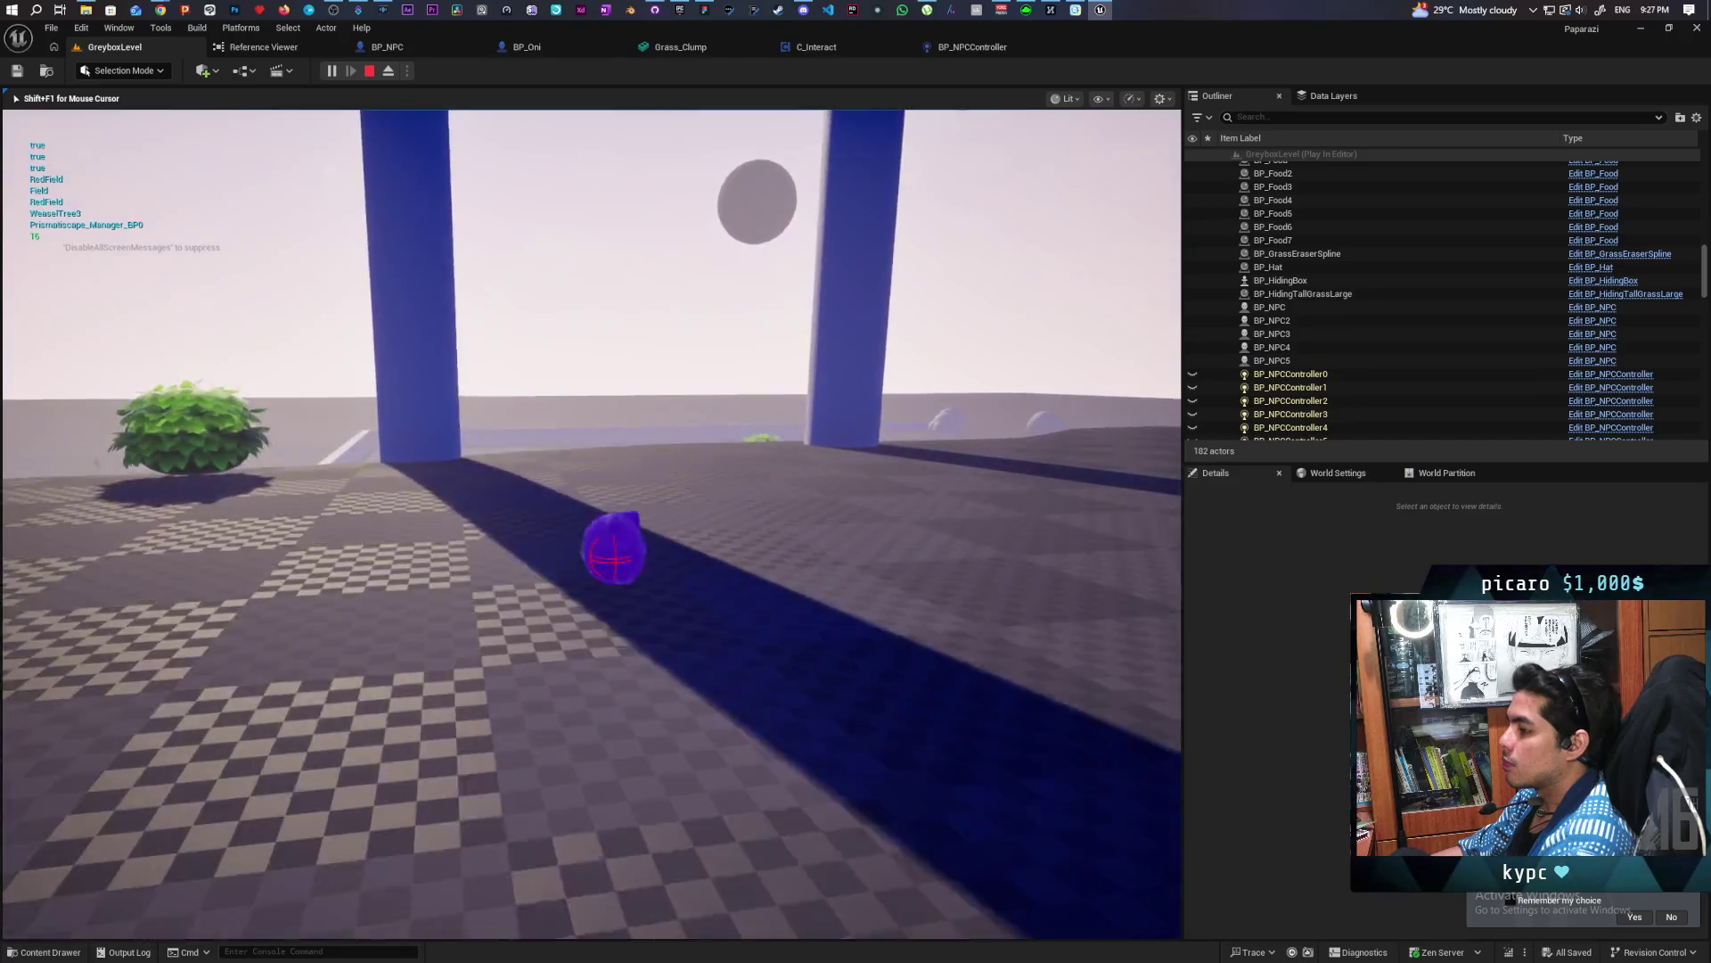
key(w)
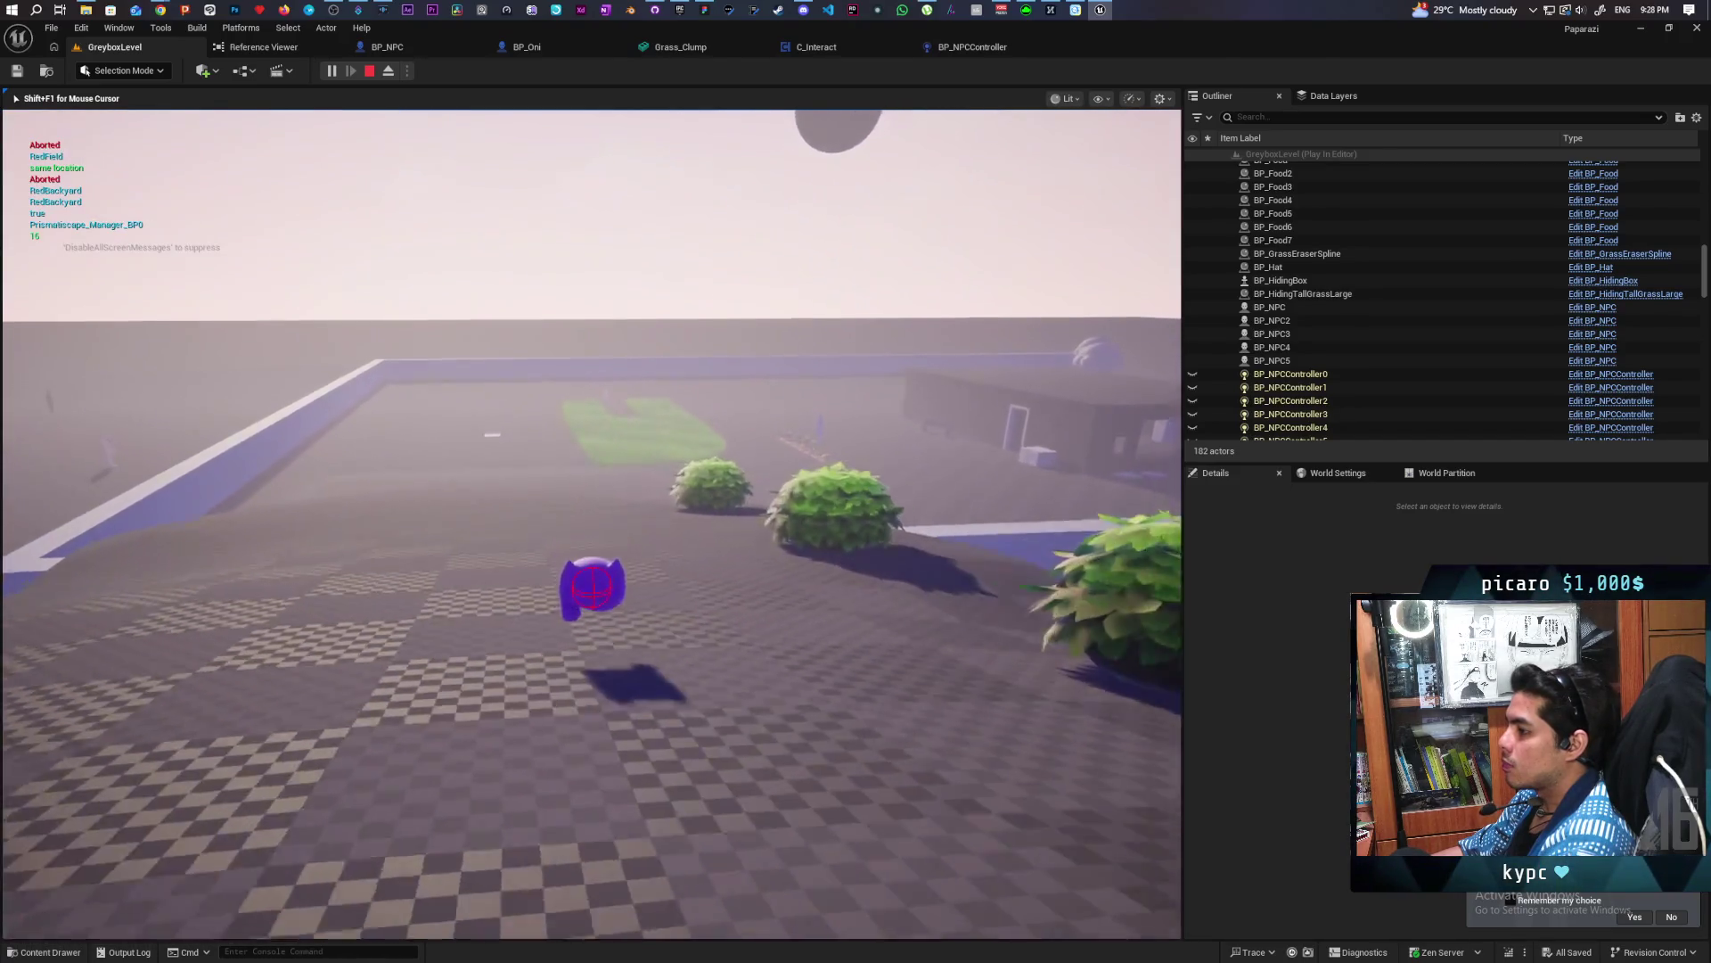
key(w)
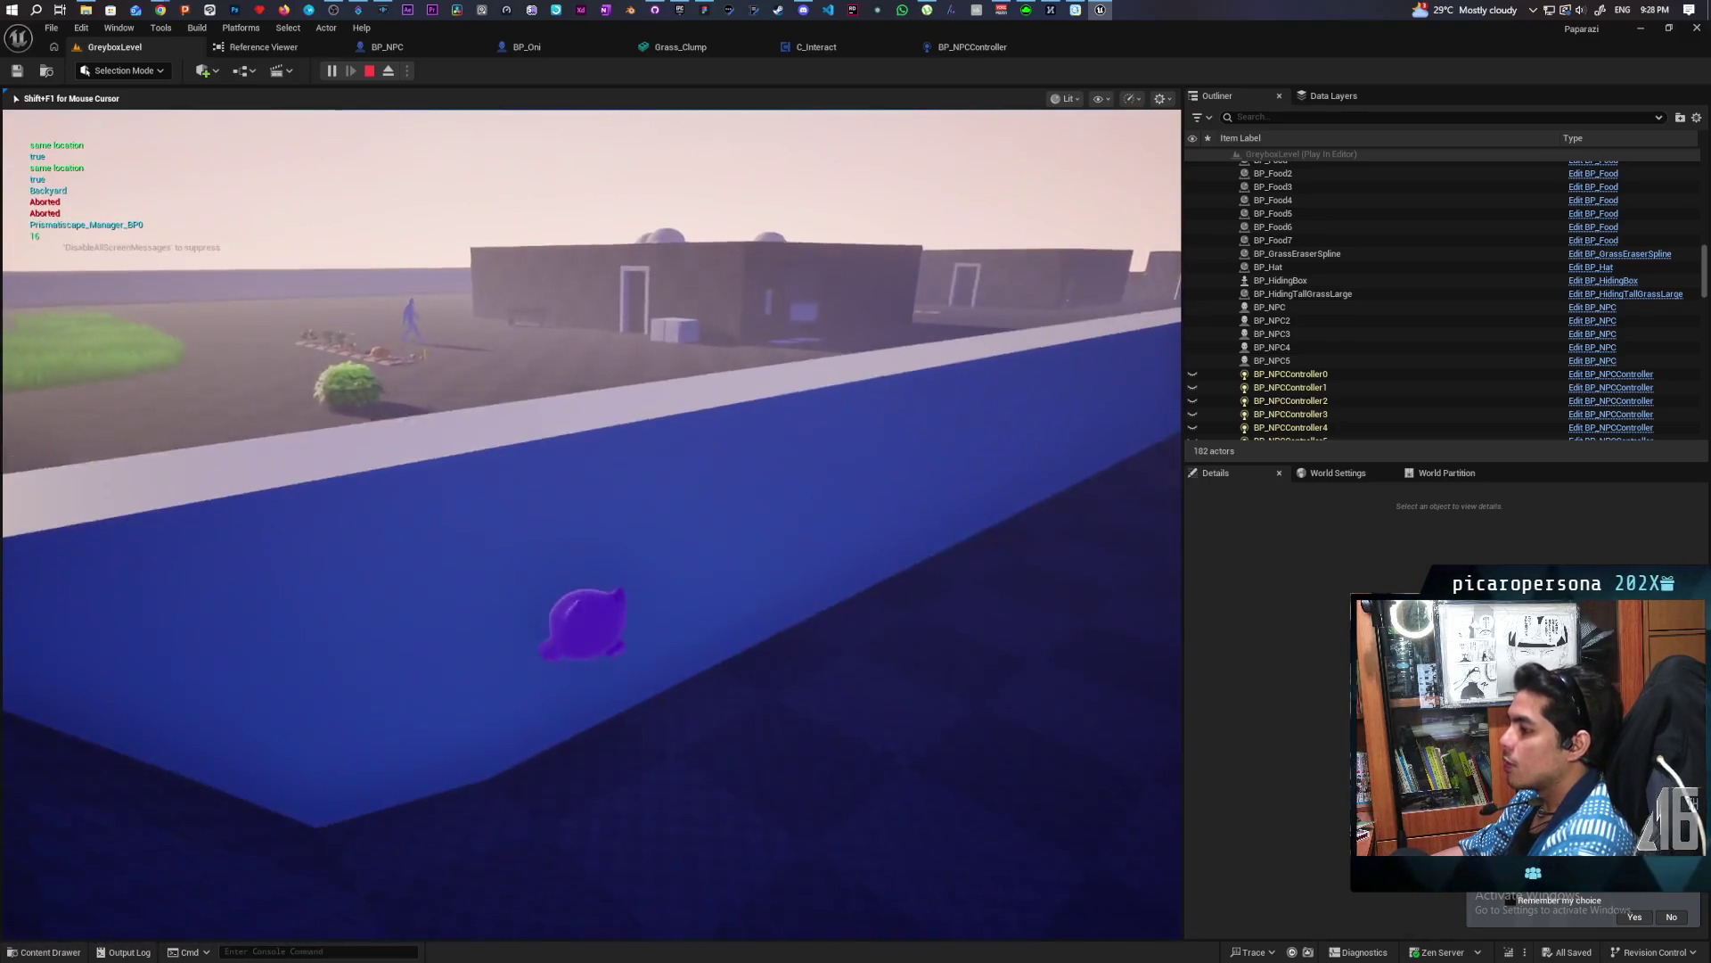
key(shift+F1)
click(369, 70)
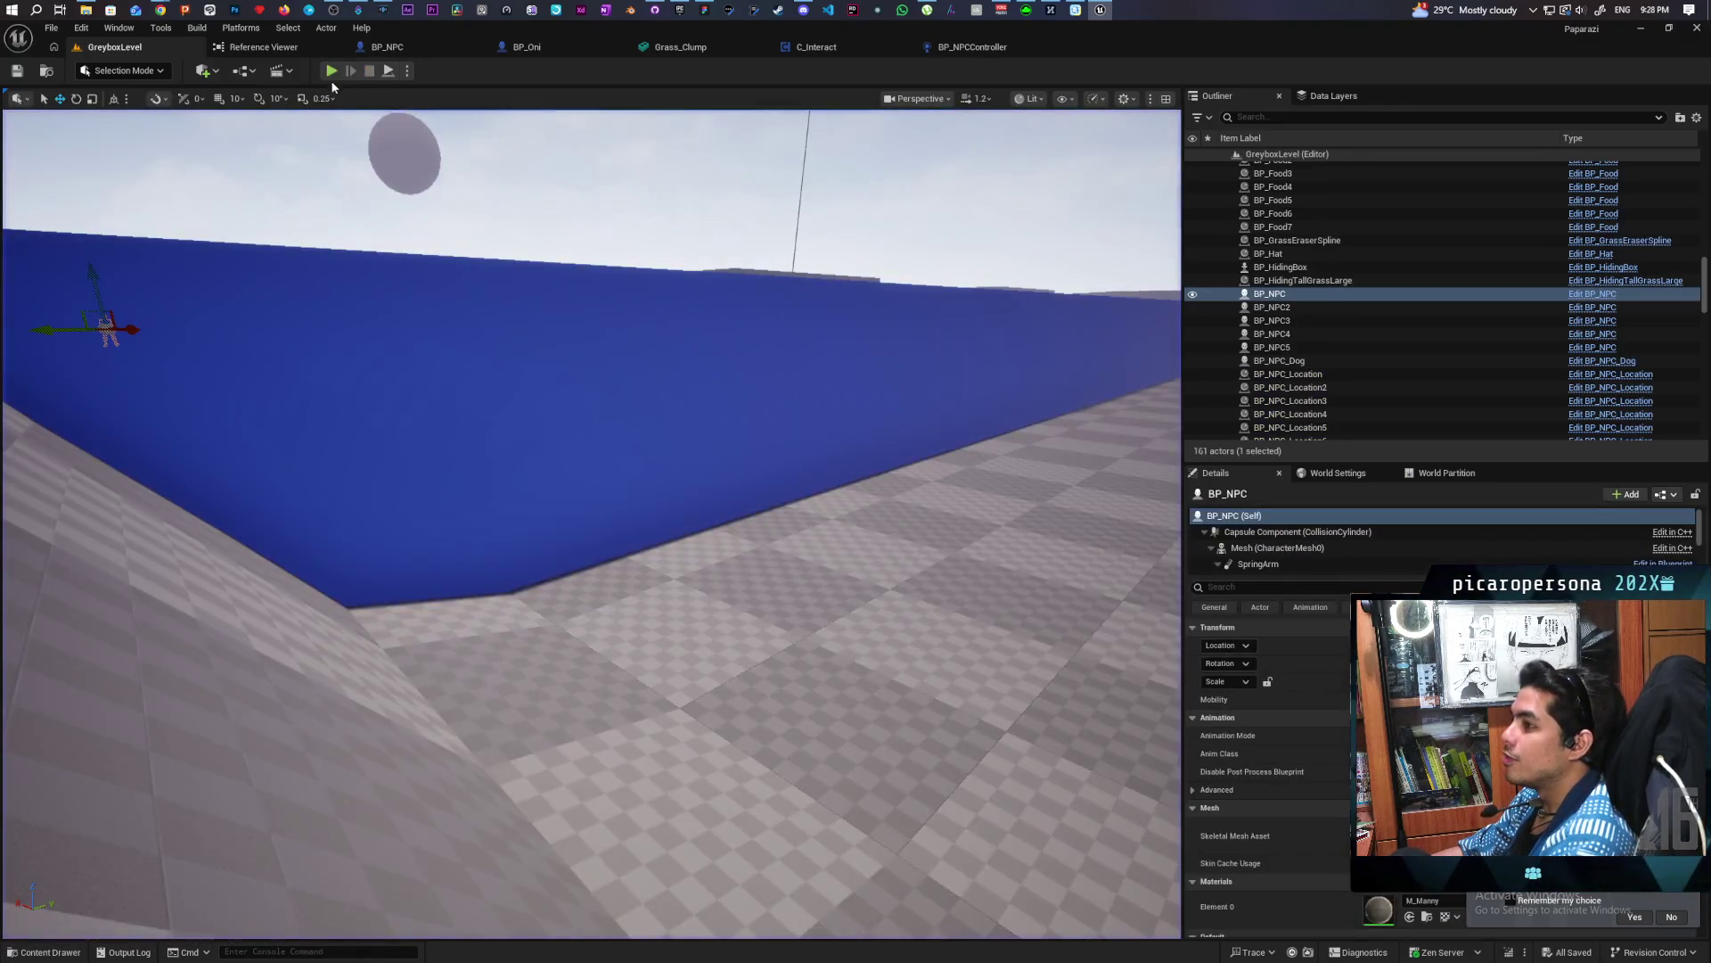
click(330, 70)
Run the character through the gate, past the NPC, and into the tall grass
key(w)
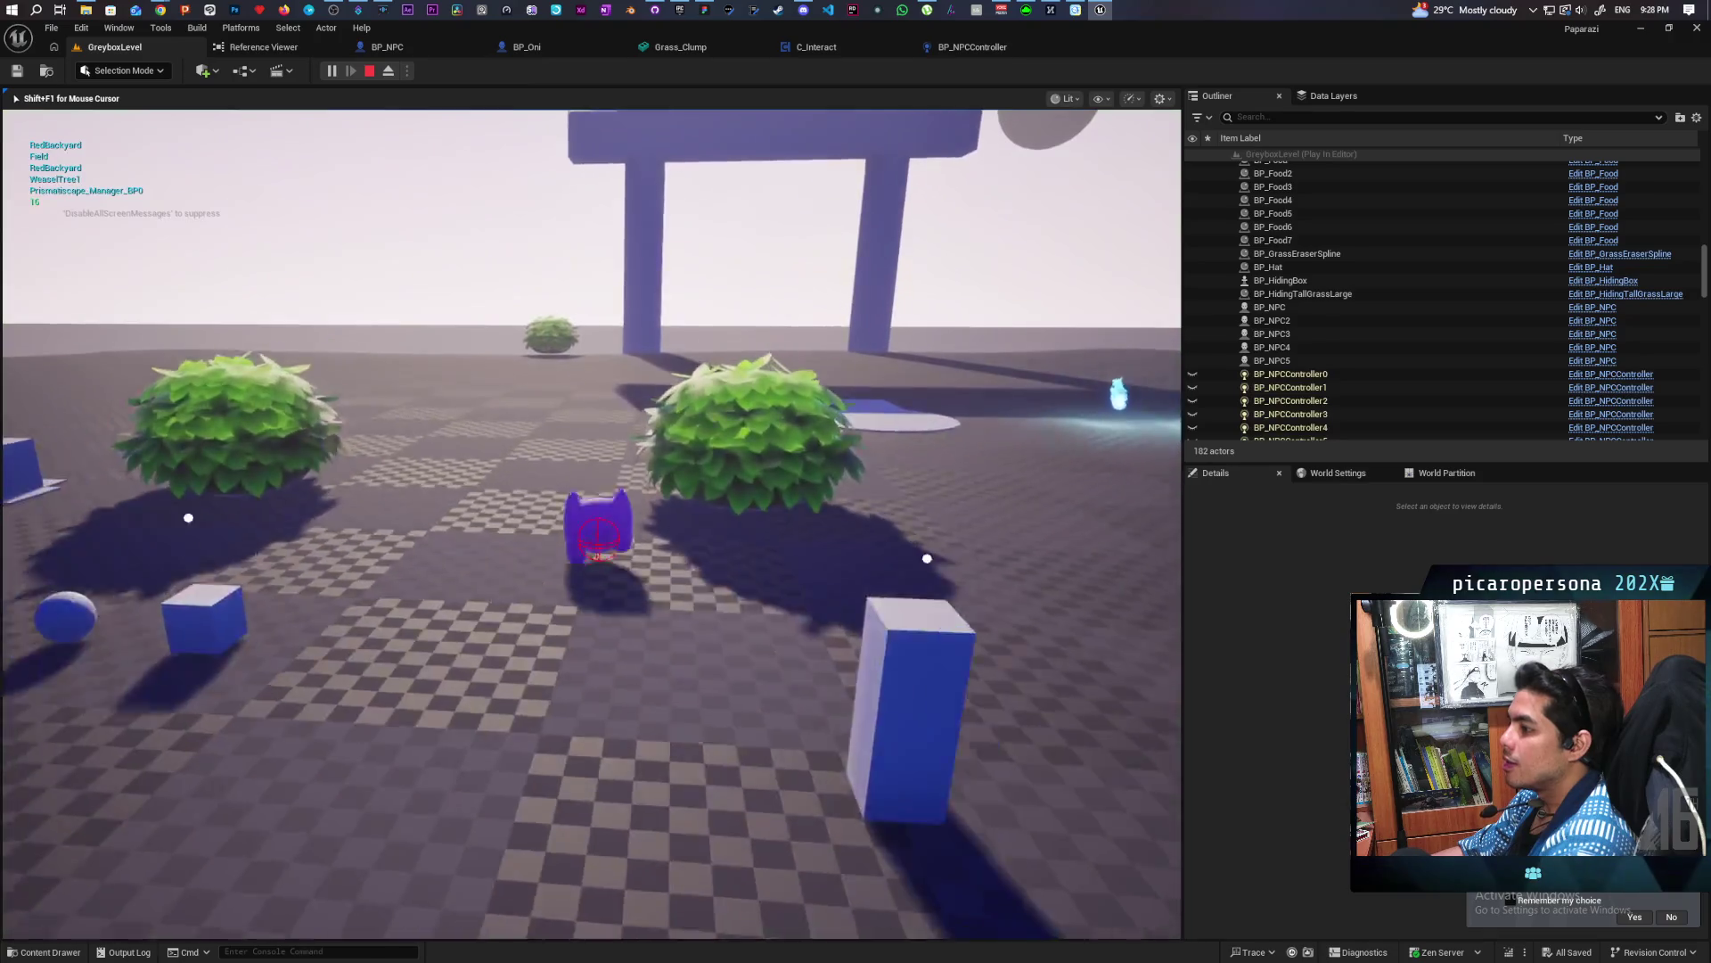
key(w)
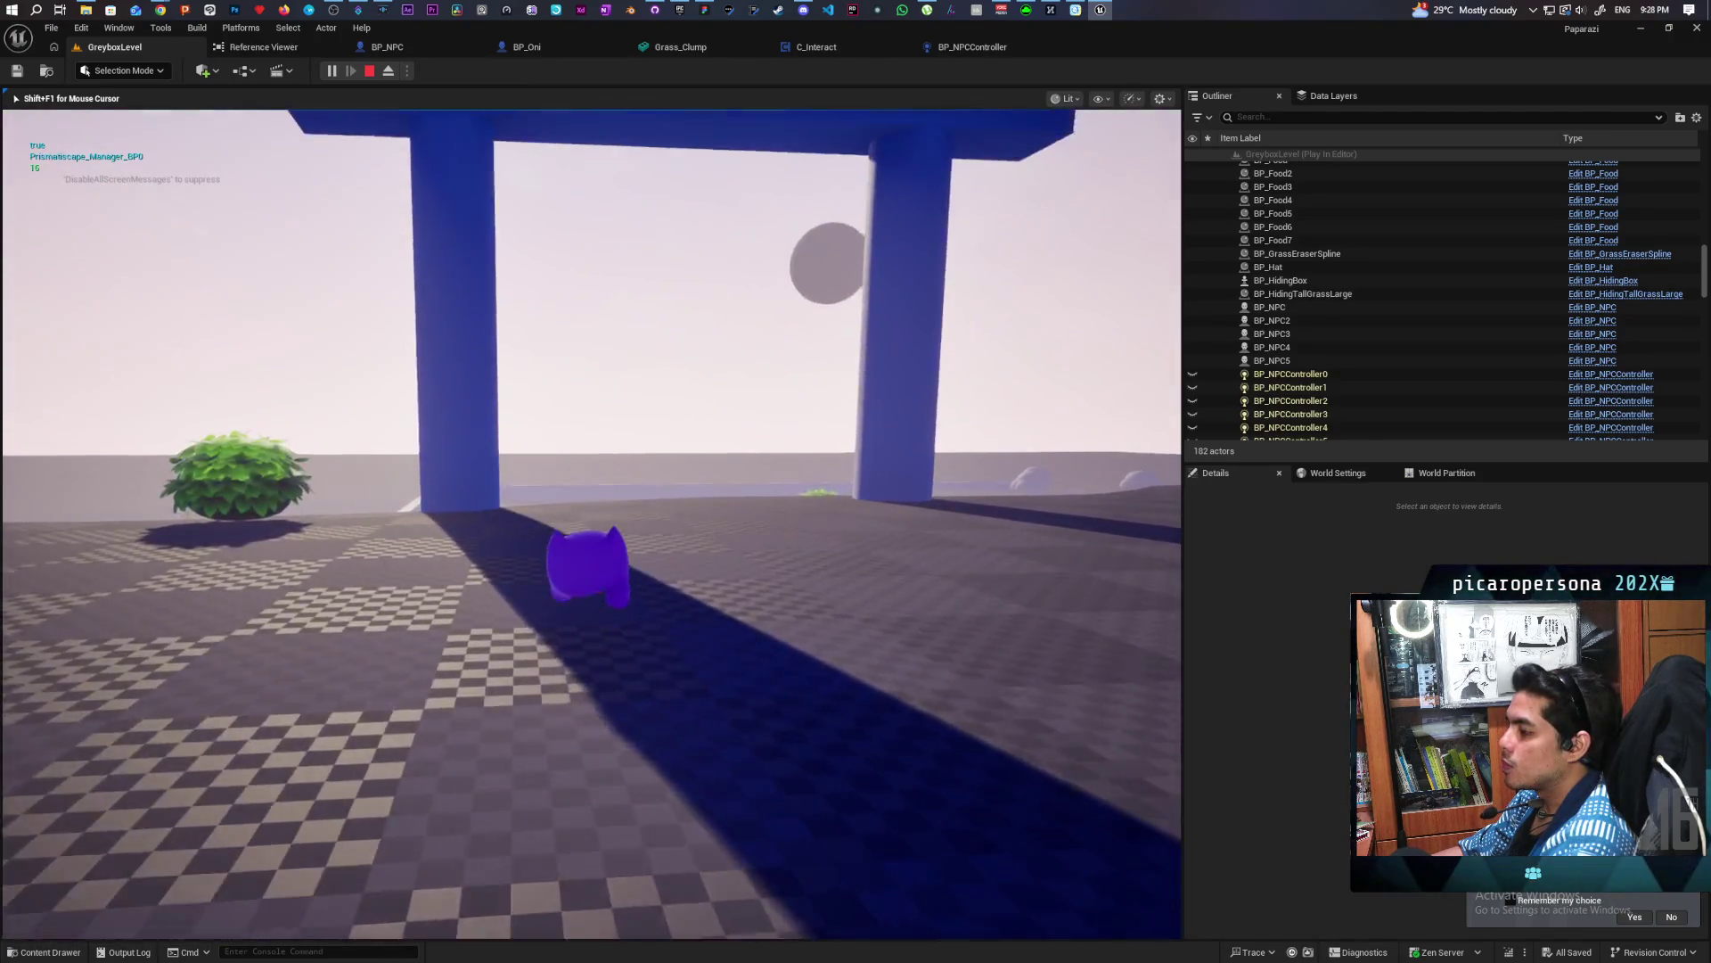
key(w)
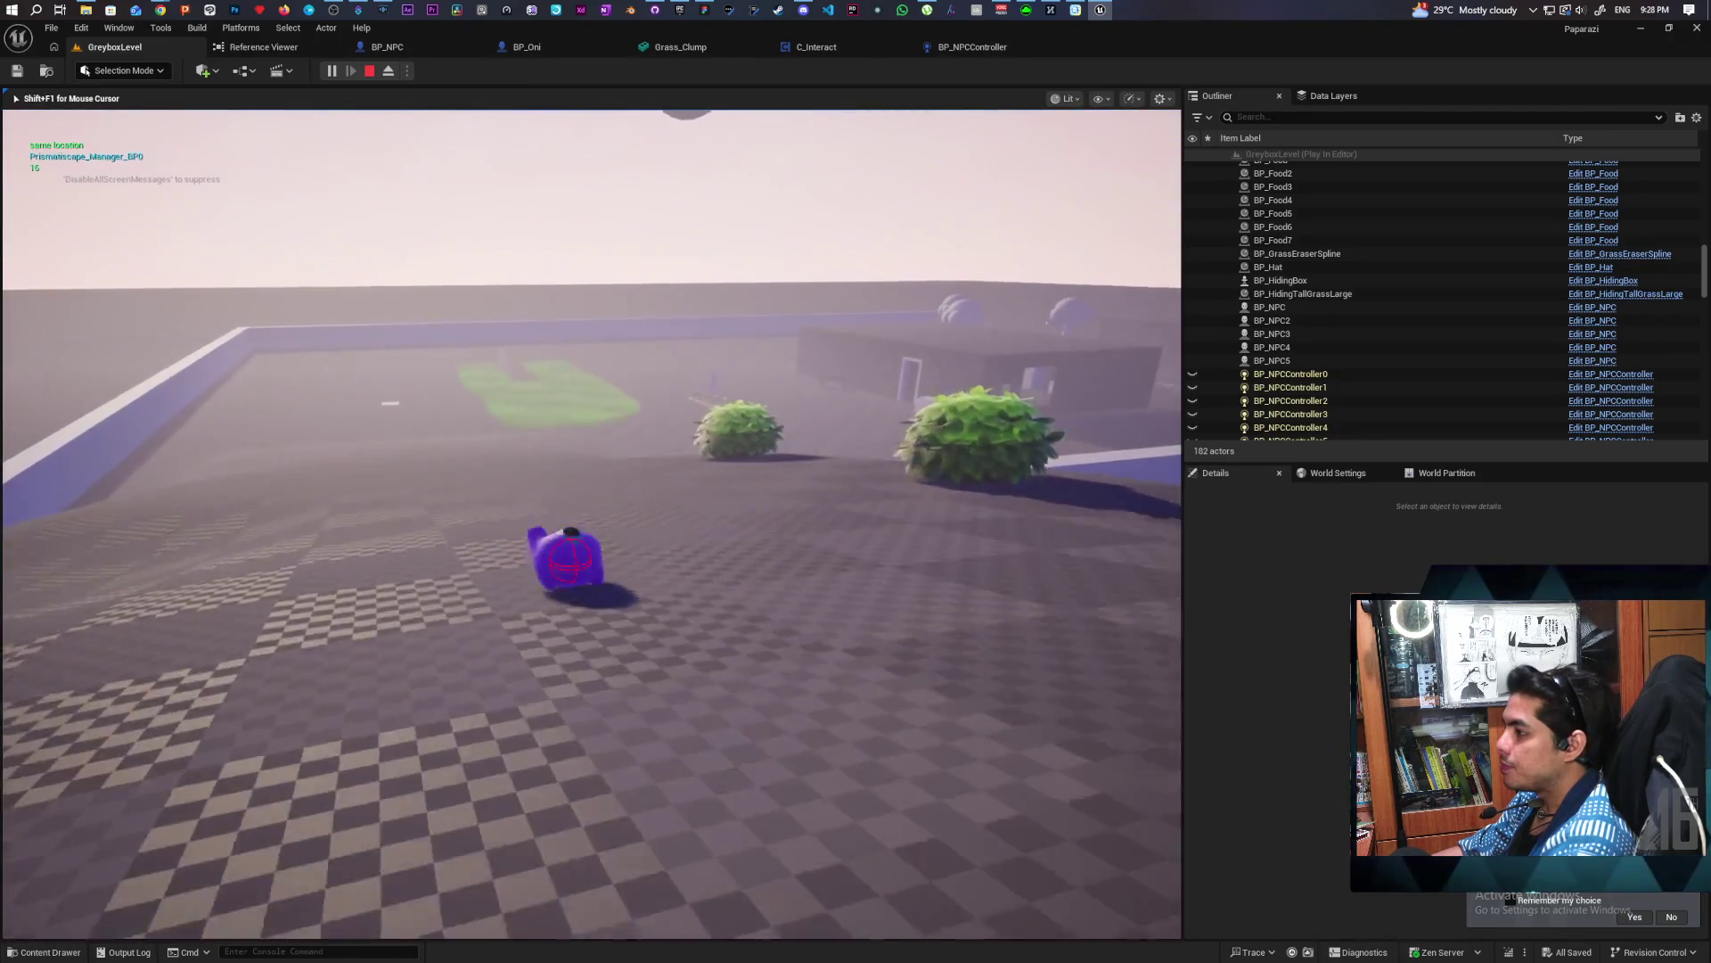
key(w)
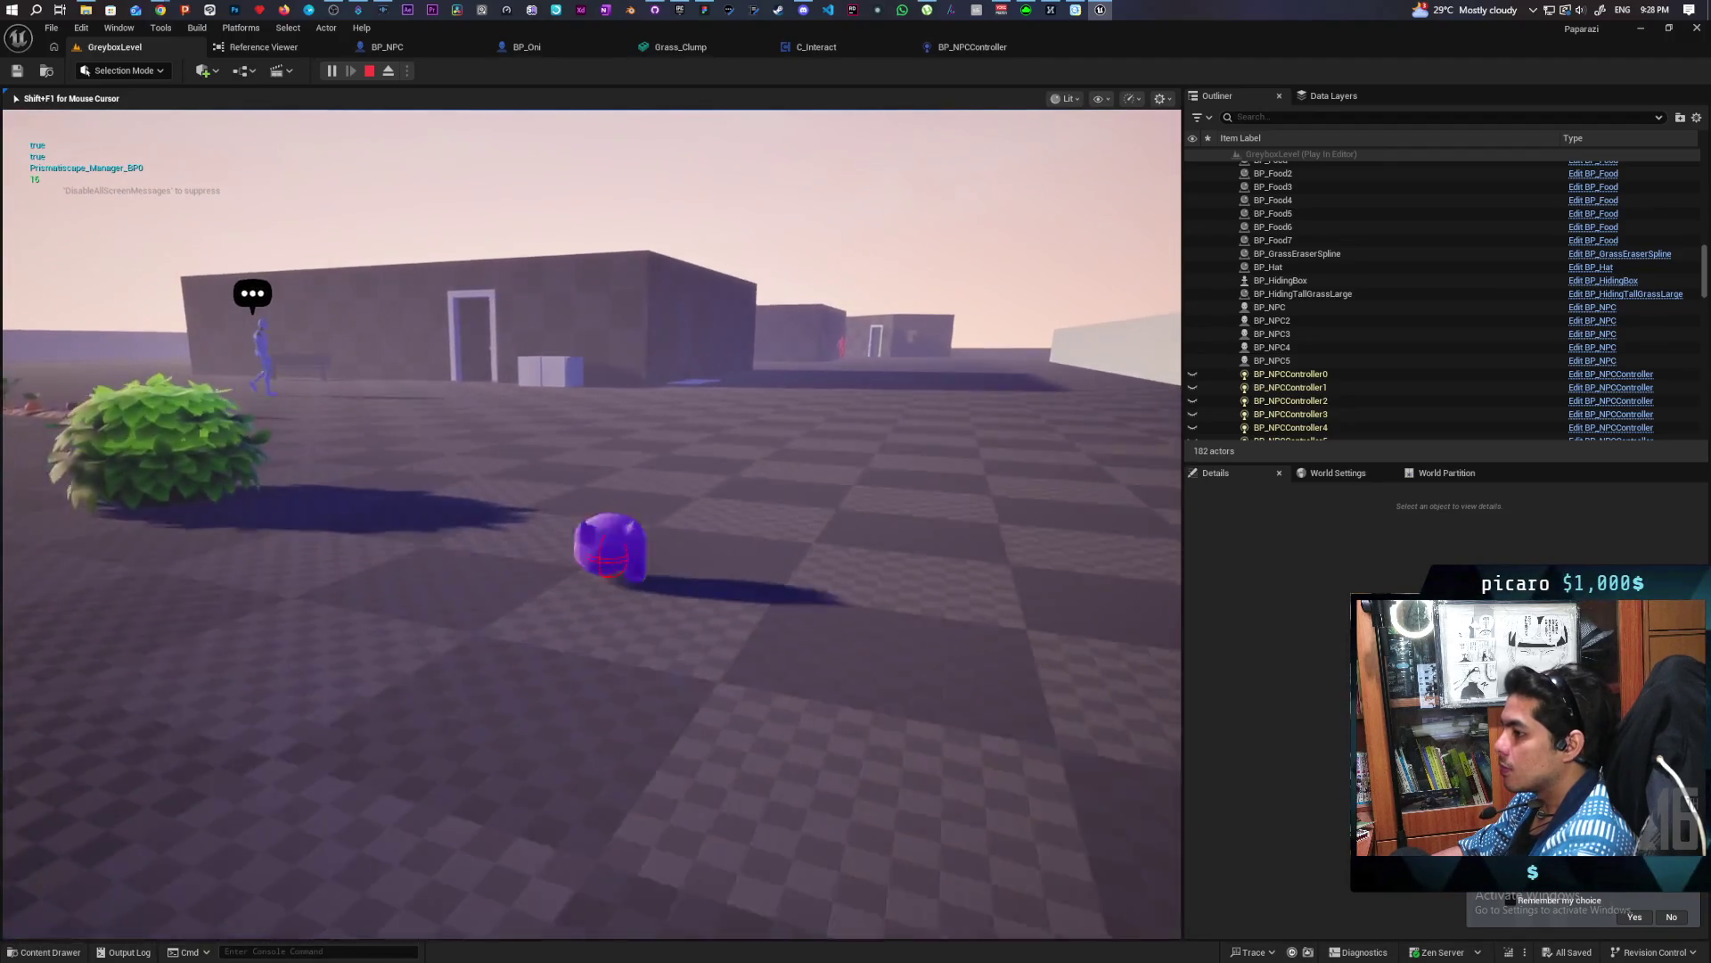
key(w)
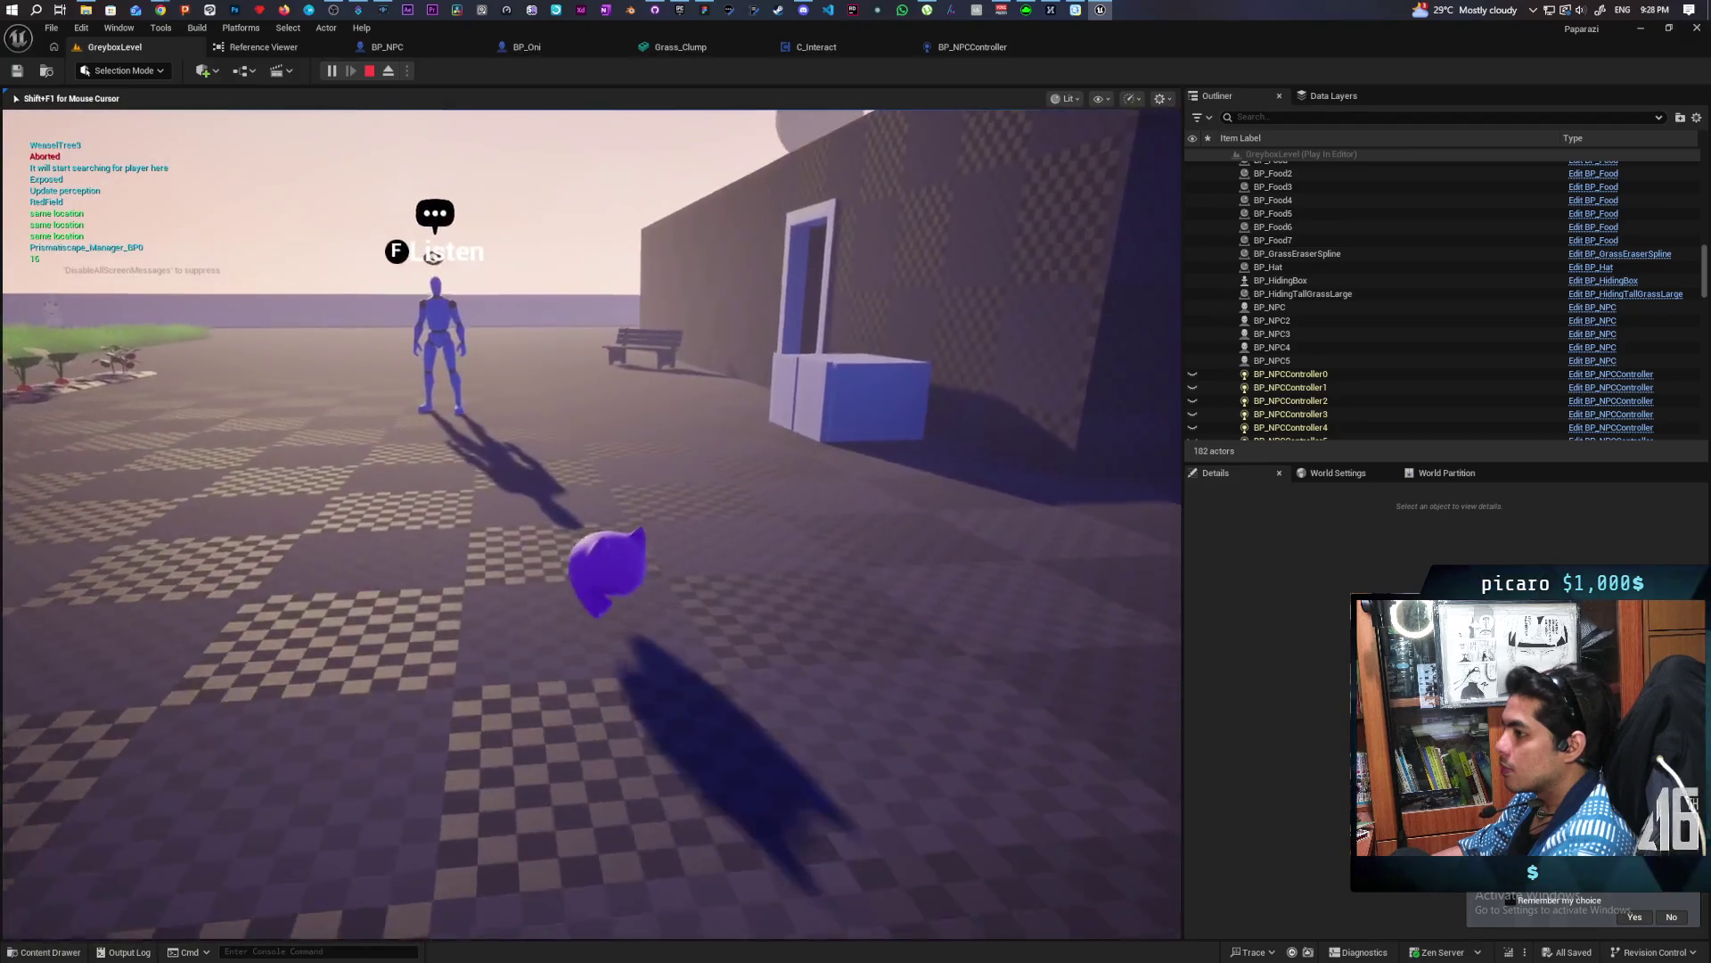
key(w)
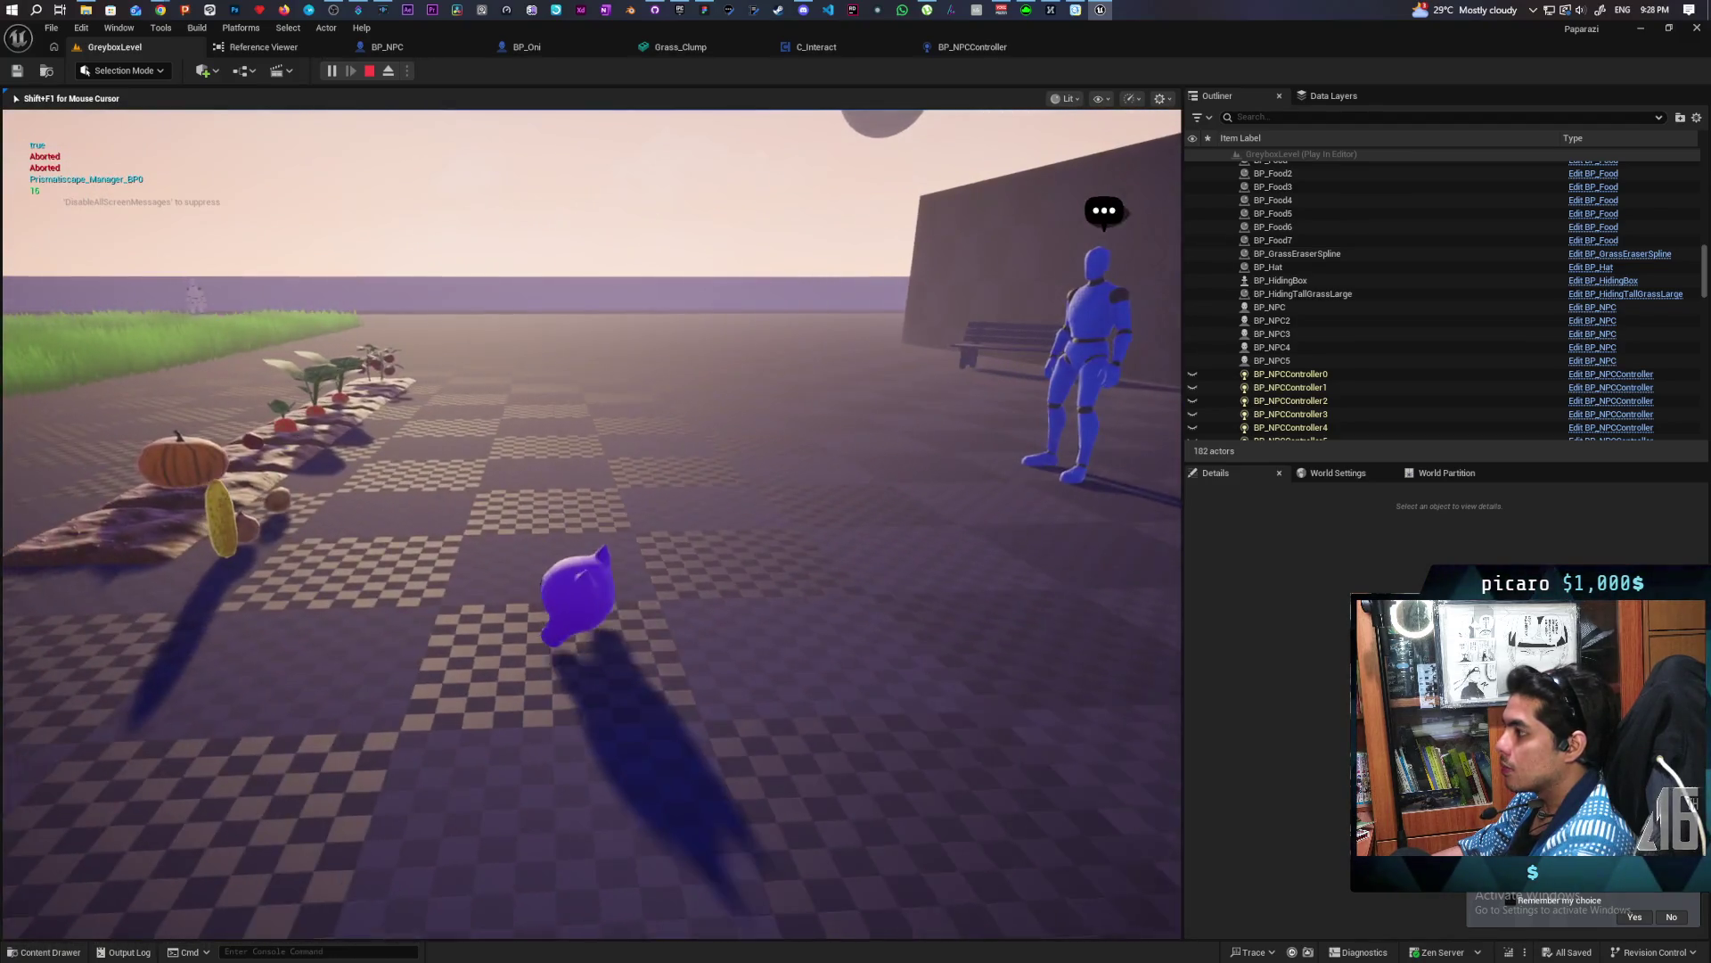
key(w)
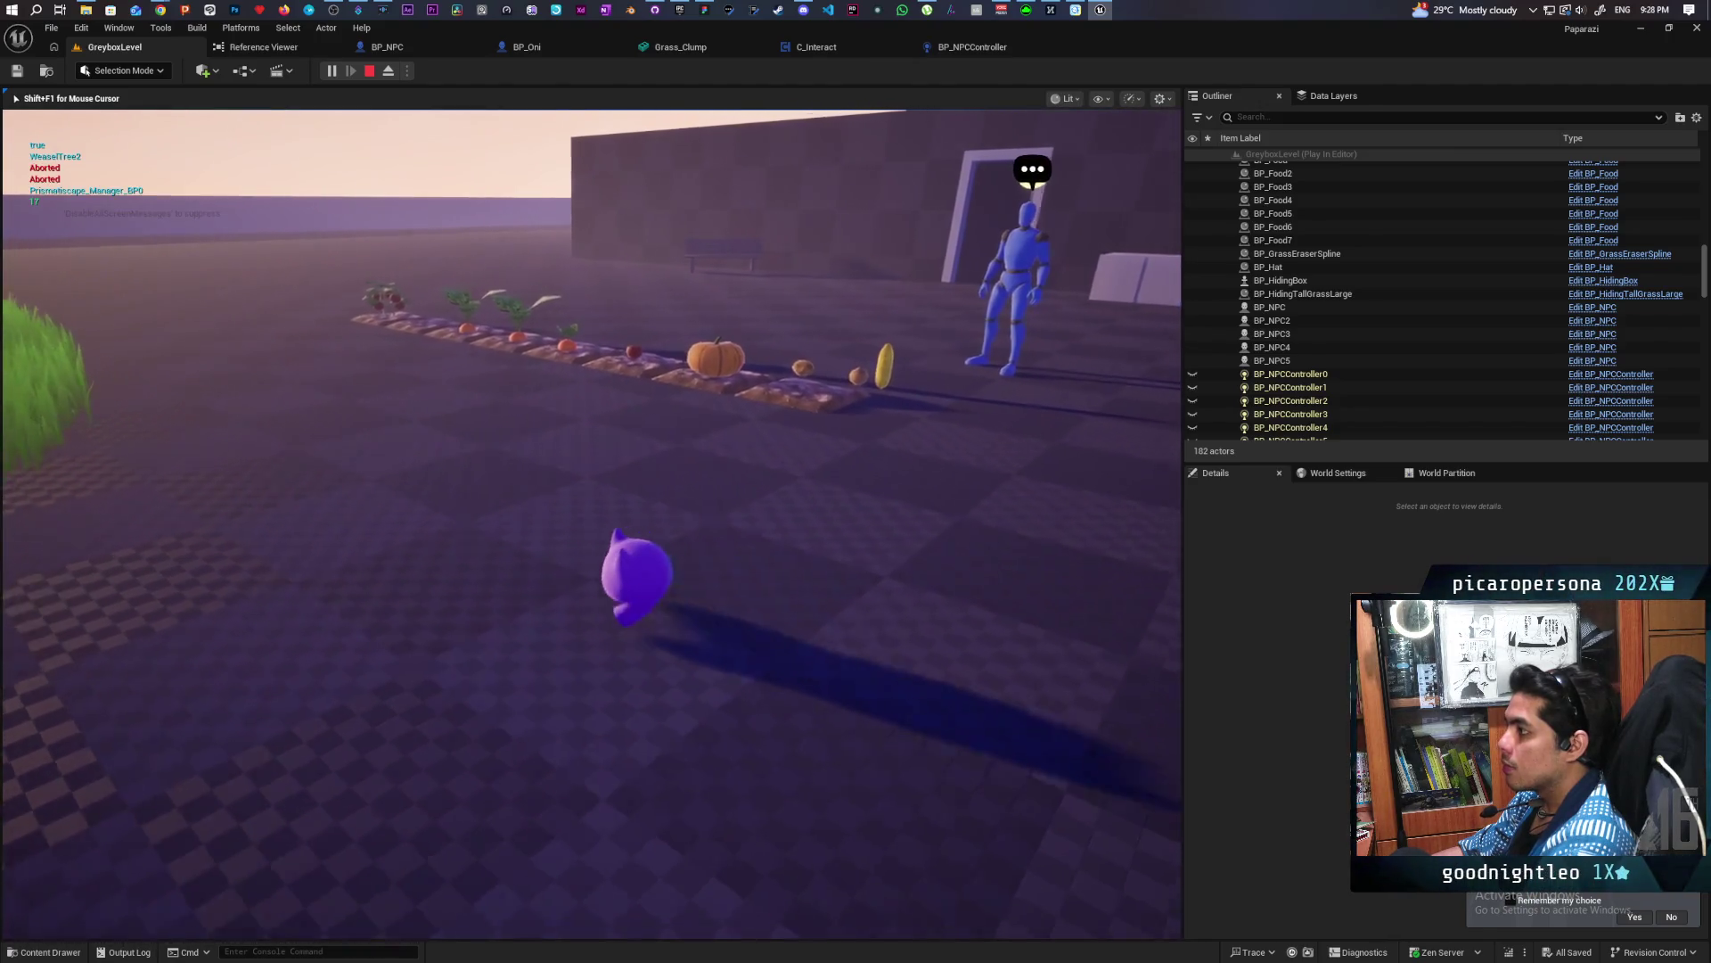
key(a)
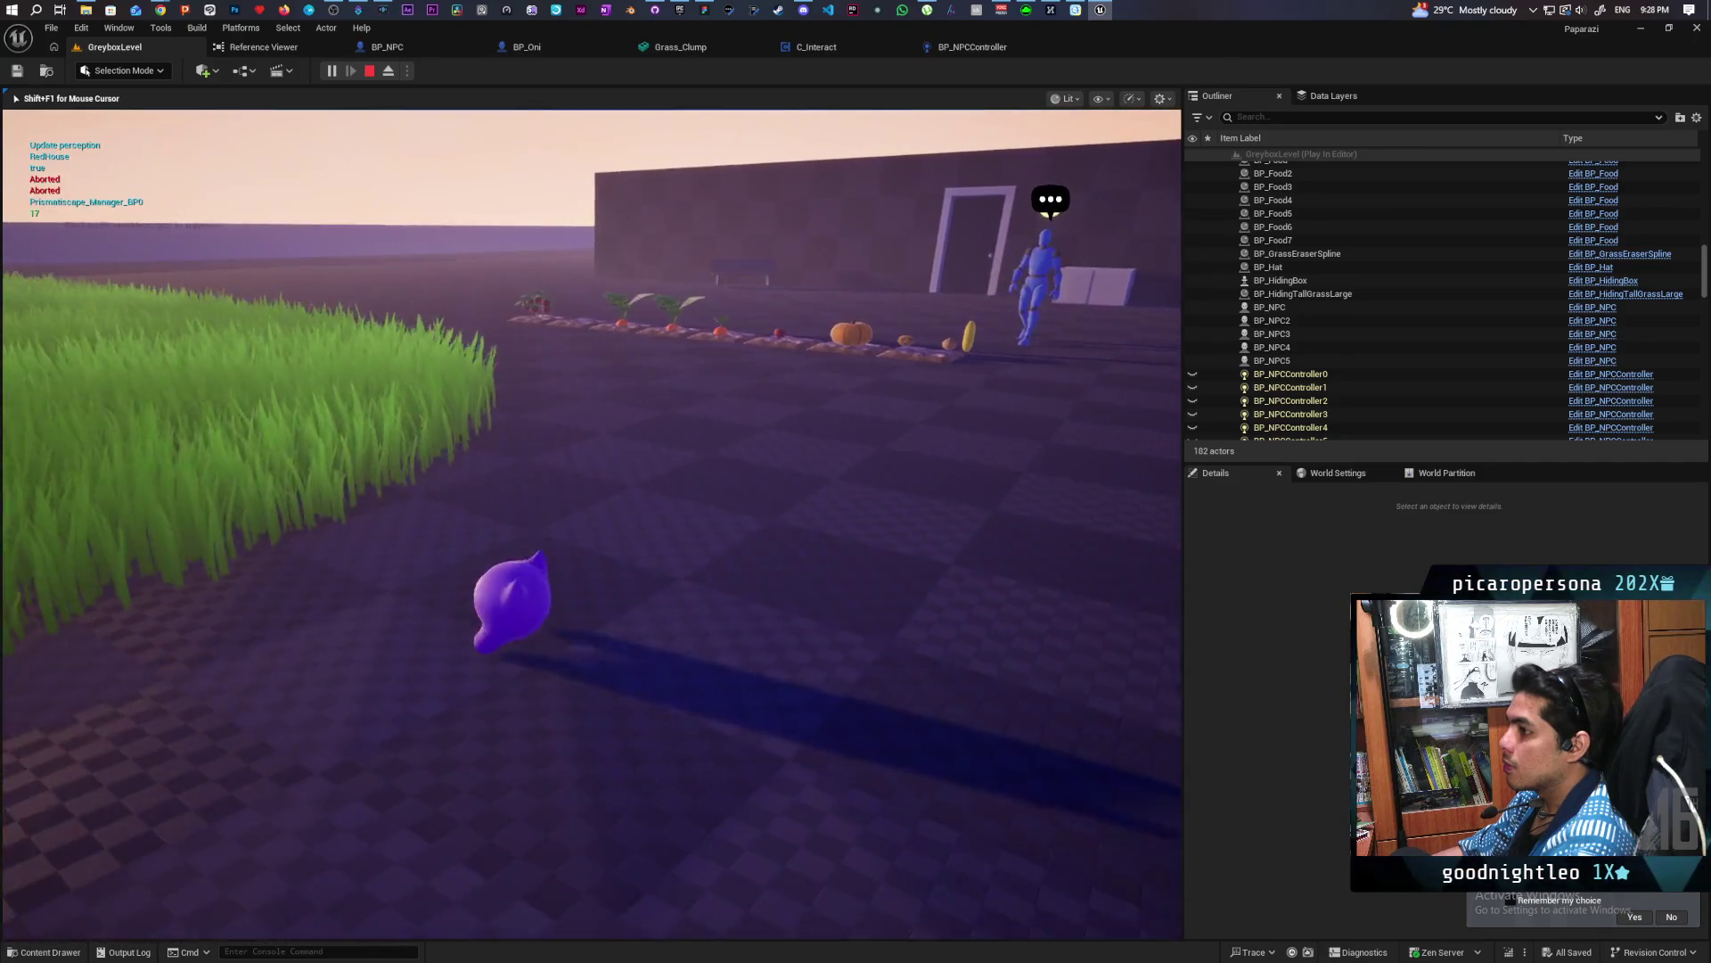
key(a)
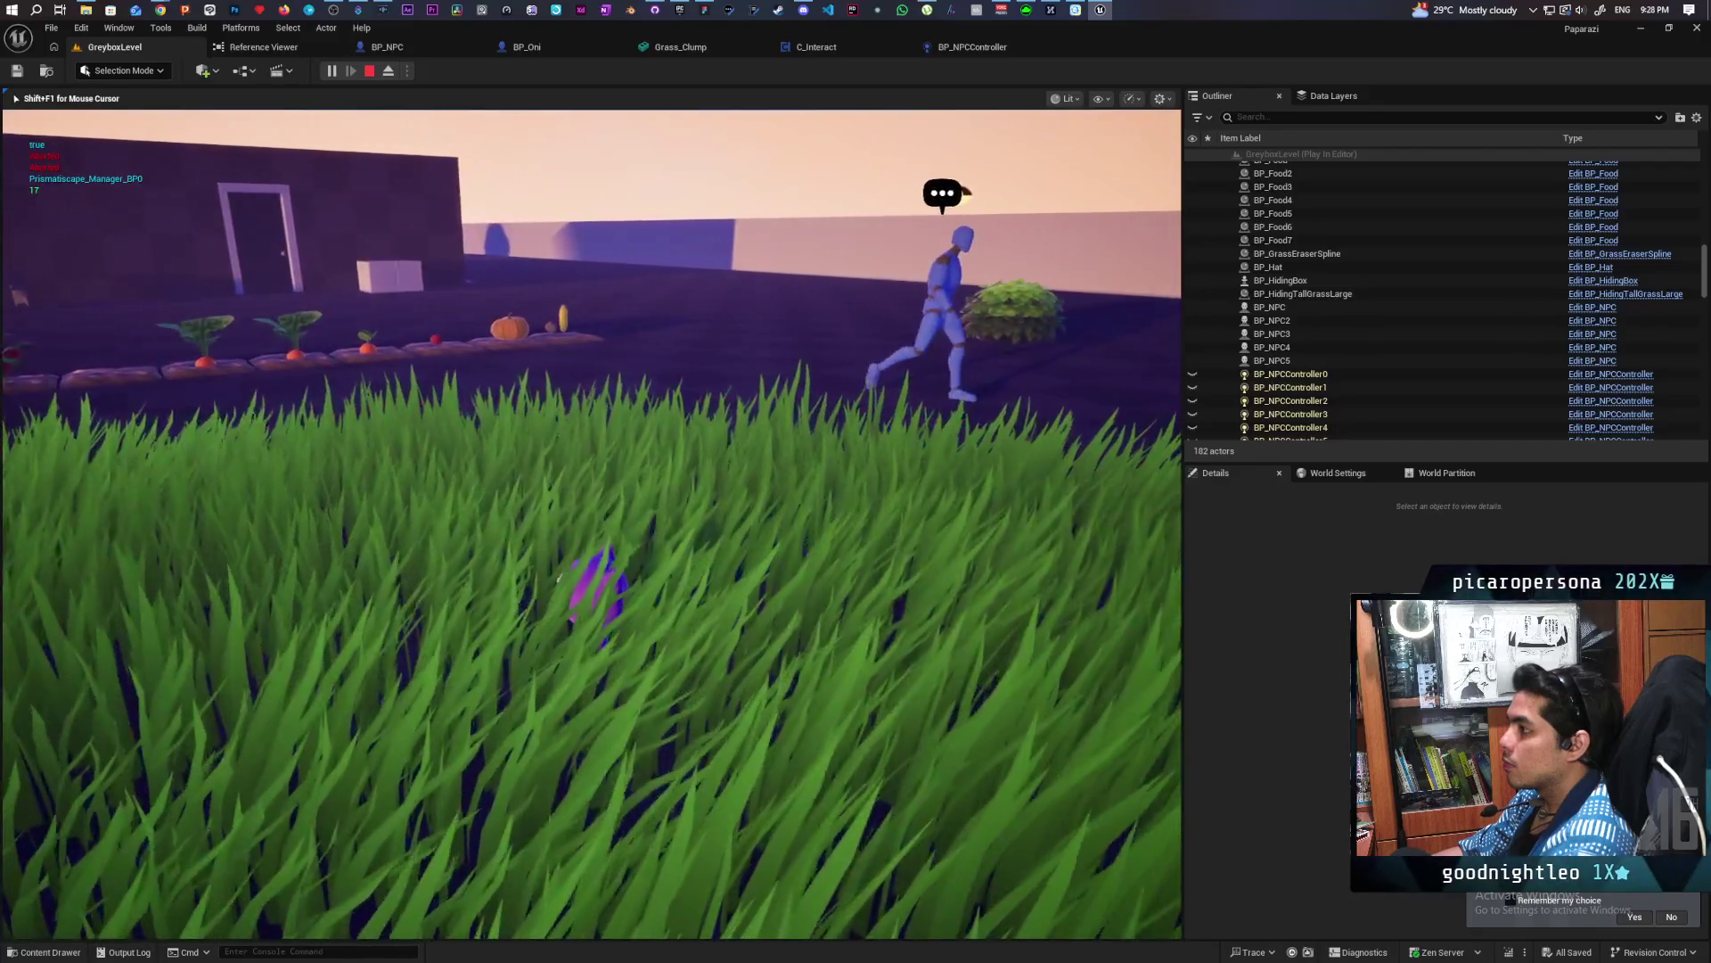
Step in and out of the tall grass in front of the NPC, then end play and open BP_NPC
key(f)
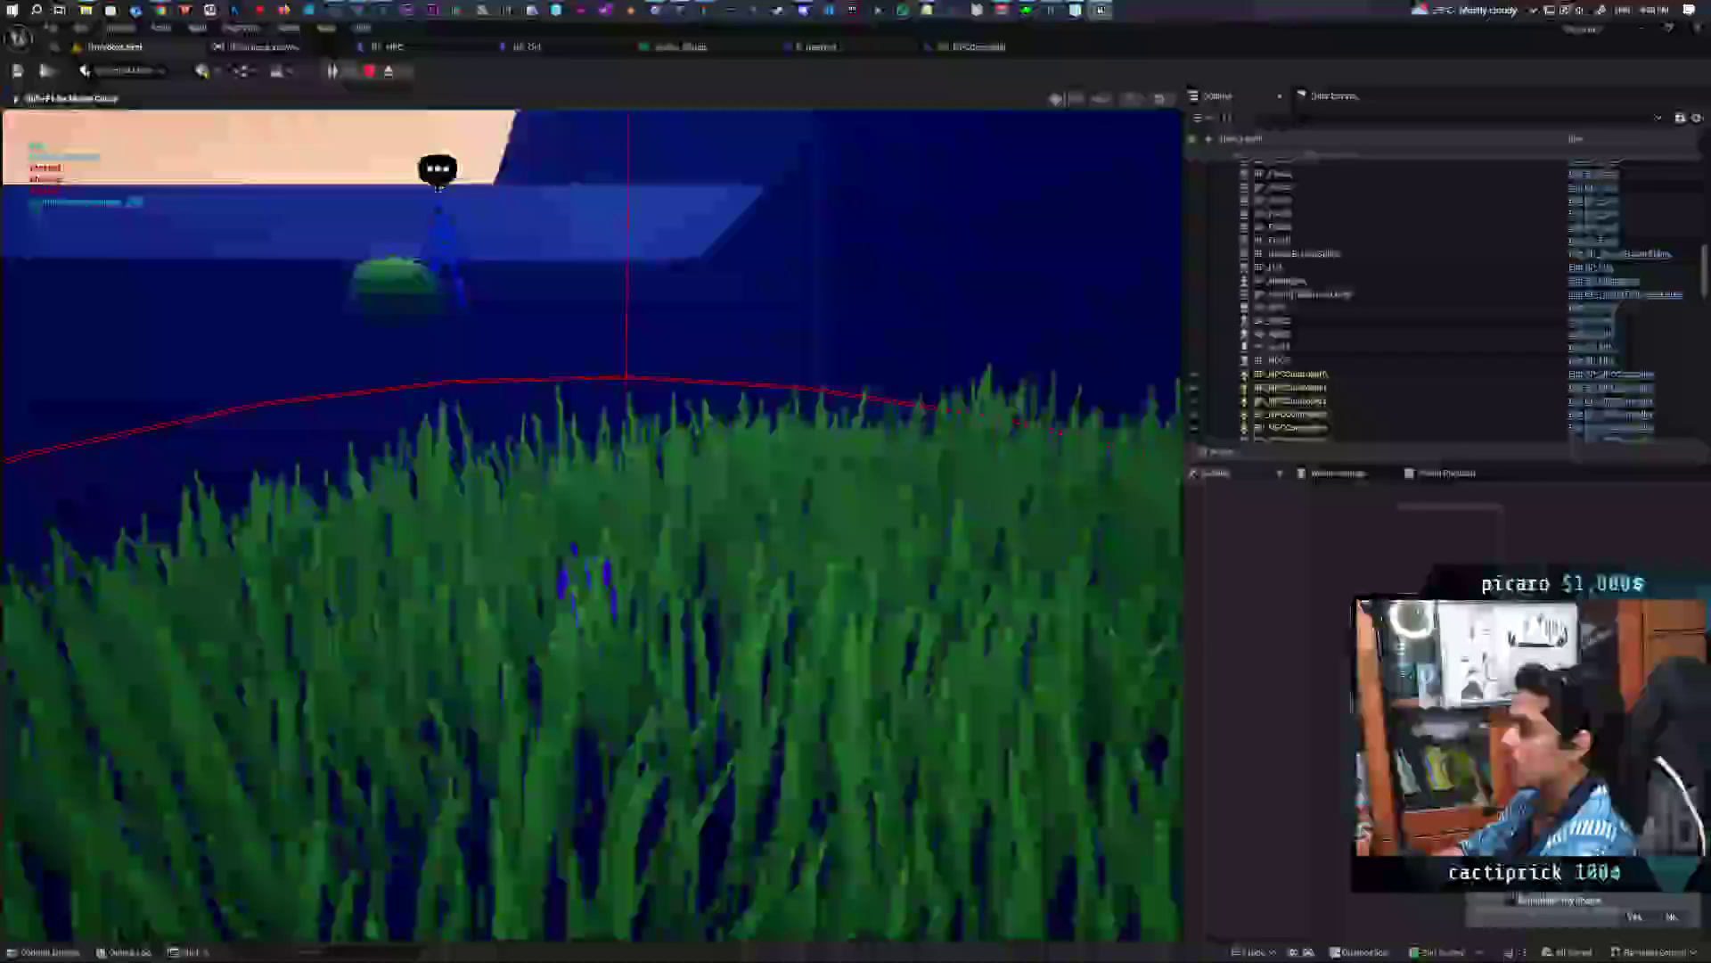
key(w)
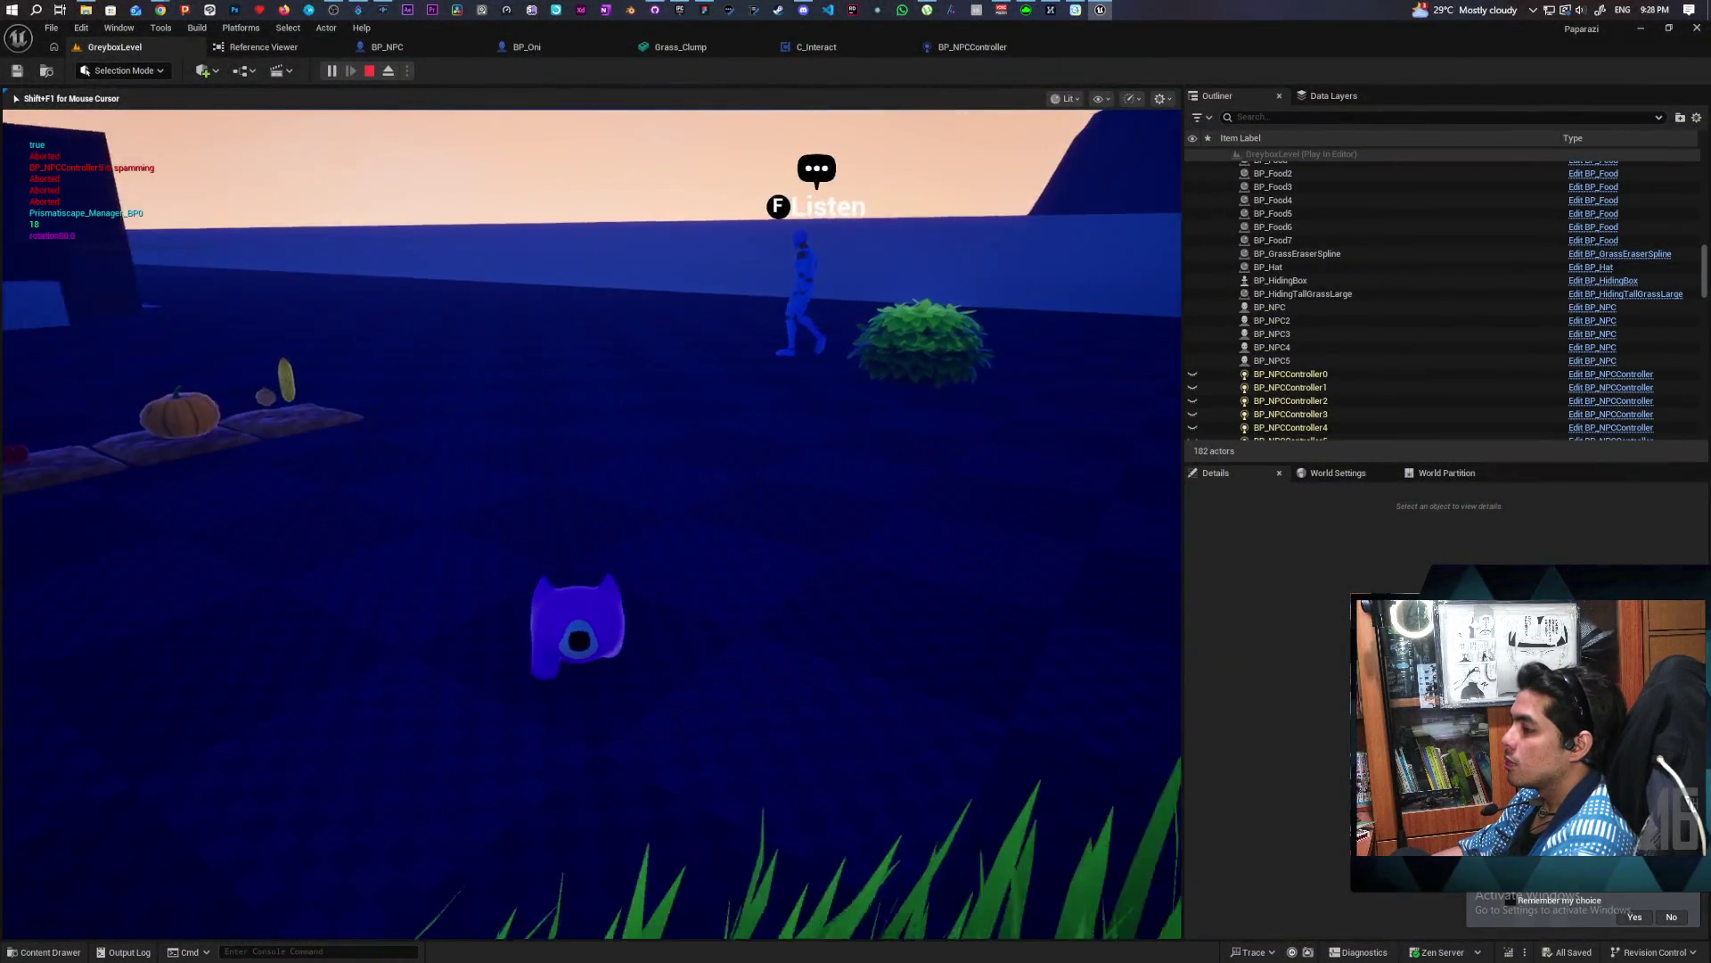
key(s)
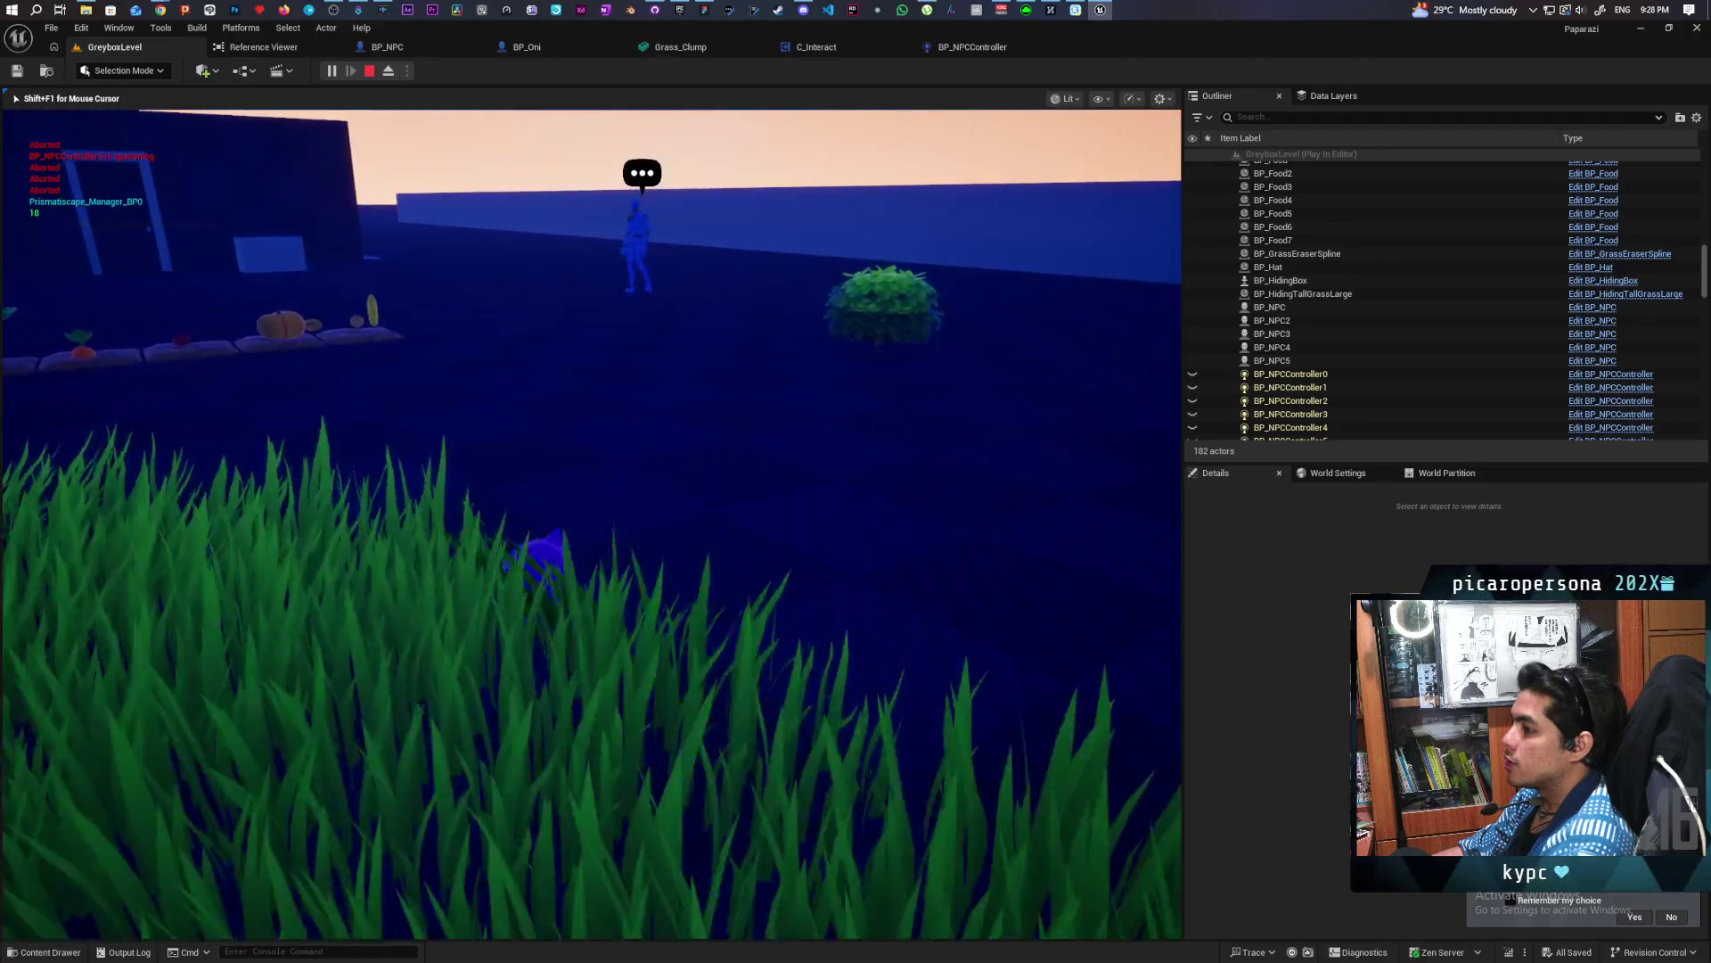
key(s)
key(w)
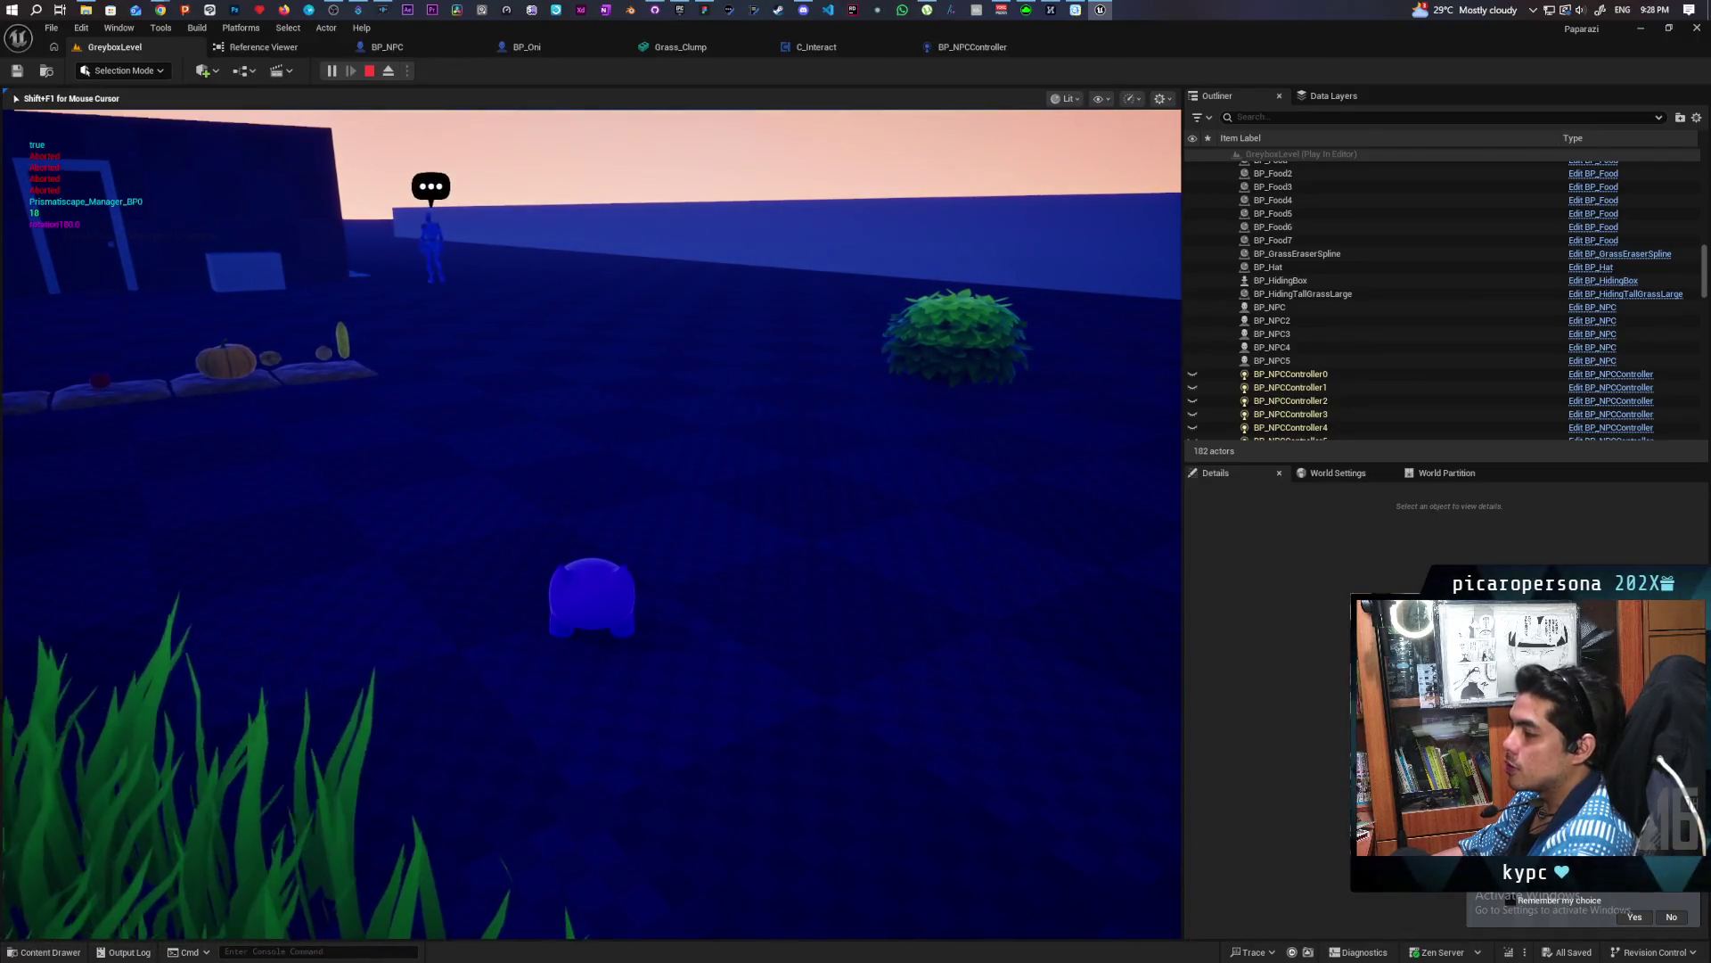
key(shift+F1)
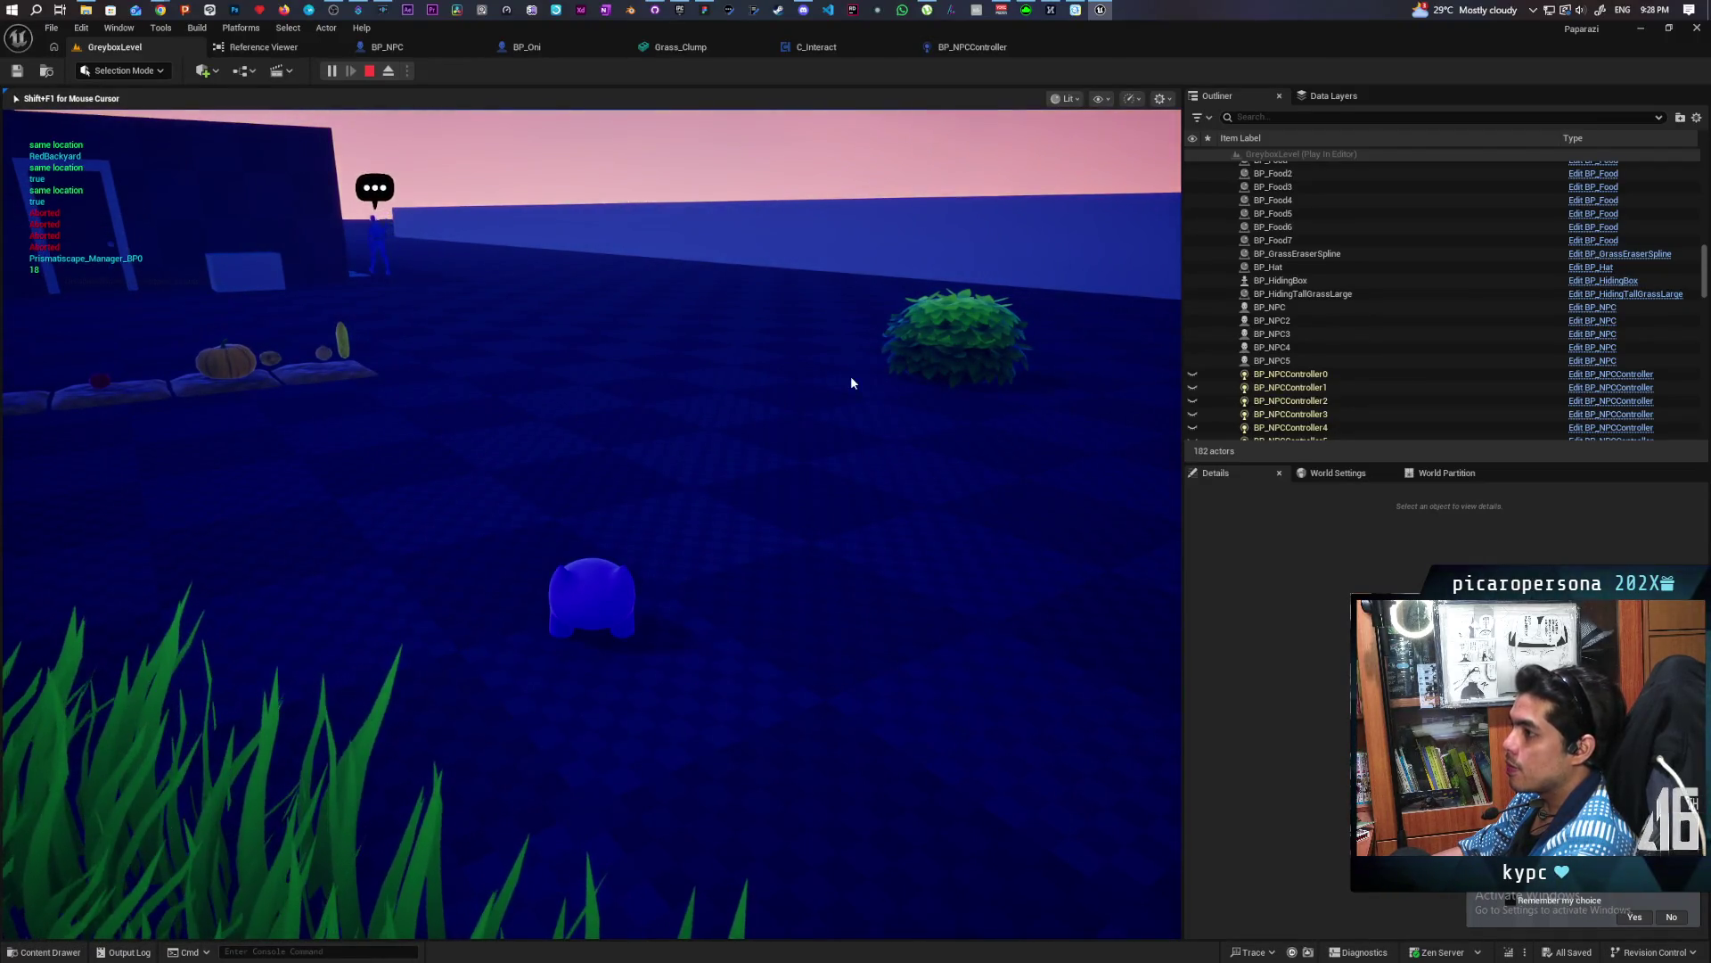
key(Escape)
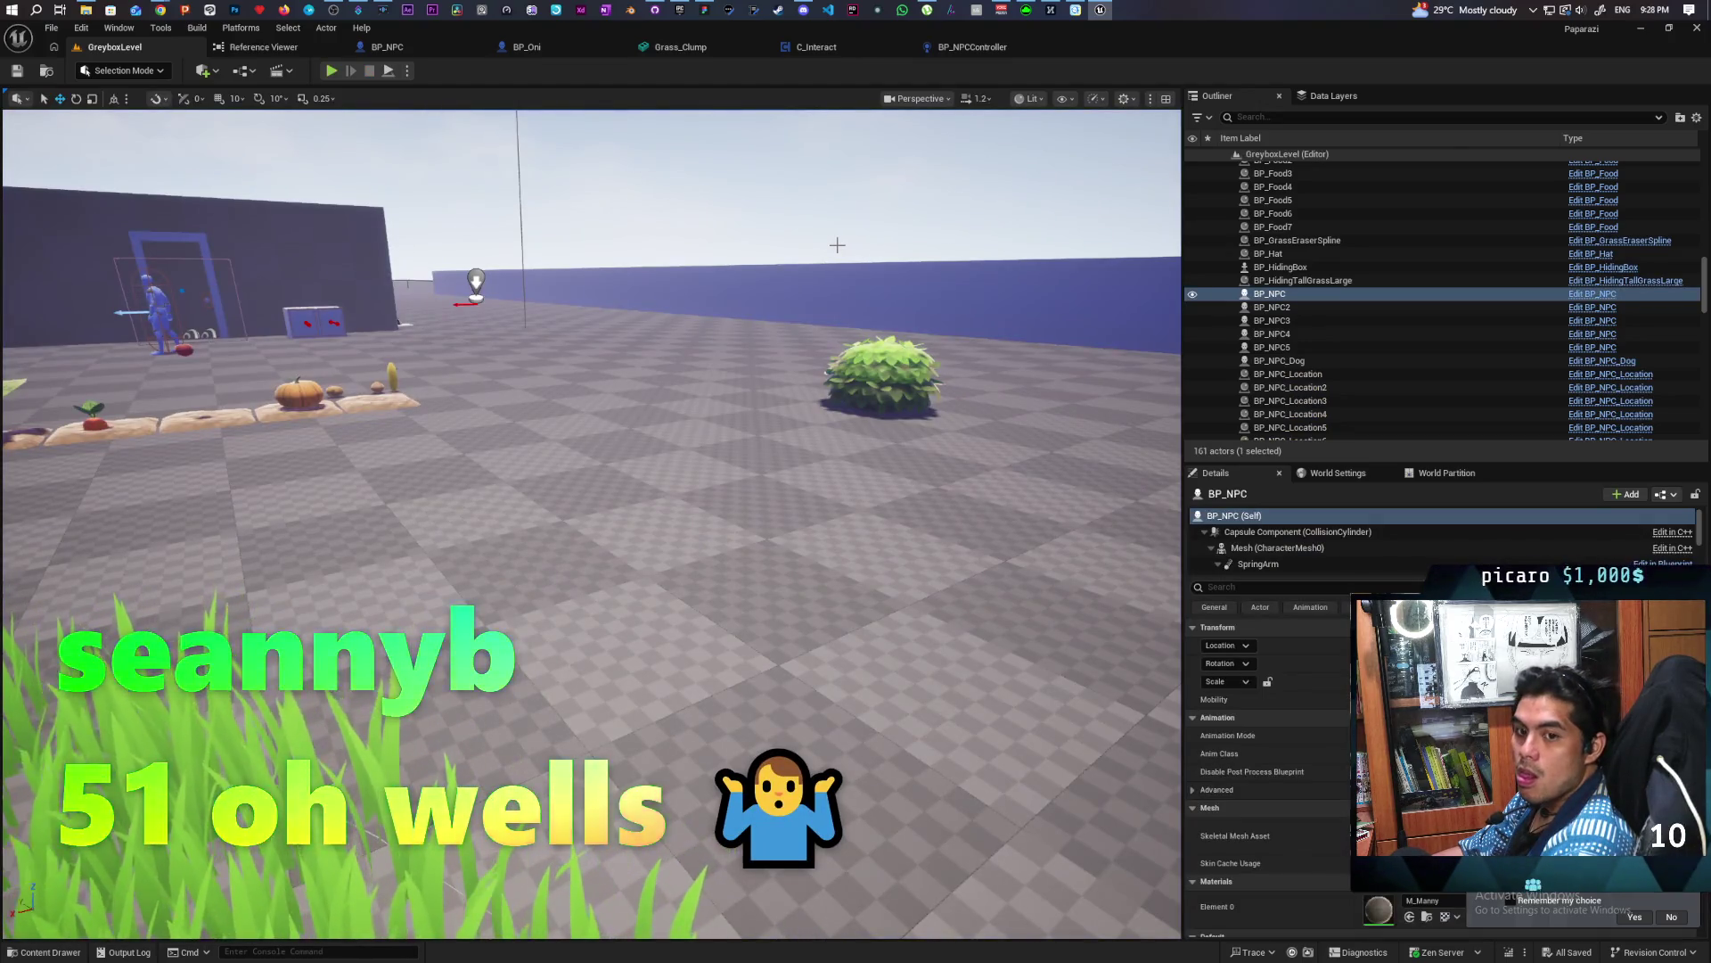
click(406, 50)
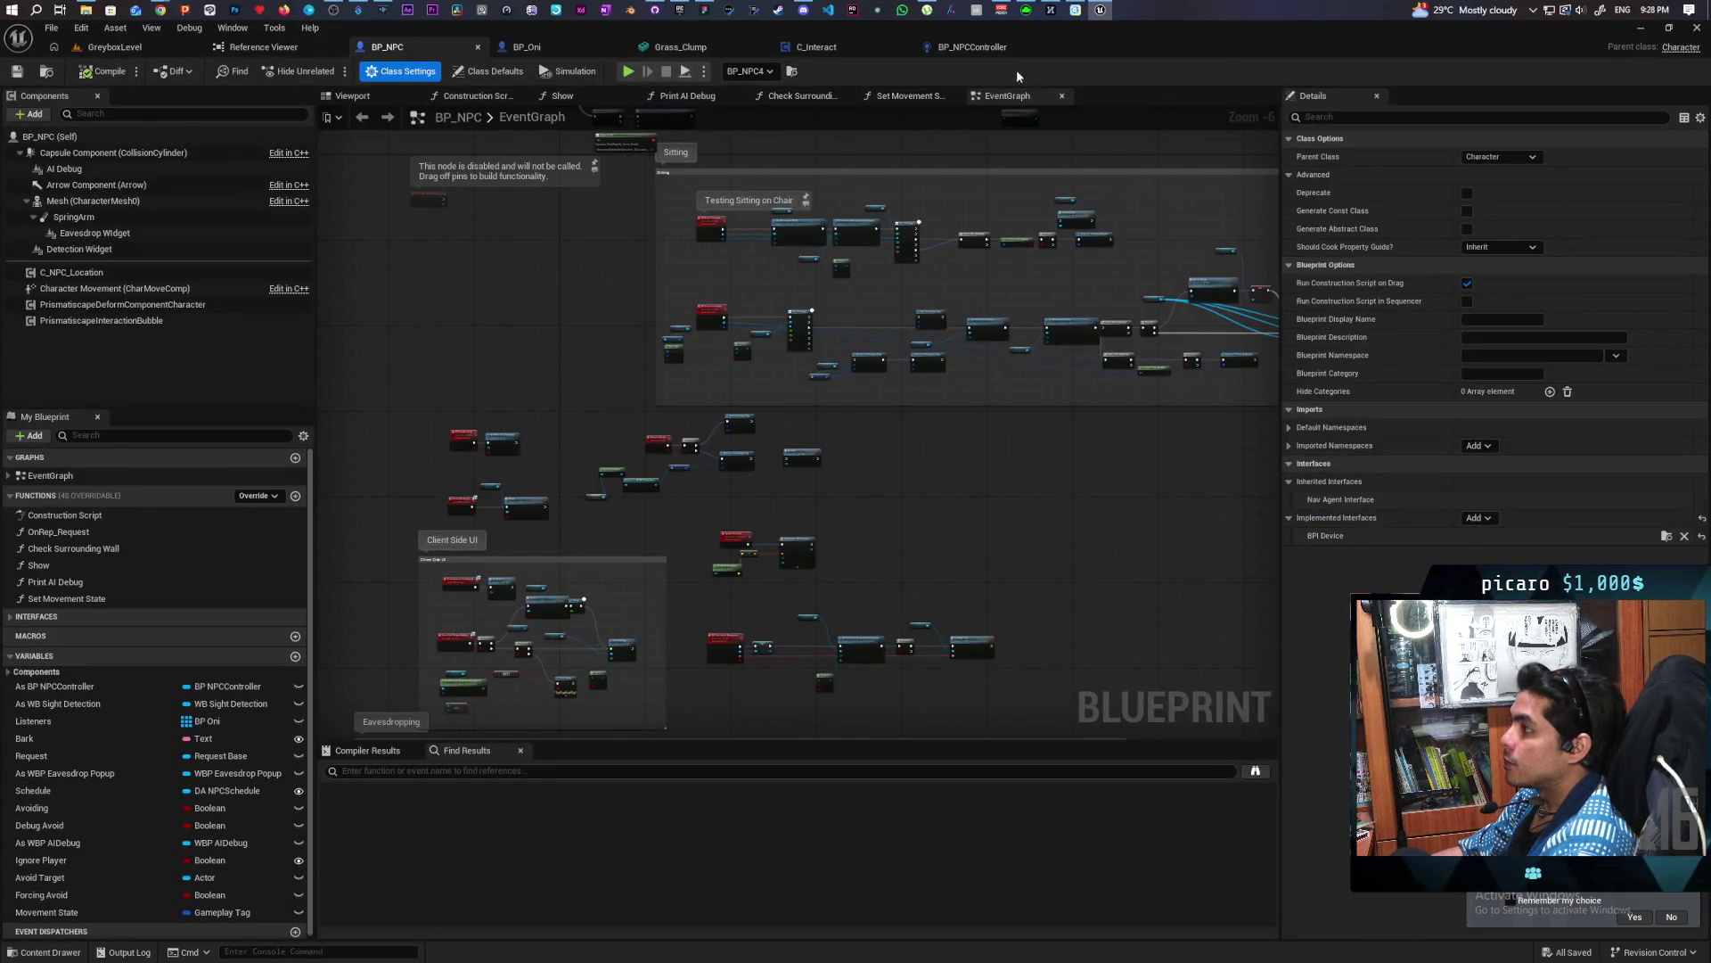
Switch to BP_NPCController and browse through the Perception graph's logic
click(976, 47)
scroll(680, 390, down, 4)
scroll(818, 393, up, 2)
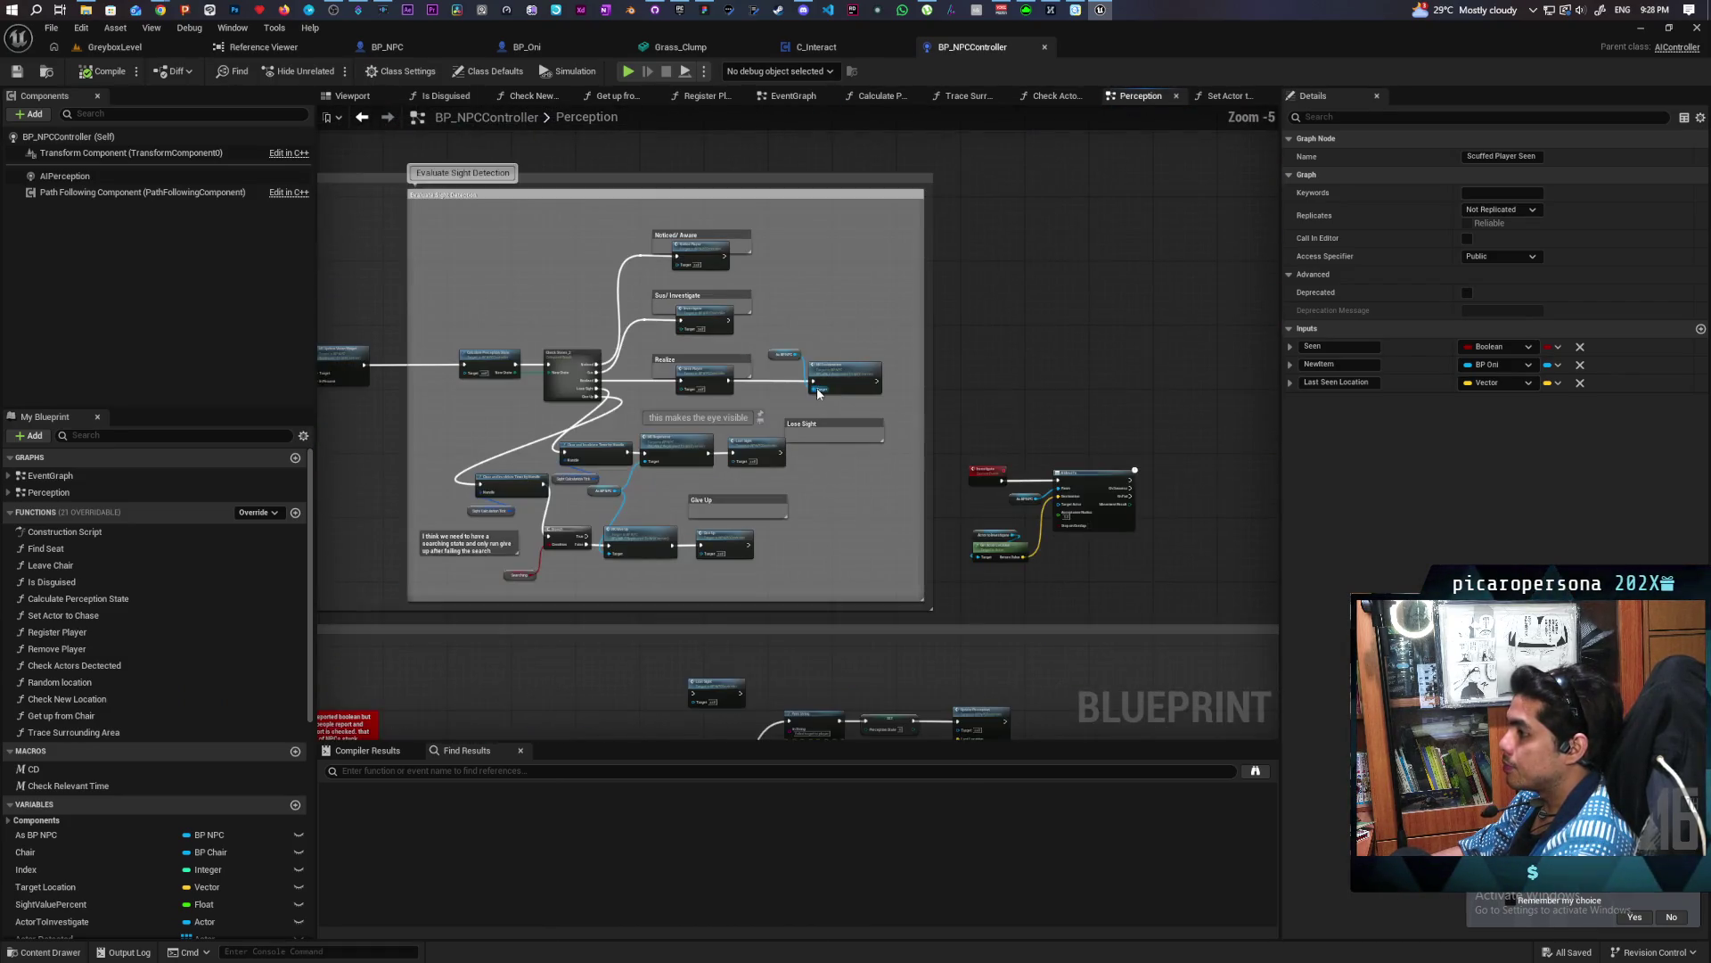
scroll(818, 393, up, 2)
scroll(775, 435, down, 3)
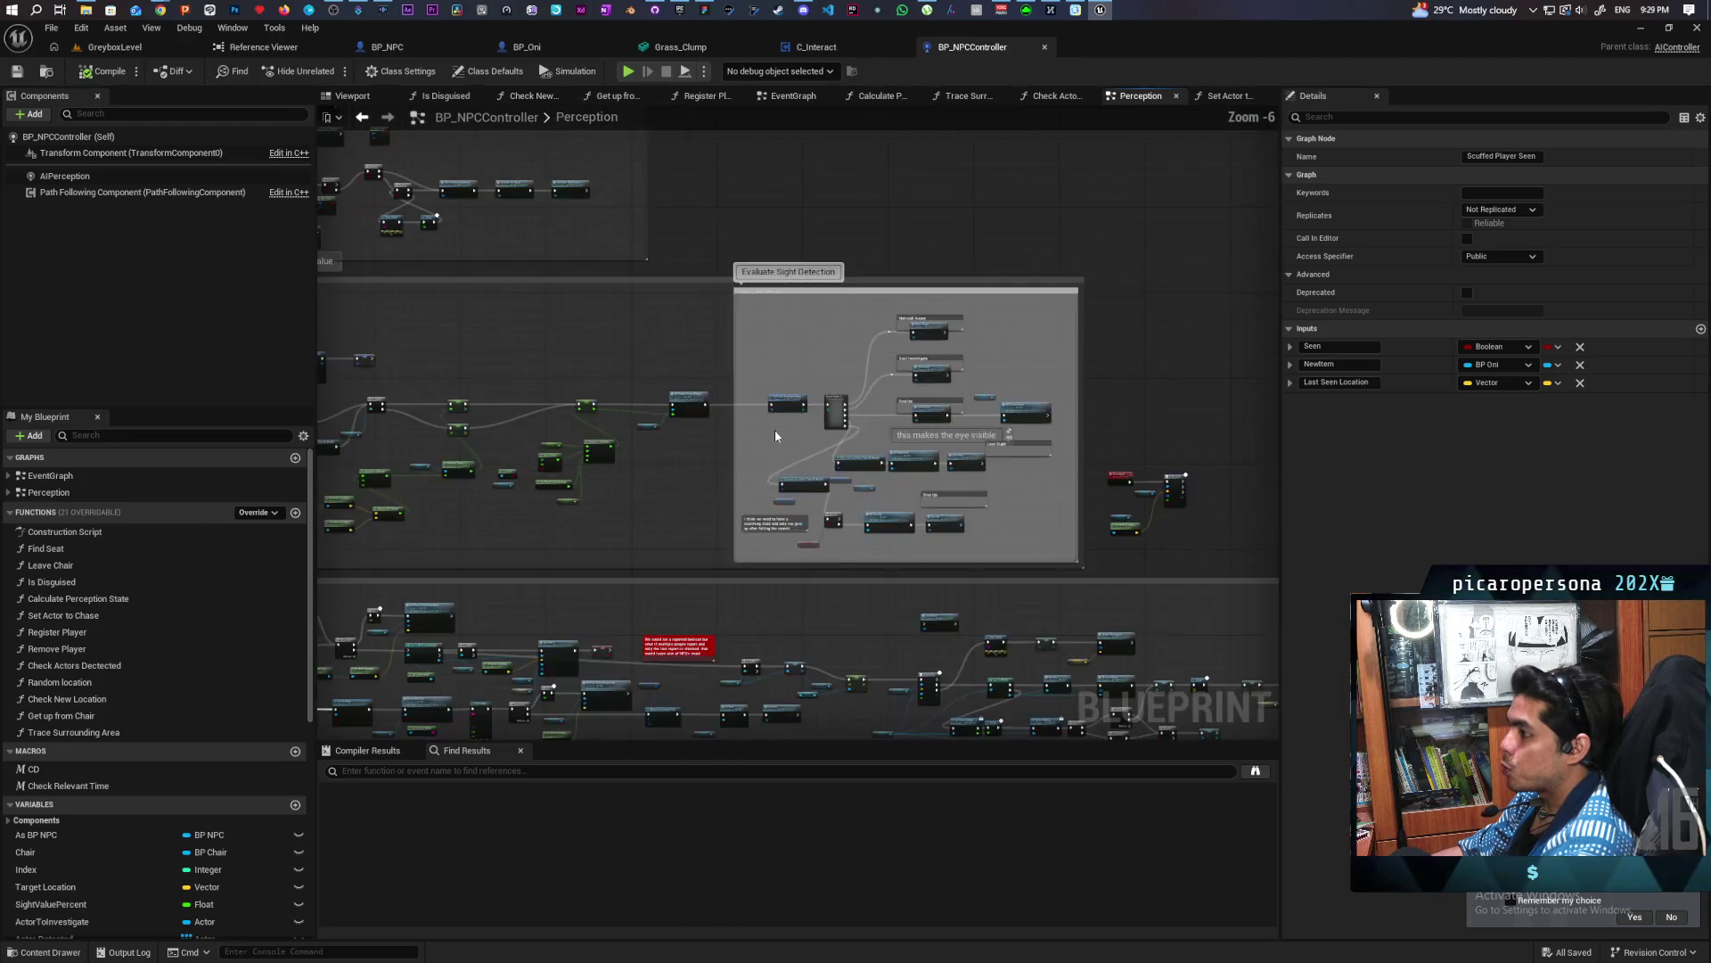
scroll(774, 435, up, 5)
mouse_move(802, 390)
mouse_down()
mouse_move(525, 403)
mouse_move(397, 374)
mouse_move(410, 336)
mouse_up()
Jump to the Lost Sight event and open its Trace Surrounding Area function
double_click(1066, 337)
scroll(1025, 456, down, 4)
scroll(809, 395, up, 3)
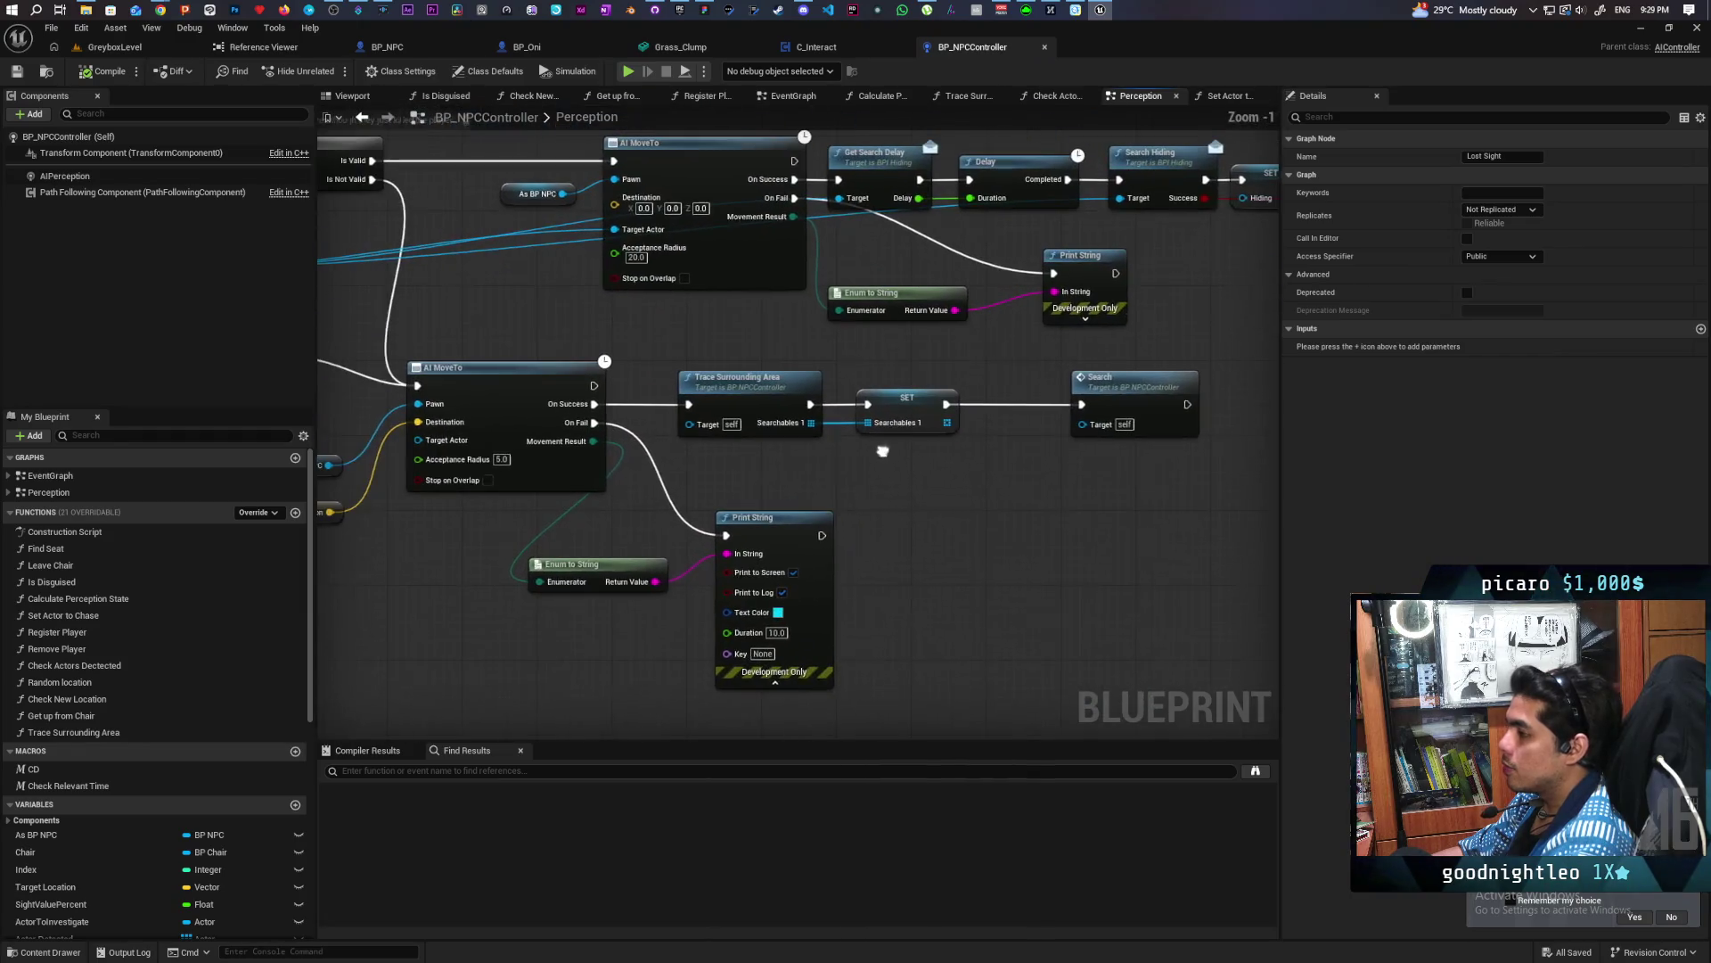
double_click(776, 398)
mouse_move(776, 398)
mouse_down()
mouse_move(735, 506)
mouse_move(507, 440)
mouse_up()
scroll(814, 574, down, 2)
scroll(833, 512, up, 2)
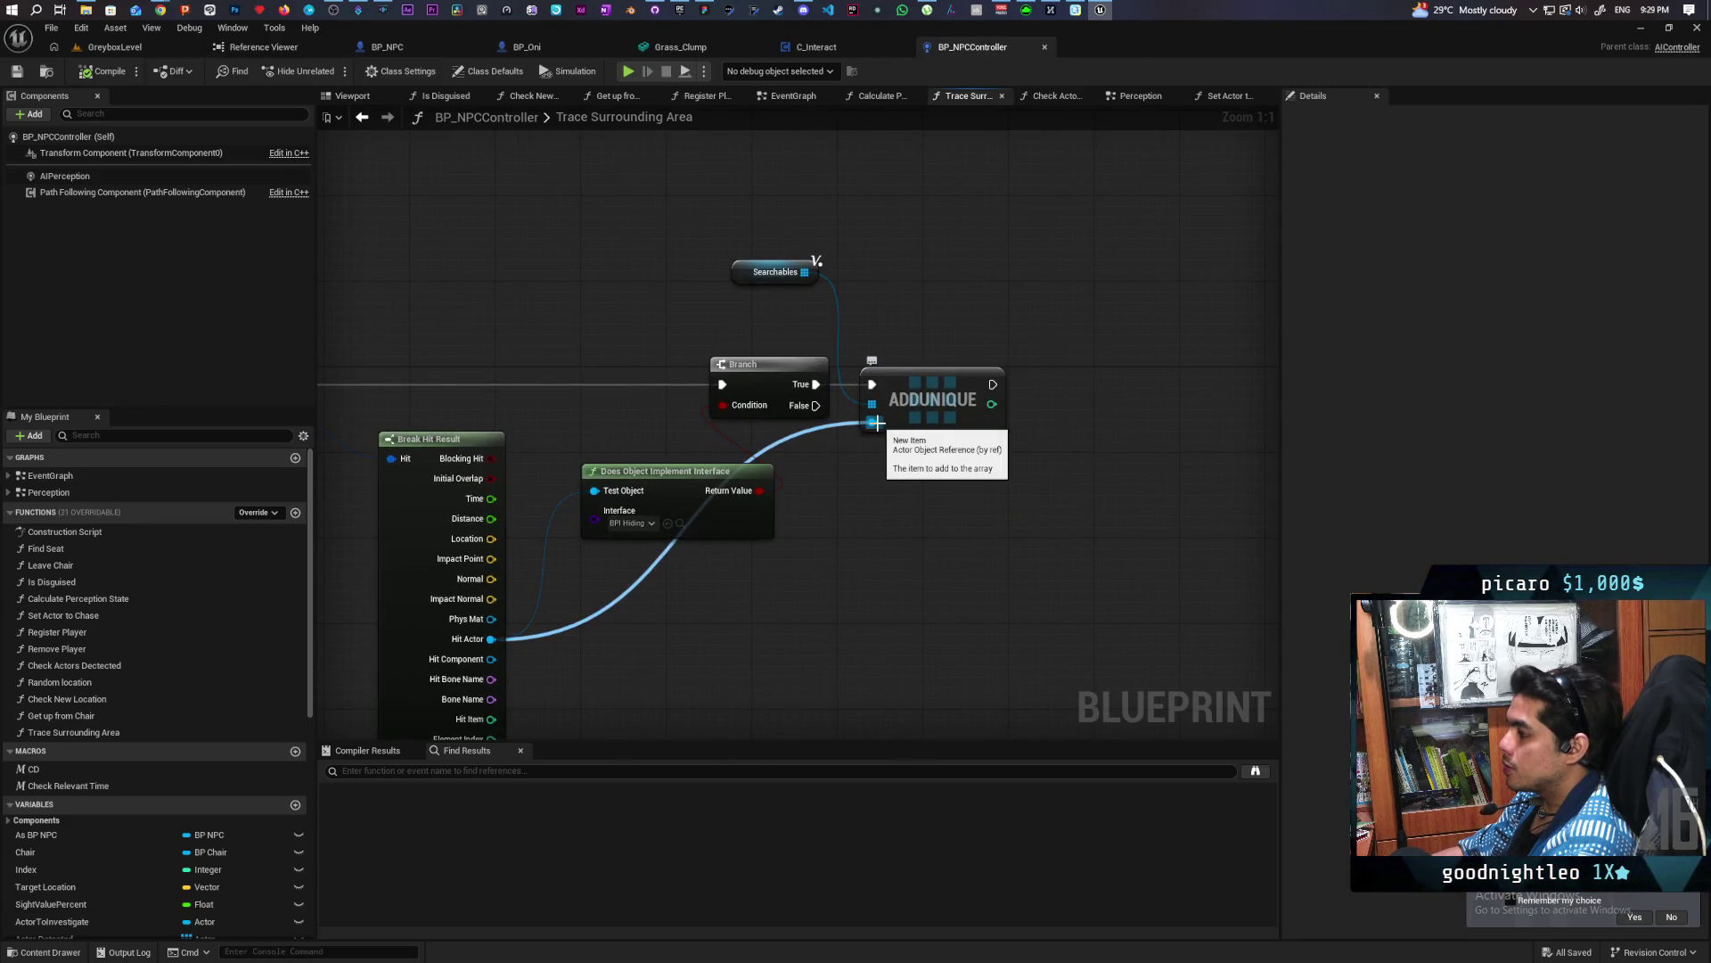
Pan and zoom from the capsule trace and For Each Loop to the Searchables and AddUnique nodes
drag(851, 558, 984, 474)
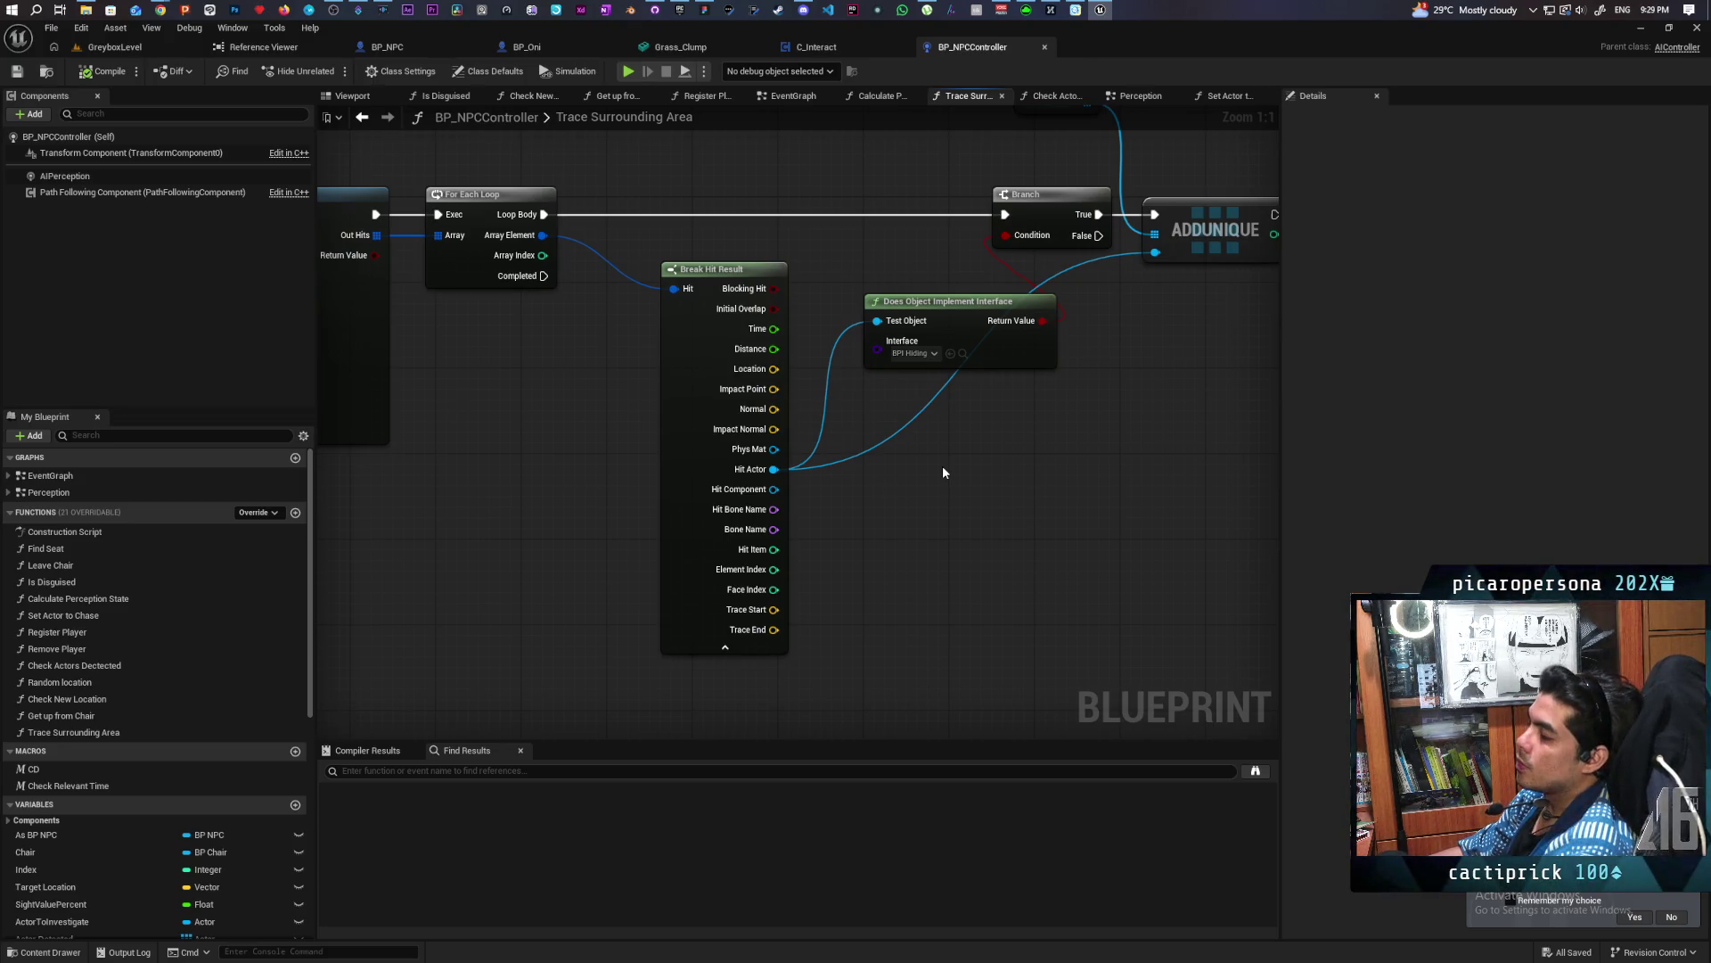
scroll(943, 472, down, 2)
mouse_move(943, 473)
mouse_down()
mouse_move(848, 532)
mouse_move(700, 506)
mouse_up()
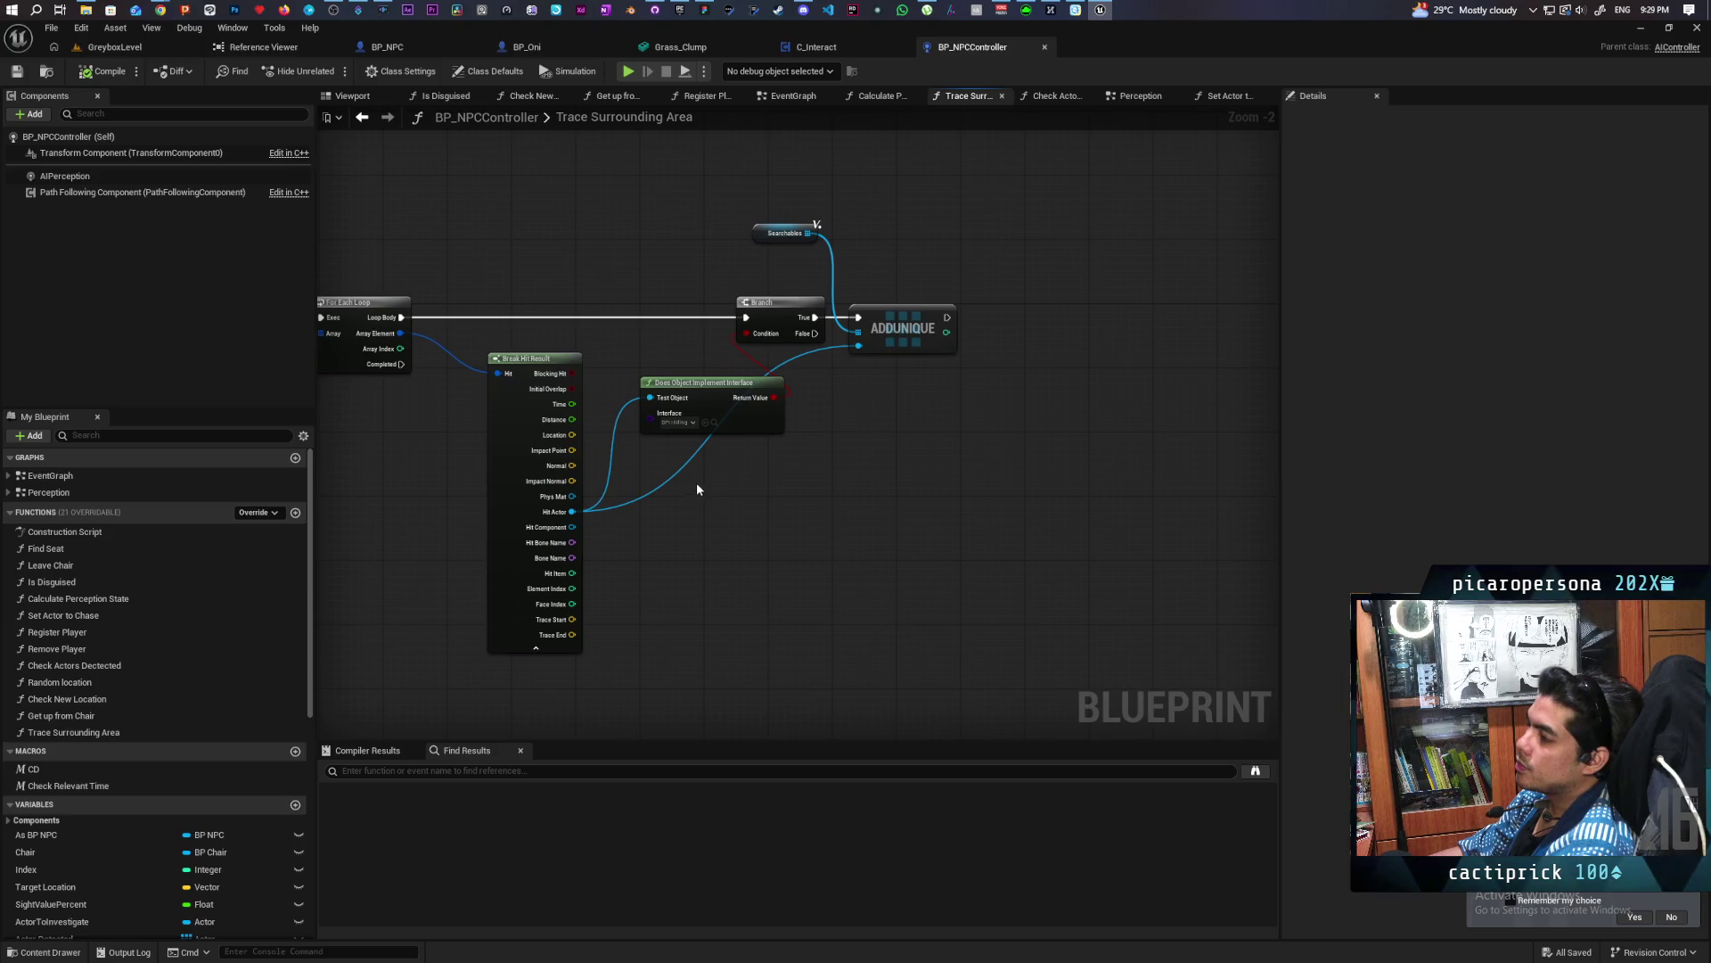
scroll(697, 484, up, 2)
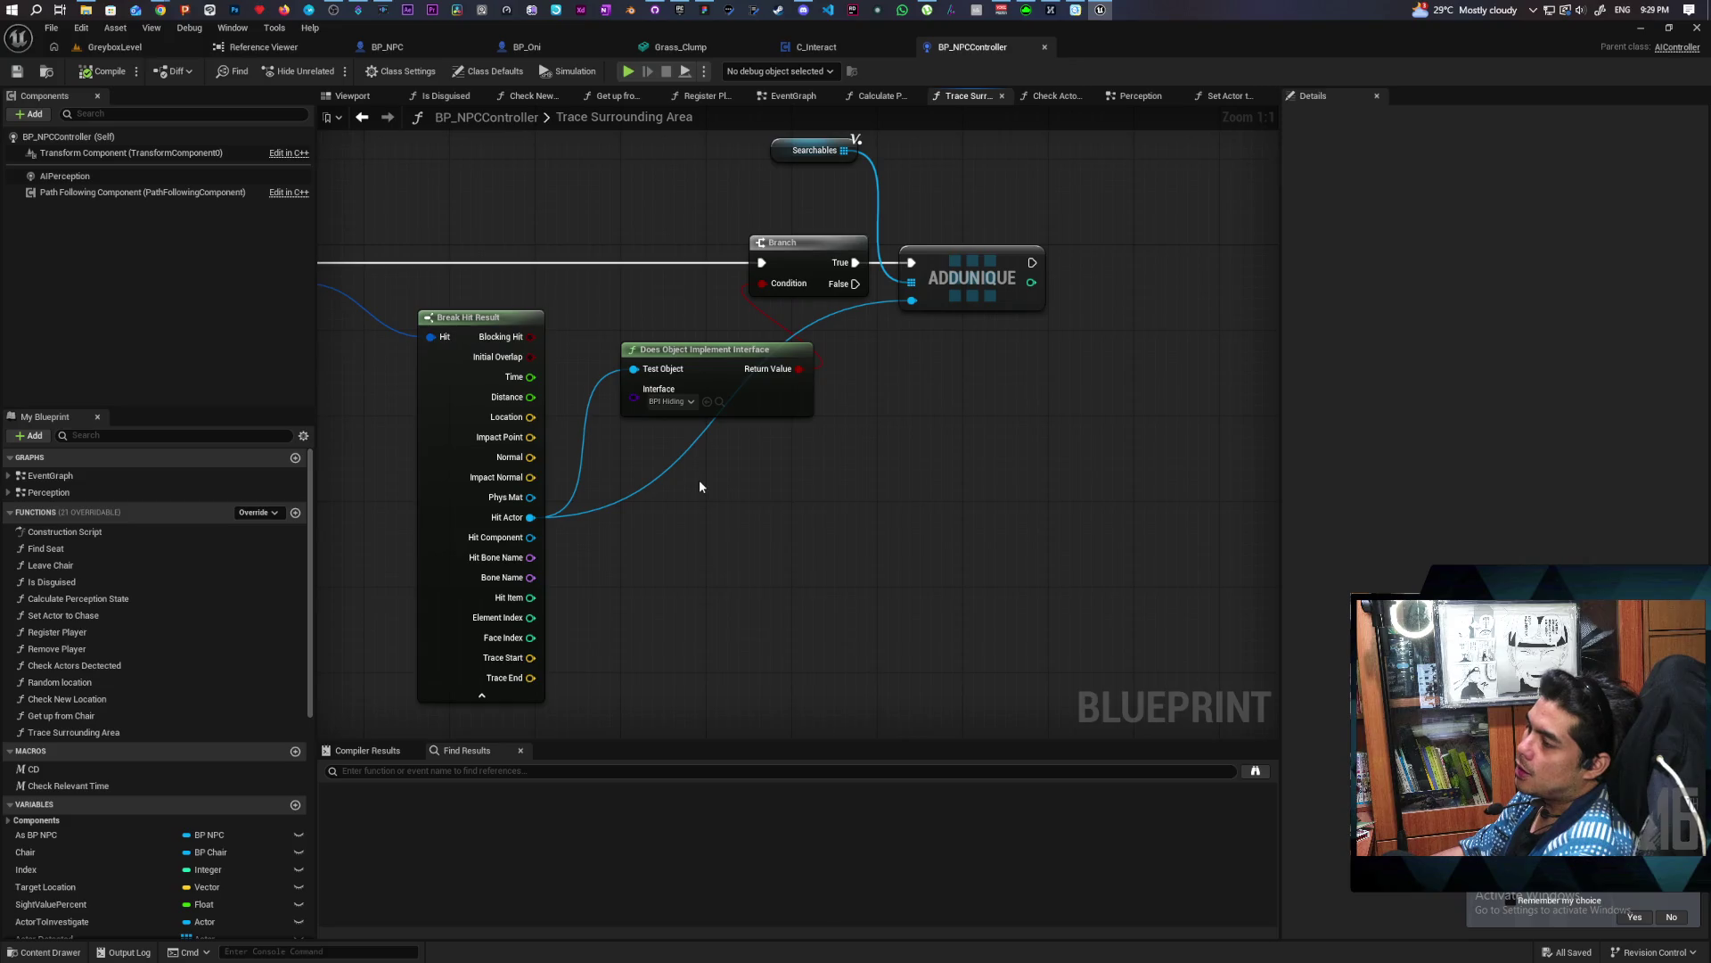
mouse_move(699, 486)
mouse_down()
mouse_move(975, 516)
mouse_move(990, 493)
mouse_move(850, 452)
mouse_move(991, 417)
mouse_up()
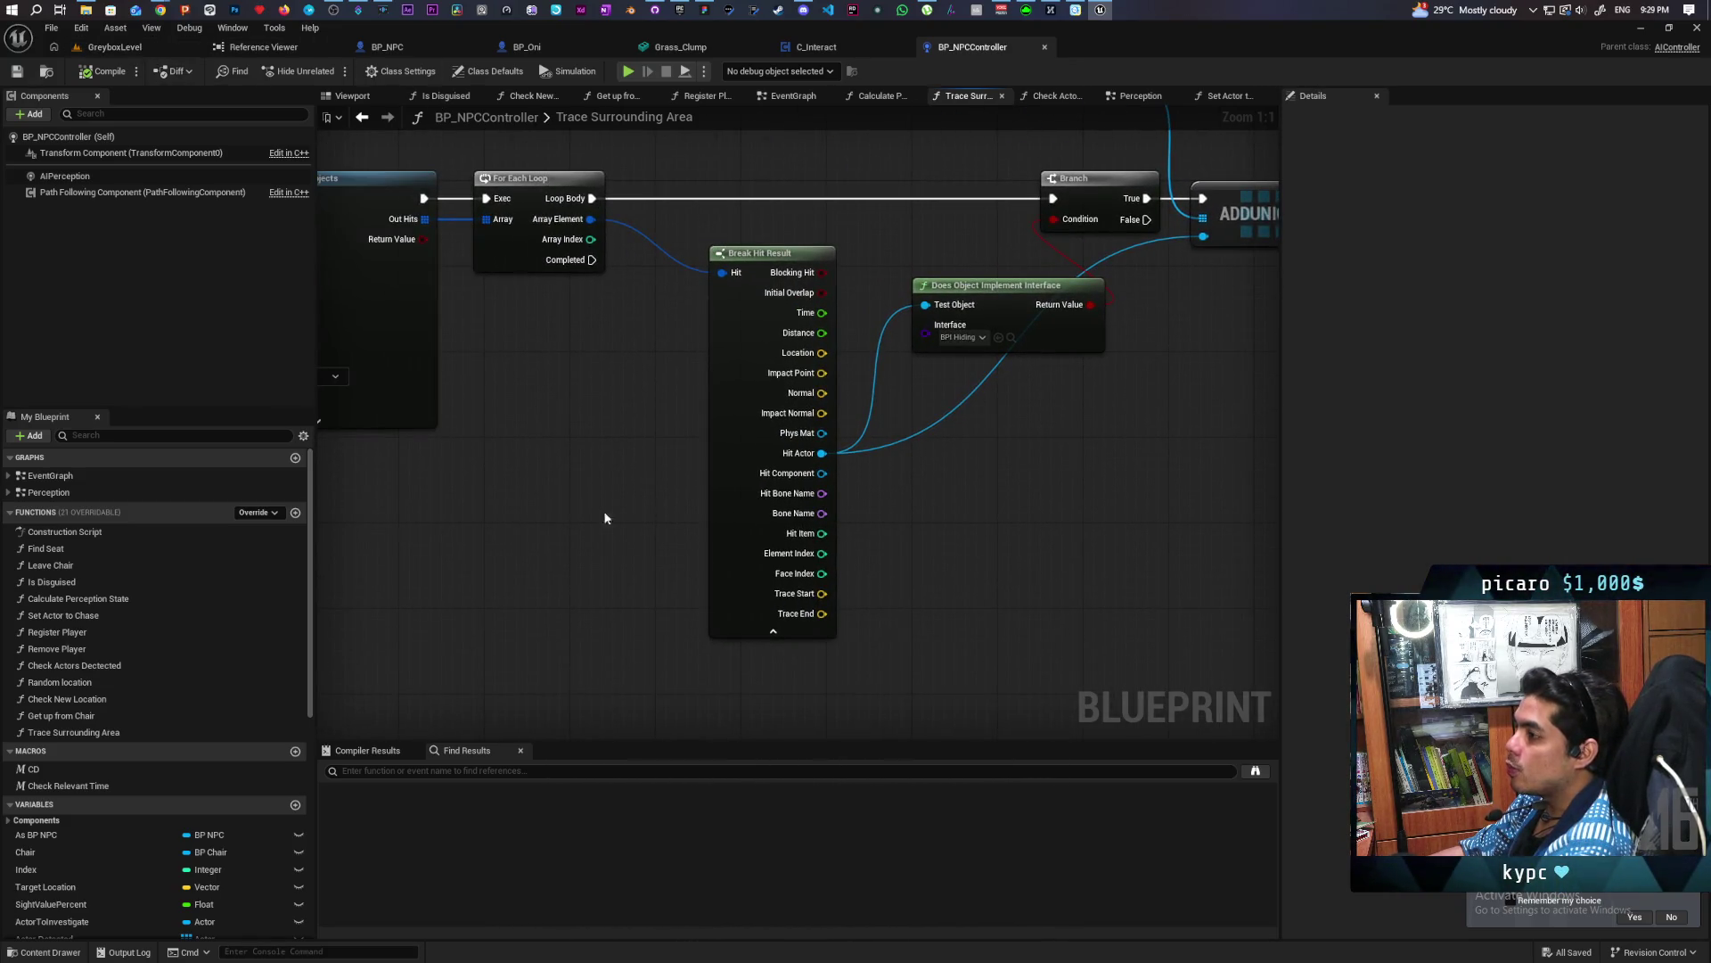
mouse_move(1007, 353)
mouse_down()
mouse_move(806, 558)
mouse_move(871, 507)
mouse_up()
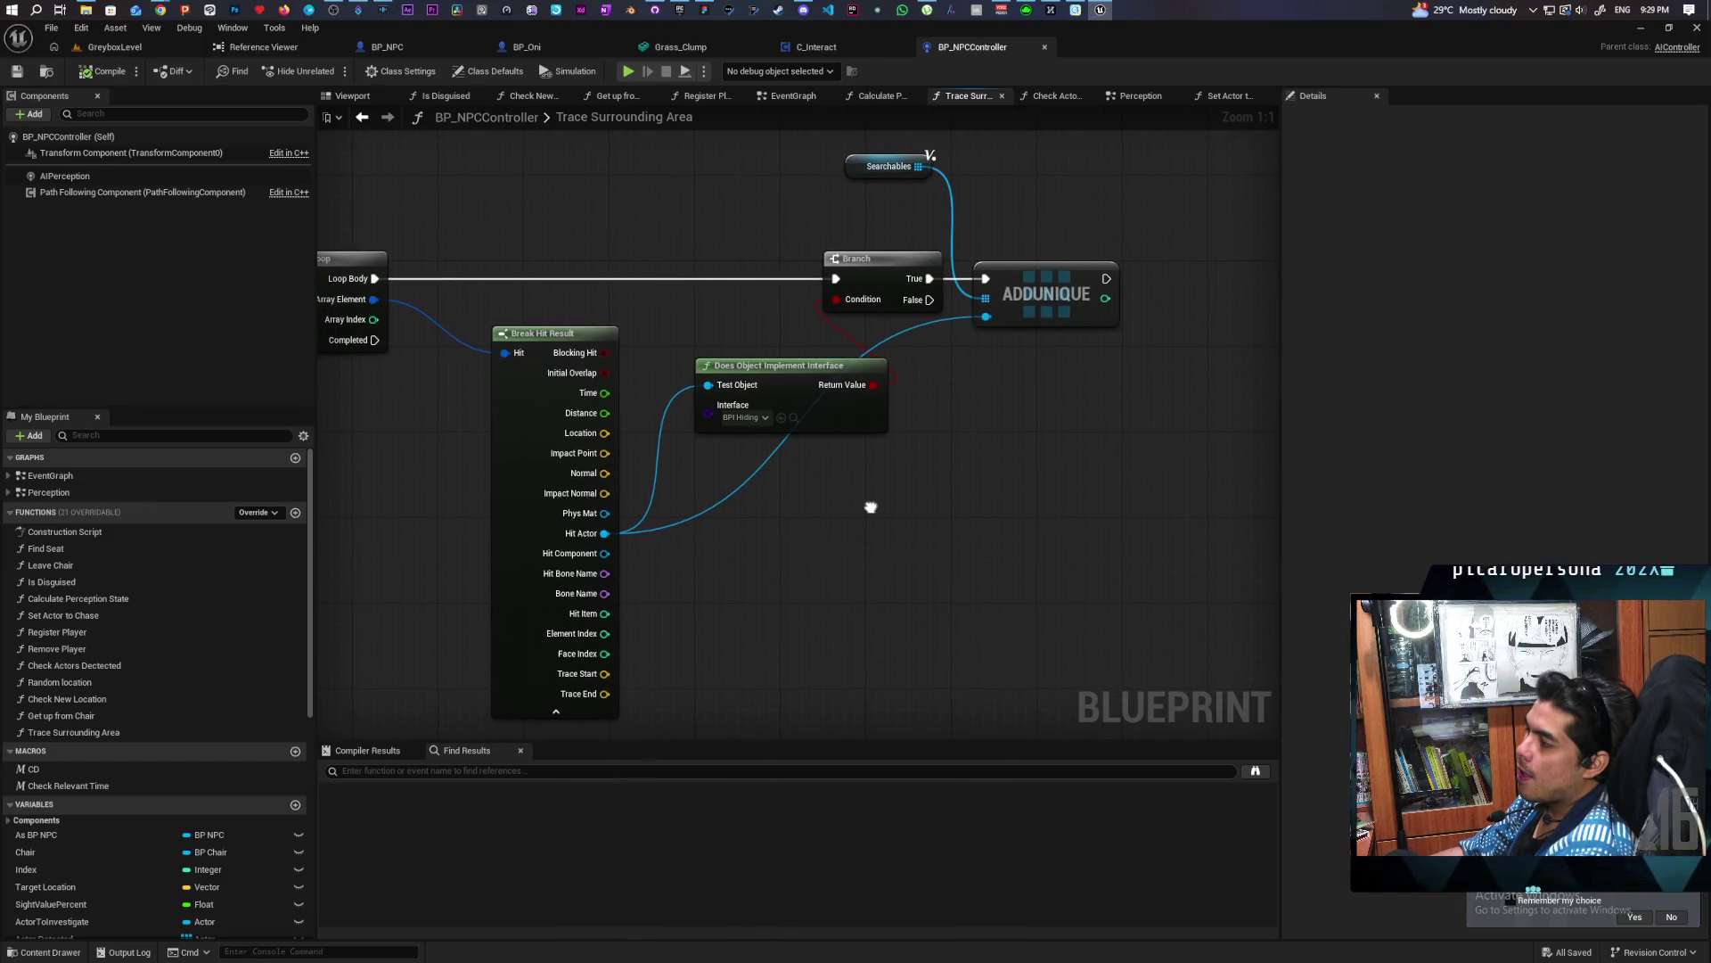
mouse_move(871, 507)
mouse_down()
mouse_move(659, 442)
mouse_move(528, 456)
mouse_up()
scroll(527, 456, down, 2)
drag(817, 473, 731, 479)
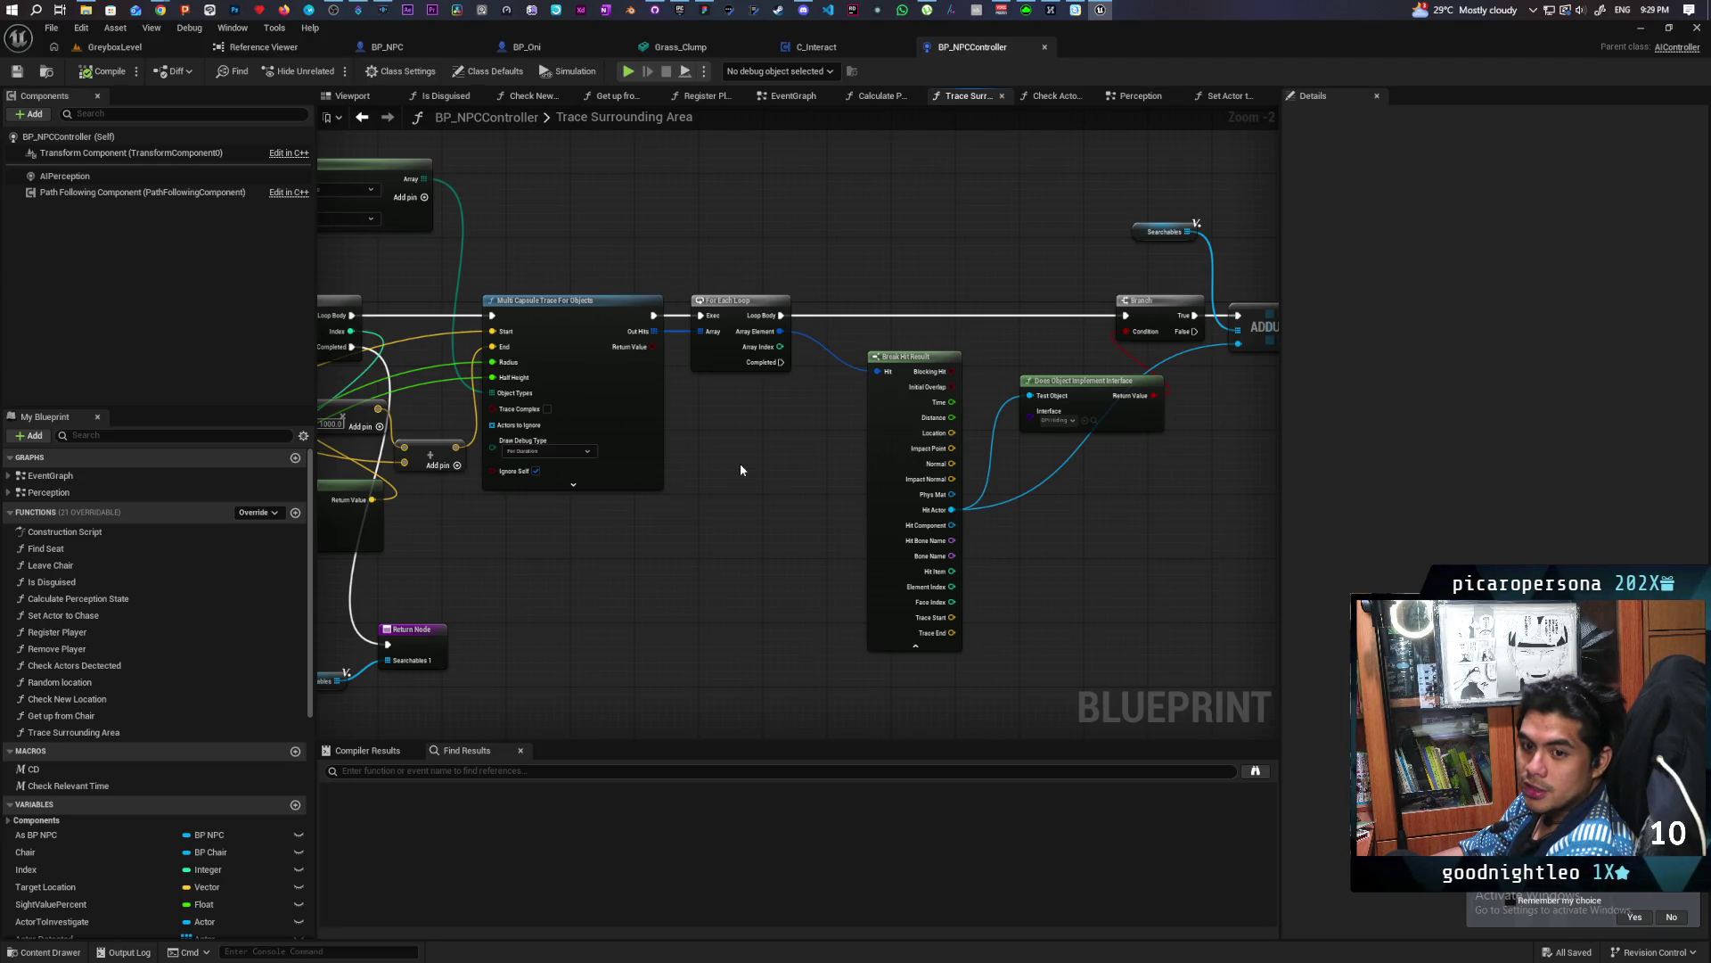
mouse_move(740, 470)
mouse_down()
mouse_move(1013, 473)
mouse_move(896, 481)
mouse_up()
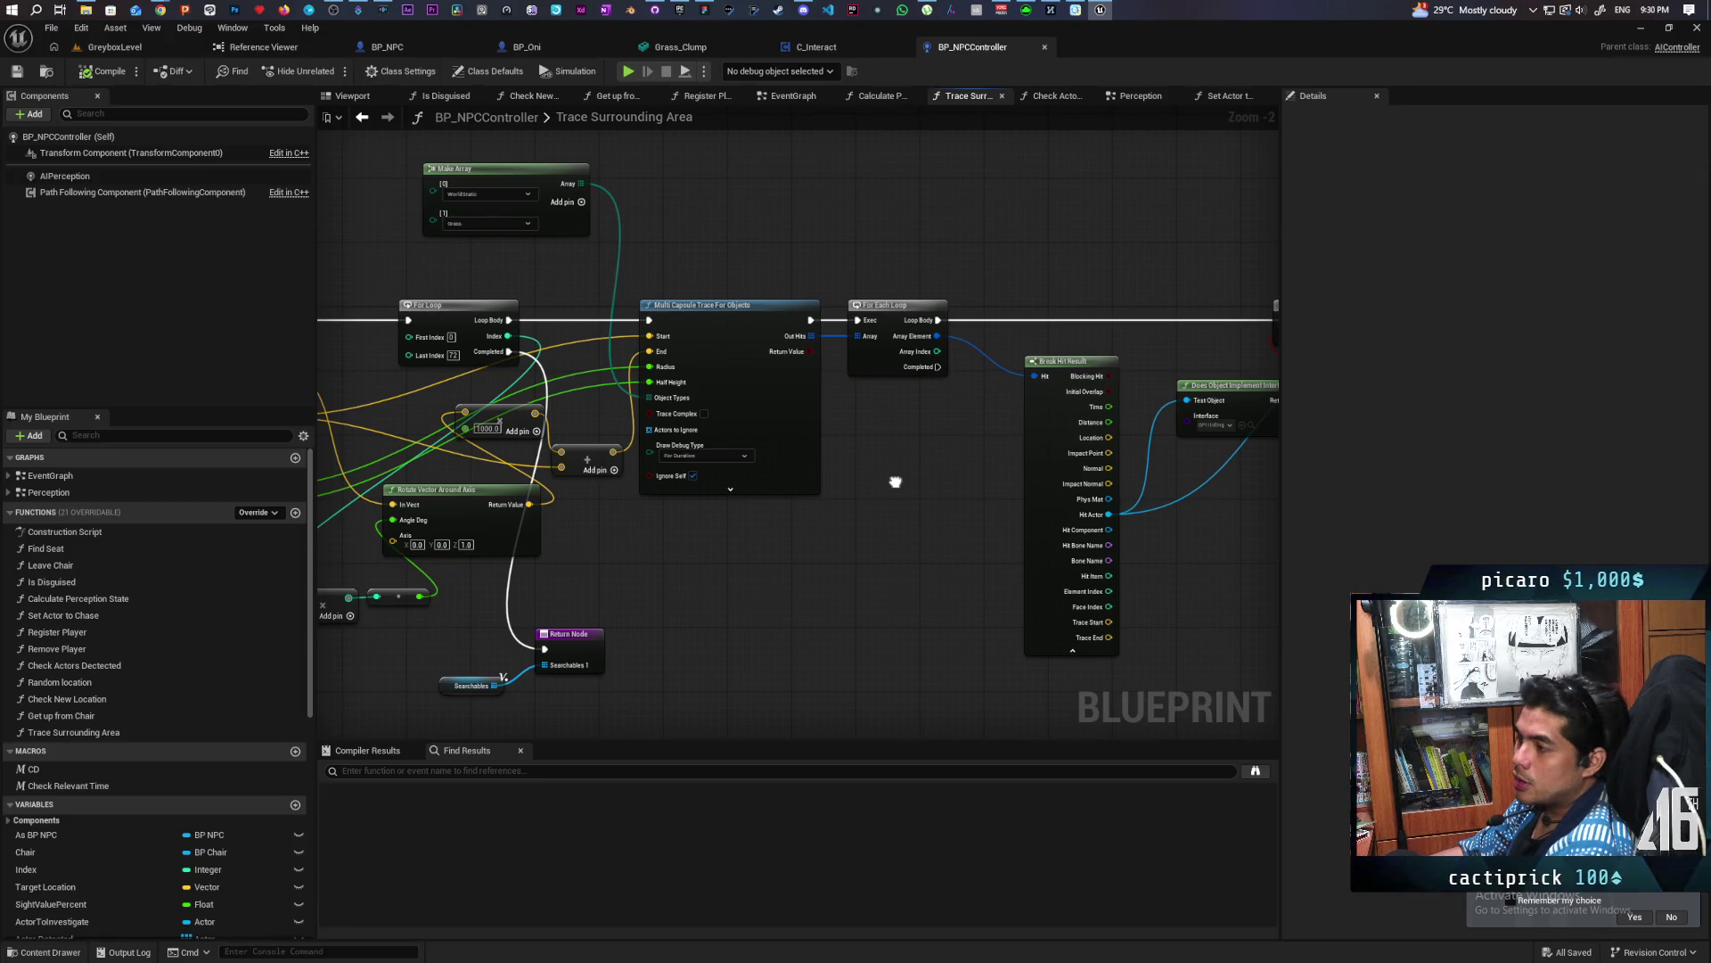
scroll(895, 476, down, 1)
scroll(896, 476, down, 2)
scroll(896, 476, up, 2)
scroll(793, 505, down, 1)
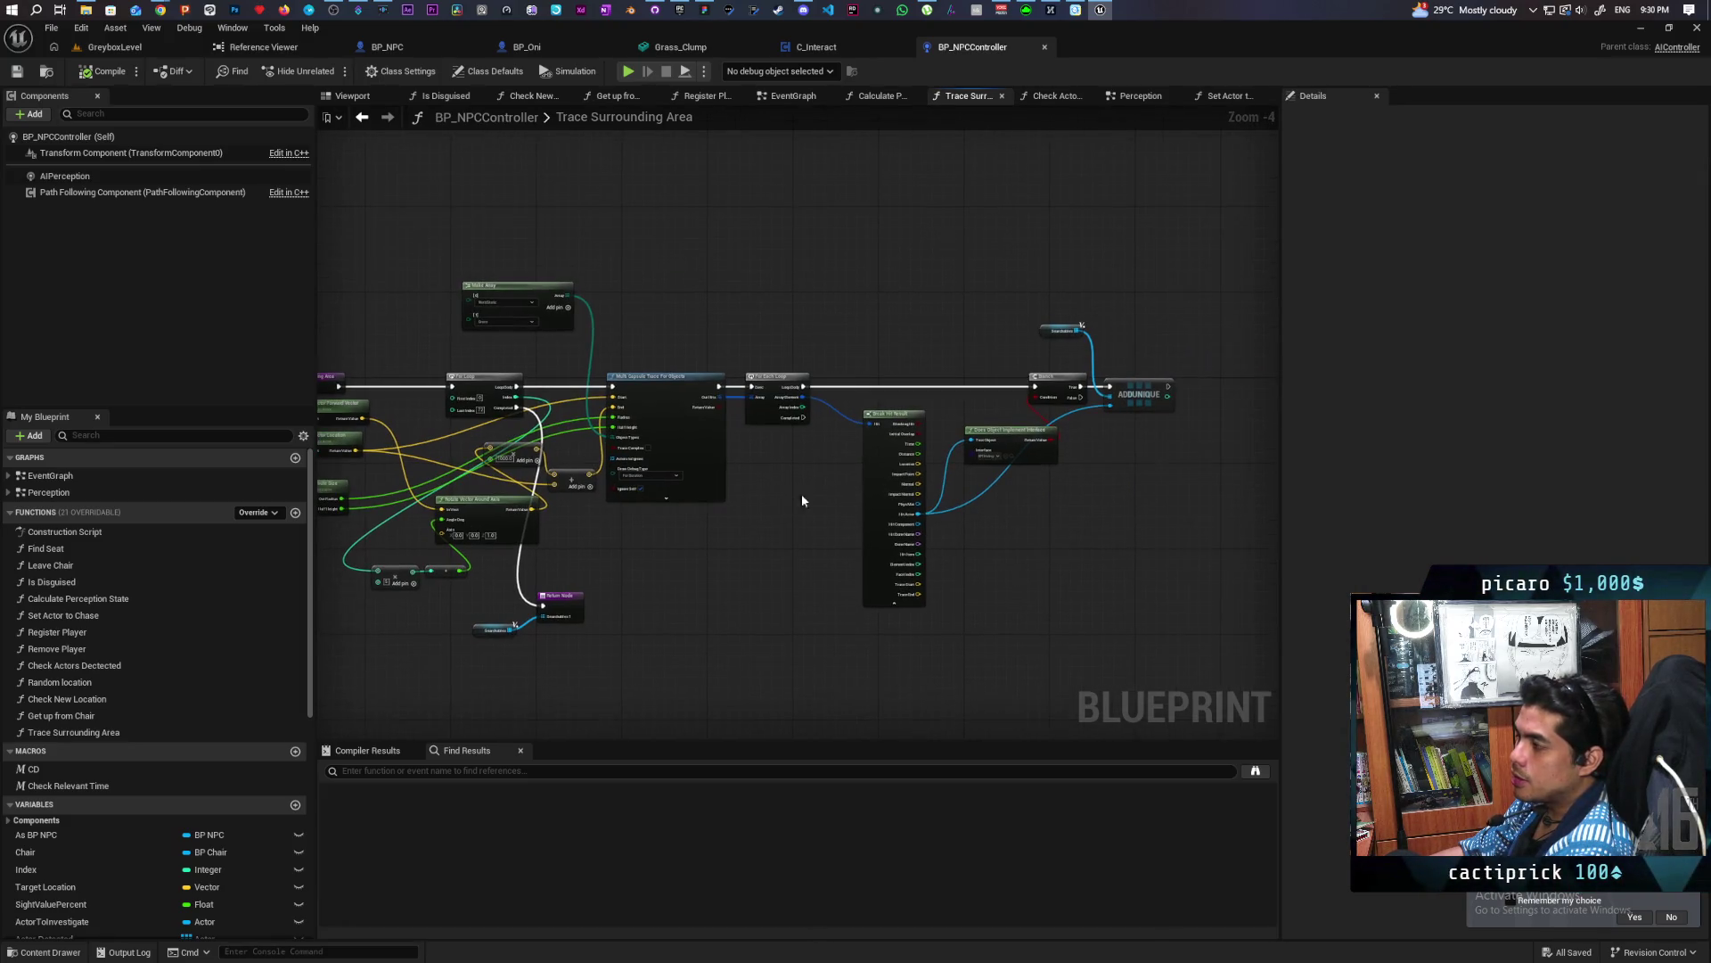
Marquee-select most of the function's nodes, clear the selection, and return to GreyboxLevel
mouse_move(1134, 269)
mouse_down()
mouse_move(693, 601)
mouse_move(361, 633)
mouse_move(321, 665)
mouse_up()
click(827, 546)
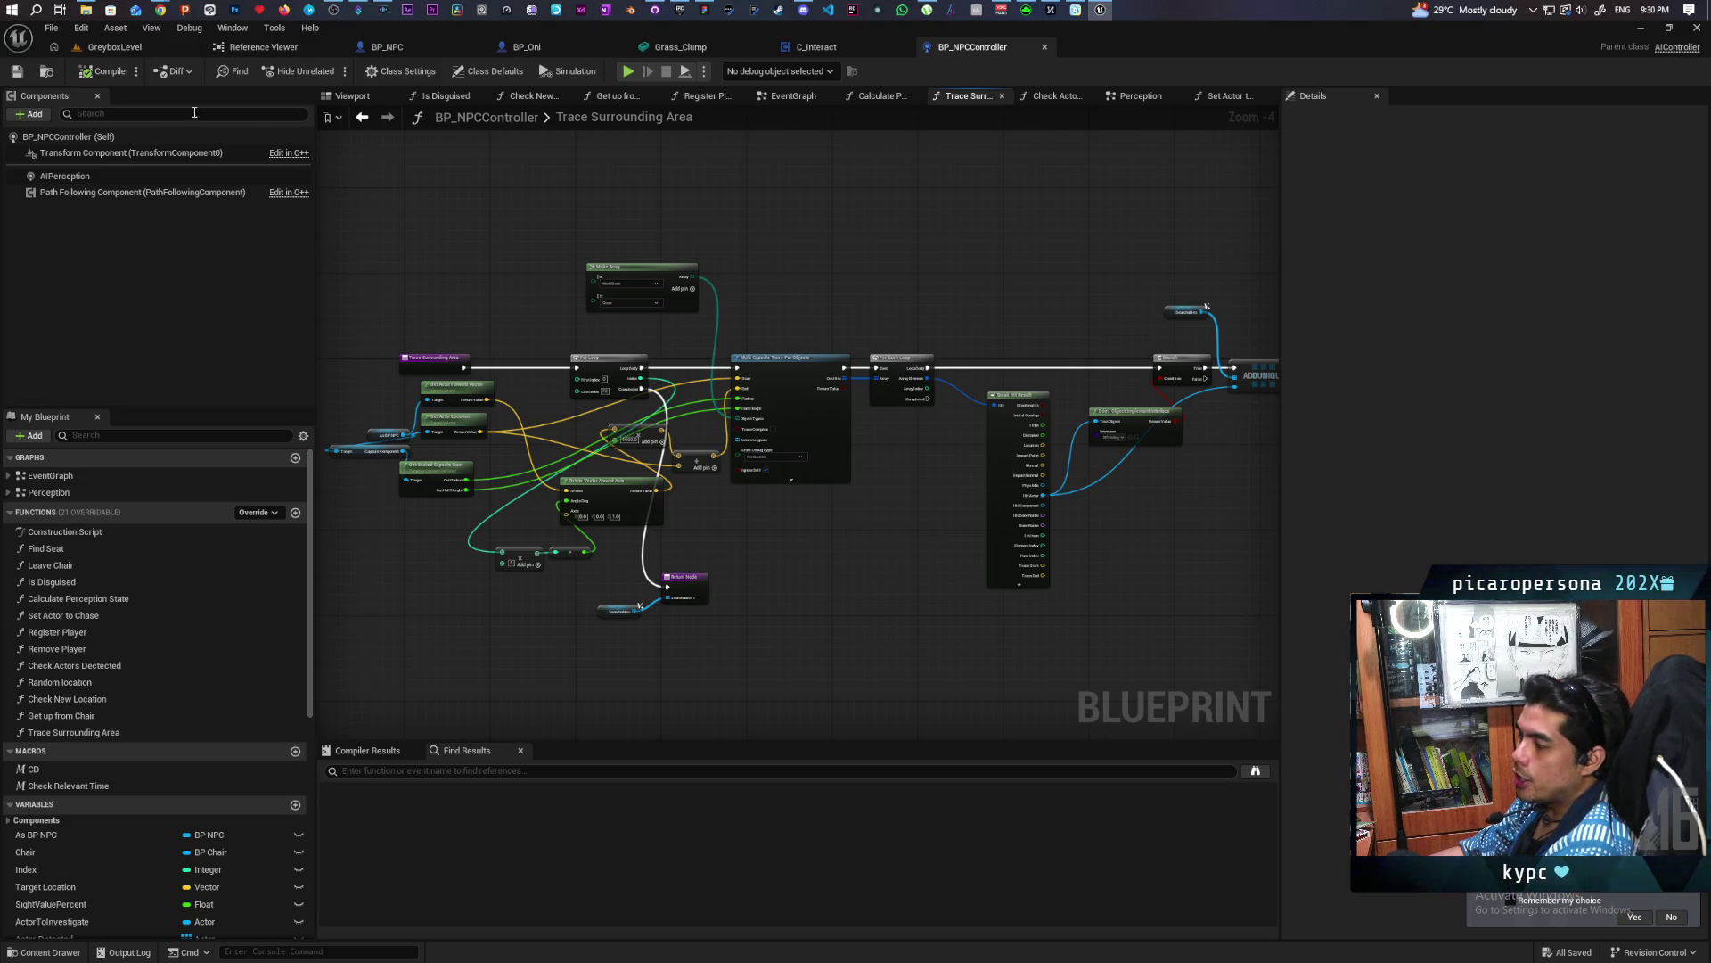
click(125, 51)
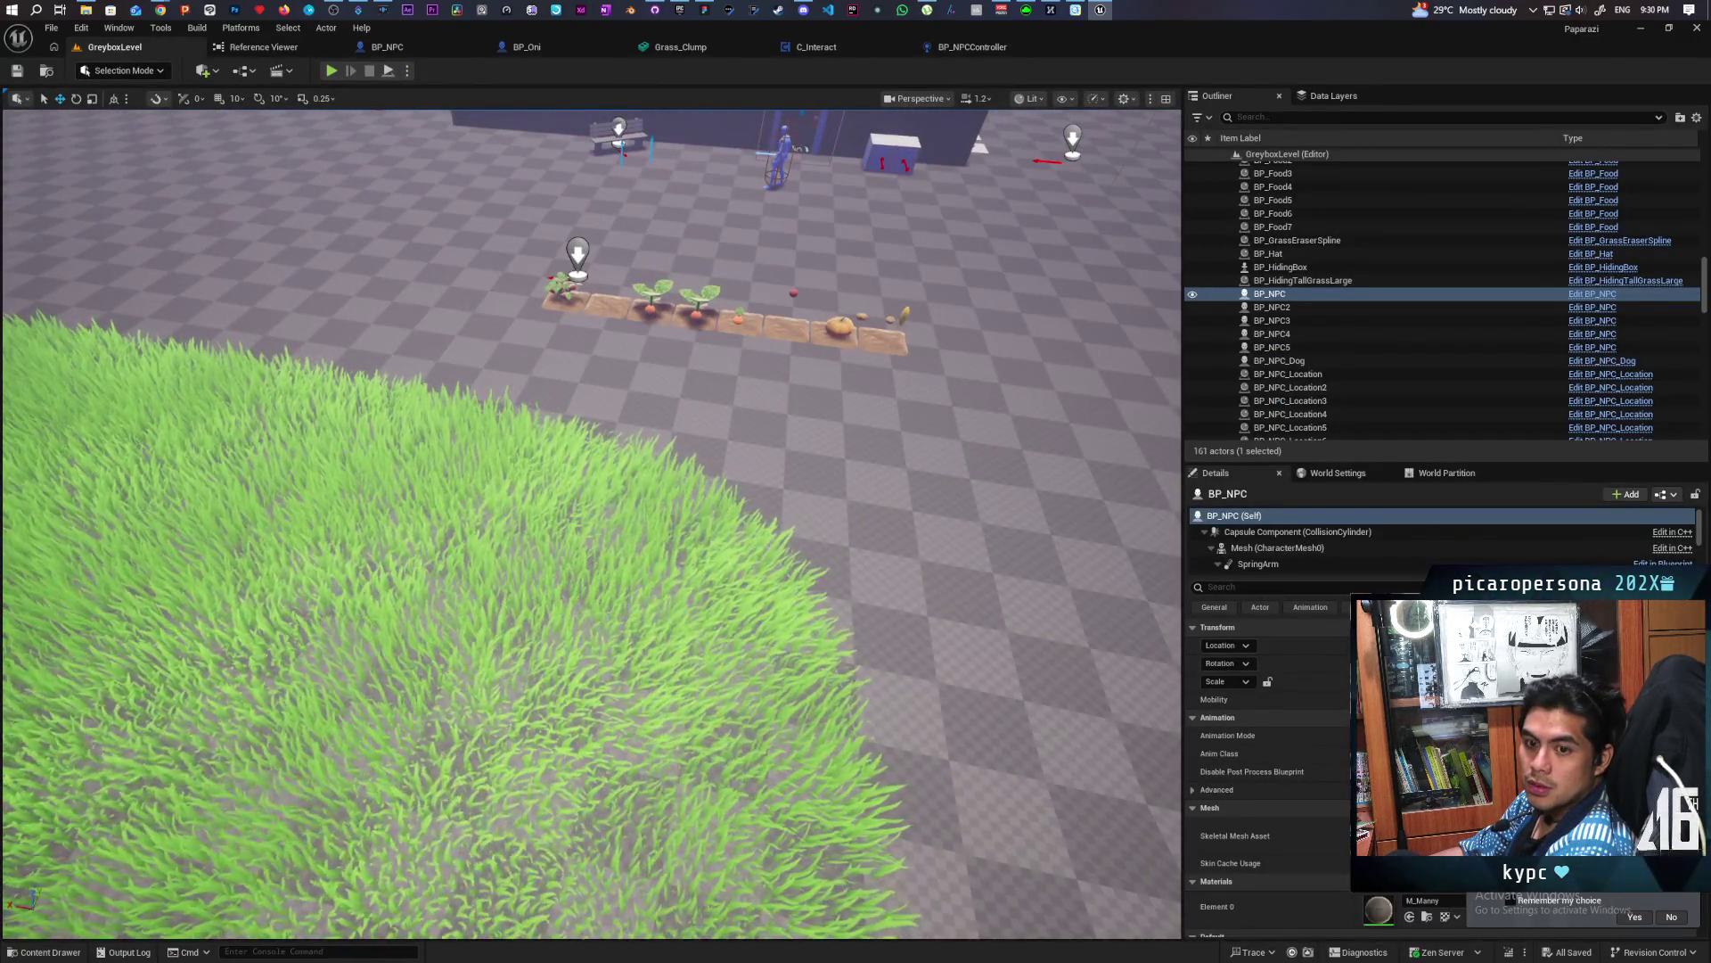
key(s)
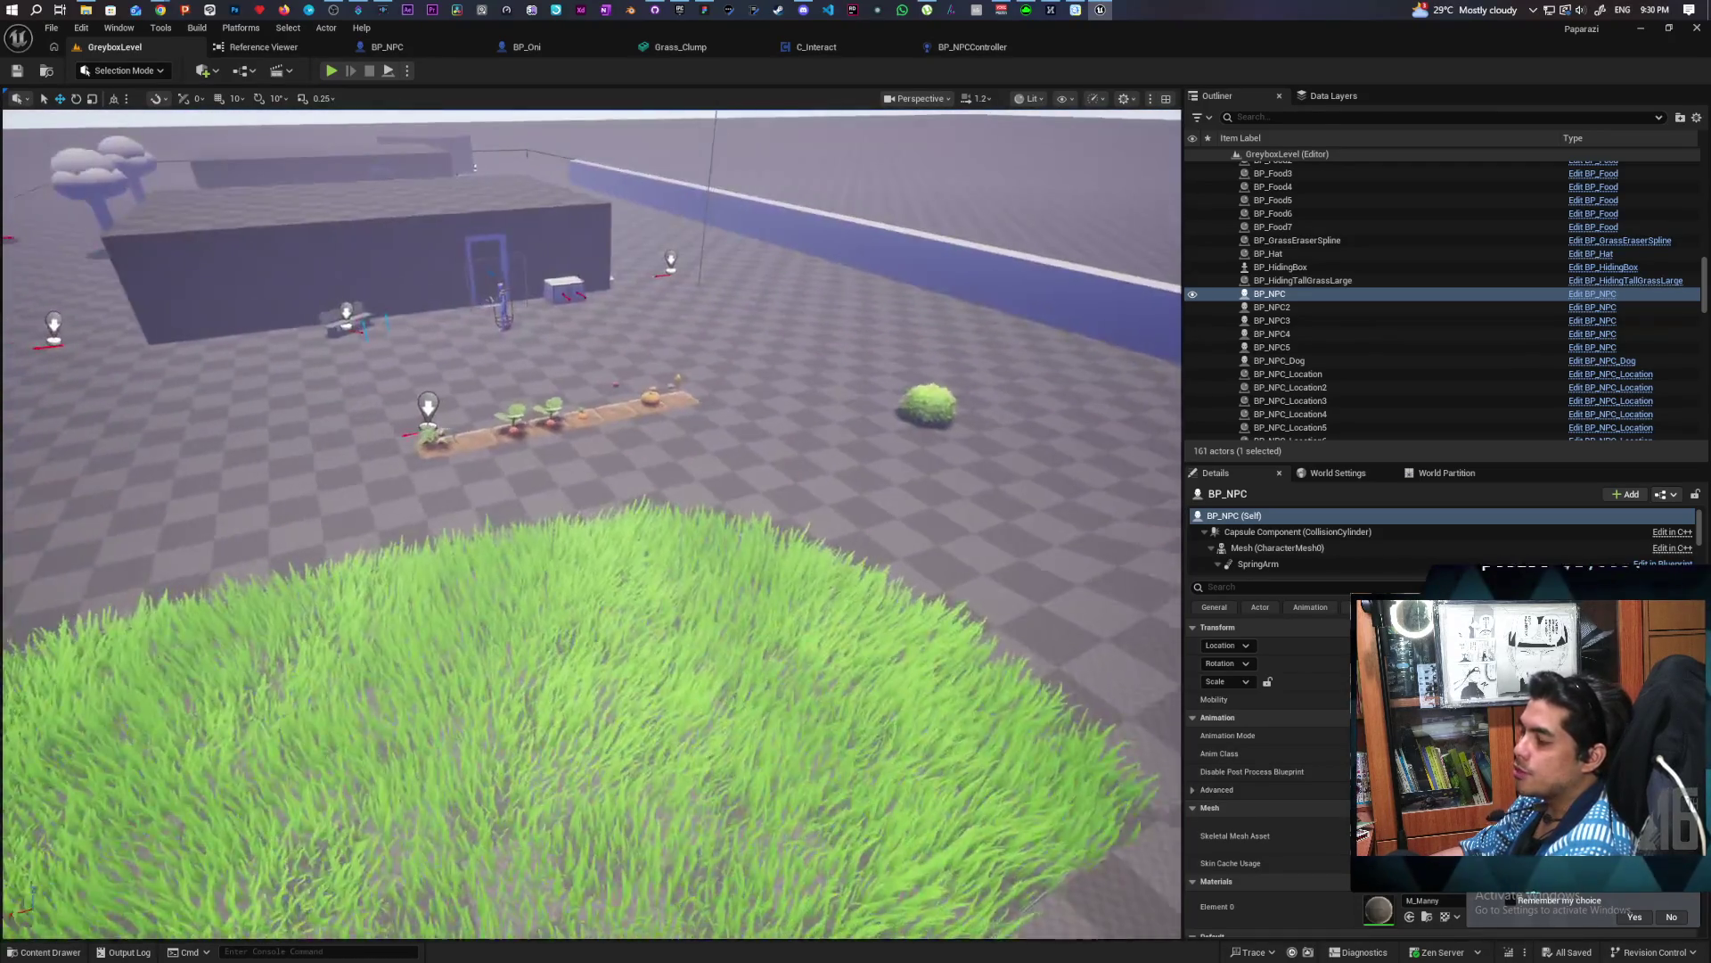
key(s)
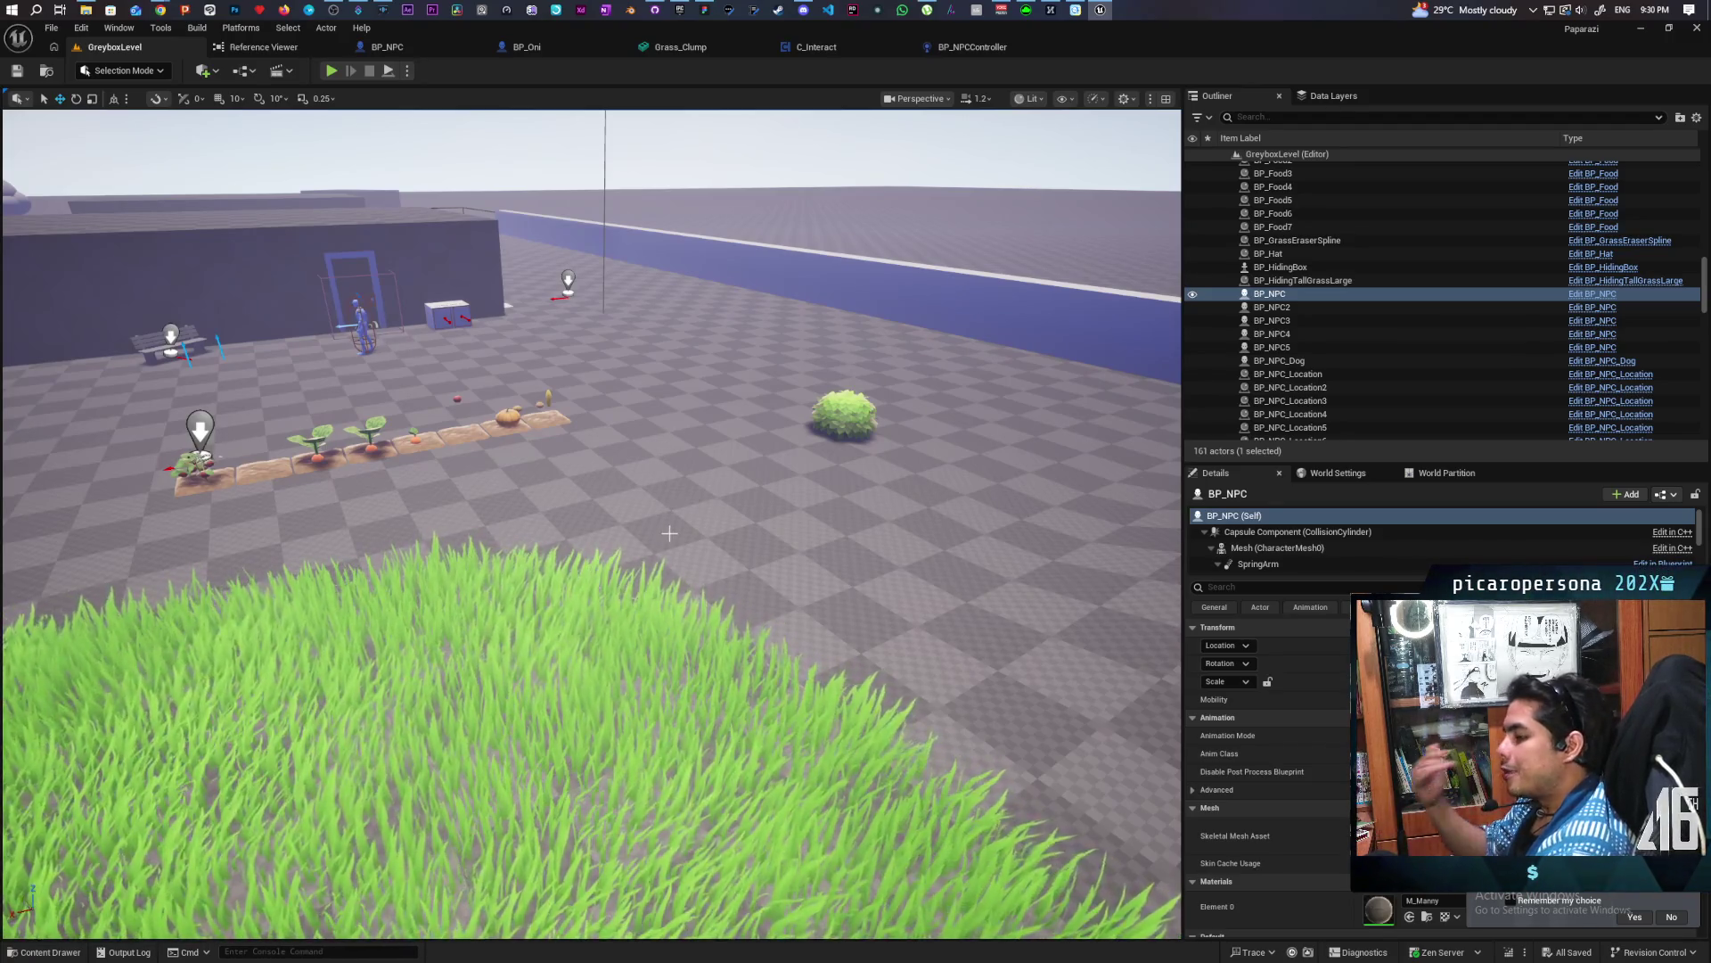
drag(588, 517, 392, 535)
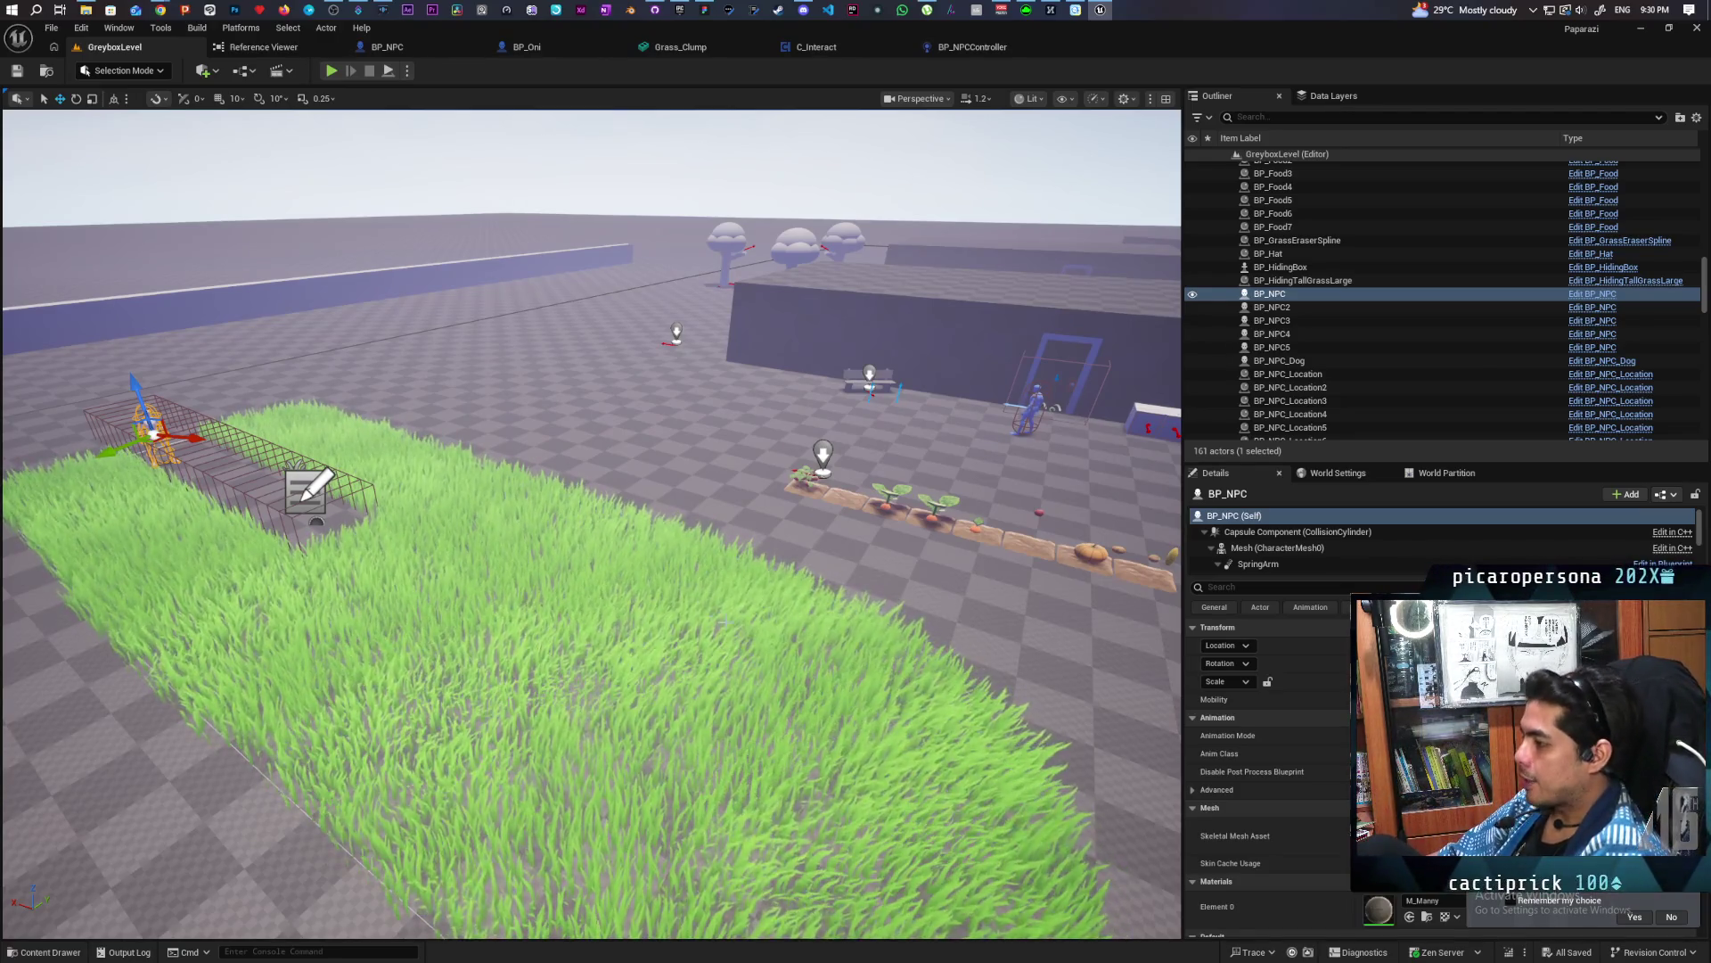
mouse_move(352, 346)
mouse_down()
mouse_move(374, 375)
mouse_move(357, 352)
mouse_move(428, 352)
mouse_move(428, 374)
mouse_move(482, 356)
mouse_move(446, 357)
mouse_up()
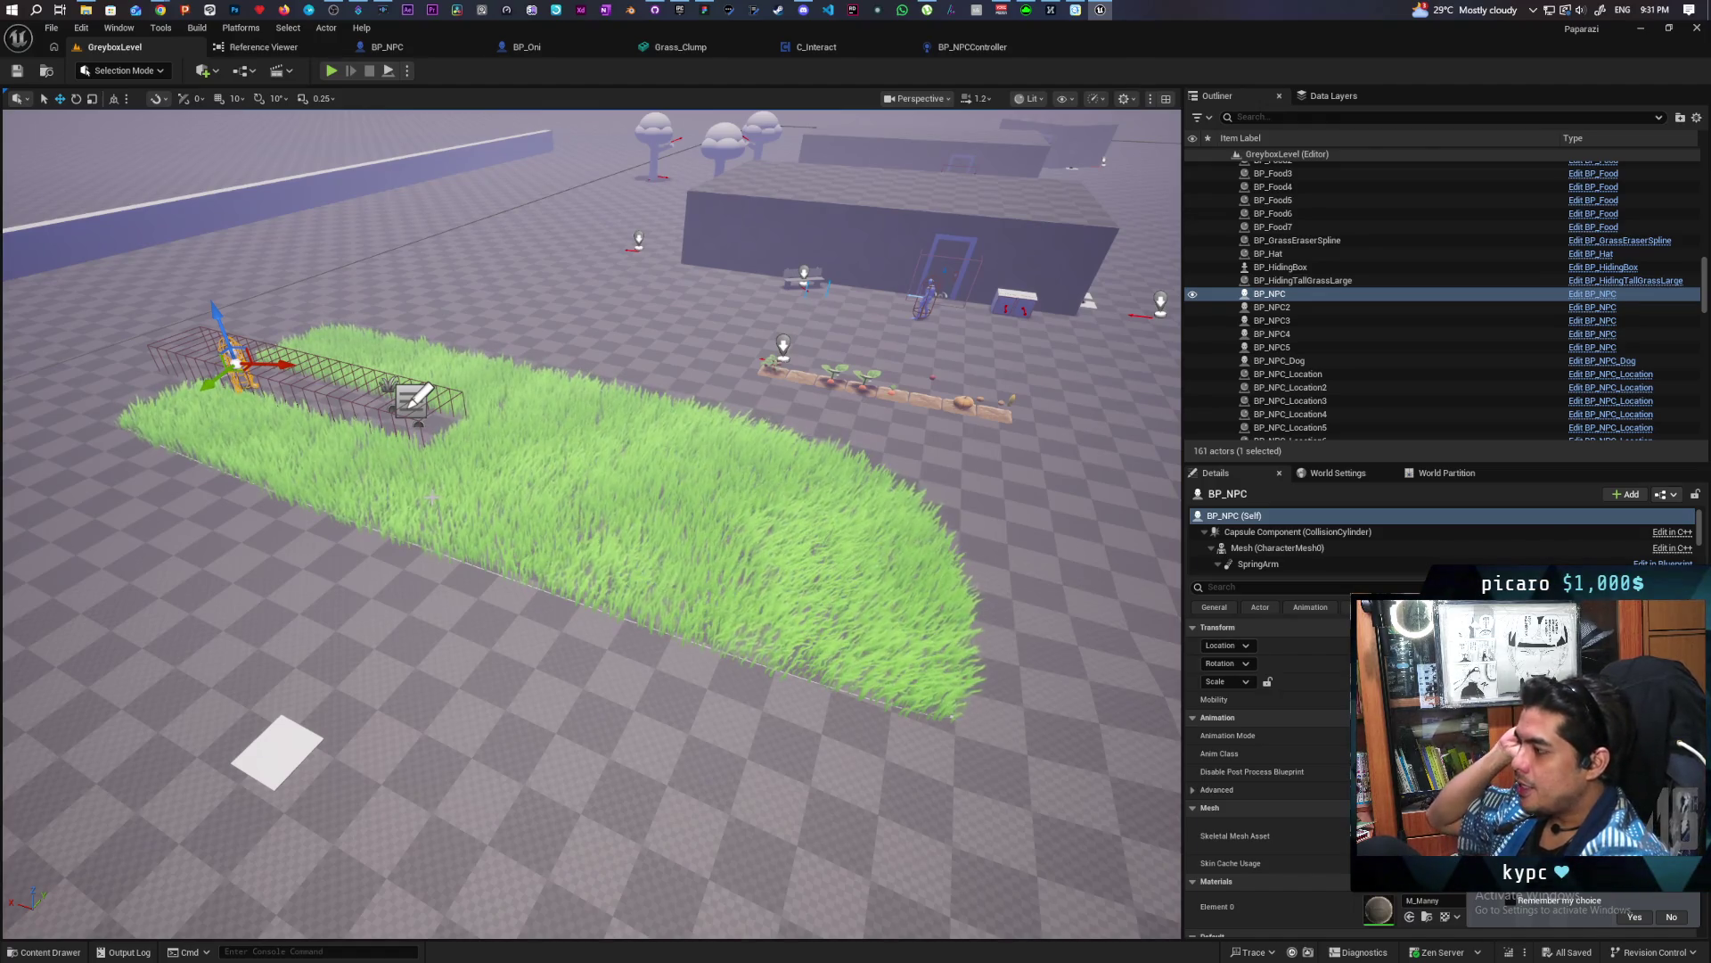
mouse_move(588, 526)
mouse_down()
mouse_move(589, 499)
mouse_move(552, 481)
mouse_move(534, 544)
mouse_move(500, 543)
mouse_up()
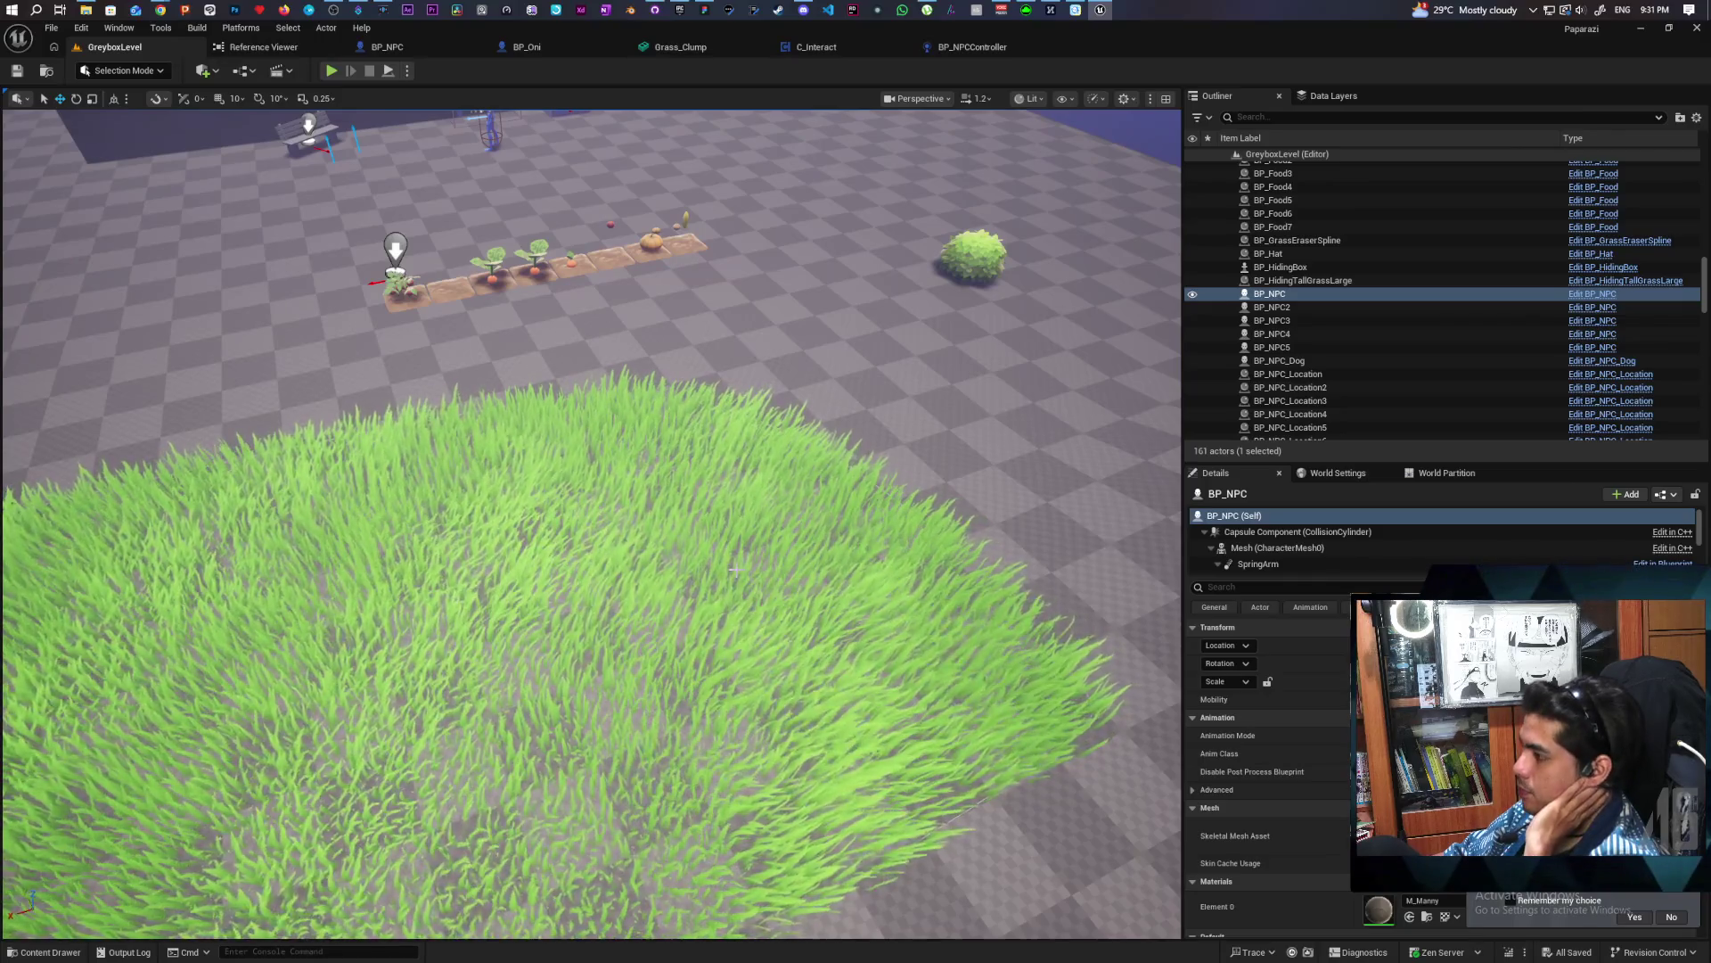
scroll(591, 524, down, 2)
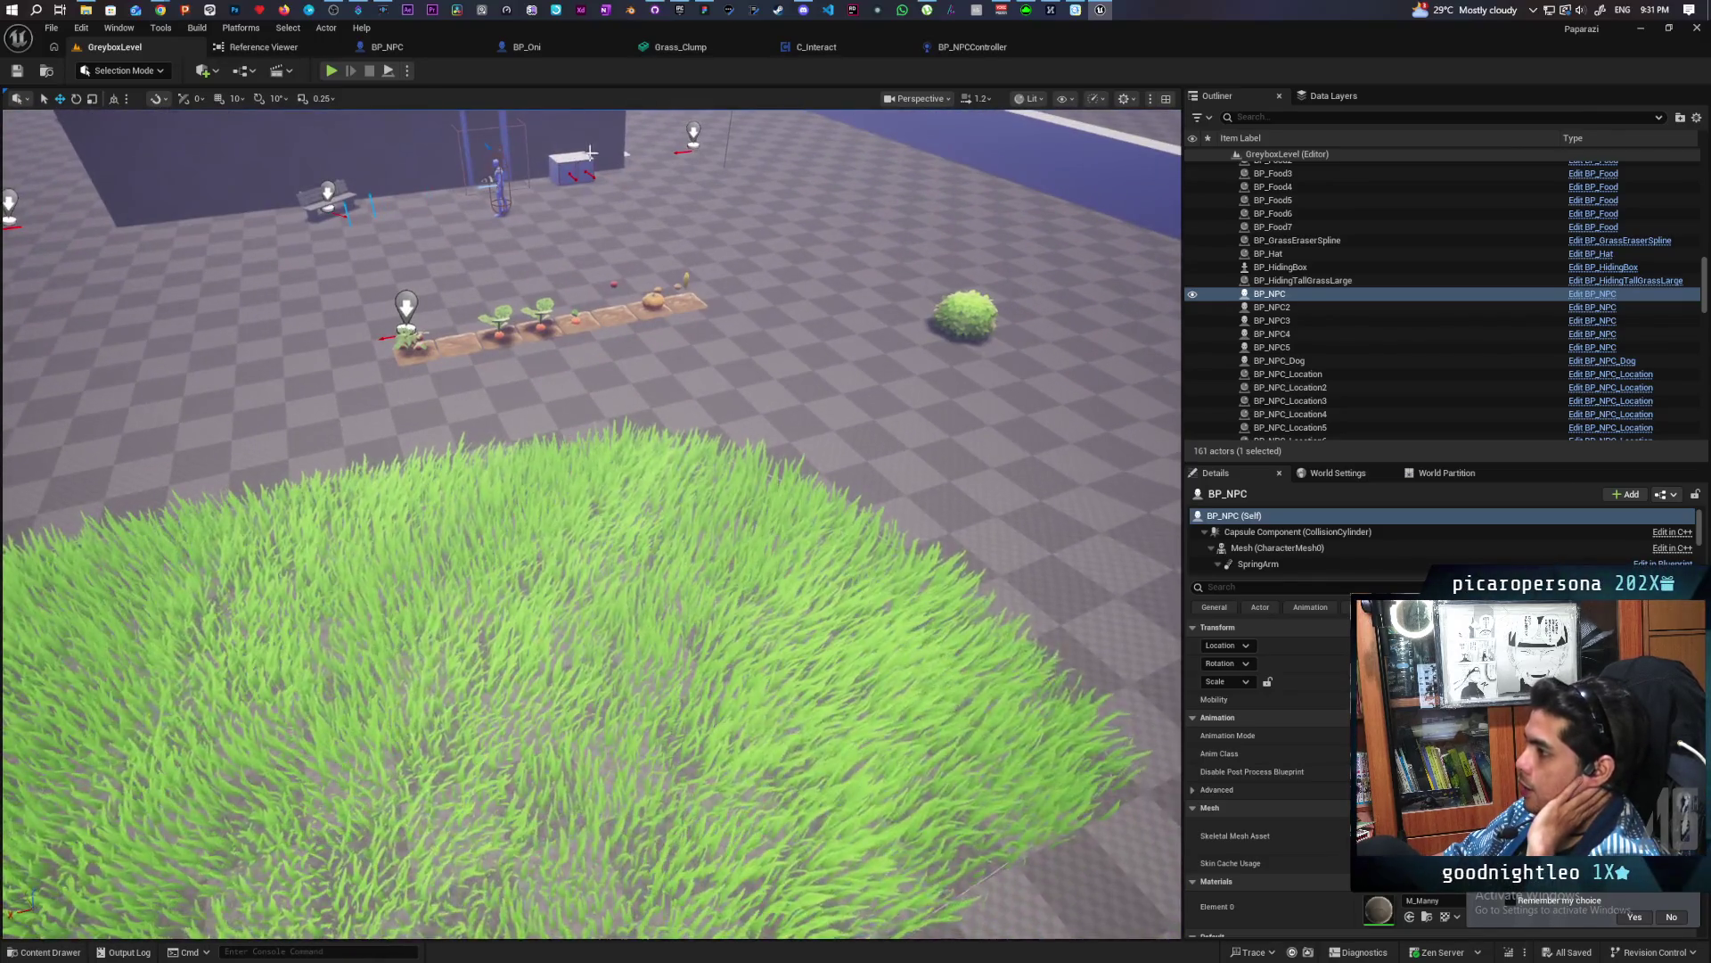
Turn the level camera slightly right, then reopen BP_NPCController's Trace Surrounding Area graph
drag(901, 396, 958, 401)
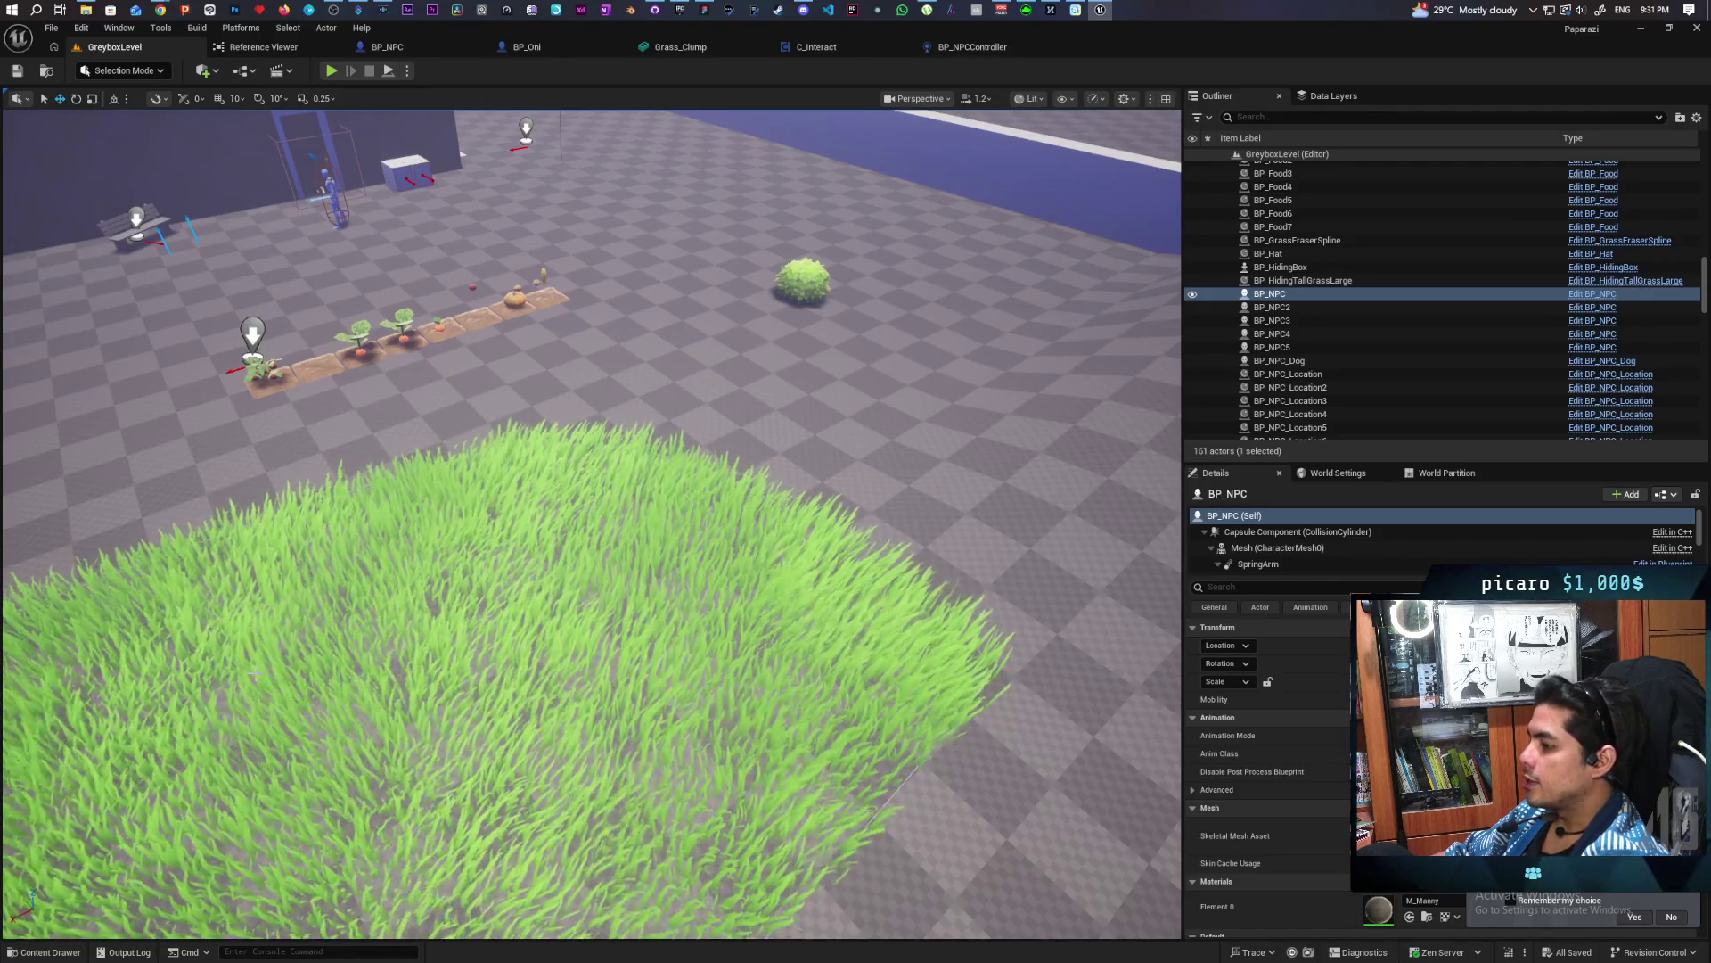
click(962, 49)
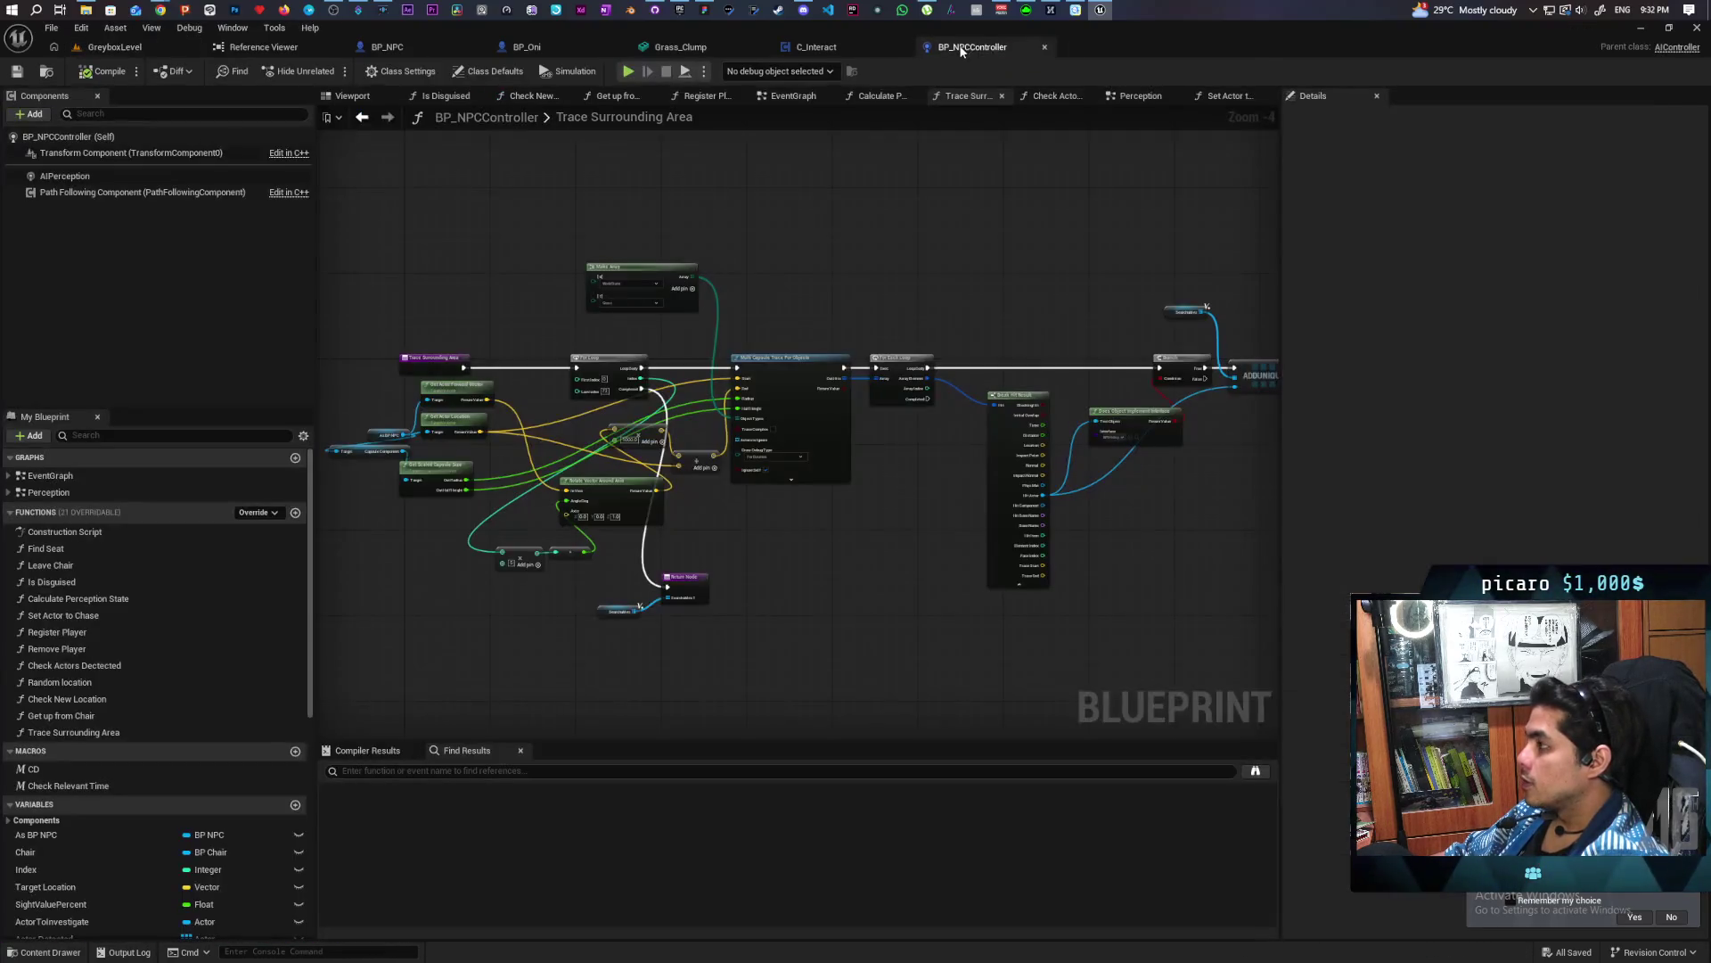
Frame the Branch, ADDUNIQUE, For Loop and Rotate Vector nodes, dismissing an unused trace connection
scroll(606, 501, up, 4)
mouse_move(751, 613)
mouse_down()
mouse_move(954, 585)
mouse_move(665, 707)
mouse_move(356, 710)
mouse_up()
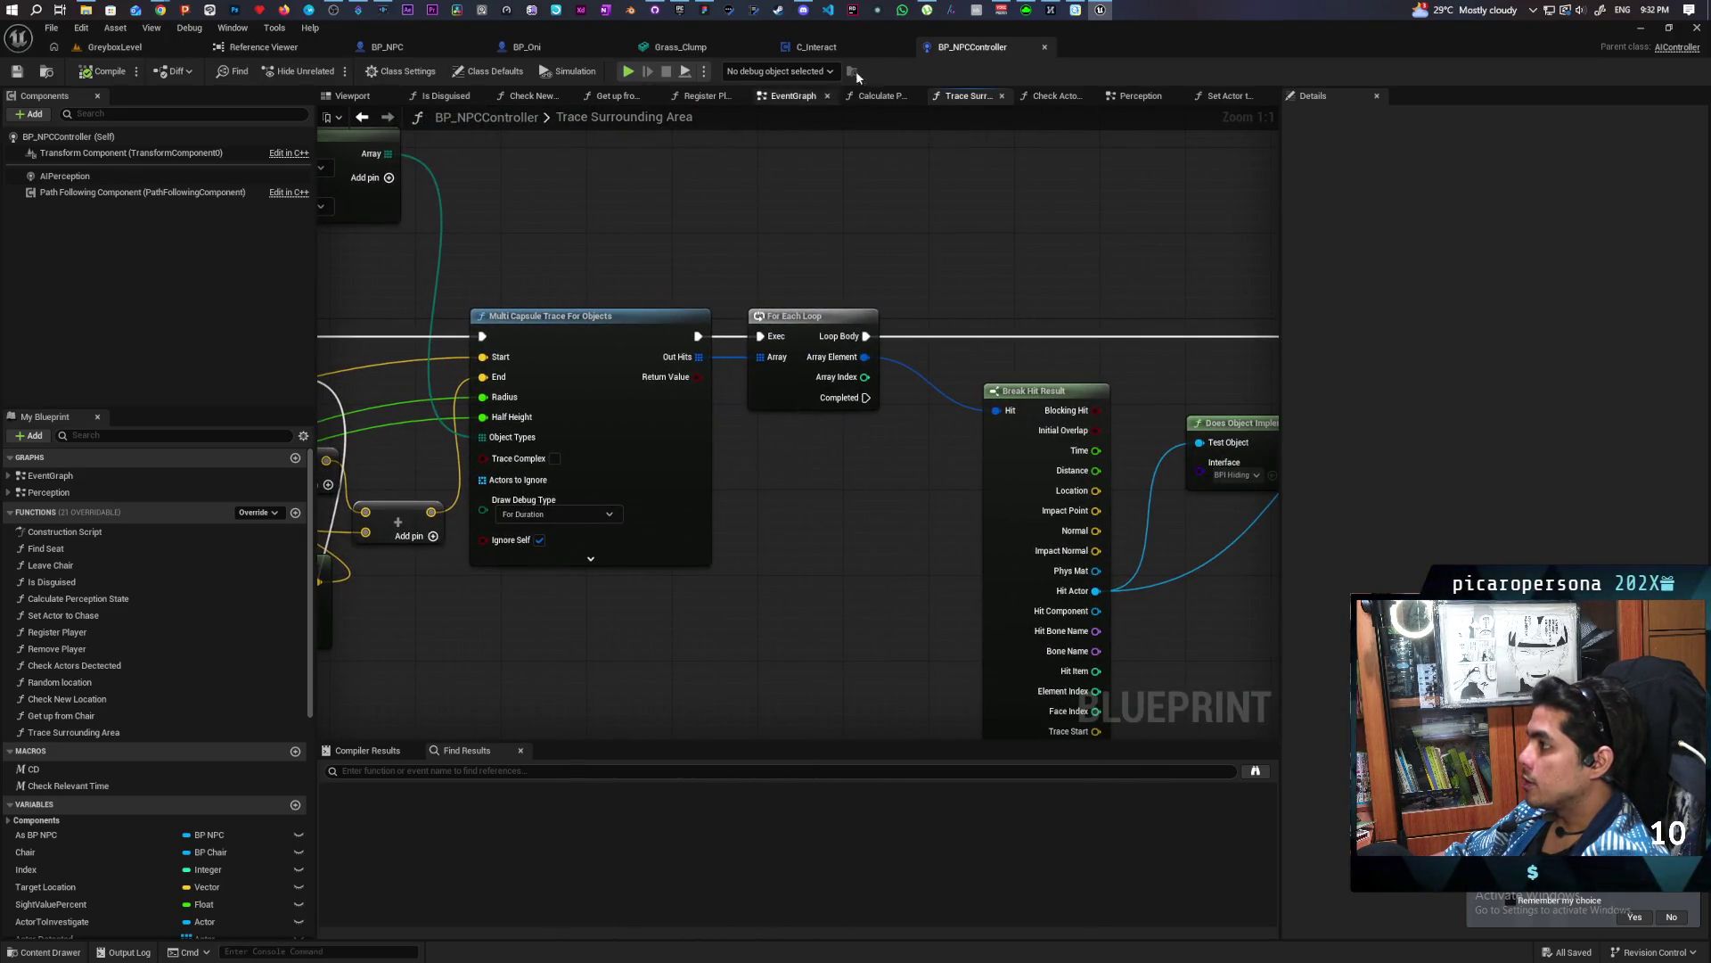
drag(760, 257, 371, 215)
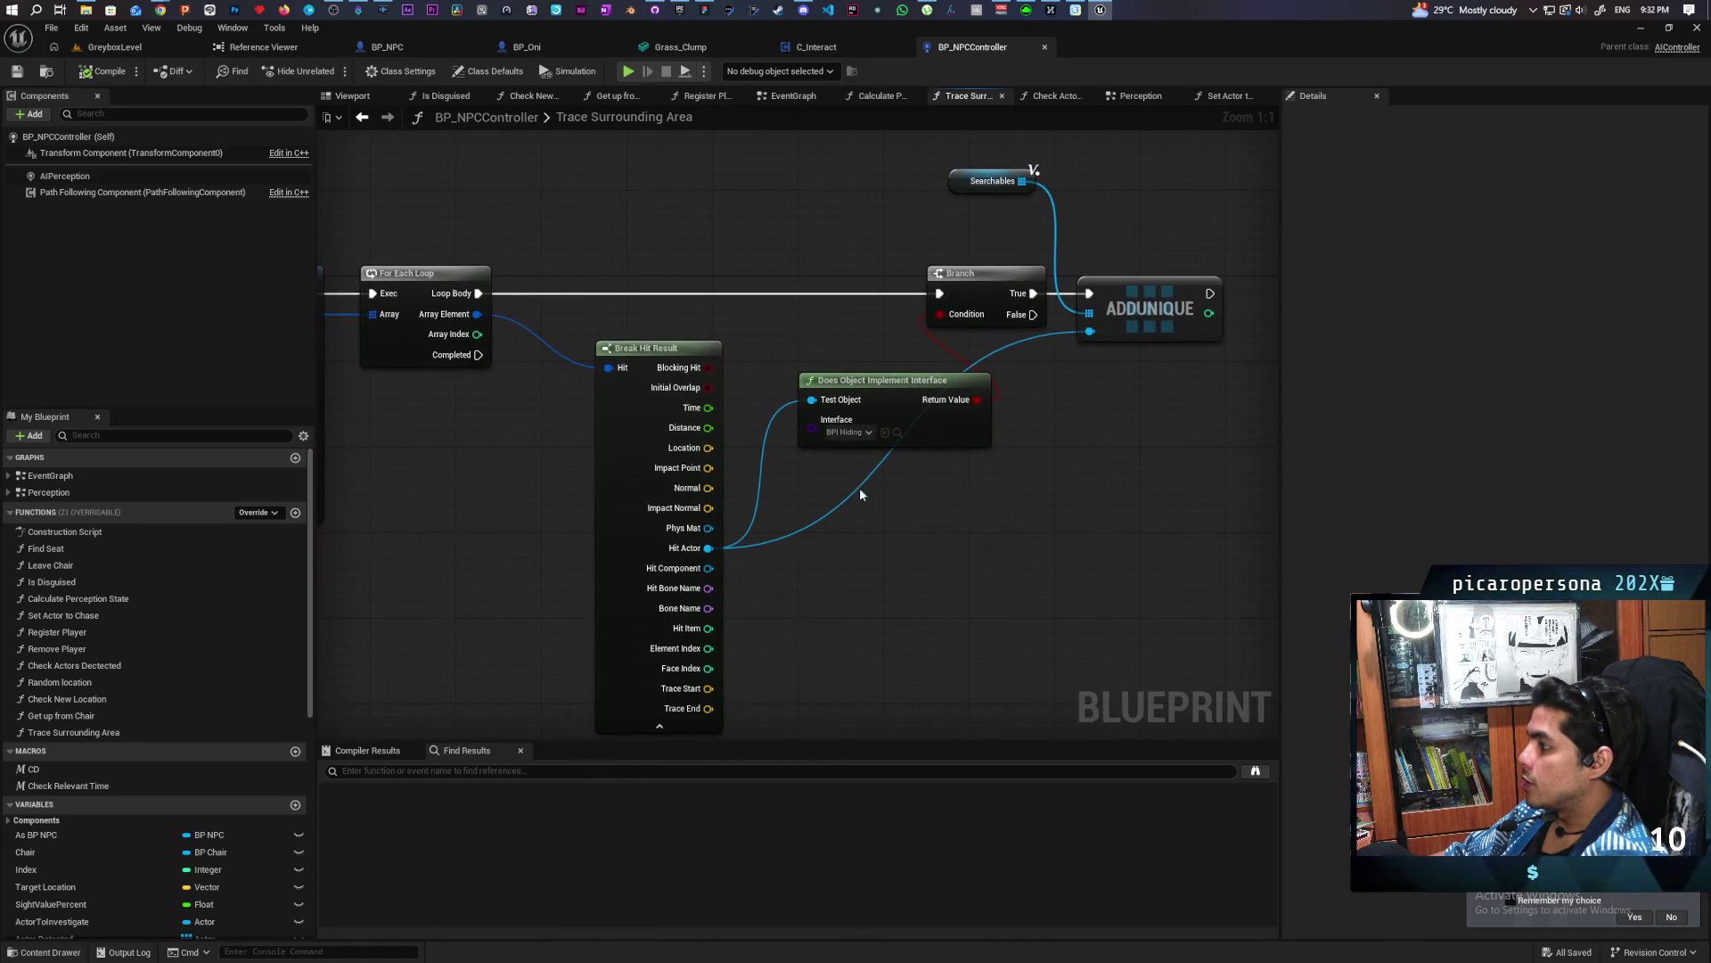
mouse_move(961, 543)
mouse_down()
mouse_move(805, 585)
mouse_move(999, 550)
mouse_move(1055, 496)
mouse_up()
scroll(1055, 496, down, 3)
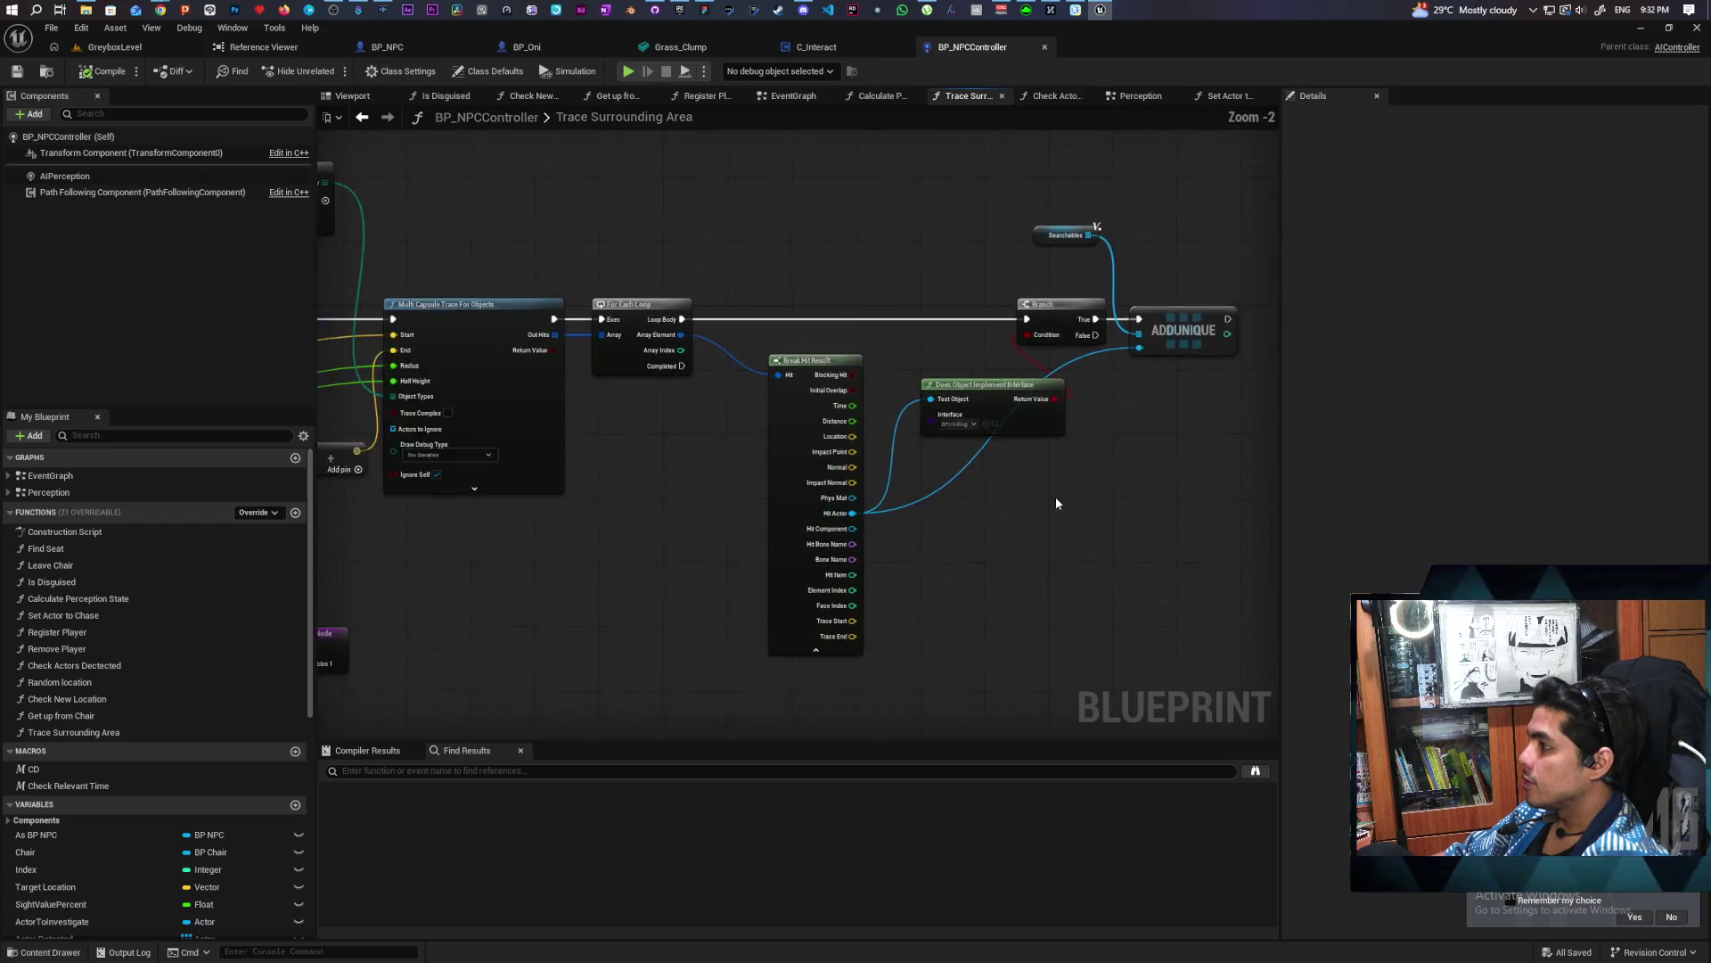
mouse_move(863, 510)
mouse_down()
mouse_move(901, 493)
mouse_move(864, 473)
mouse_up()
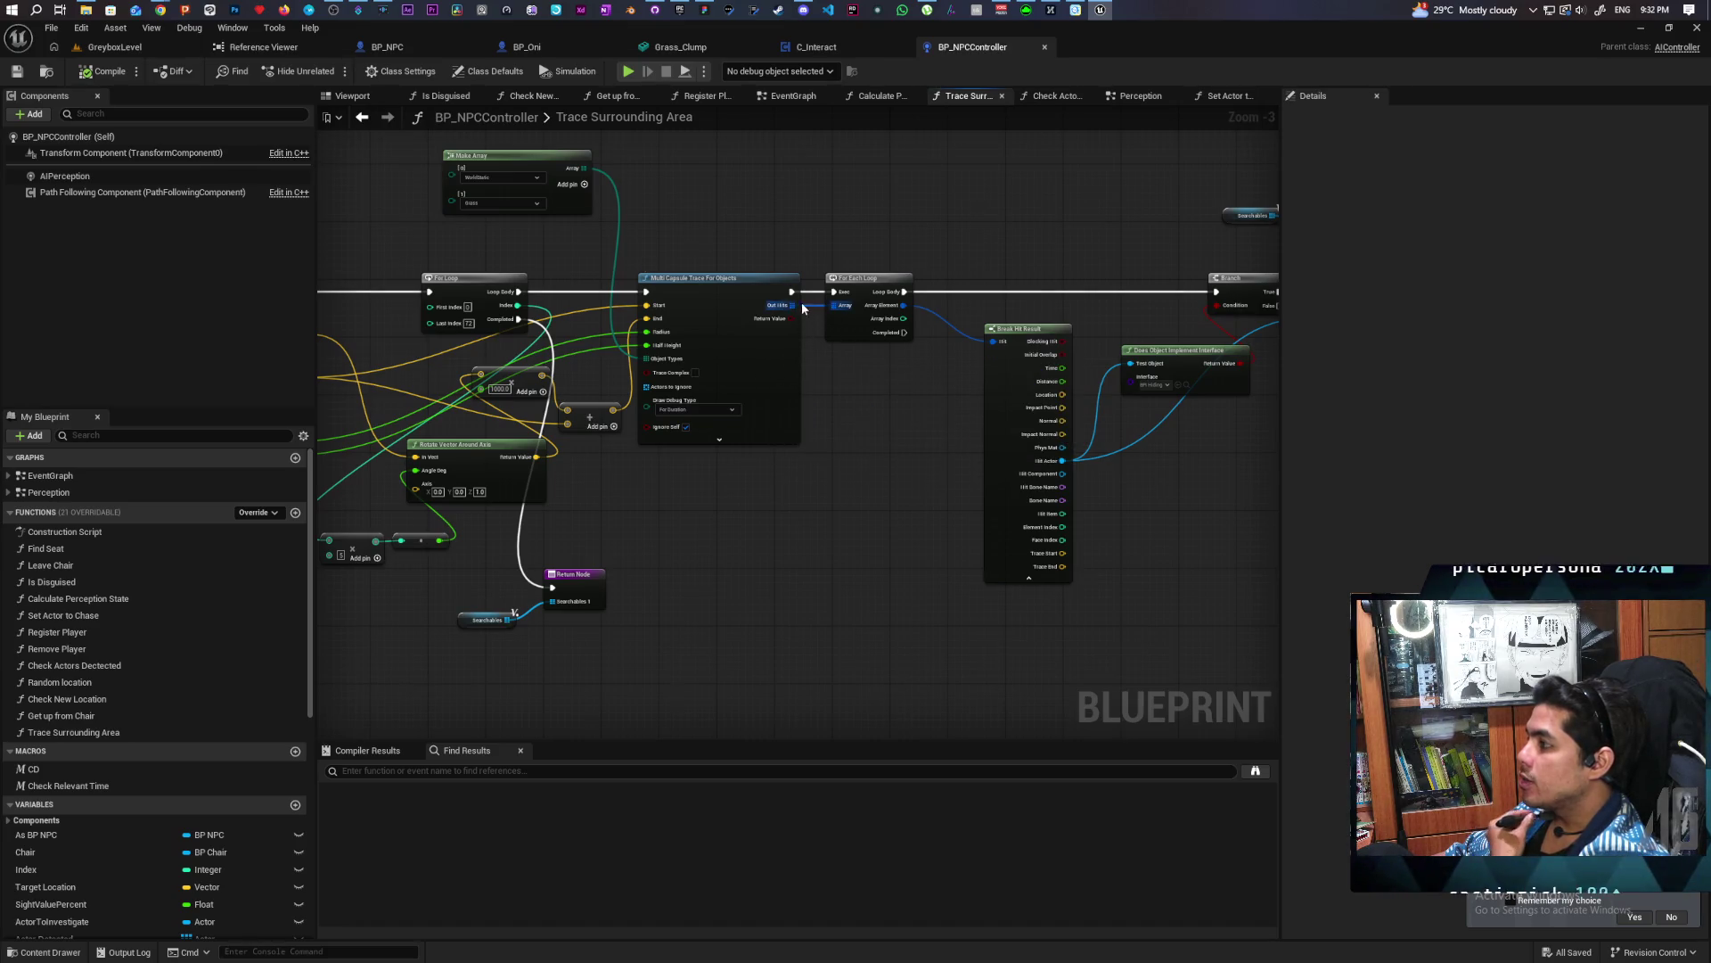
drag(793, 319, 798, 328)
click(708, 569)
Frame Break Hit Result and list the actions that accept its Hit Actor
scroll(989, 503, up, 2)
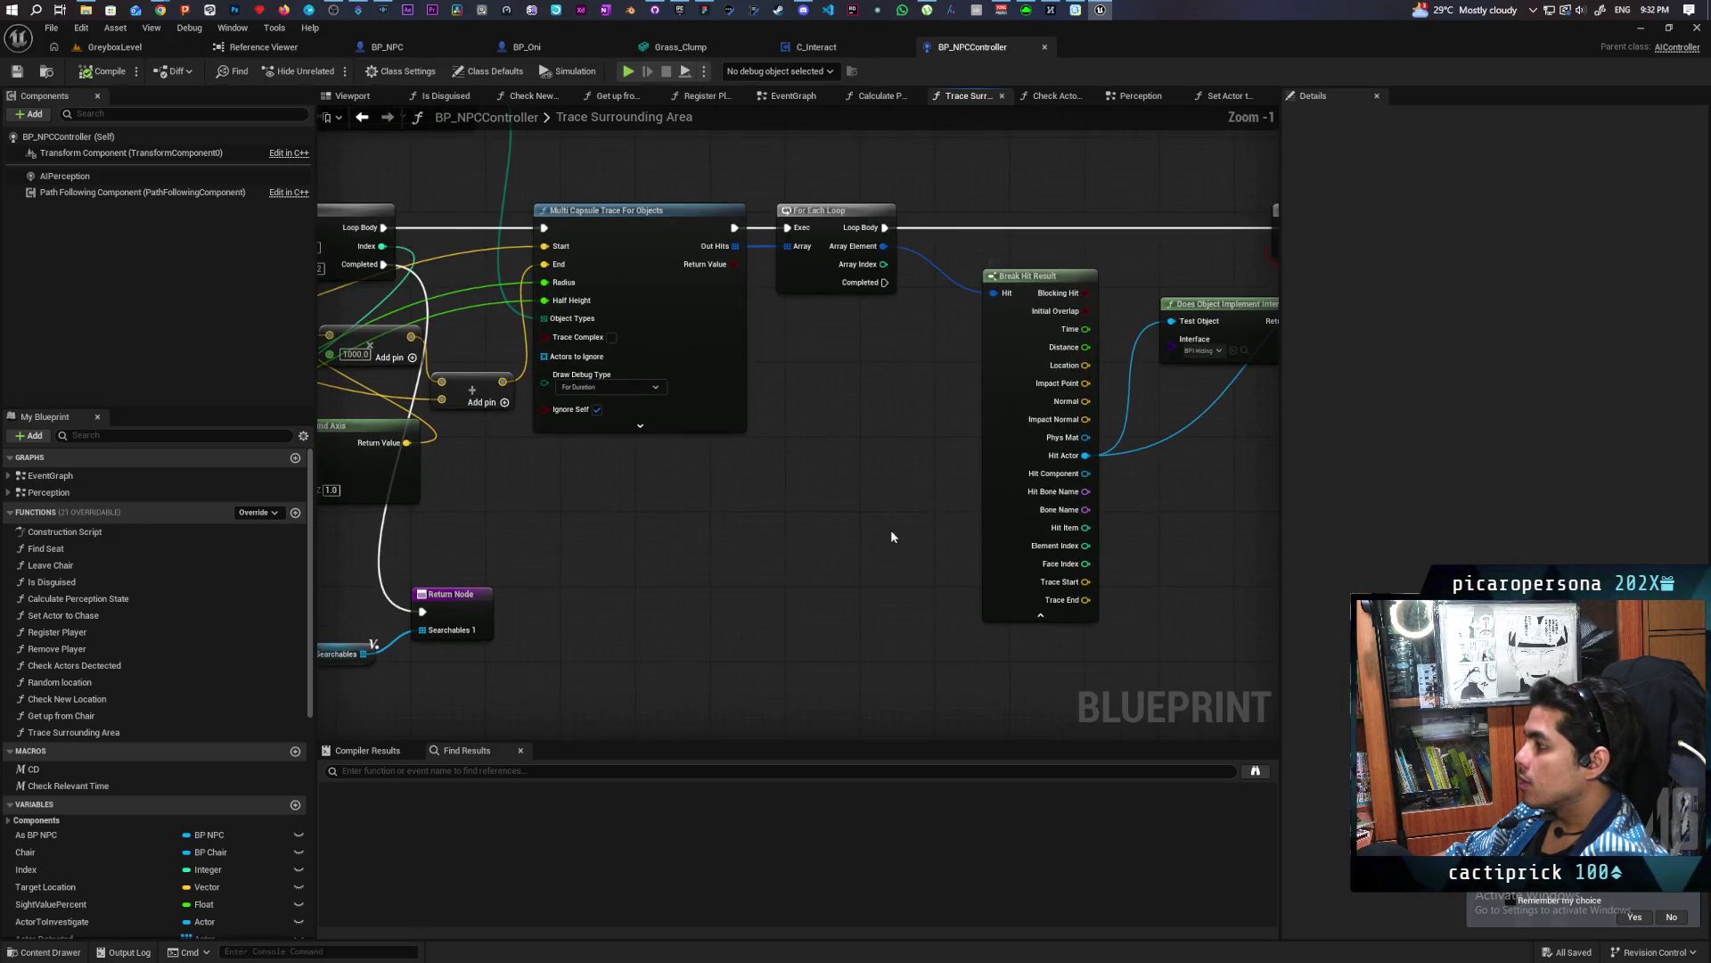
mouse_move(992, 514)
mouse_down()
mouse_move(871, 561)
mouse_move(990, 582)
mouse_up()
mouse_move(922, 649)
mouse_down()
mouse_move(888, 681)
mouse_move(571, 511)
mouse_up()
drag(957, 494, 820, 454)
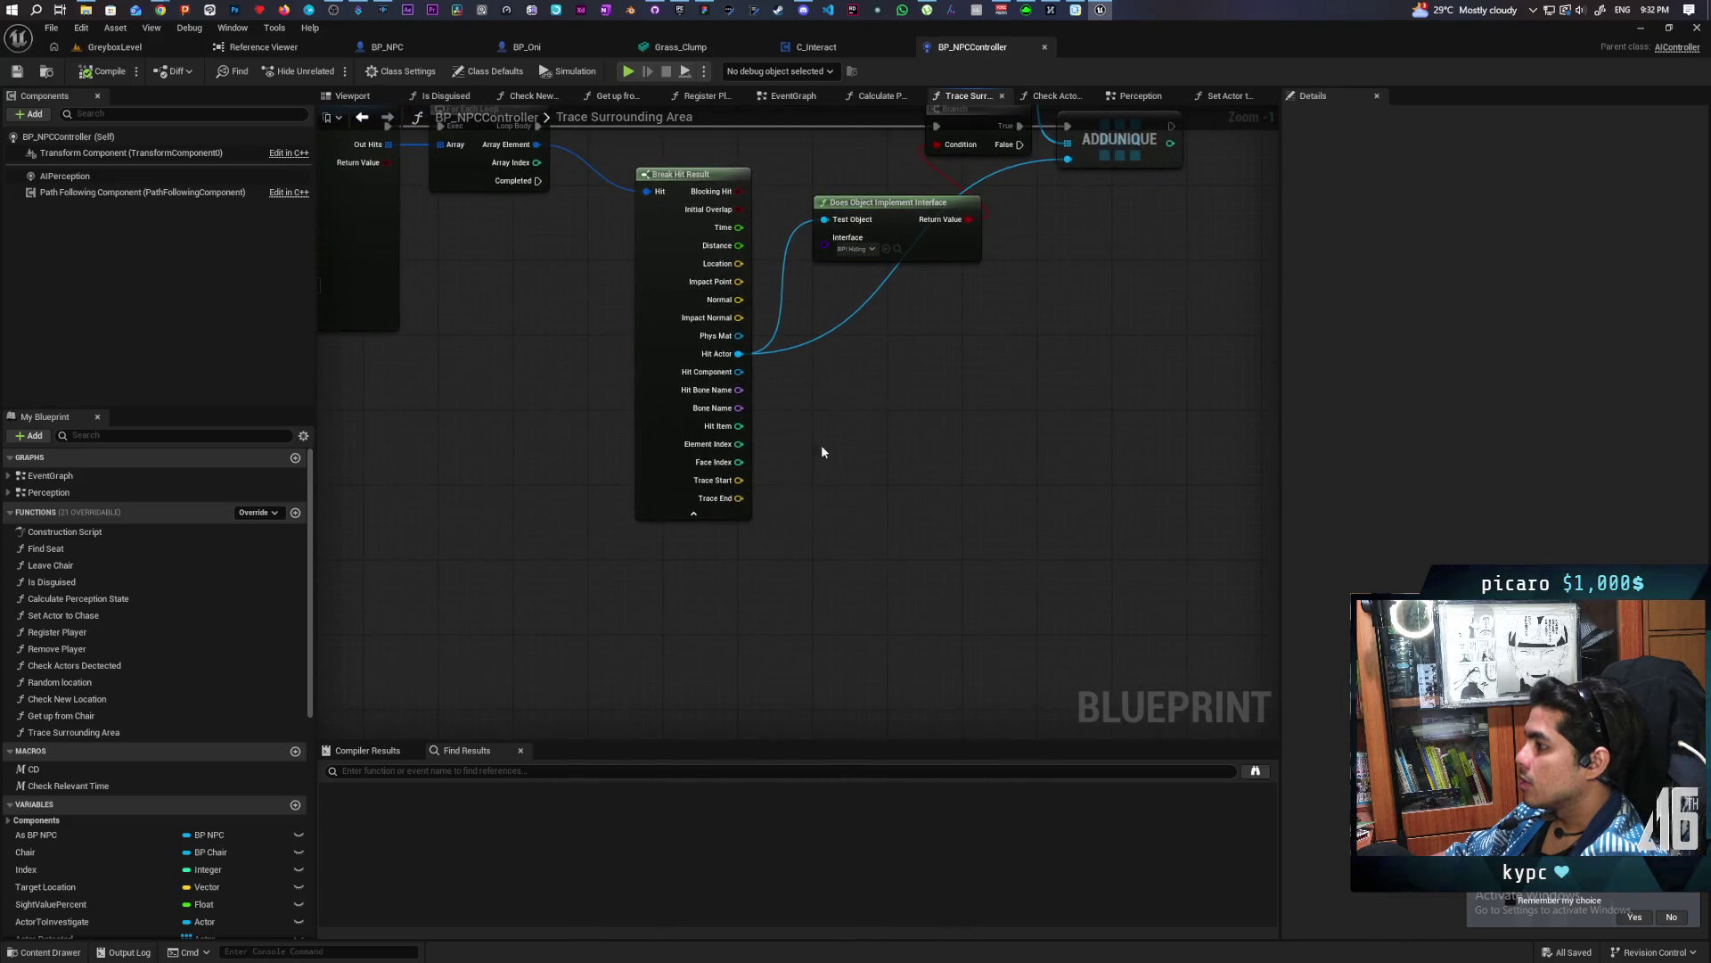
drag(739, 354, 820, 450)
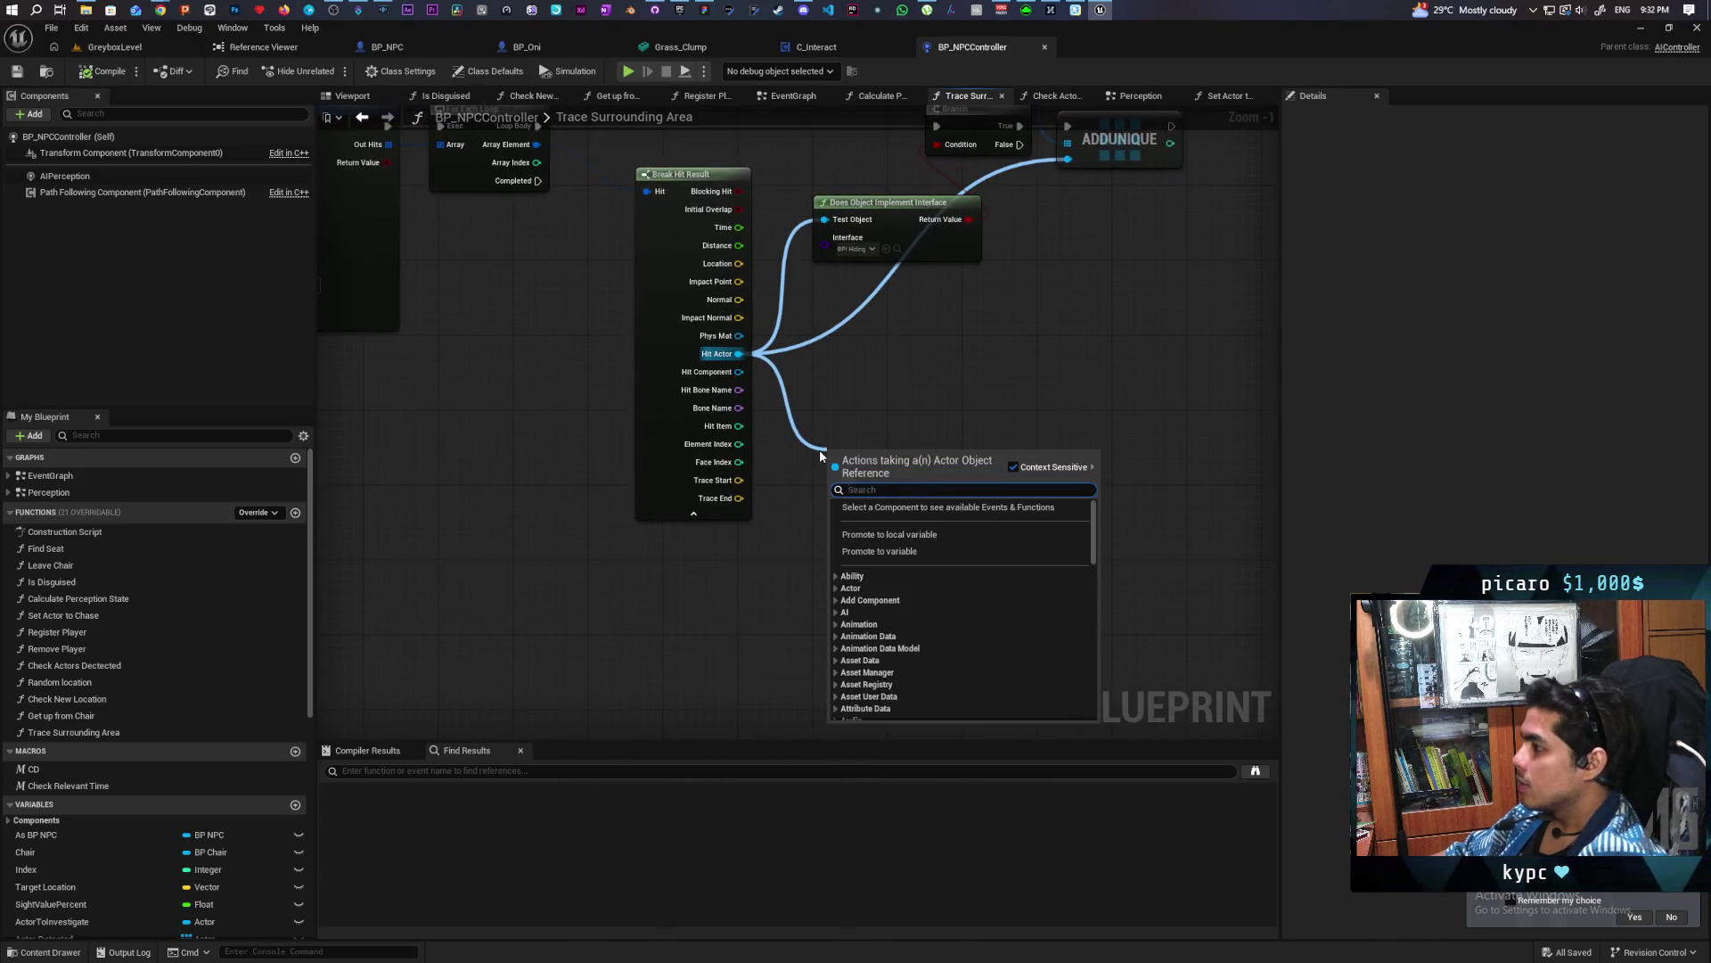
Add a Get Collision Object Type node fed by Break Hit Result's Hit Component
text(get obje)
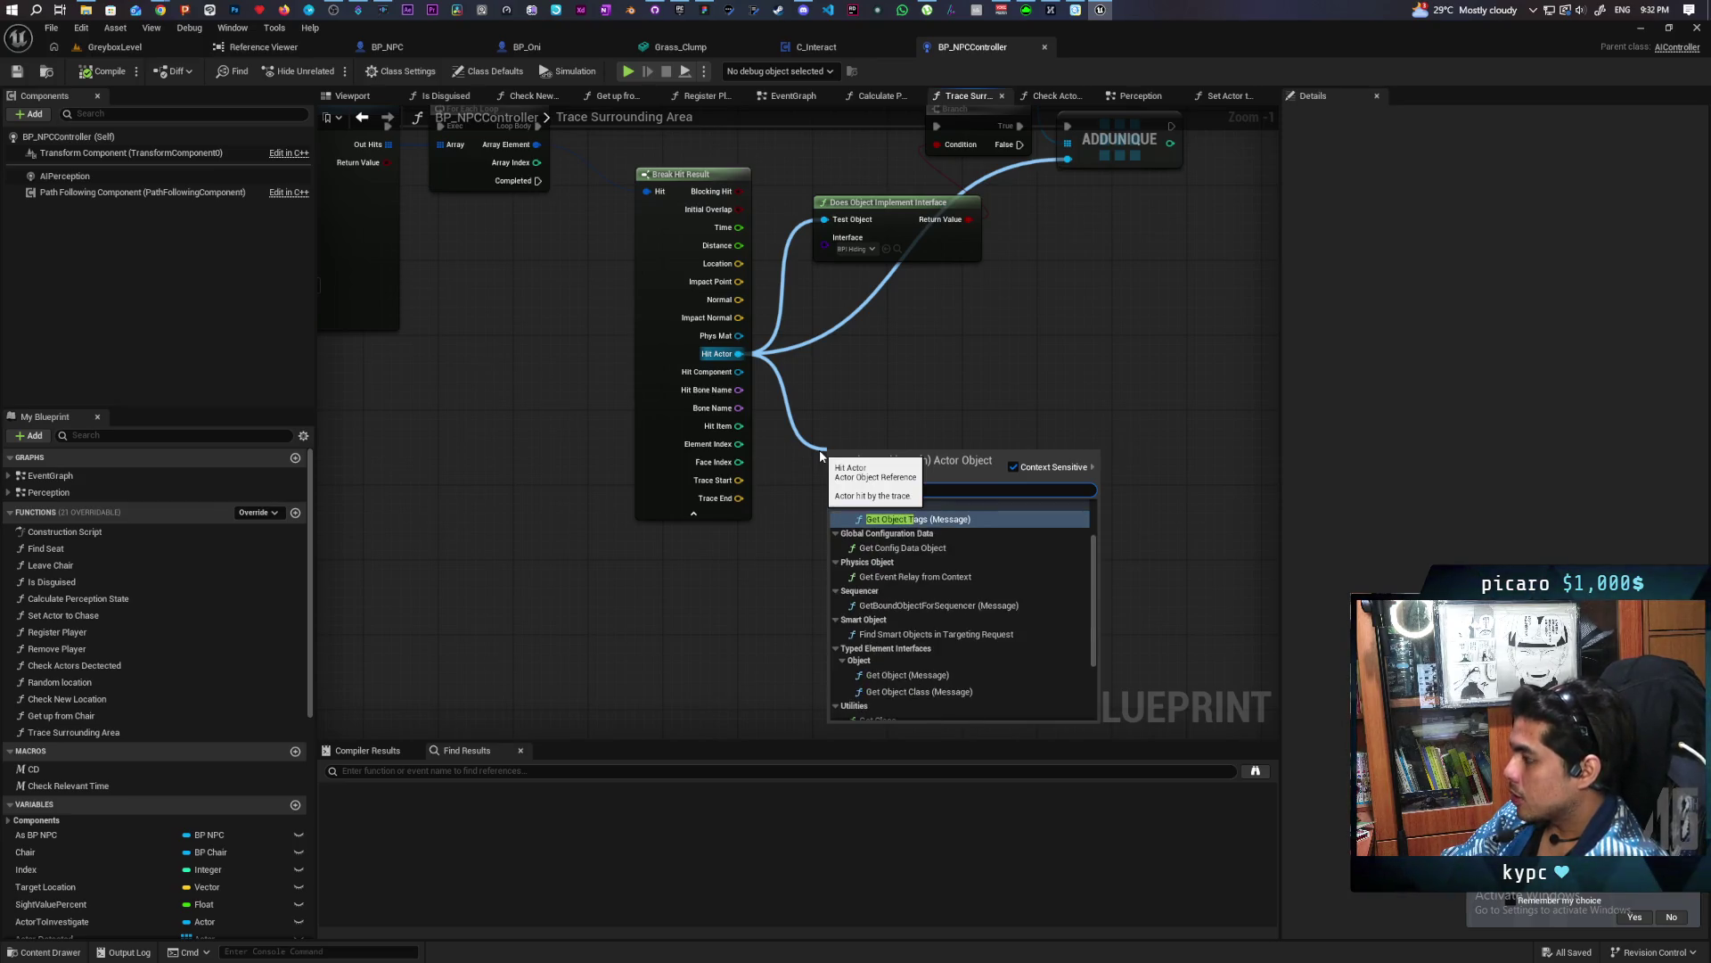
text(ct)
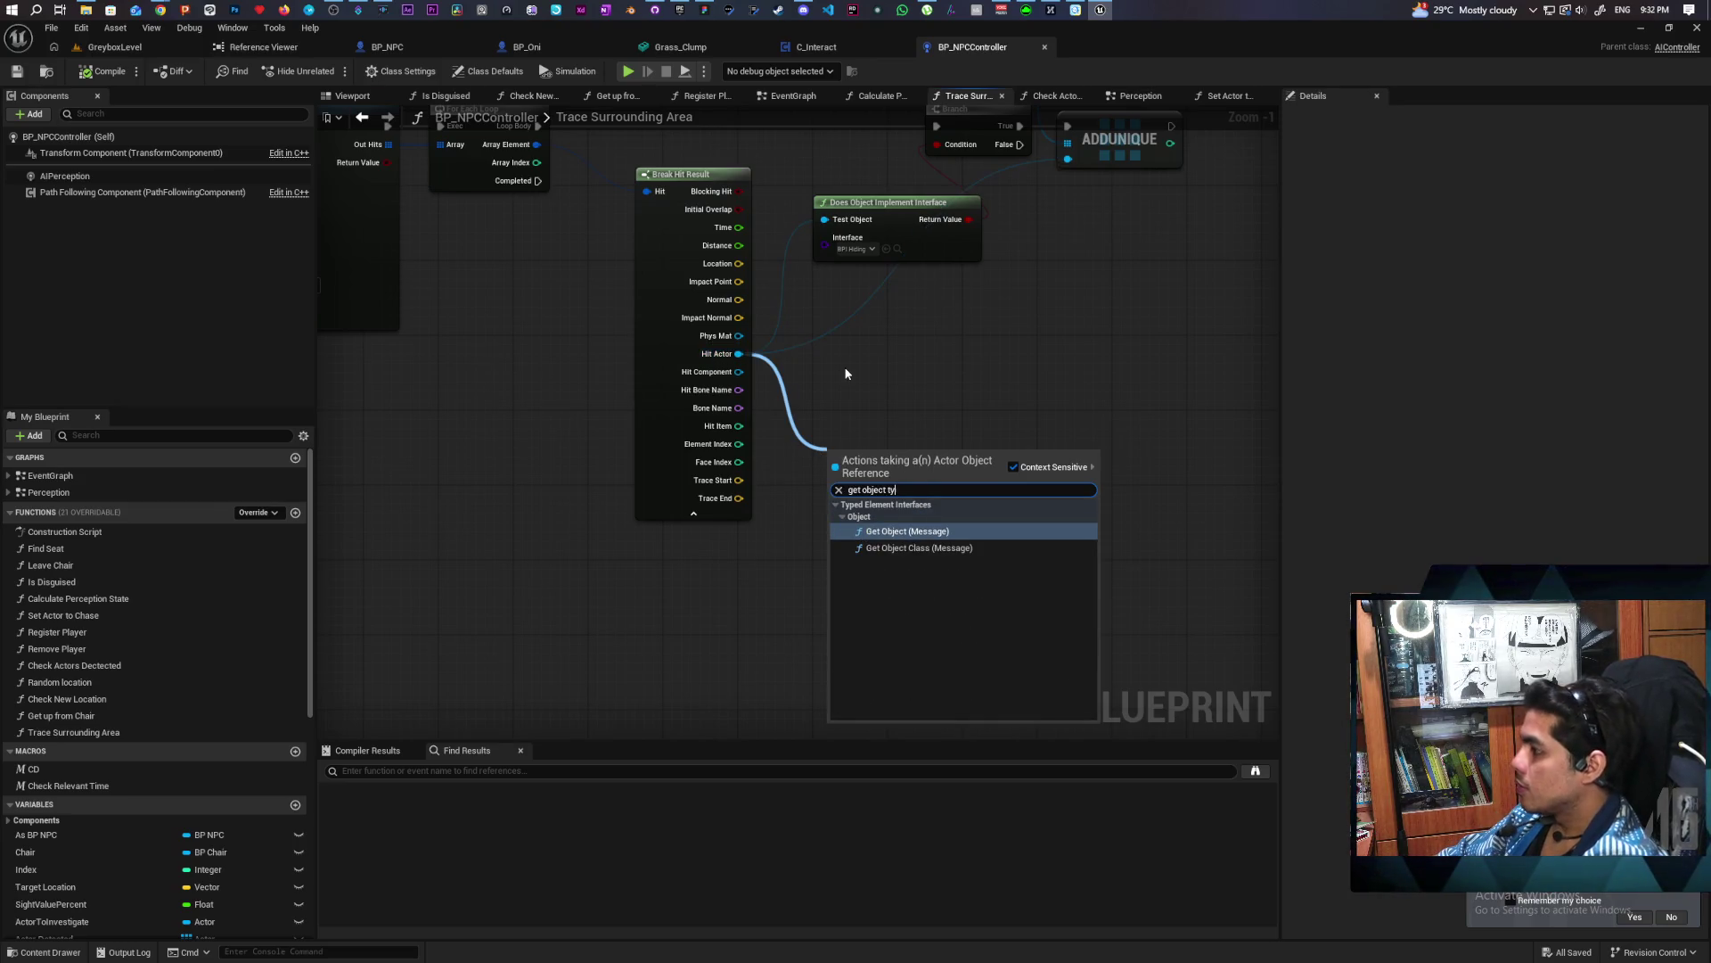
click(844, 369)
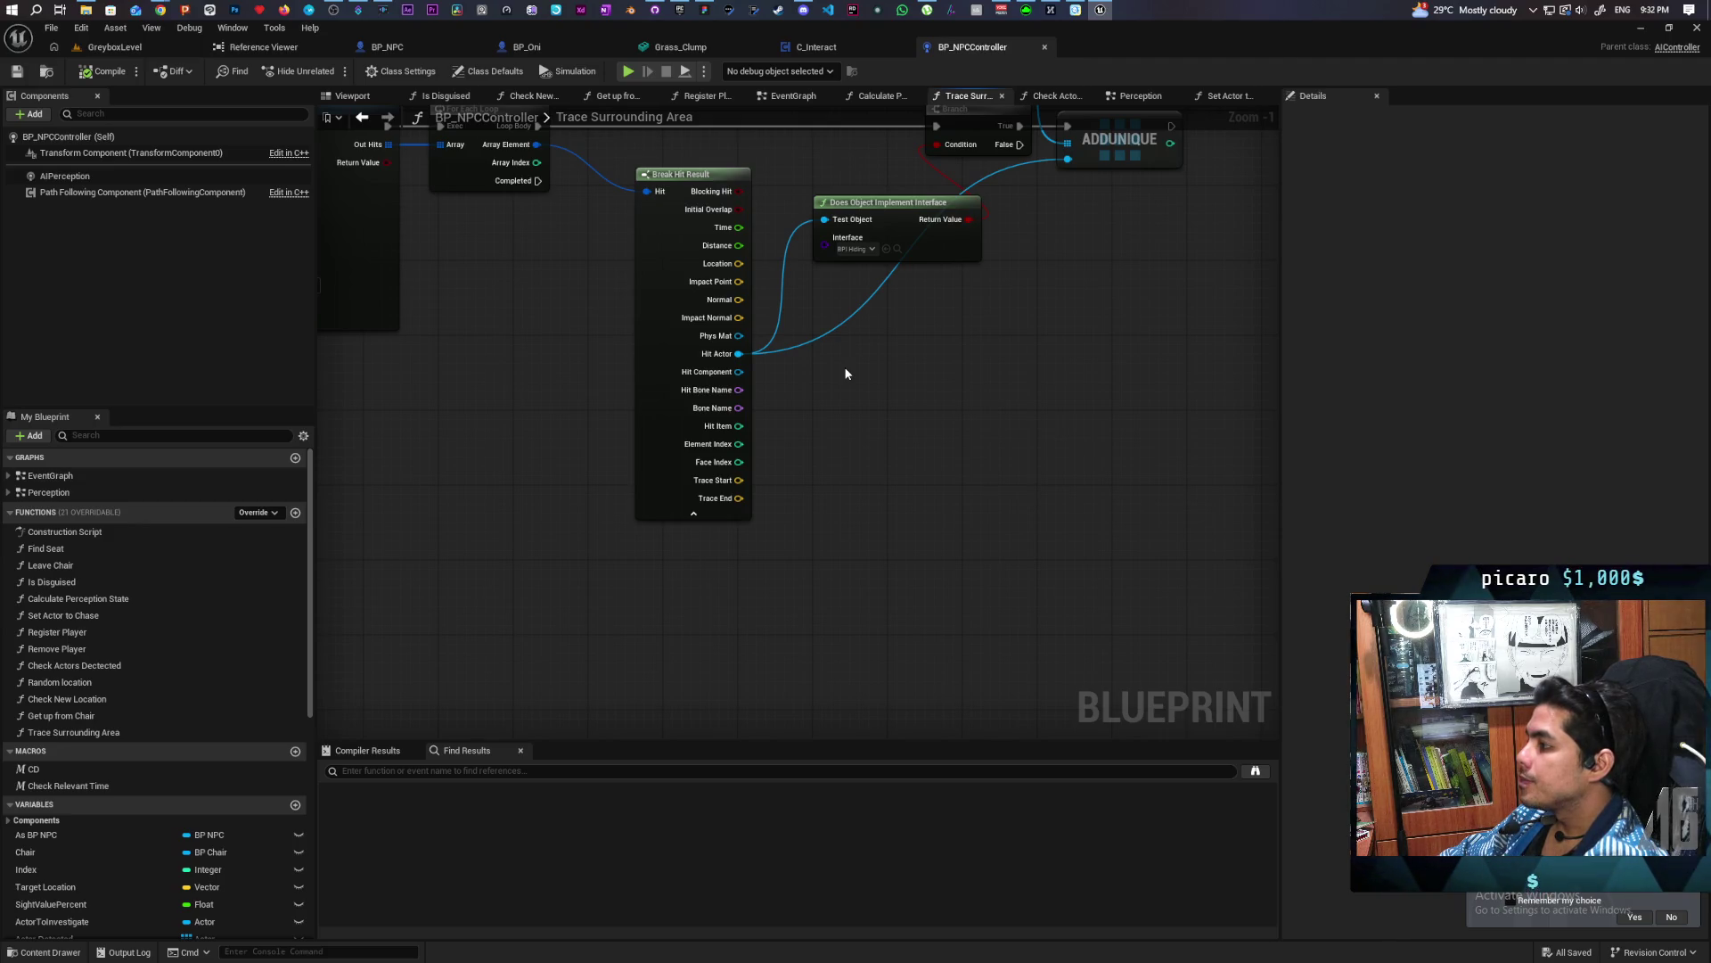
mouse_move(738, 371)
mouse_down()
mouse_move(824, 441)
mouse_move(816, 425)
mouse_up()
text(get)
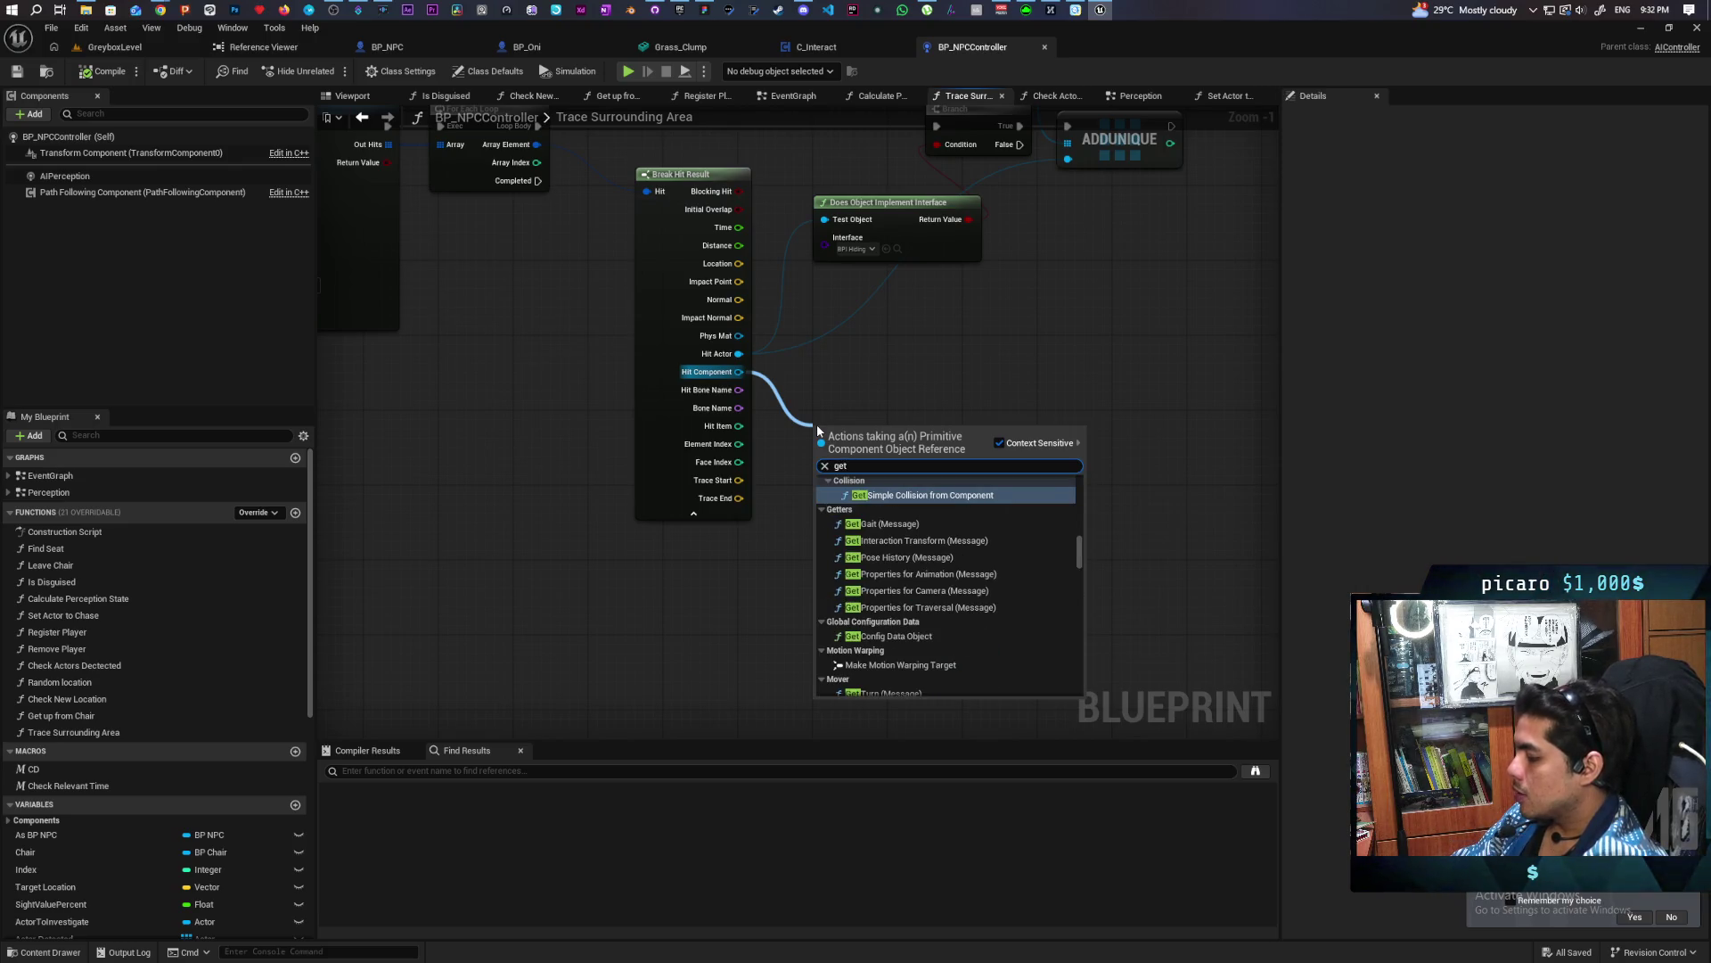
text( collsion)
key(BackSpace)
key(BackSpace)
key(BackSpace)
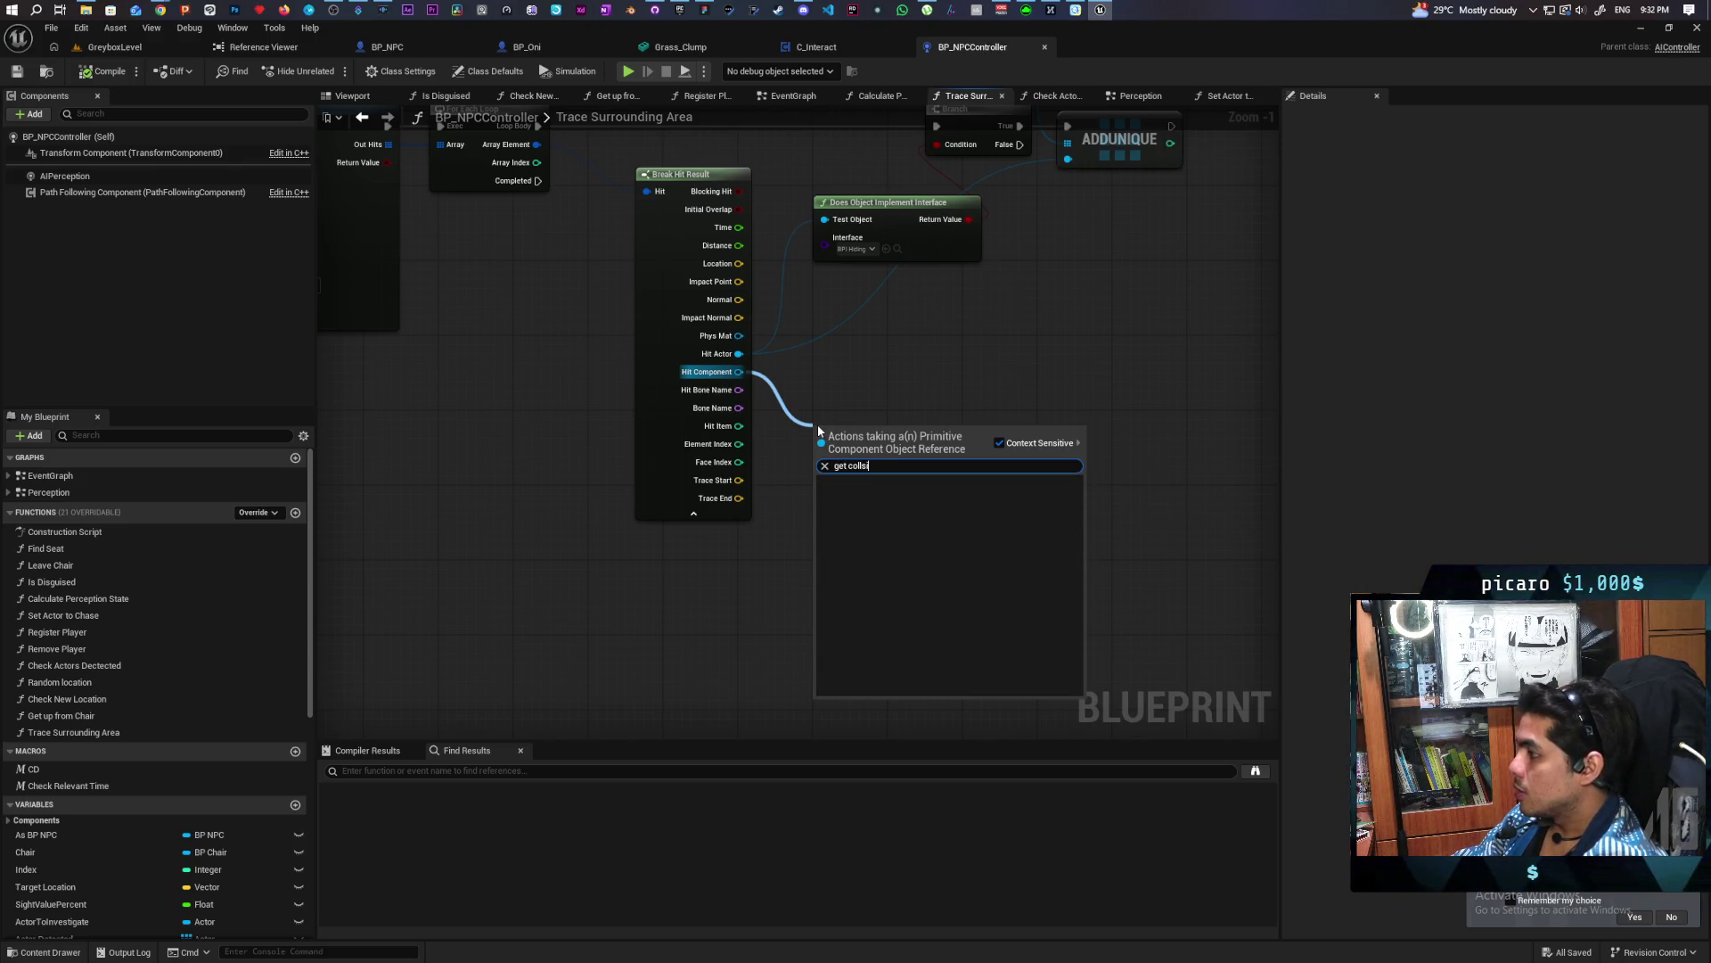
text(ision)
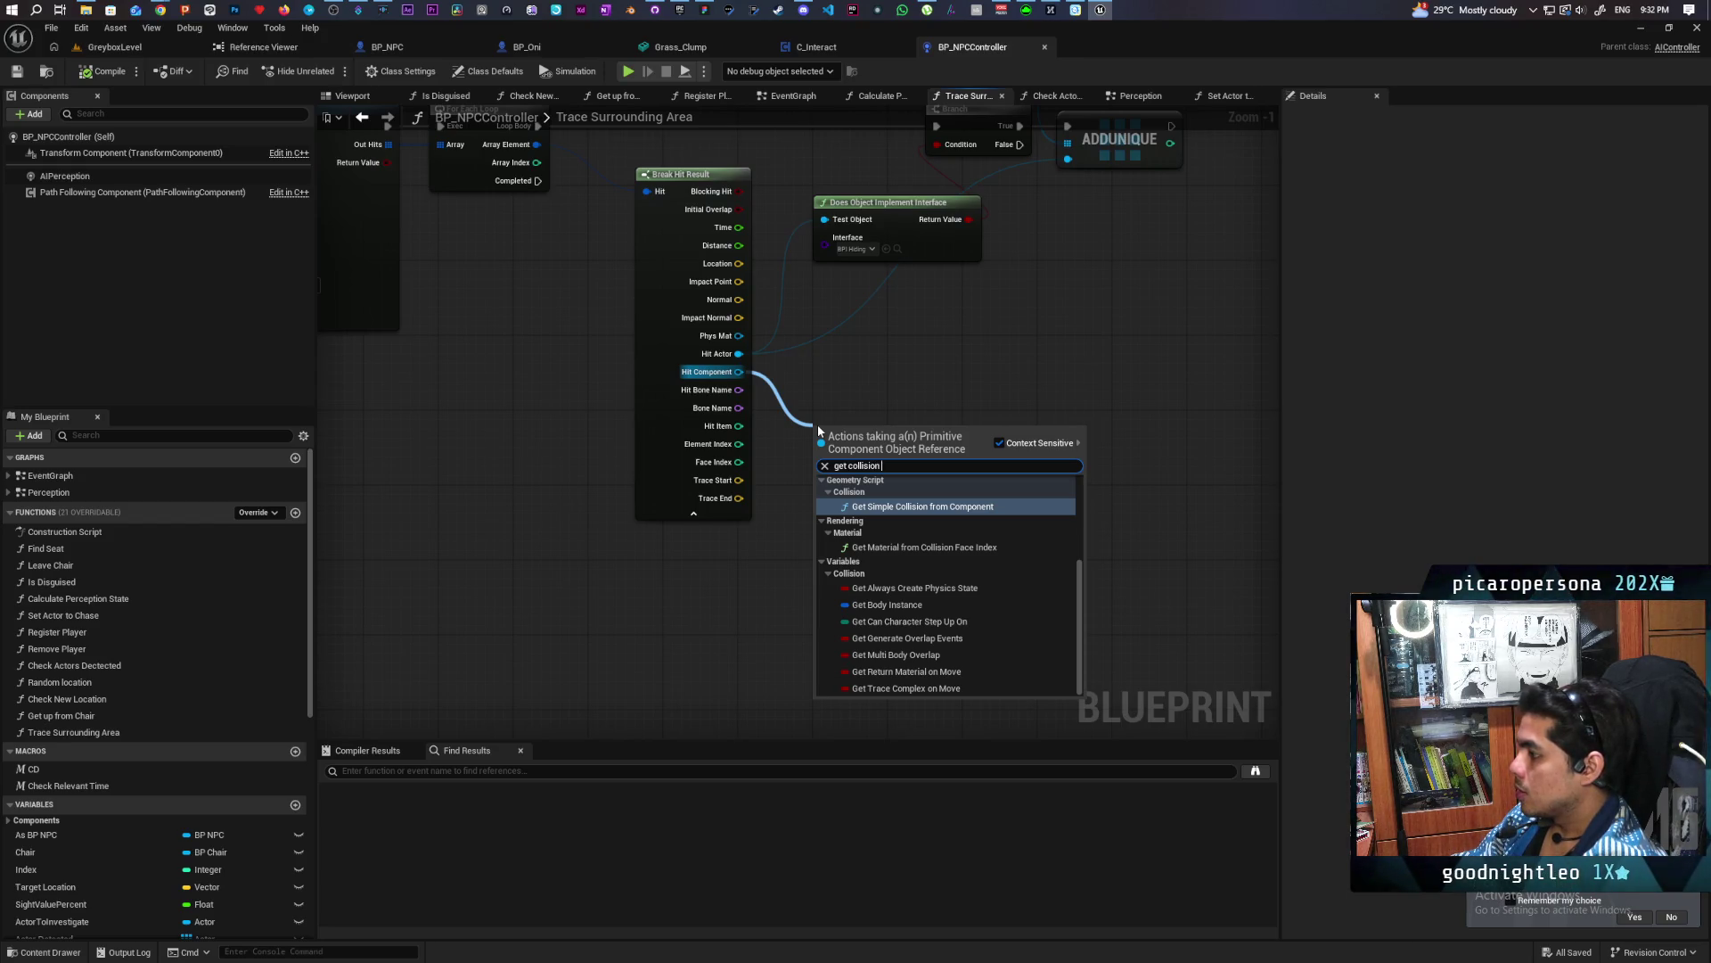
text( ob)
key(Return)
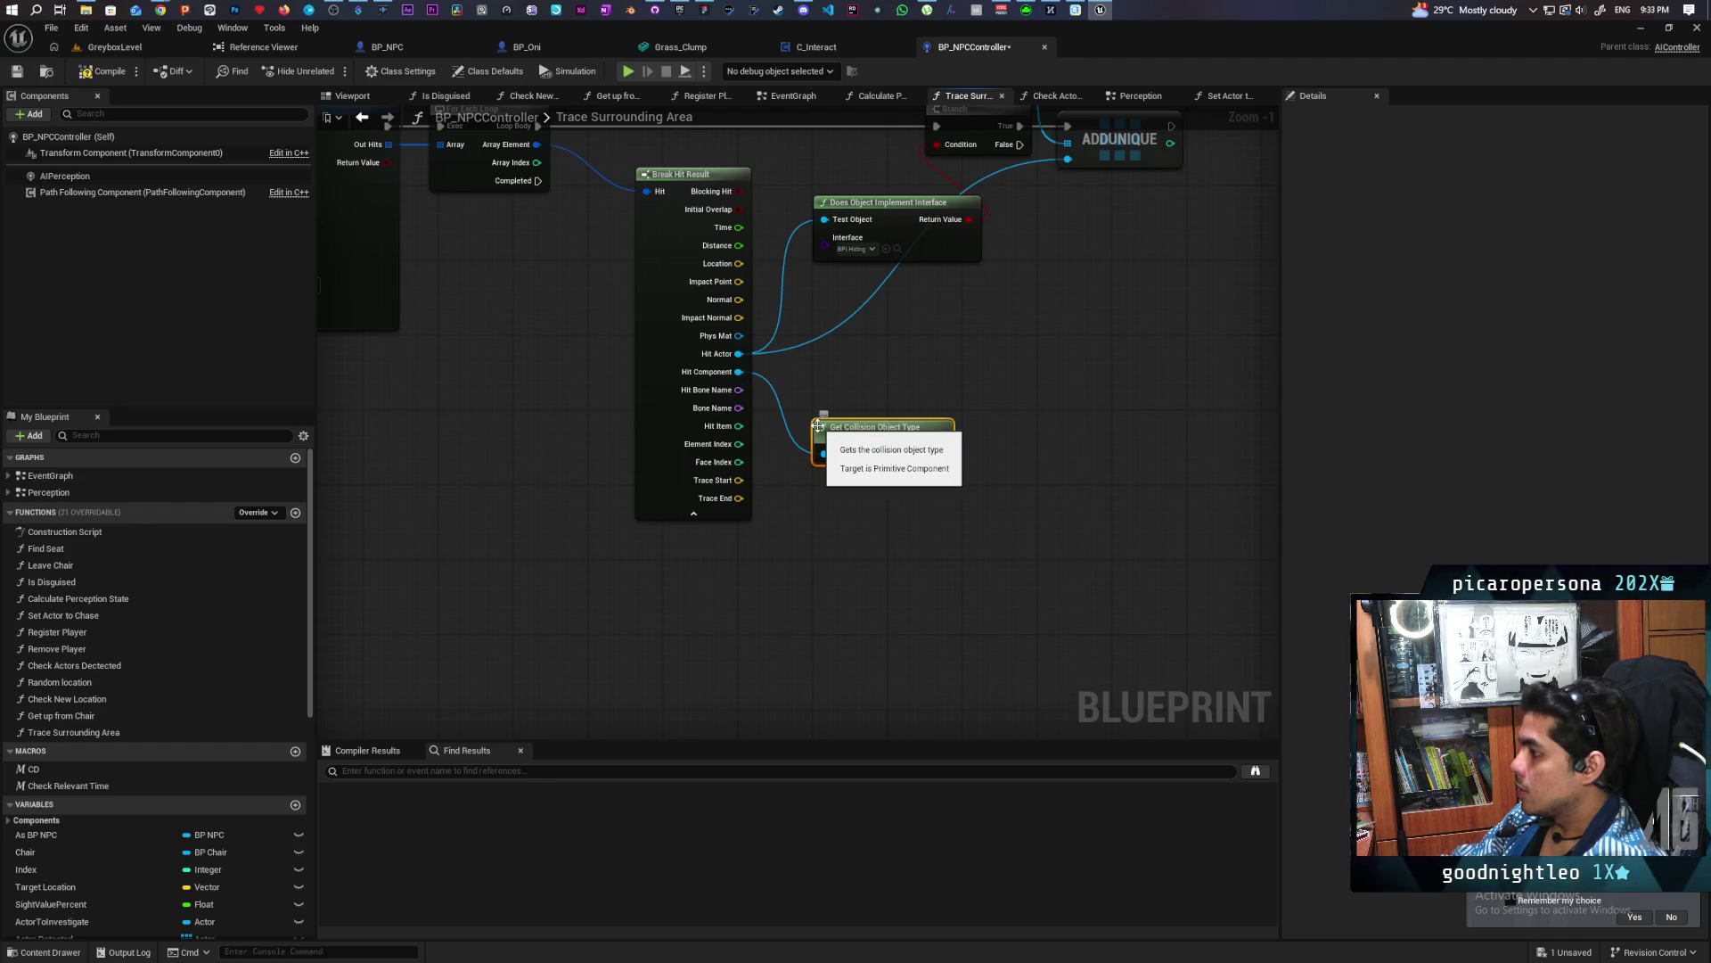
Search for a collision-type action on the hit actor, then abandon it and frame Searchables
drag(970, 374, 947, 405)
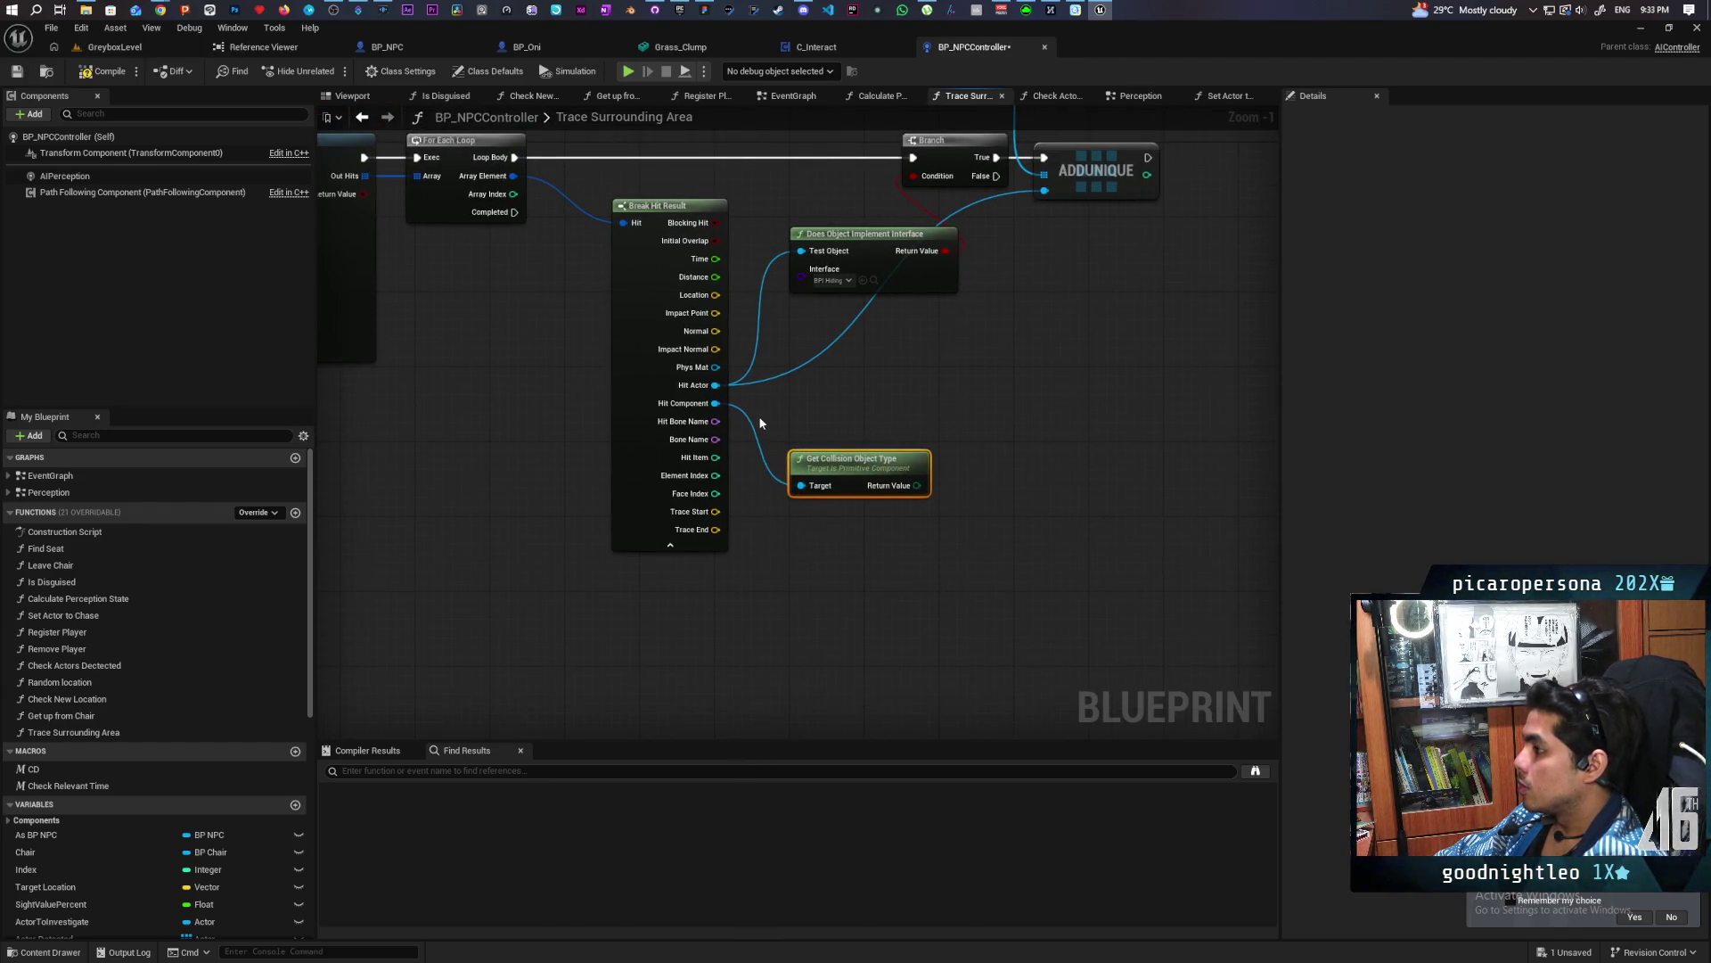
drag(711, 385, 881, 399)
text(get colli)
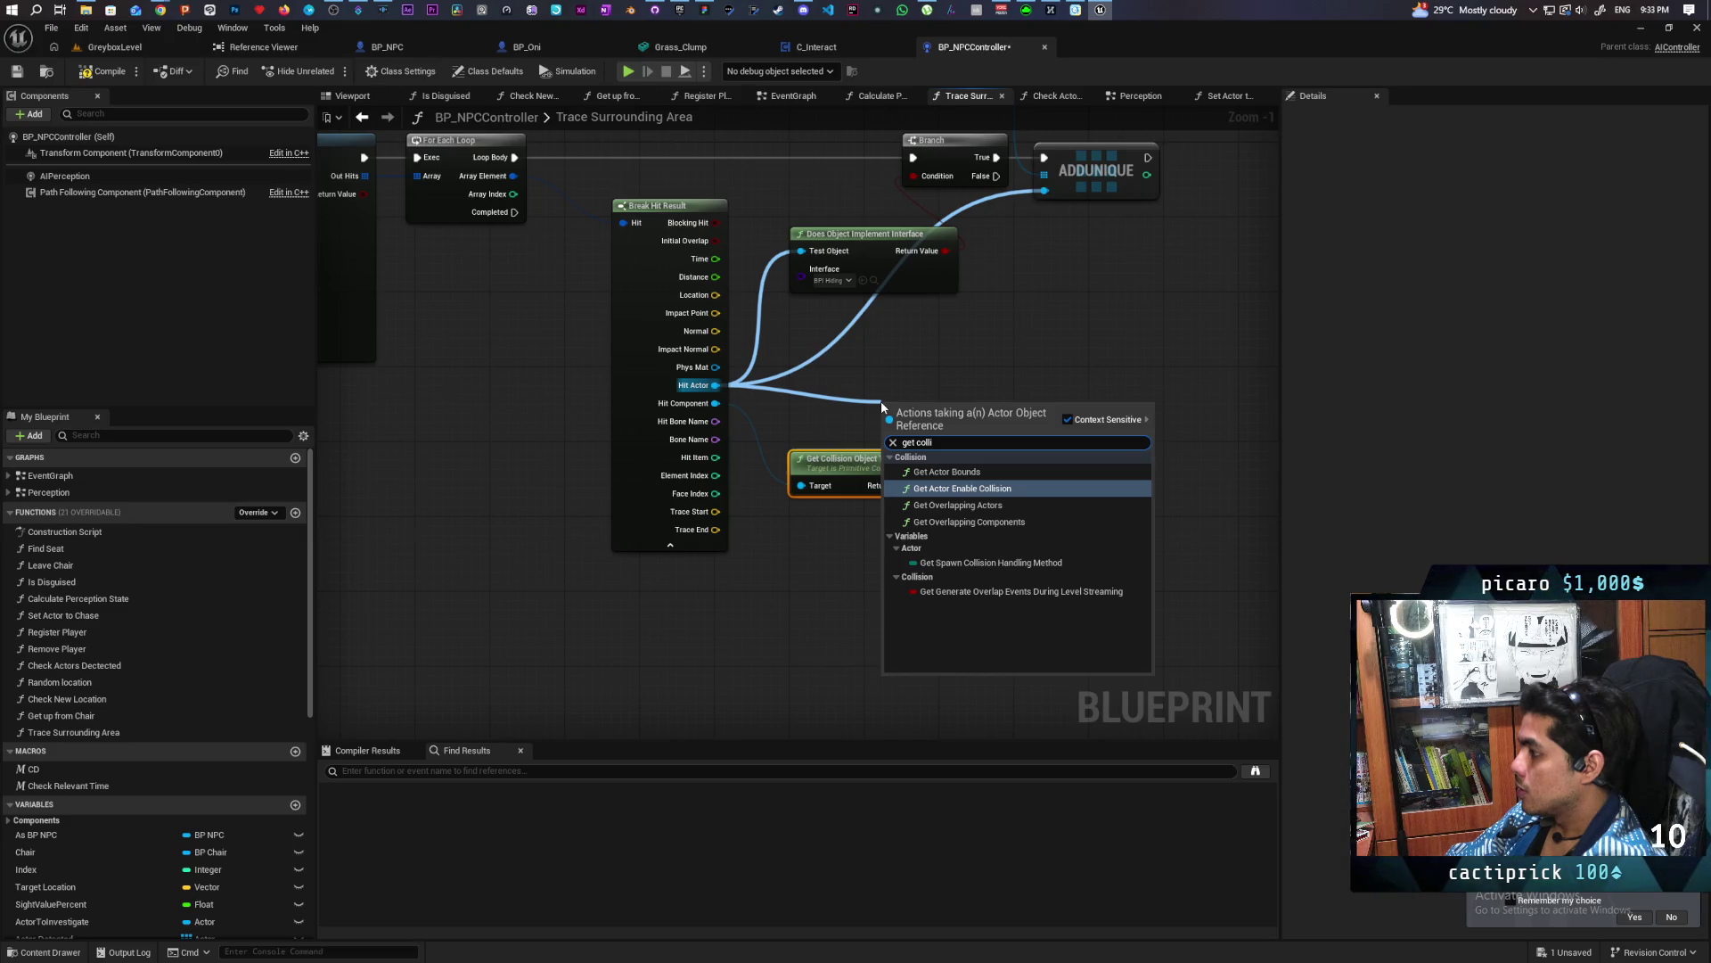
text(sion o)
text(bje)
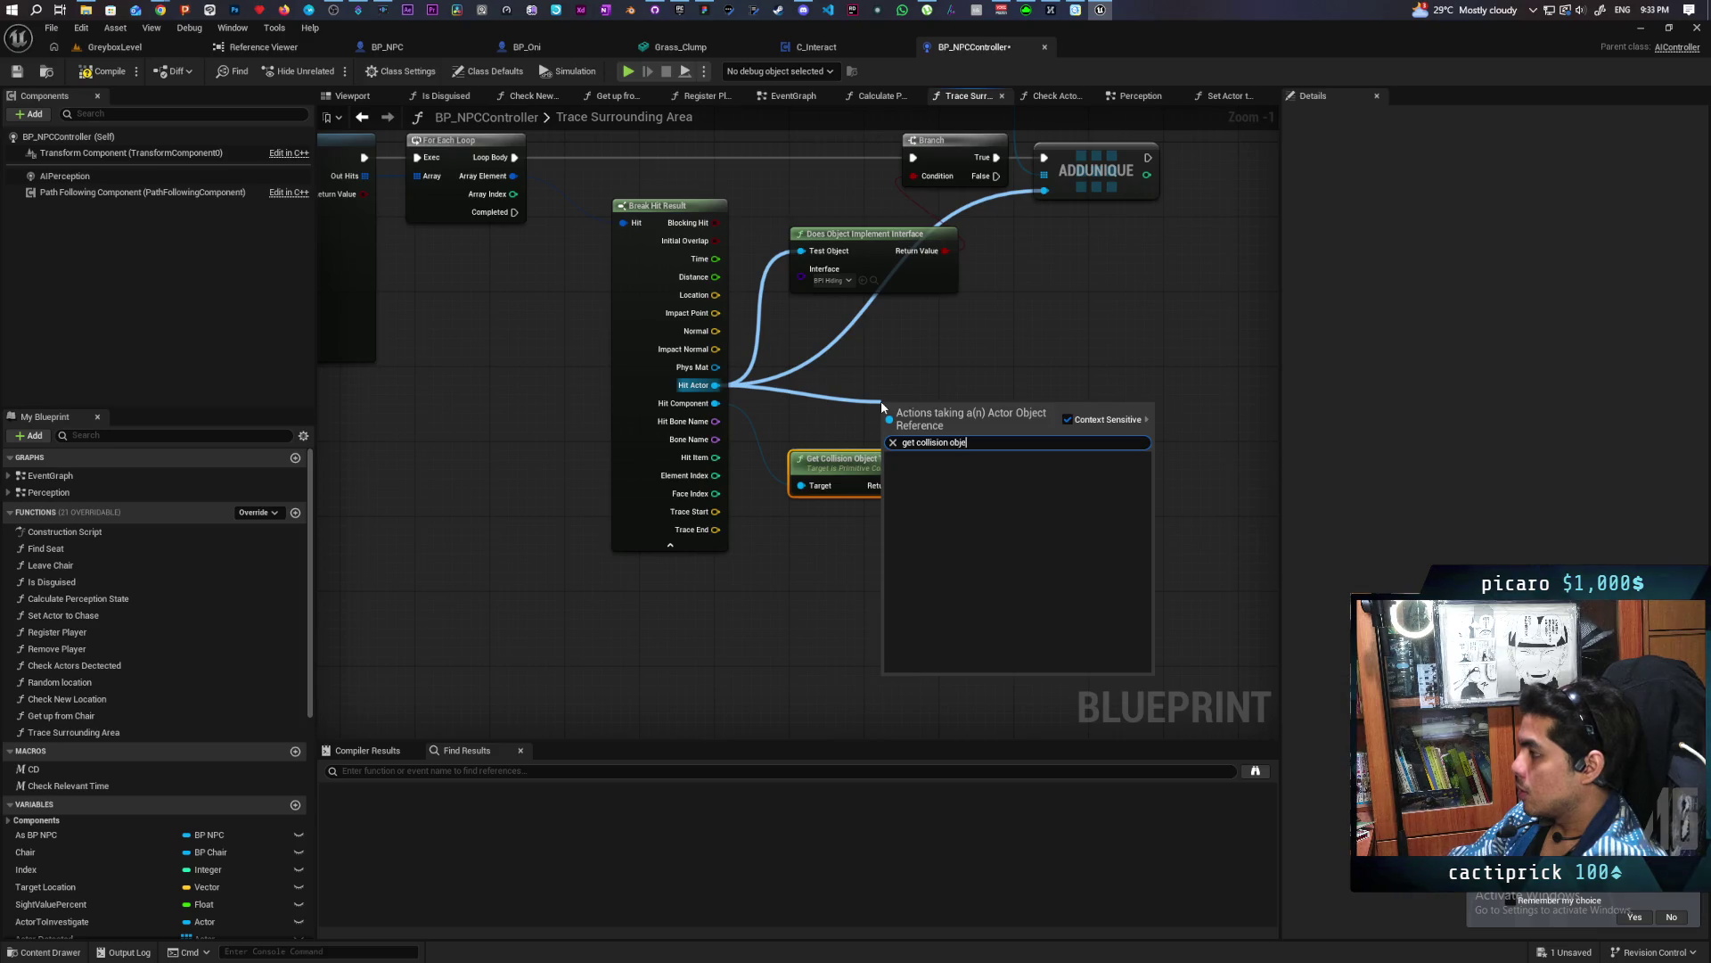
mouse_move(928, 351)
mouse_down()
mouse_move(848, 489)
mouse_move(749, 497)
mouse_up()
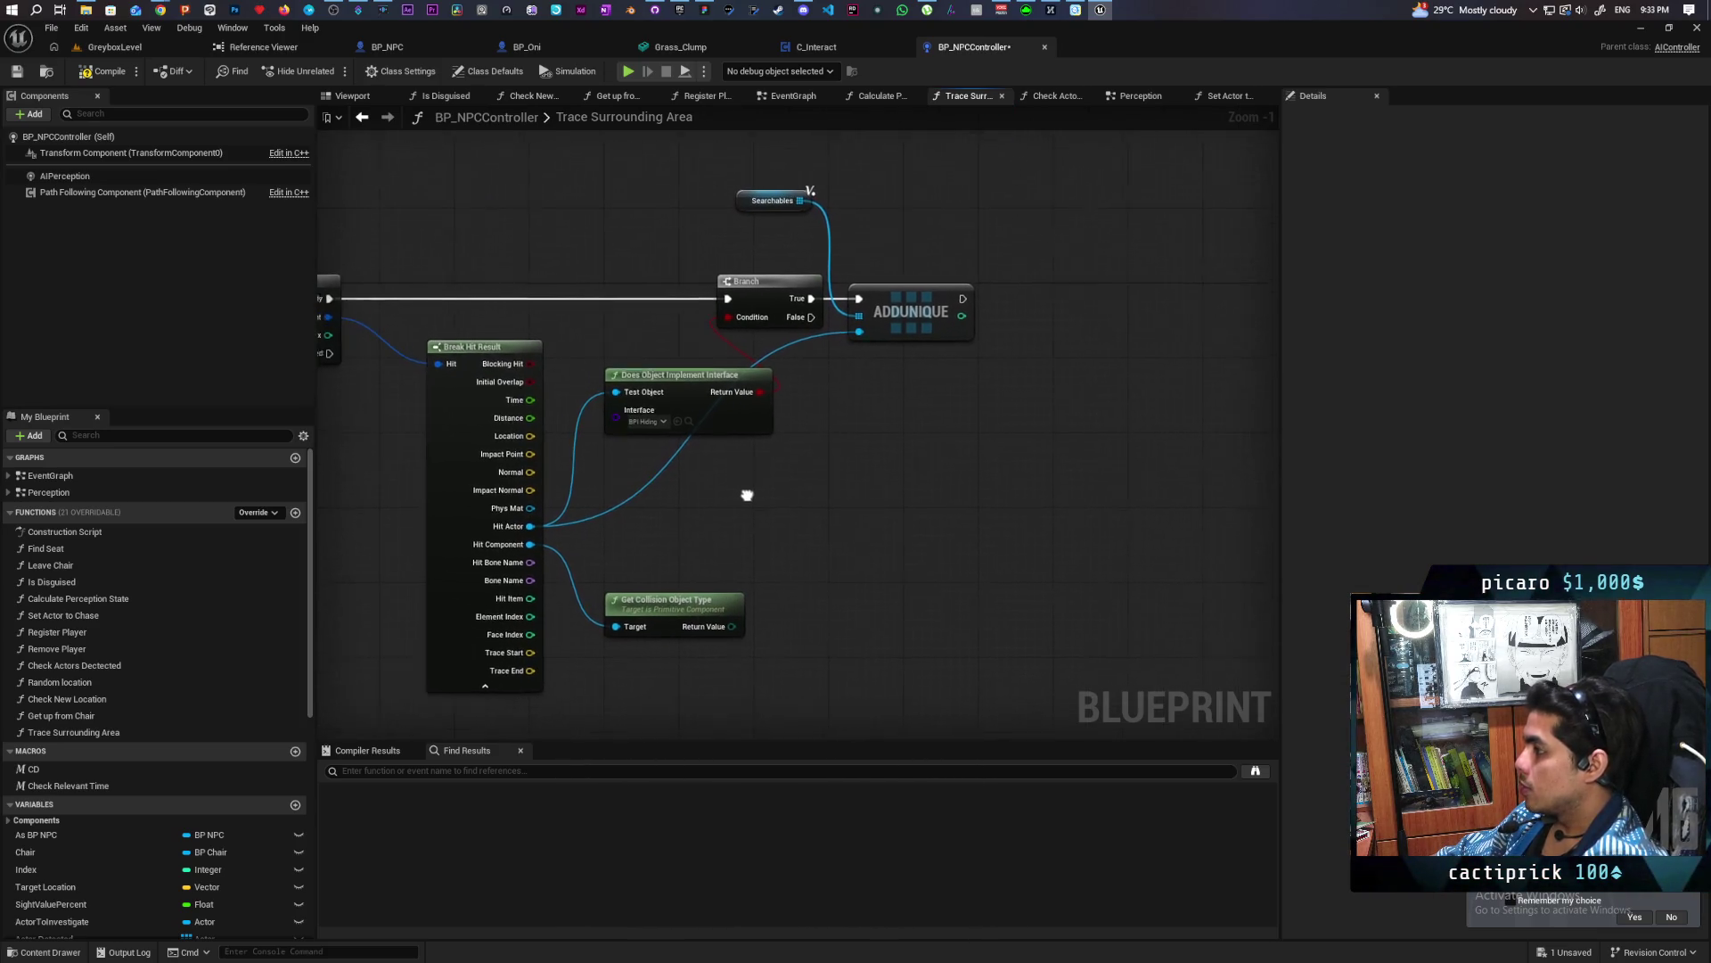
Compare the collision object type to Grass with an Equal (Enum) node
drag(727, 623, 788, 552)
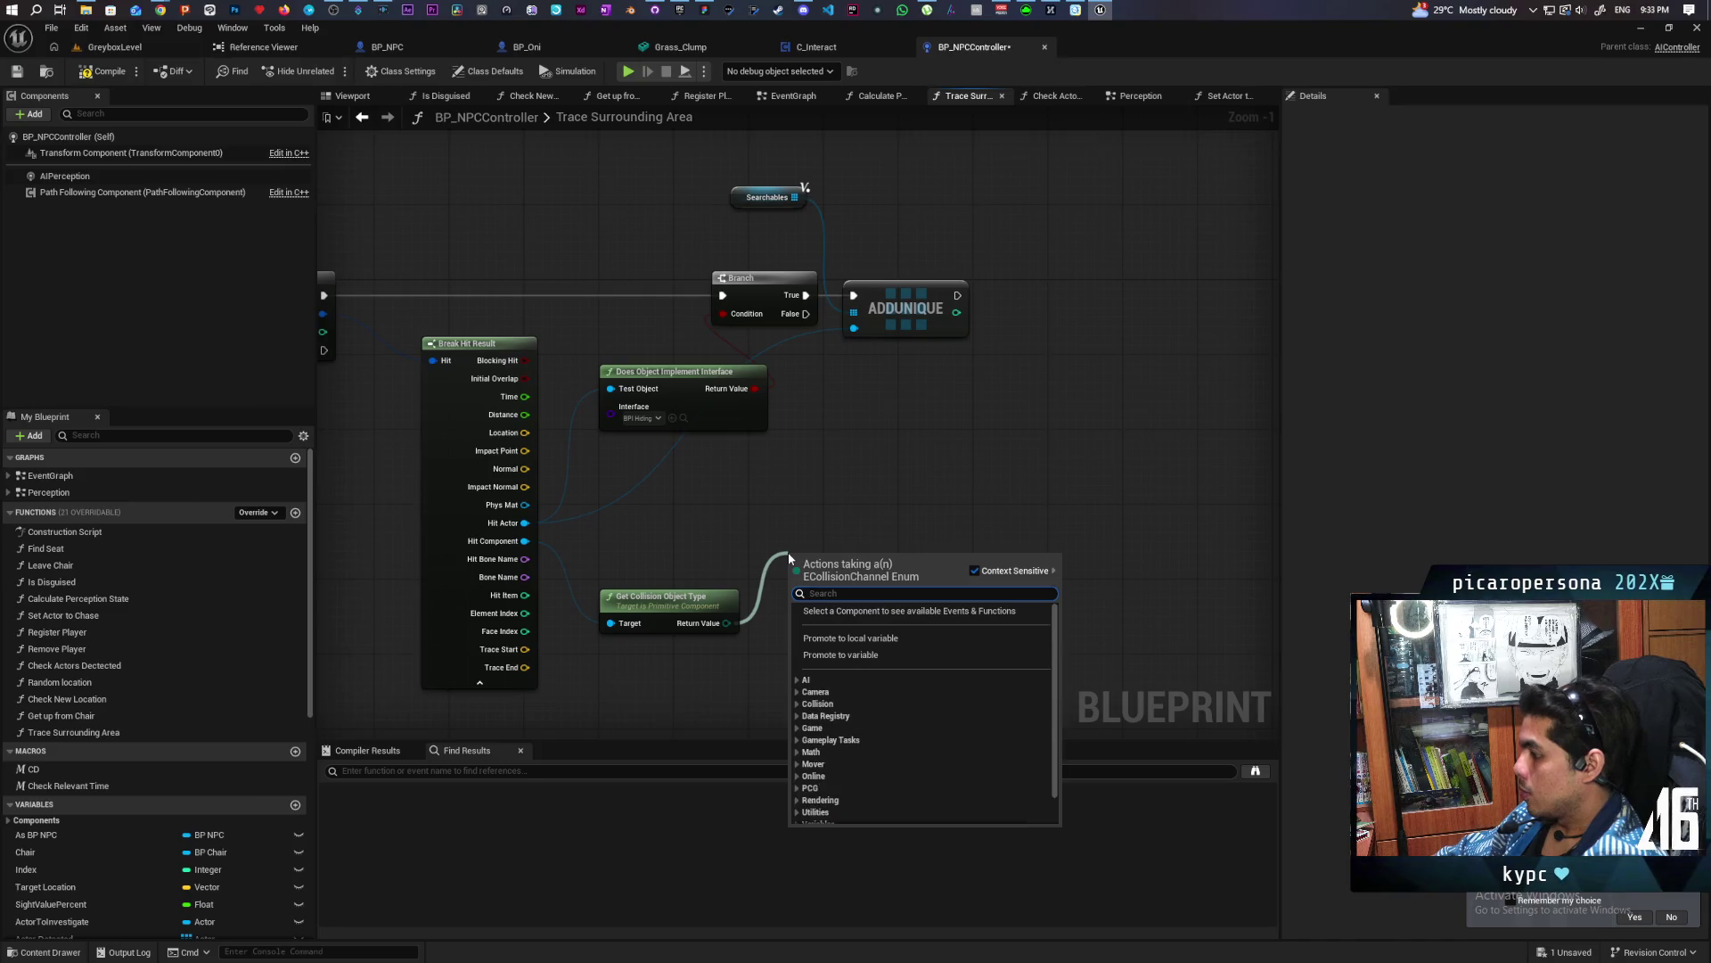
text(=)
key(Up)
key(Up)
key(Up)
key(Return)
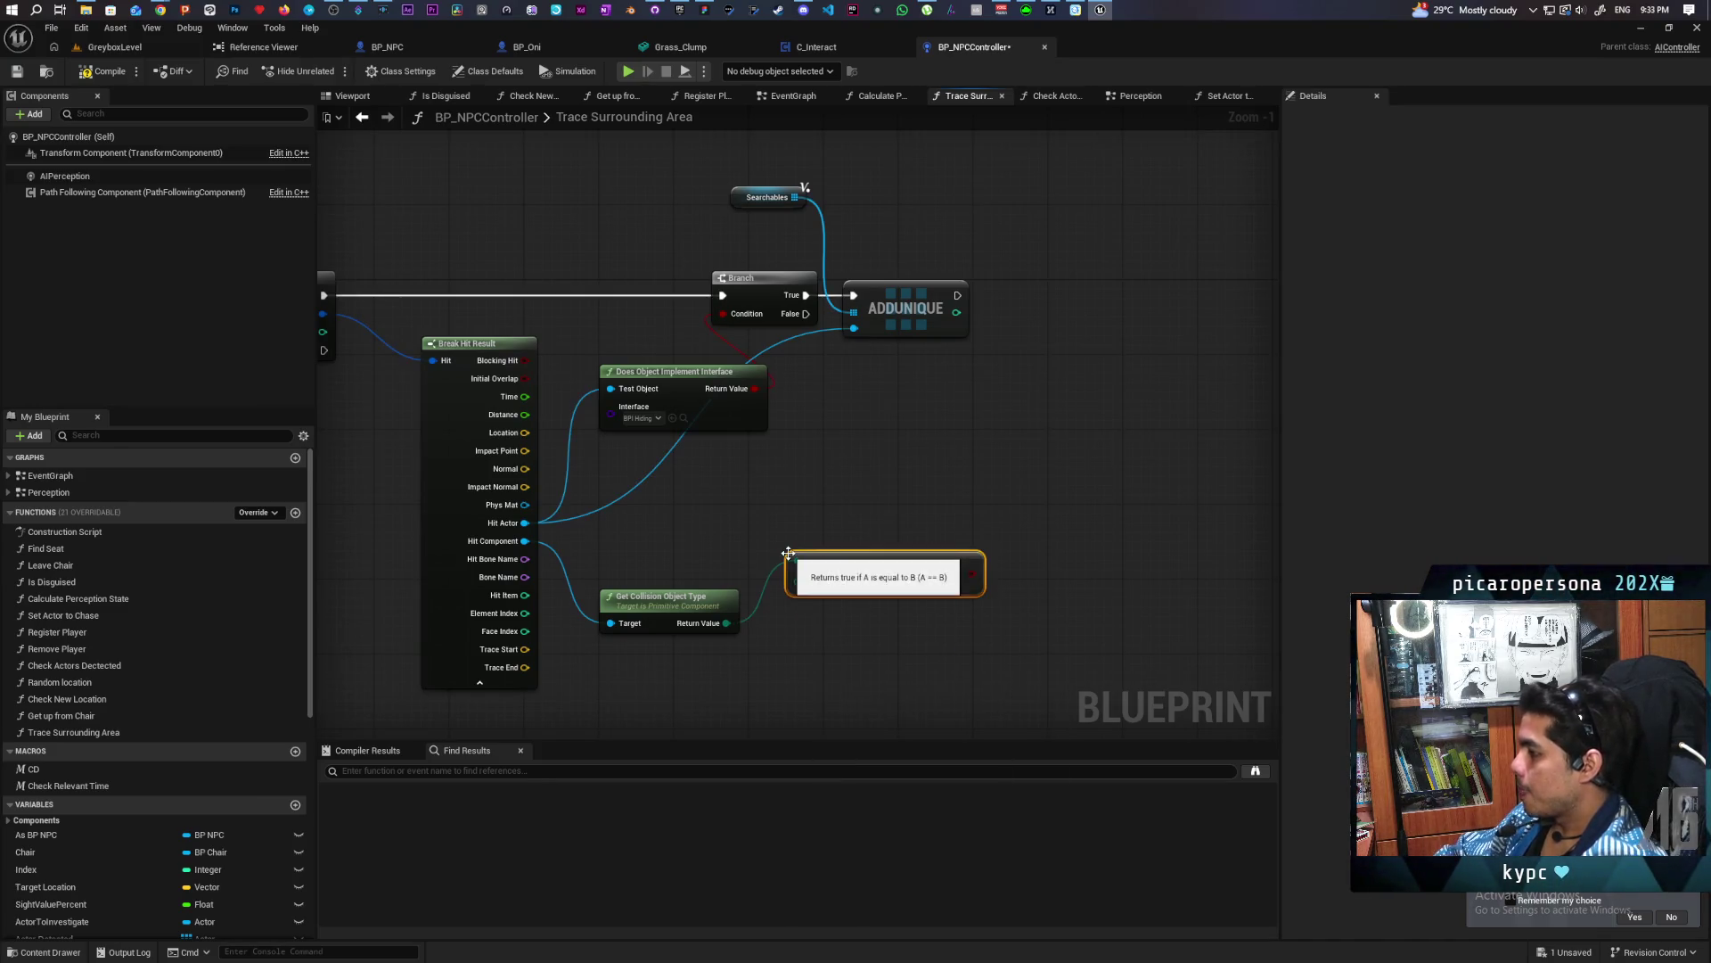
click(873, 583)
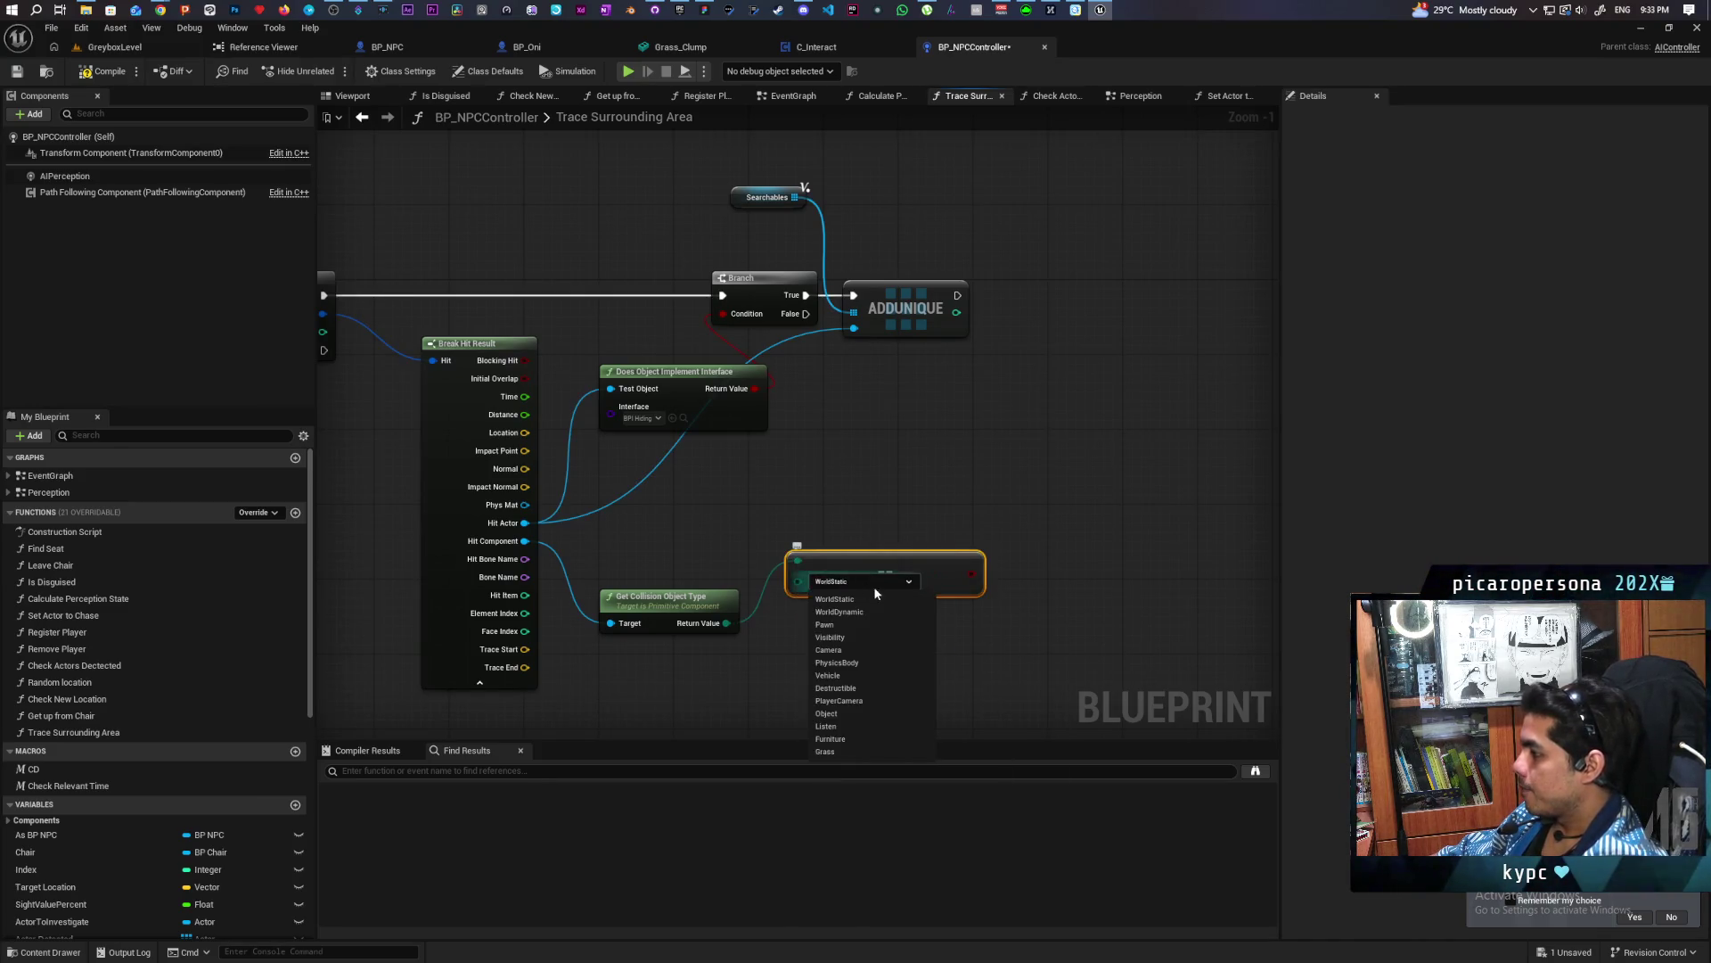
click(828, 751)
Add a second Branch on the first Branch's False path, driven by the Grass comparison
click(942, 419)
mouse_move(801, 314)
mouse_down()
mouse_move(981, 430)
mouse_move(912, 464)
mouse_up()
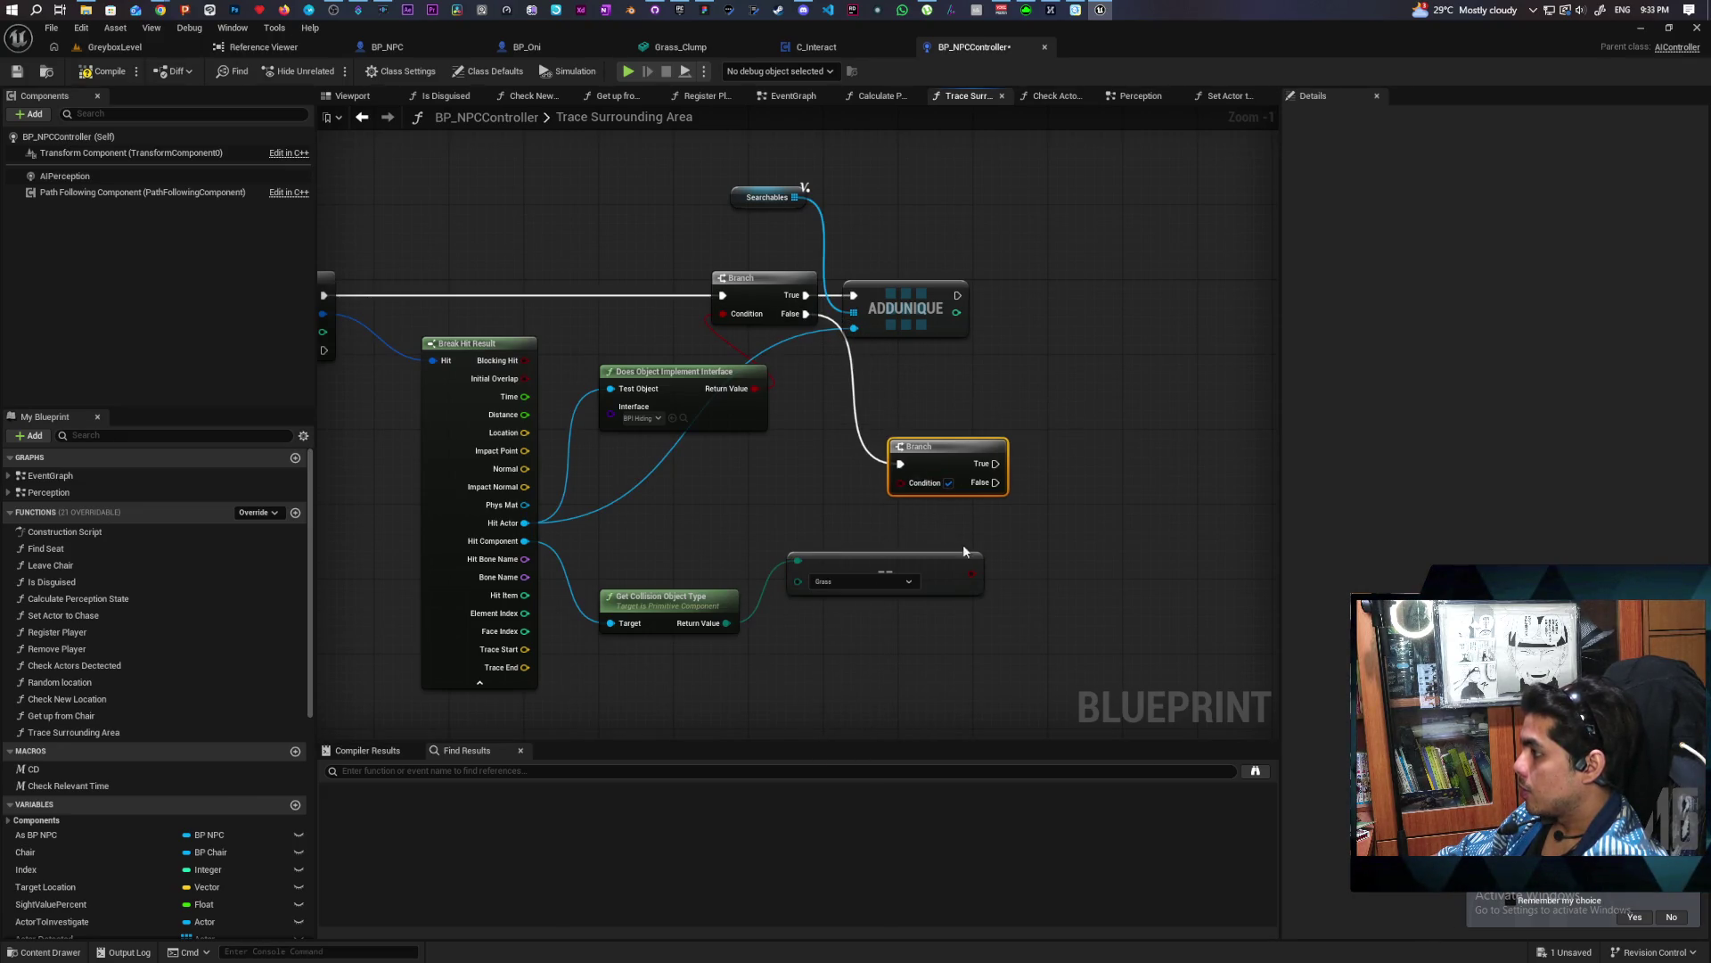
drag(973, 577, 902, 482)
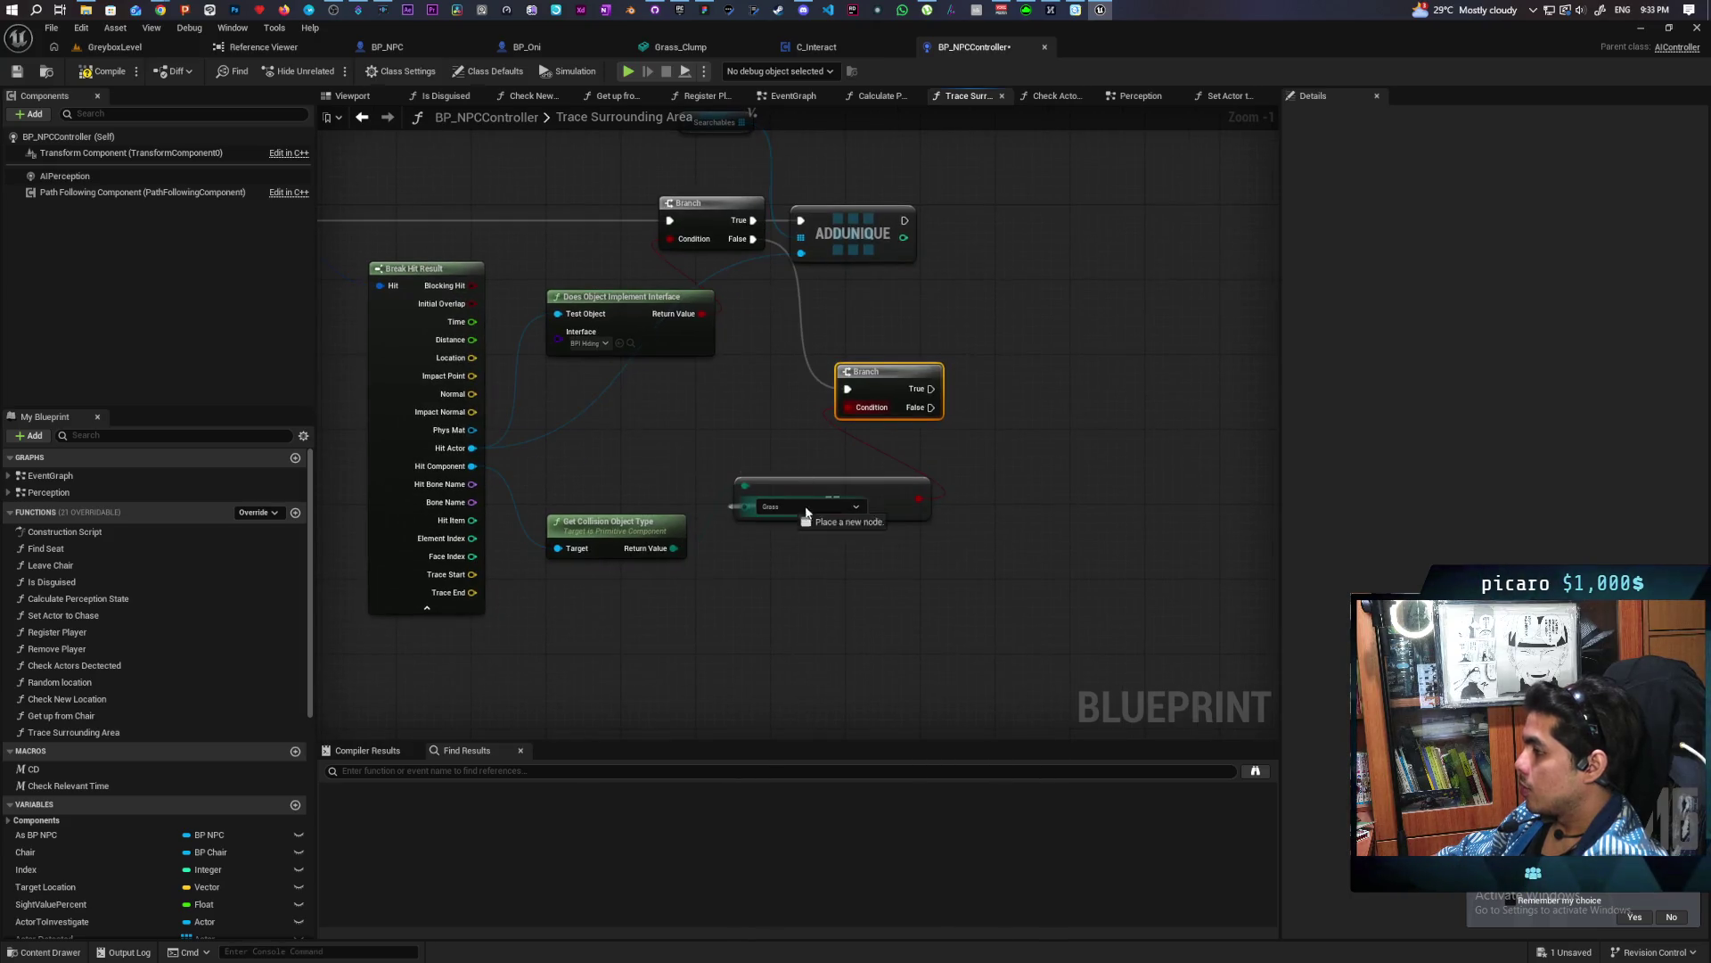
mouse_move(783, 496)
mouse_down()
mouse_move(774, 558)
mouse_move(814, 531)
mouse_move(936, 630)
mouse_move(842, 571)
mouse_up()
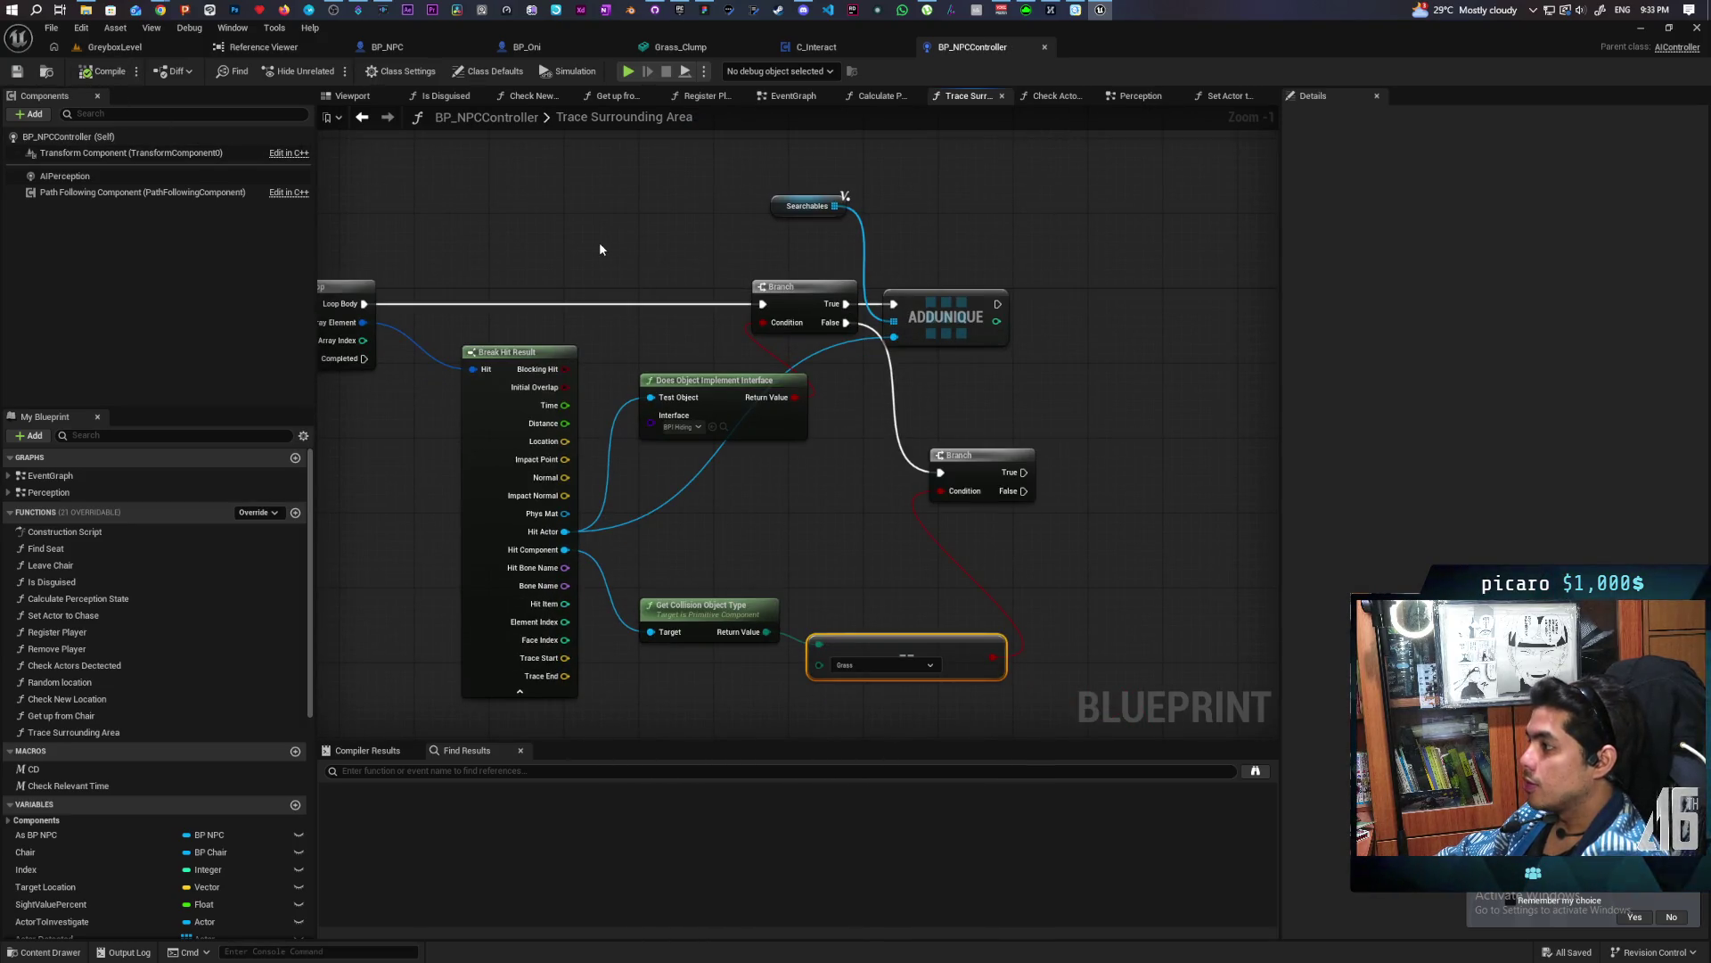
mouse_move(847, 368)
mouse_down()
mouse_move(826, 346)
mouse_move(617, 303)
mouse_move(708, 307)
mouse_move(750, 281)
mouse_move(680, 350)
mouse_up()
drag(838, 404, 1043, 428)
mouse_move(879, 458)
mouse_down()
mouse_move(1073, 490)
mouse_move(874, 486)
mouse_up()
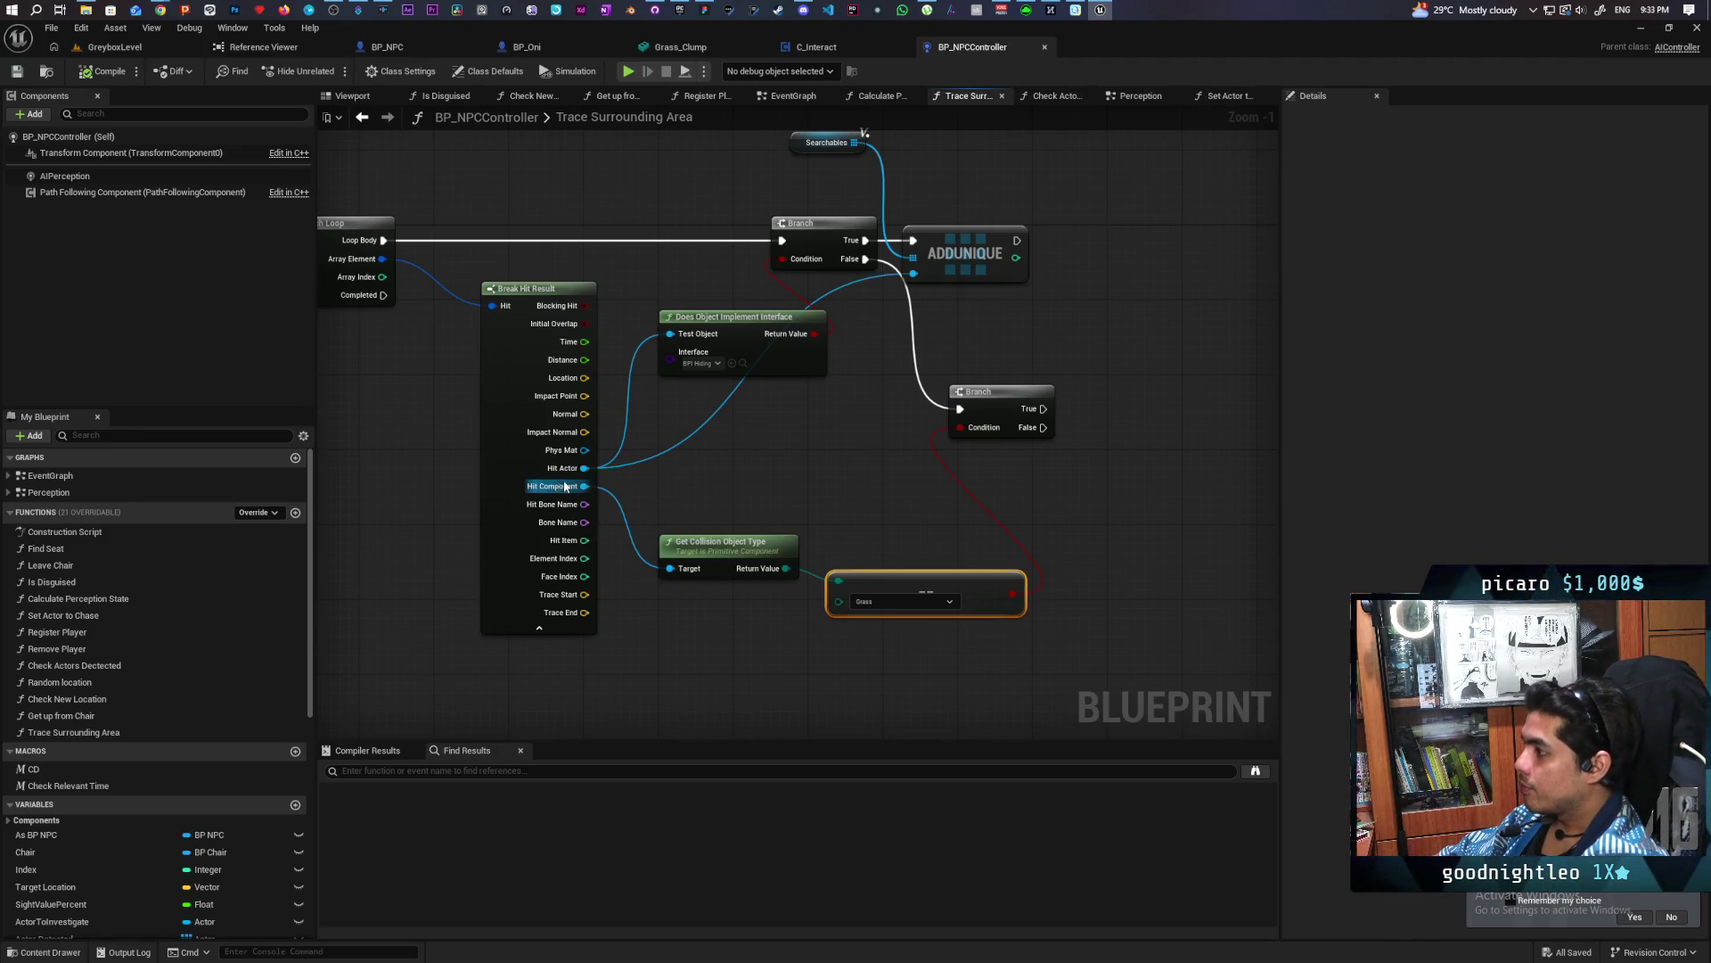
Promote Break Hit Result's Location to a new Location variable
drag(585, 486, 770, 476)
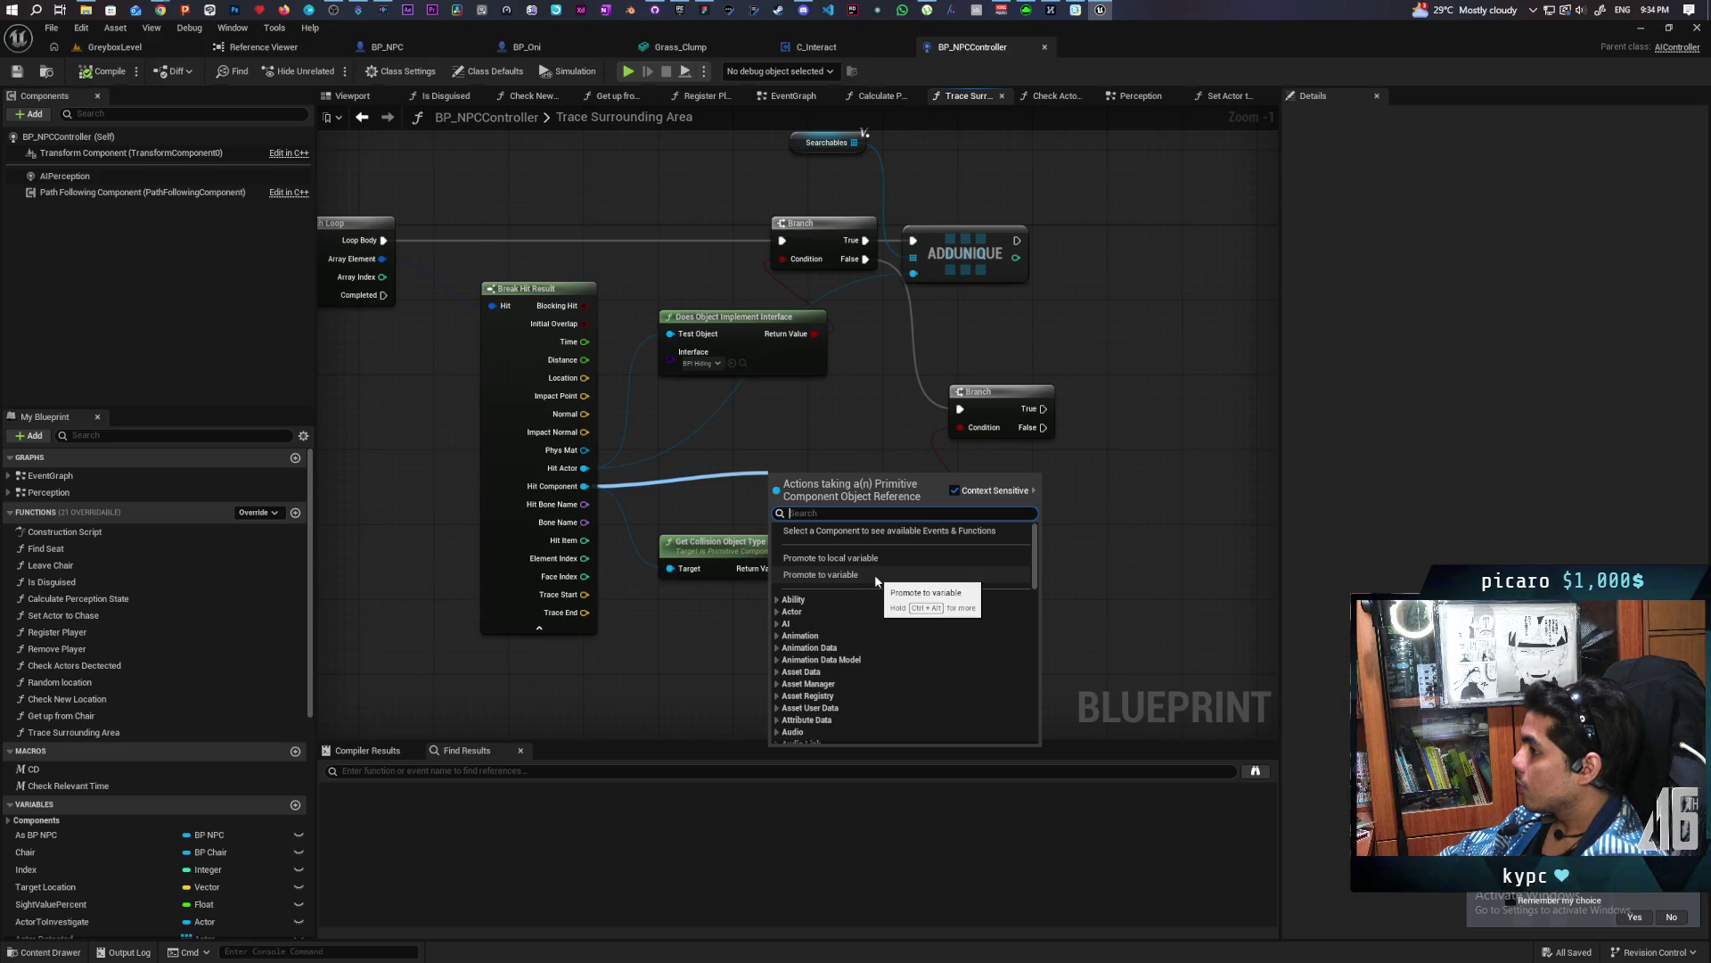
click(849, 455)
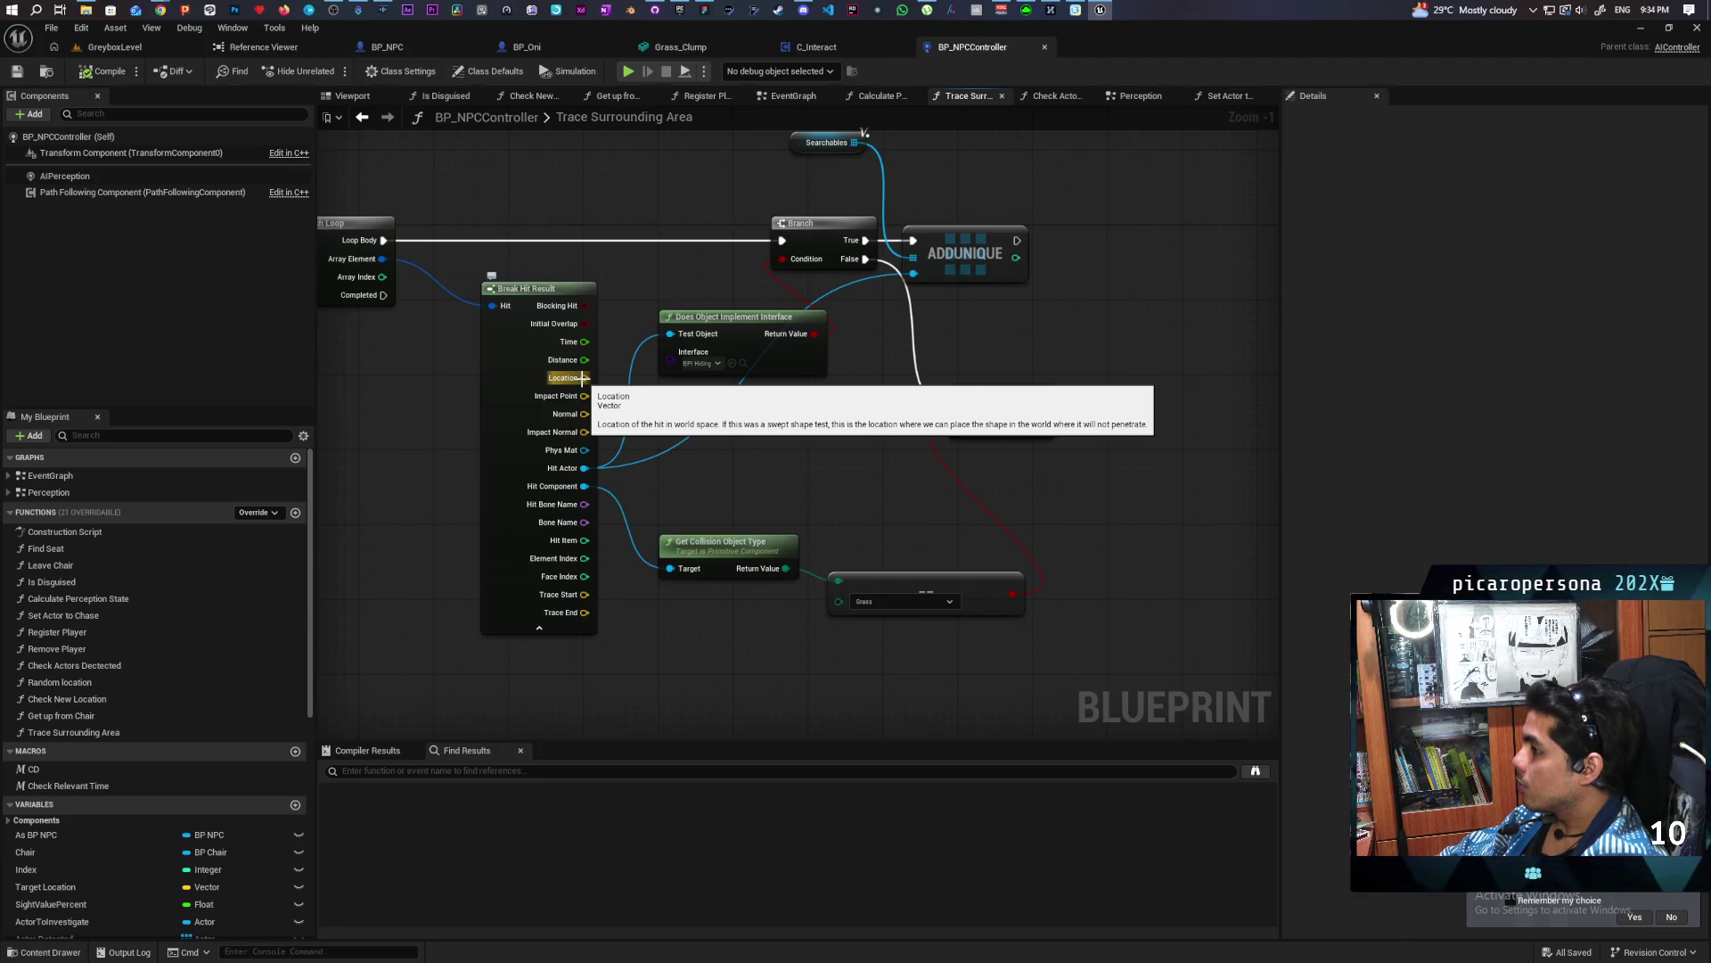
drag(581, 378, 836, 463)
click(911, 548)
mouse_move(890, 566)
mouse_down()
mouse_move(877, 601)
mouse_move(1159, 532)
mouse_move(871, 523)
mouse_move(1203, 553)
mouse_move(879, 478)
mouse_move(771, 611)
mouse_up()
Rename the Location variable to Searchable Locations
scroll(879, 600, down, 2)
scroll(771, 611, up, 2)
click(803, 624)
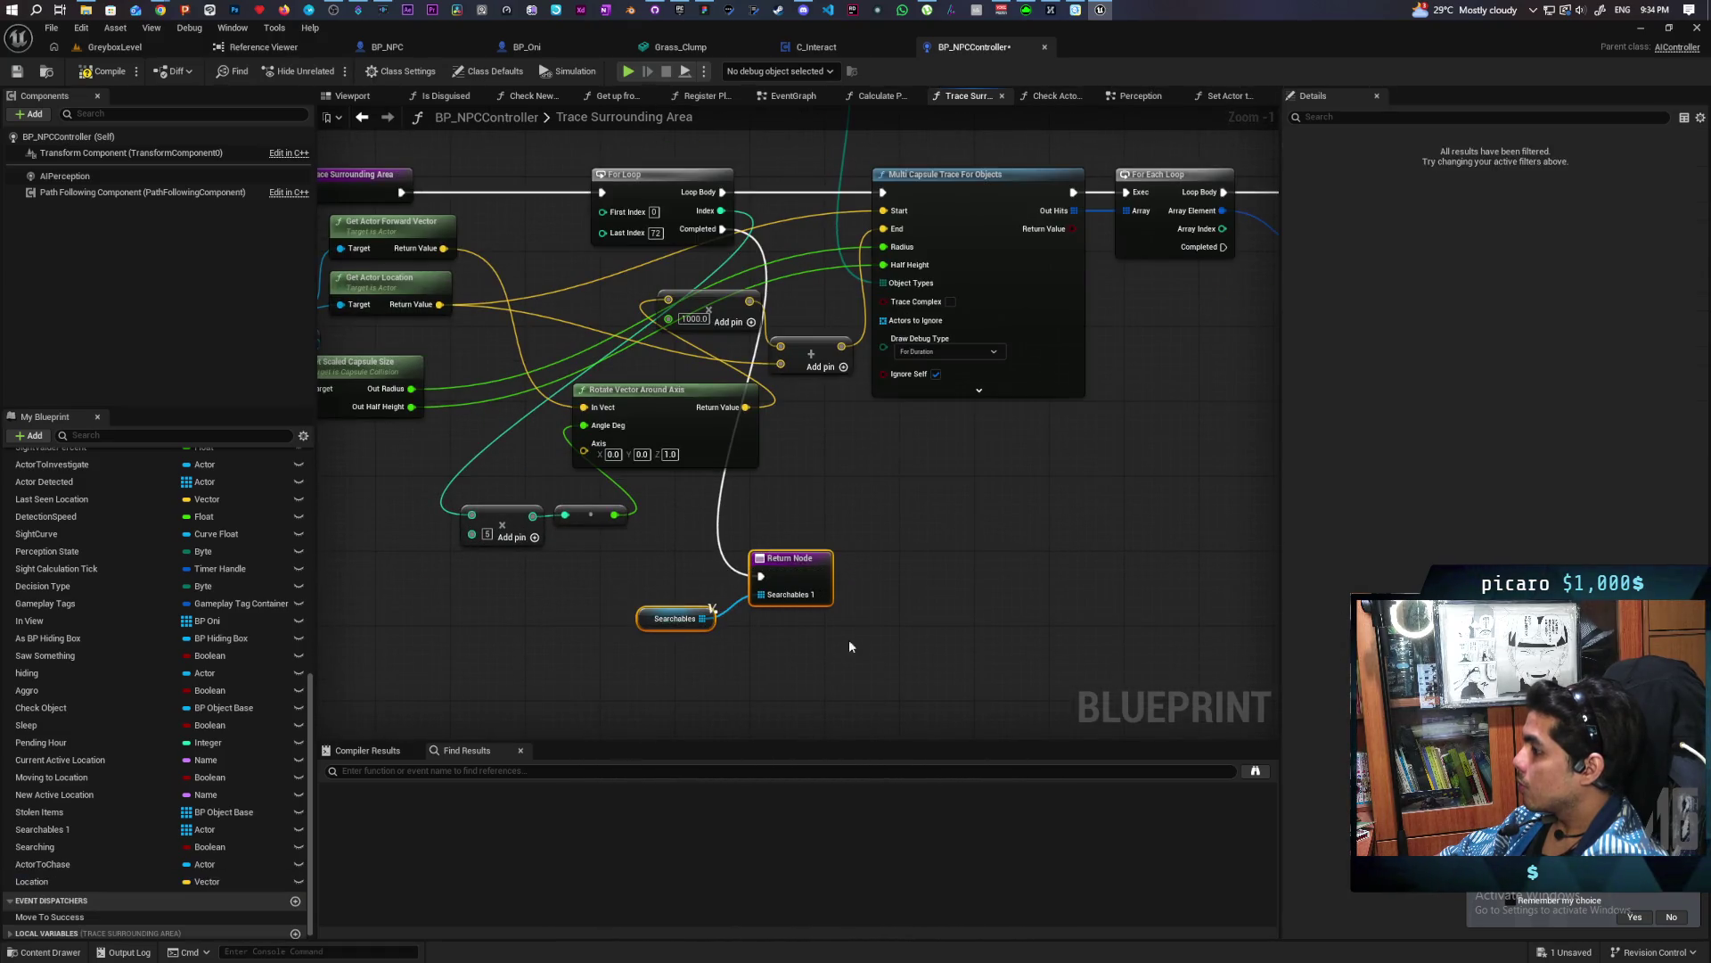
mouse_move(978, 587)
mouse_down()
mouse_move(478, 611)
mouse_move(939, 565)
mouse_move(1194, 581)
mouse_move(497, 526)
mouse_move(620, 508)
mouse_up()
mouse_move(987, 509)
mouse_down()
mouse_move(886, 584)
mouse_move(956, 550)
mouse_move(890, 556)
mouse_up()
text(Searchable Location)
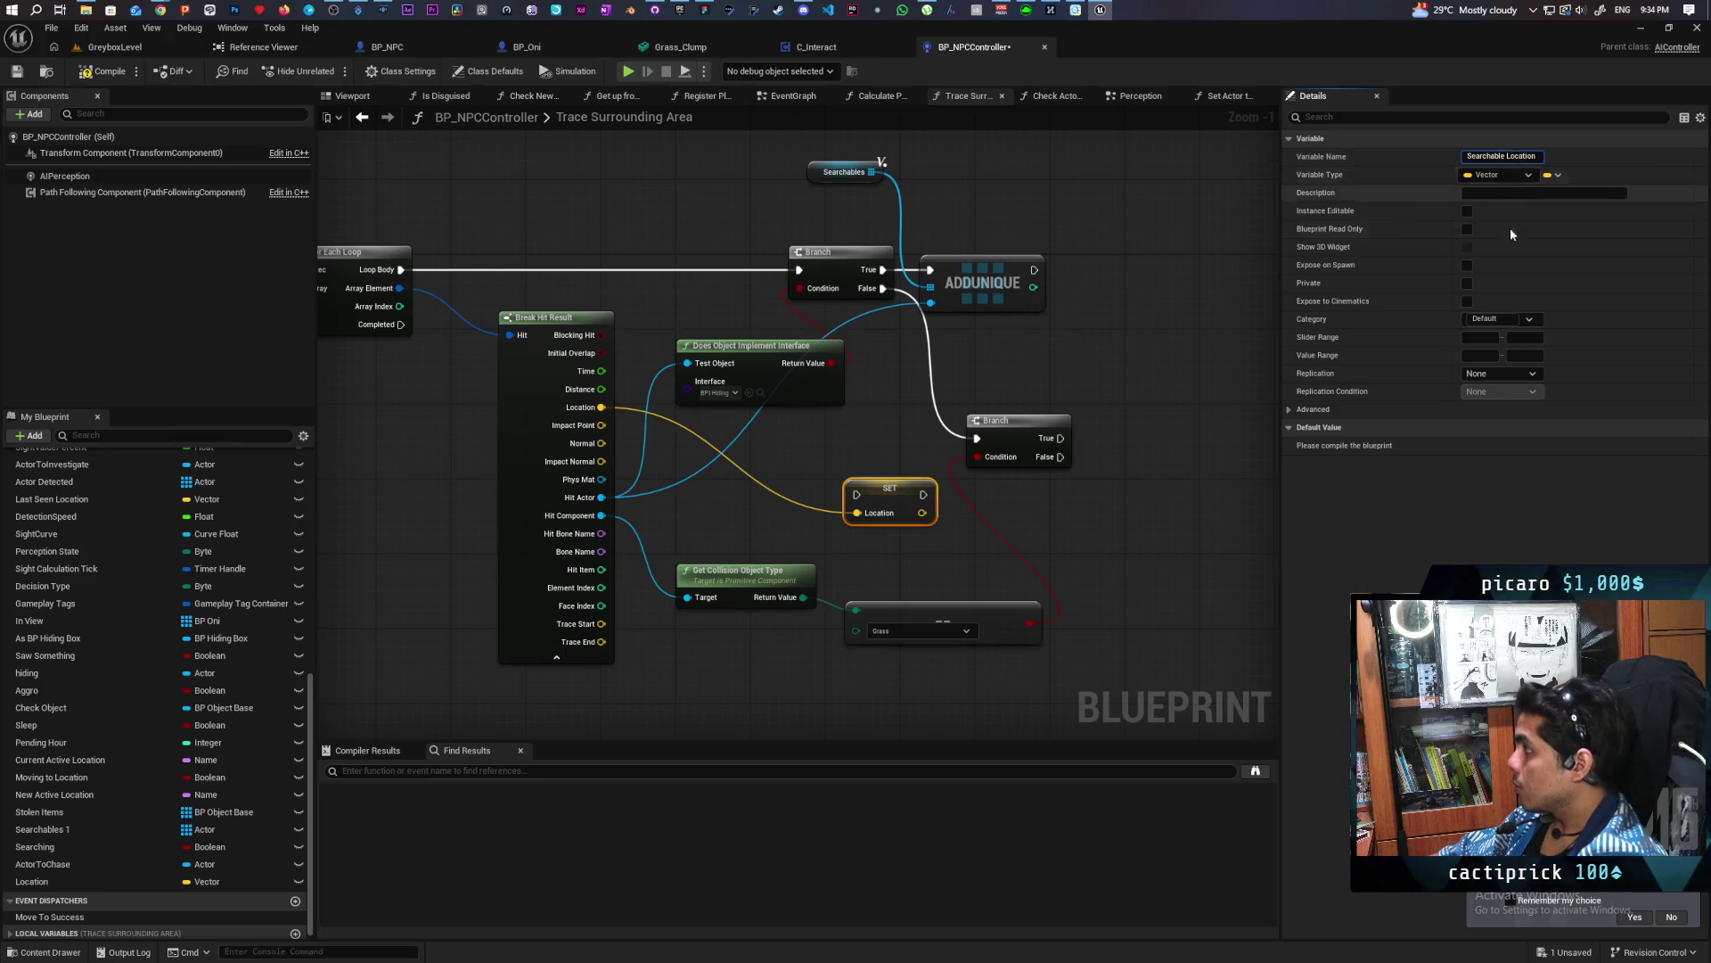
text(s)
key(Return)
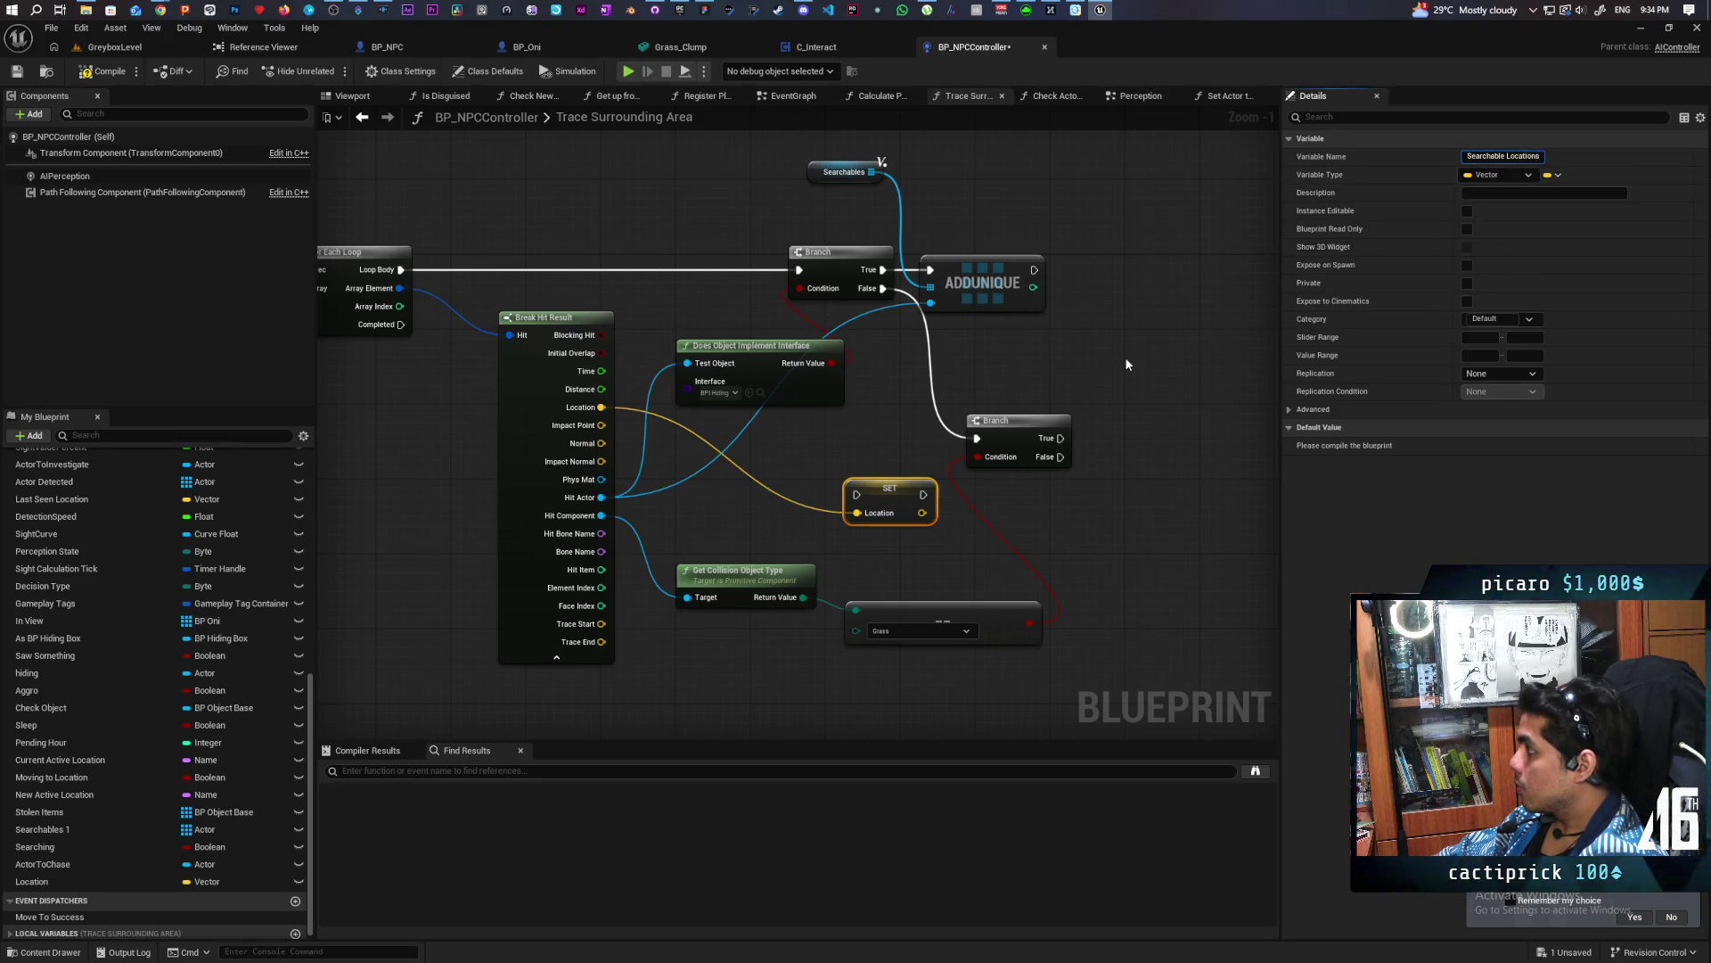
Delete the SET Searchable Locations node, make the variable an array, and save
click(891, 488)
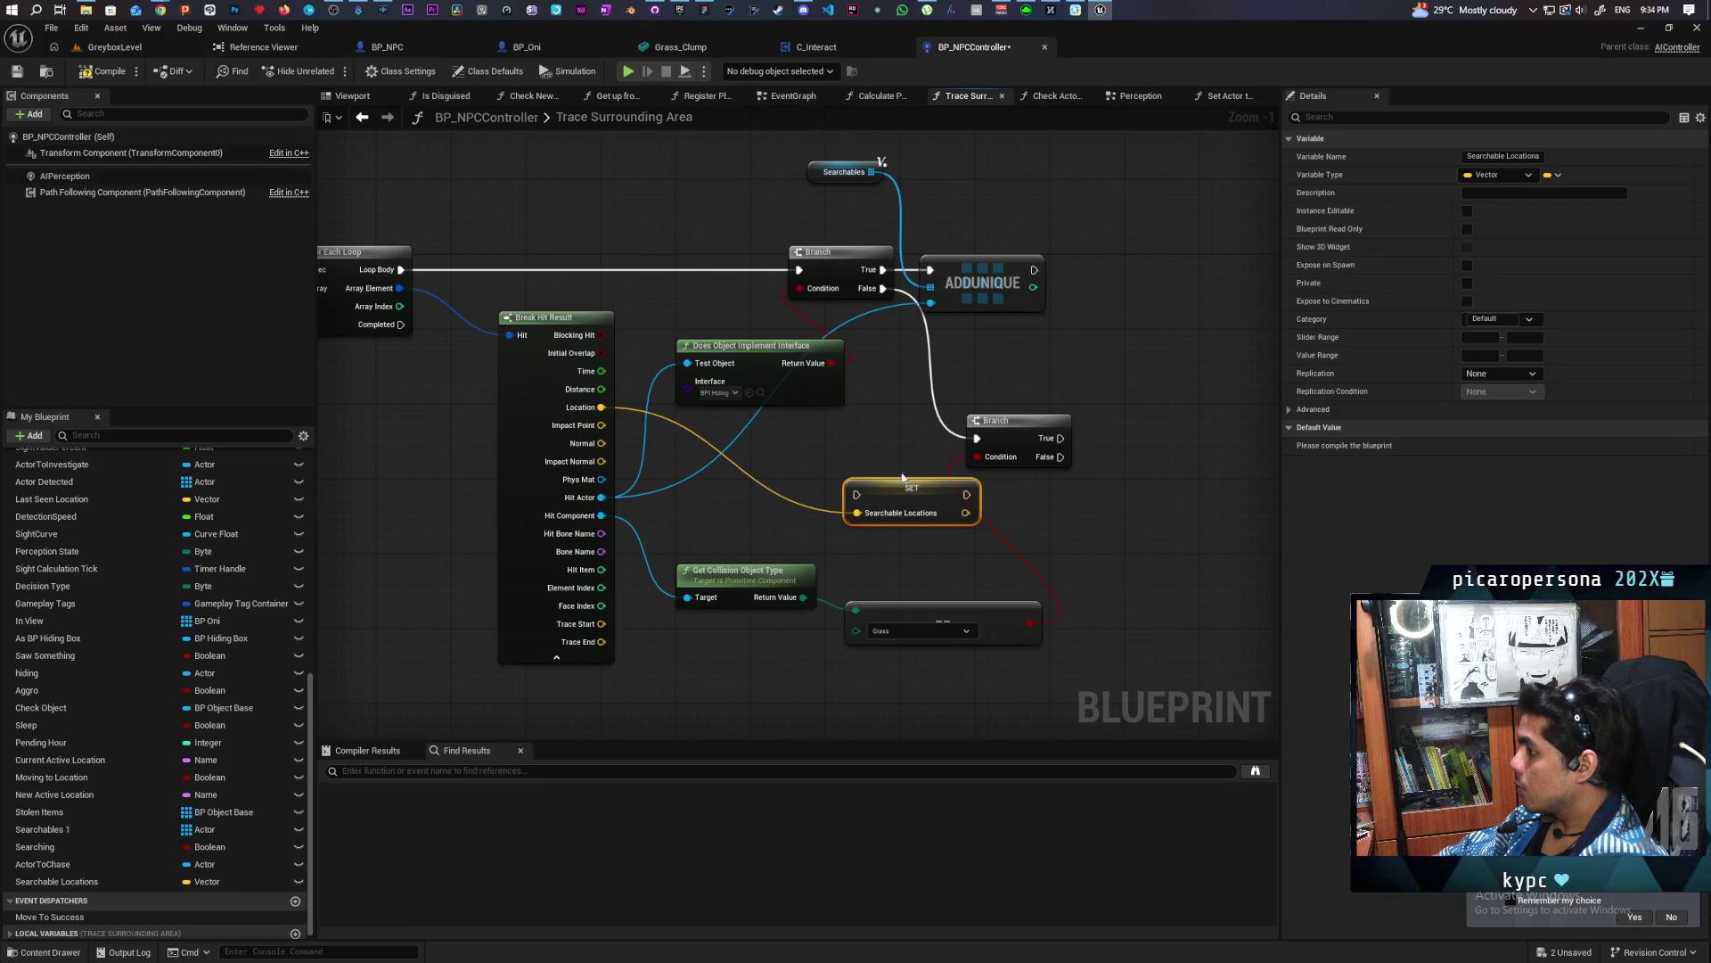
key(Delete)
click(200, 880)
key(ctrl+s)
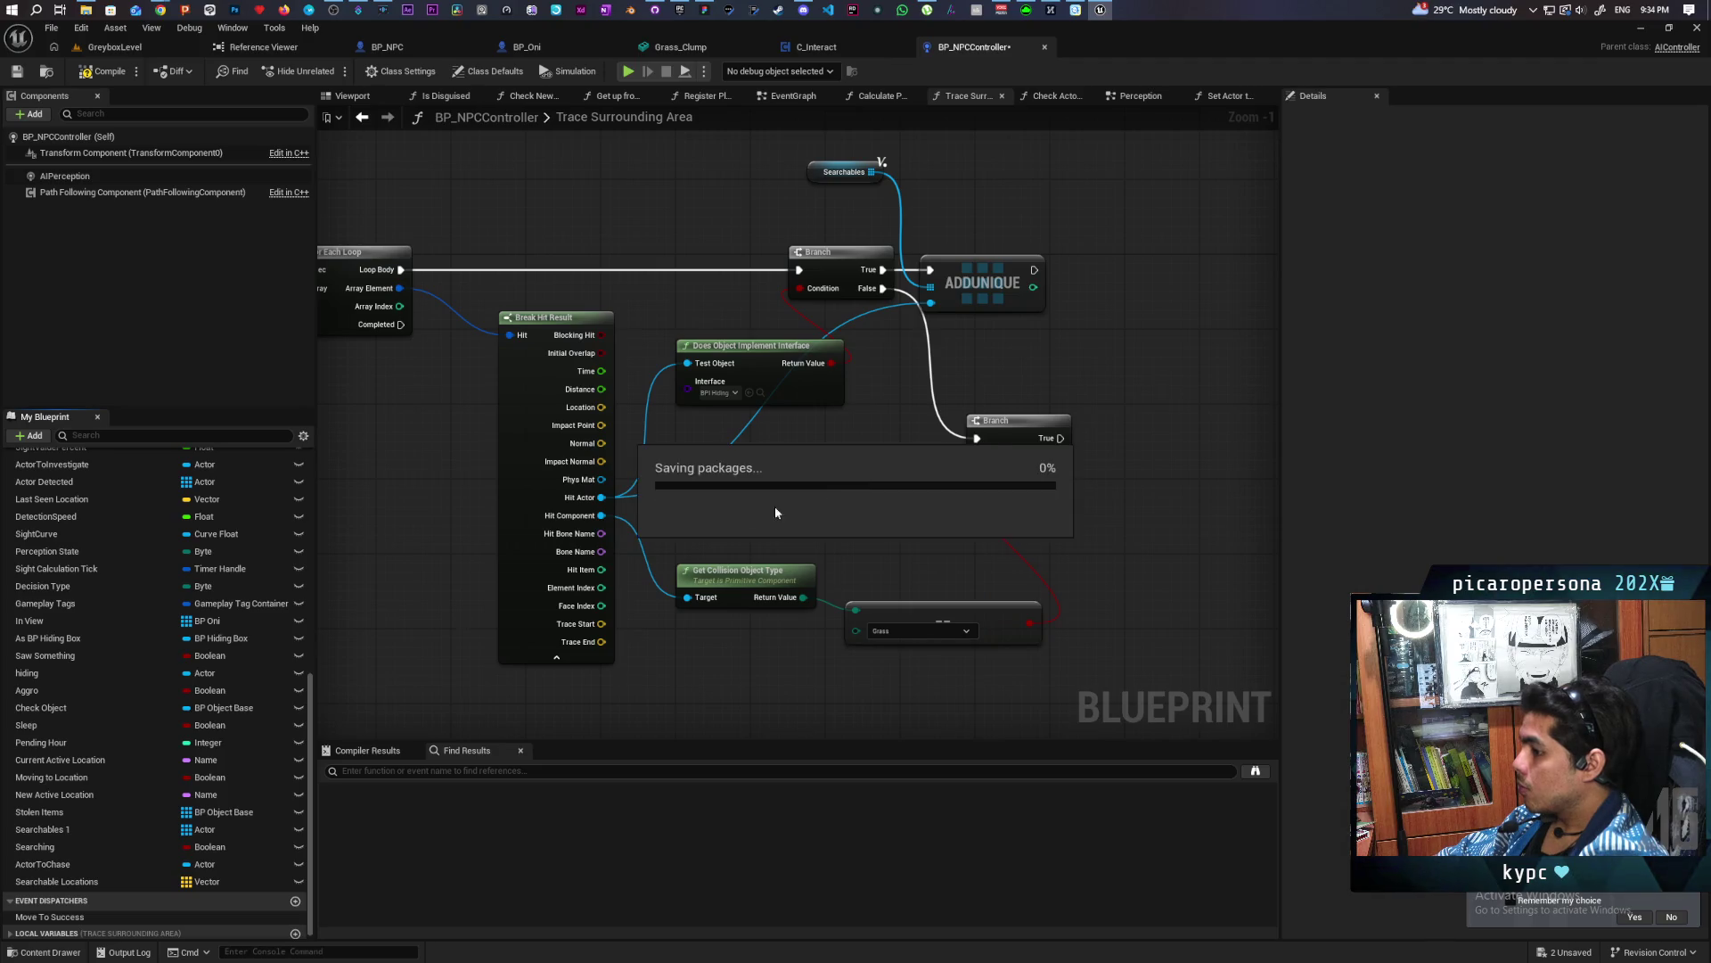
Promote the hit Location to a local variable 'locations' and delete its SET node
mouse_move(601, 425)
mouse_down()
mouse_move(749, 508)
mouse_move(709, 478)
mouse_up()
click(602, 408)
drag(602, 407, 779, 498)
click(867, 568)
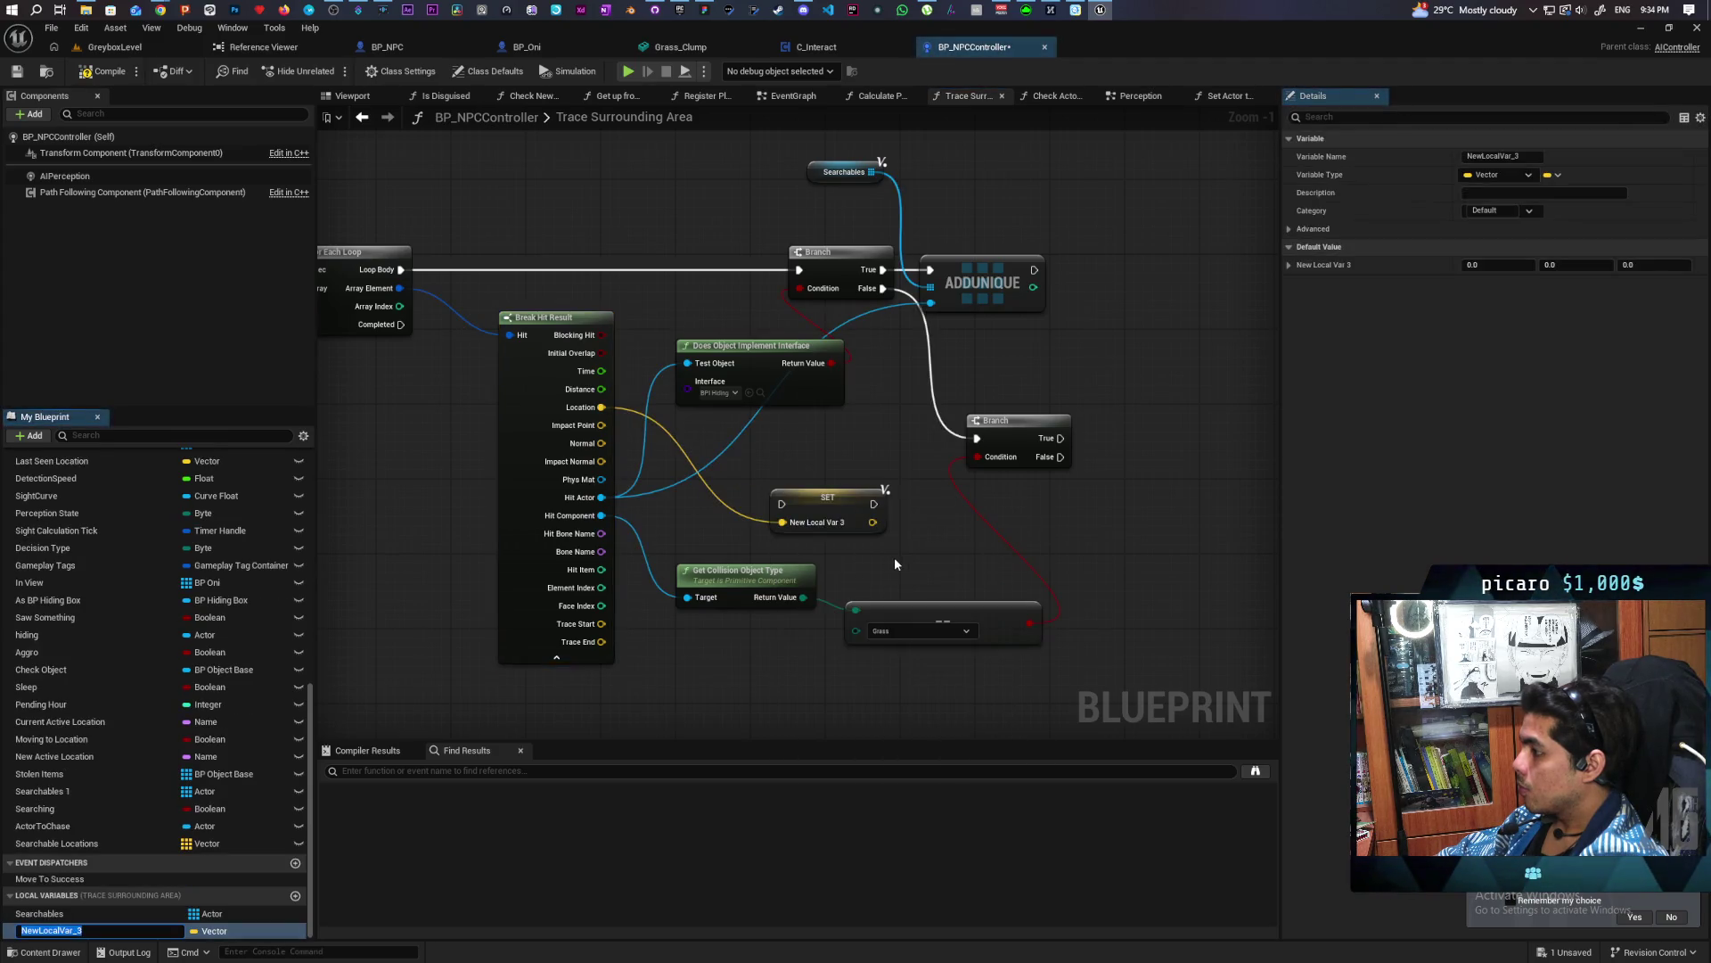
text(loca)
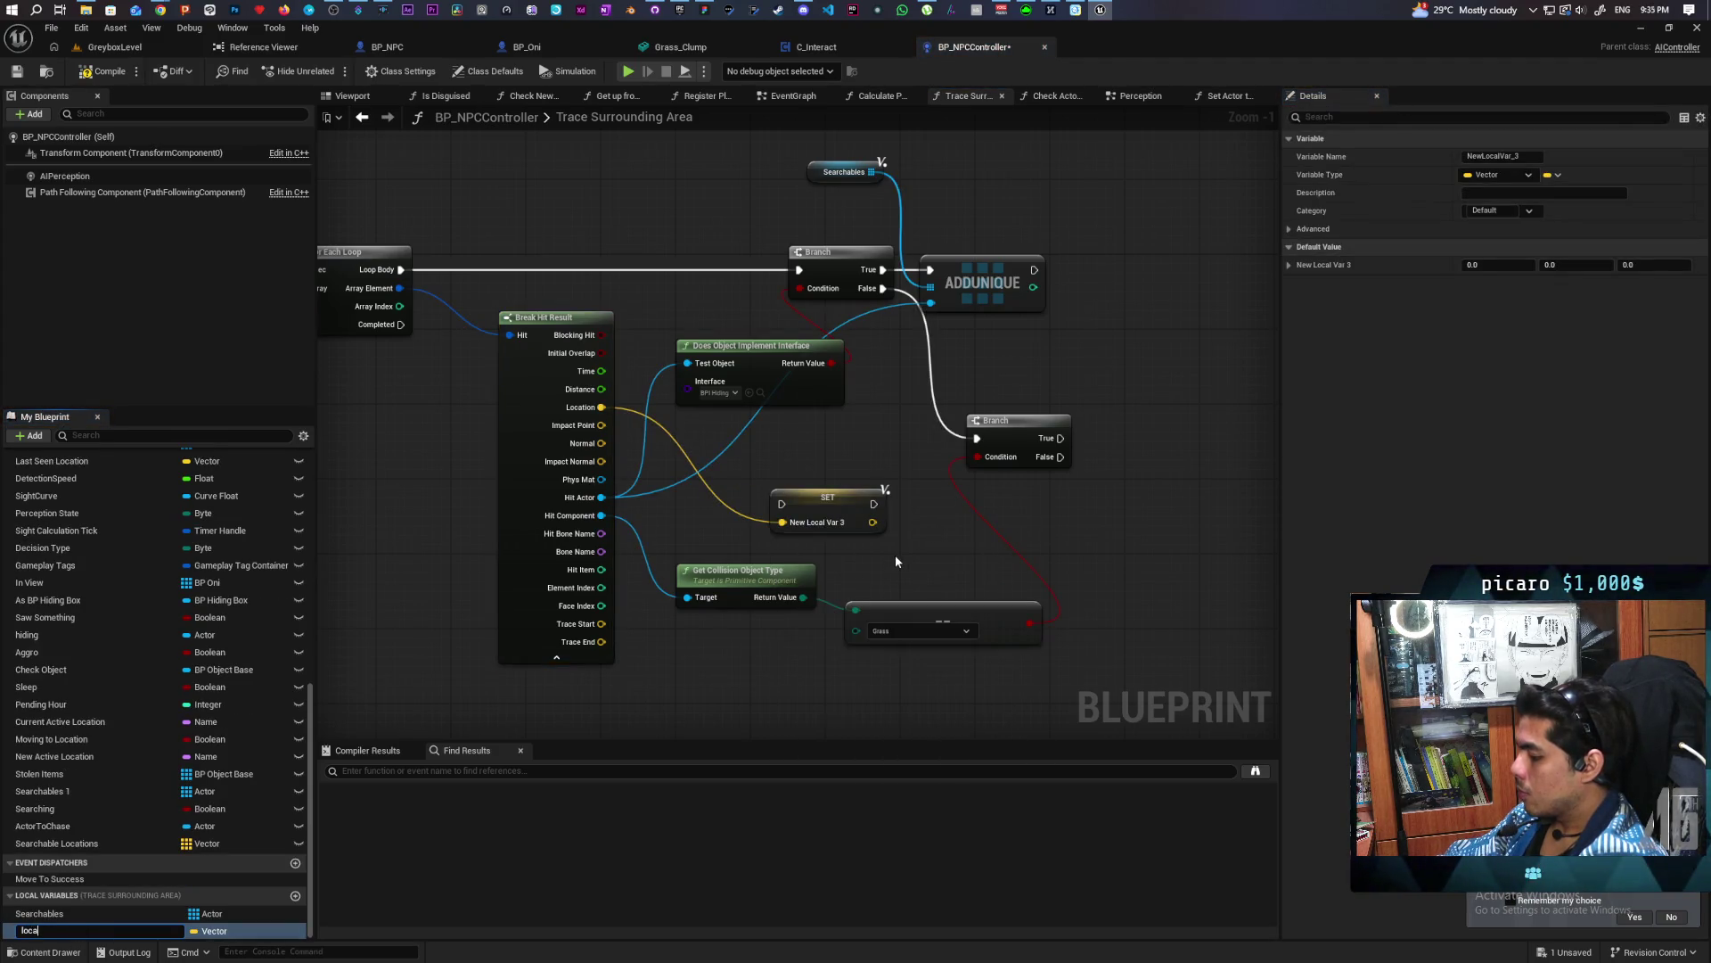
text(tions)
key(Return)
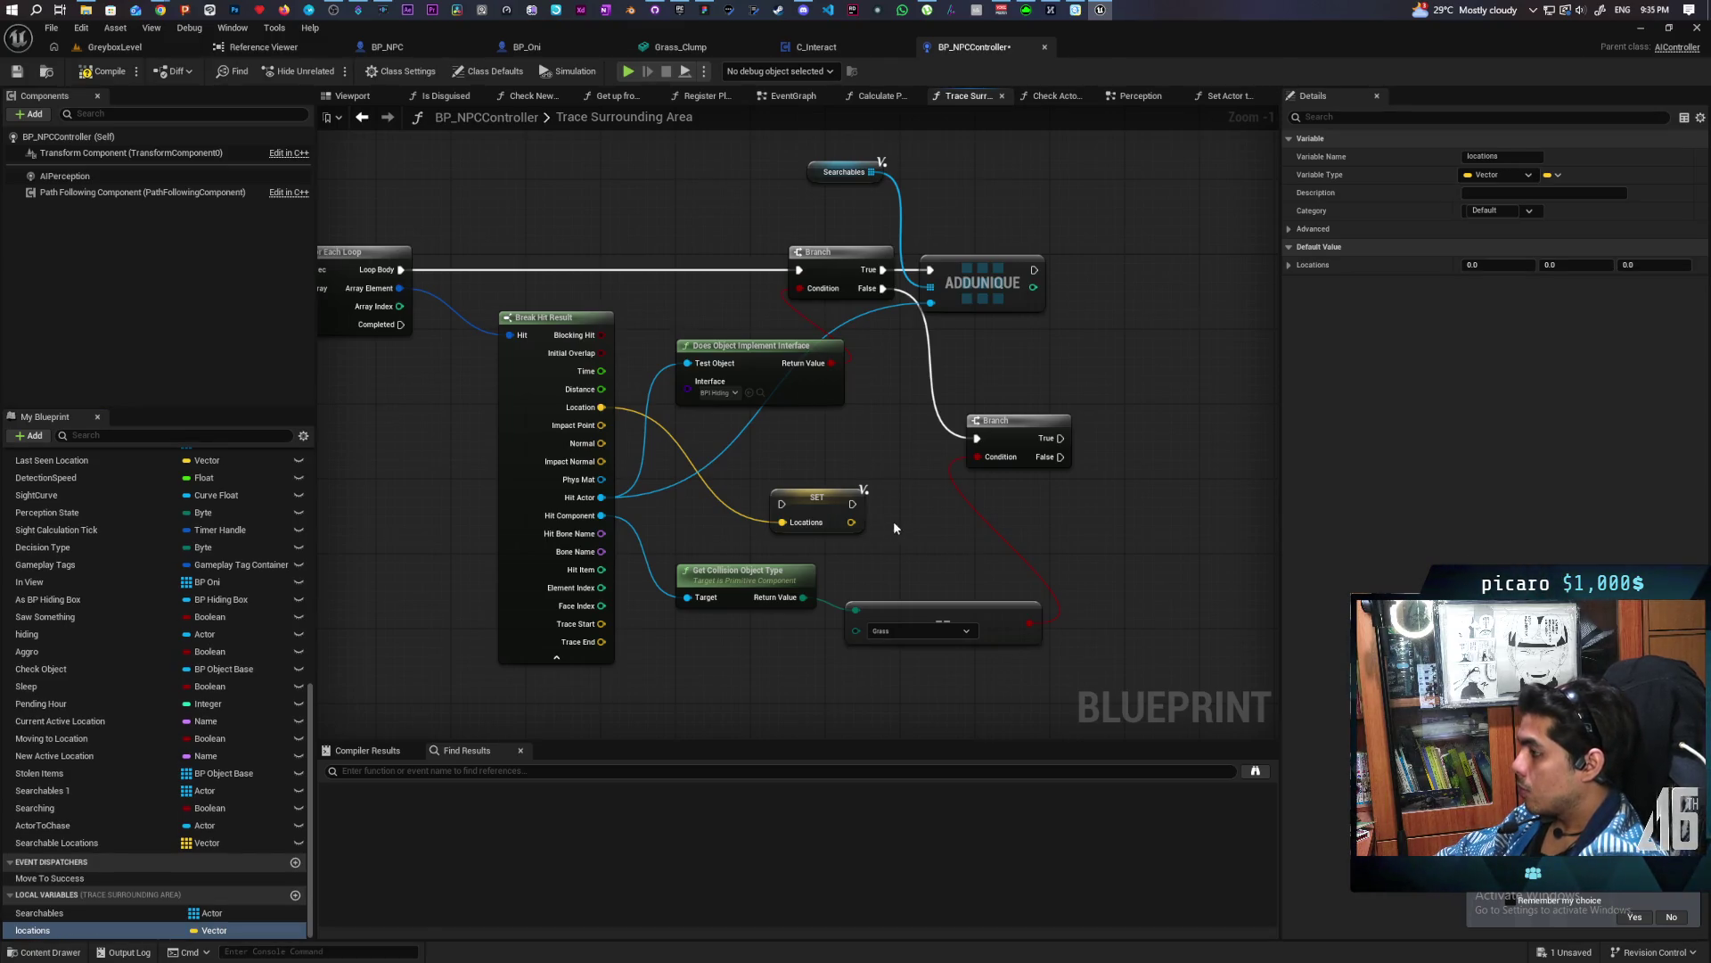
click(812, 499)
key(Delete)
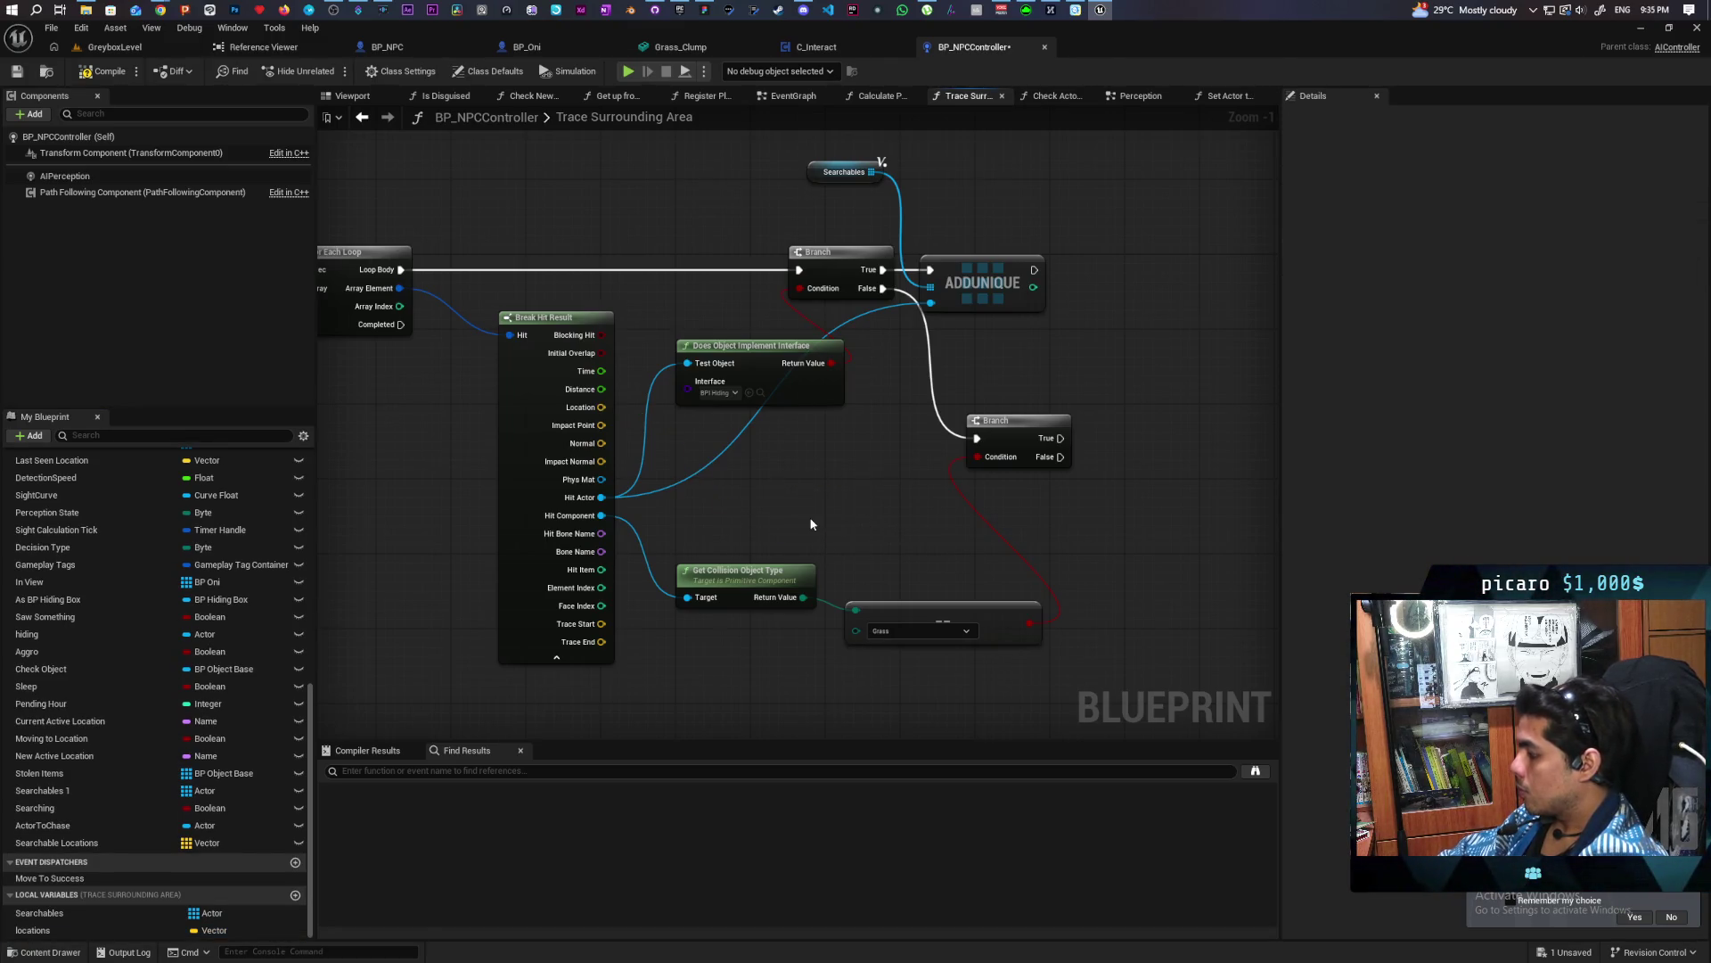
Add an Add Unique node on Locations, fed by Break Hit Result's Location
mouse_move(152, 930)
mouse_down()
mouse_move(991, 601)
mouse_move(997, 333)
mouse_move(1092, 396)
mouse_up()
click(1025, 349)
text(add unique)
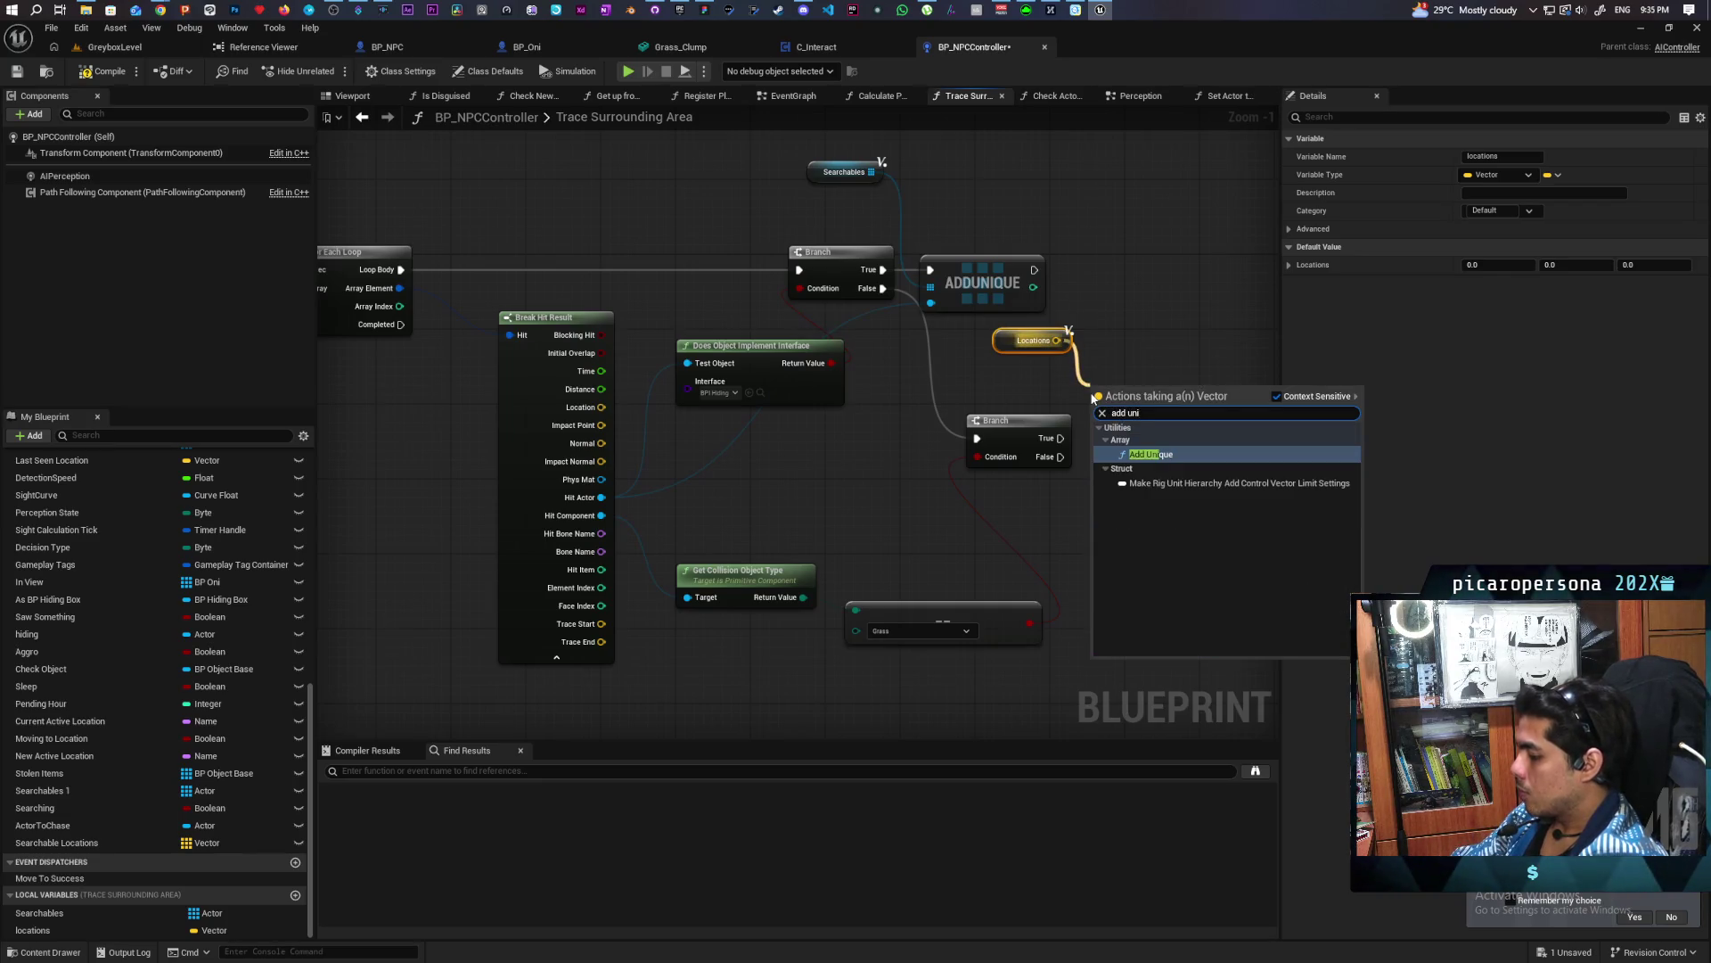
key(Return)
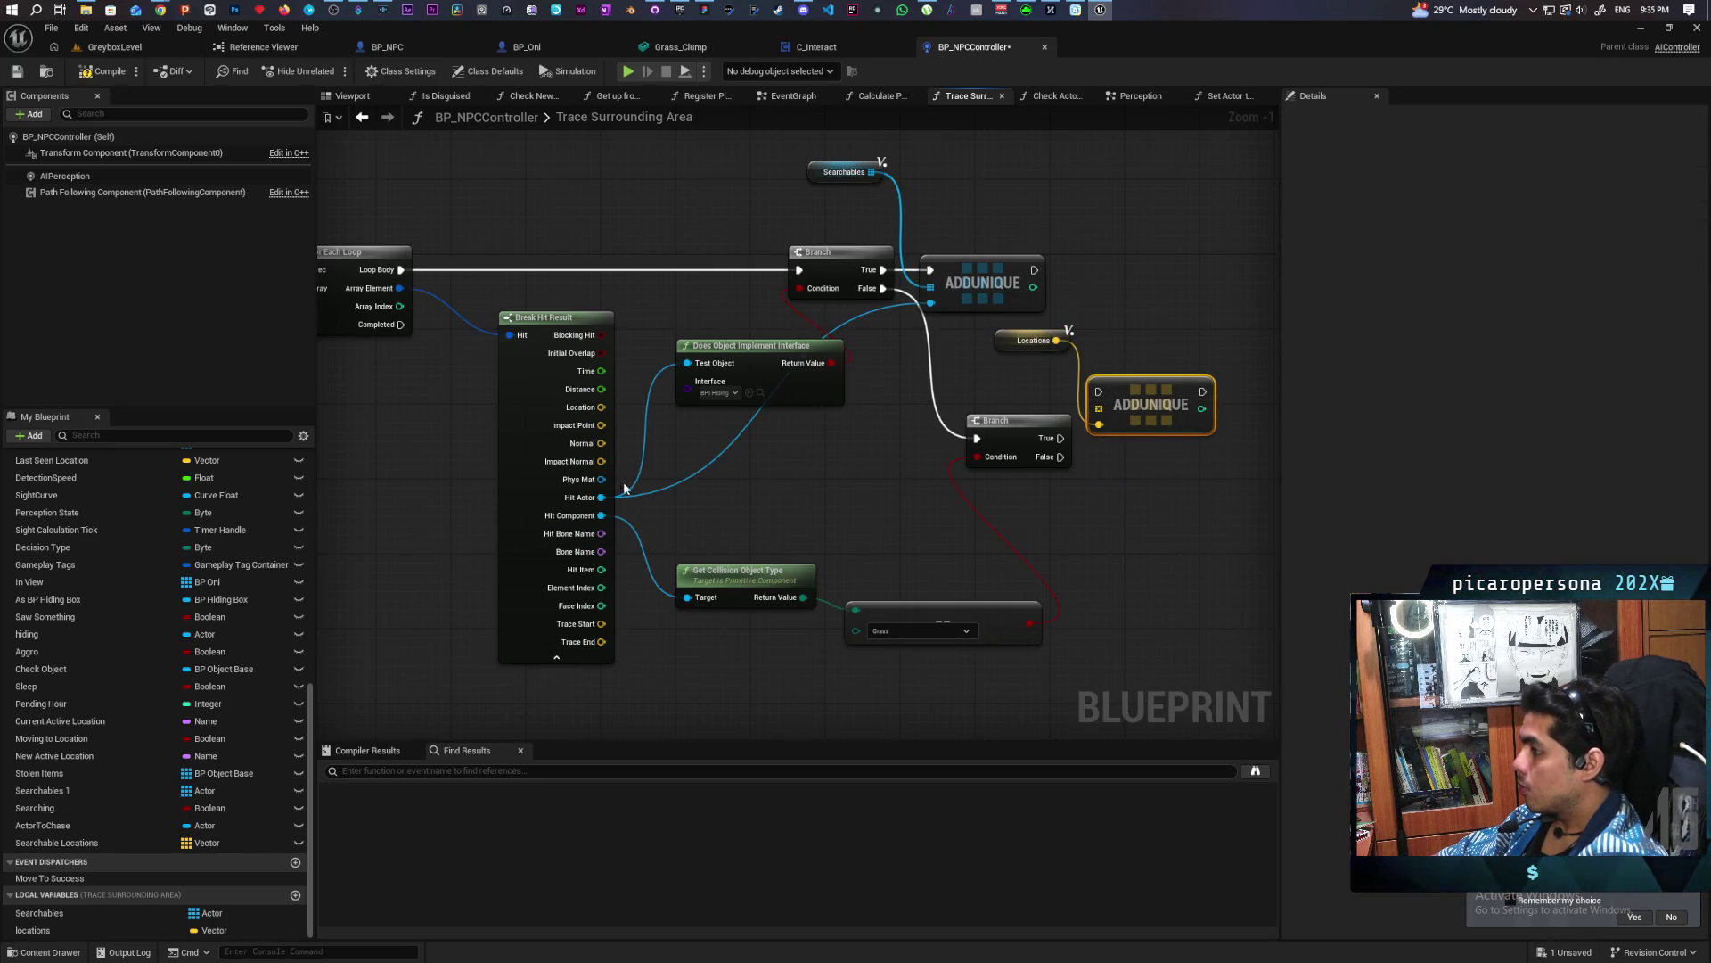
mouse_move(1084, 356)
mouse_down()
mouse_move(1011, 374)
mouse_move(1025, 370)
mouse_up()
click(1034, 339)
key(Delete)
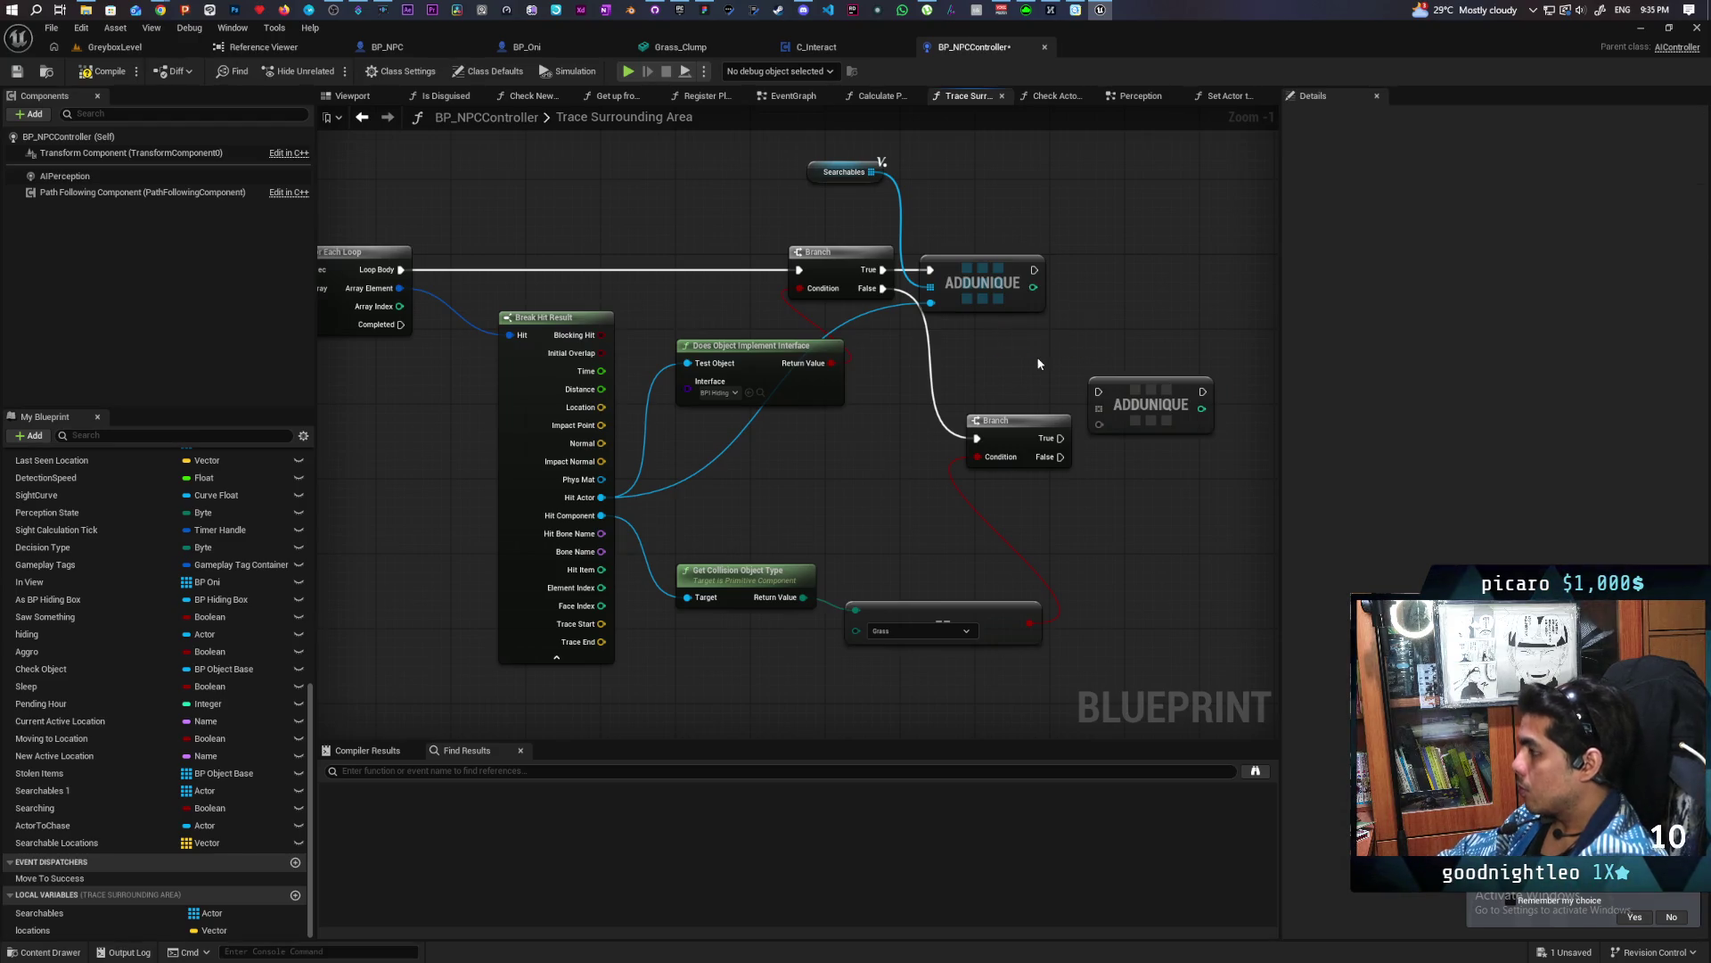
mouse_move(36, 929)
mouse_down()
mouse_move(764, 691)
mouse_move(979, 335)
mouse_move(1099, 409)
mouse_up()
click(1025, 361)
mouse_move(586, 416)
mouse_down()
mouse_move(1106, 437)
mouse_move(1099, 423)
mouse_up()
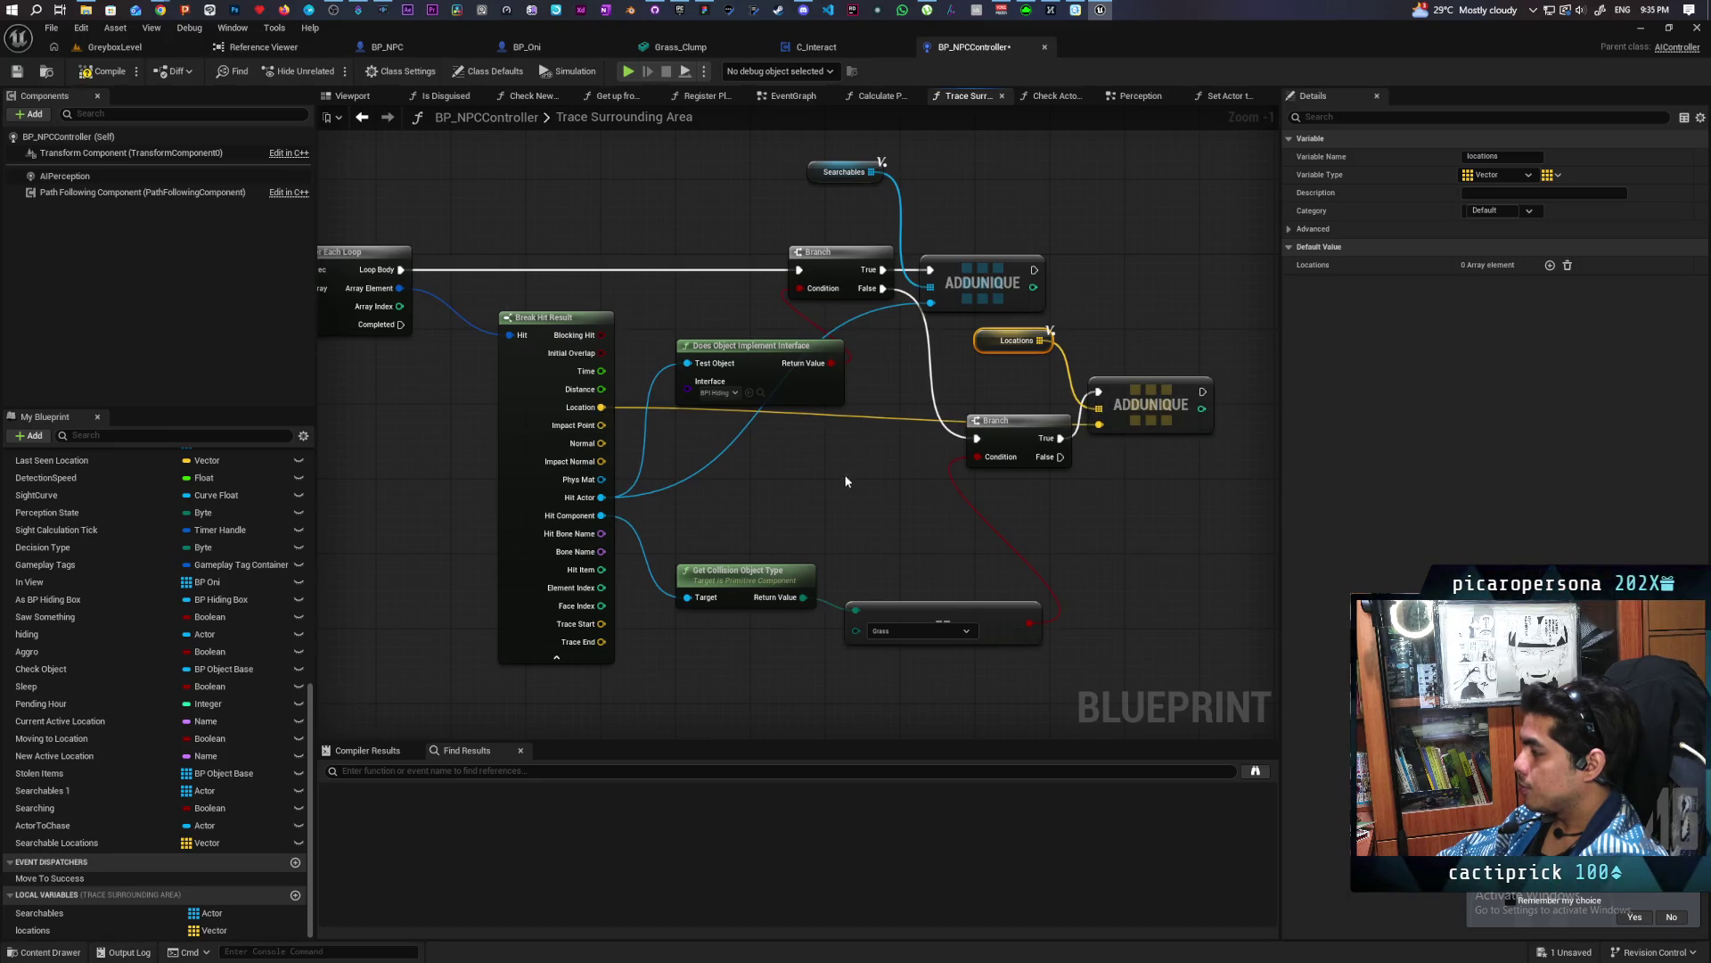
Return Locations as a function output, save, recompile, and go back to the Perception graph
scroll(847, 481, down, 1)
drag(847, 480, 1040, 442)
drag(792, 580, 936, 556)
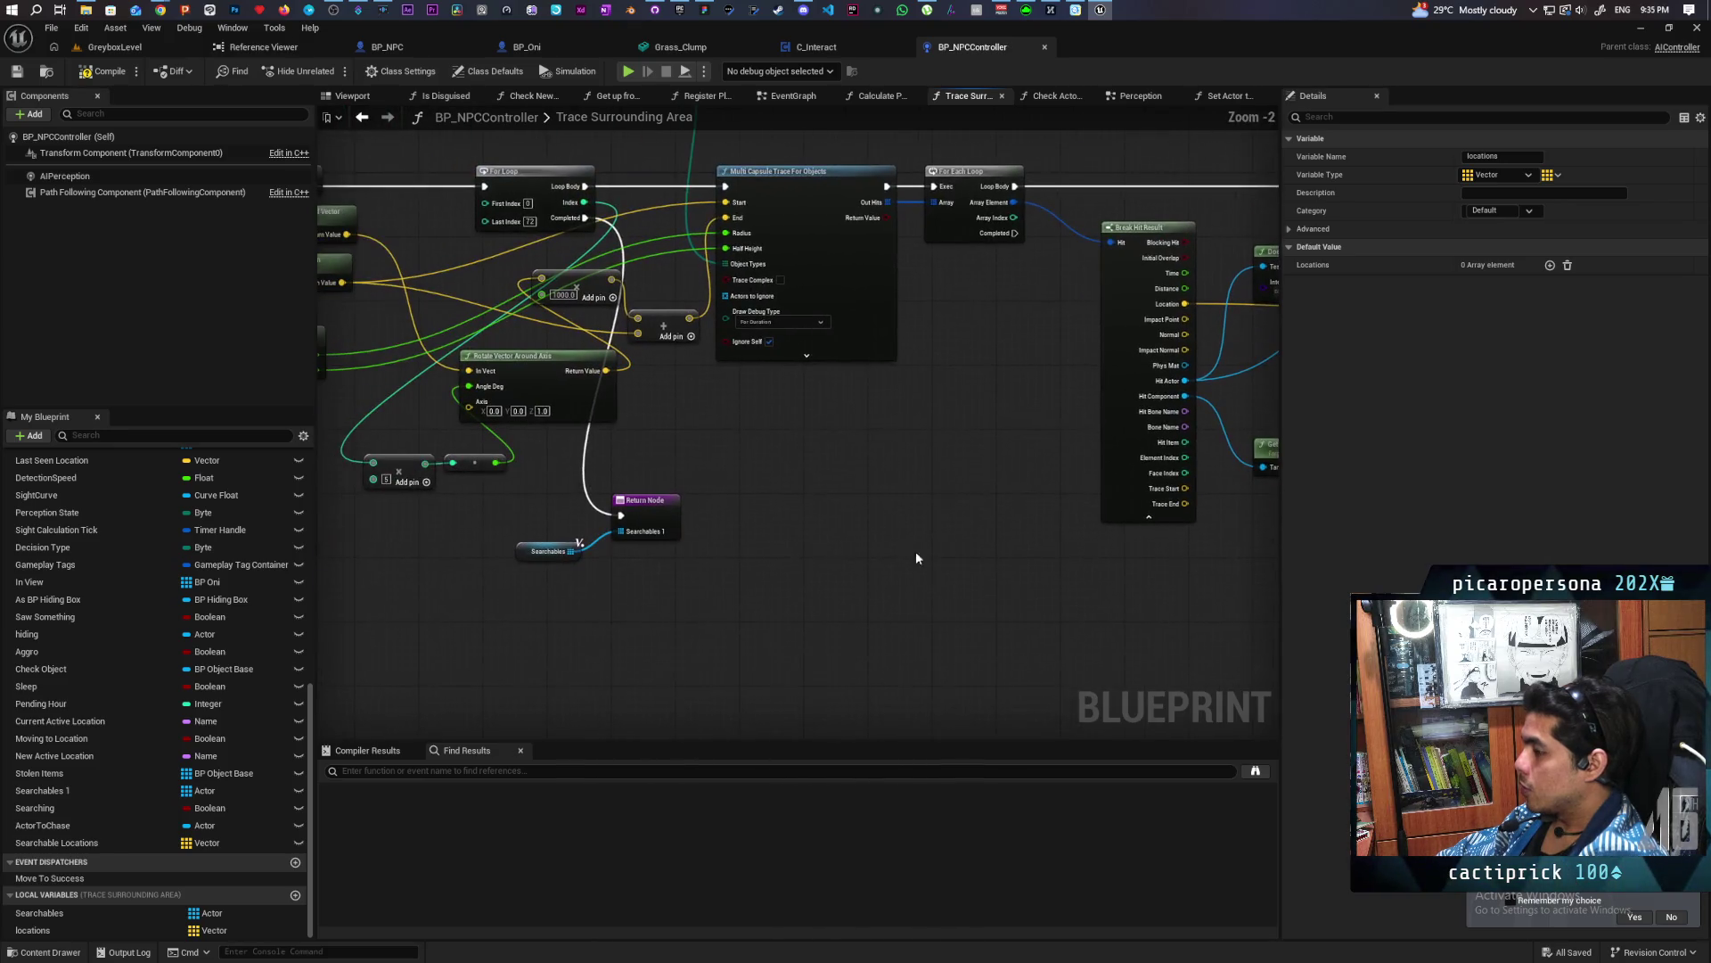
mouse_move(32, 929)
mouse_down()
mouse_move(578, 597)
mouse_move(542, 609)
mouse_move(635, 533)
mouse_up()
click(552, 621)
key(ctrl+s)
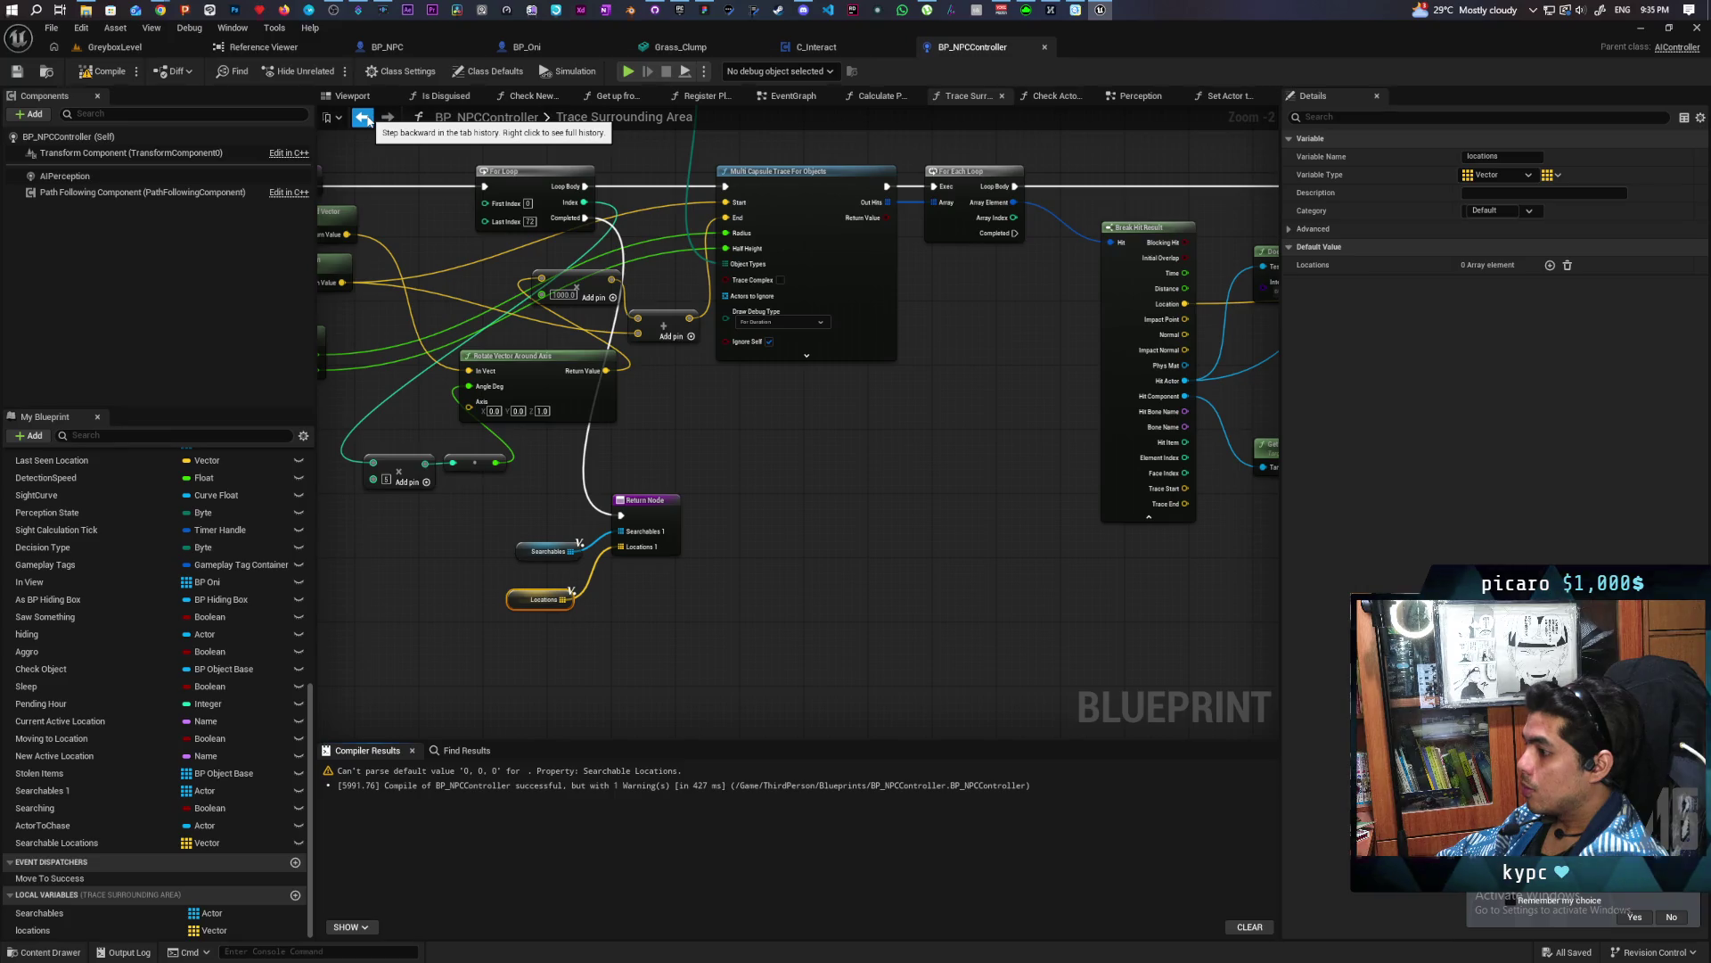
click(364, 119)
key(F7)
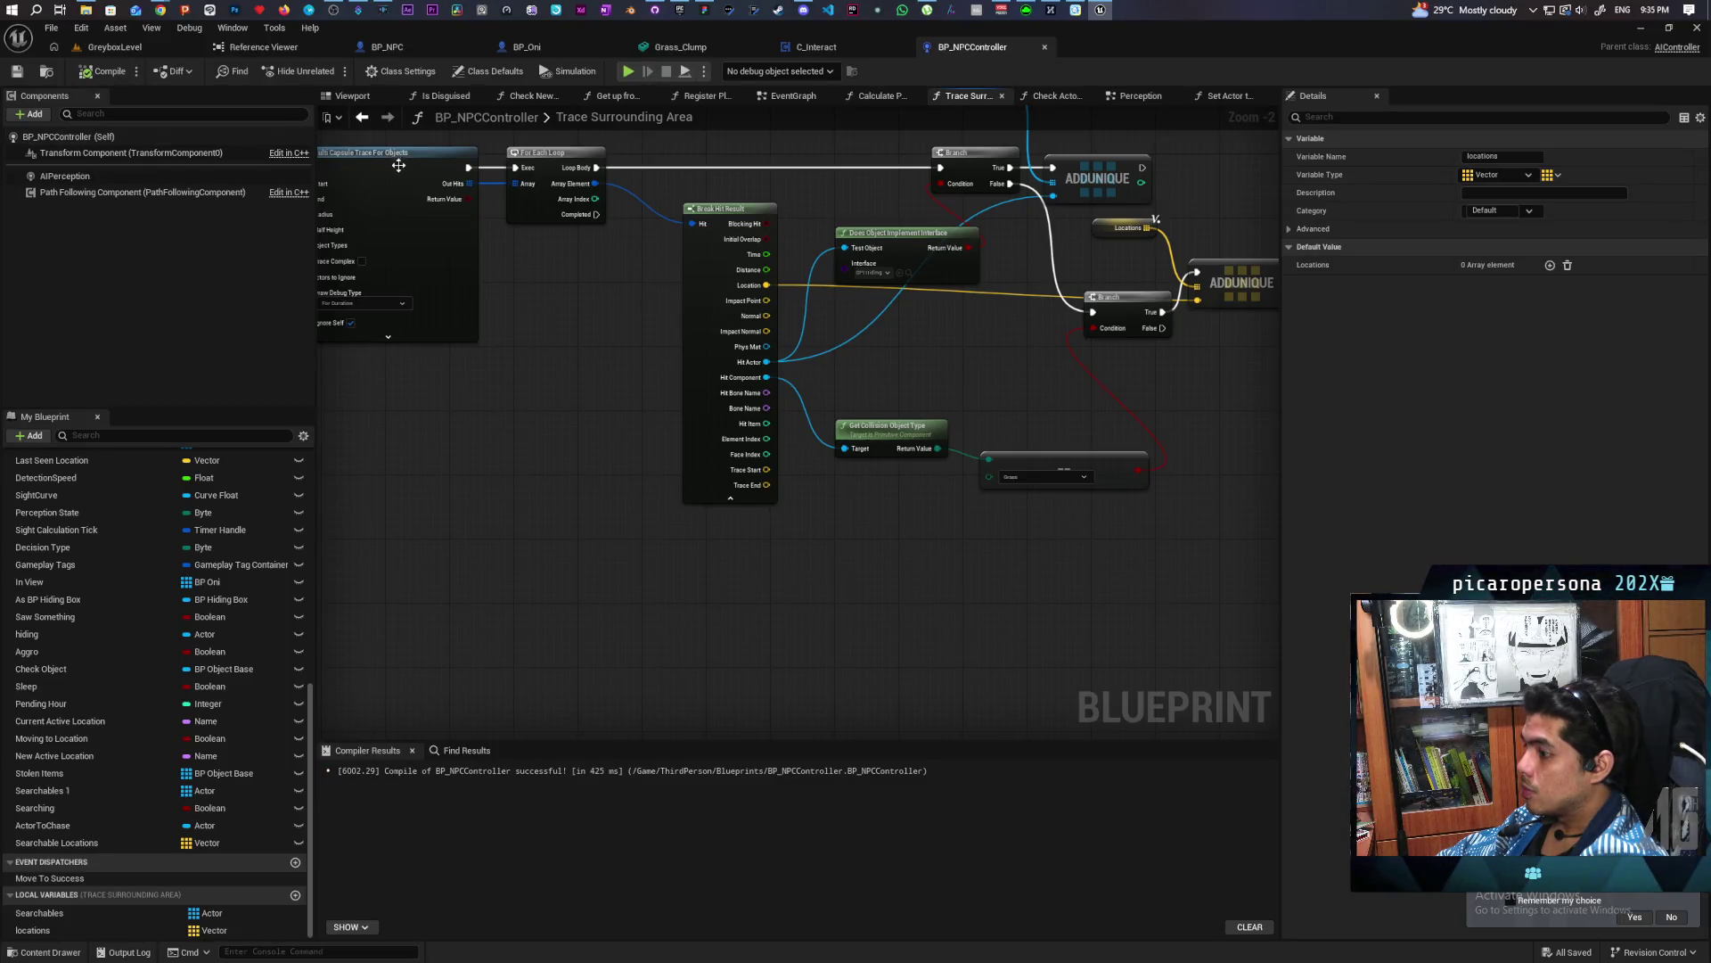
click(363, 122)
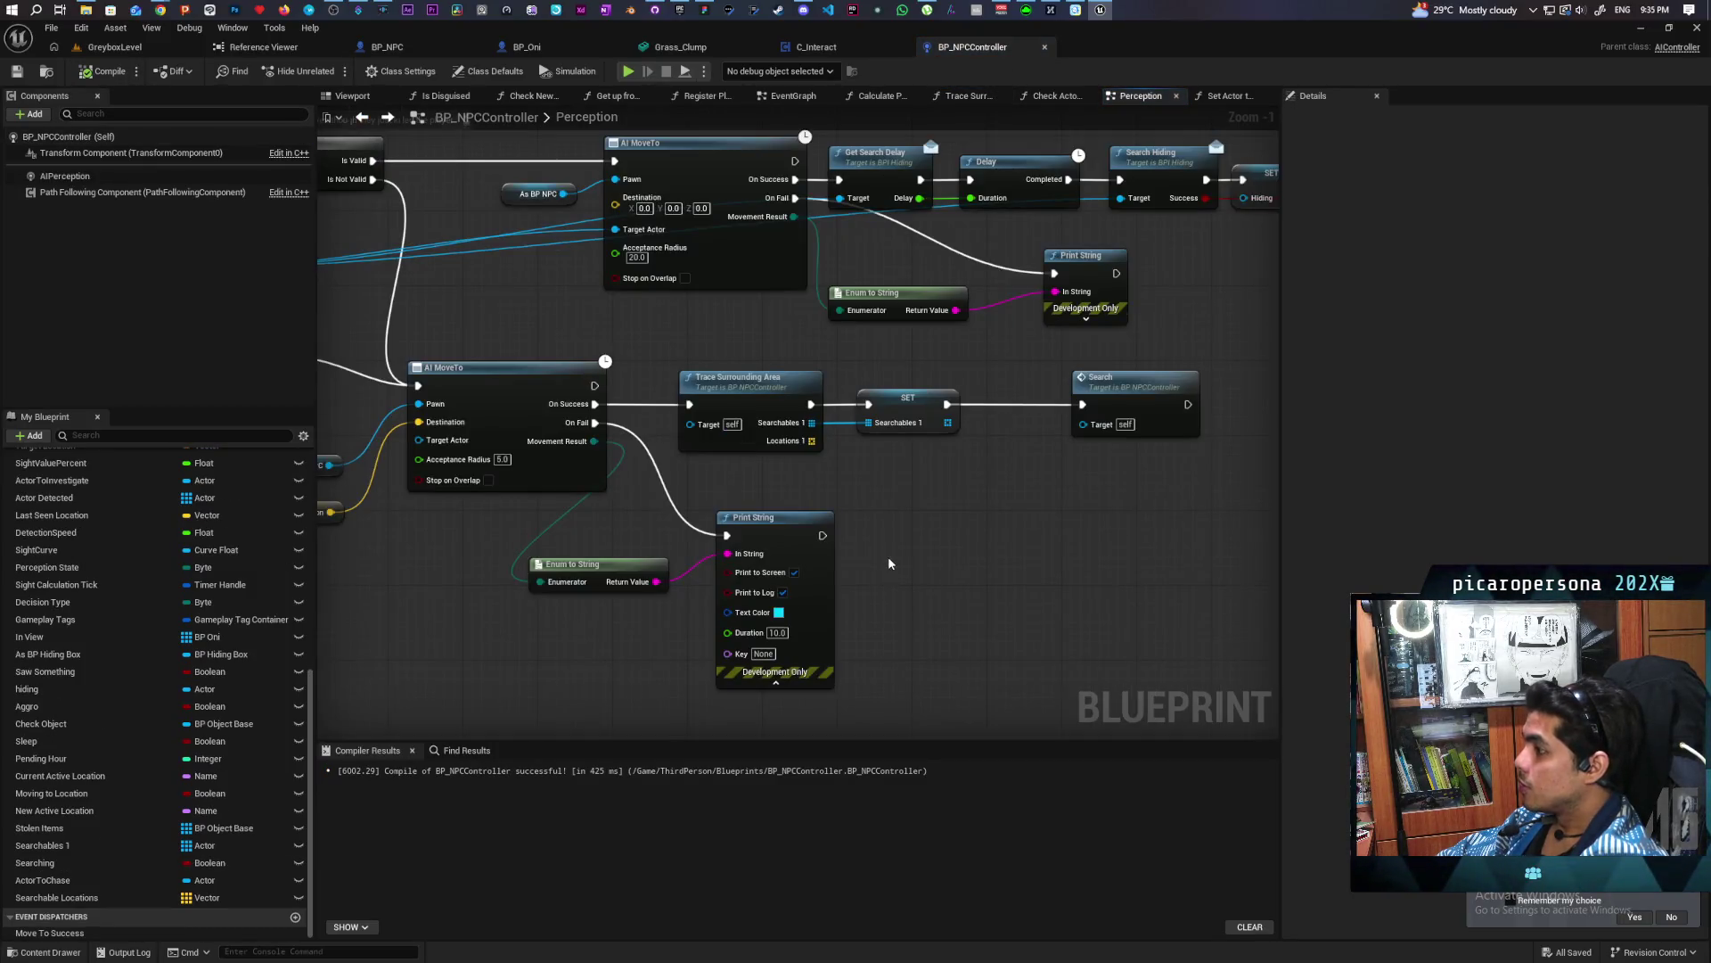
Insert SET Searchable Locations before Search, fed by Locations 1, and recompile
scroll(887, 556, down, 2)
scroll(831, 502, up, 3)
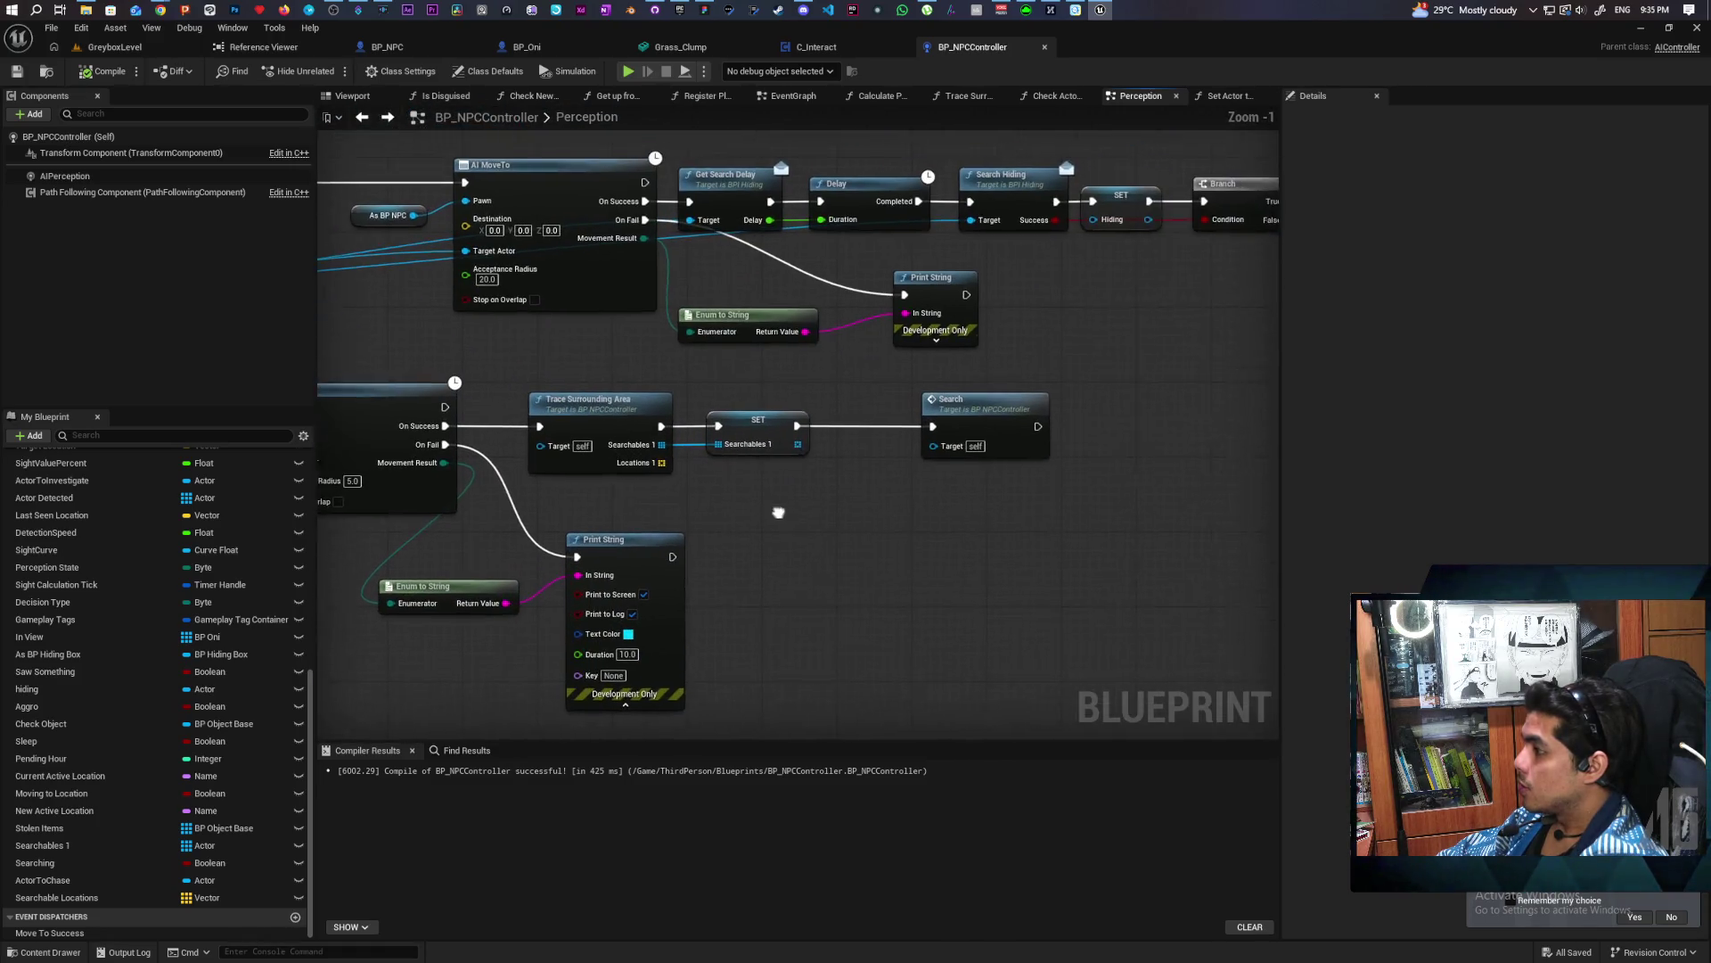
click(80, 897)
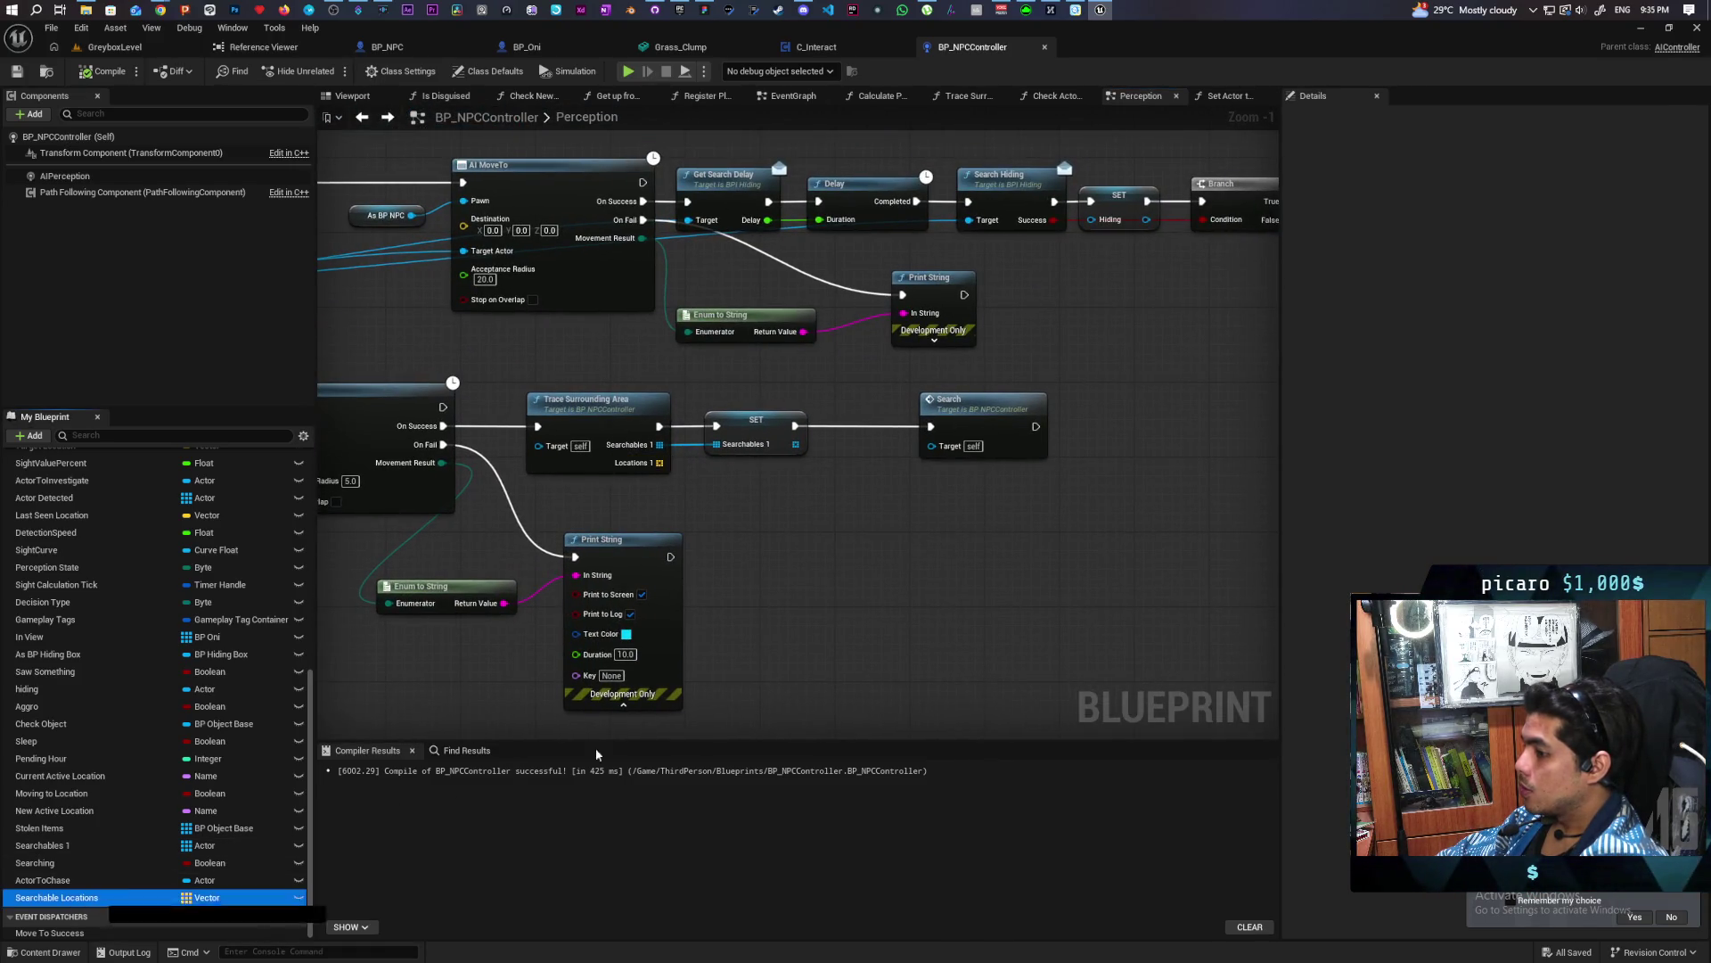
drag(1000, 420, 1094, 428)
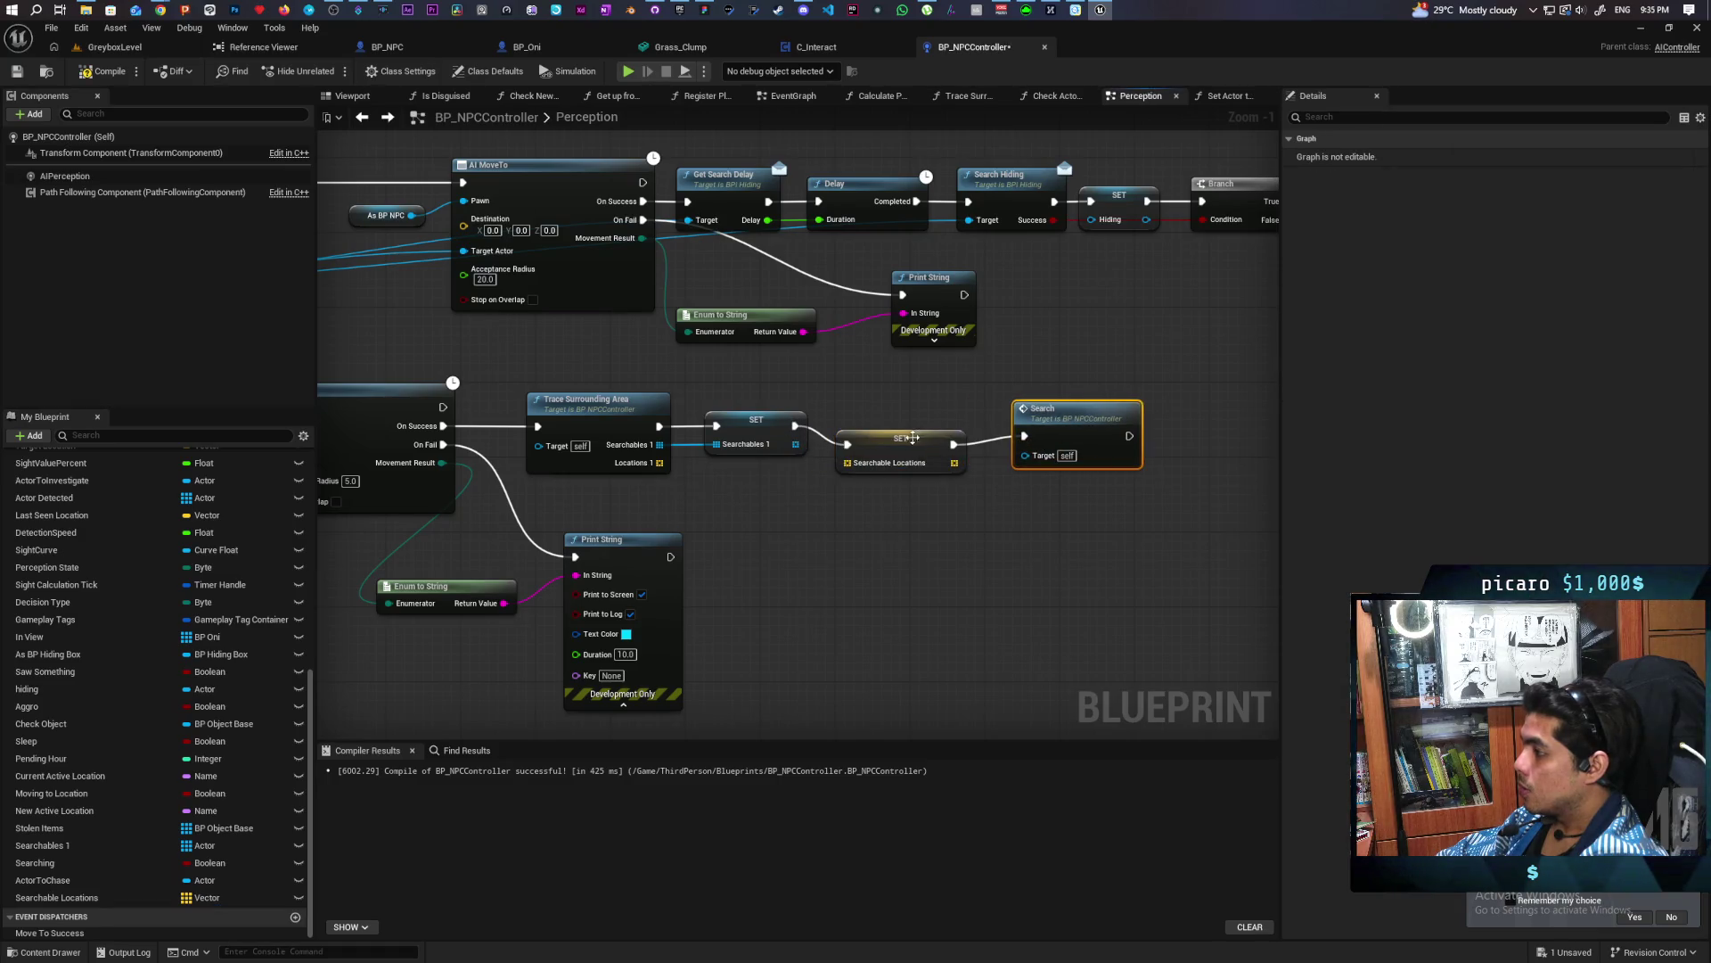
drag(900, 438, 902, 421)
drag(660, 462, 858, 451)
drag(1067, 424, 1054, 419)
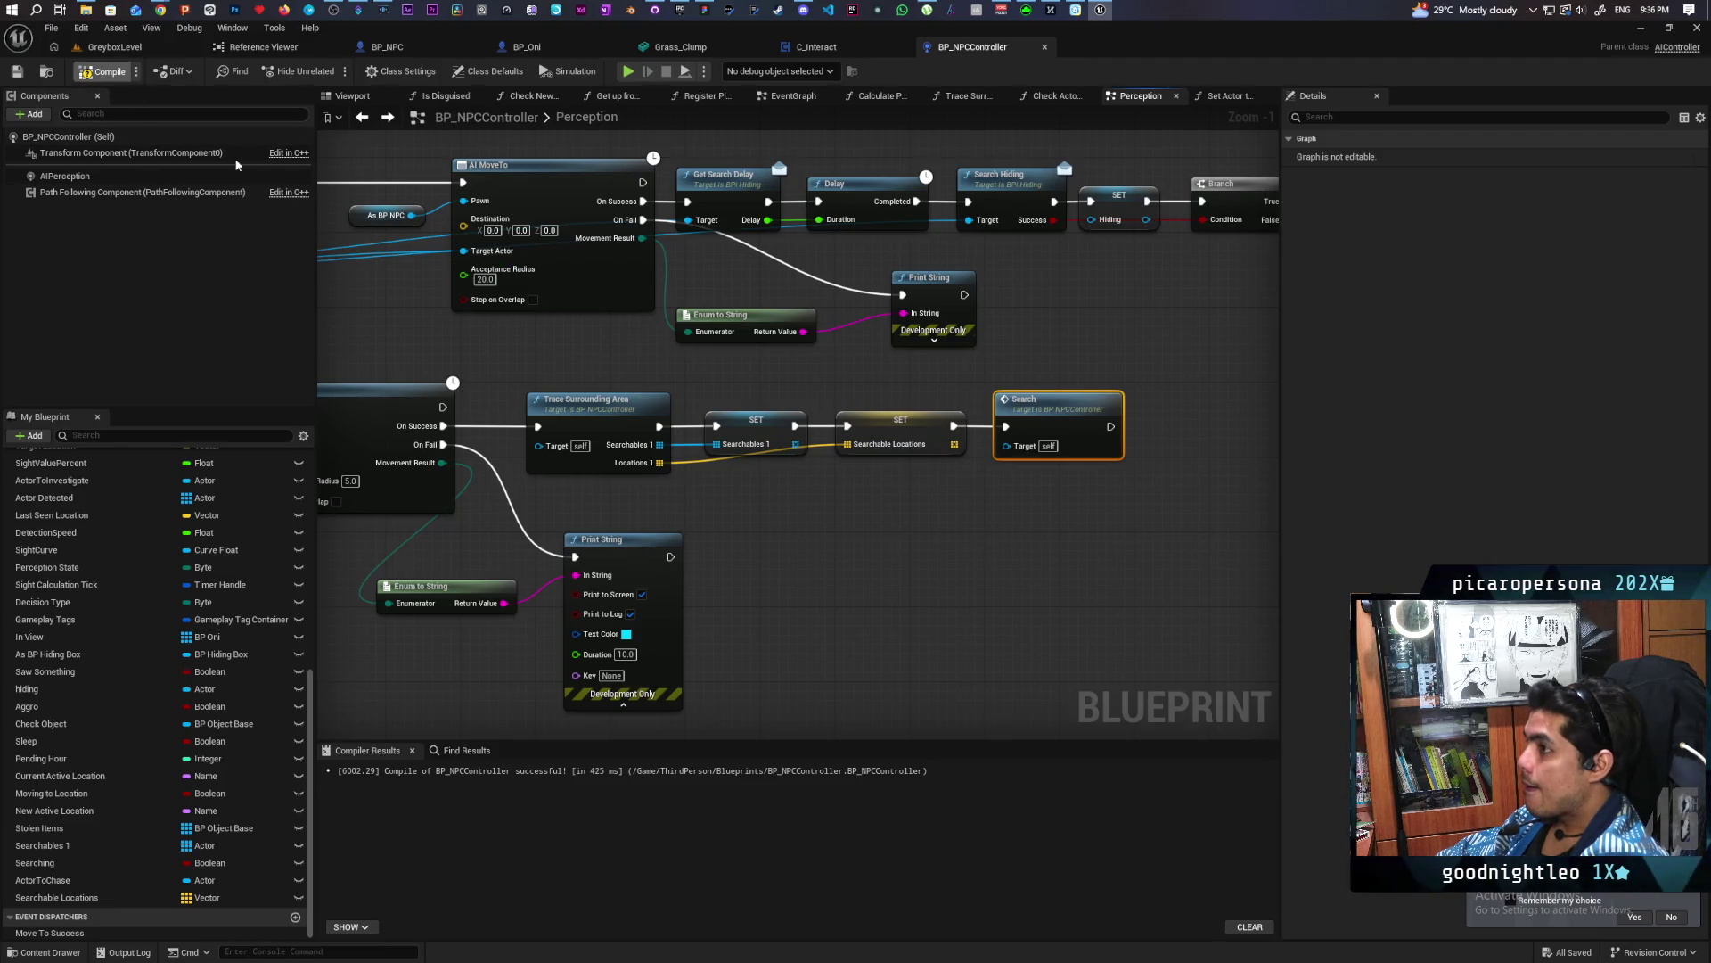
key(F7)
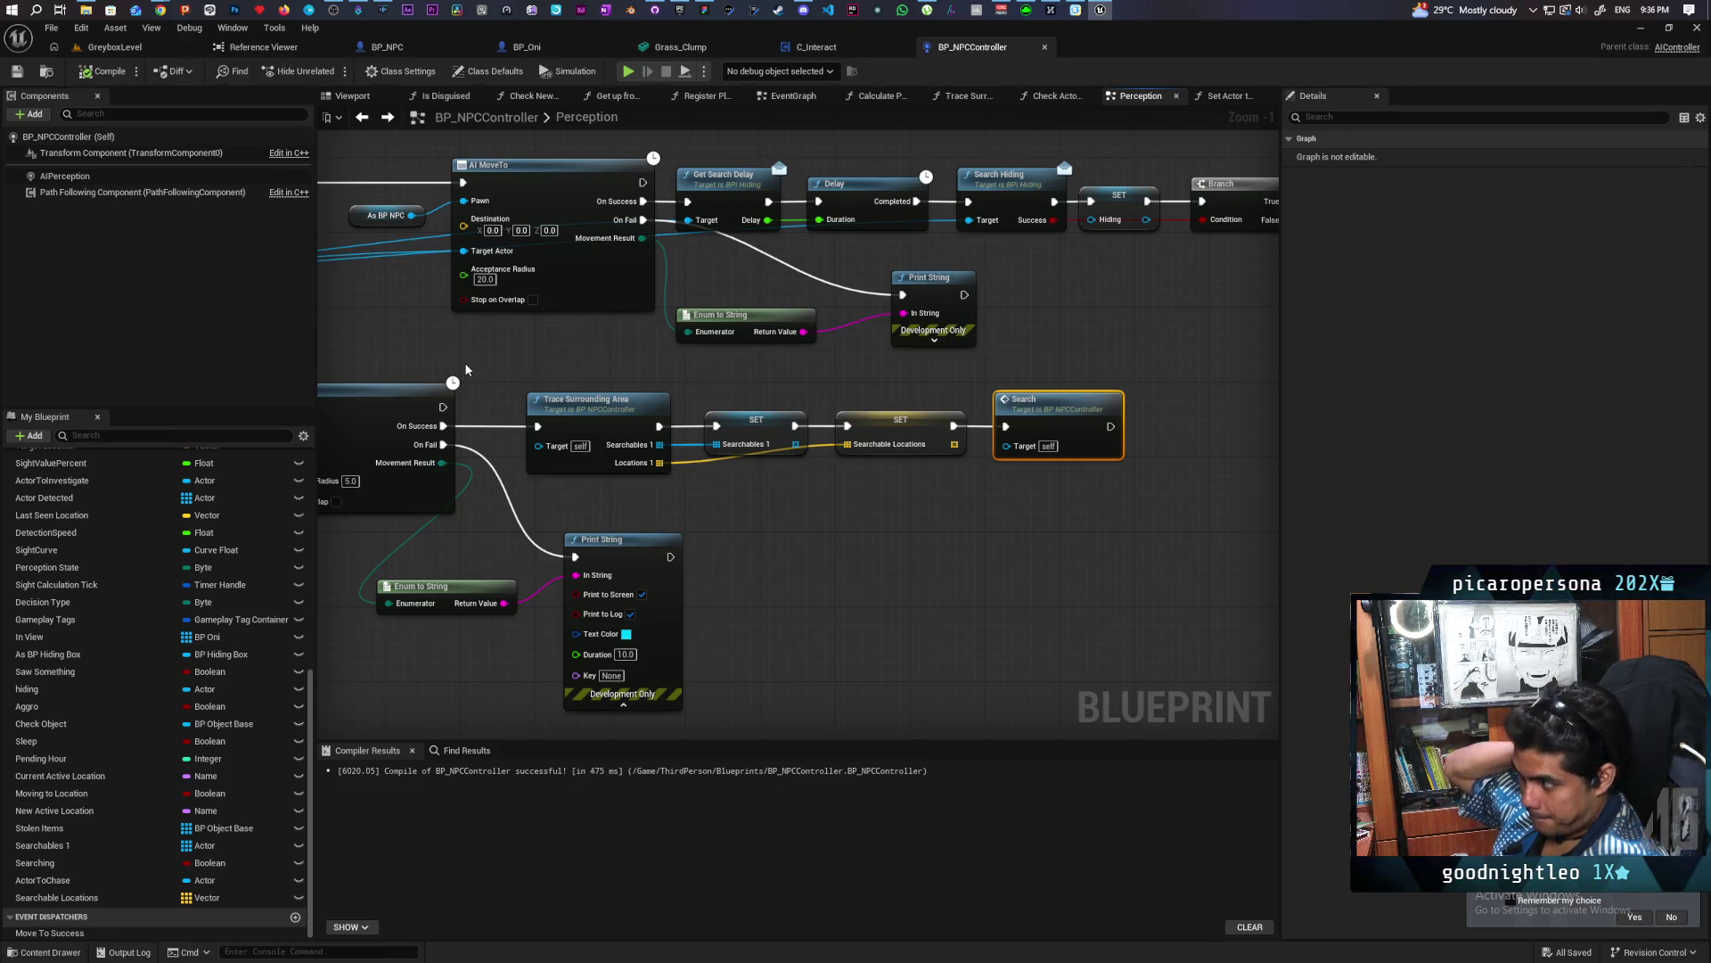
scroll(465, 369, down, 3)
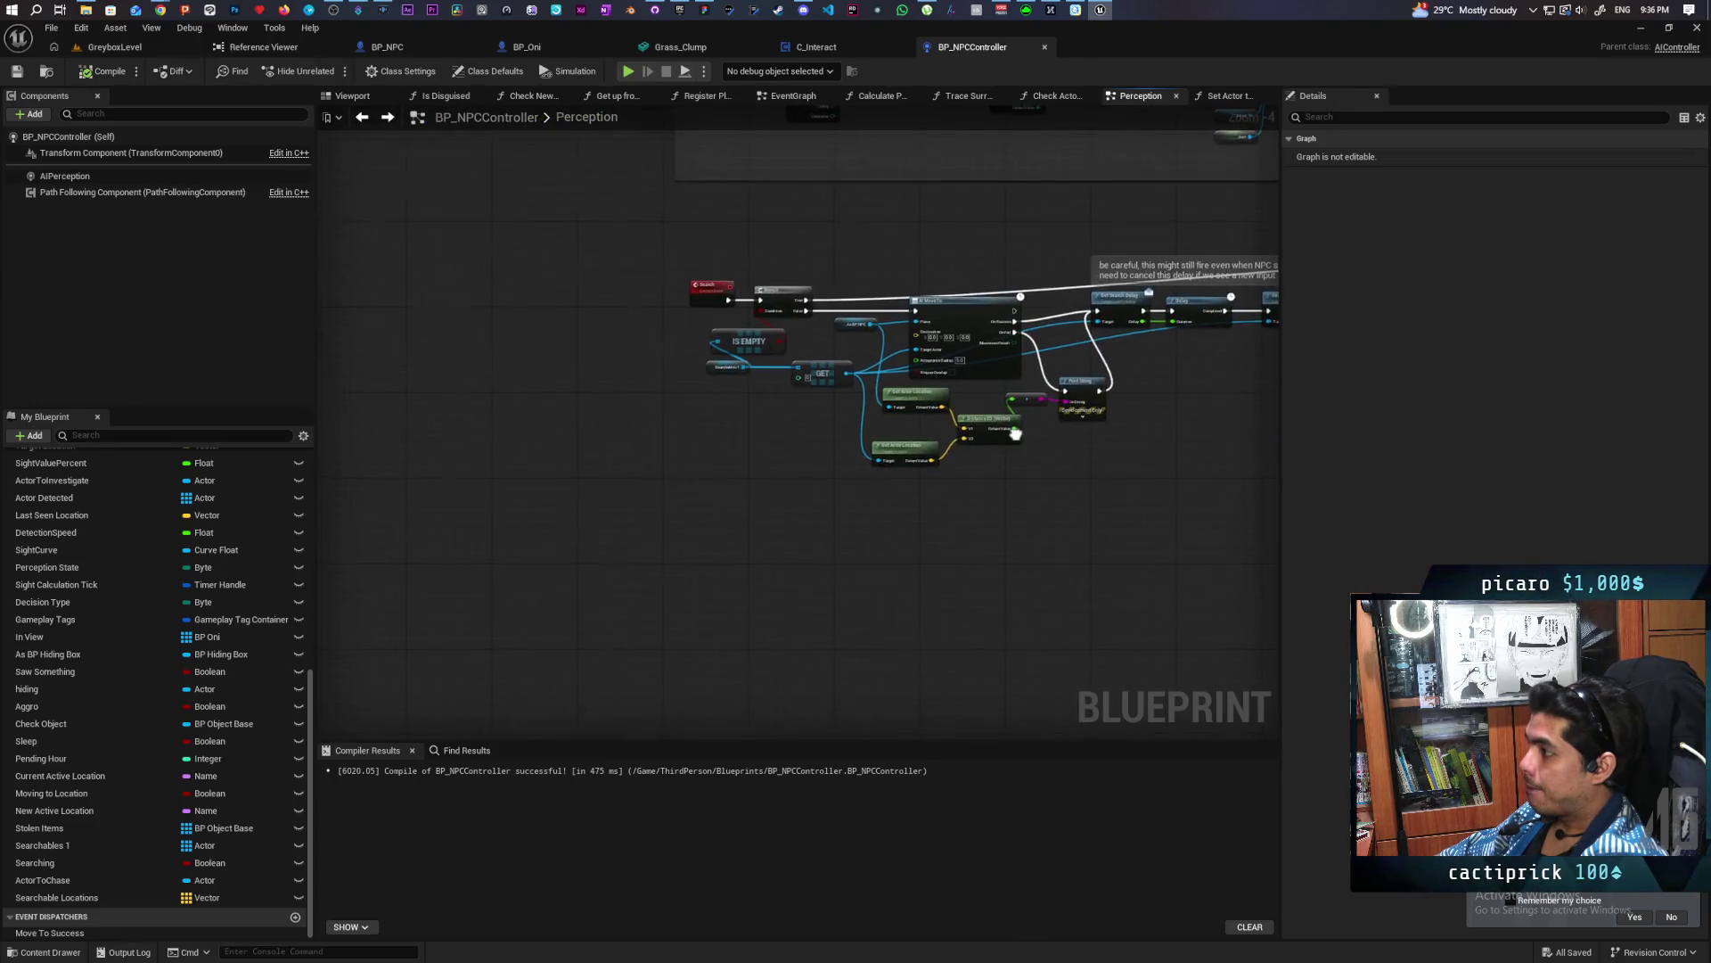
scroll(628, 463, up, 1)
Slide the Search event left and select its As BP NPC and AI MoveTo nodes
scroll(582, 536, up, 2)
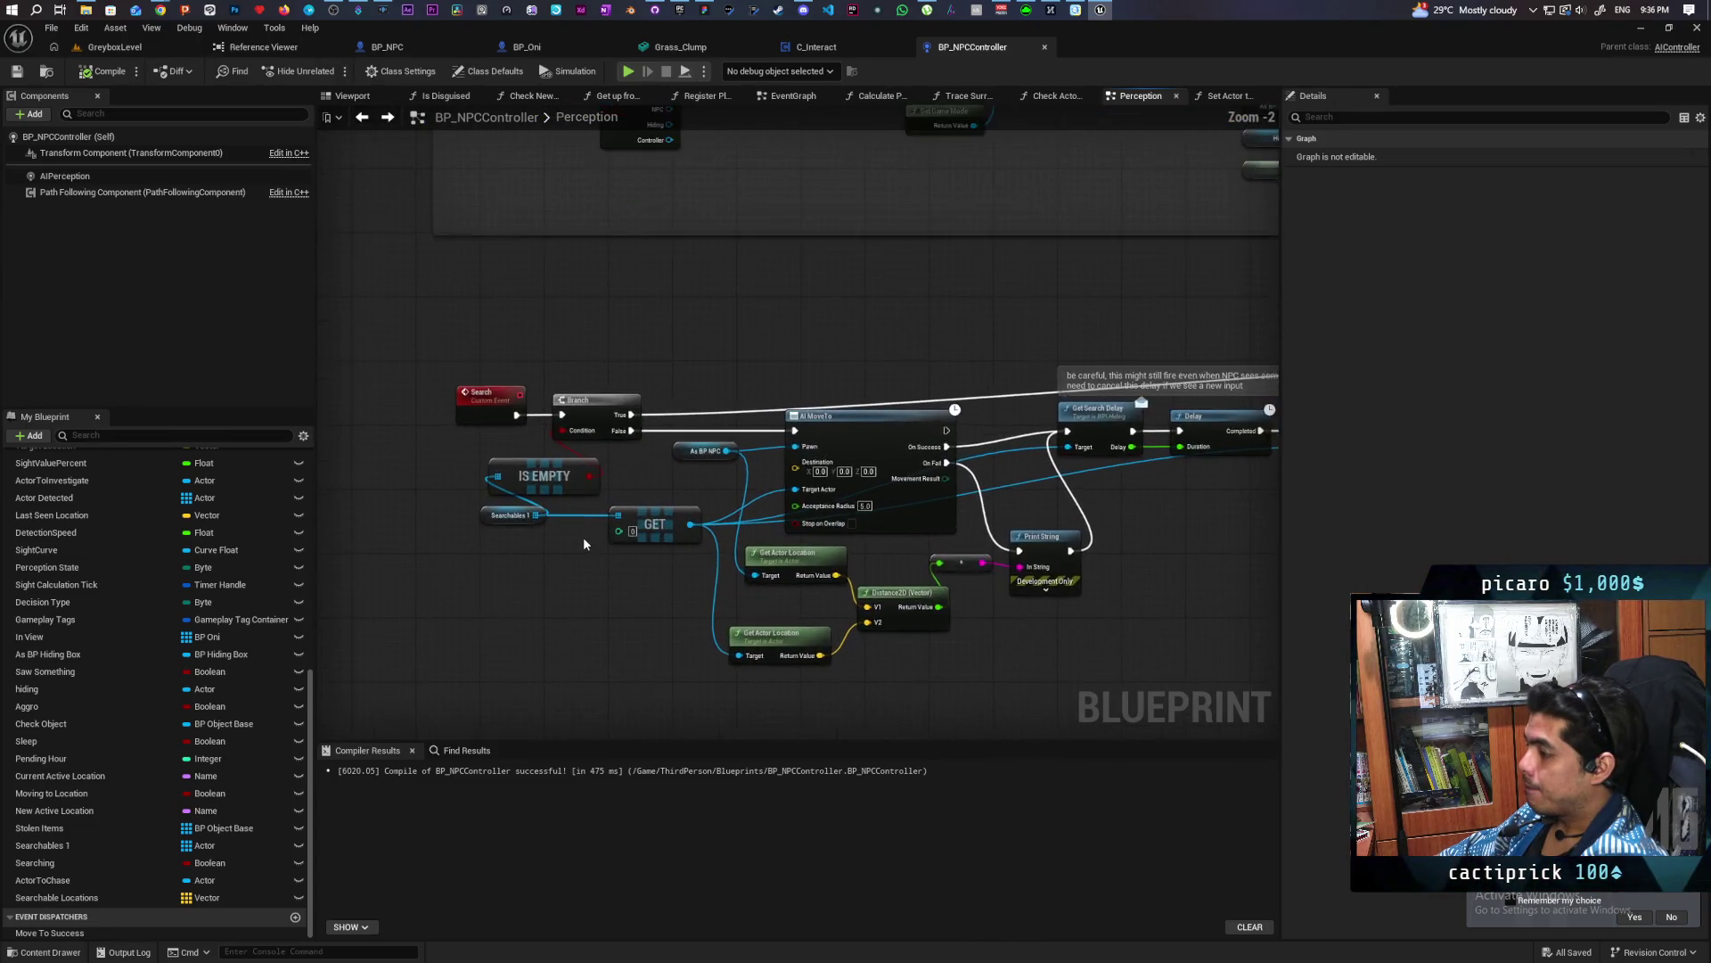
mouse_move(528, 621)
mouse_down()
mouse_move(356, 606)
mouse_move(383, 553)
mouse_move(669, 484)
mouse_move(664, 526)
mouse_move(748, 566)
mouse_move(681, 496)
mouse_up()
mouse_move(692, 404)
mouse_down()
mouse_move(437, 367)
mouse_move(343, 404)
mouse_up()
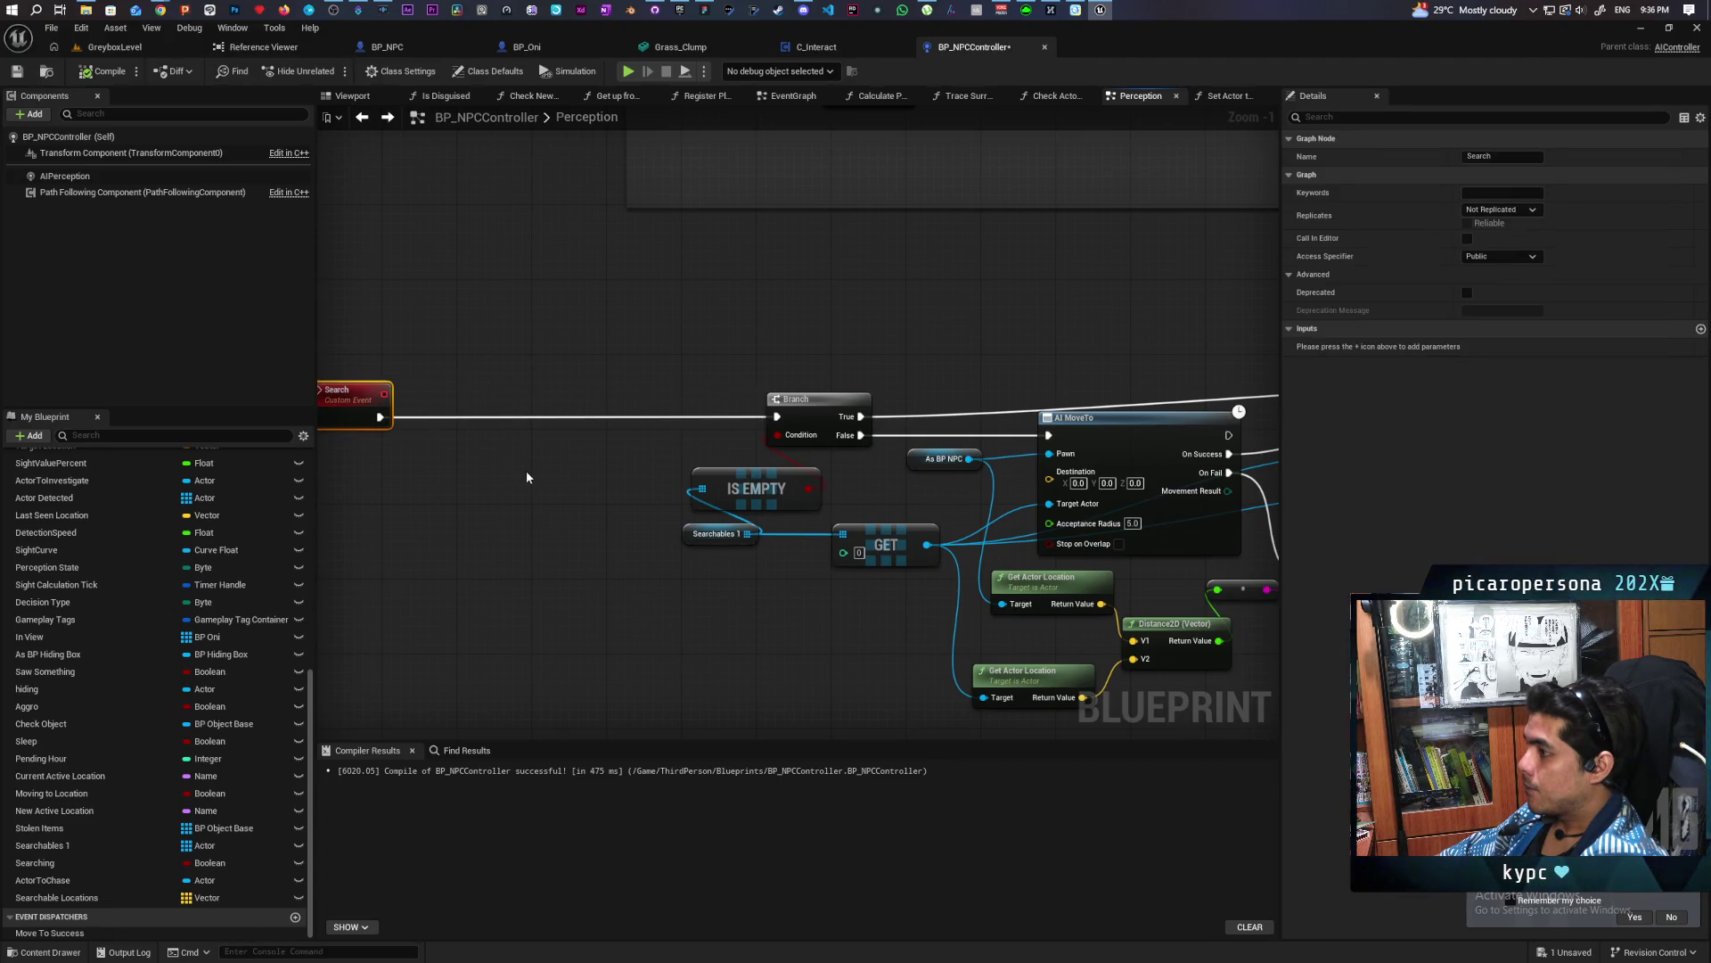
drag(526, 469, 501, 425)
drag(701, 545, 398, 494)
scroll(1019, 542, down, 1)
mouse_move(1019, 542)
mouse_down()
mouse_move(725, 570)
mouse_move(285, 557)
mouse_move(766, 547)
mouse_up()
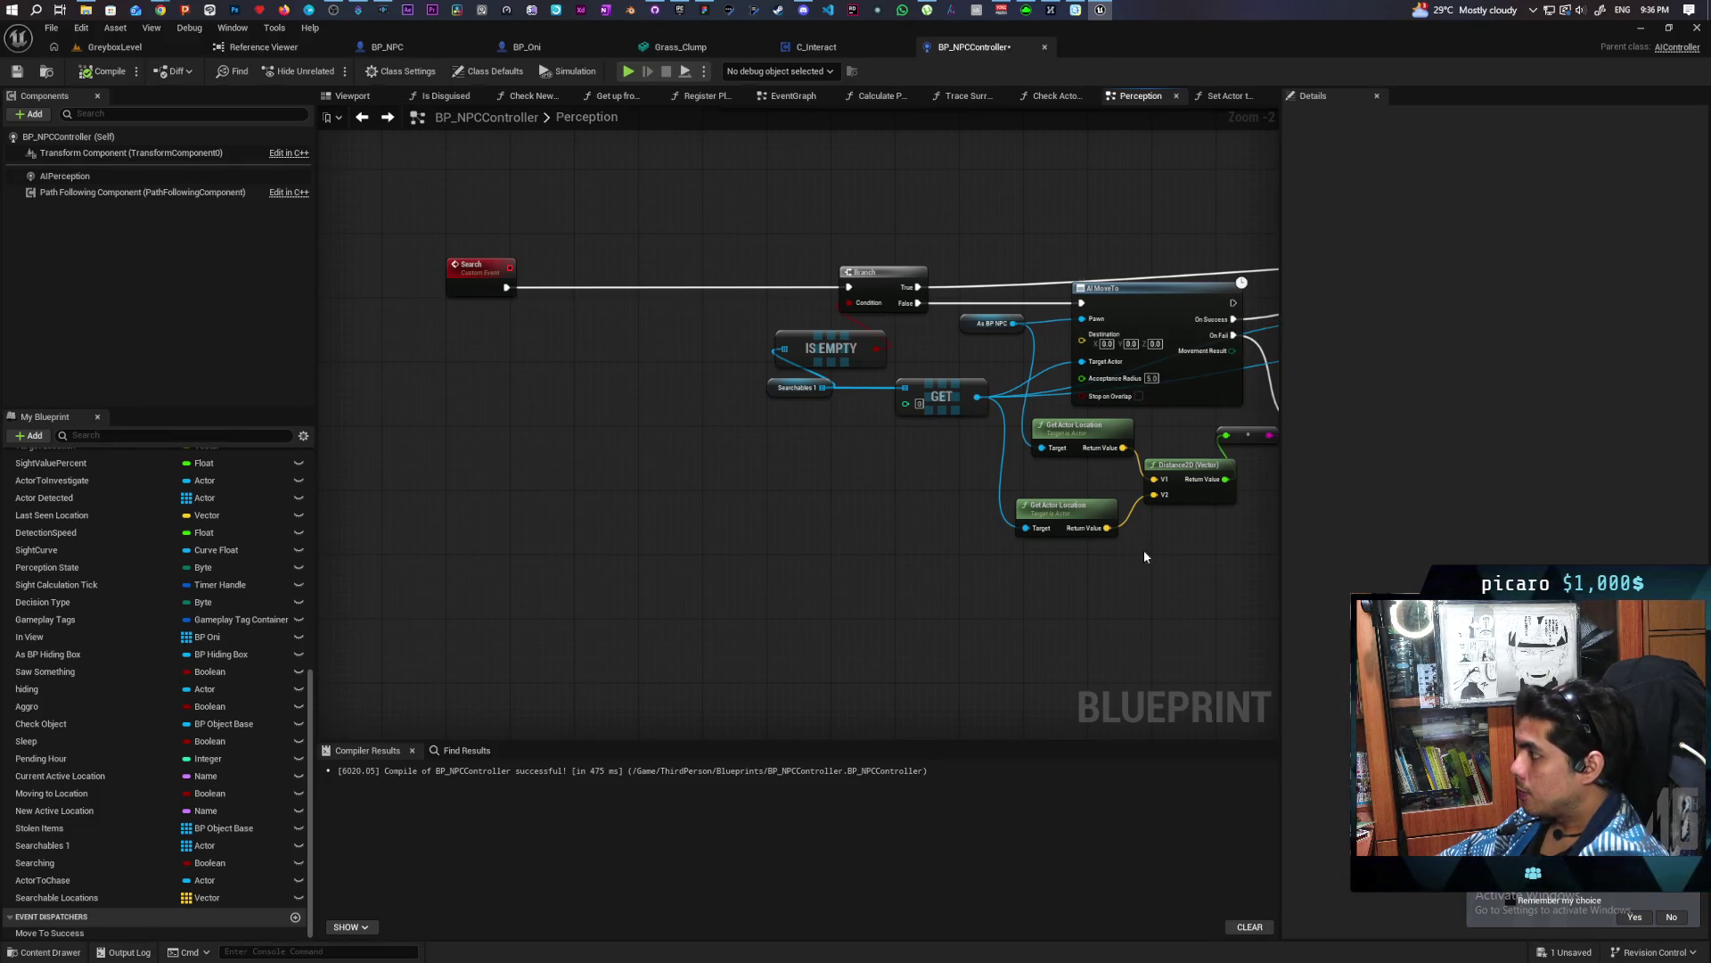
drag(1148, 406, 1074, 425)
drag(986, 327, 1003, 345)
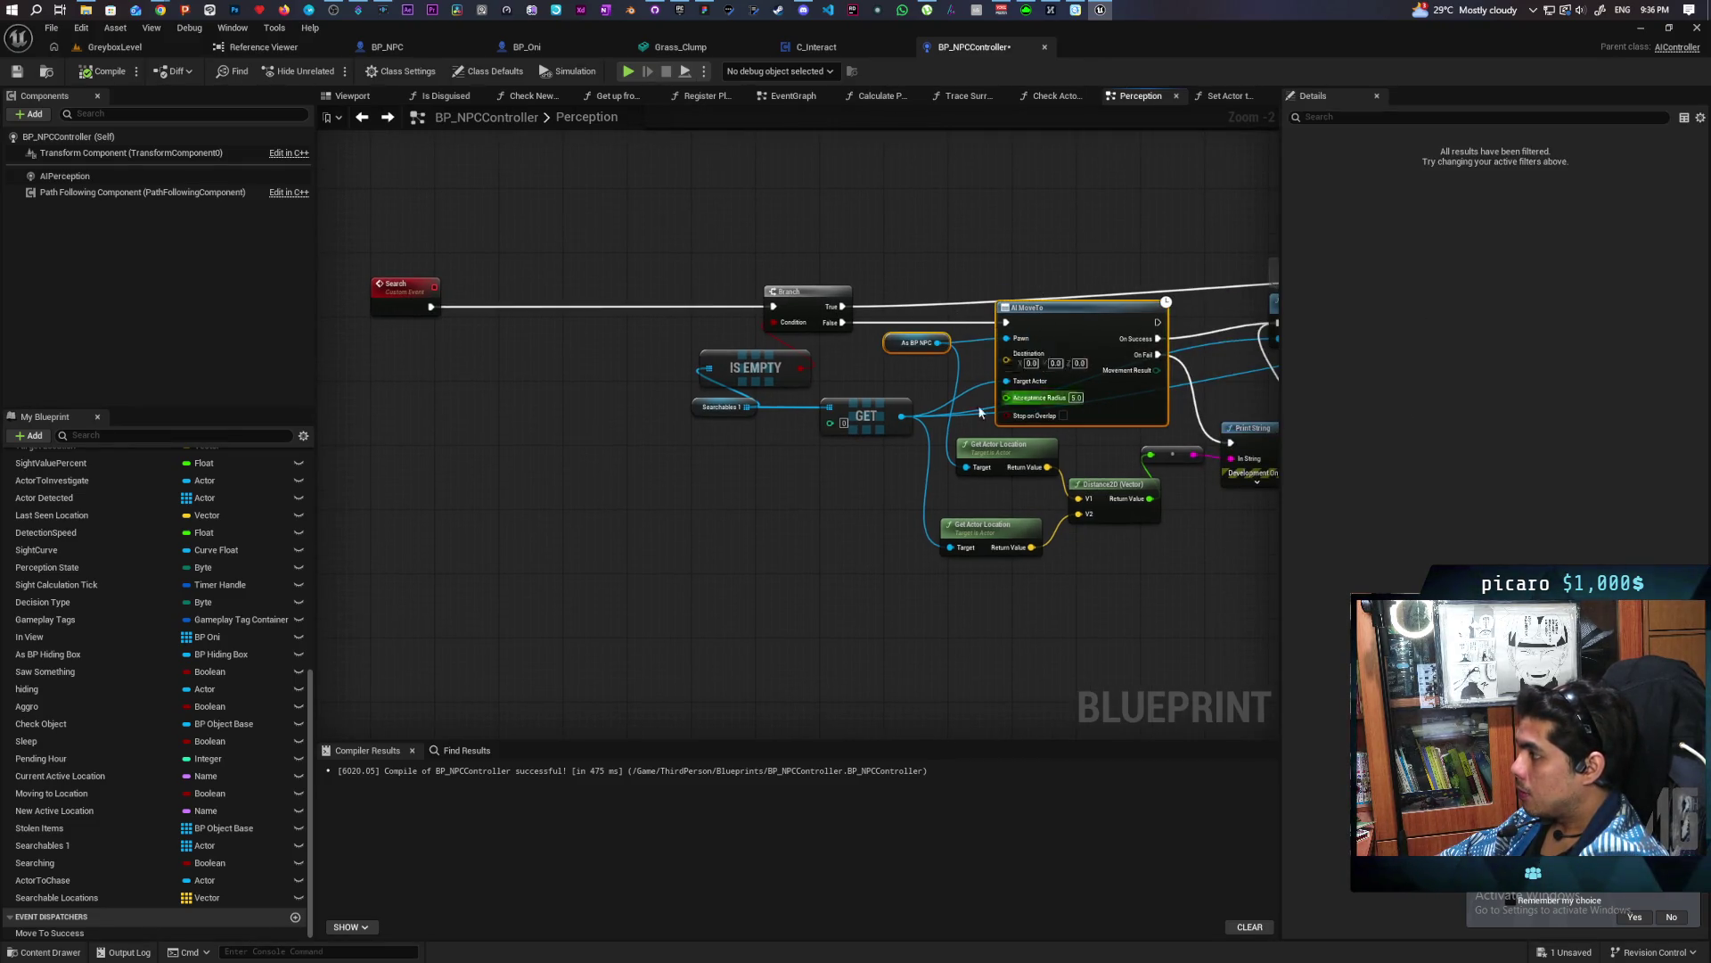
Paste copies of the As BP NPC and AI MoveTo nodes below the Search event
key(ctrl+v)
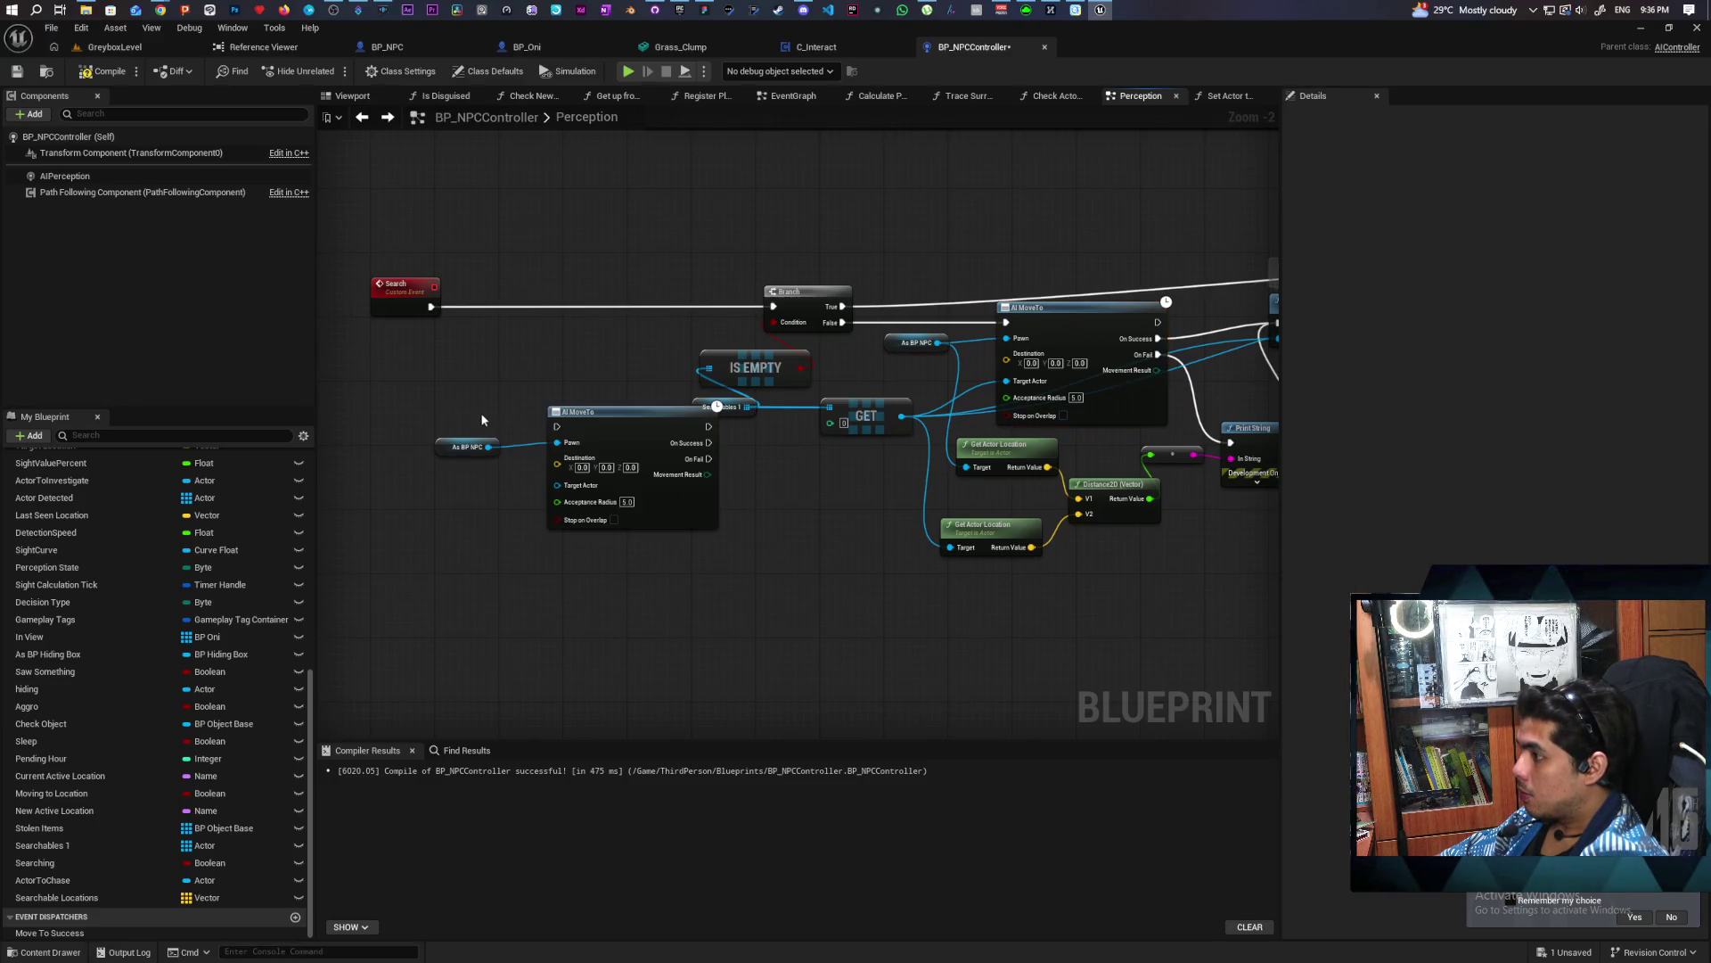
drag(633, 413, 570, 462)
drag(600, 319, 715, 261)
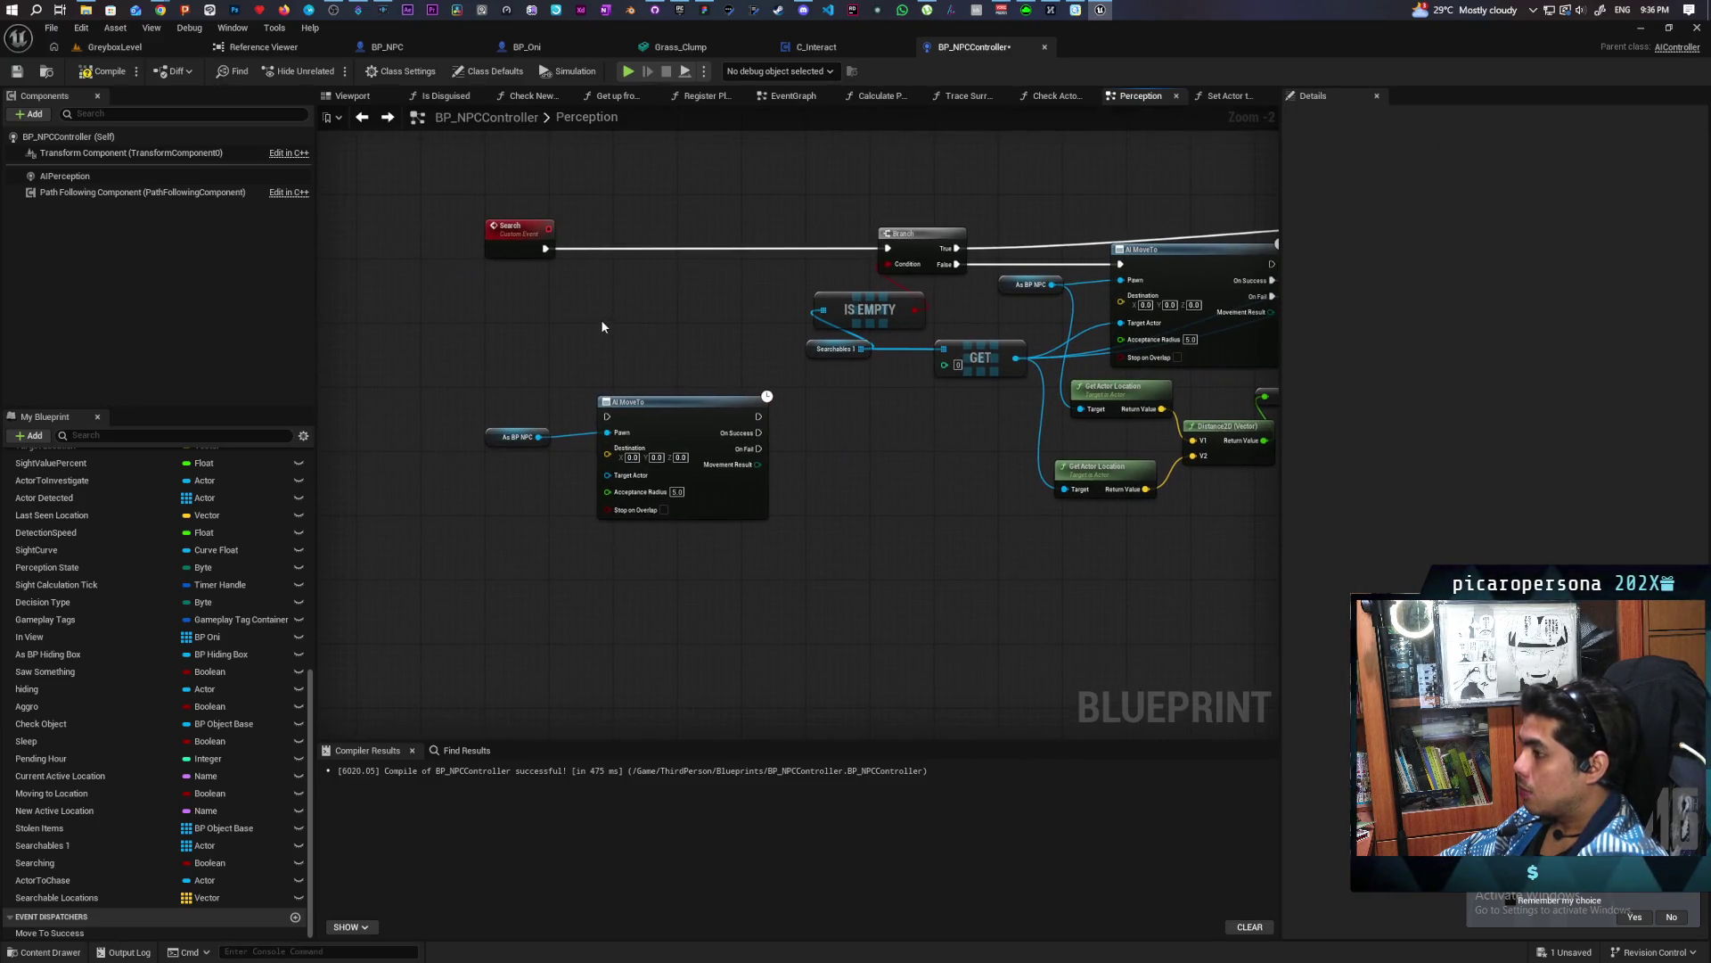
drag(546, 241, 583, 382)
Add a Searchable Locations getter with an Is Empty check
mouse_move(53, 898)
mouse_down()
mouse_move(576, 346)
mouse_move(459, 319)
mouse_move(586, 331)
mouse_up()
click(509, 329)
text(is empty)
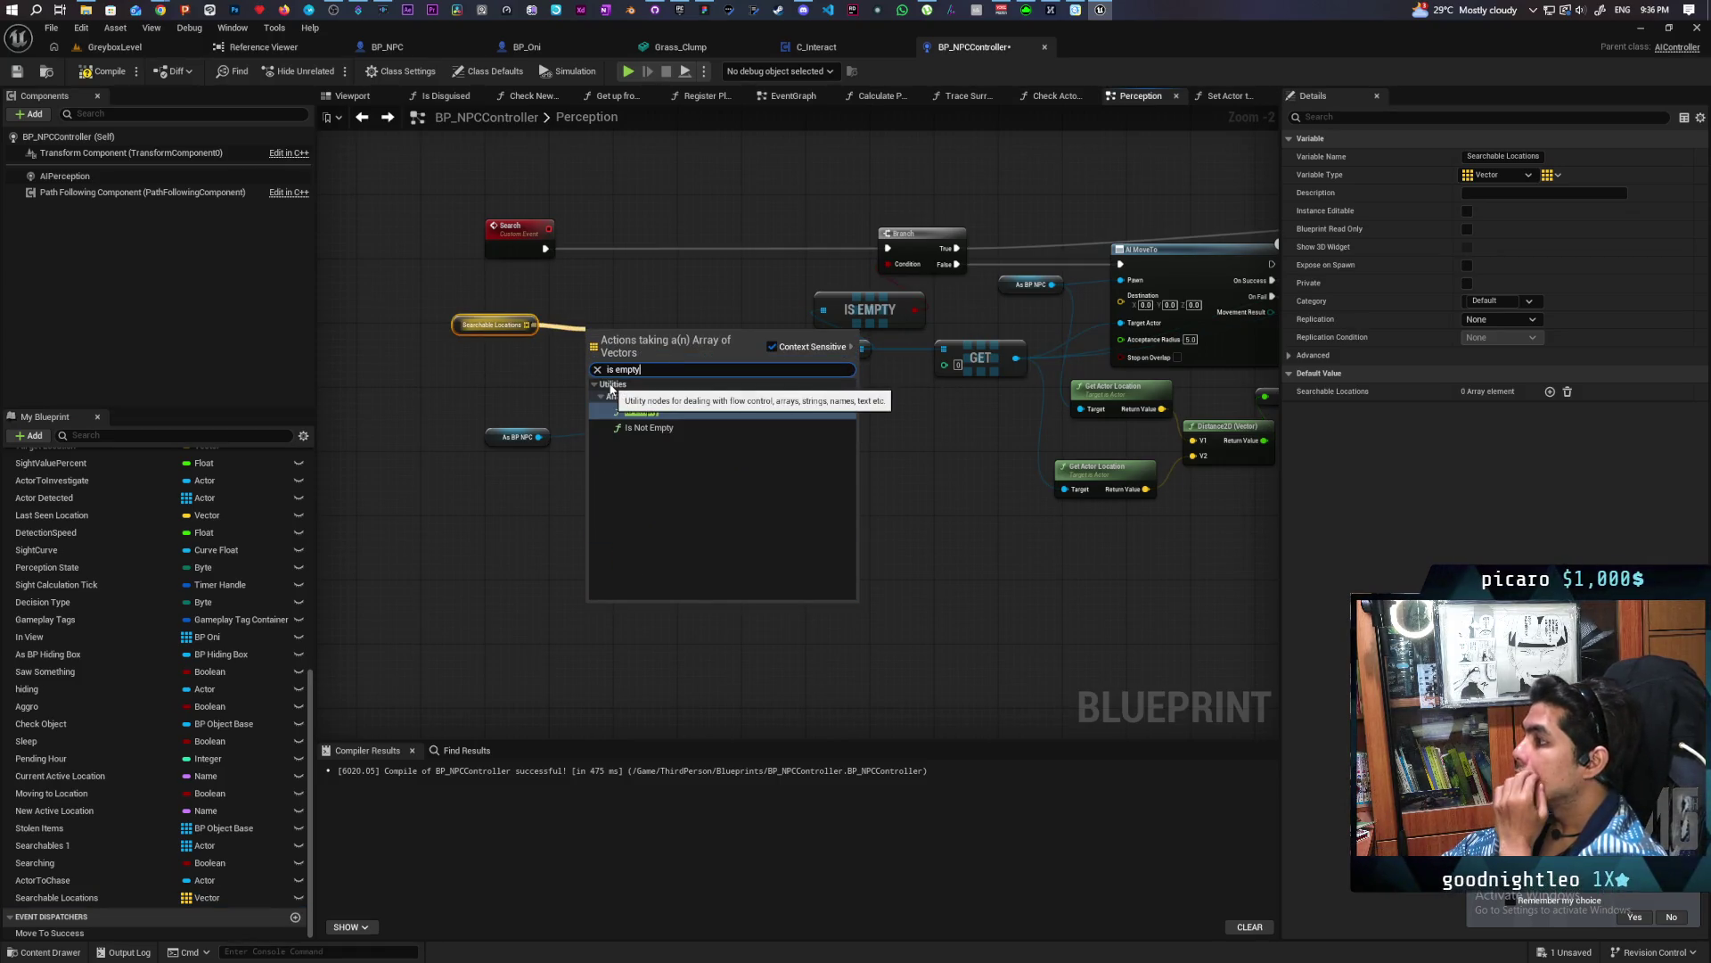
key(Return)
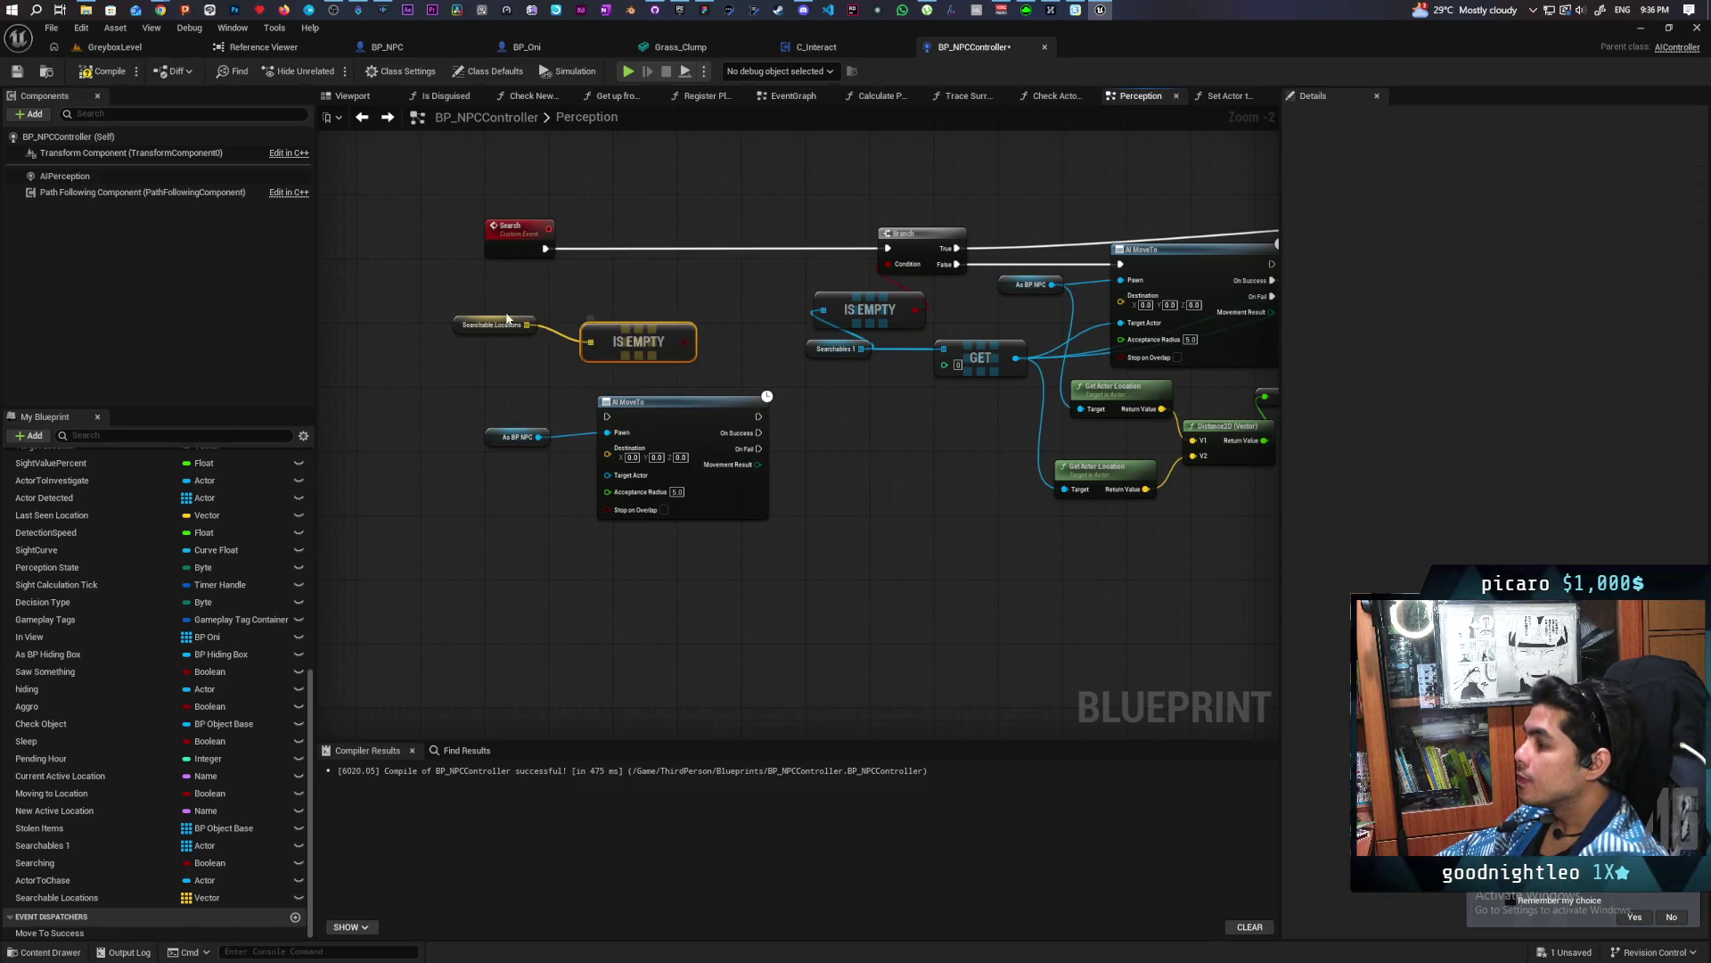
drag(480, 328, 424, 392)
drag(586, 339, 474, 355)
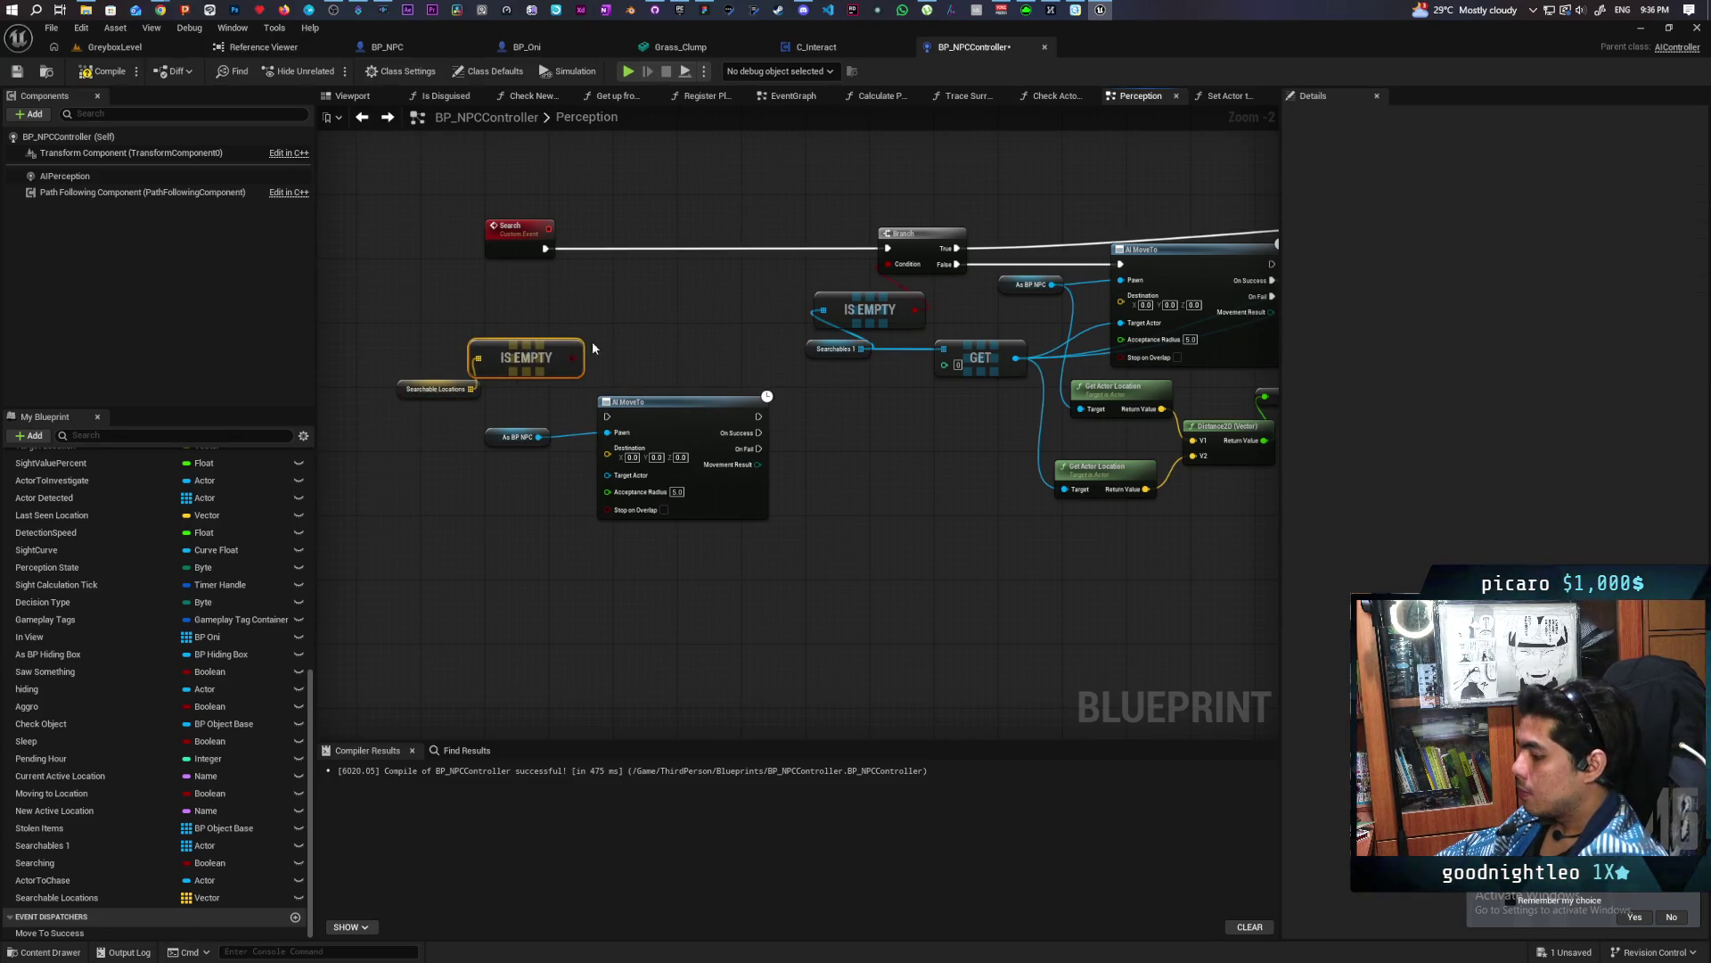
Branch on Is Empty right after Search, running the copied AI MoveTo when False
click(590, 340)
click(530, 358)
drag(575, 357, 634, 326)
mouse_move(546, 248)
mouse_down()
mouse_move(632, 308)
mouse_move(625, 239)
mouse_move(828, 269)
mouse_up()
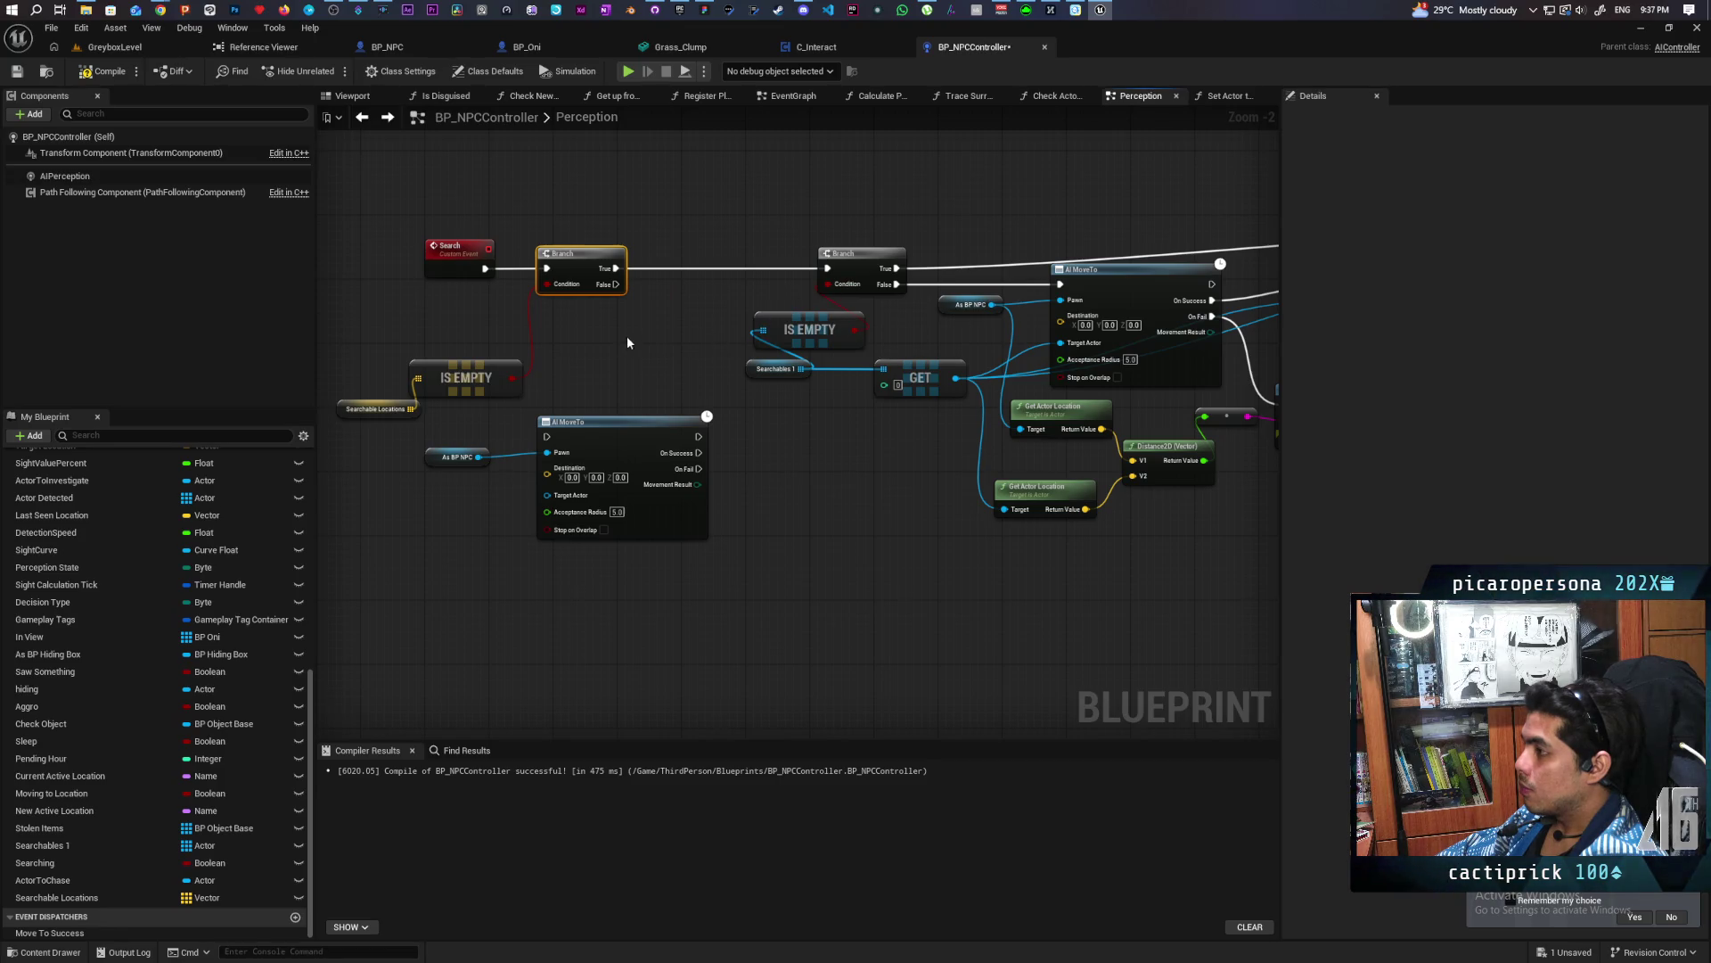
mouse_move(616, 283)
mouse_down()
mouse_move(545, 435)
mouse_move(627, 518)
mouse_move(763, 490)
mouse_up()
scroll(512, 435, down, 1)
Paste a Delay node after the second AI MoveTo's On Success with Duration 0.5
drag(811, 419, 722, 341)
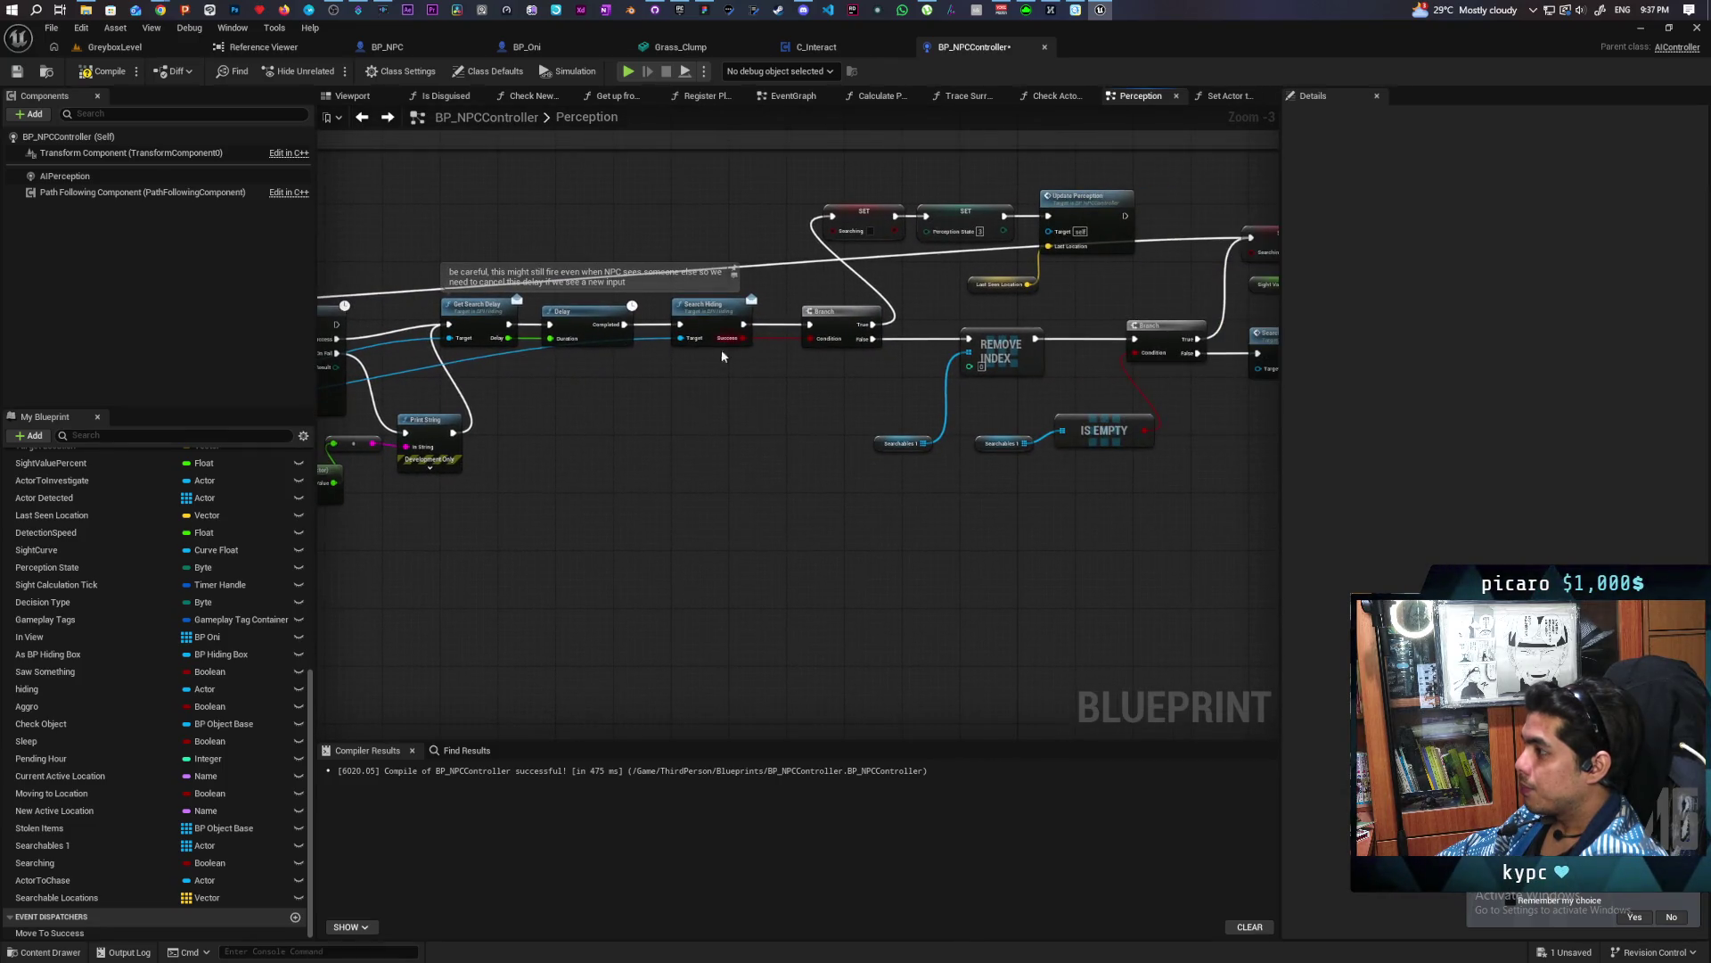
mouse_move(597, 443)
mouse_down()
mouse_move(790, 336)
mouse_move(699, 366)
mouse_move(650, 448)
mouse_move(737, 462)
mouse_move(634, 505)
mouse_move(439, 530)
mouse_up()
mouse_move(1007, 446)
mouse_down()
mouse_move(776, 509)
mouse_move(1252, 406)
mouse_up()
key(ctrl+v)
mouse_move(505, 396)
mouse_down()
mouse_move(553, 410)
mouse_move(587, 392)
mouse_up()
text(0.5)
key(Return)
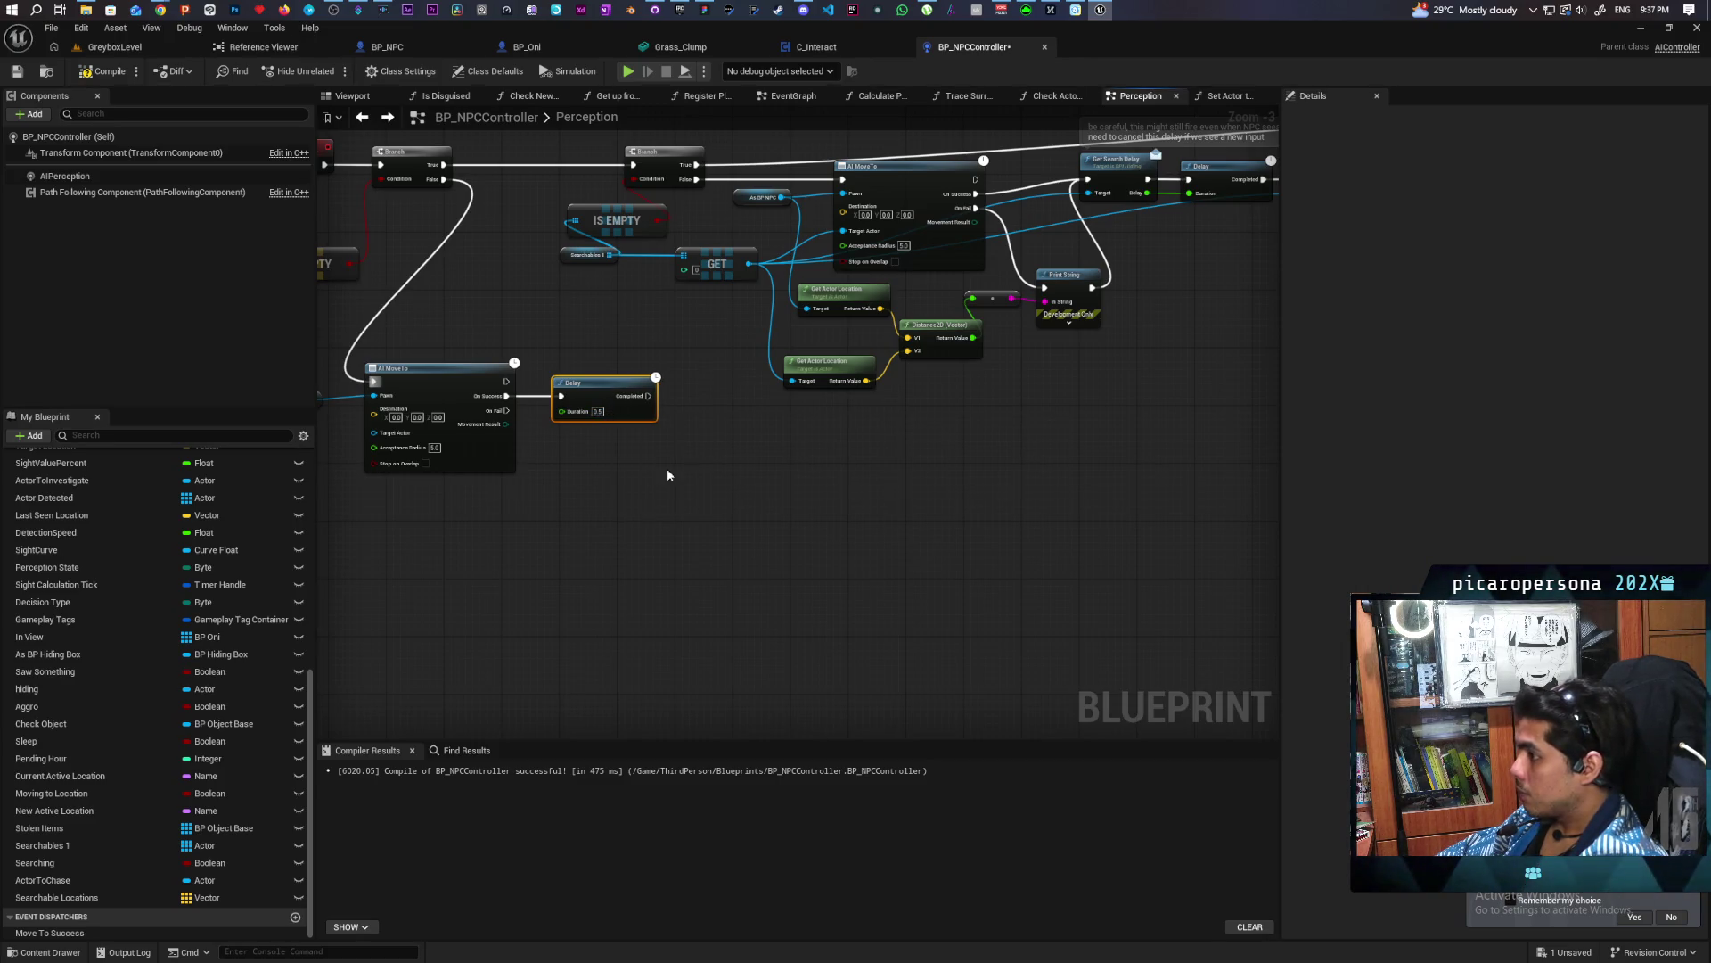
Save the blueprint with Ctrl+S and look over the search delay nodes
key(ctrl+s)
drag(649, 477, 781, 506)
mouse_move(982, 497)
mouse_down()
mouse_move(681, 521)
mouse_move(821, 473)
mouse_move(1100, 428)
mouse_move(562, 532)
mouse_move(688, 531)
mouse_move(1012, 451)
mouse_move(791, 477)
mouse_move(784, 523)
mouse_move(714, 546)
mouse_move(453, 569)
mouse_move(979, 538)
mouse_move(559, 586)
mouse_move(729, 410)
mouse_move(1007, 417)
mouse_move(1044, 436)
mouse_up()
scroll(965, 511, down, 2)
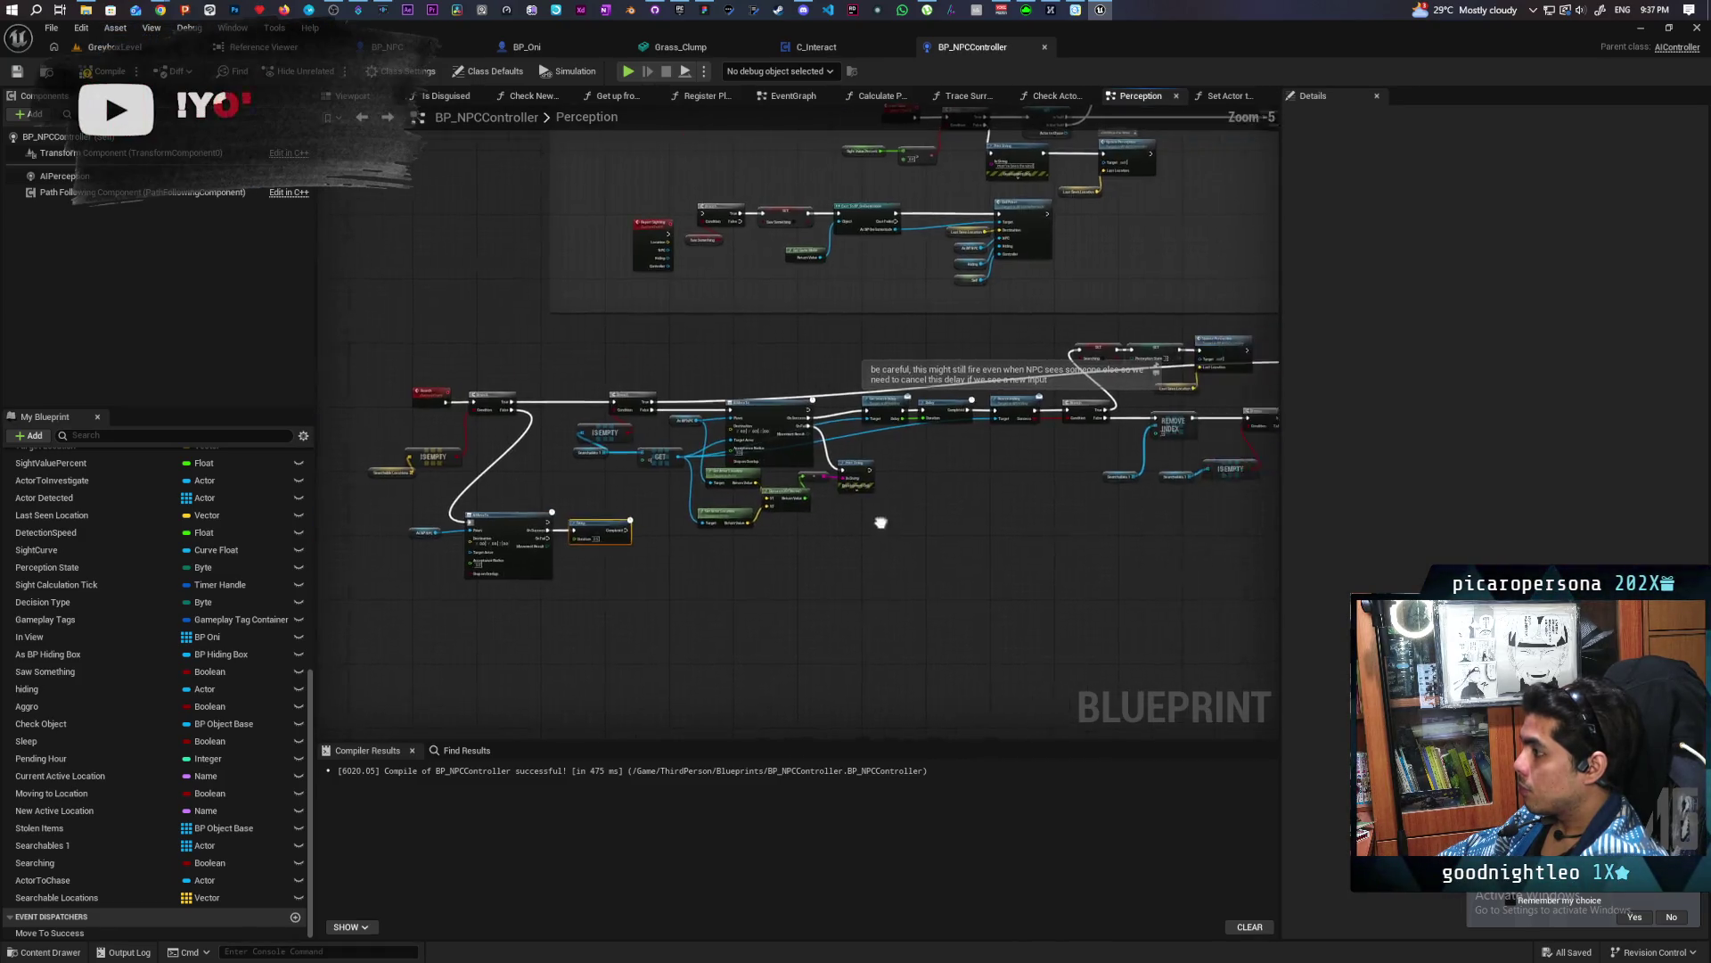
Select the REMOVE INDEX, Branch, IS EMPTY, Searchables and Search nodes
drag(918, 524, 883, 473)
scroll(726, 489, up, 2)
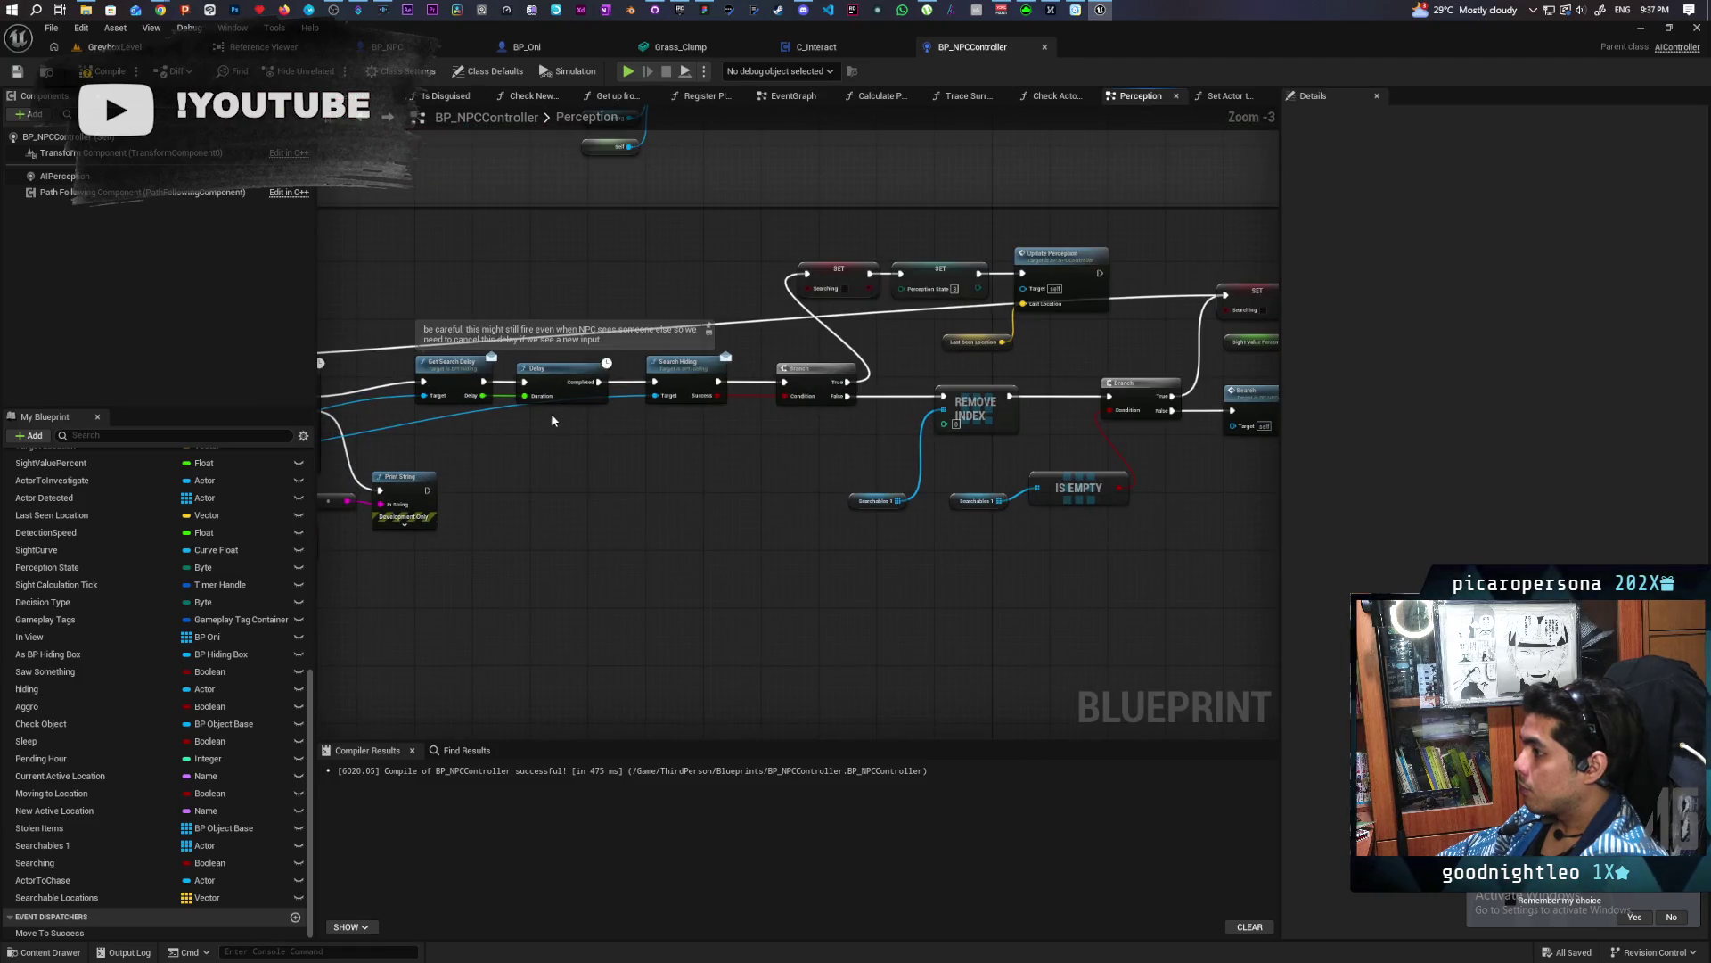
drag(707, 435, 966, 397)
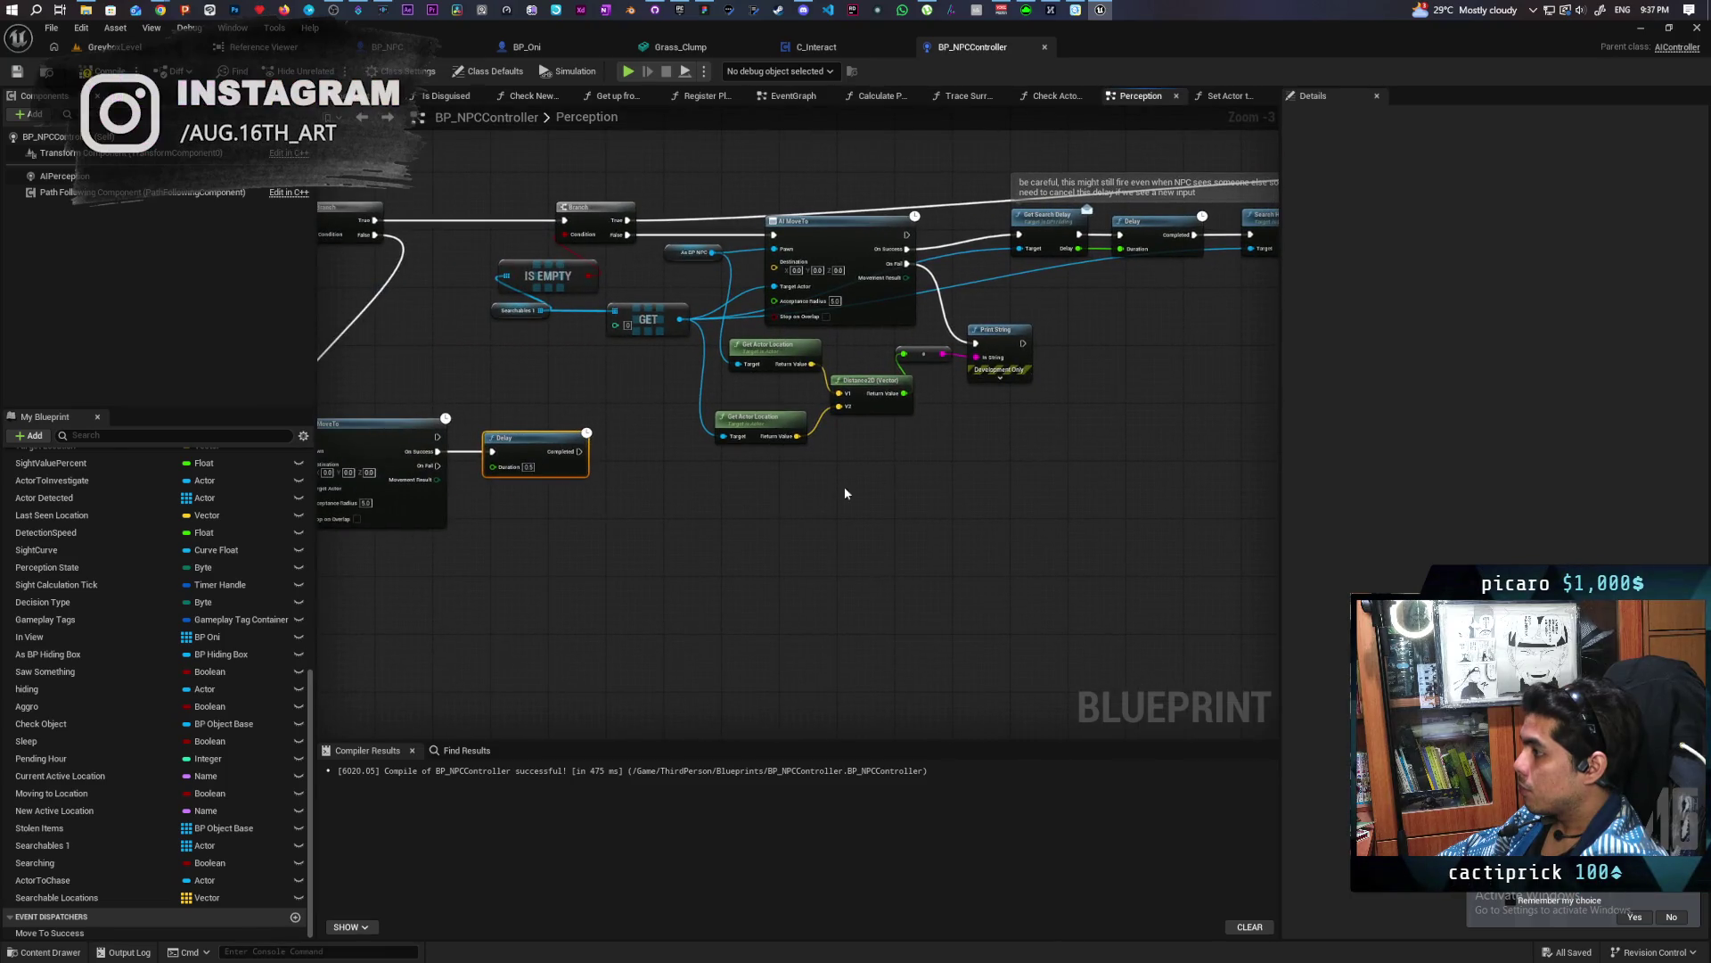
mouse_move(1087, 426)
mouse_down()
mouse_move(885, 482)
mouse_move(832, 382)
mouse_move(505, 410)
mouse_up()
drag(673, 531, 621, 519)
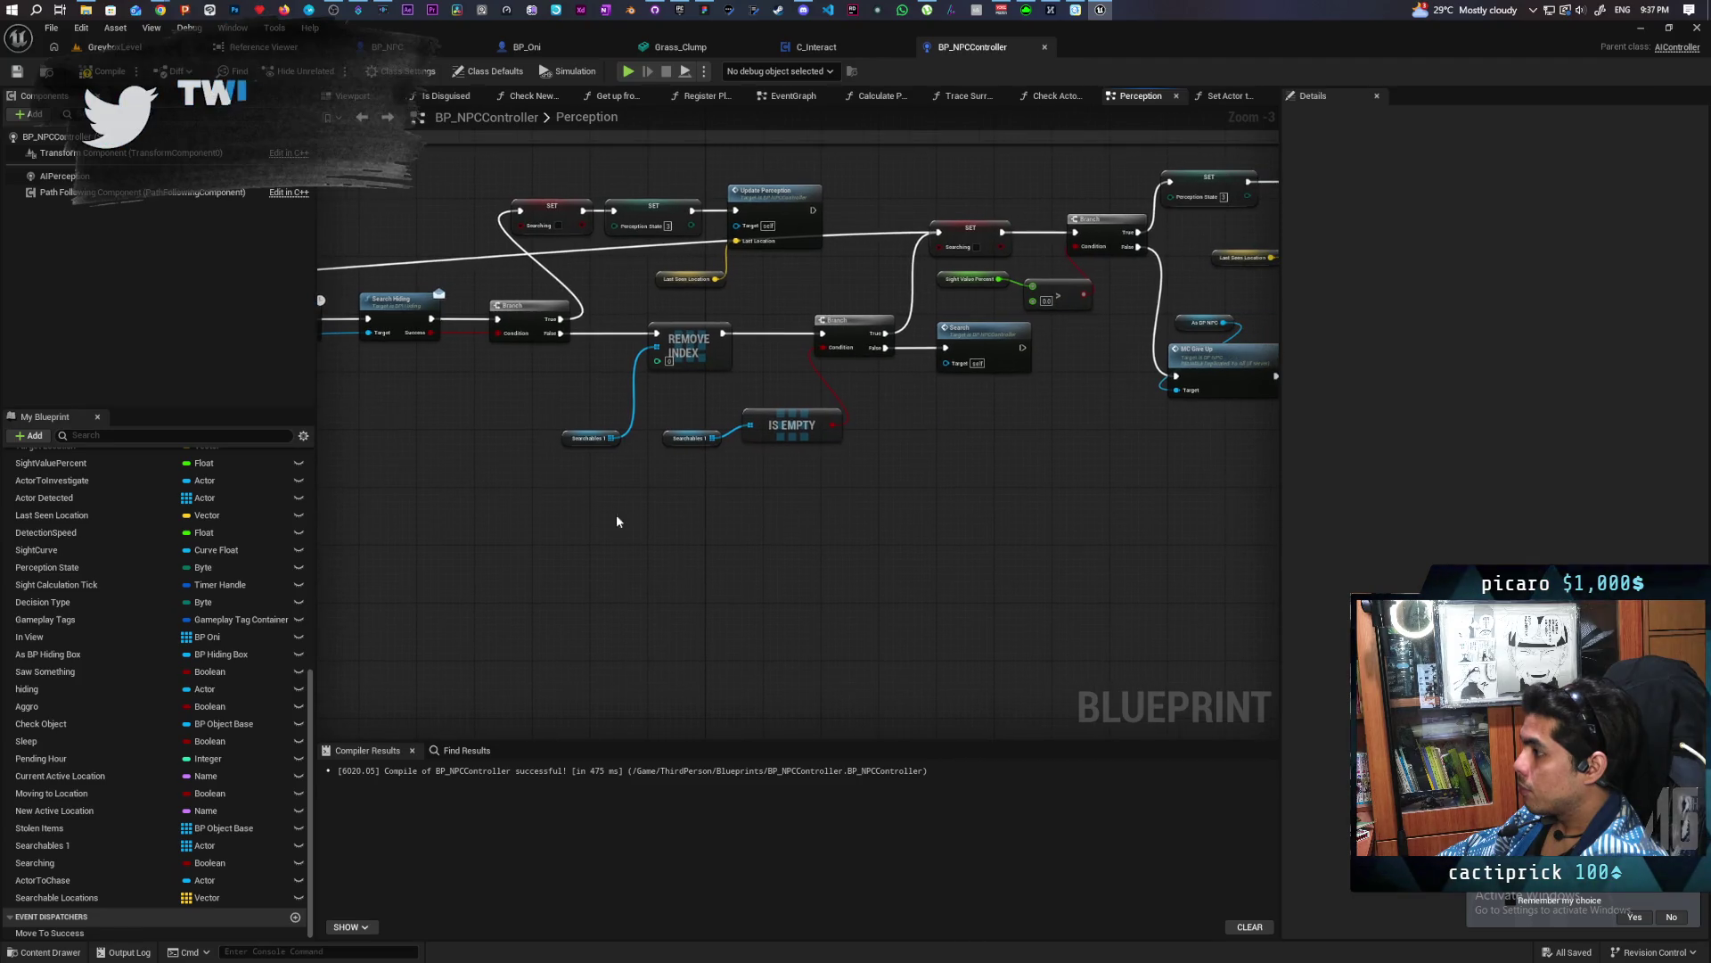
mouse_move(608, 311)
mouse_down()
mouse_move(768, 458)
mouse_move(847, 493)
mouse_up()
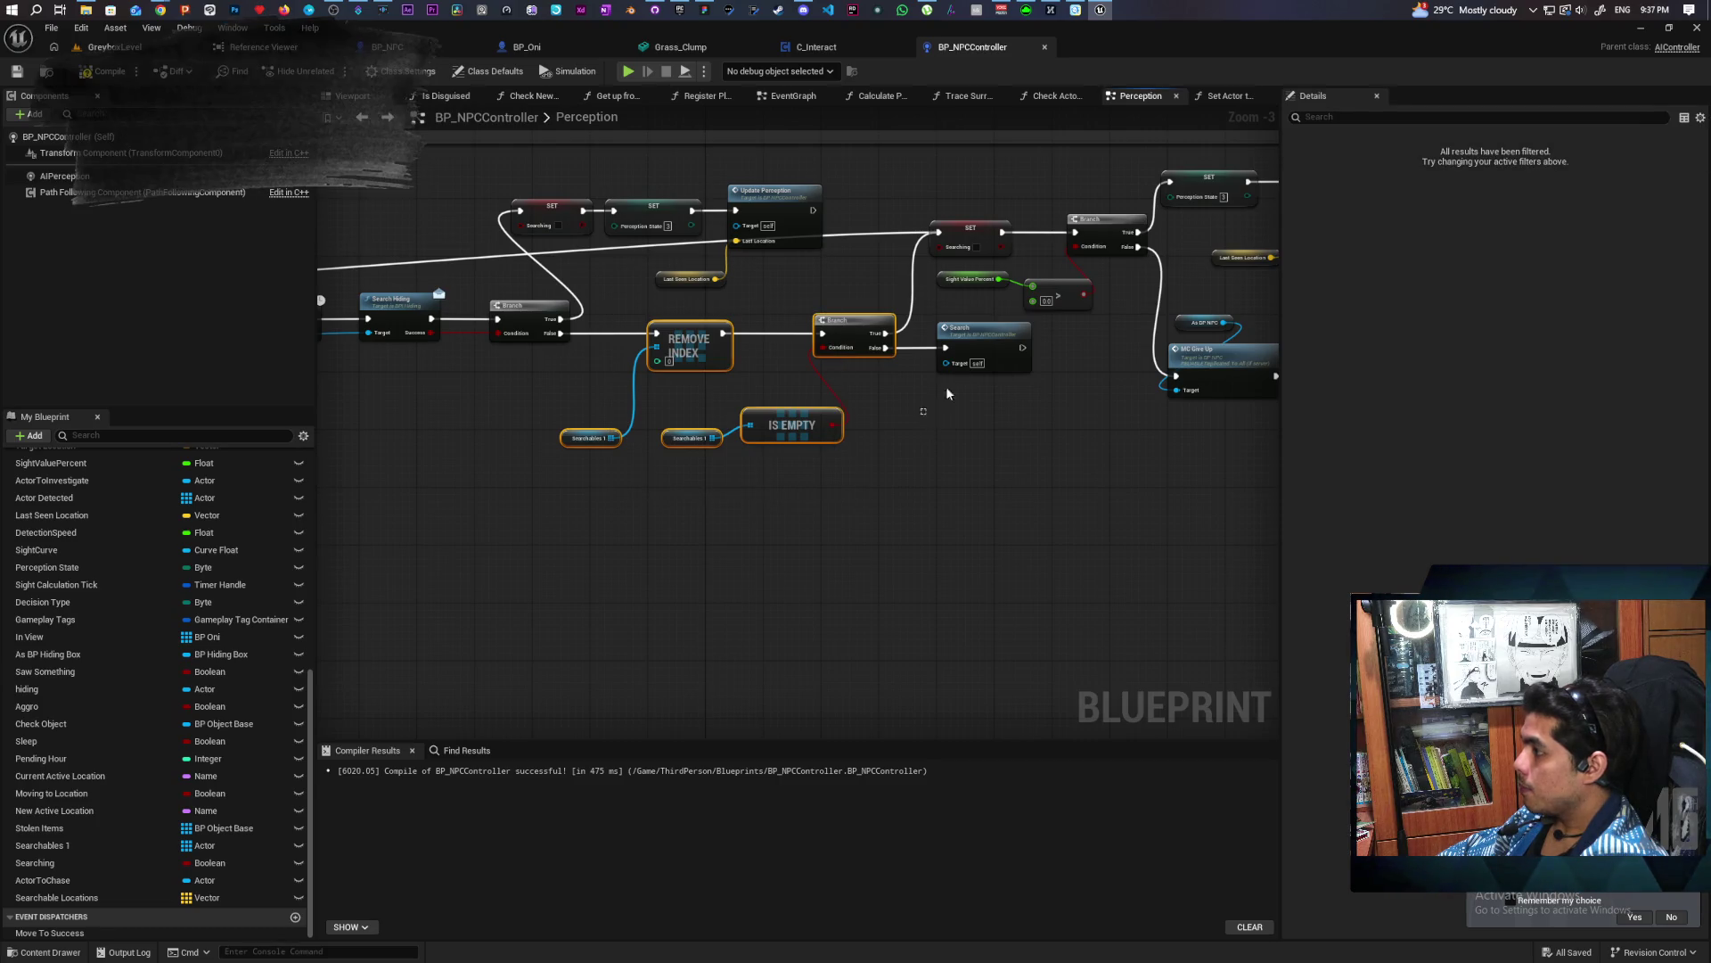
shift+click(958, 356)
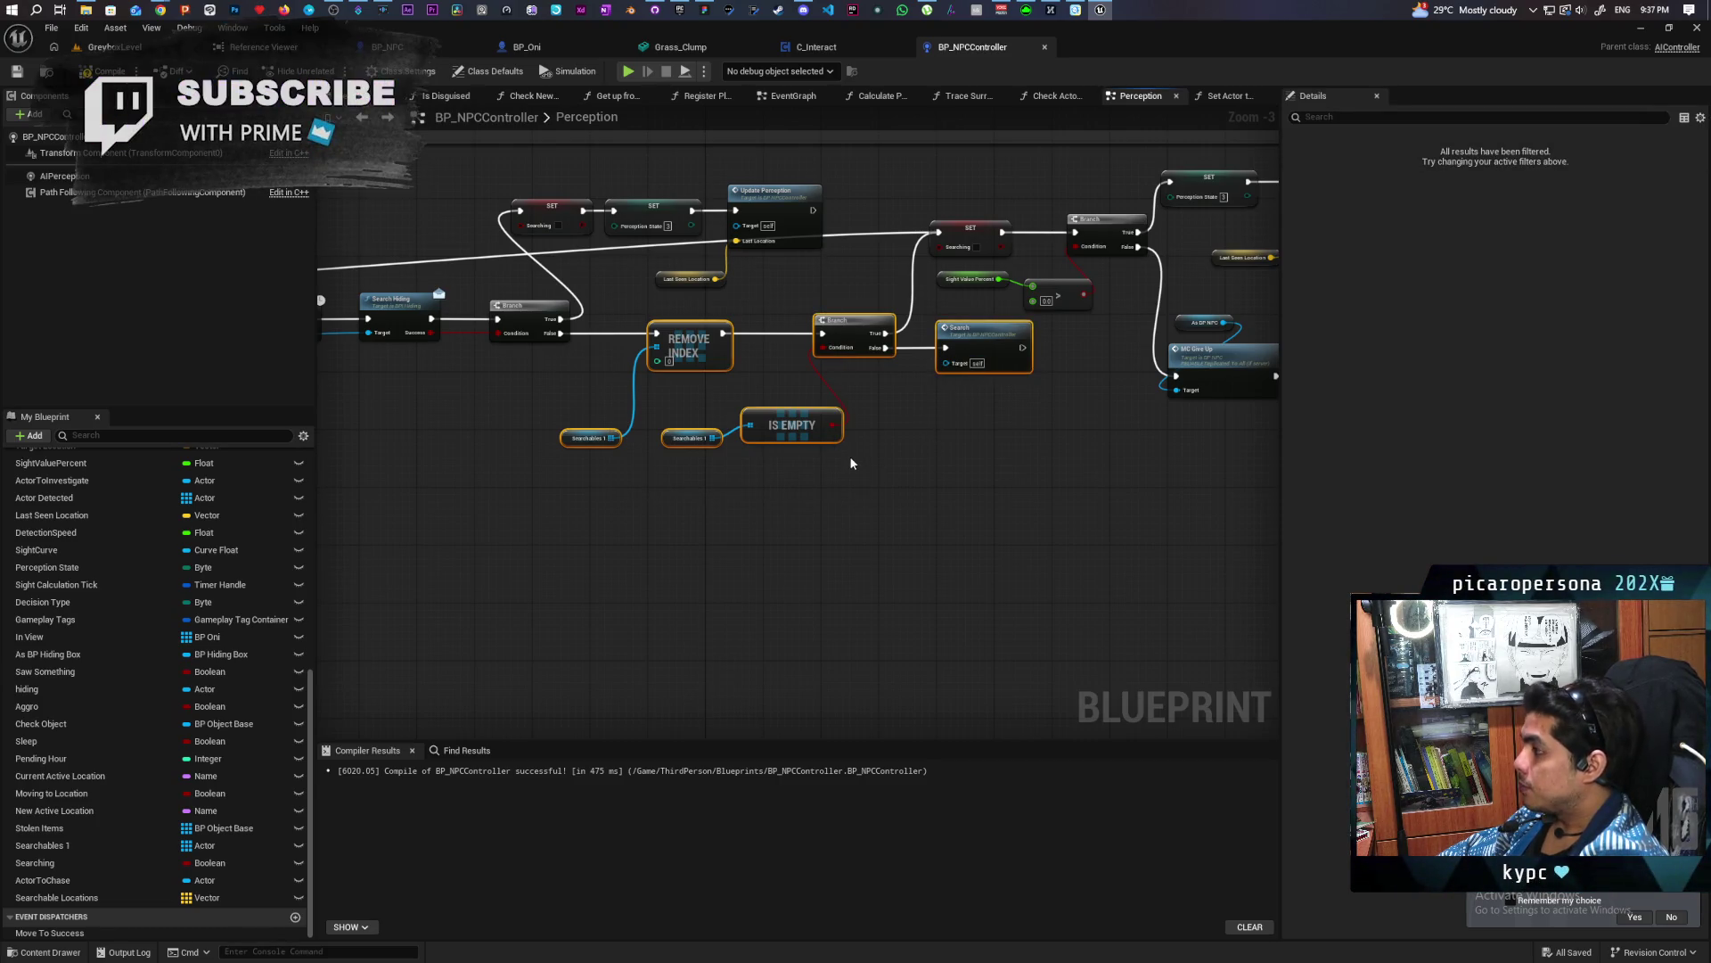
Paste the node group beside the lower Delay and wire Delay Completed into the copied REMOVE INDEX
scroll(788, 462, down, 1)
drag(681, 478, 959, 416)
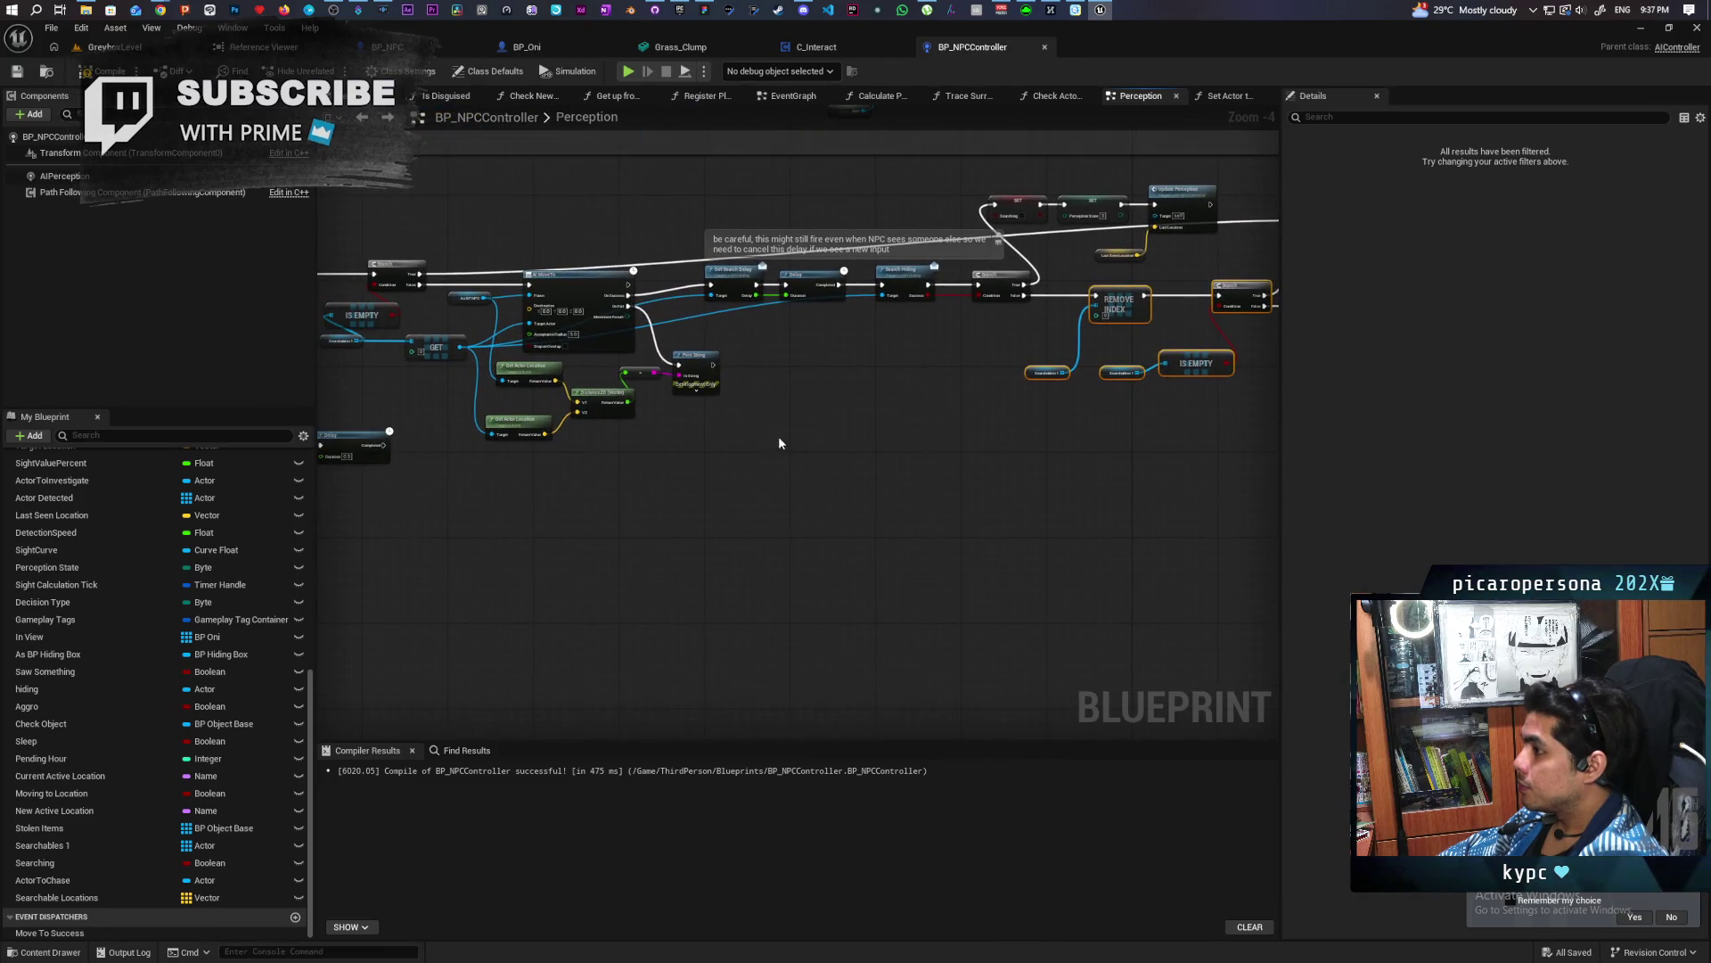
drag(730, 463, 1029, 442)
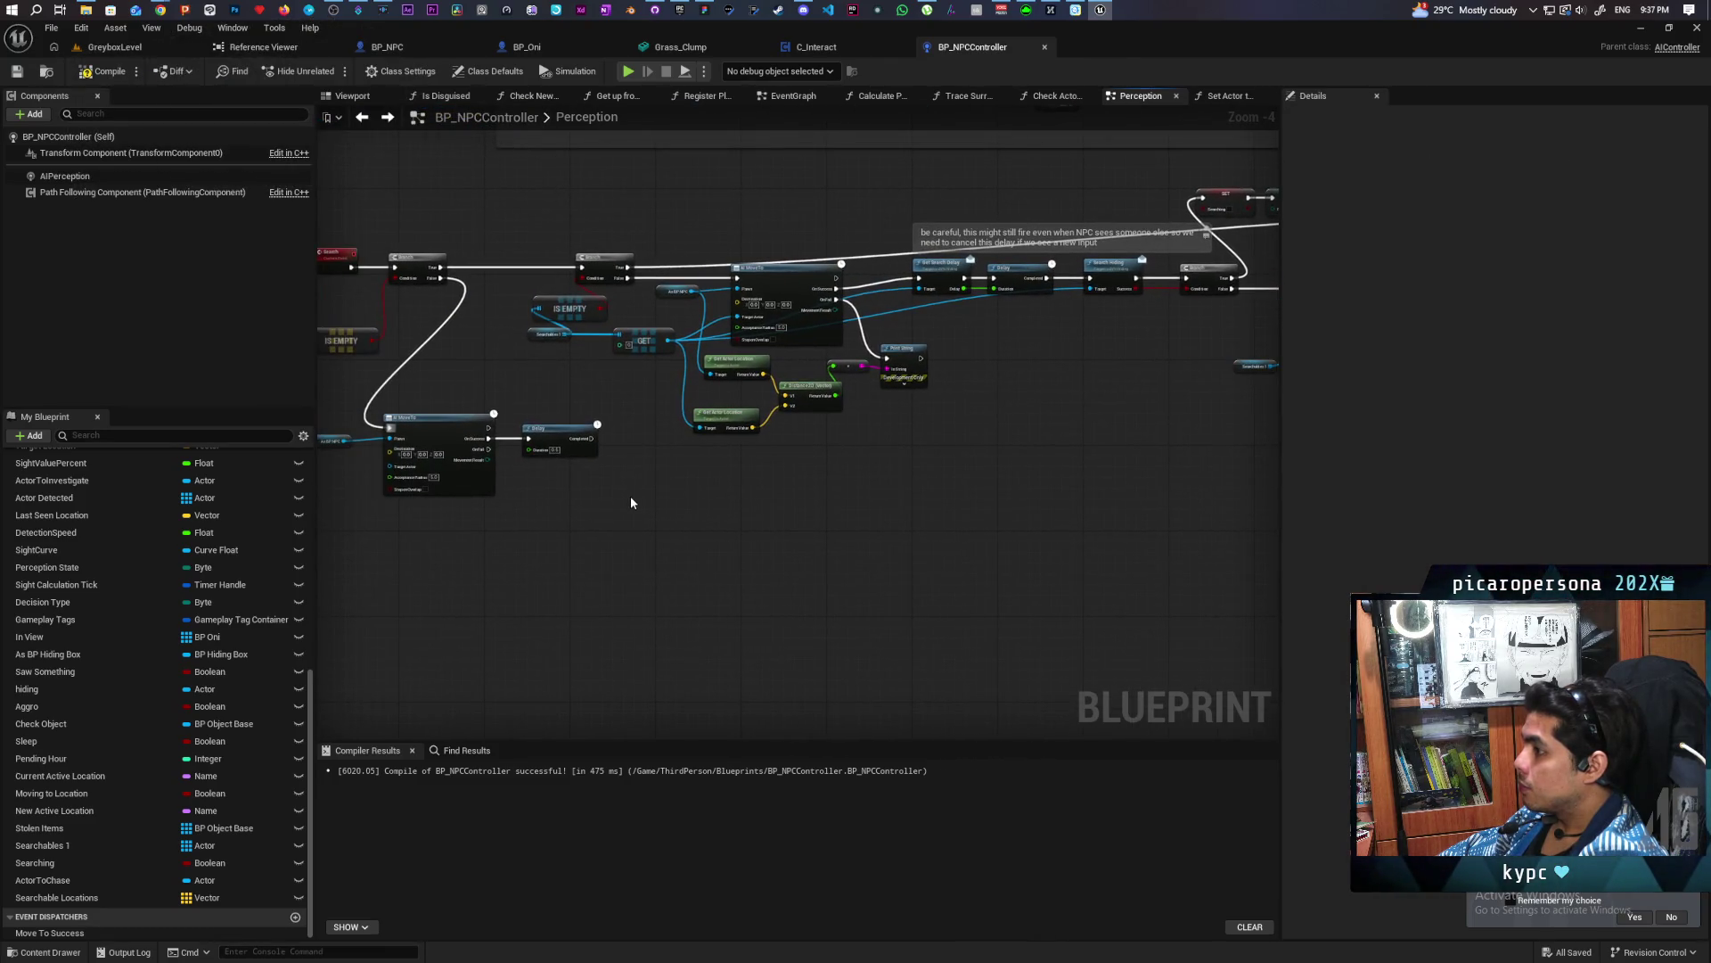
key(ctrl+v)
drag(613, 471, 666, 478)
scroll(597, 472, up, 2)
drag(590, 421, 647, 470)
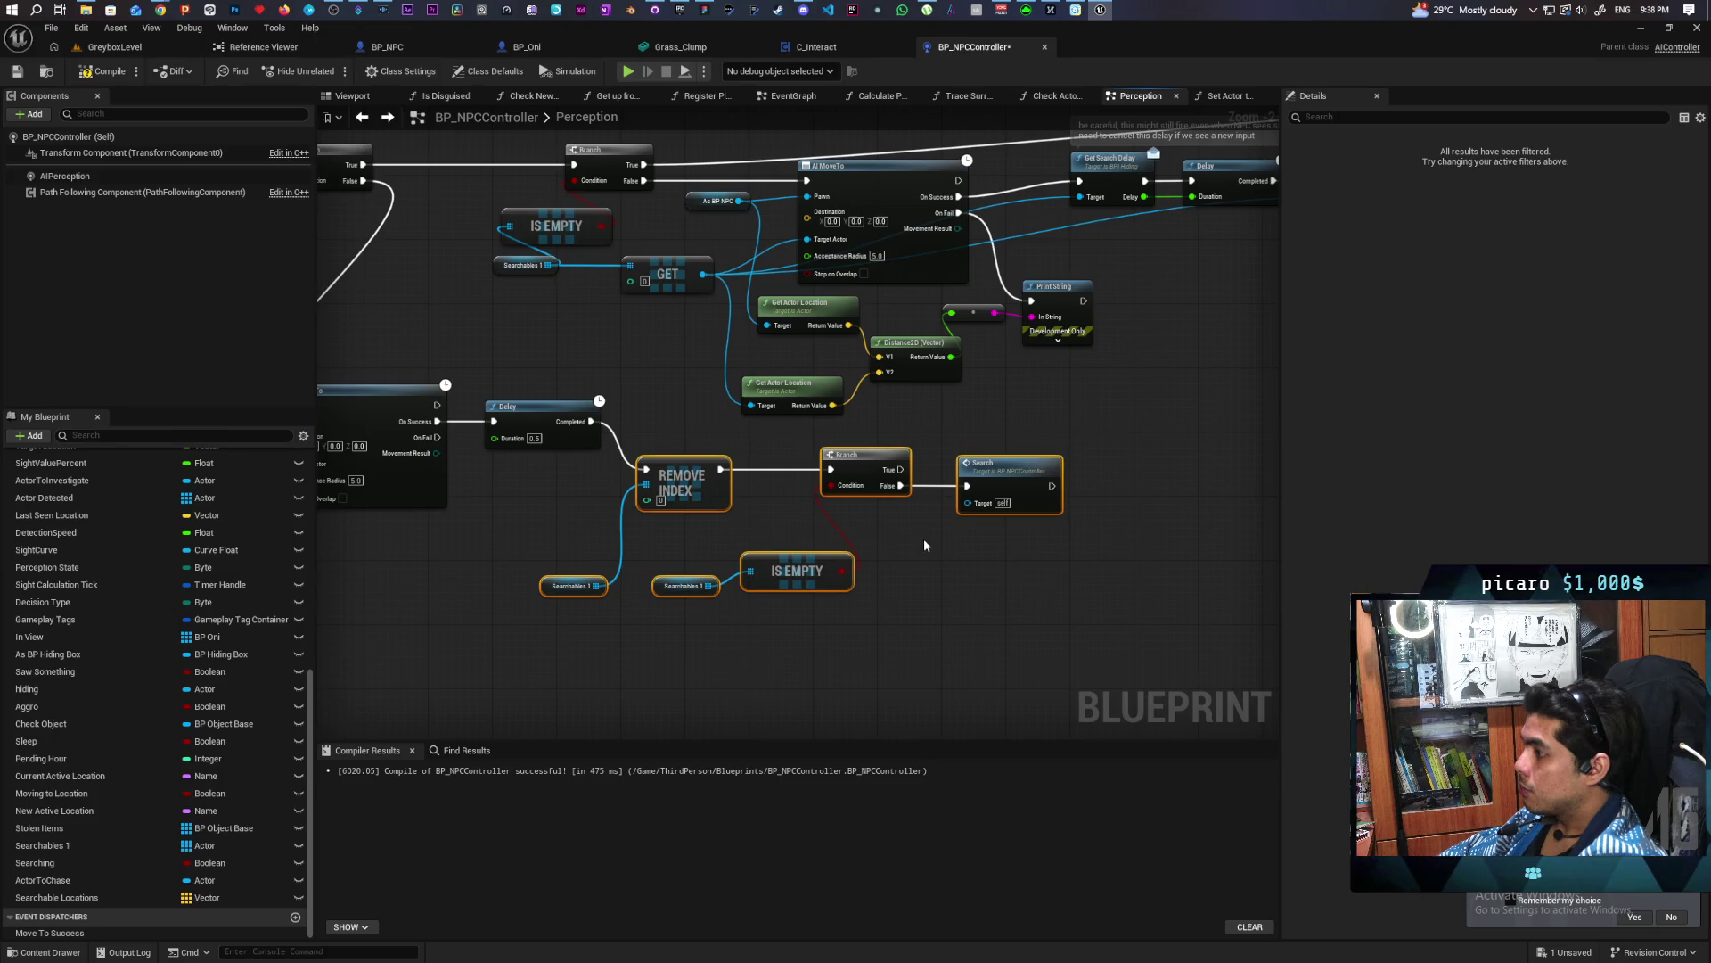
Select the copied Branch and IS EMPTY nodes
drag(1162, 469, 892, 529)
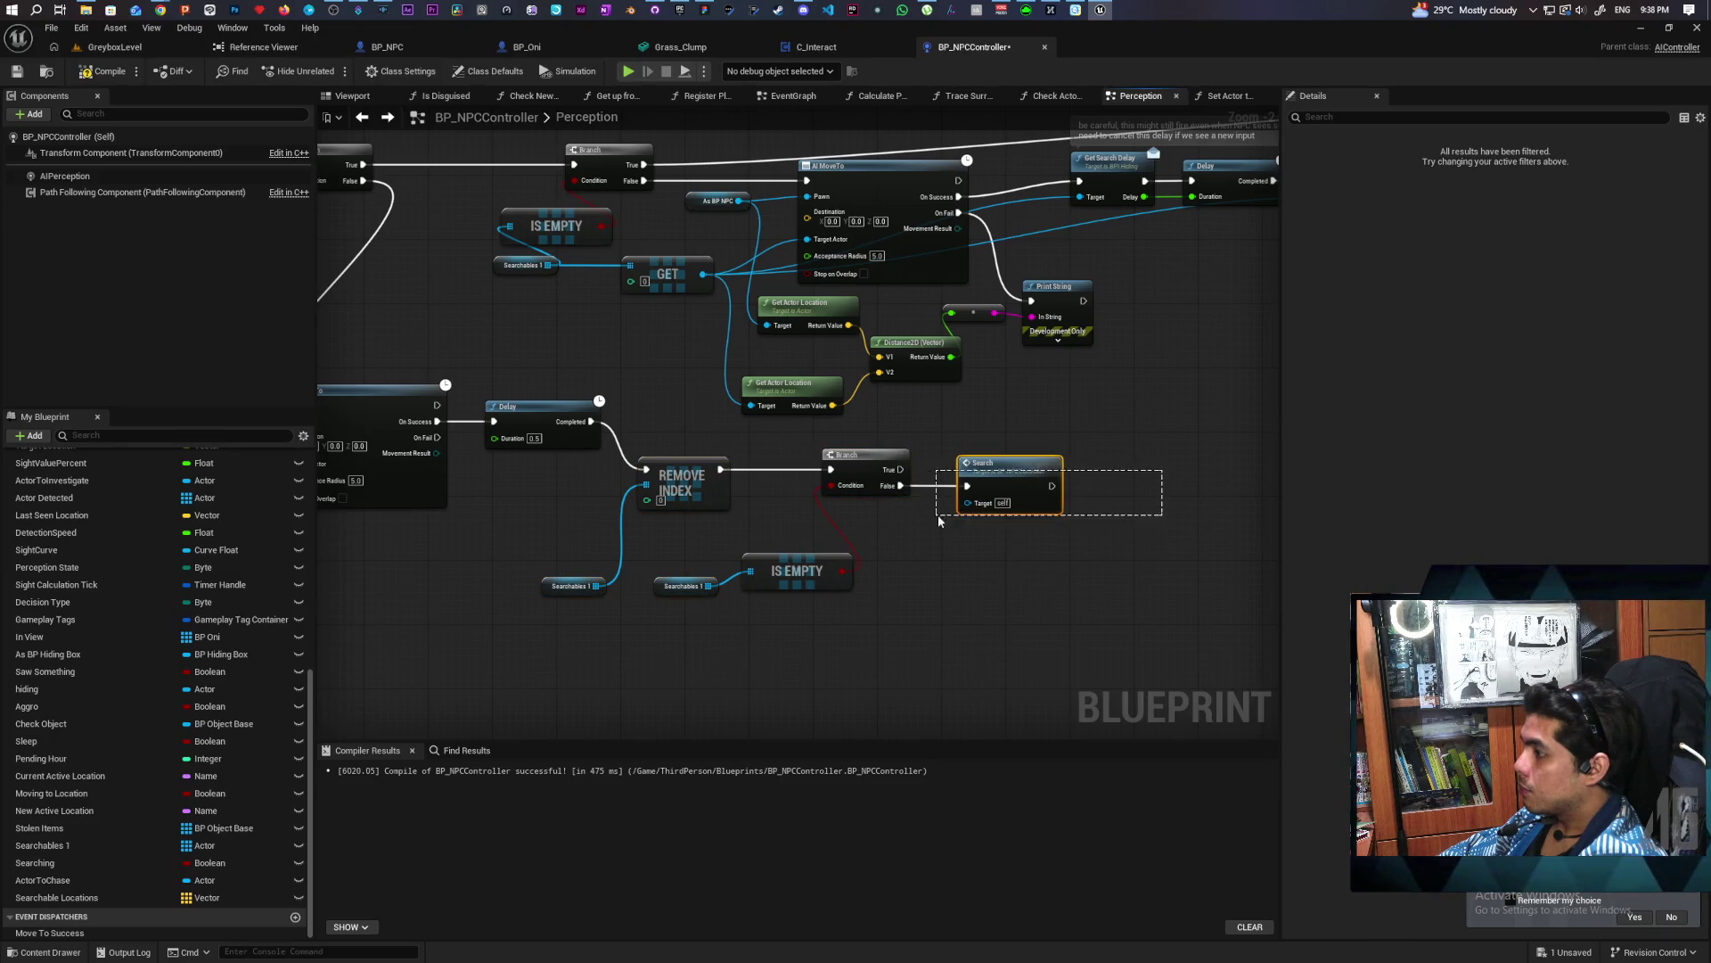
click(855, 501)
drag(784, 448, 878, 591)
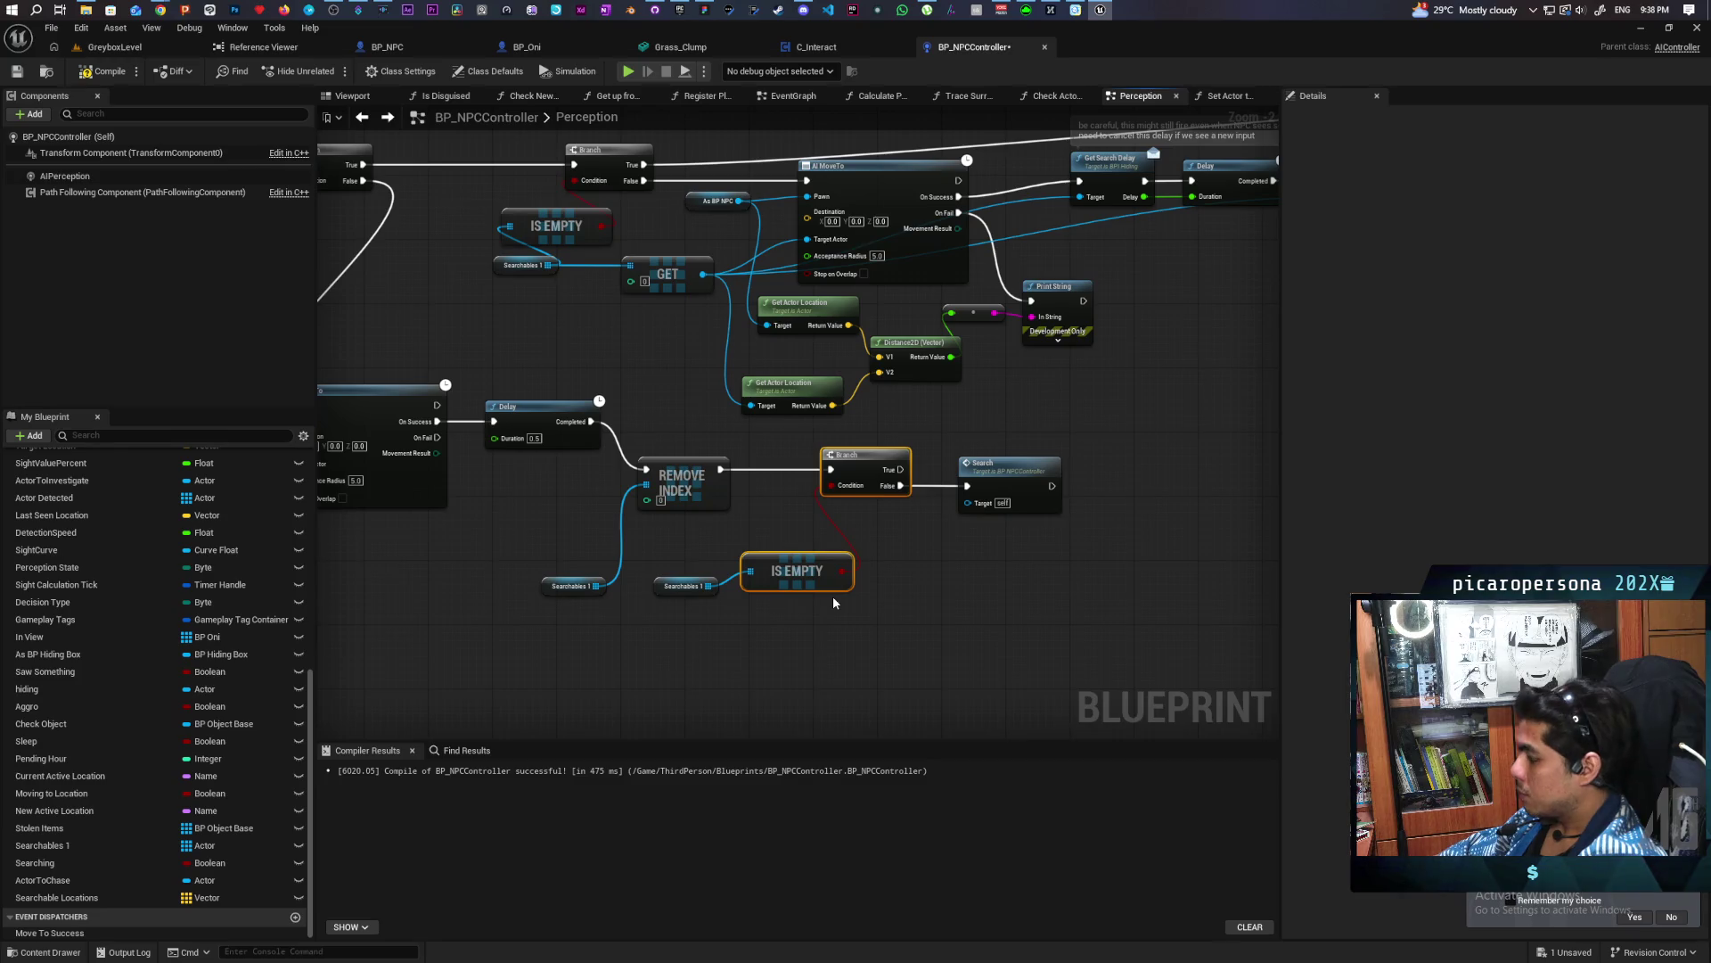
Delete the copied Branch, IS EMPTY and the extra Searchables 1 getter
key(Delete)
click(688, 585)
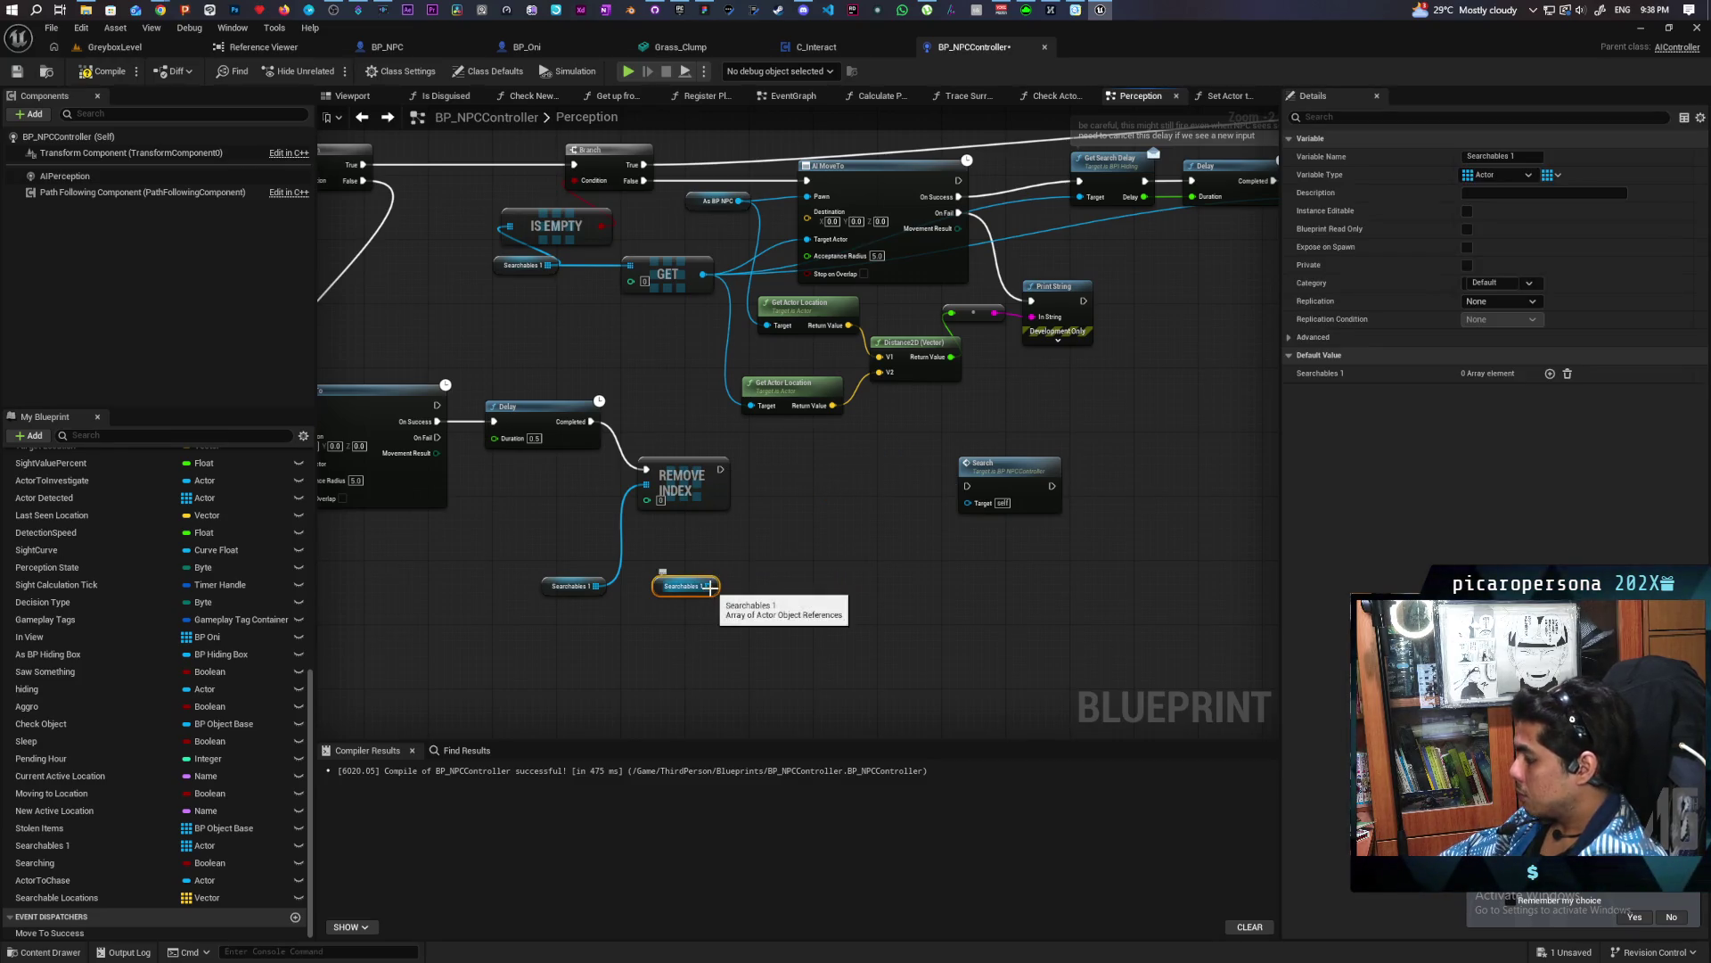
key(Delete)
Replace the remaining getter with Searchable Locations feeding the copied REMOVE INDEX array
drag(56, 898, 661, 684)
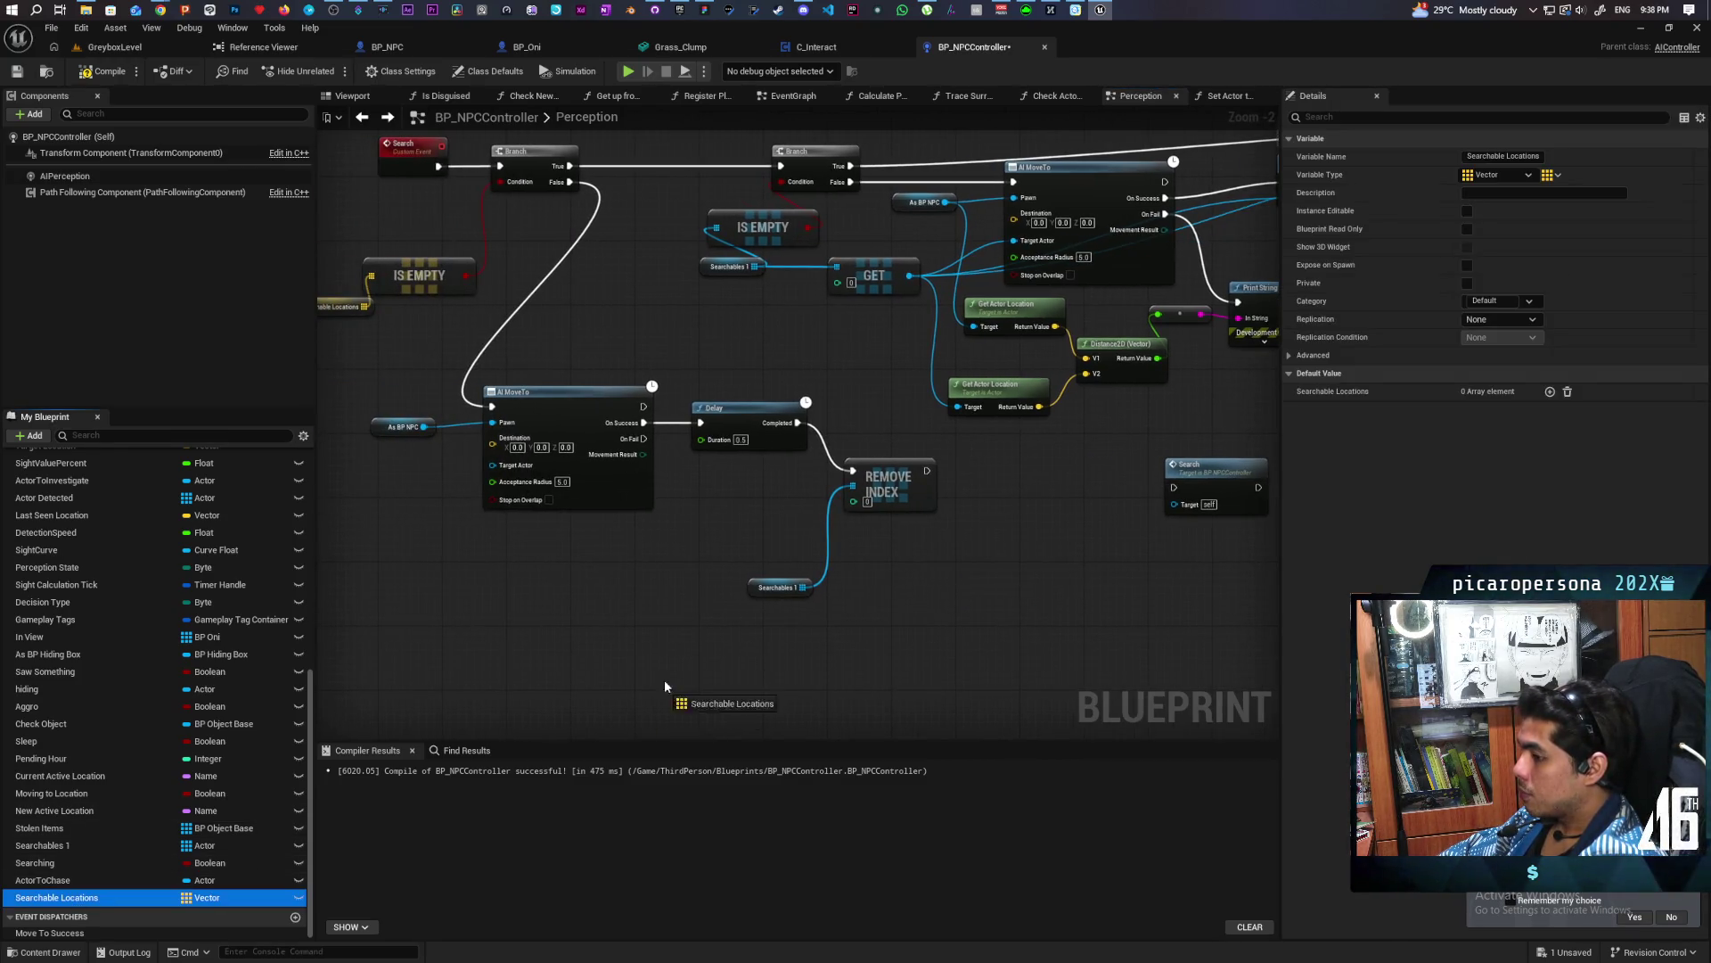
drag(751, 585, 750, 584)
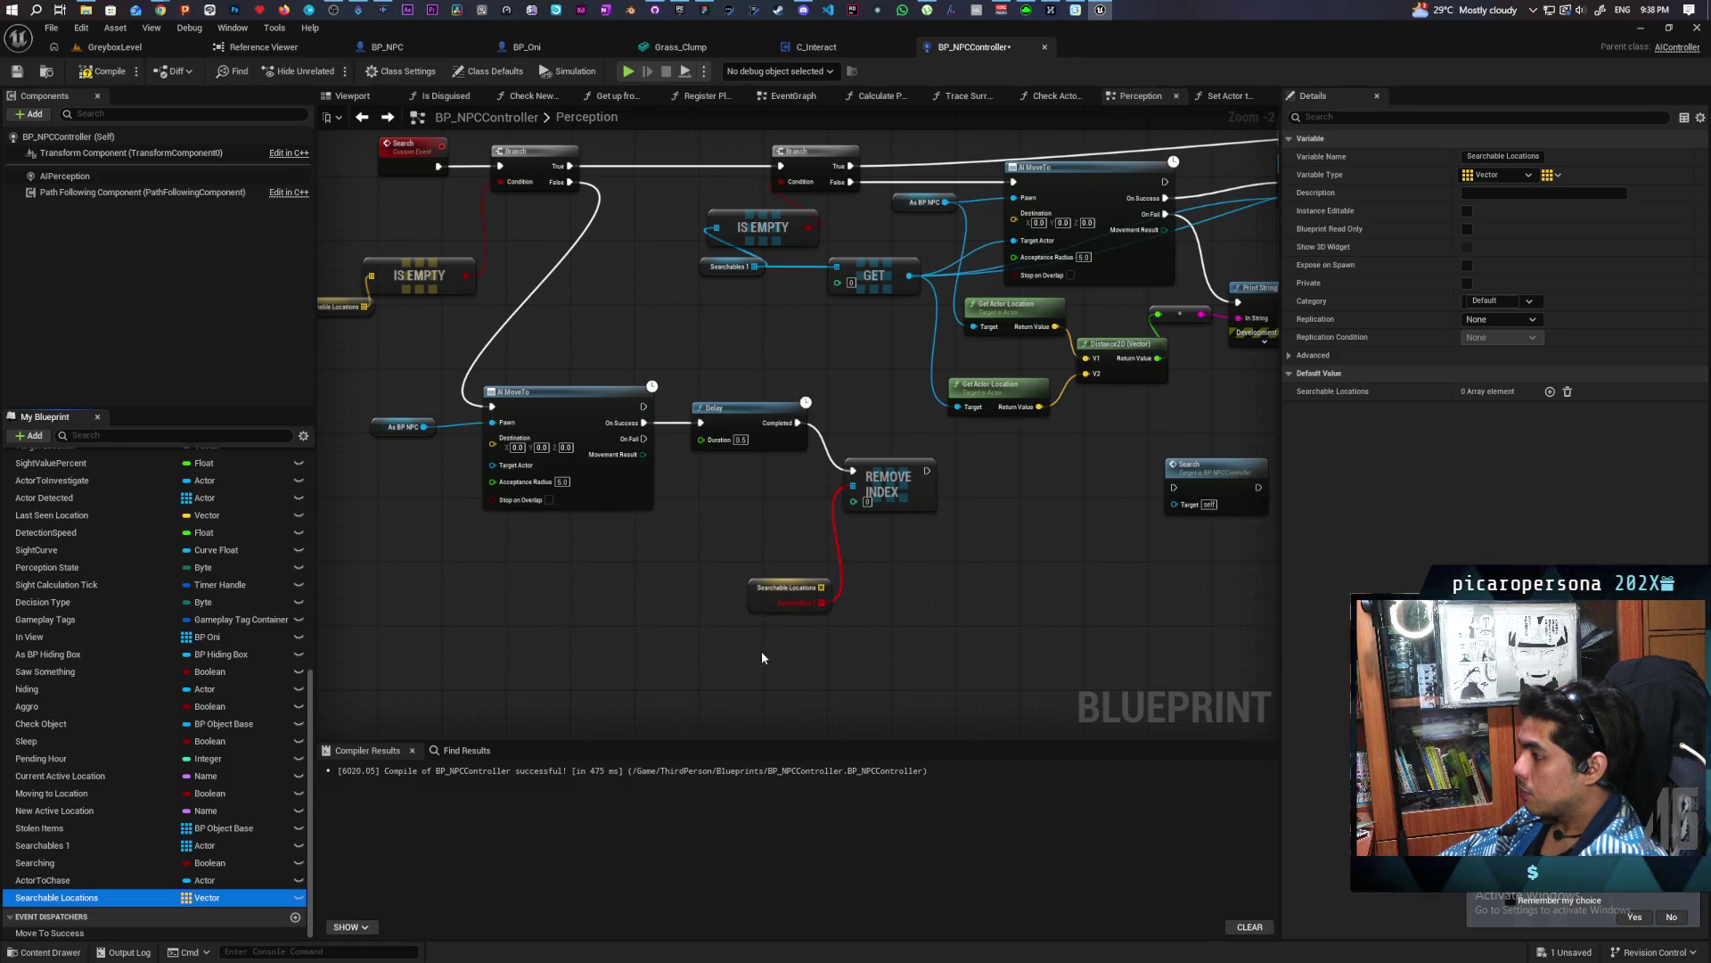
mouse_move(814, 535)
mouse_down()
mouse_move(865, 558)
mouse_move(827, 571)
mouse_move(859, 494)
mouse_up()
scroll(950, 563, down, 2)
mouse_move(950, 564)
mouse_down()
mouse_move(699, 622)
mouse_move(804, 590)
mouse_move(678, 601)
mouse_move(1093, 547)
mouse_move(752, 587)
mouse_move(892, 533)
mouse_move(1045, 510)
mouse_move(1121, 418)
mouse_move(1066, 516)
mouse_up()
drag(676, 569, 856, 597)
scroll(857, 597, up, 1)
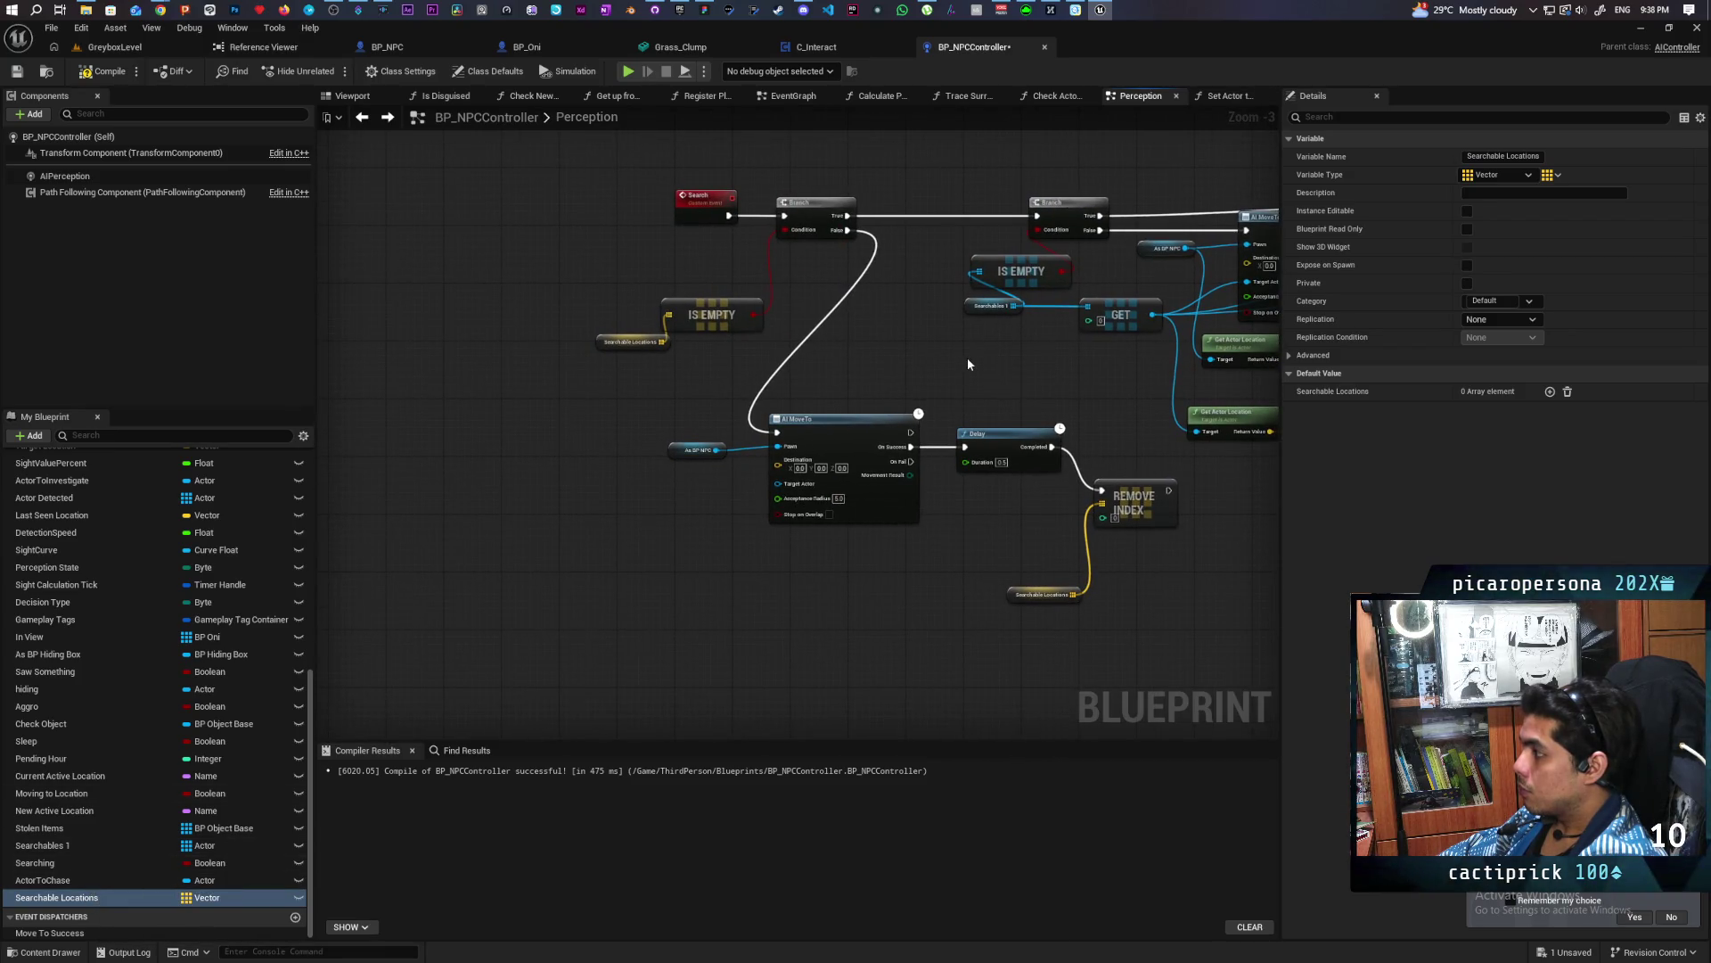
Add a copied GET on Searchable Locations and wire its result to the lower AI MoveTo Destination
click(1120, 314)
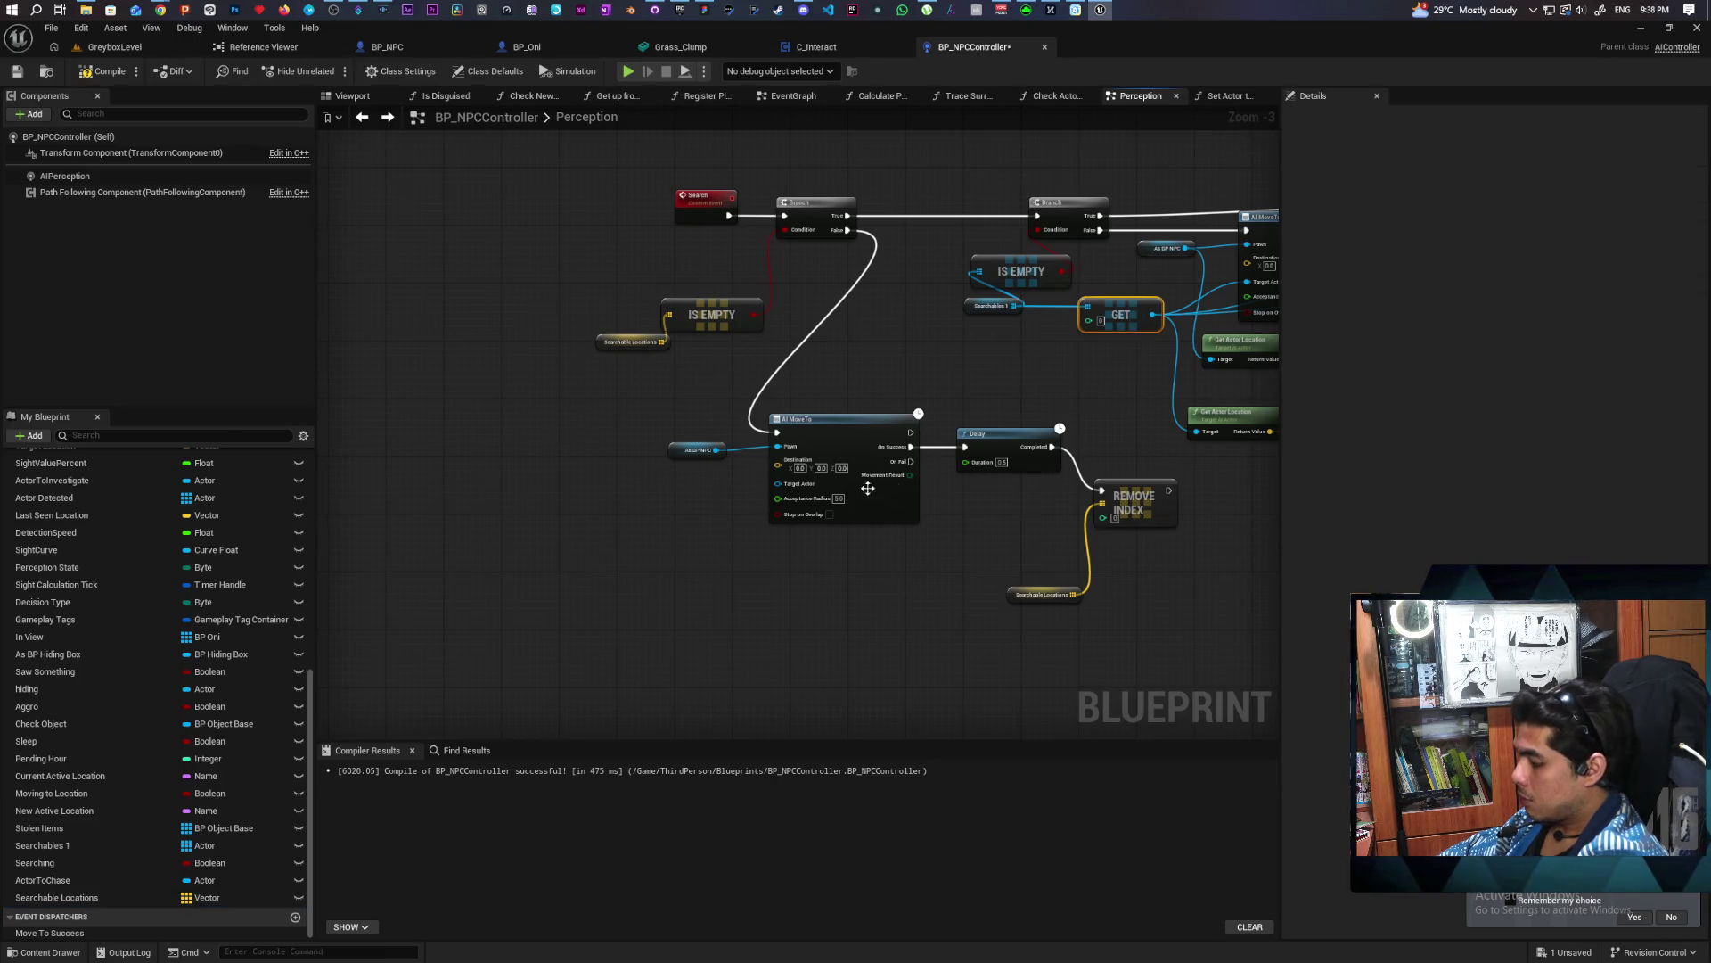
key(ctrl+v)
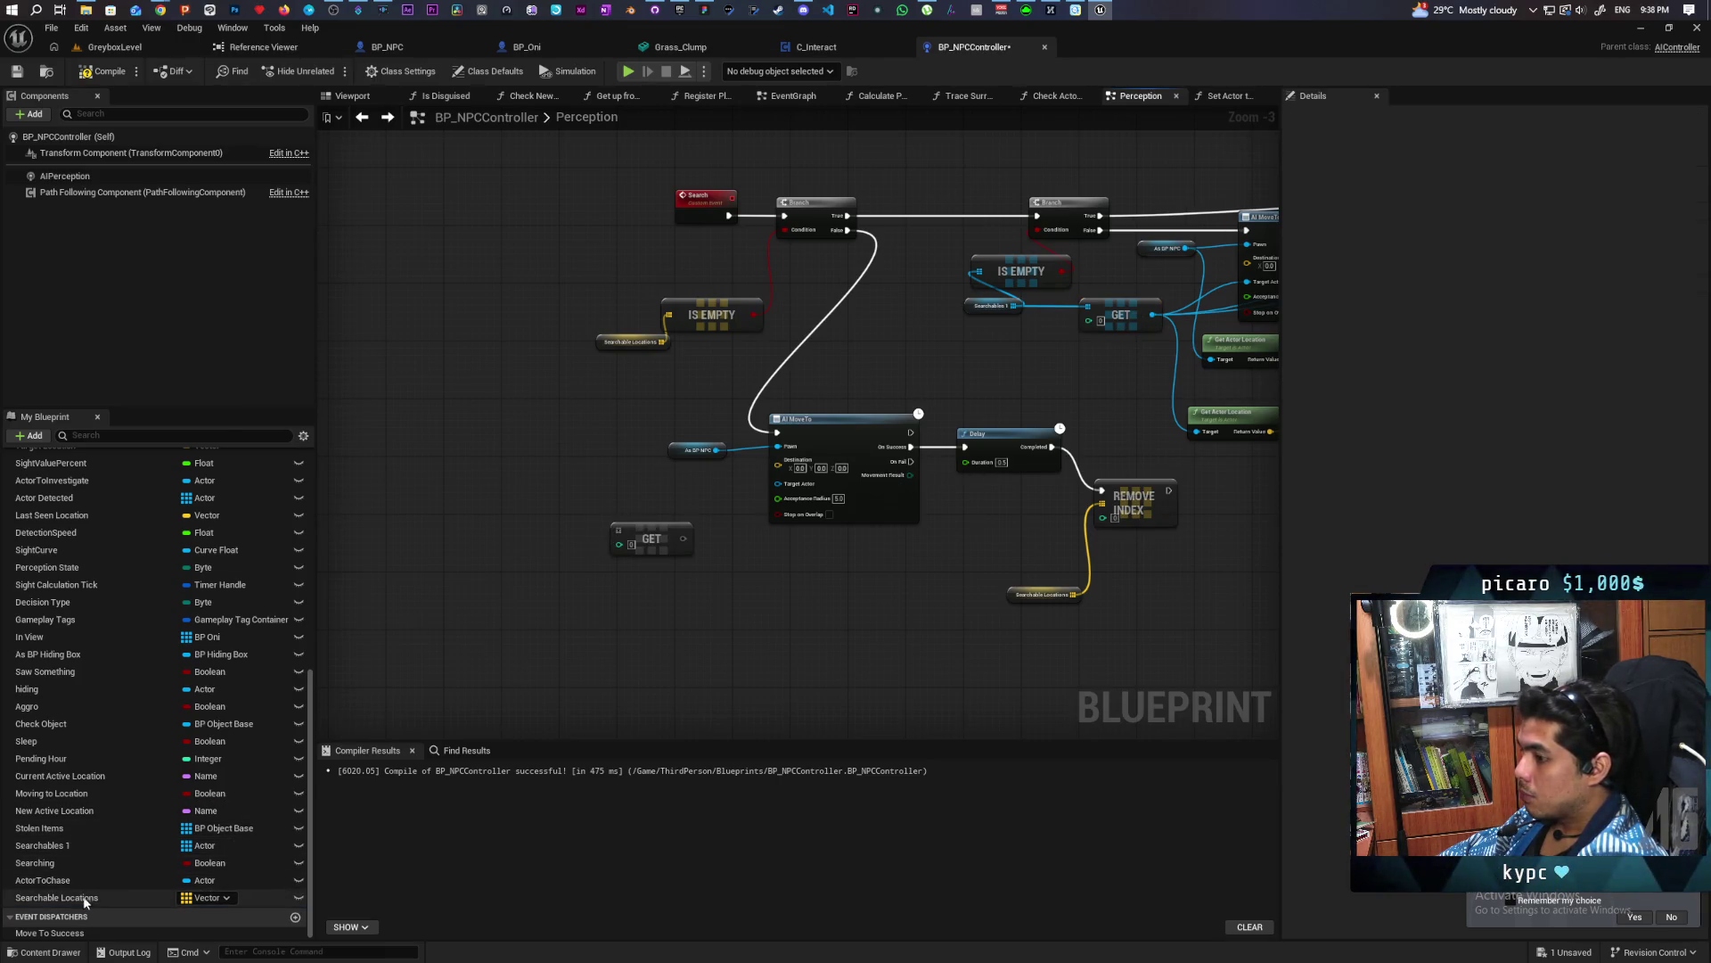
drag(86, 902, 557, 585)
drag(619, 533, 778, 465)
drag(811, 606, 531, 631)
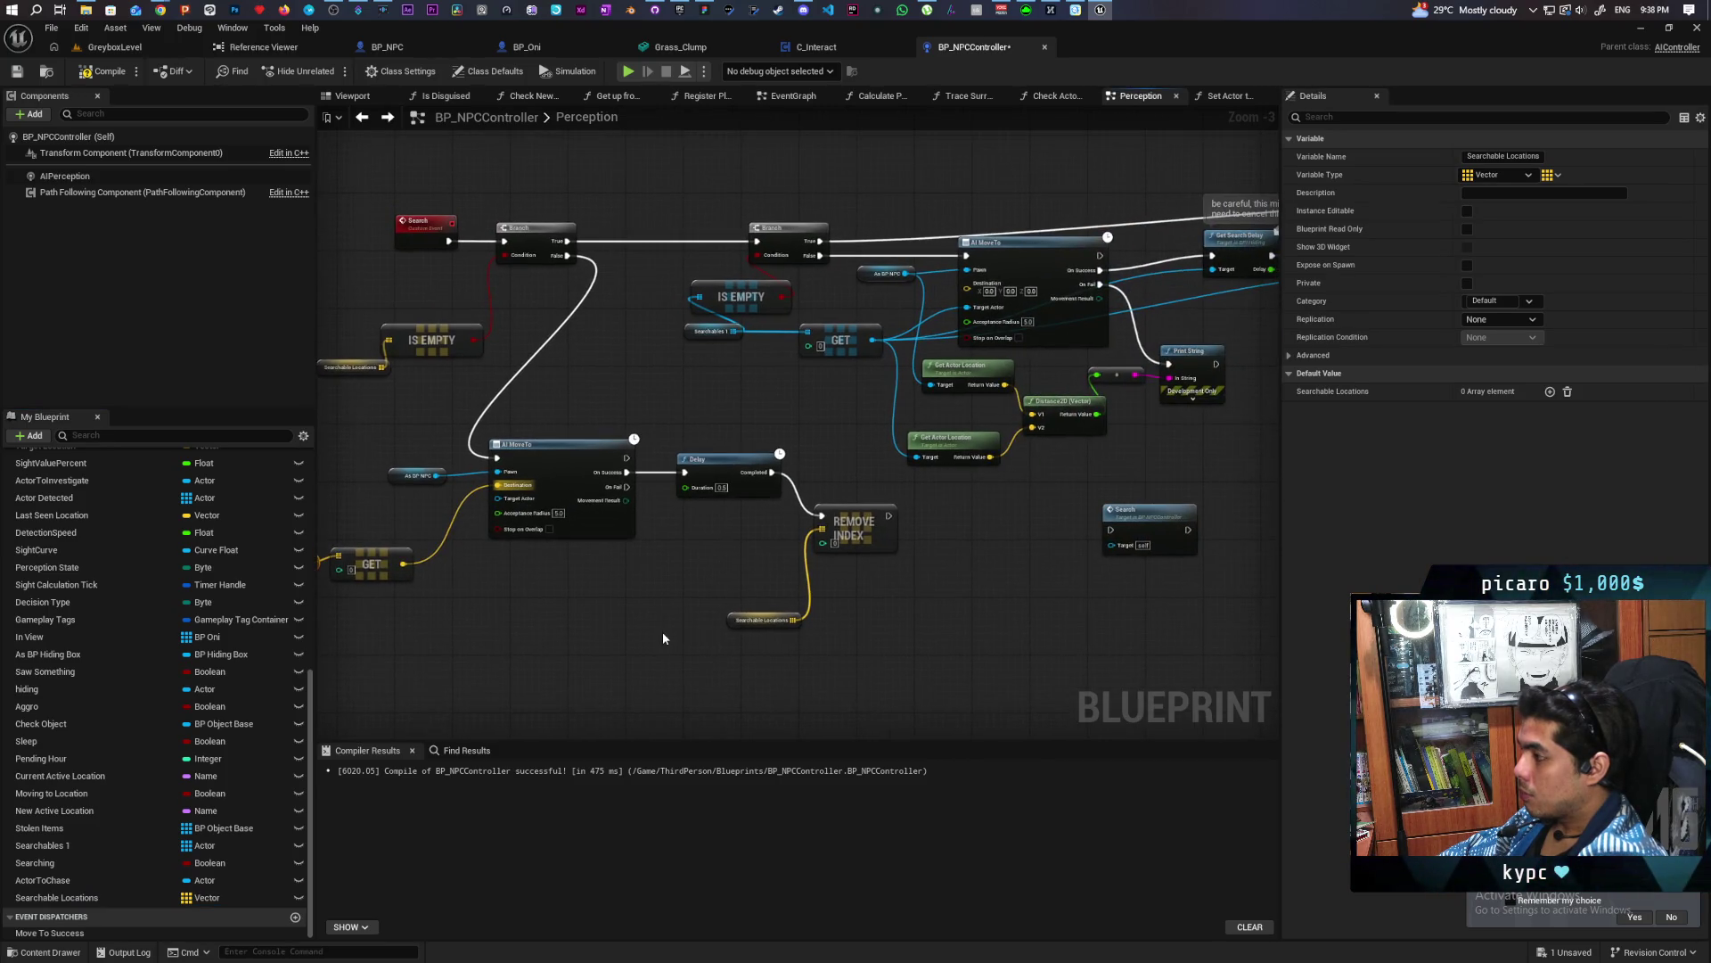
Connect the copied REMOVE INDEX execution output to the Search node
scroll(662, 631, down, 1)
mouse_move(708, 666)
mouse_down()
mouse_move(660, 649)
mouse_move(843, 612)
mouse_up()
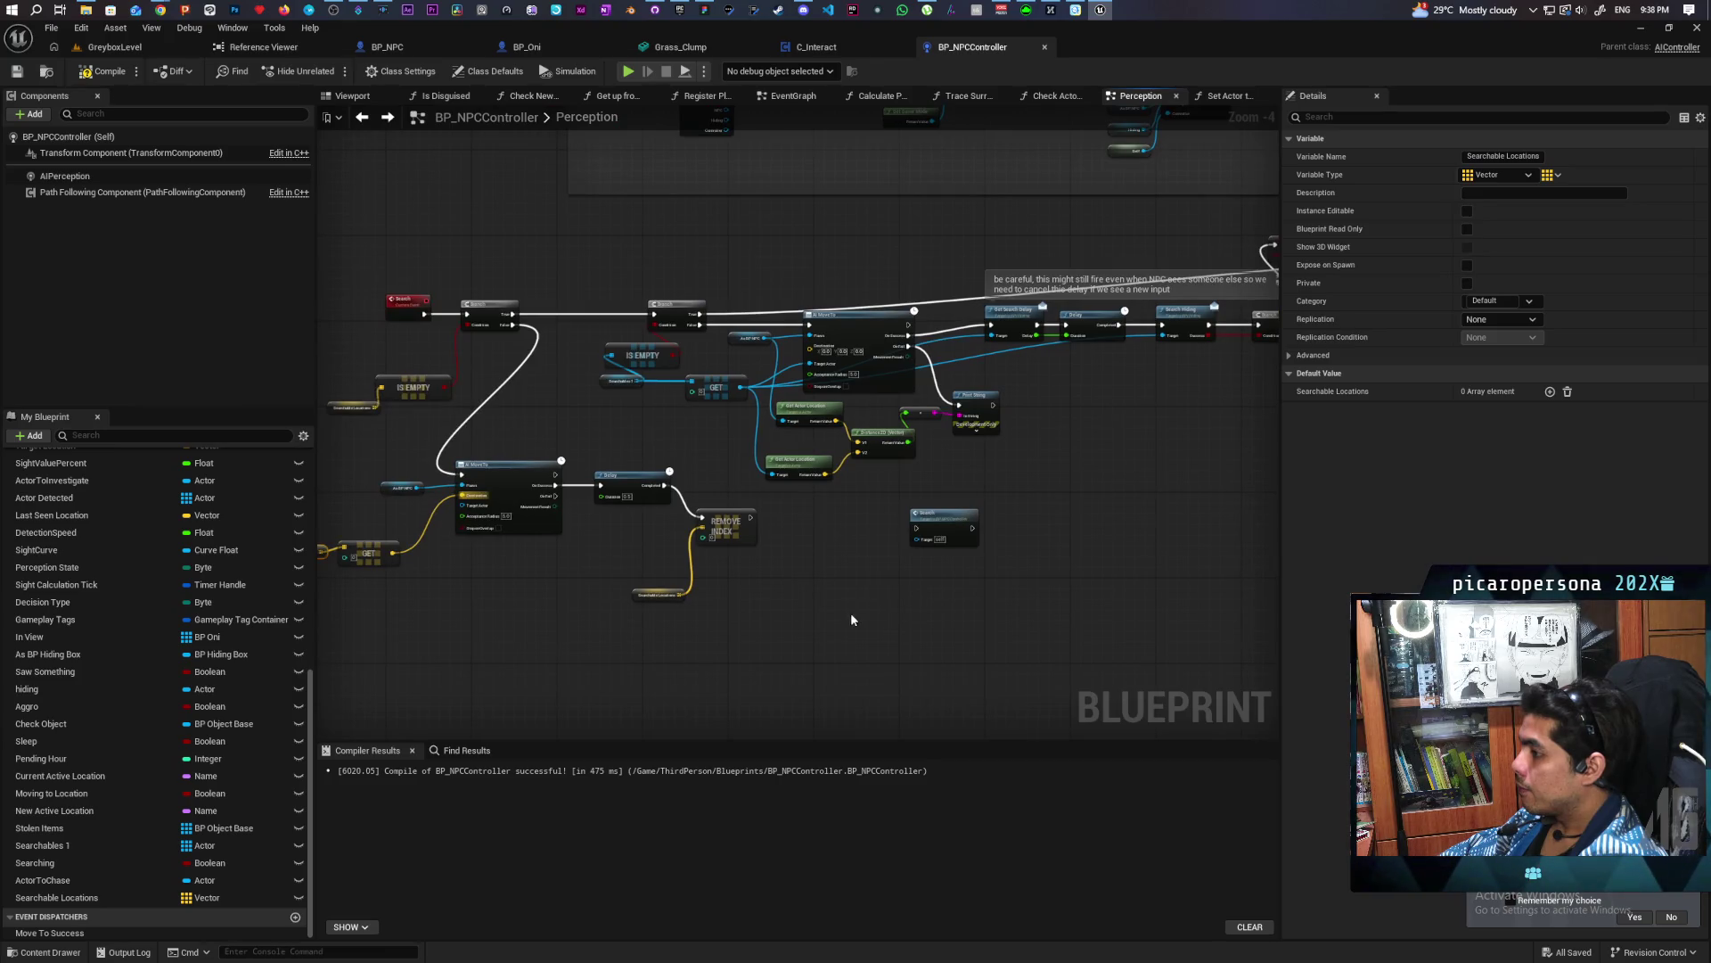
mouse_move(861, 633)
mouse_down()
mouse_move(762, 666)
mouse_move(854, 644)
mouse_move(729, 615)
mouse_up()
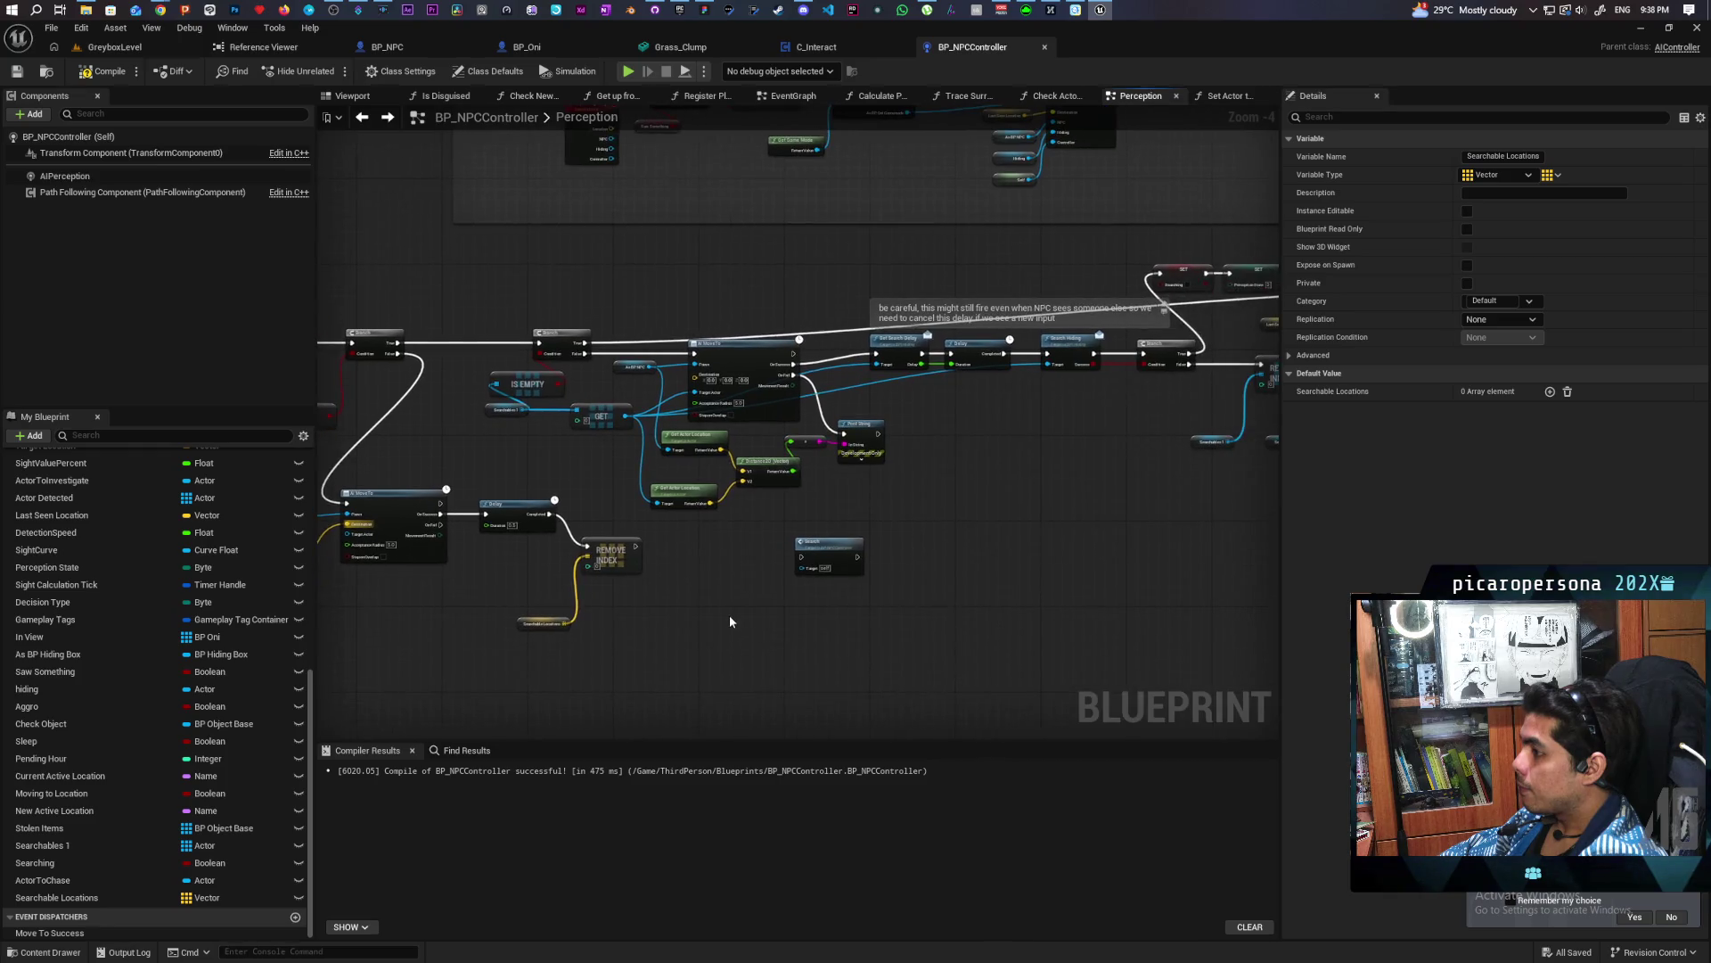
scroll(729, 615, up, 1)
mouse_move(607, 522)
mouse_down()
mouse_move(827, 536)
mouse_move(731, 517)
mouse_up()
drag(667, 581, 831, 588)
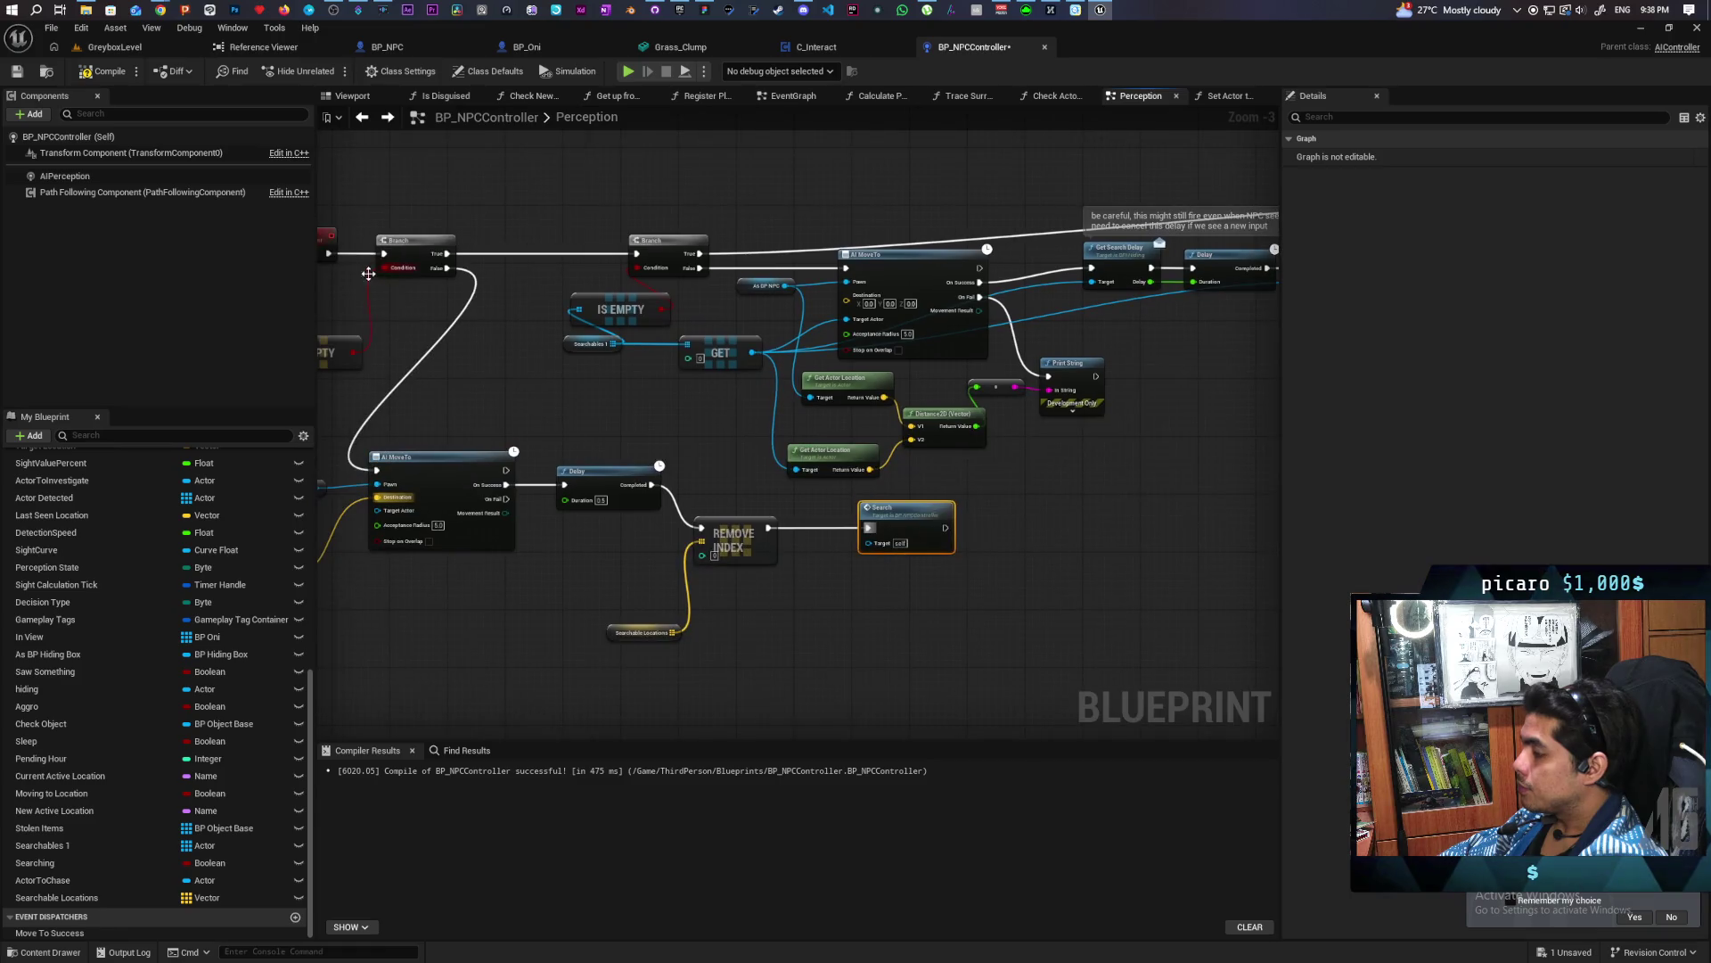
Compile and save BP_NPCController, then recentre the graph on the search chain
key(ctrl+s)
scroll(536, 383, down, 2)
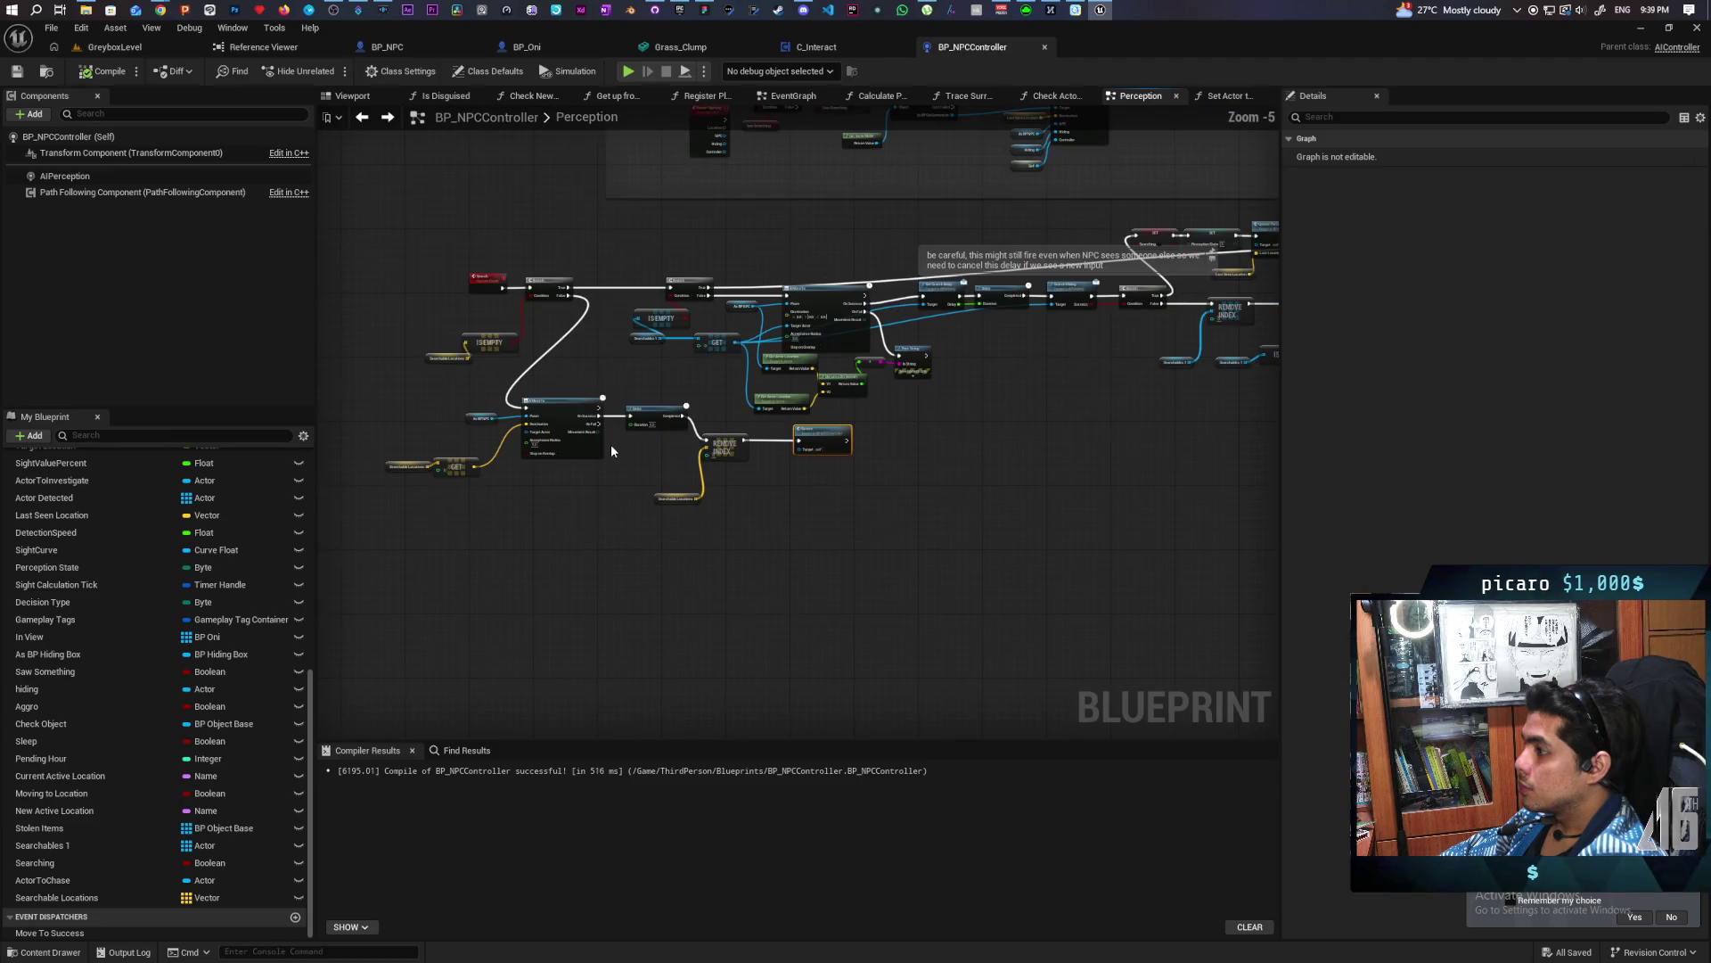
scroll(609, 447, up, 1)
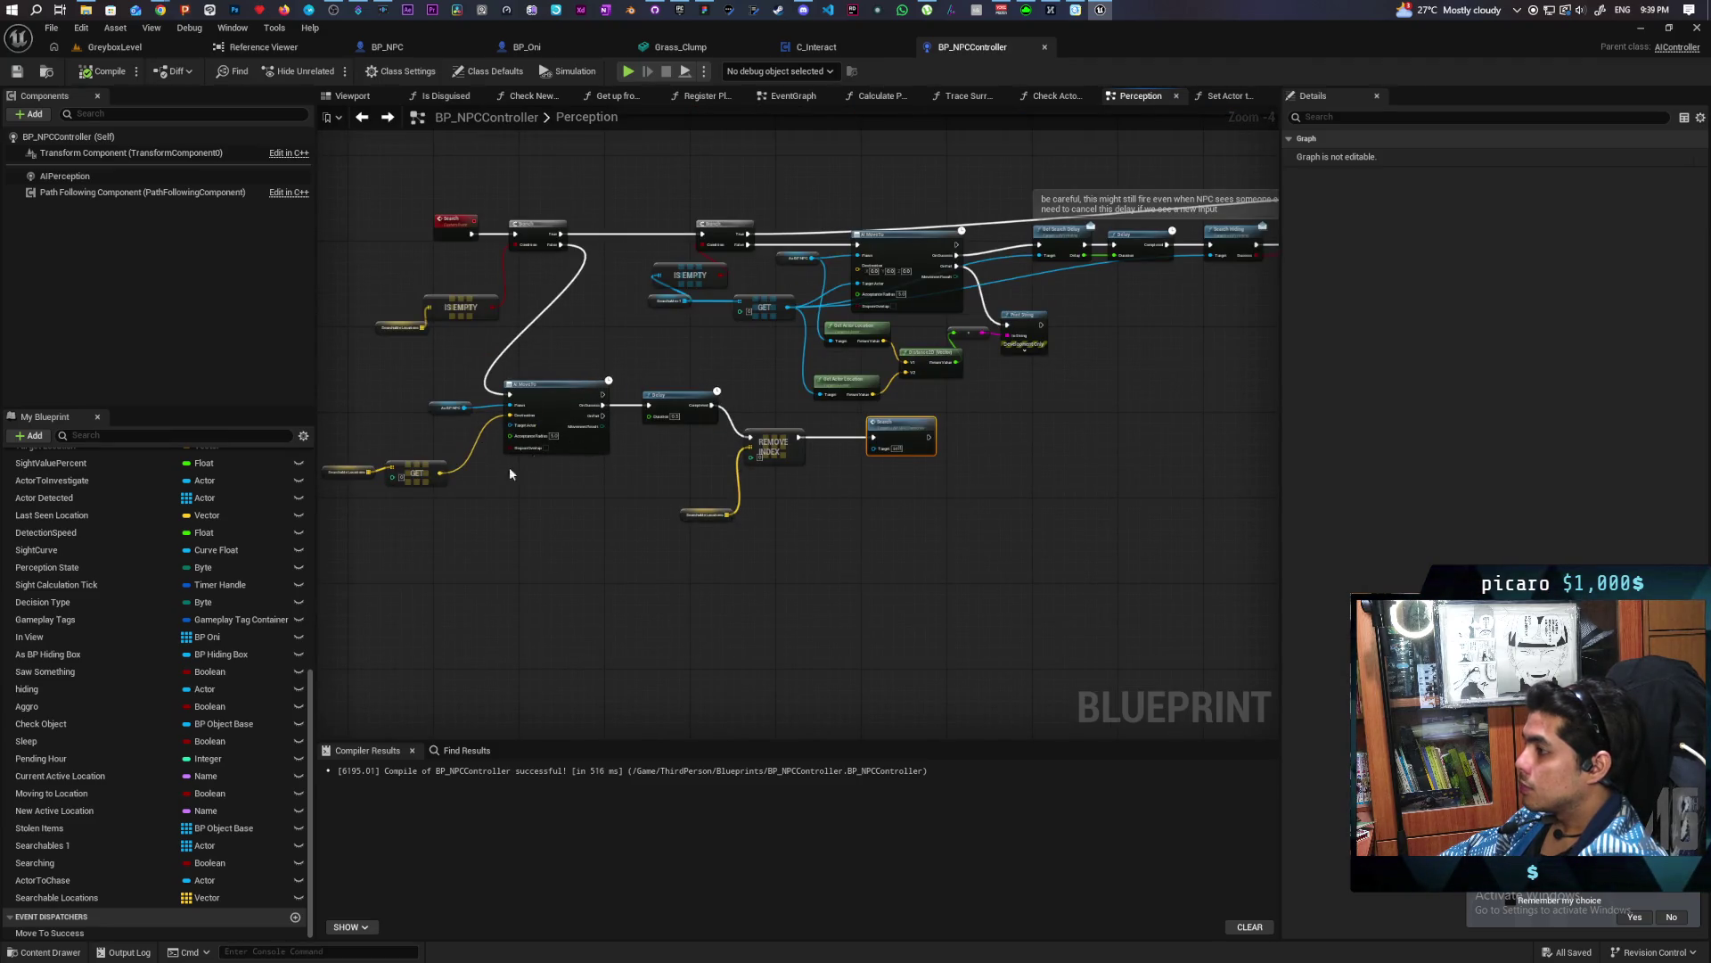
drag(836, 500, 772, 576)
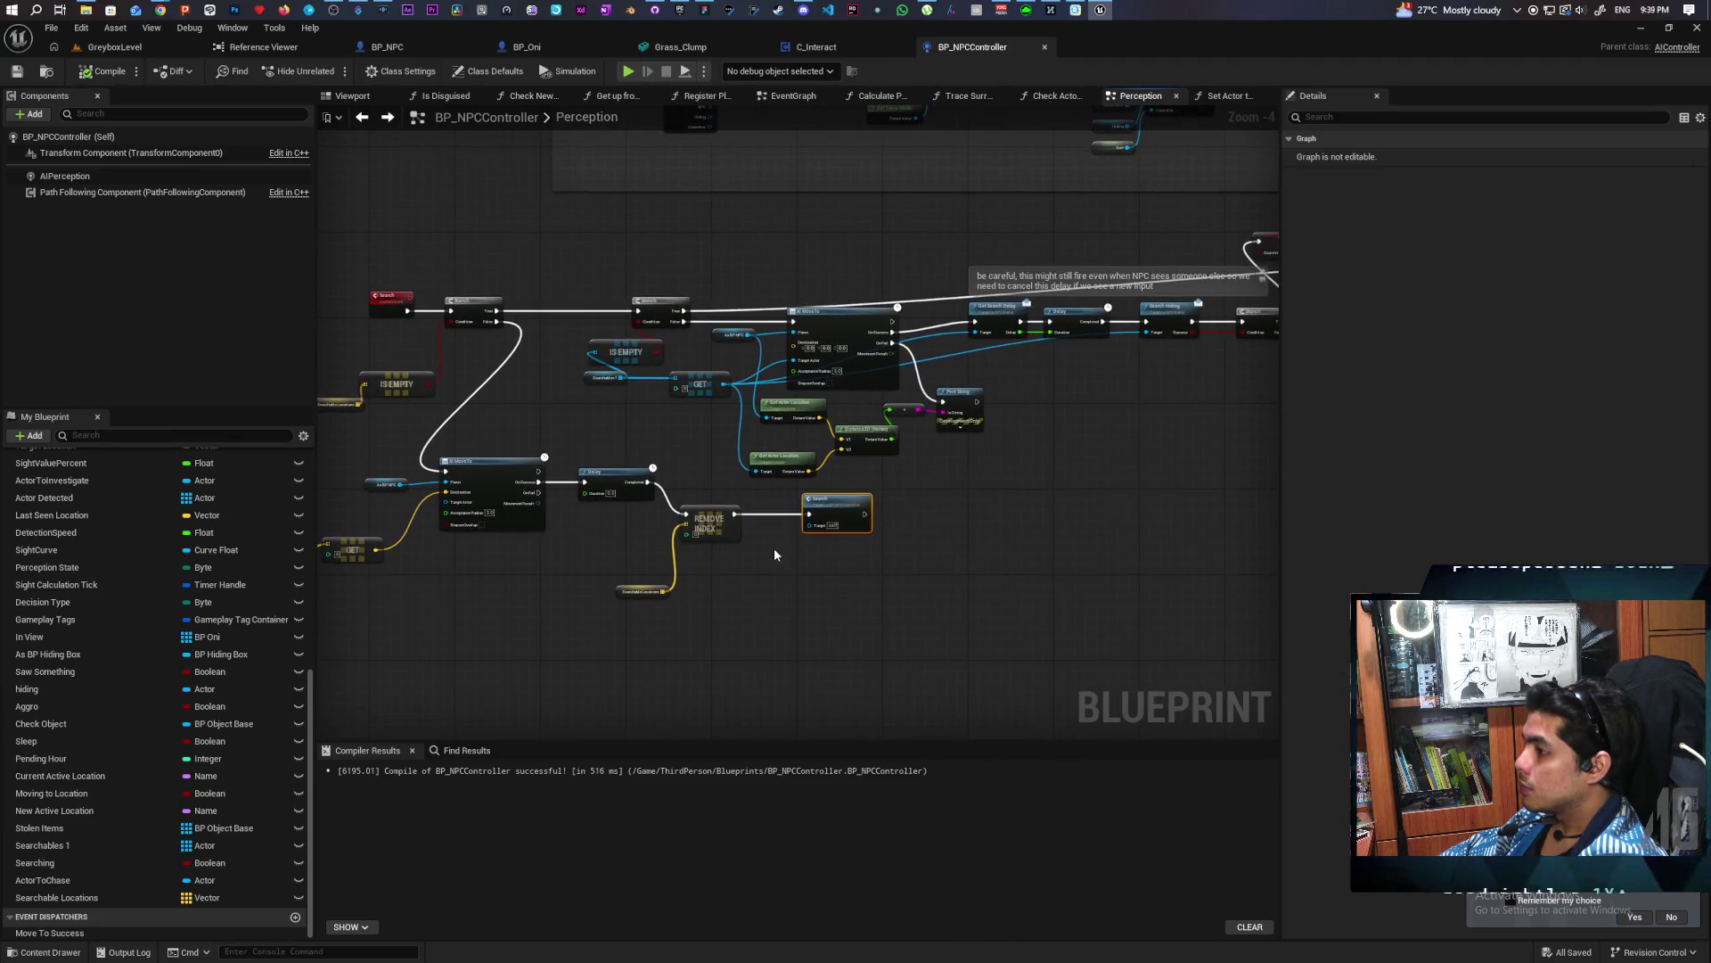
drag(527, 415, 586, 403)
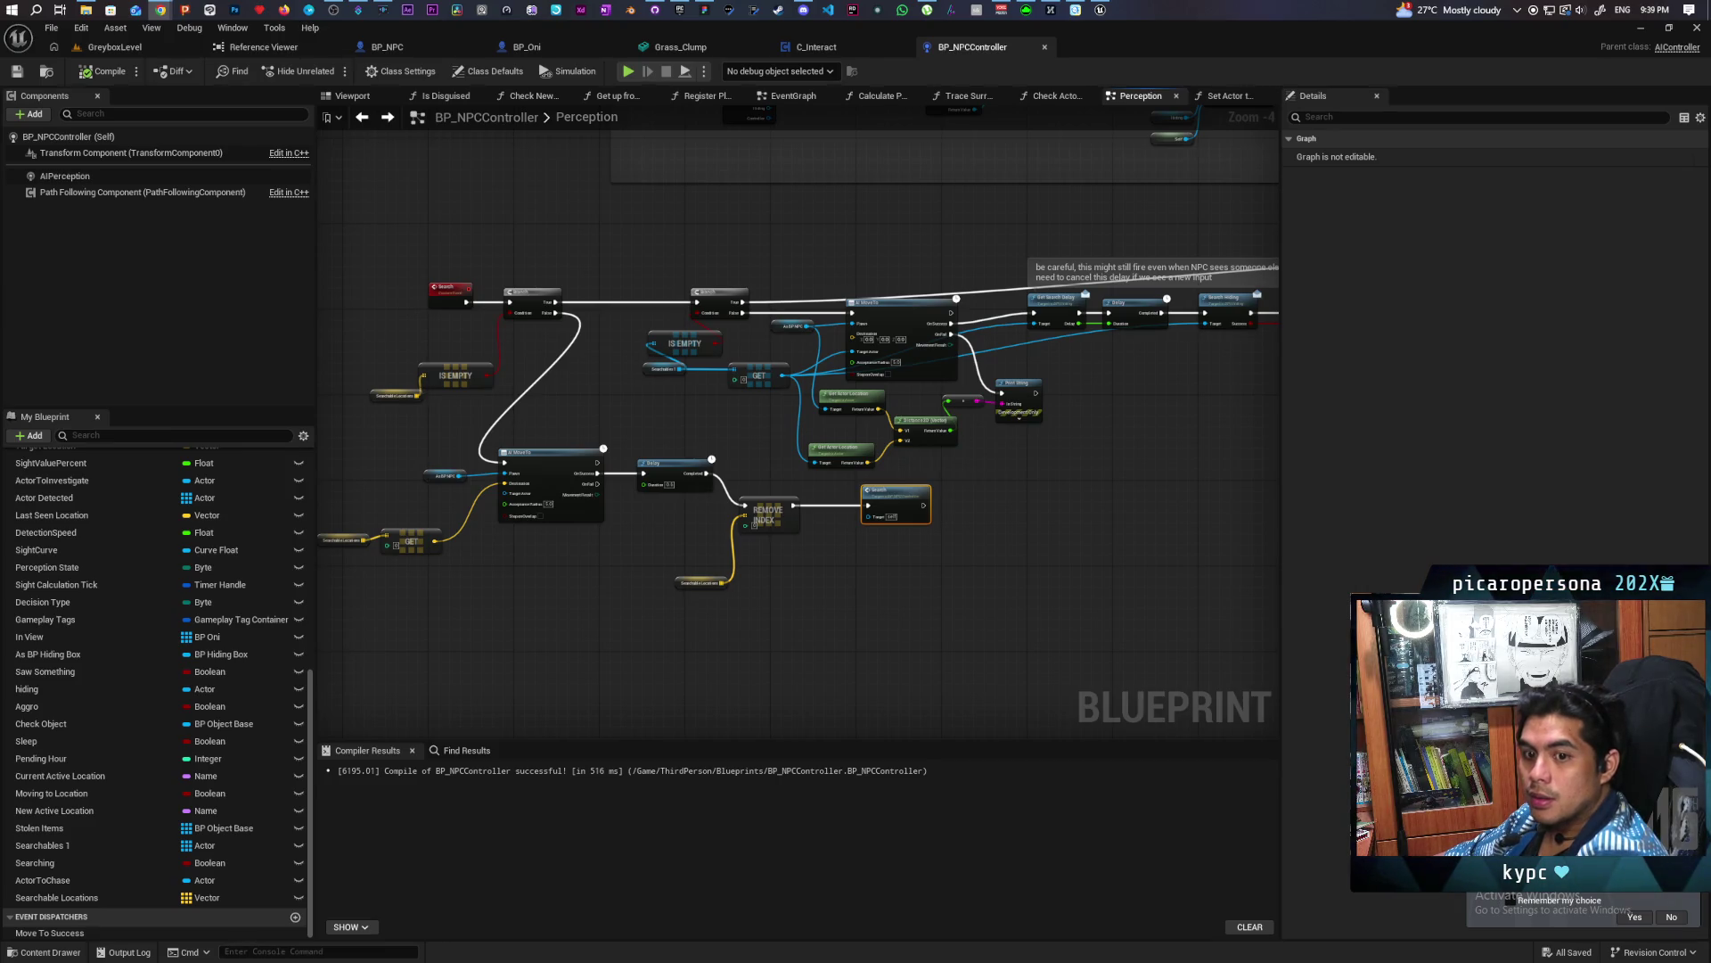
Play GreyboxLevel, walk and jump the character into the tall grass, then stop with Esc
click(114, 46)
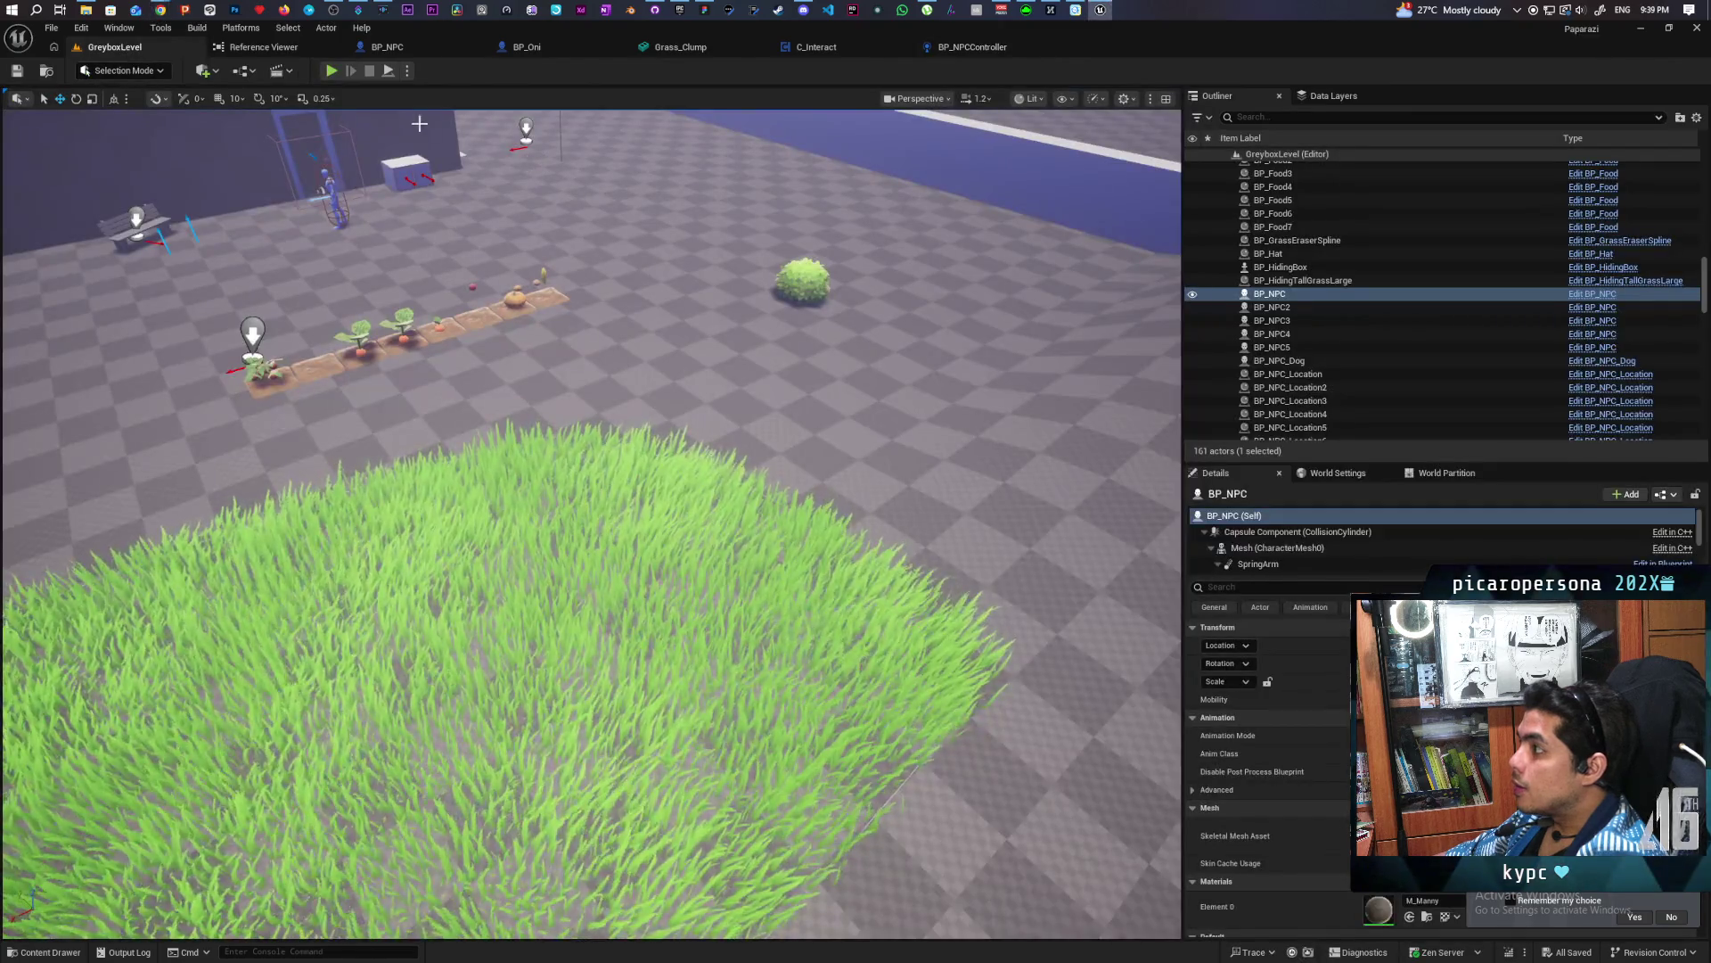
key(alt+p)
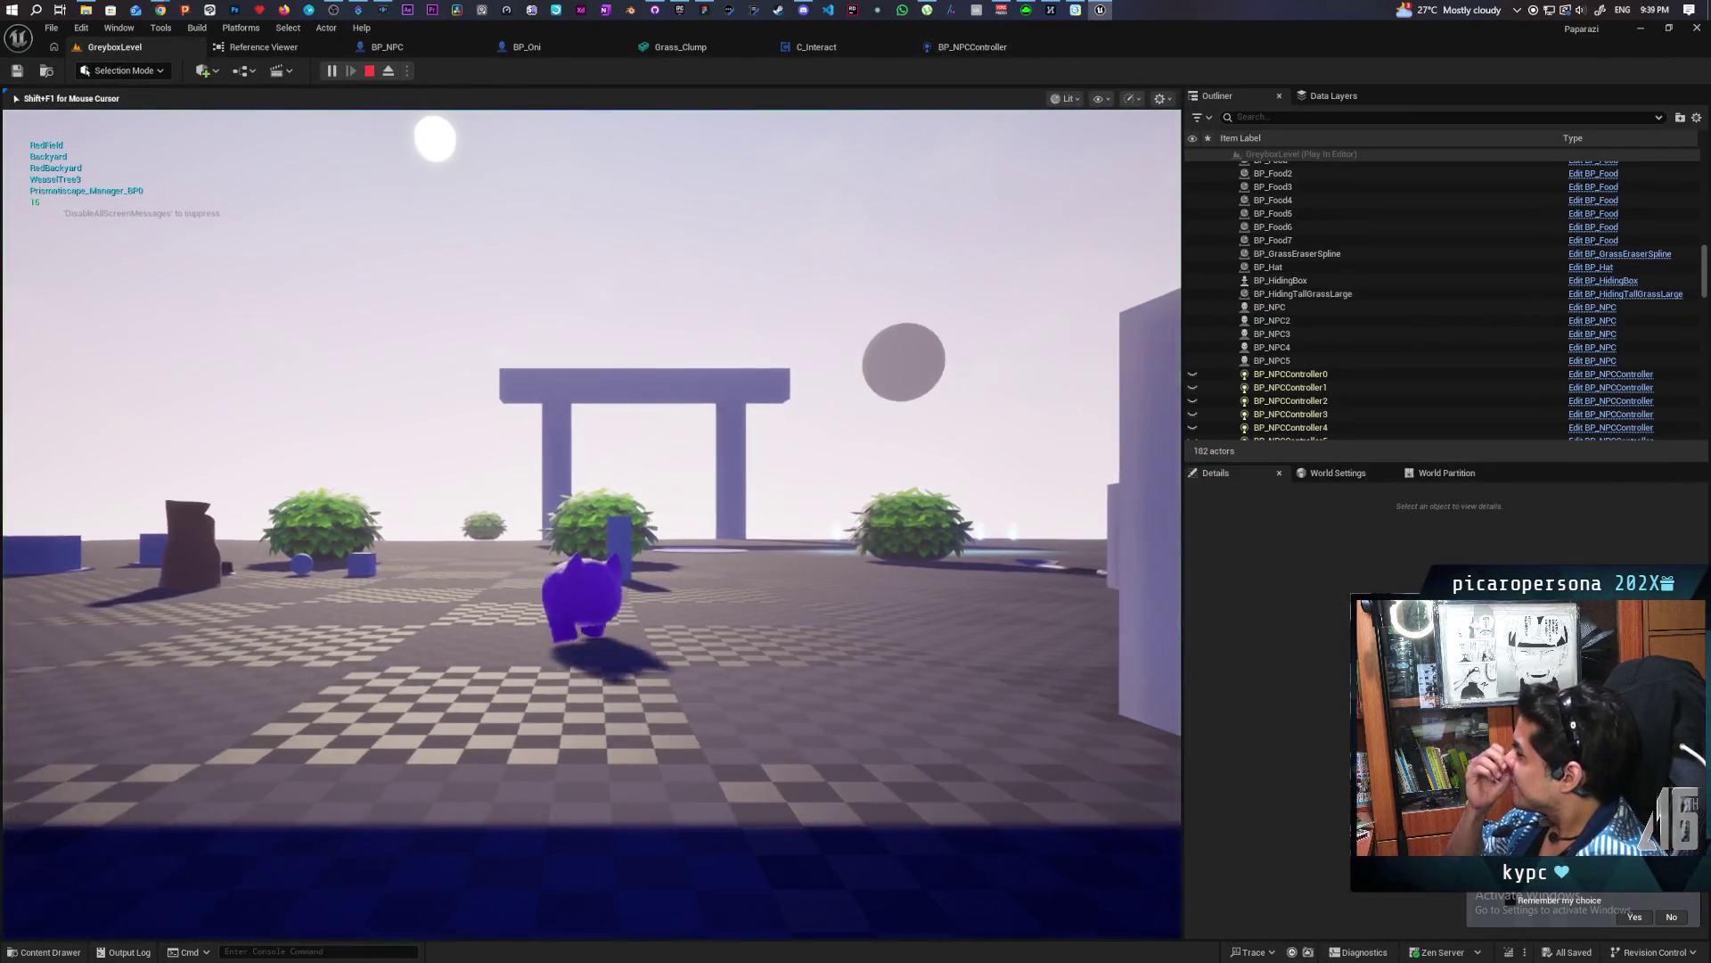
key(w)
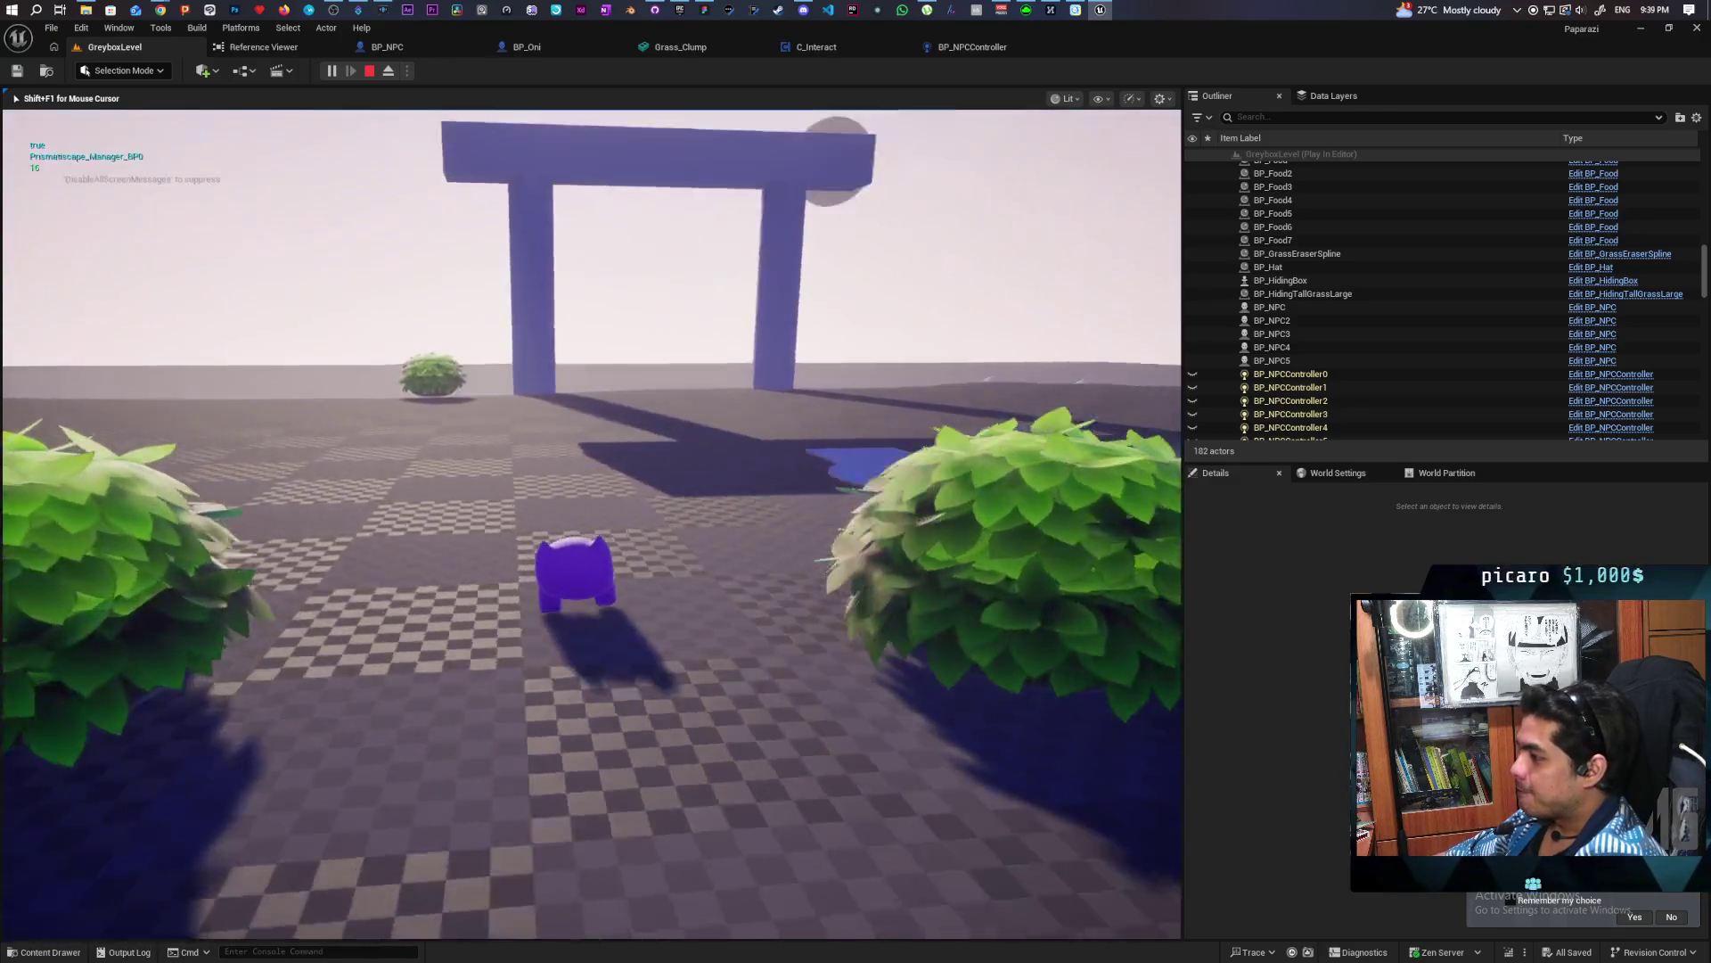
key(a)
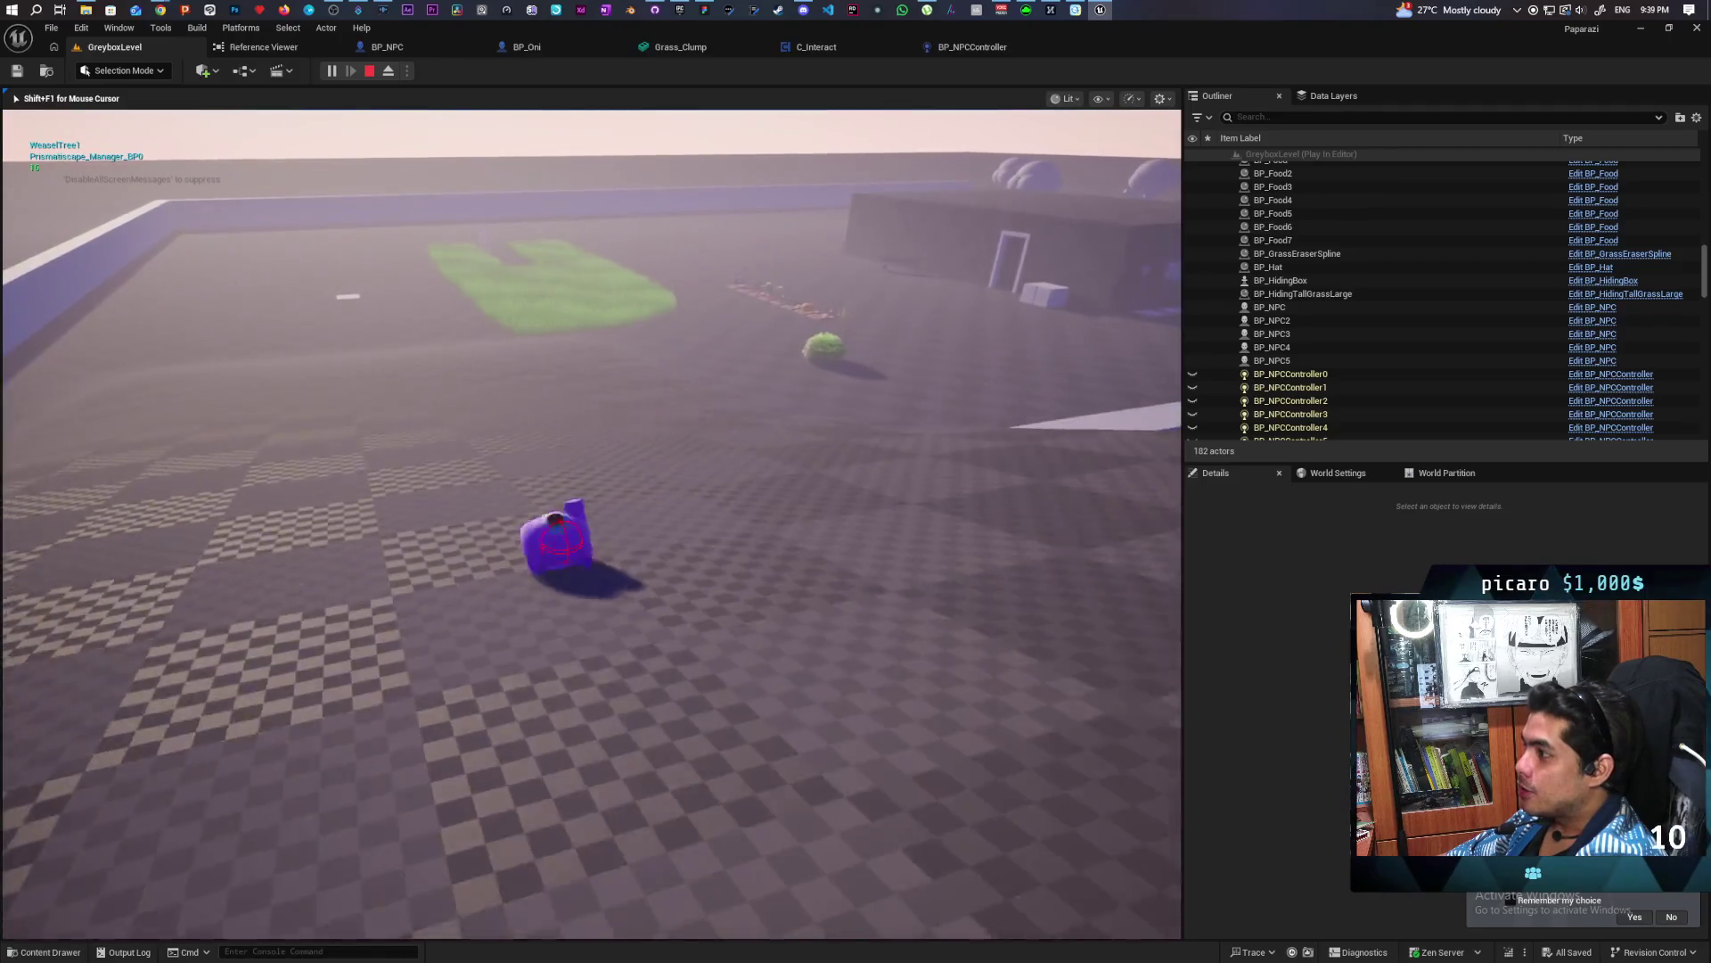
key(space)
key(w)
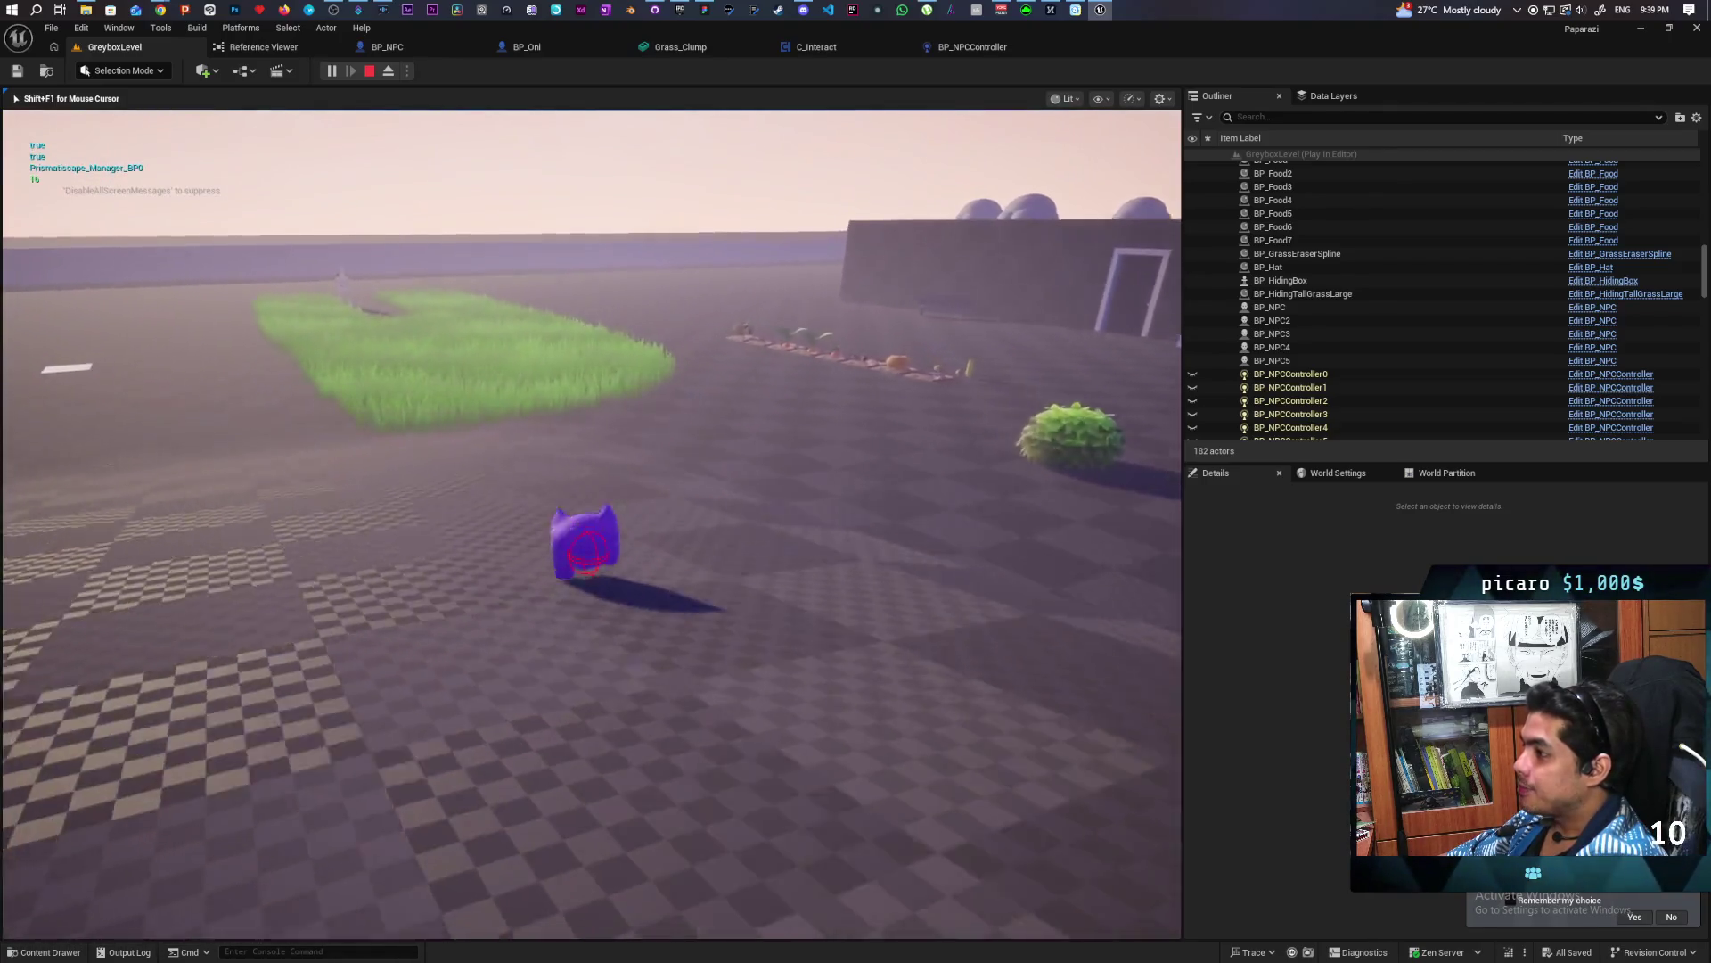
key(w)
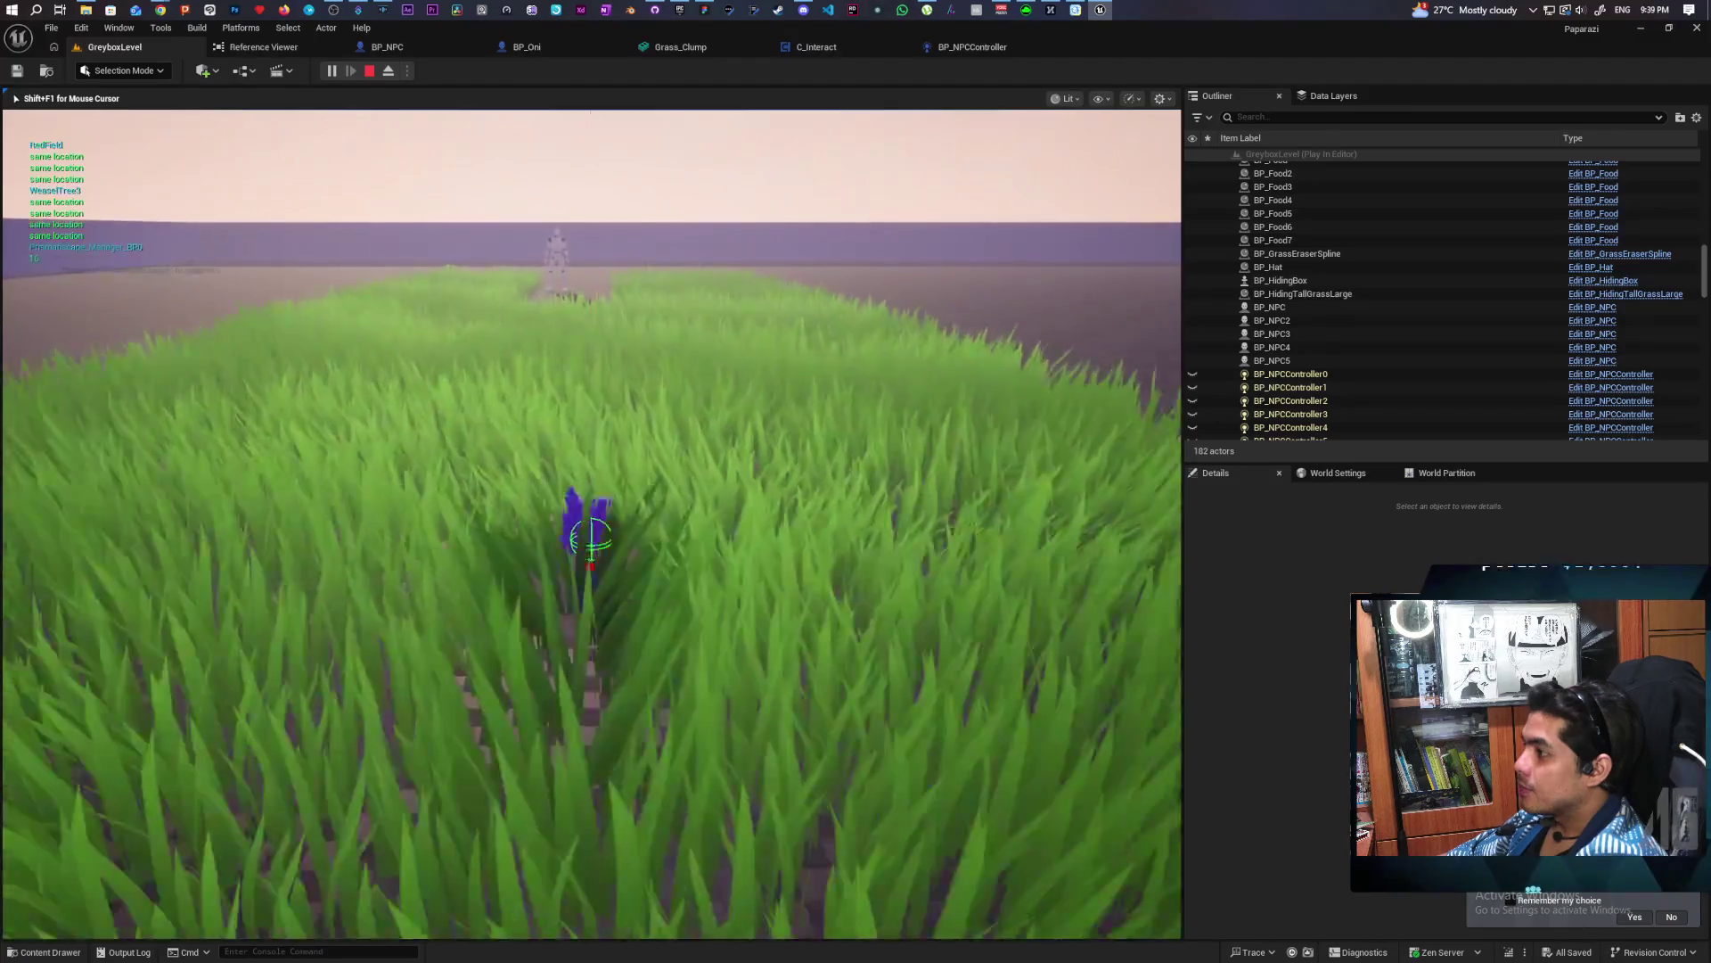
key(w)
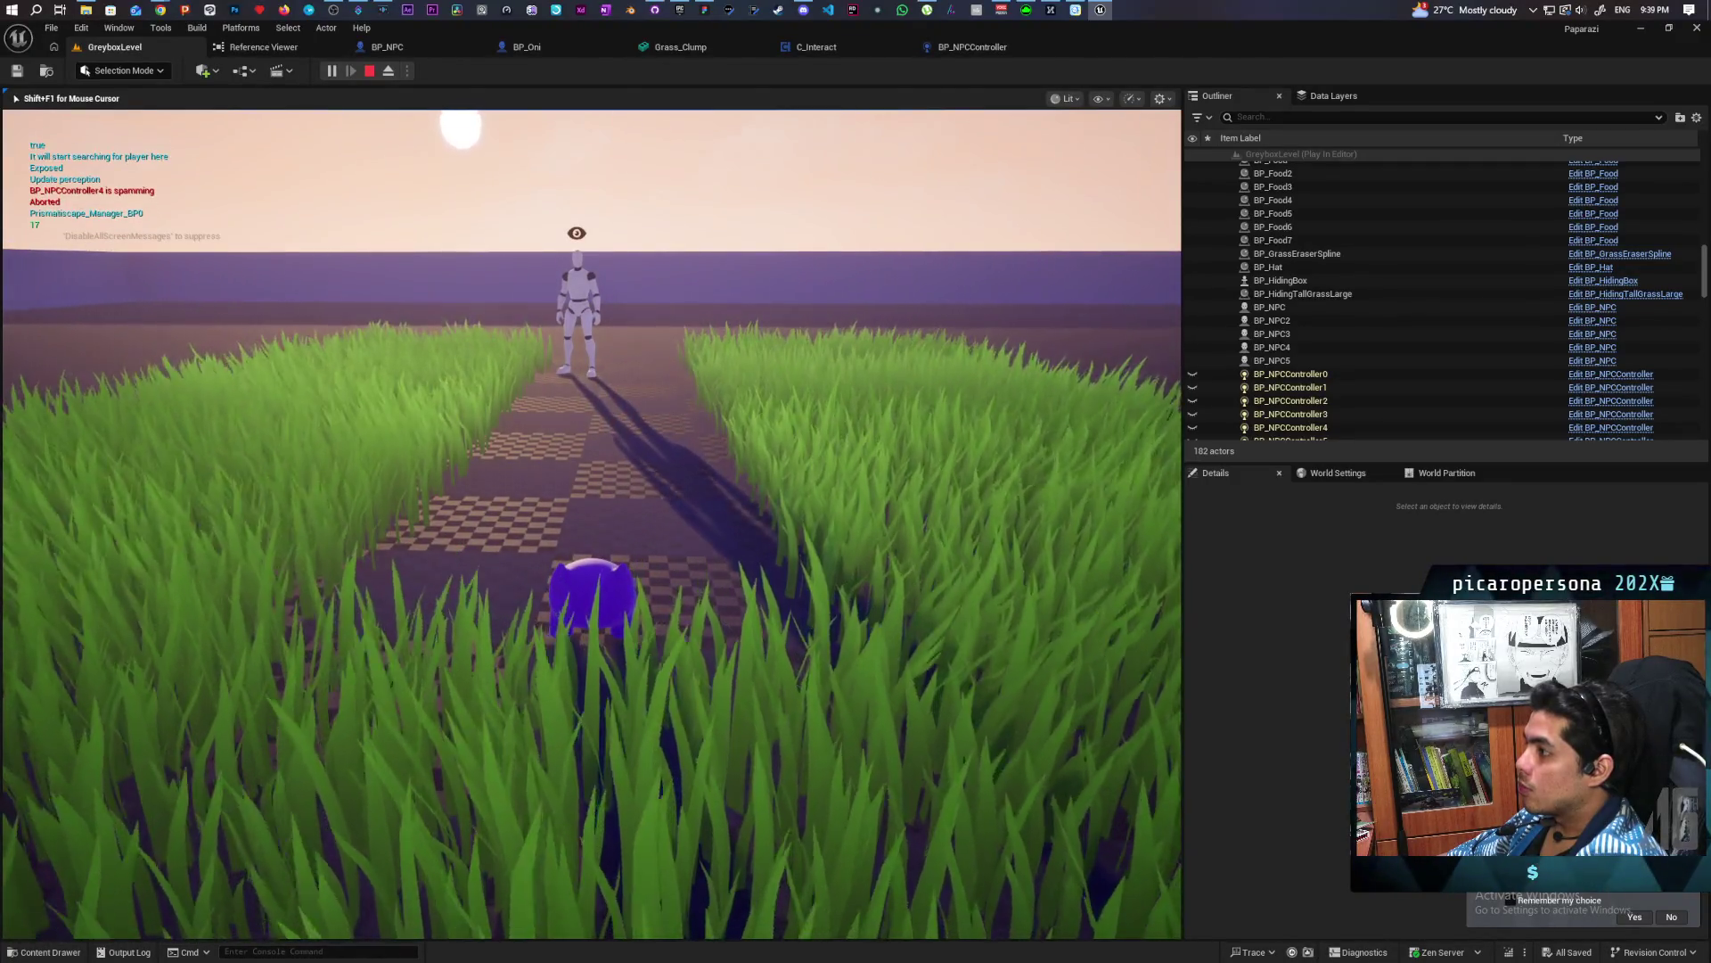
key(w)
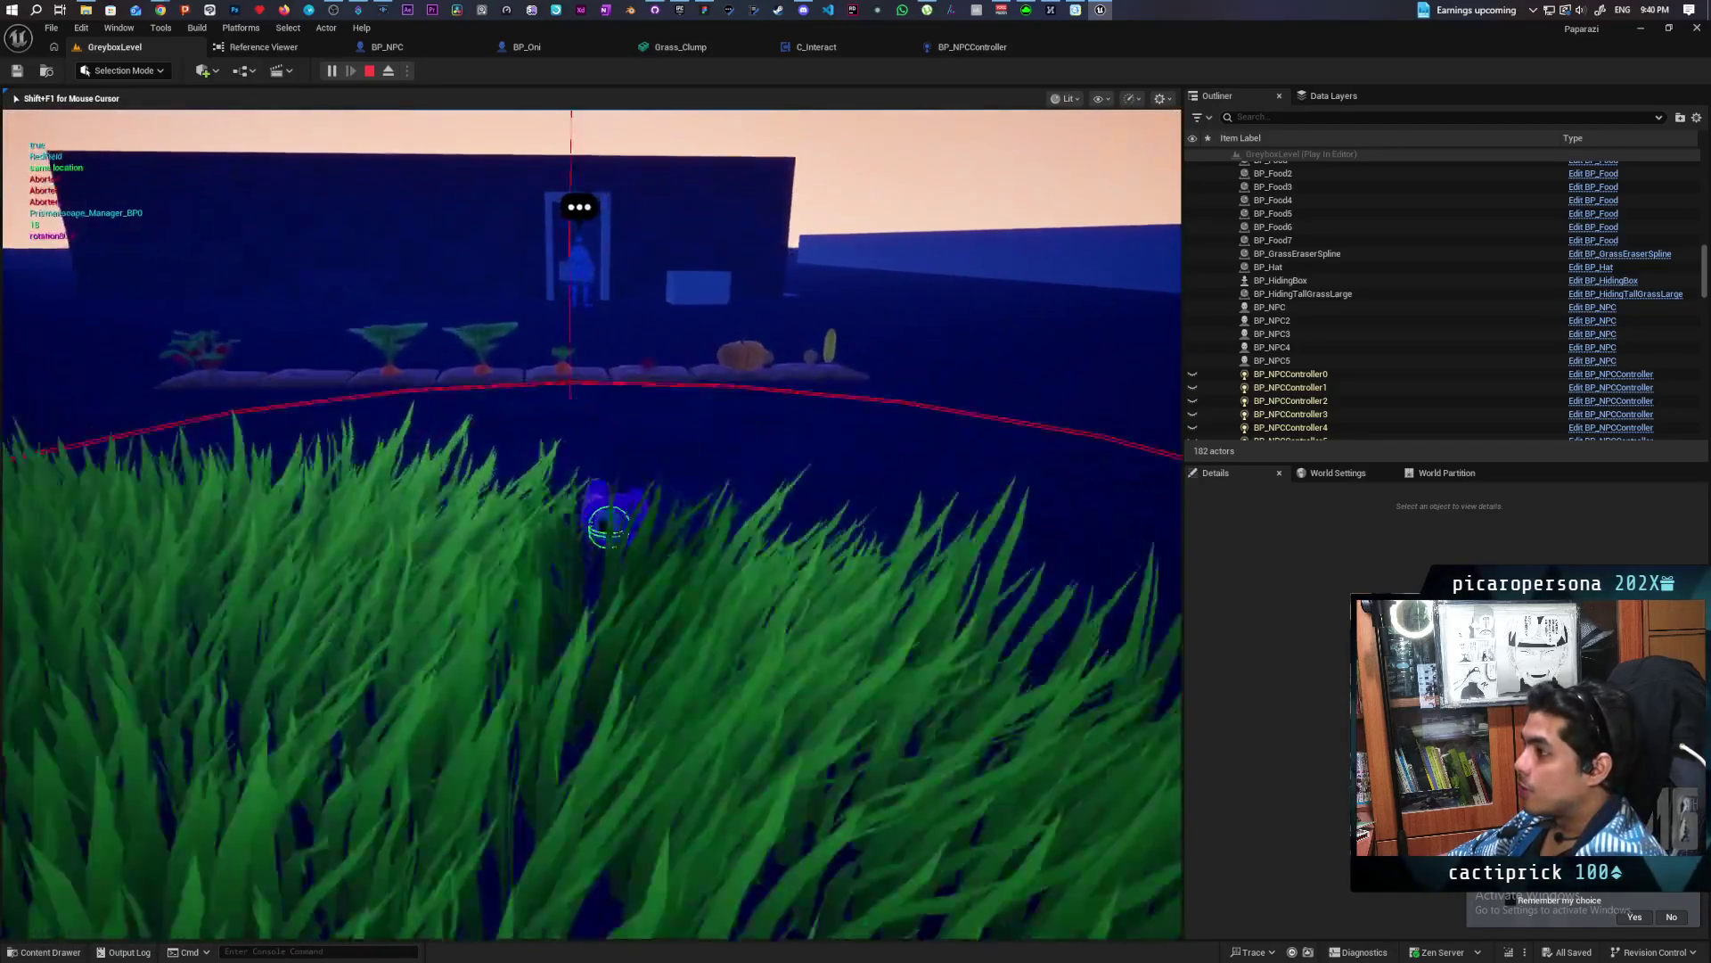
key(Escape)
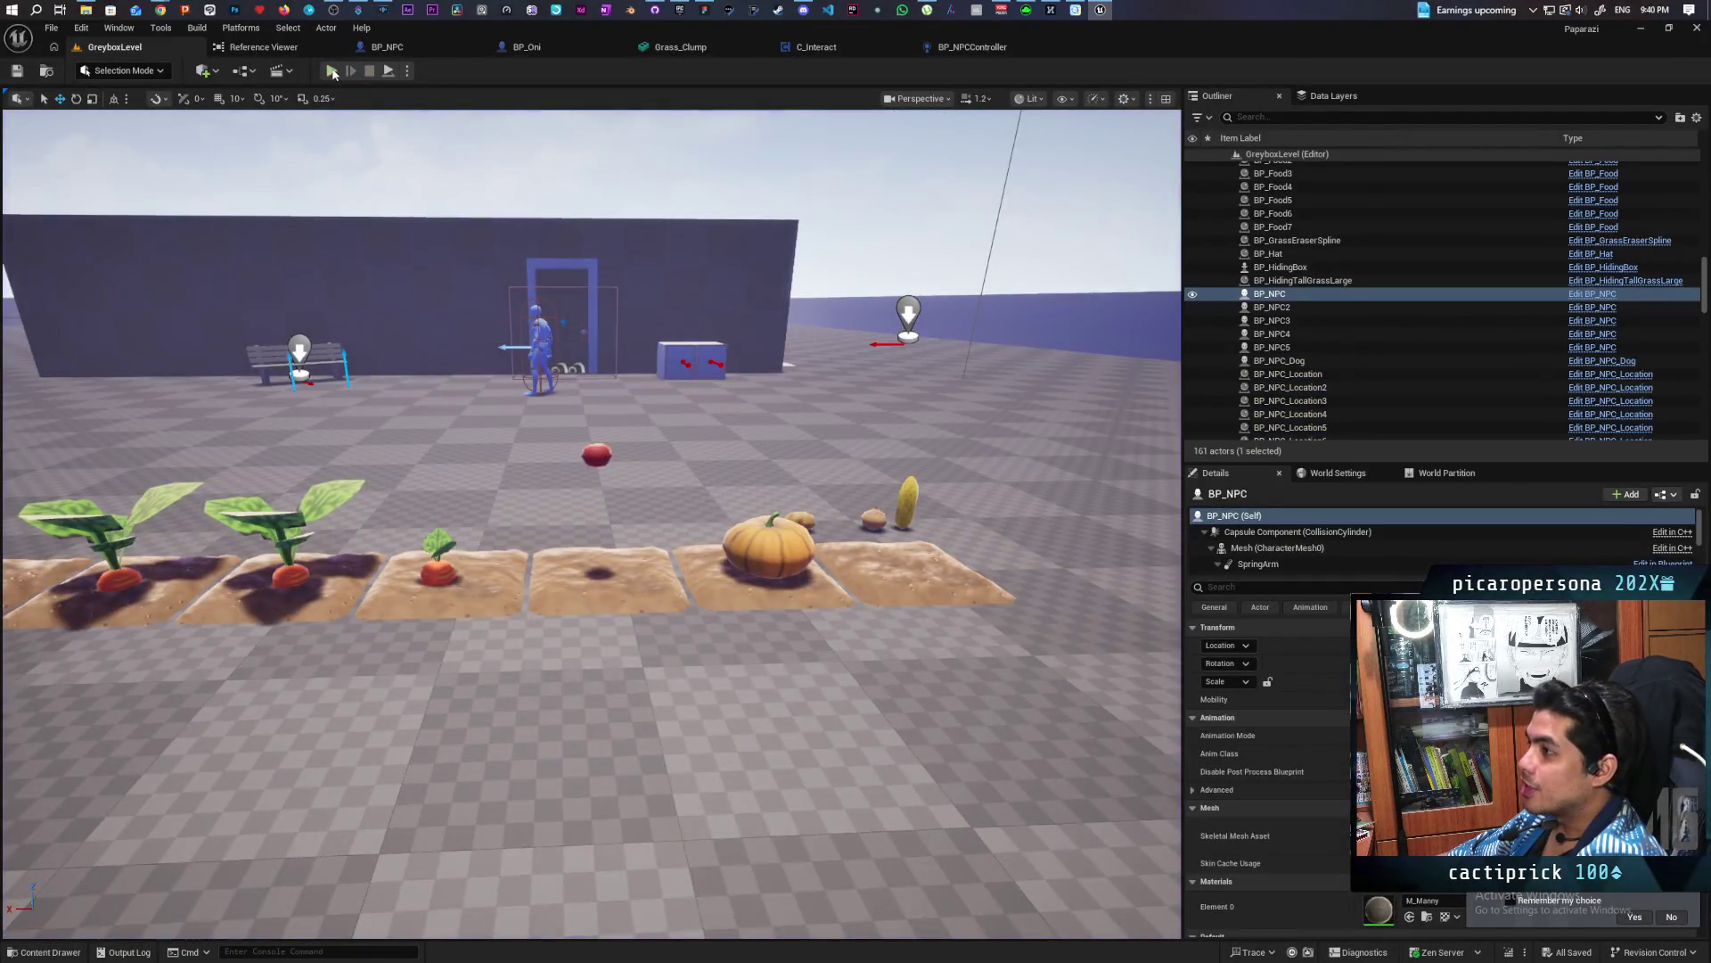
Replay the level, moving through the grass and along the path toward the NPC, then stop
key(alt+p)
key(w)
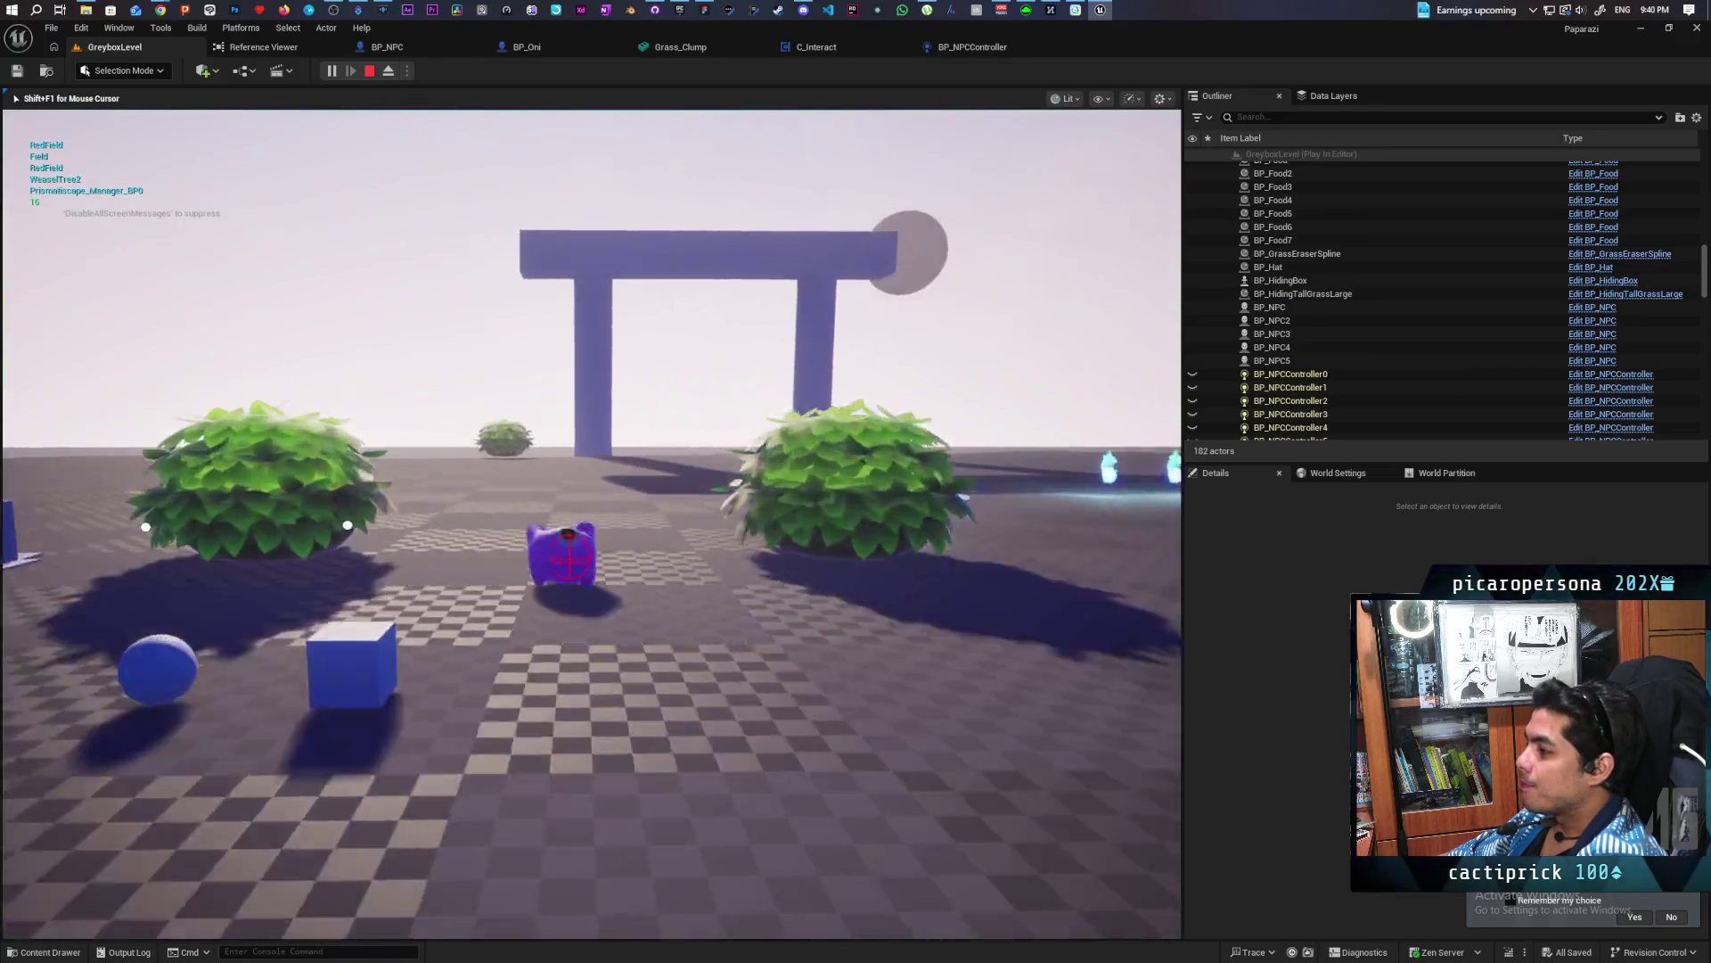
key(w)
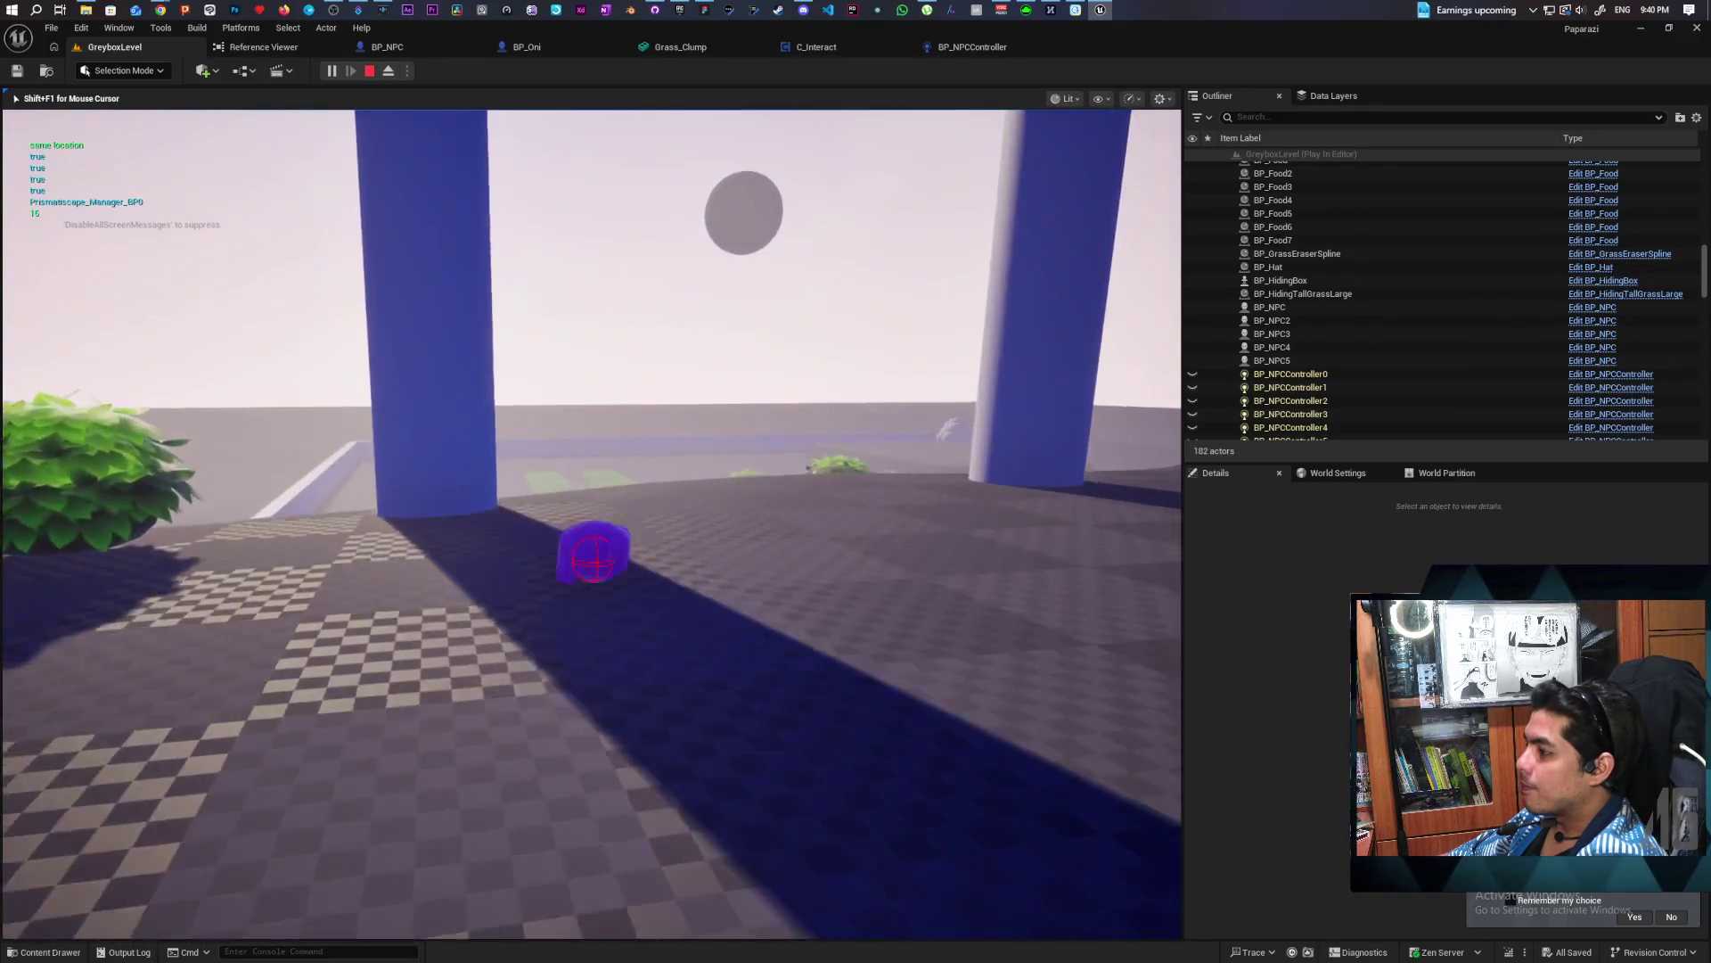
key(w)
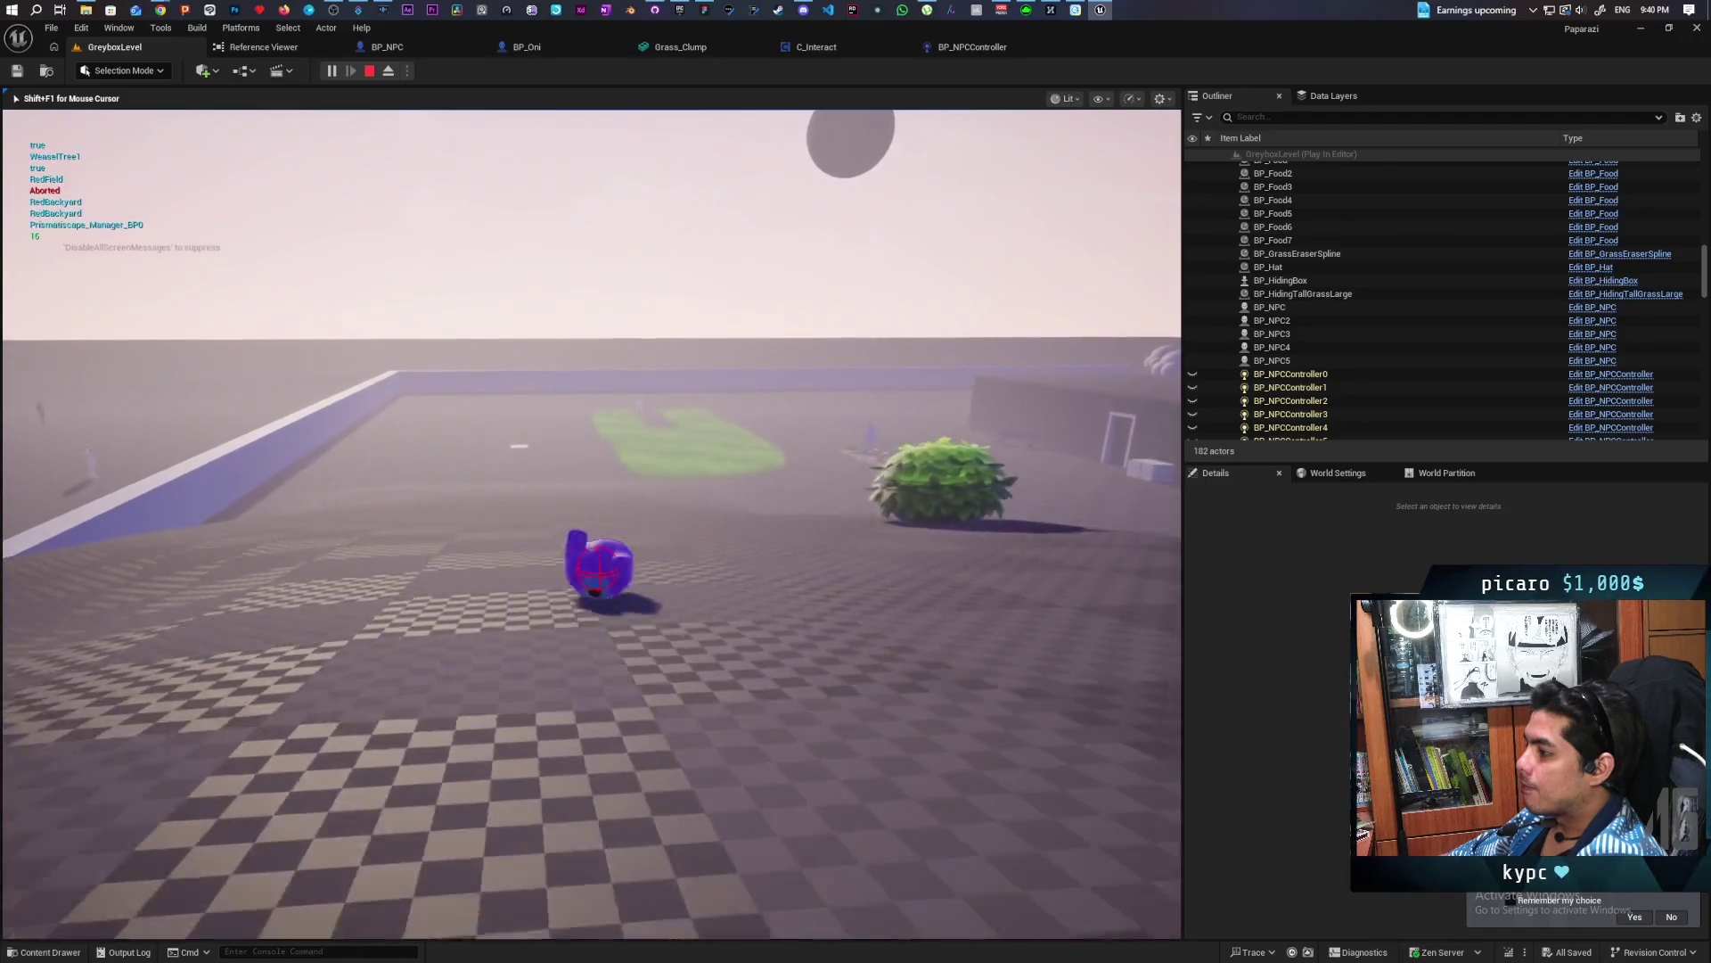
key(w)
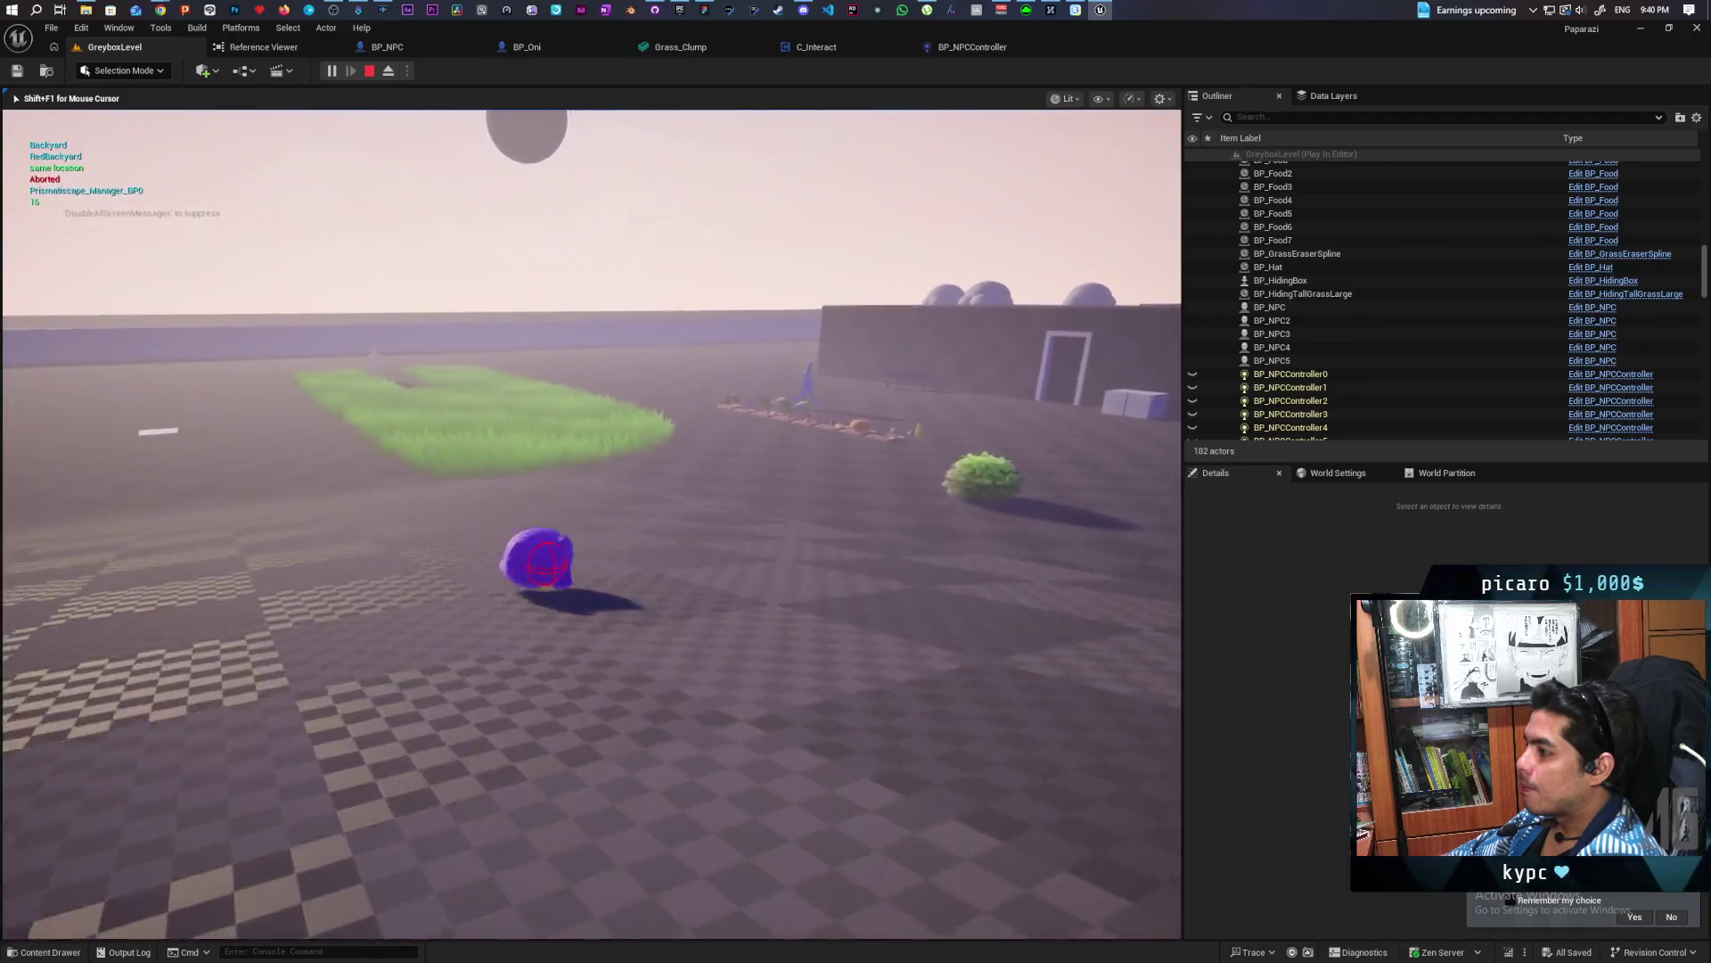
key(w)
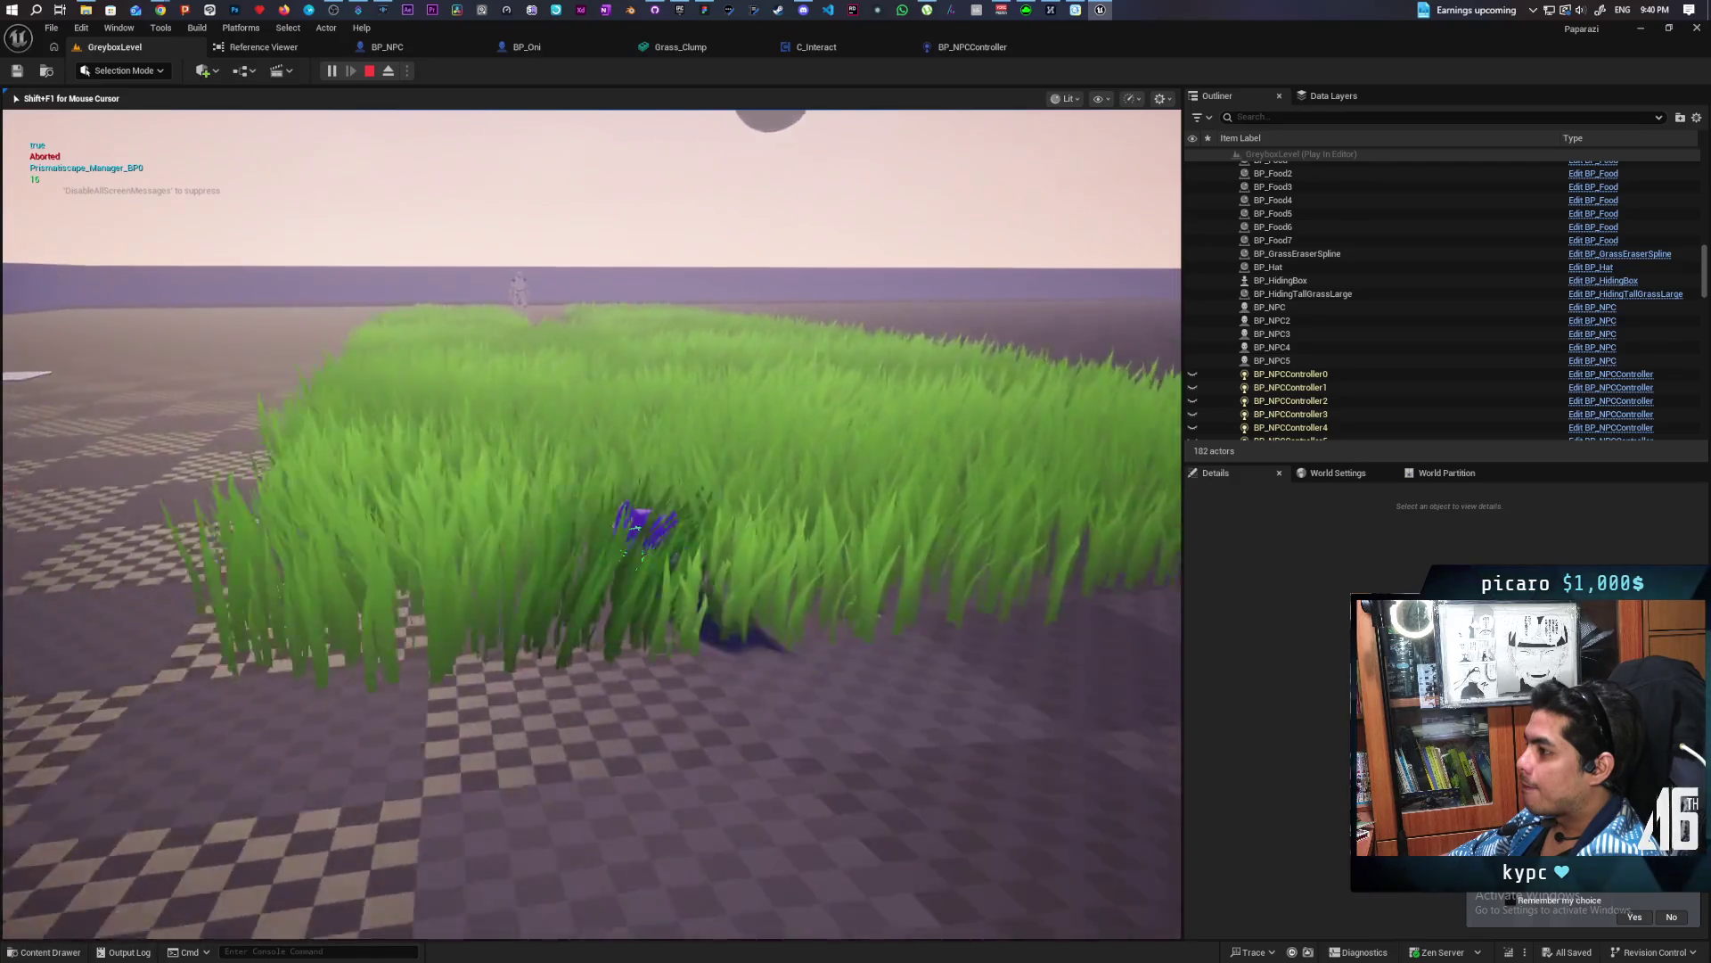
key(w)
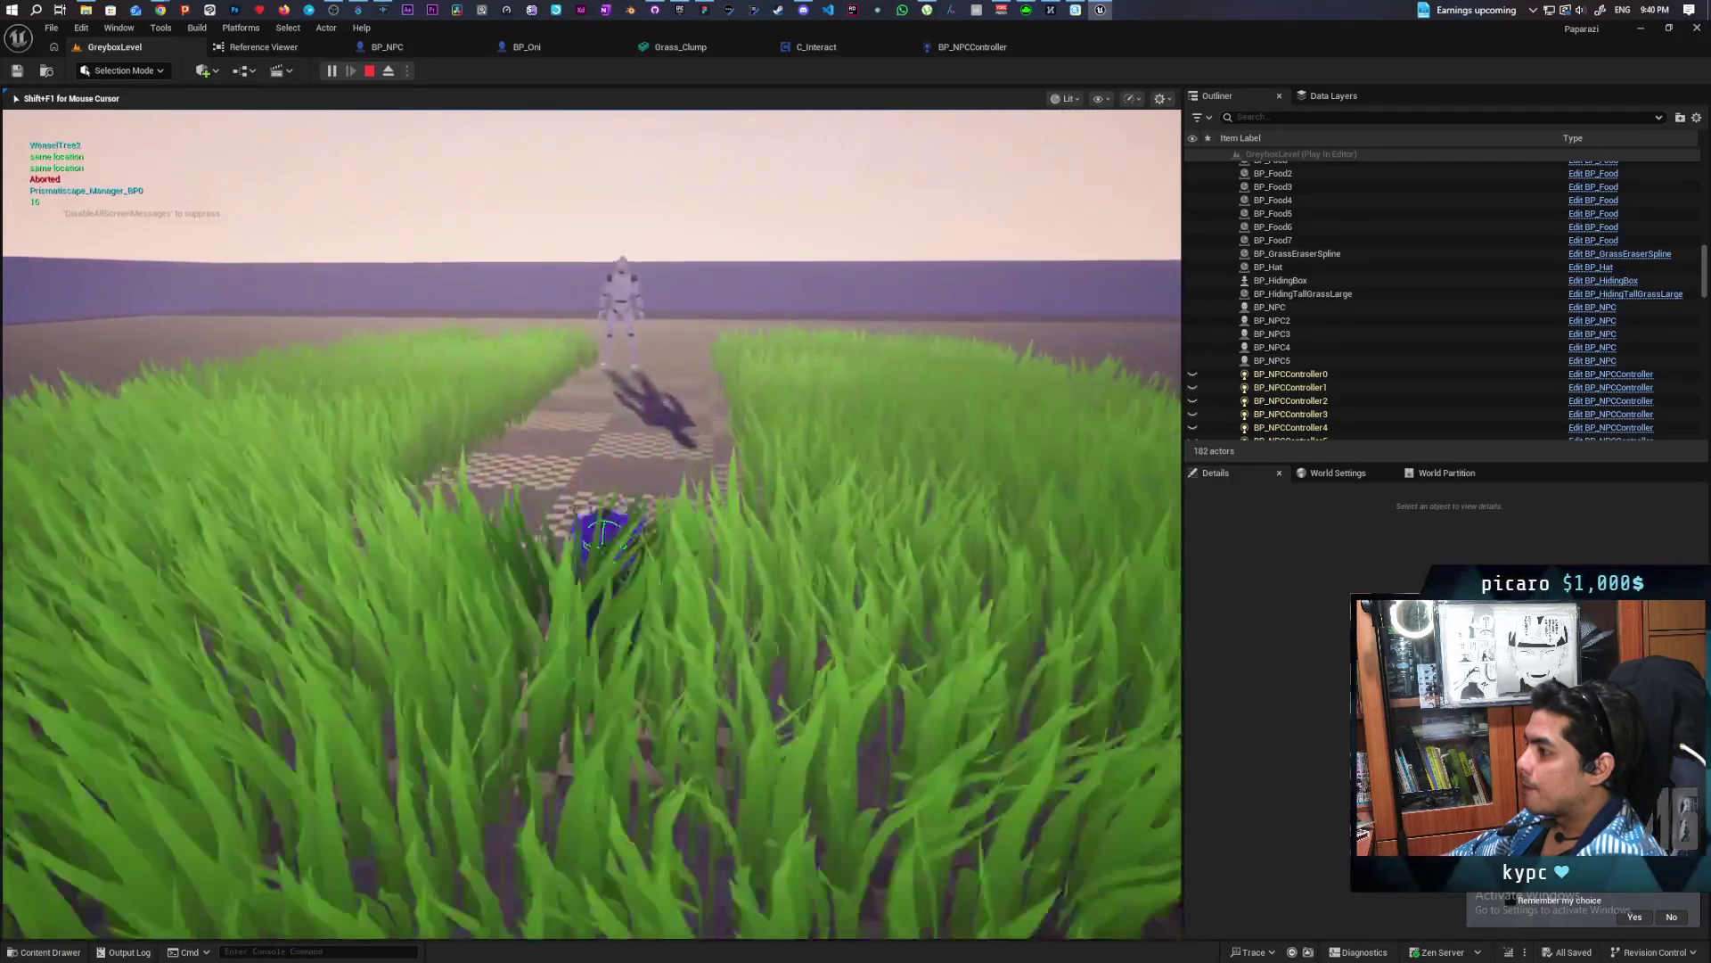
key(w)
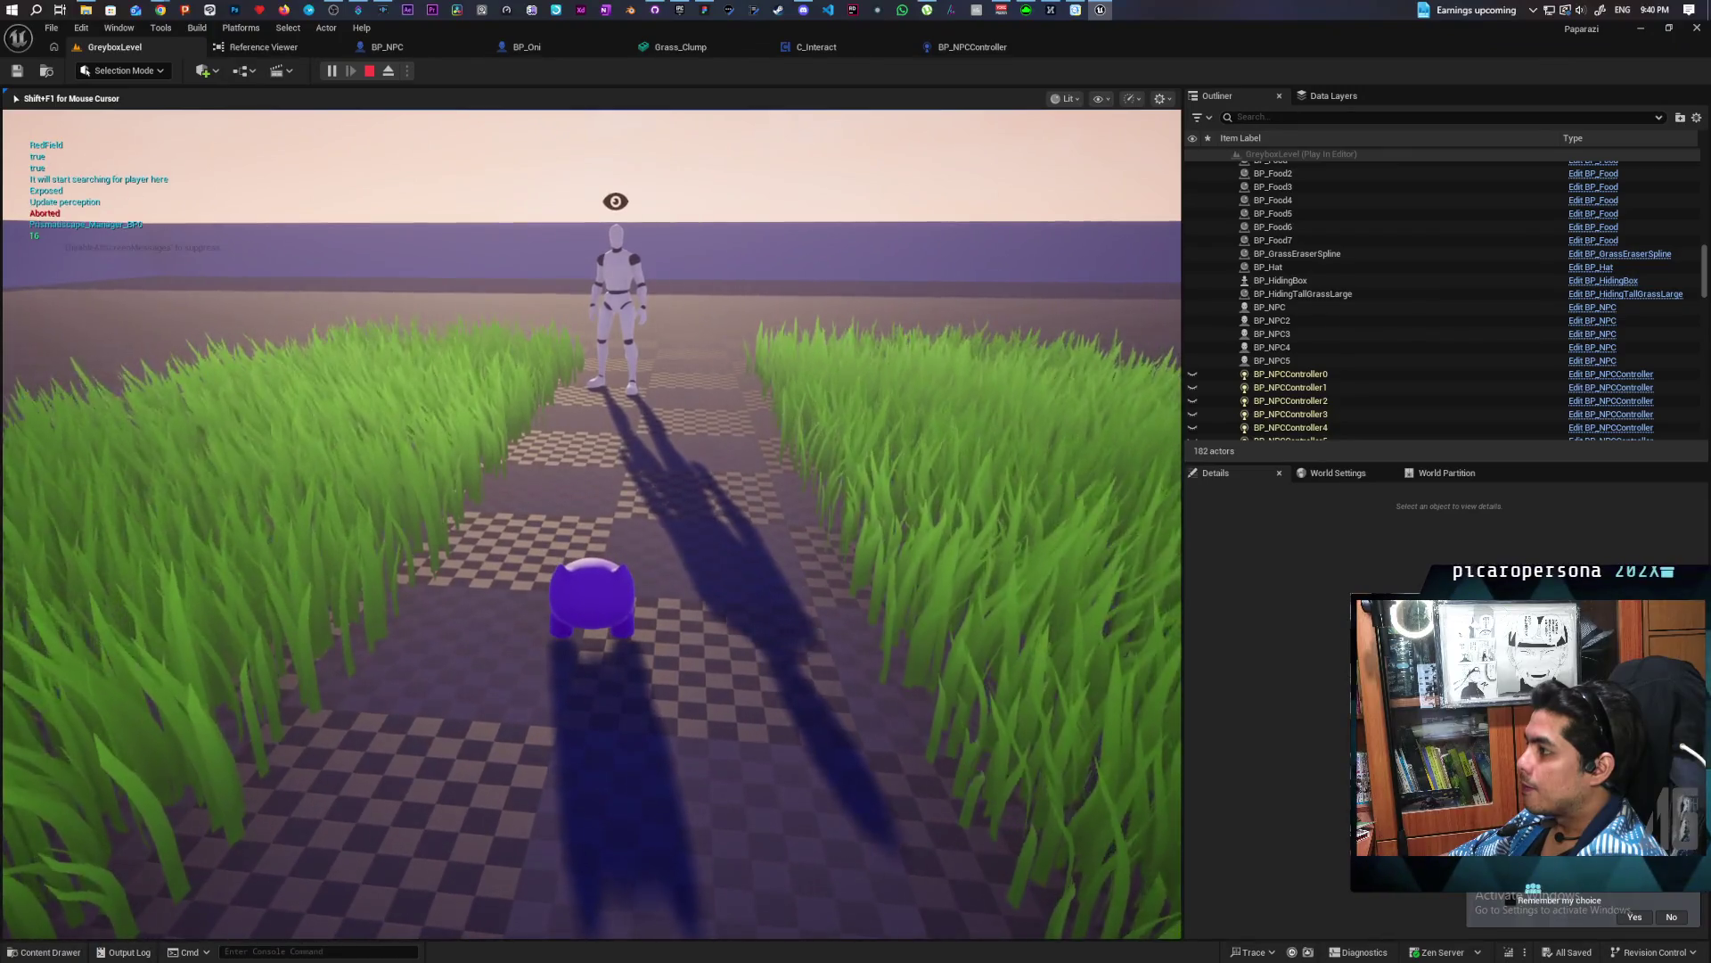
key(w)
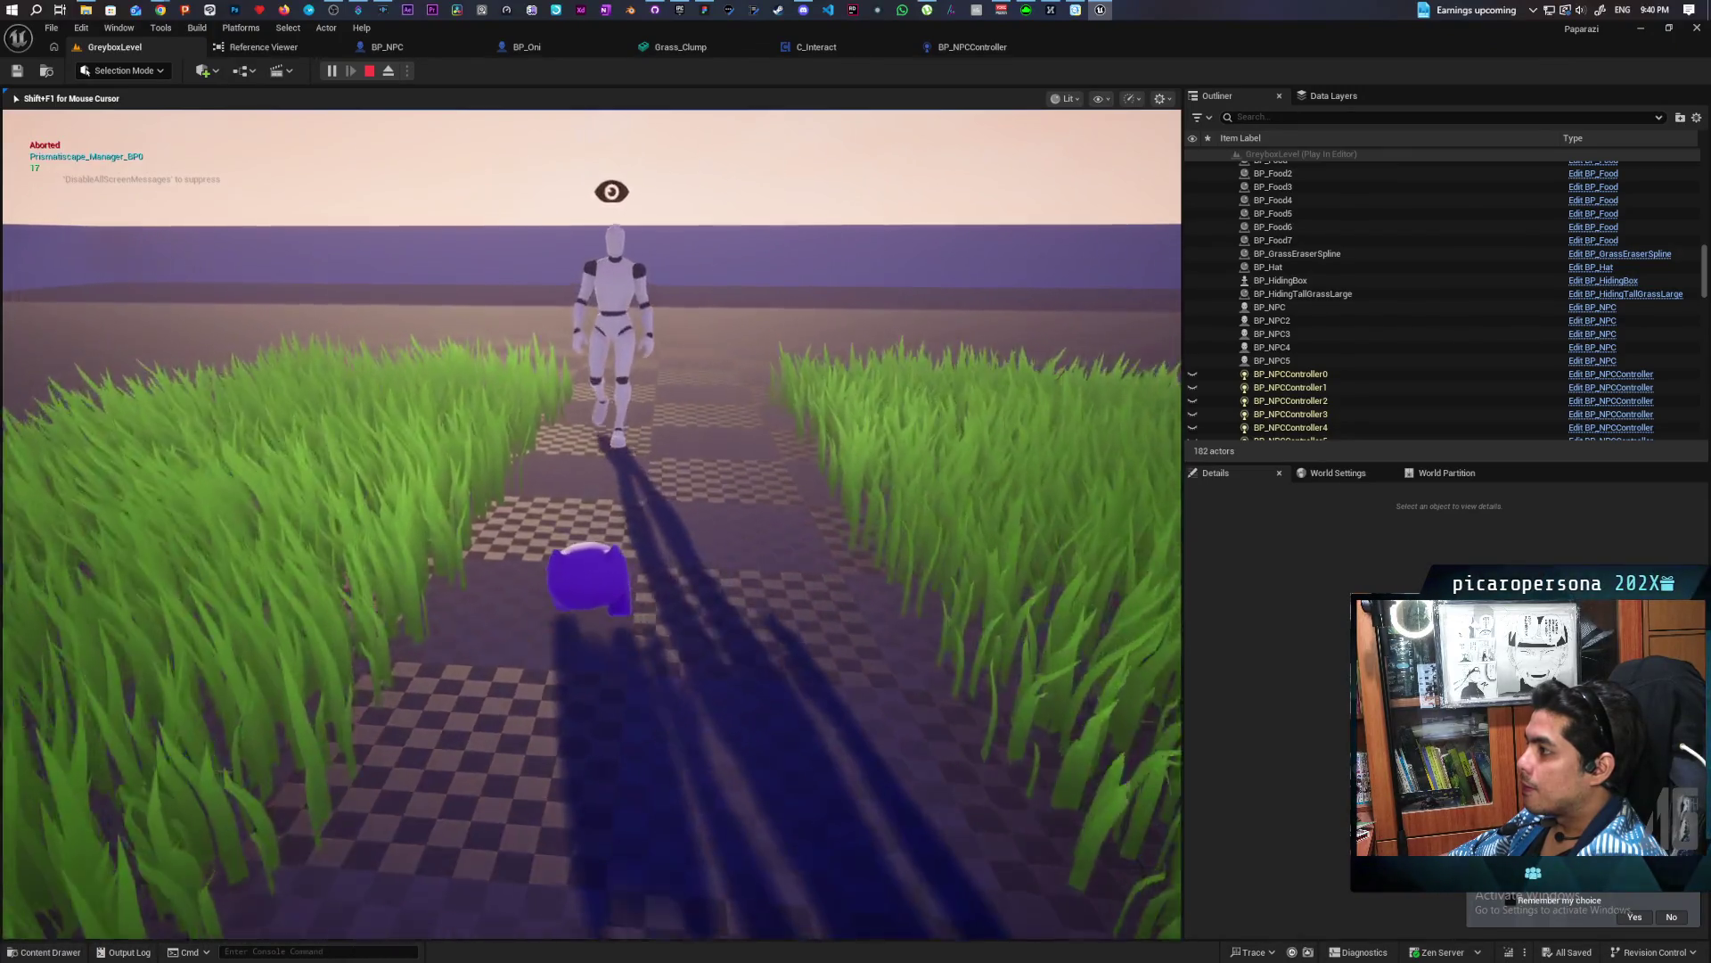
key(w)
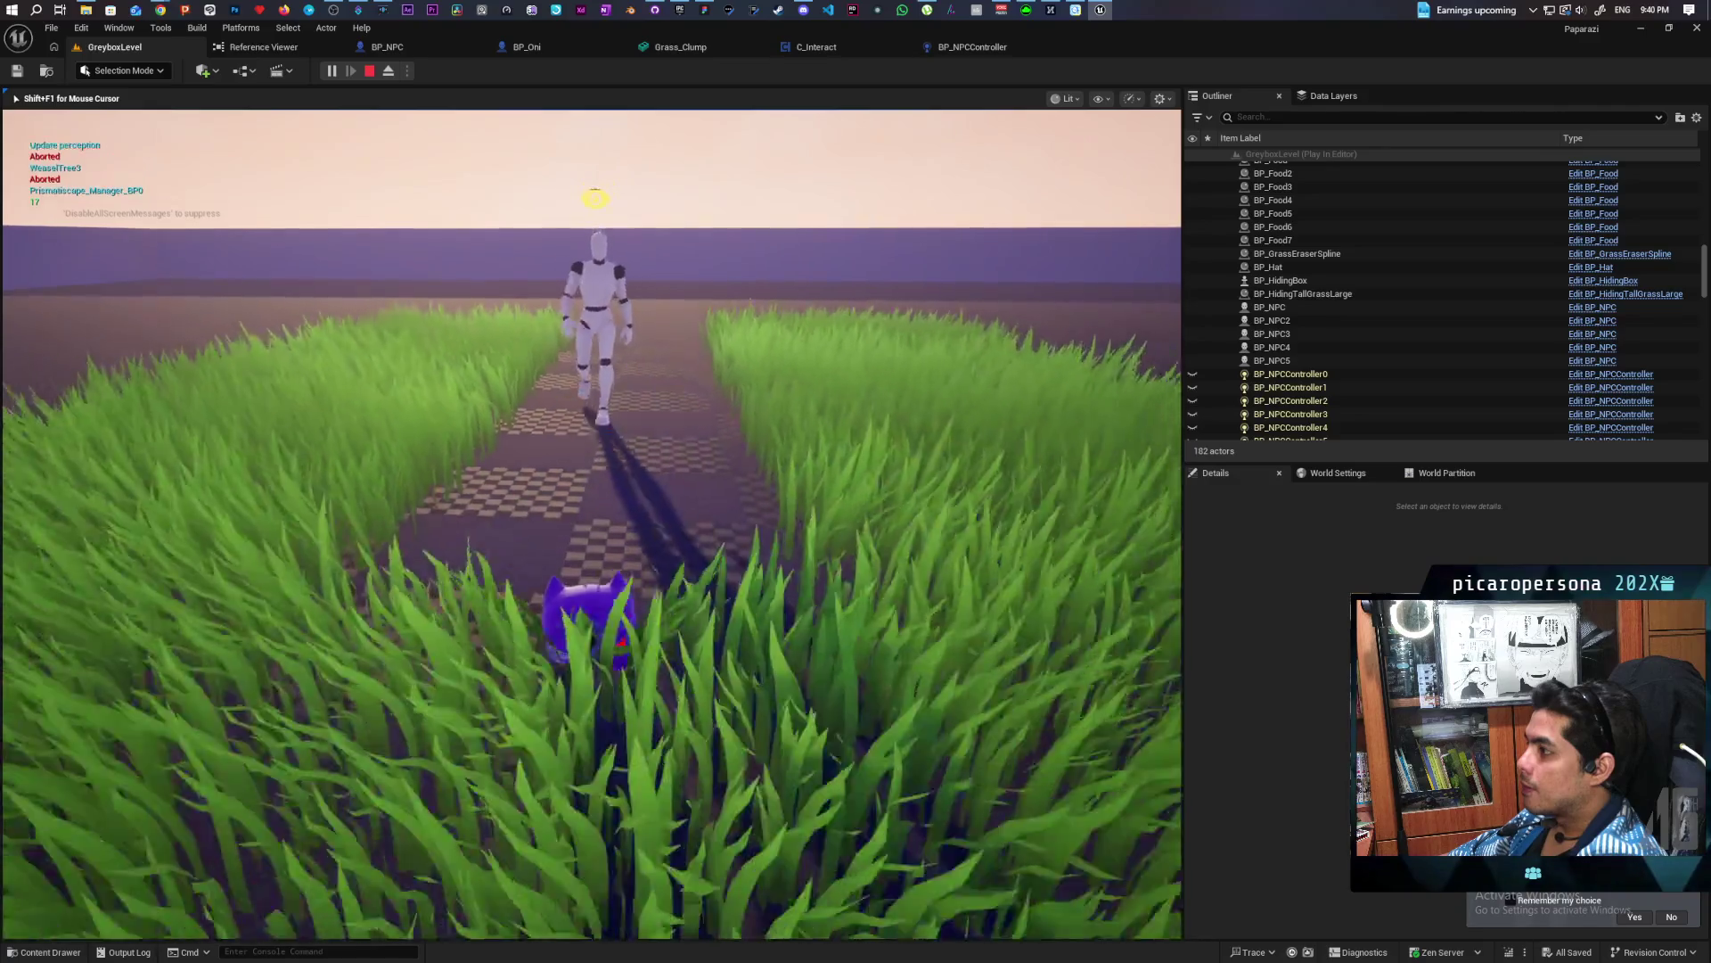
key(w)
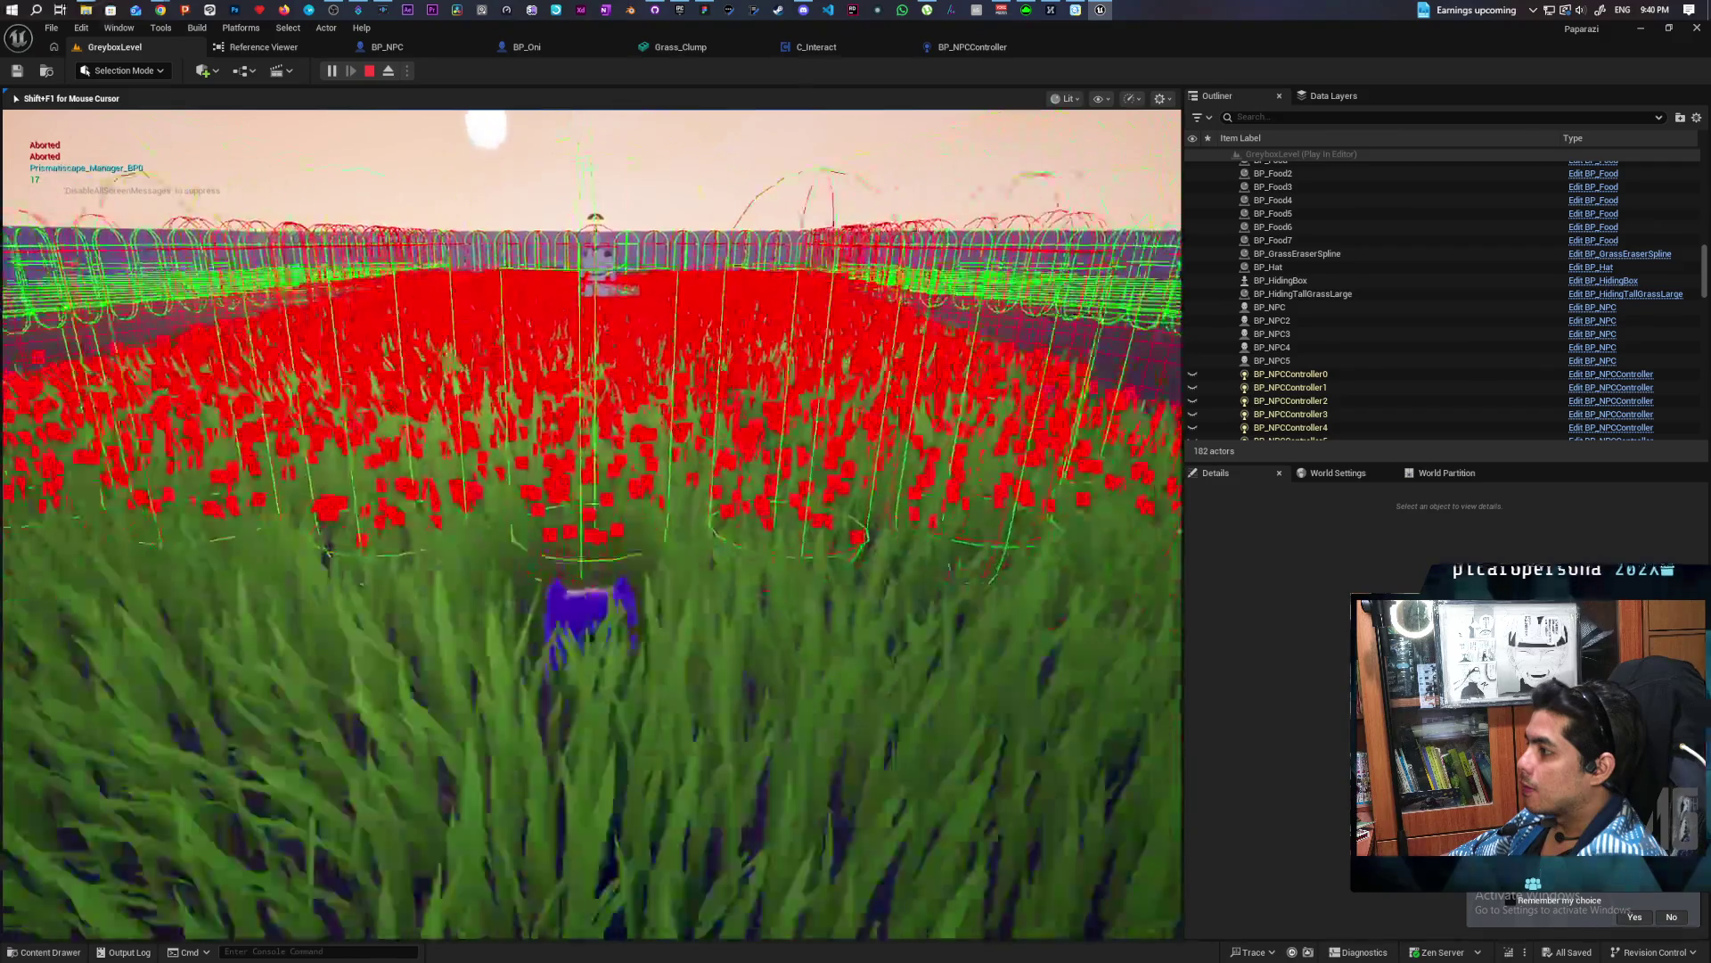
key(w)
key(w)
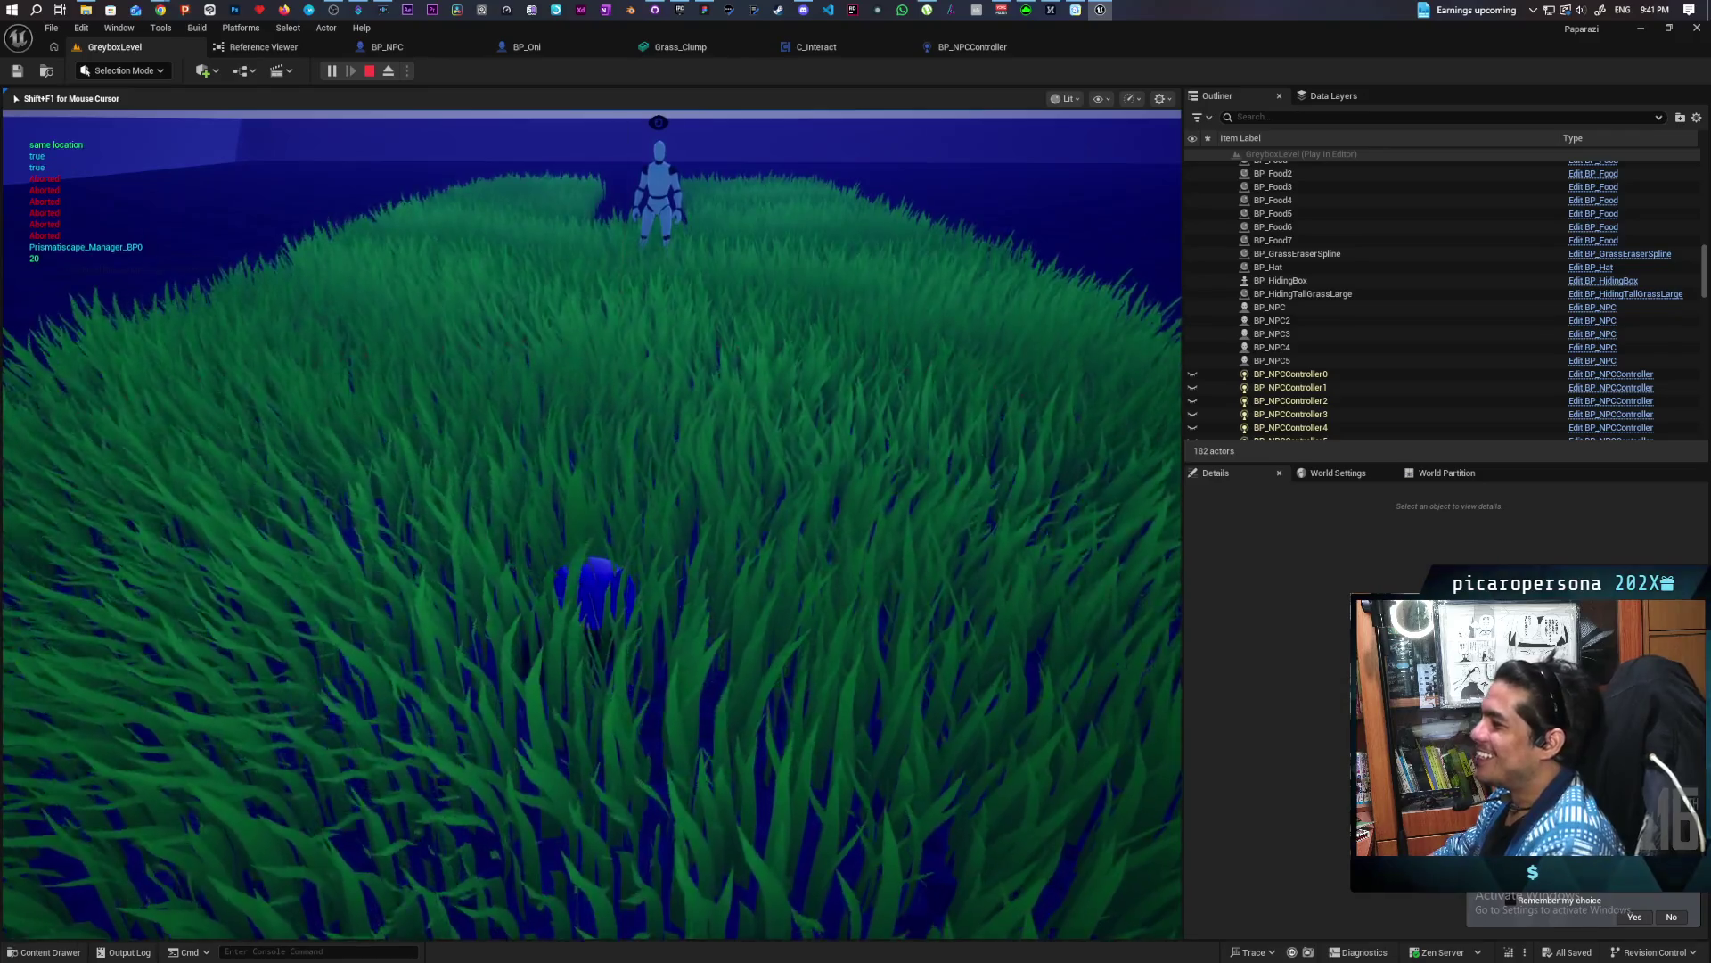
key(Escape)
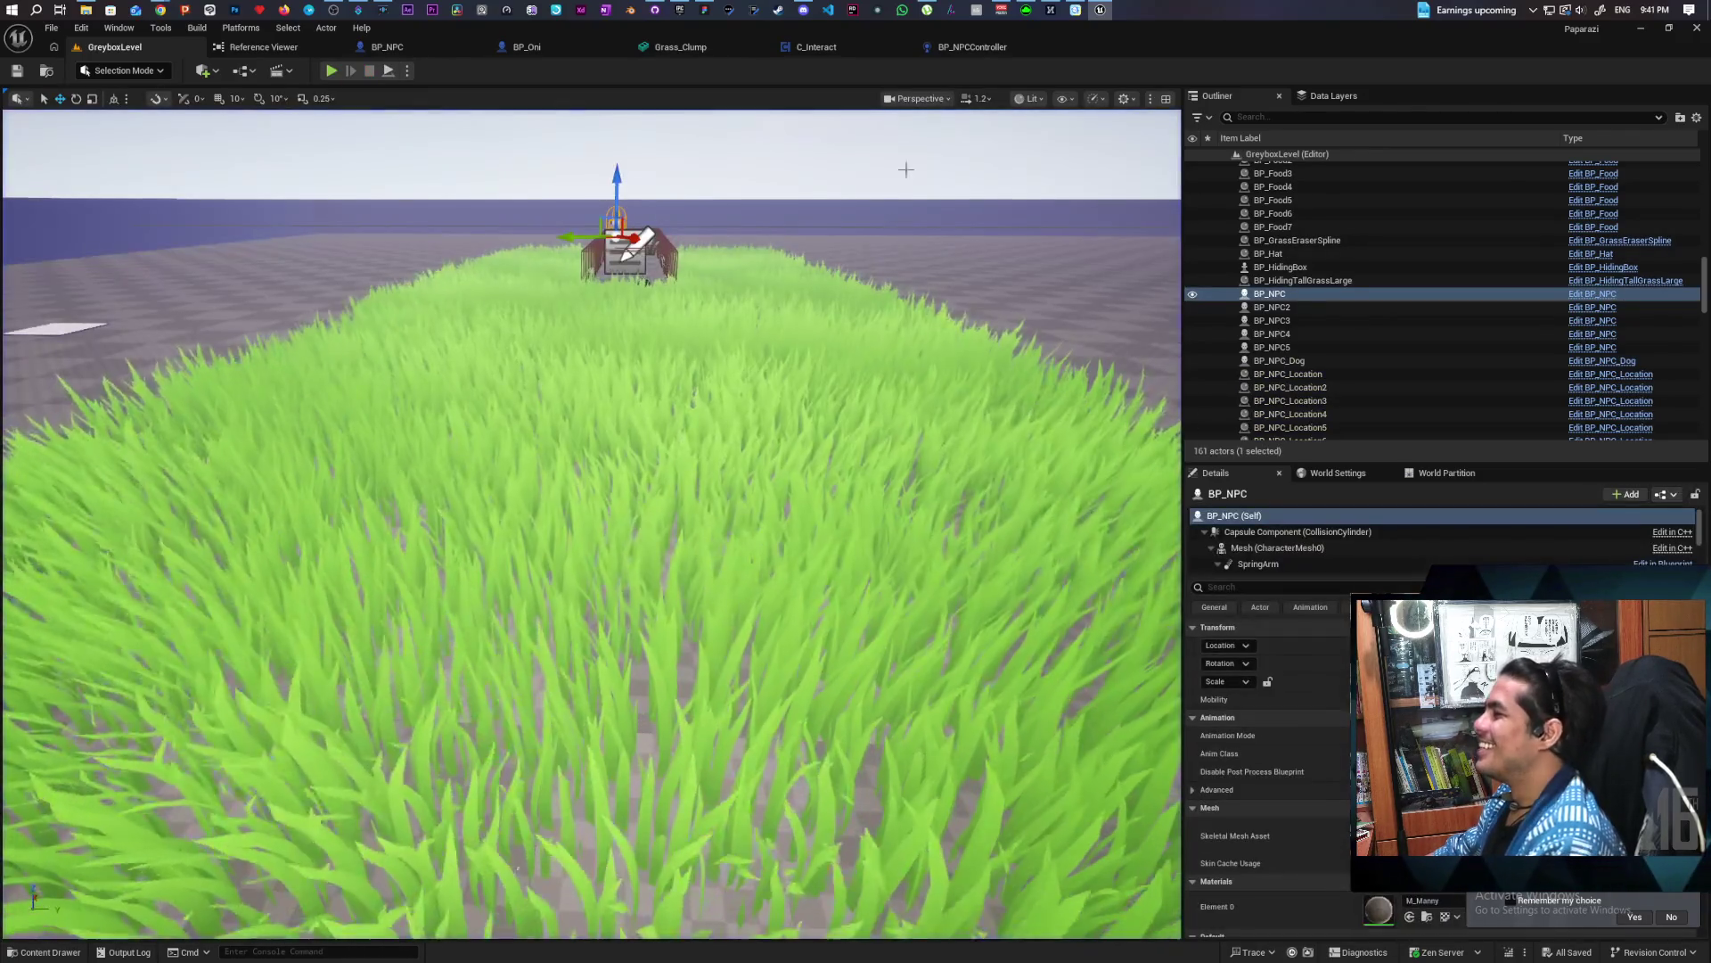
Switch to the BP_NPCController tab and pan around its Perception graph
click(953, 47)
mouse_move(922, 200)
mouse_down()
mouse_move(611, 394)
mouse_move(592, 538)
mouse_move(974, 463)
mouse_move(713, 570)
mouse_move(596, 570)
mouse_up()
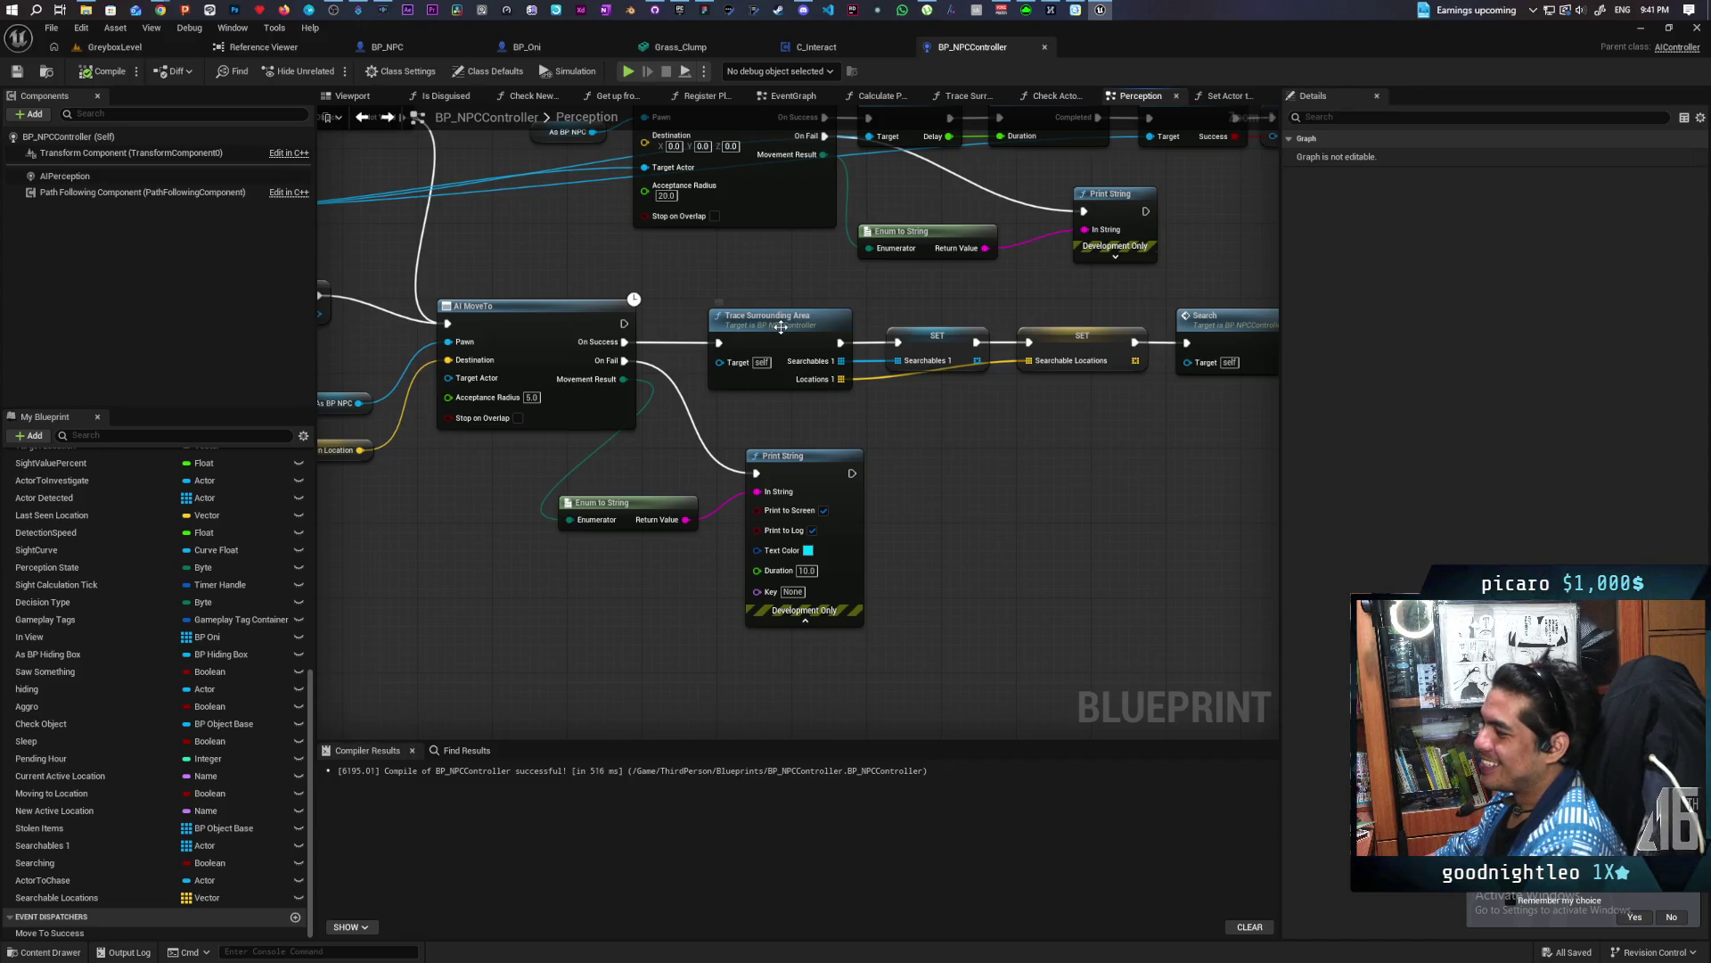
Open Trace Surrounding Area and move the Return Node with its inputs further down
double_click(781, 328)
scroll(906, 498, up, 3)
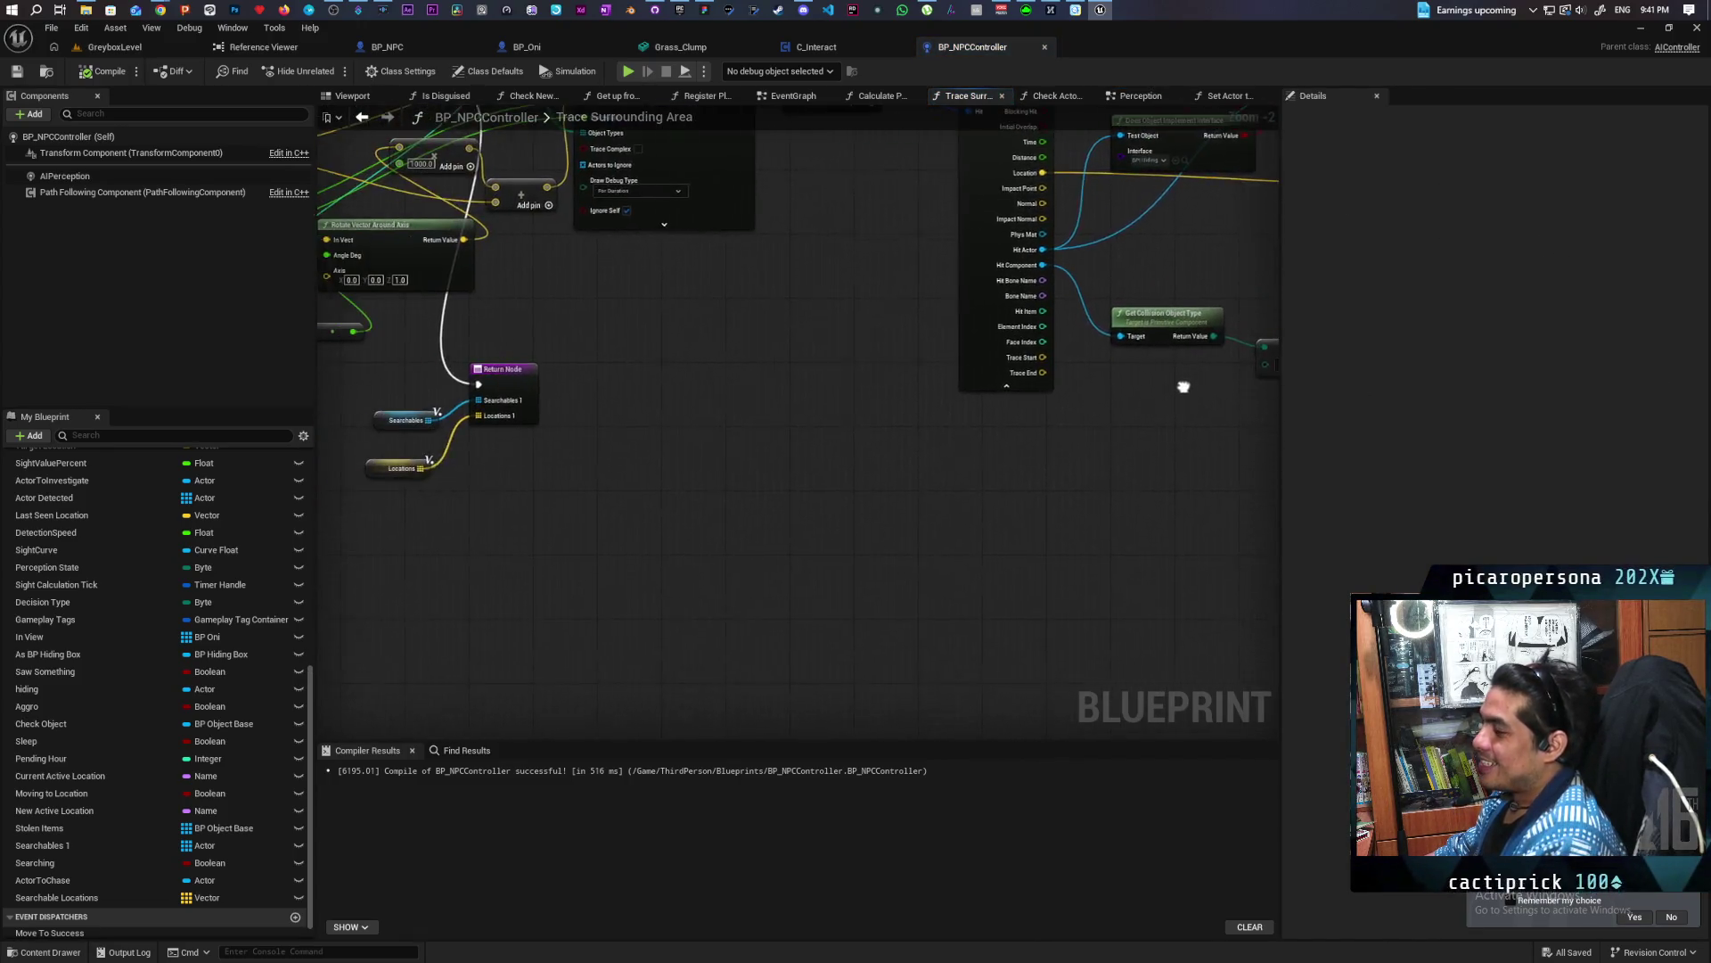
scroll(1169, 392, down, 2)
scroll(592, 529, up, 2)
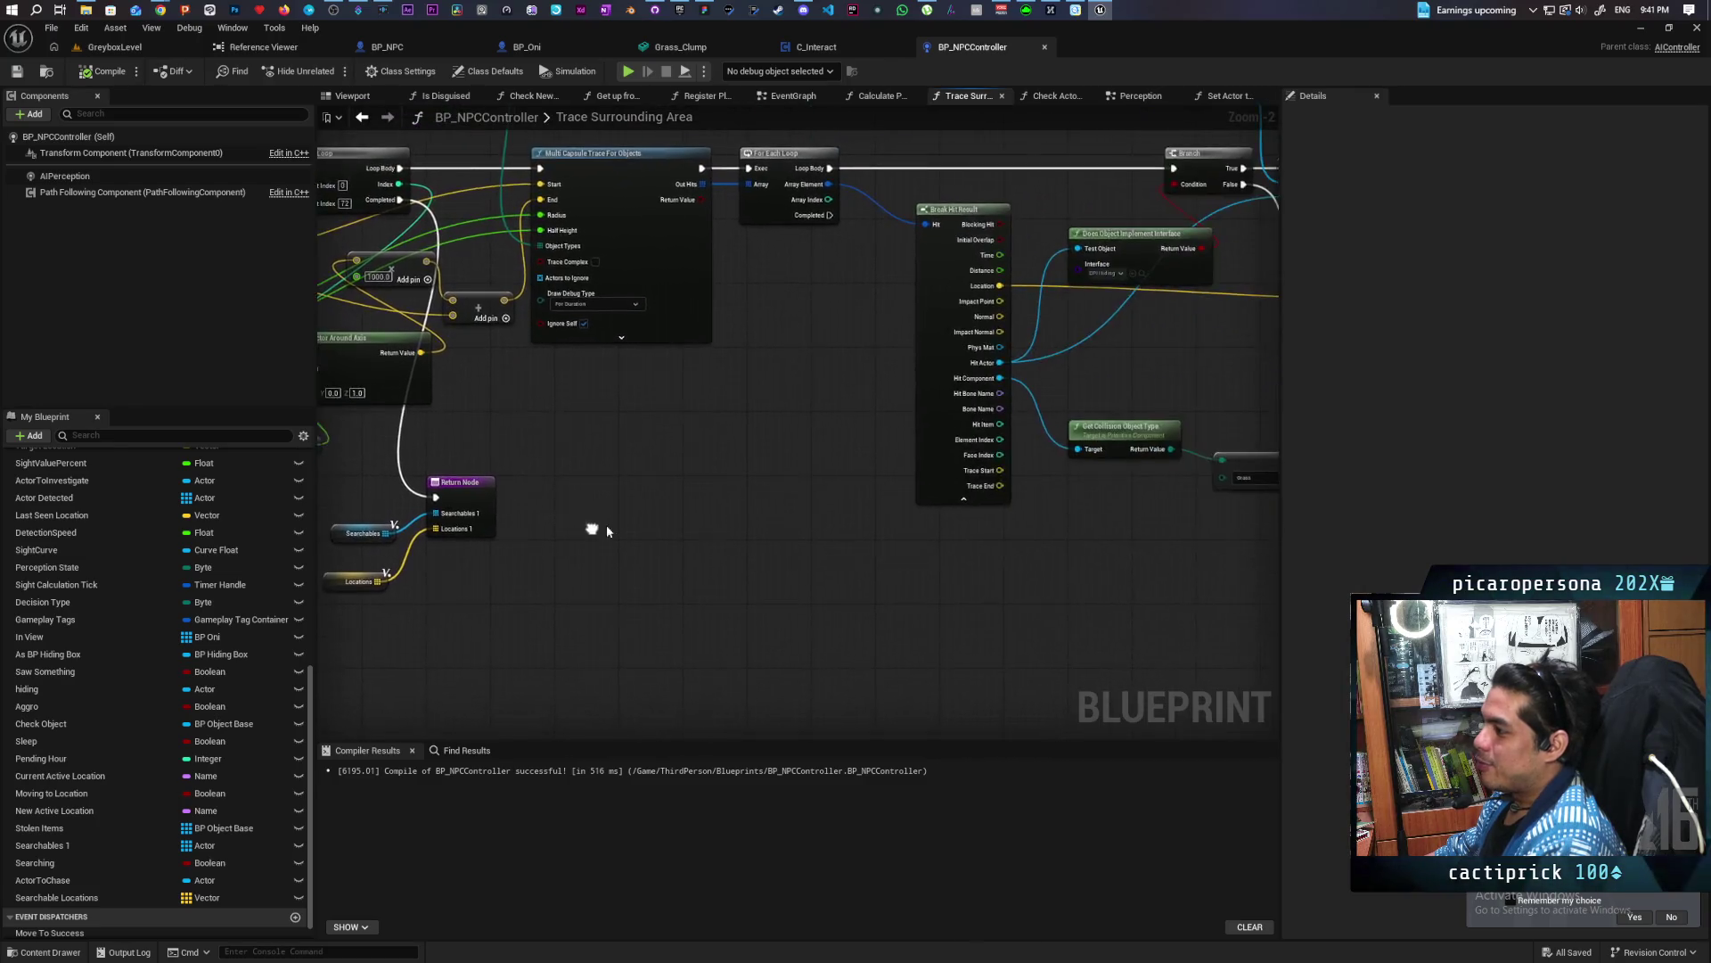
drag(592, 529, 180, 557)
drag(1050, 426, 859, 504)
drag(886, 424, 902, 571)
drag(832, 505, 932, 612)
drag(909, 526, 1029, 672)
drag(425, 740, 447, 658)
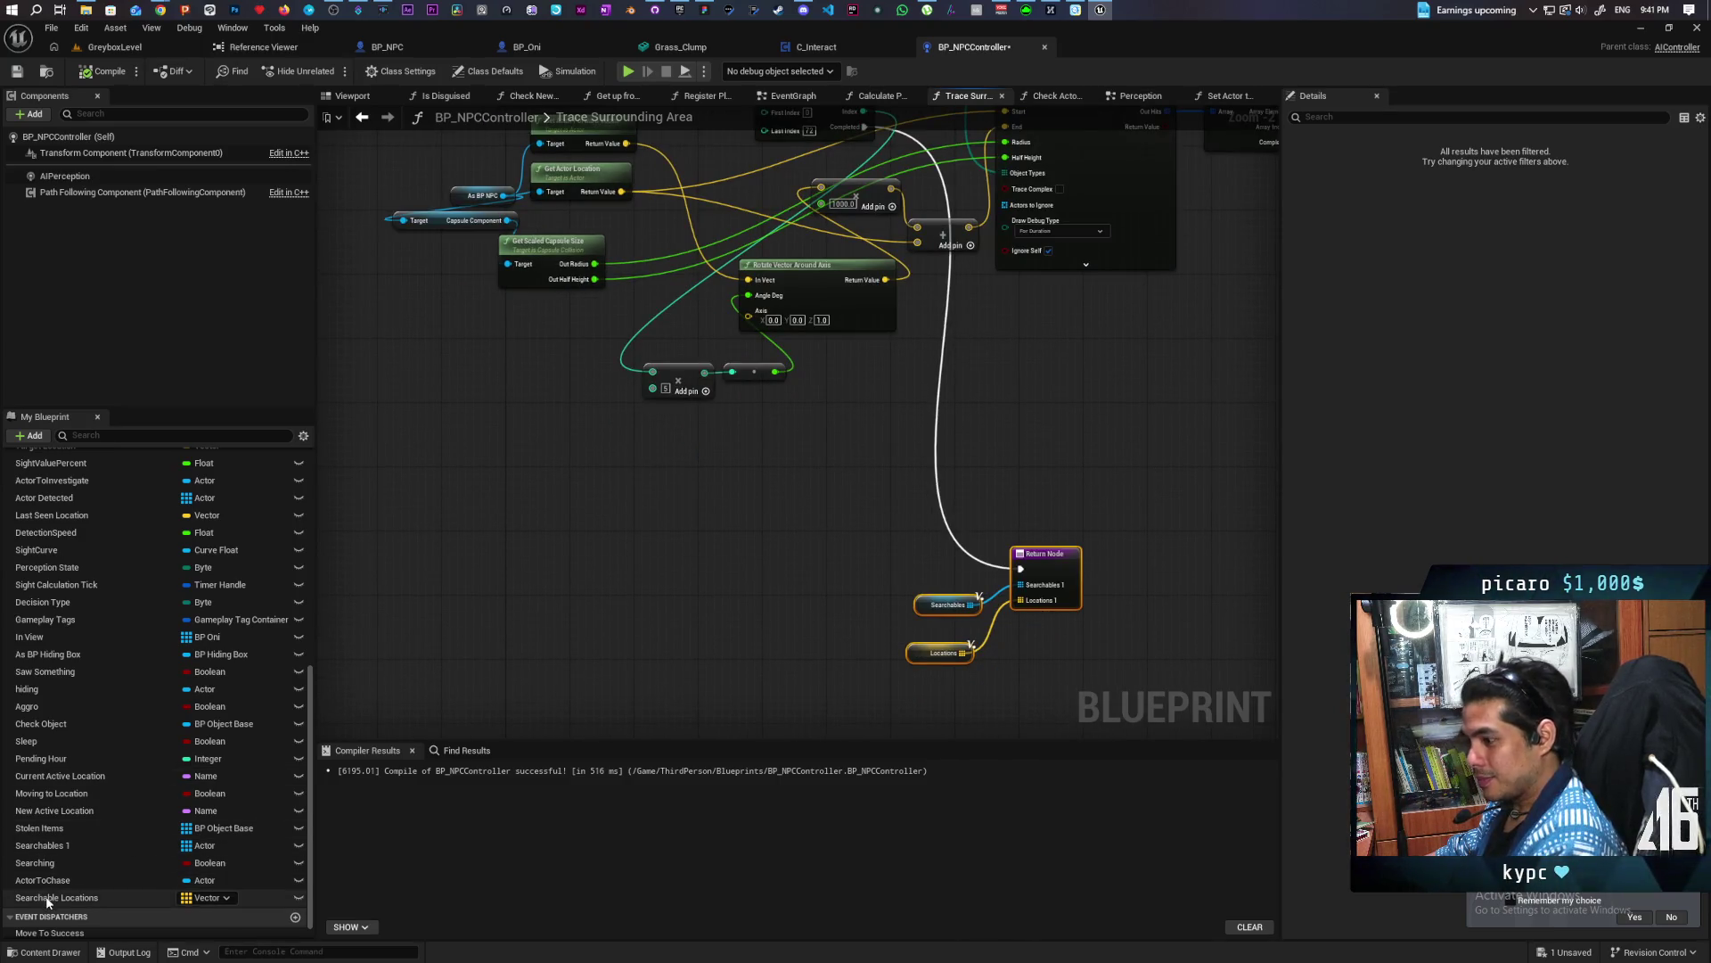
Add a Get node for the local Locations array variable
scroll(55, 914, down, 1)
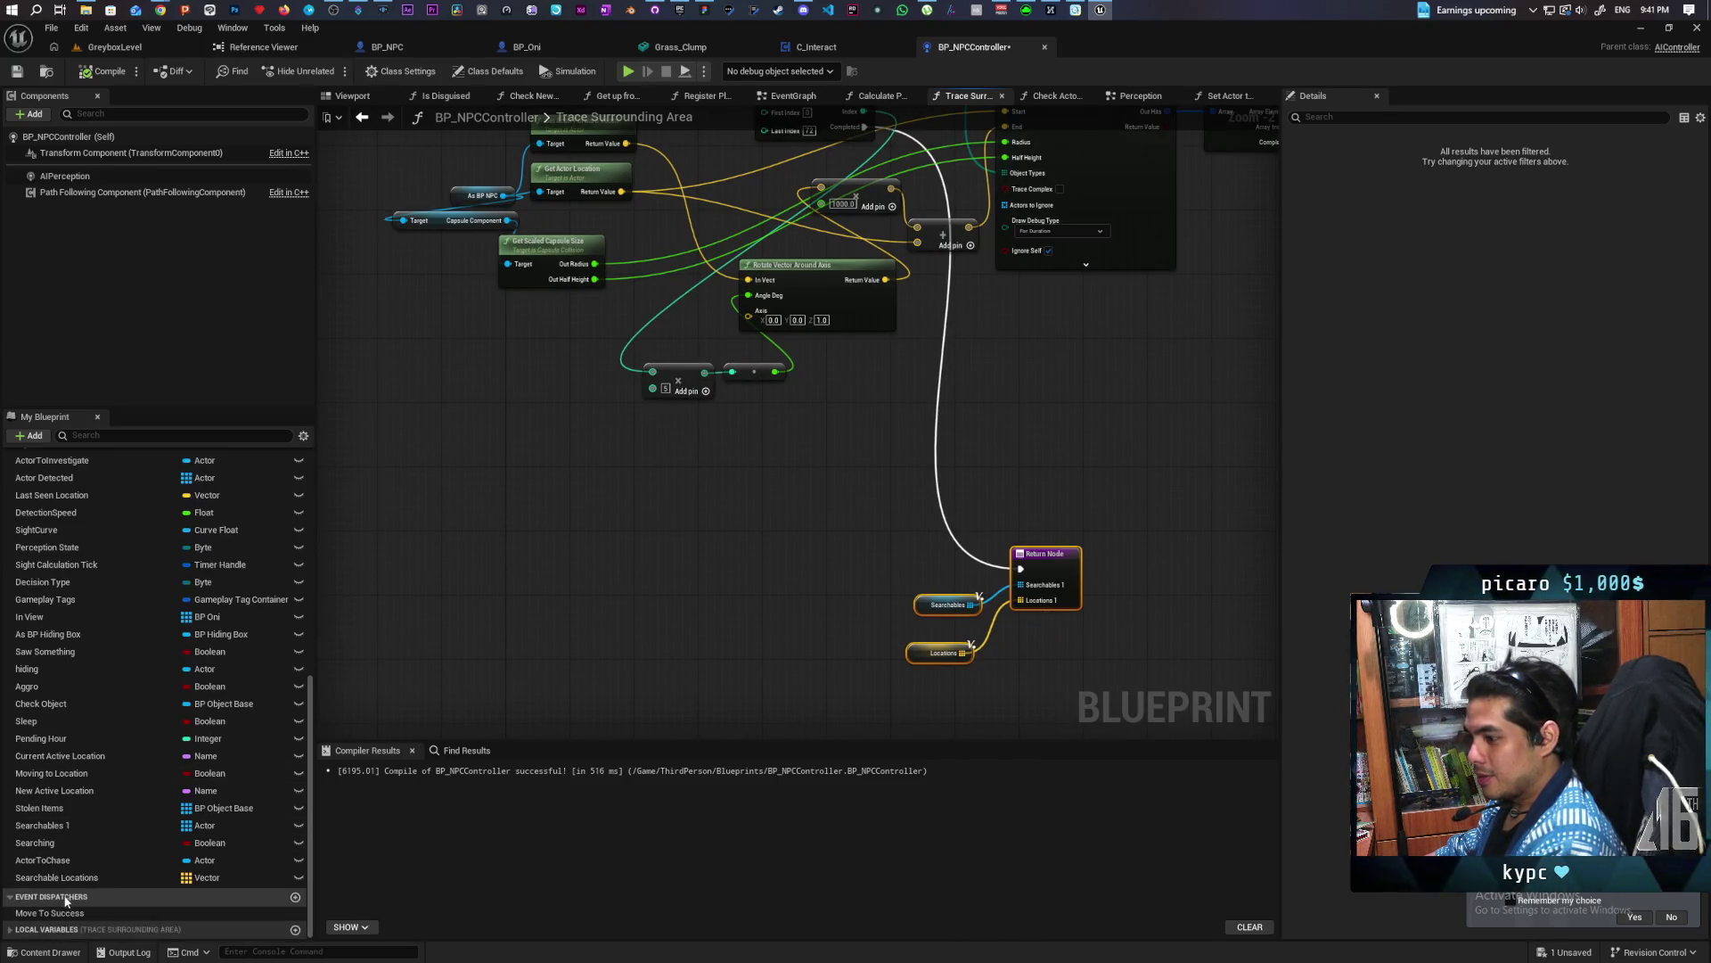
click(11, 930)
mouse_move(35, 930)
mouse_down()
mouse_move(227, 833)
mouse_move(474, 448)
mouse_up()
click(508, 476)
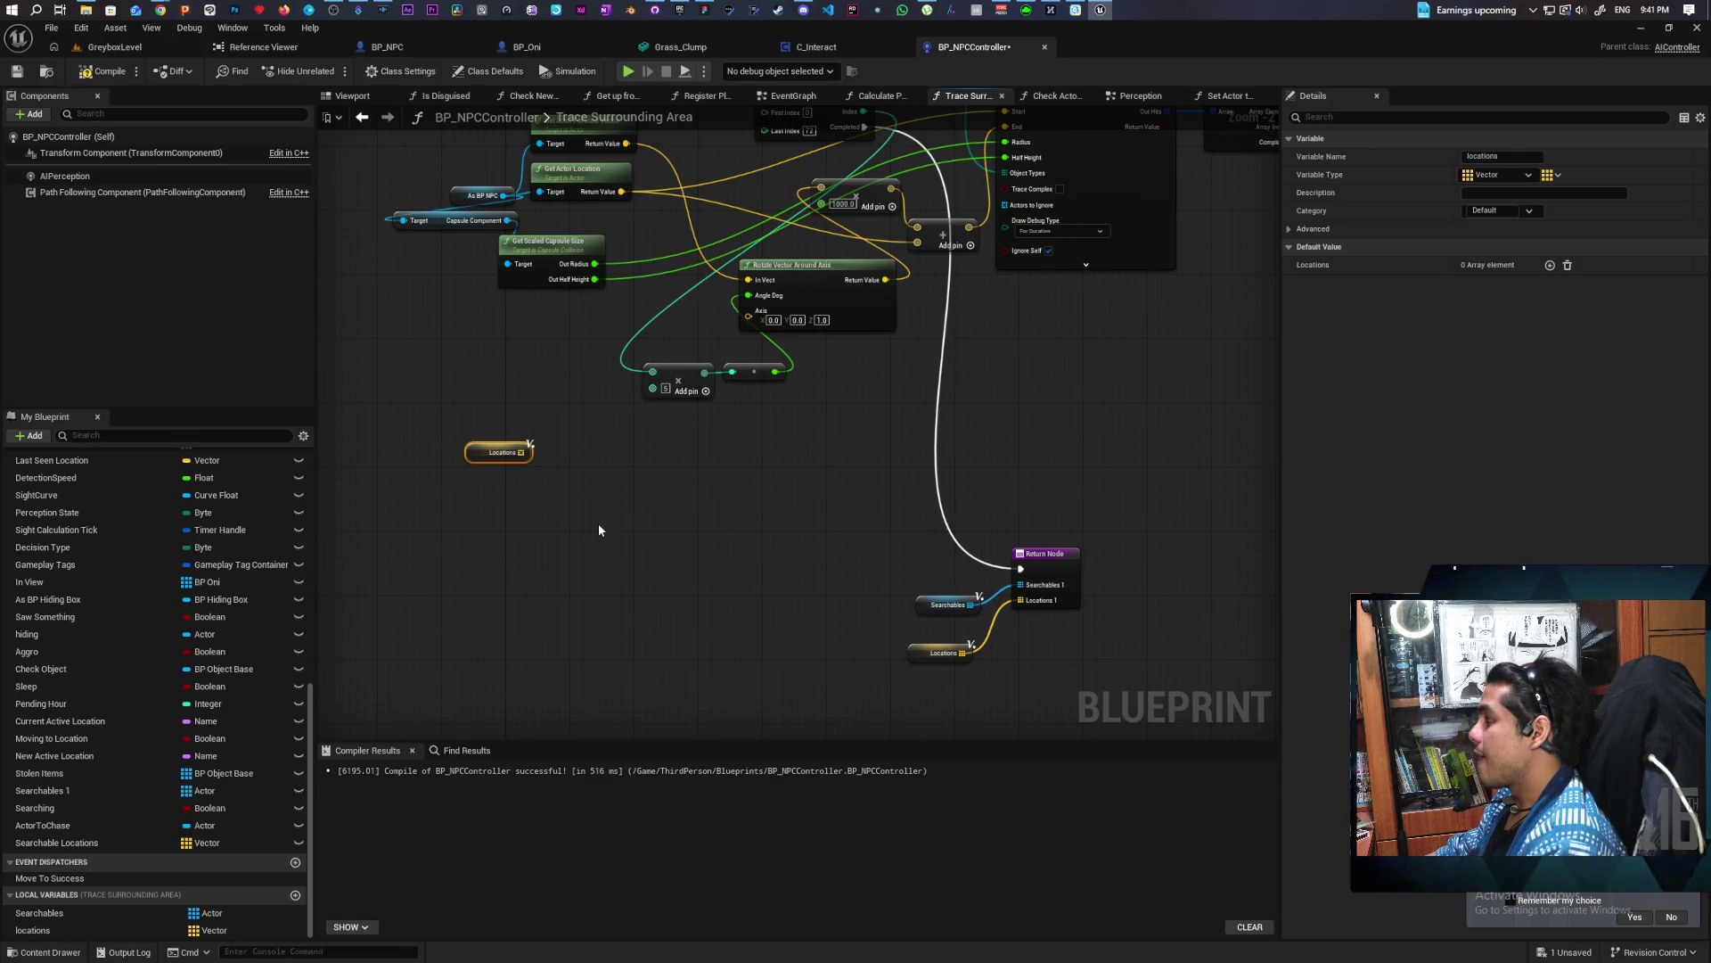
mouse_move(599, 529)
mouse_down()
mouse_move(573, 639)
mouse_move(587, 580)
mouse_up()
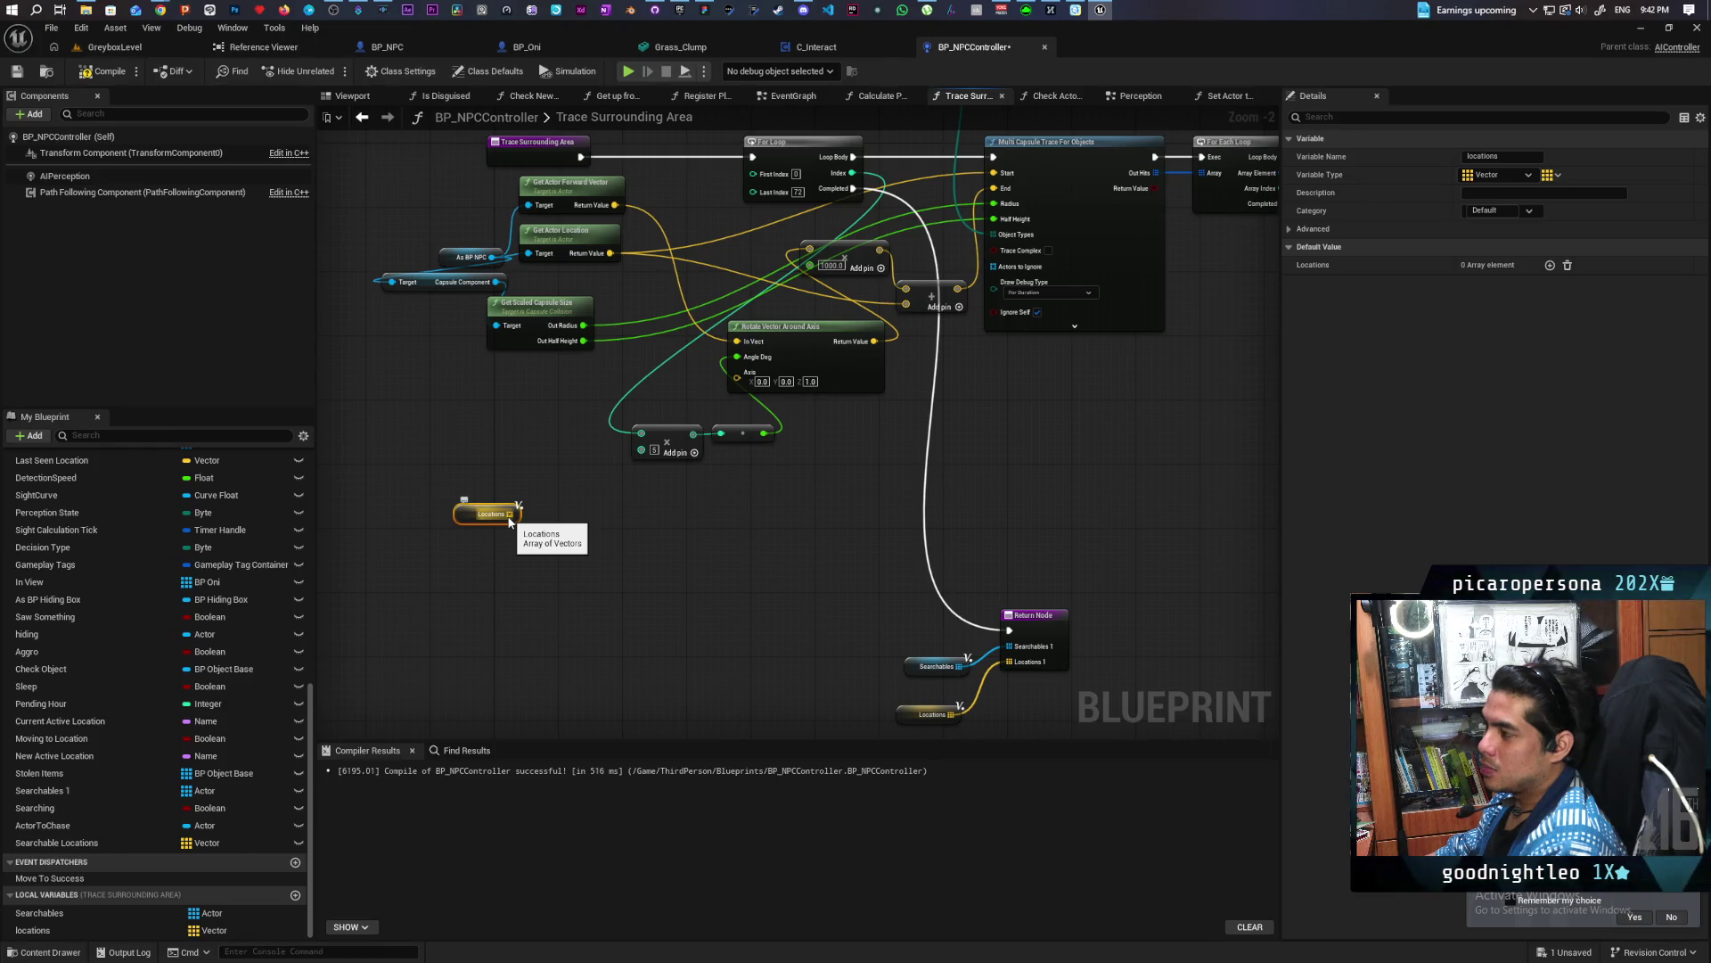
Add a While Loop below the trace nodes, with the Locations getter to its left
right_click(530, 564)
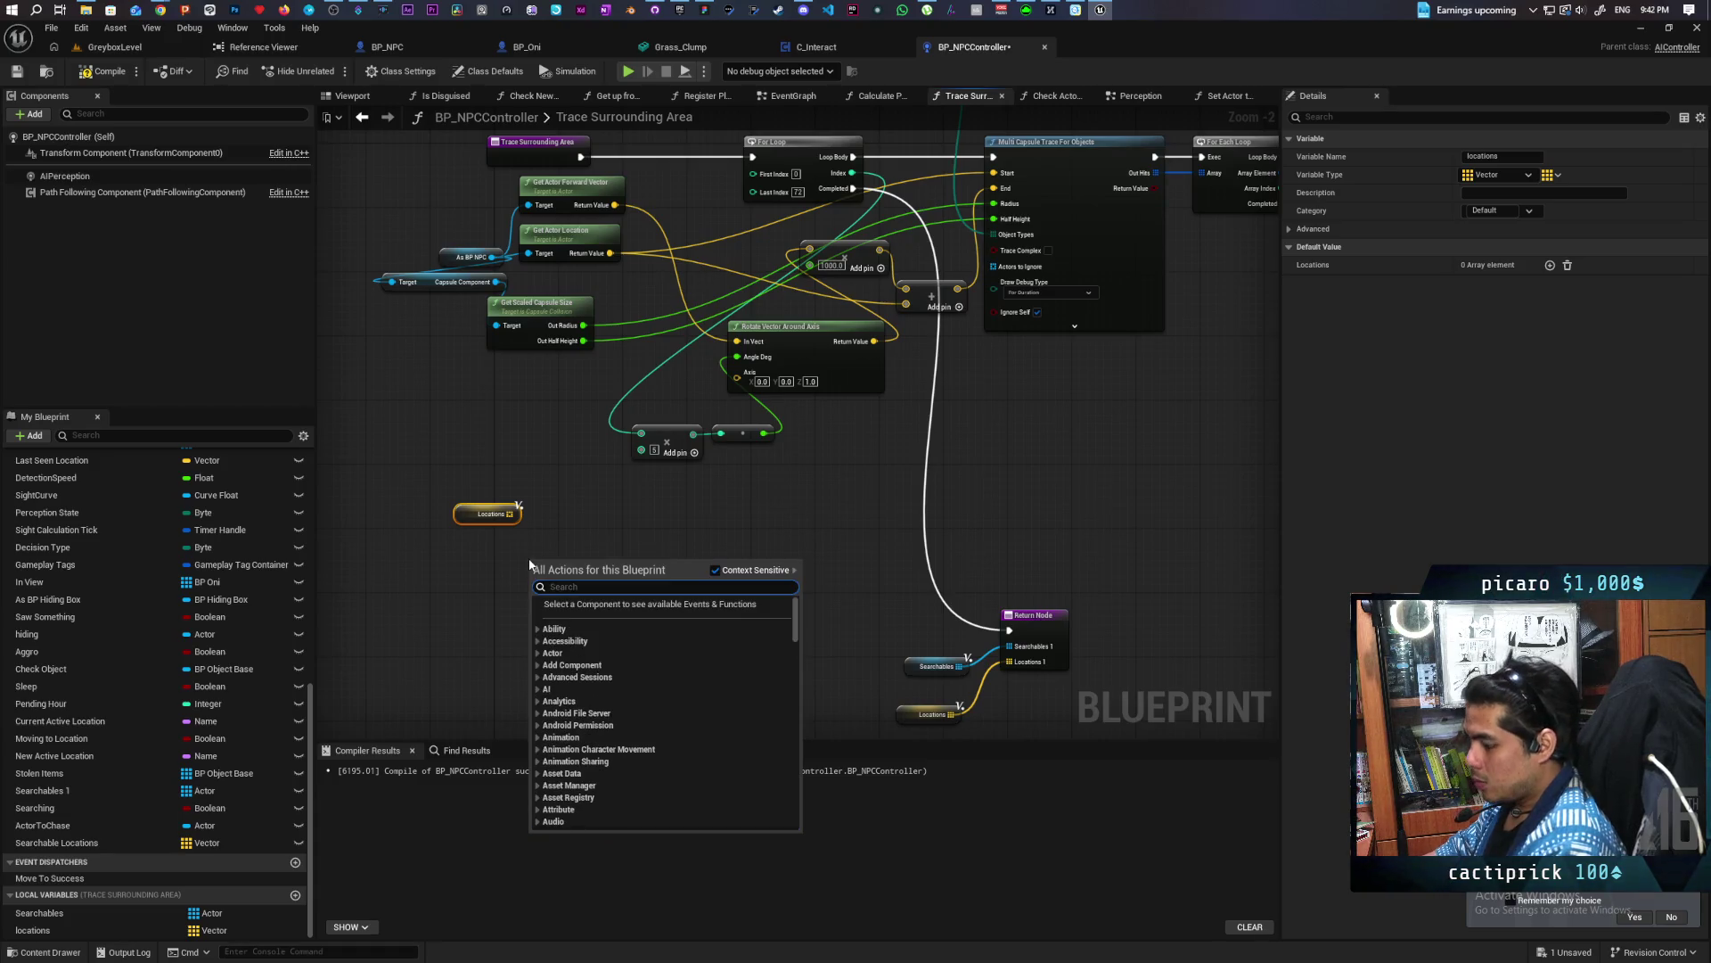
text(while)
key(Return)
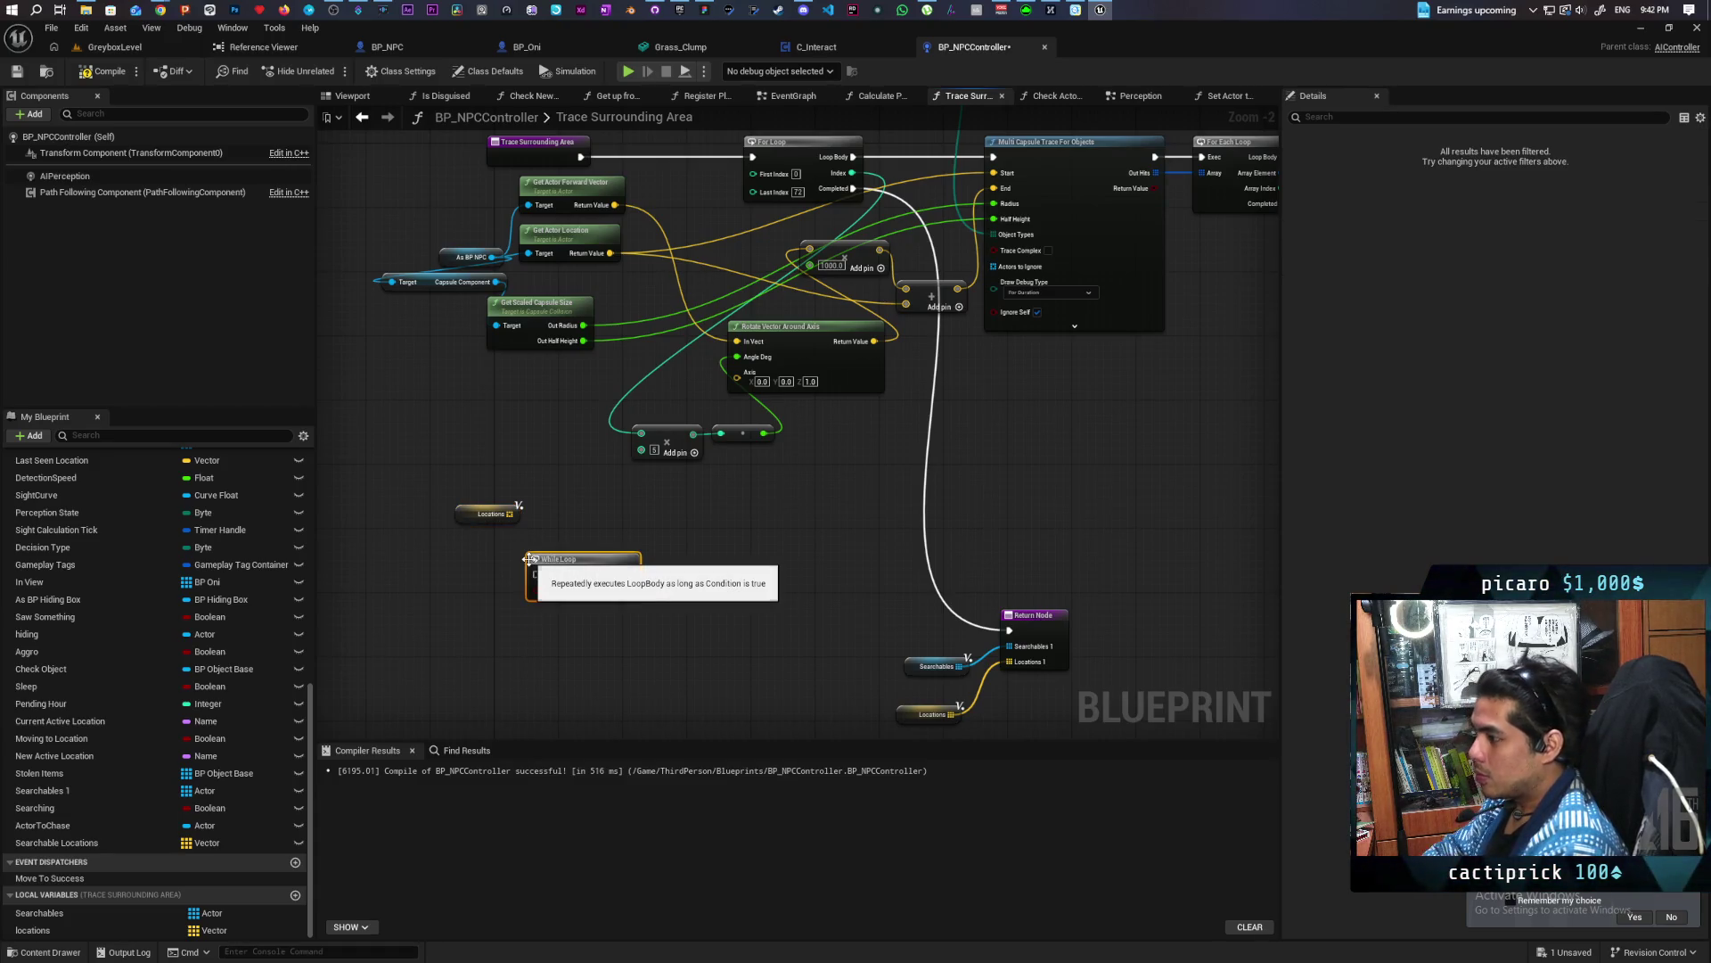
drag(563, 571, 647, 529)
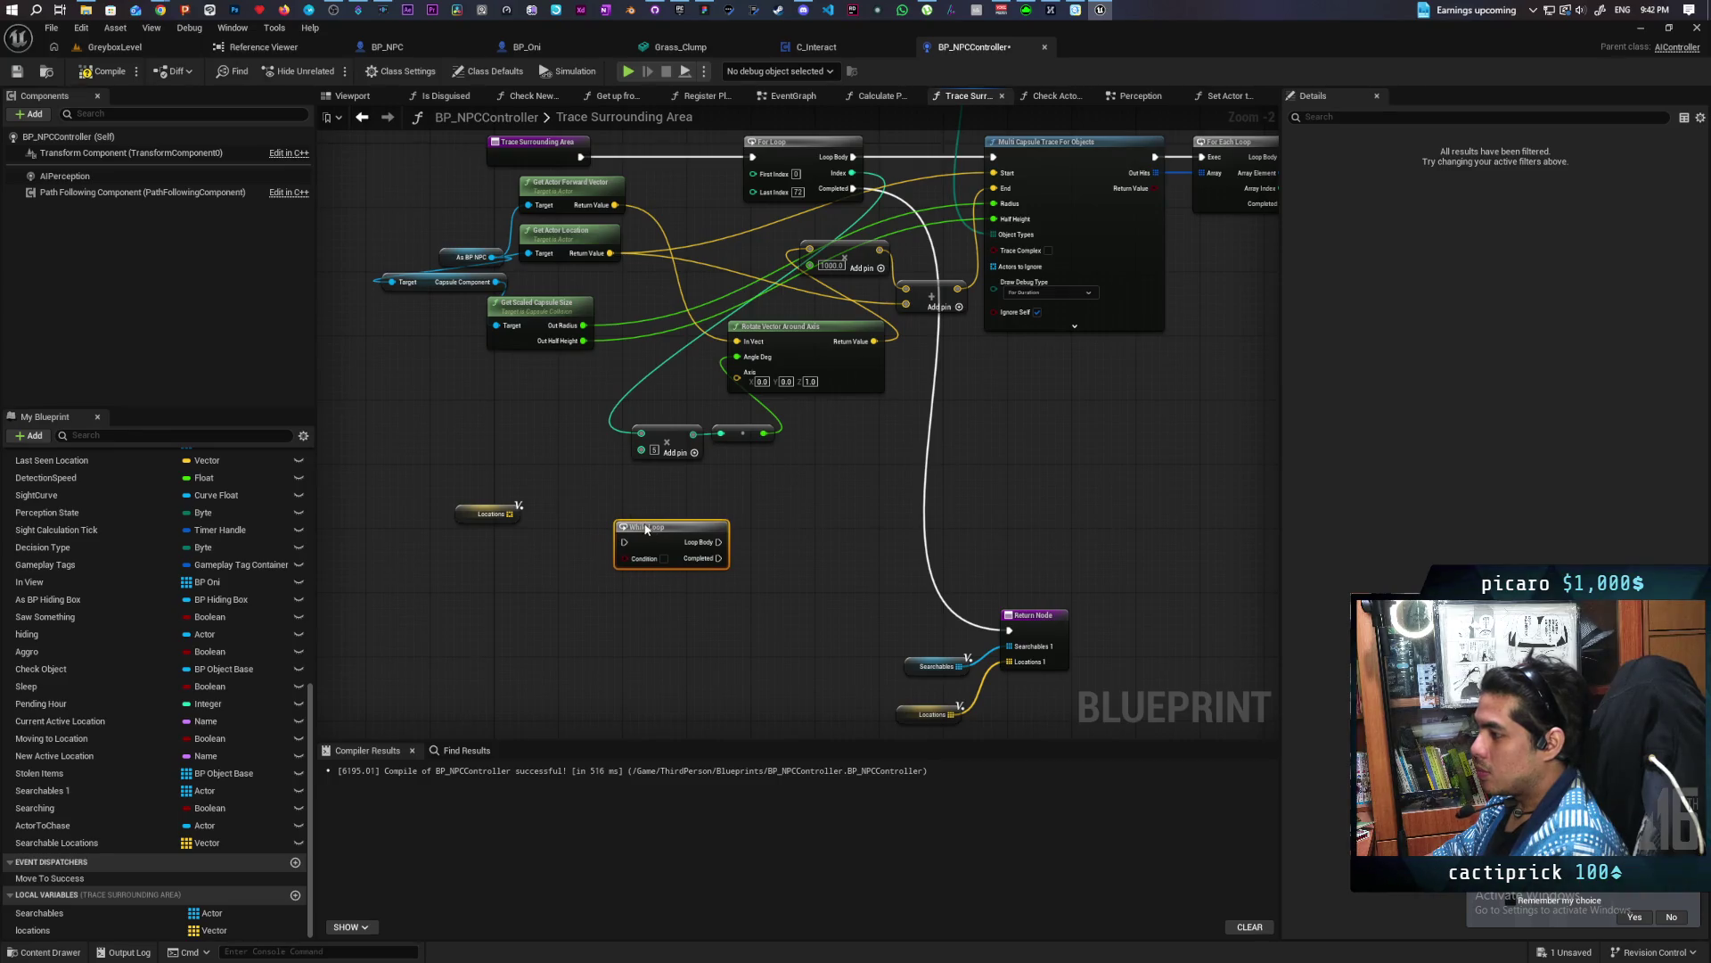
click(458, 511)
drag(508, 506, 443, 562)
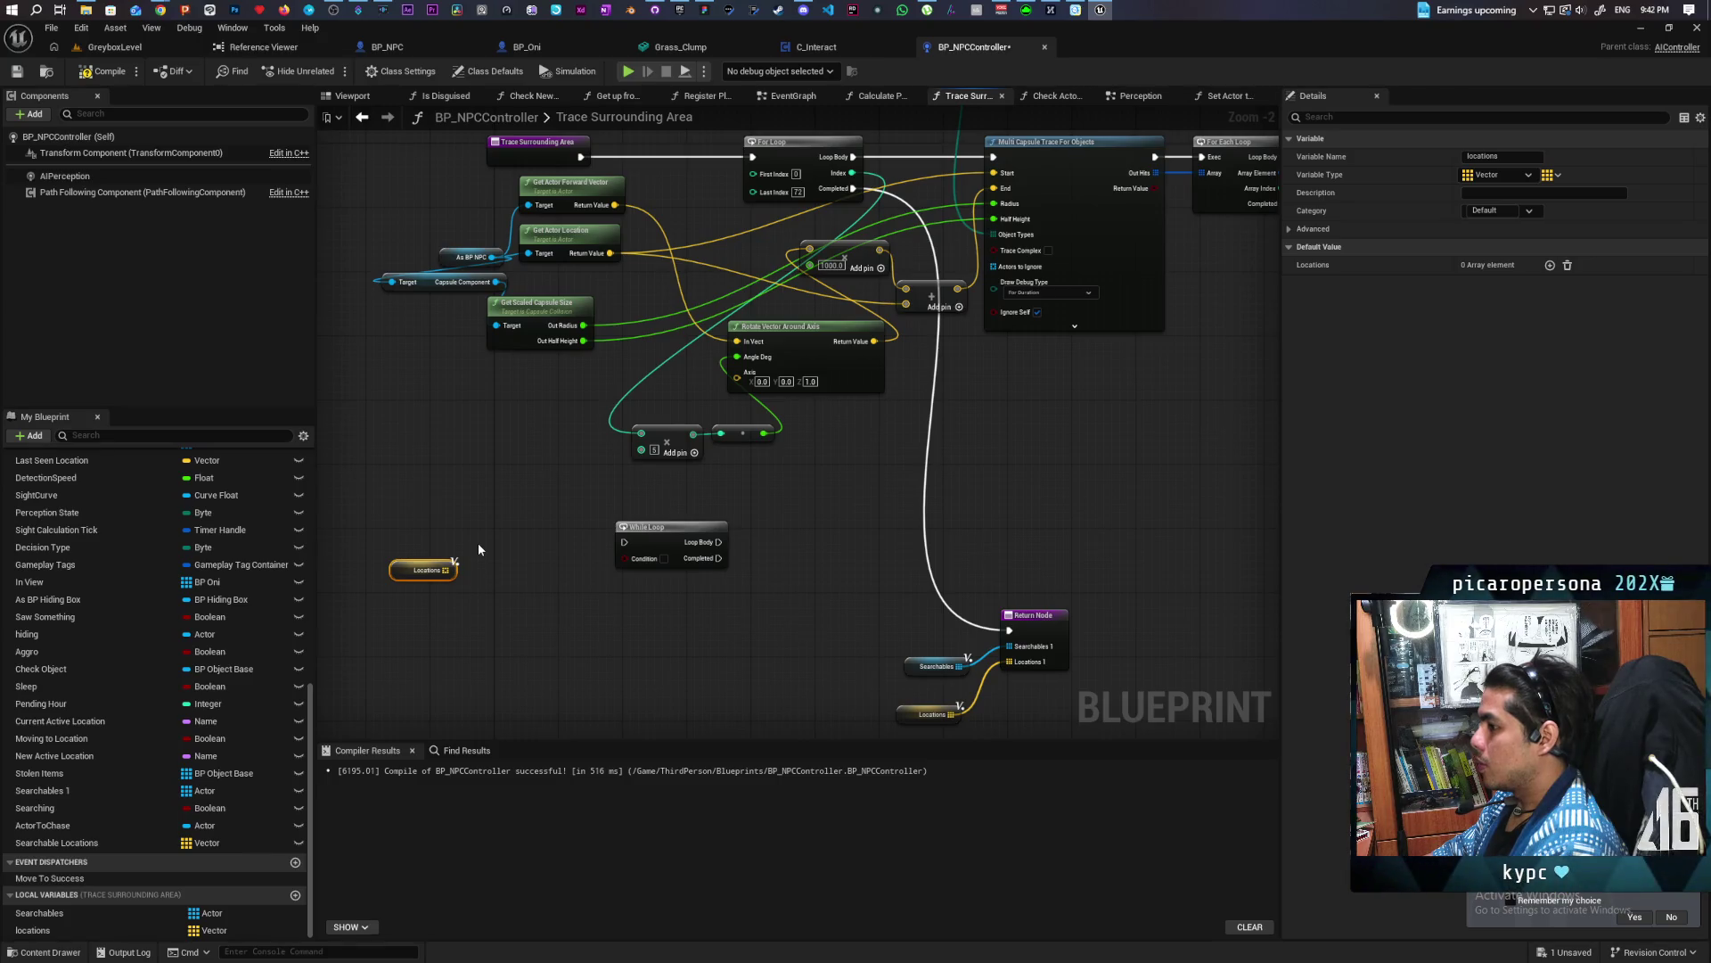
Build the condition Index < Locations length, promoting a new local integer Index
drag(448, 572, 456, 610)
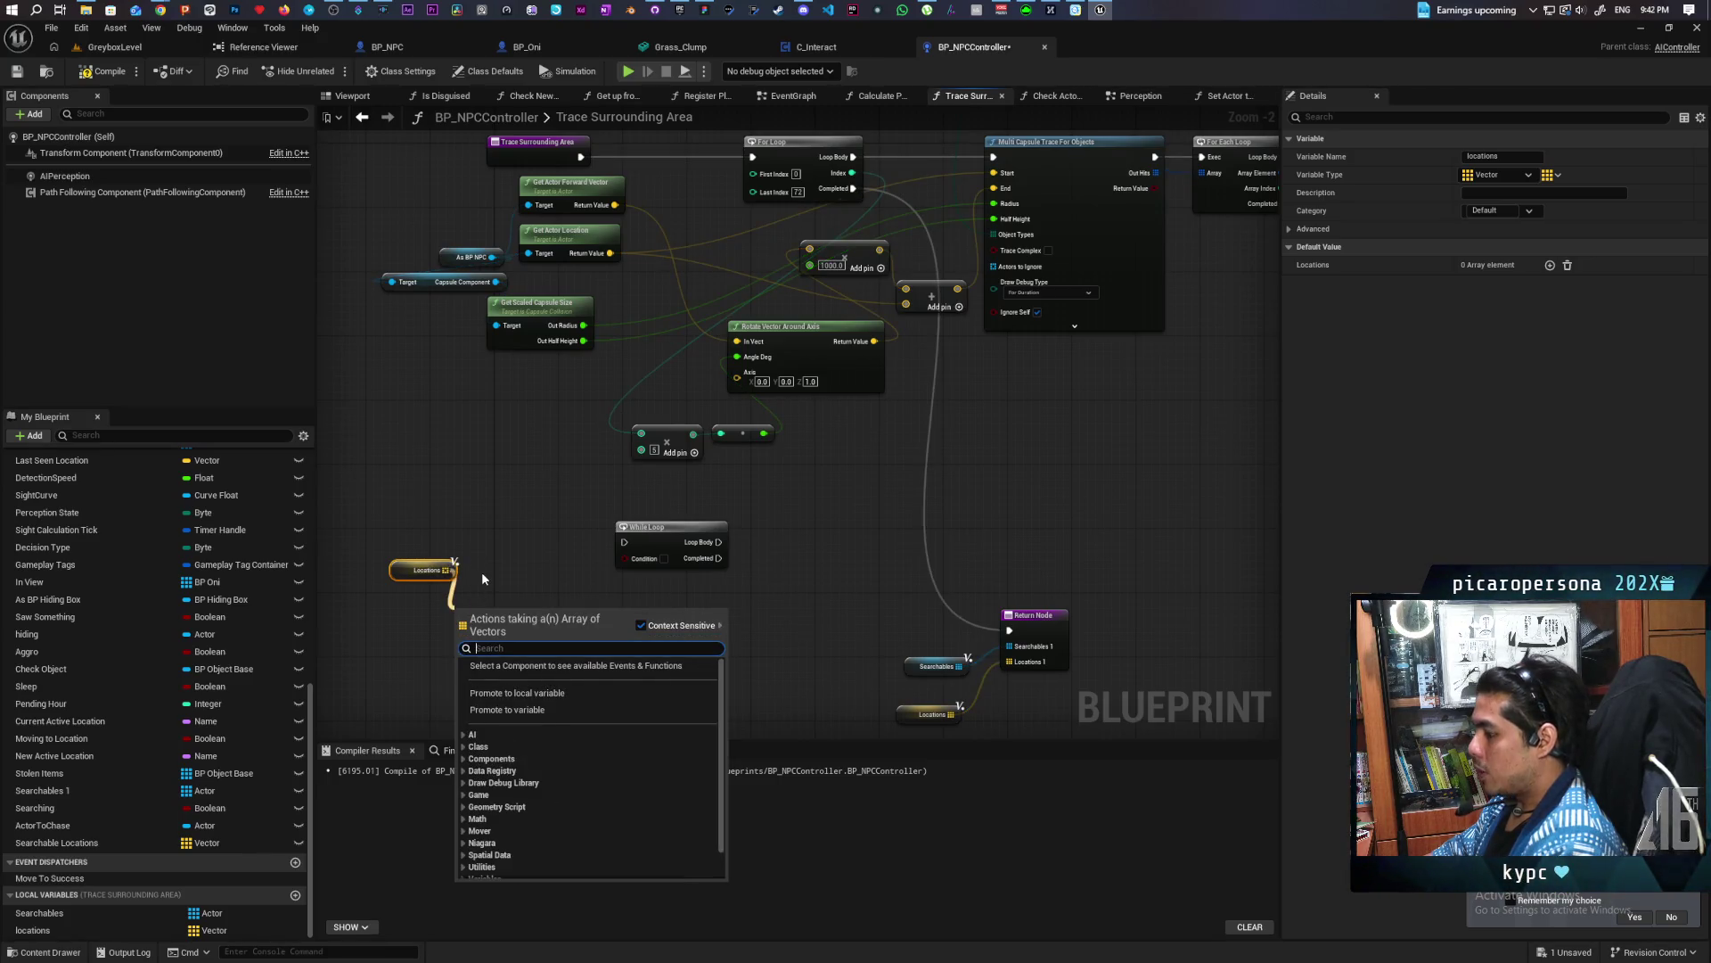
text(lengt)
key(Return)
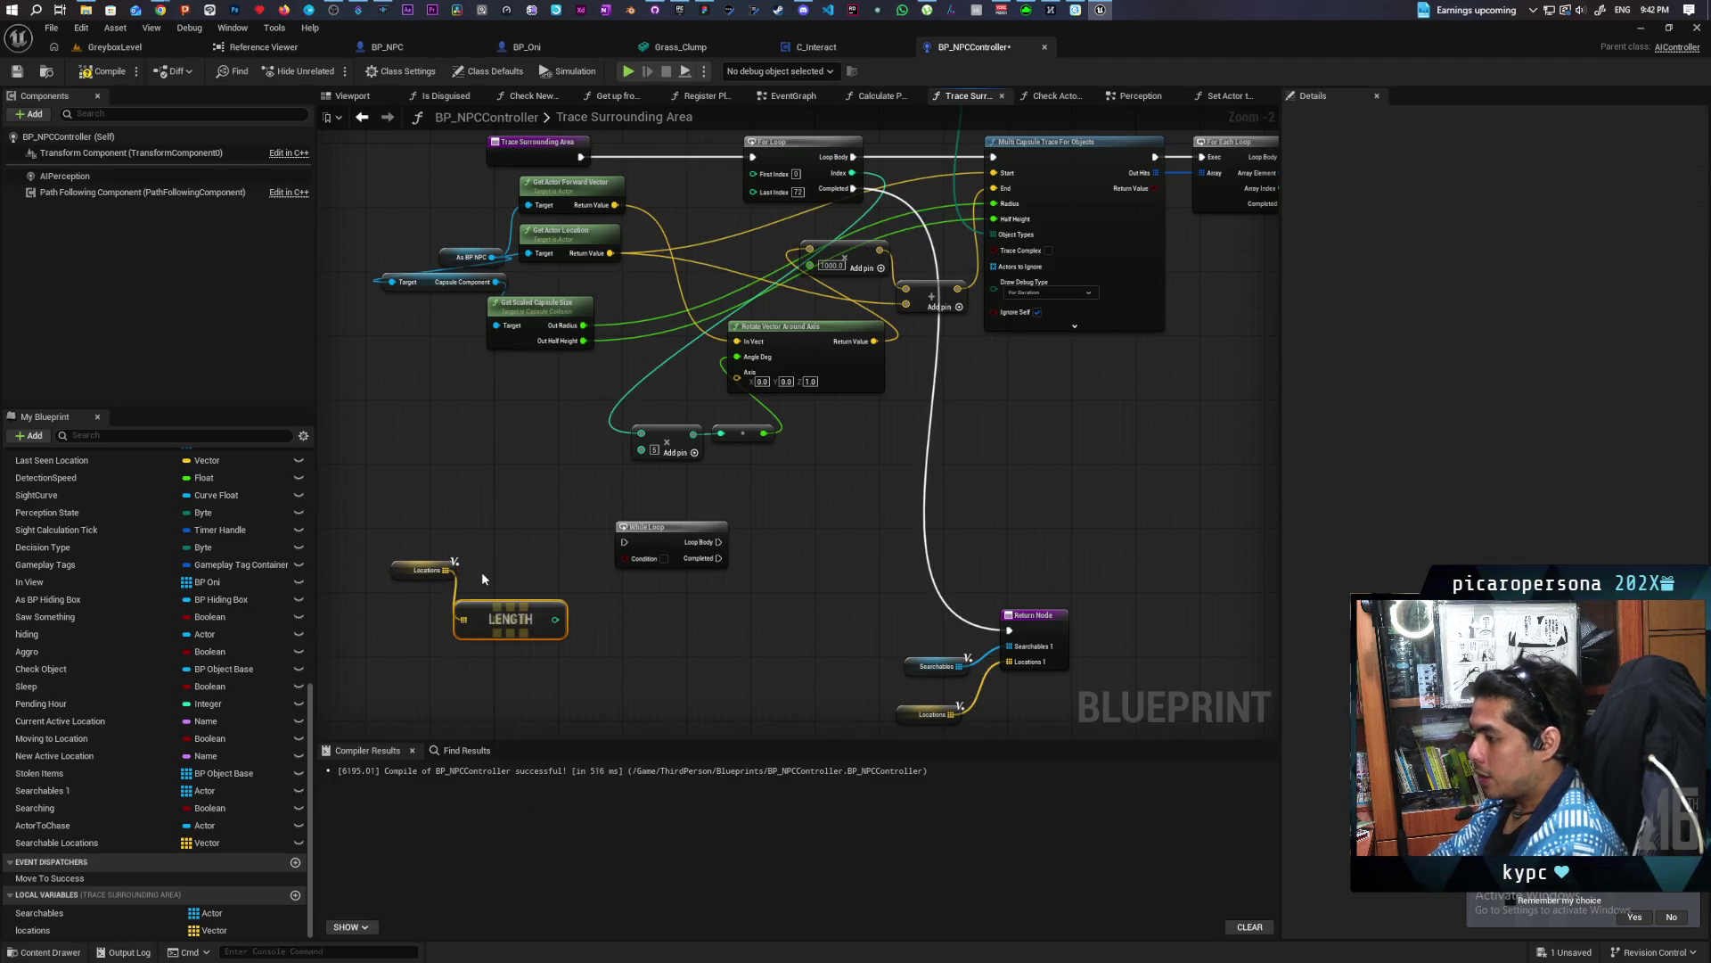
drag(435, 604, 494, 604)
text(<)
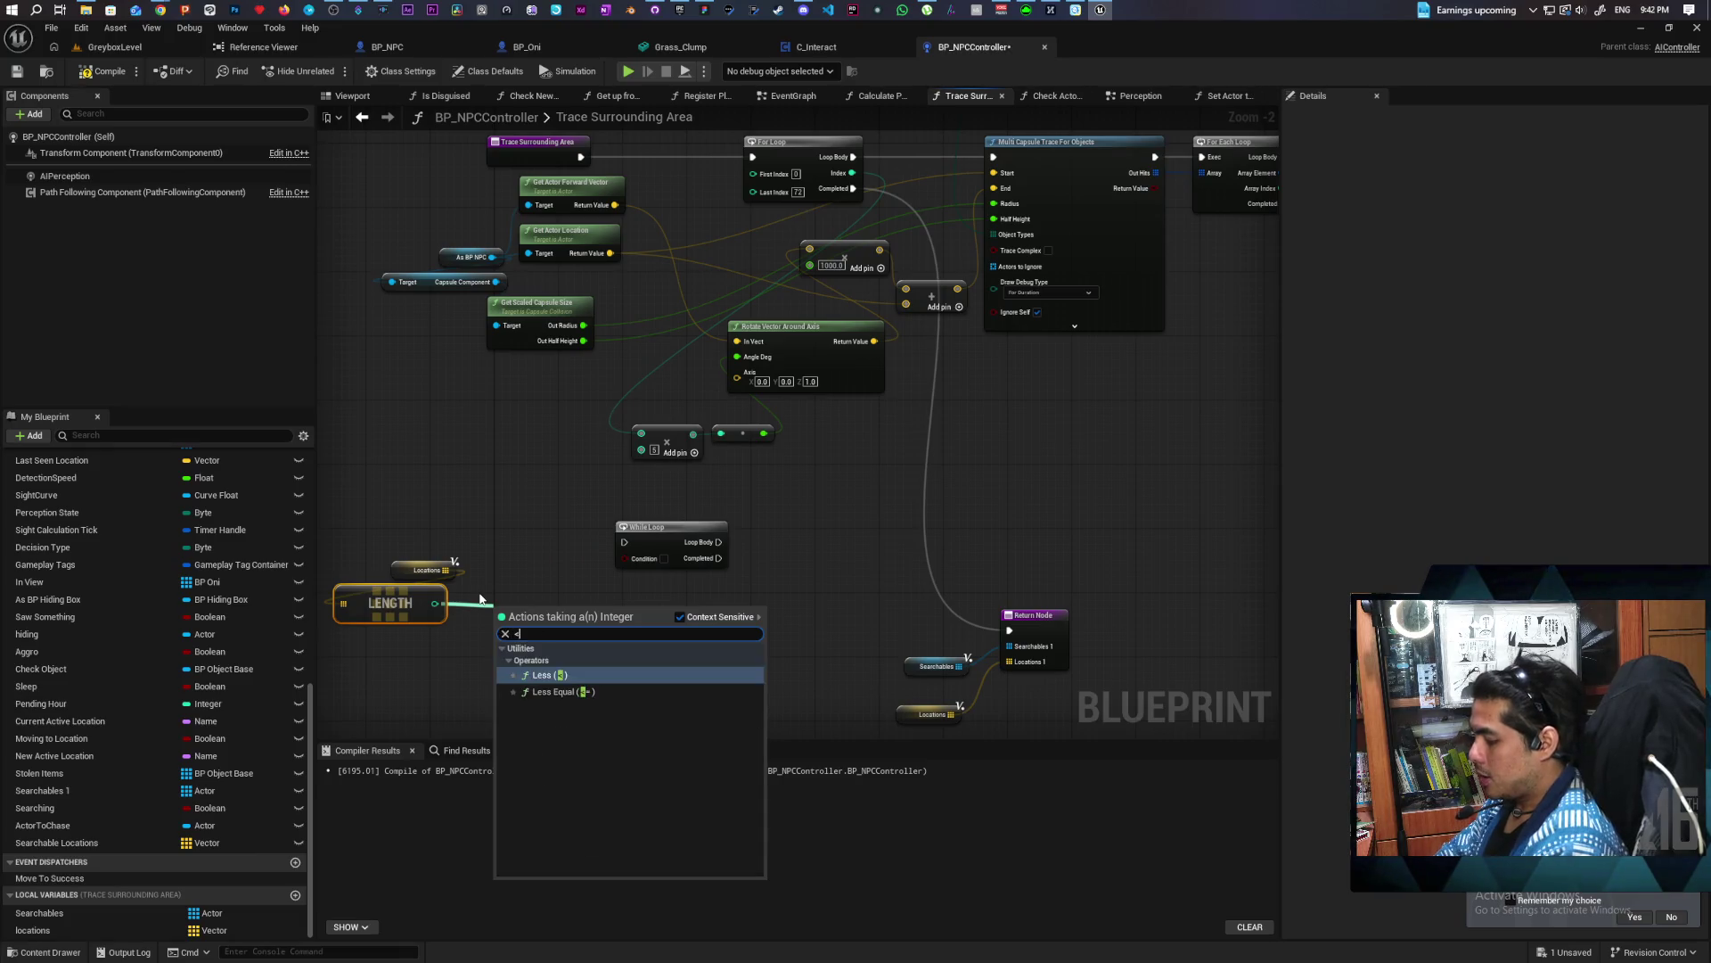
key(Return)
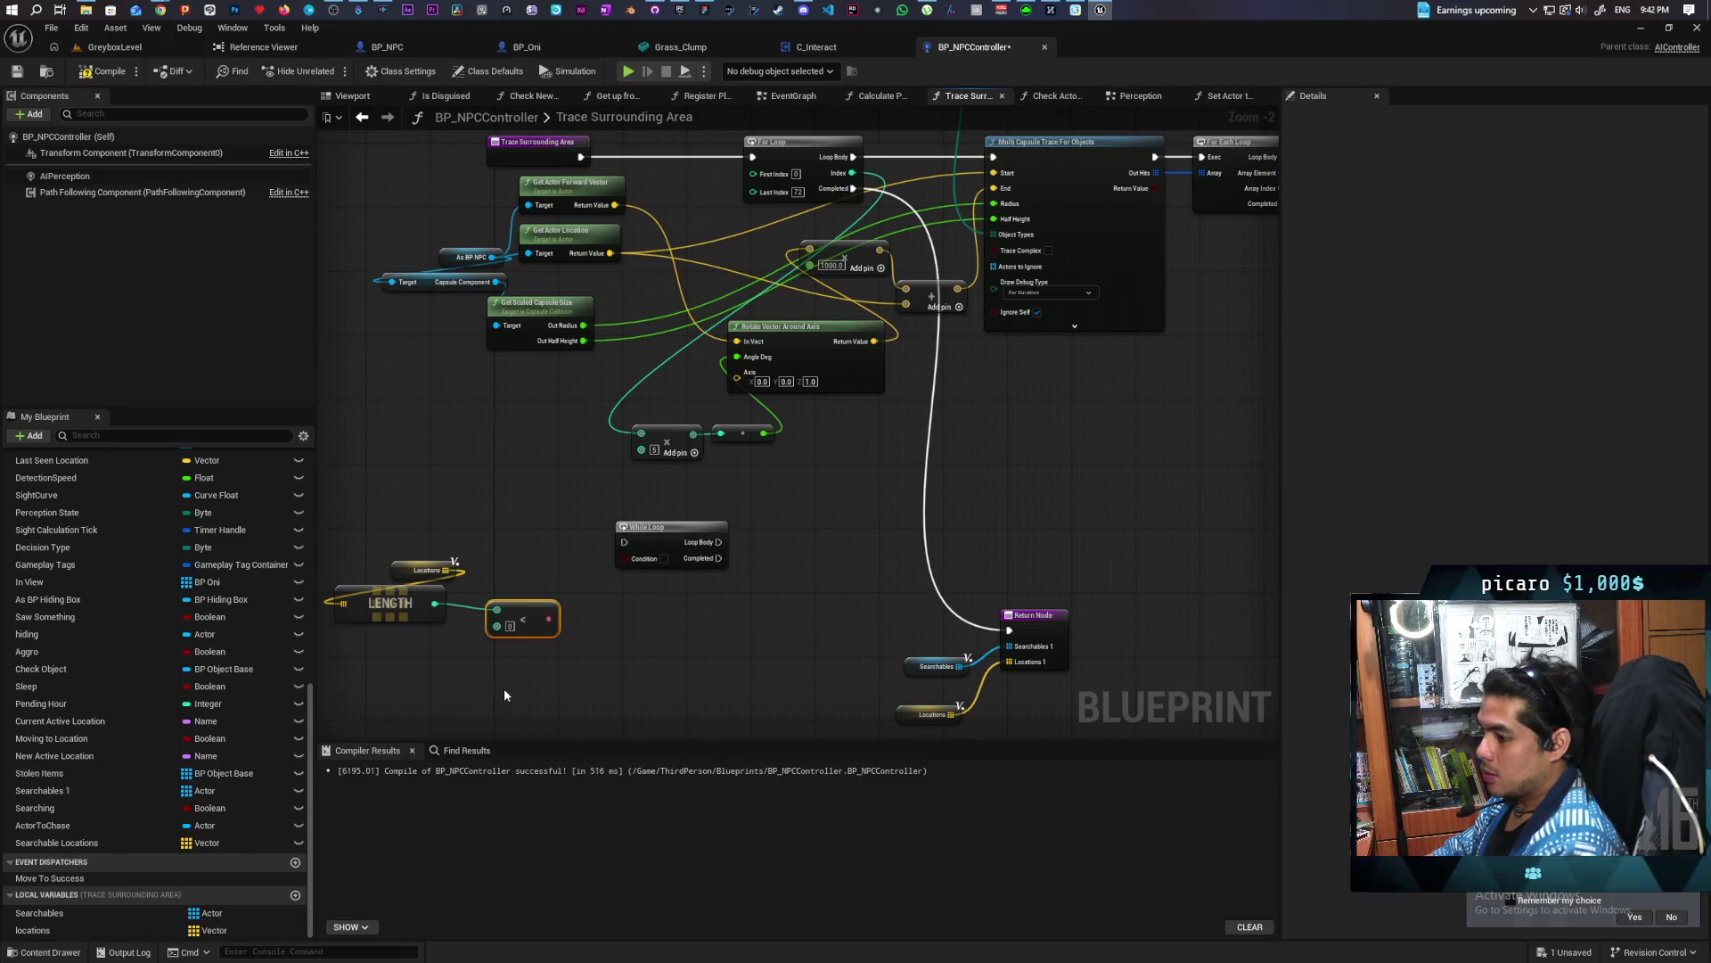
drag(497, 626, 452, 695)
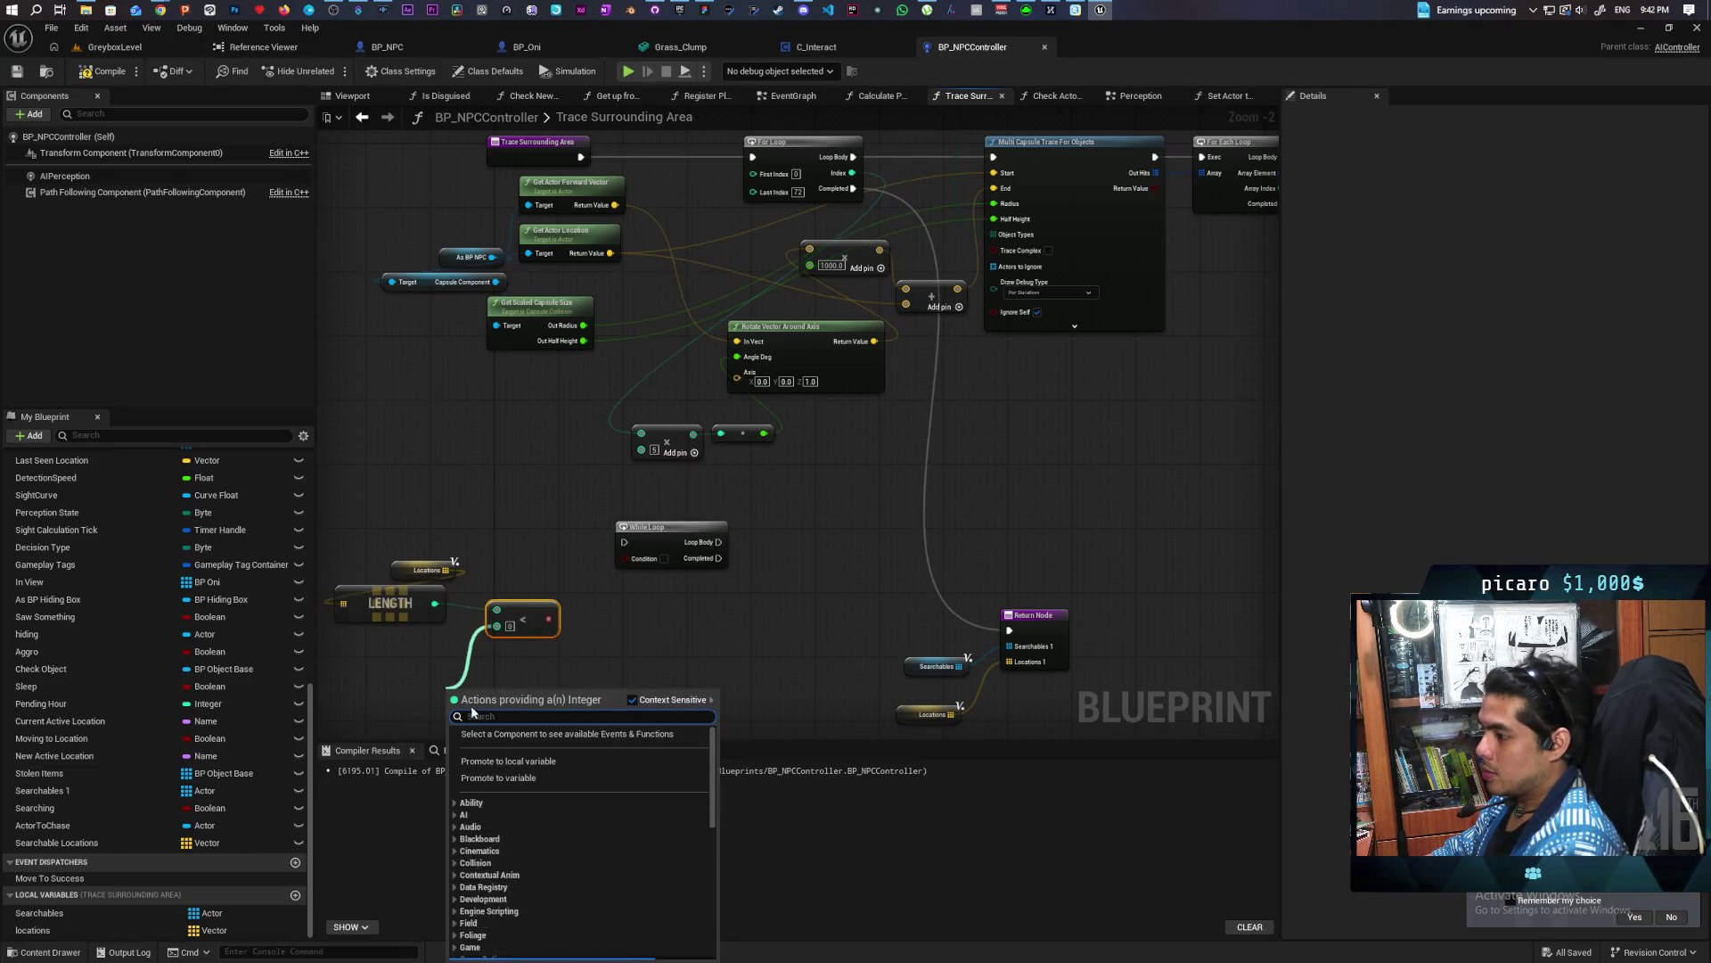
click(501, 761)
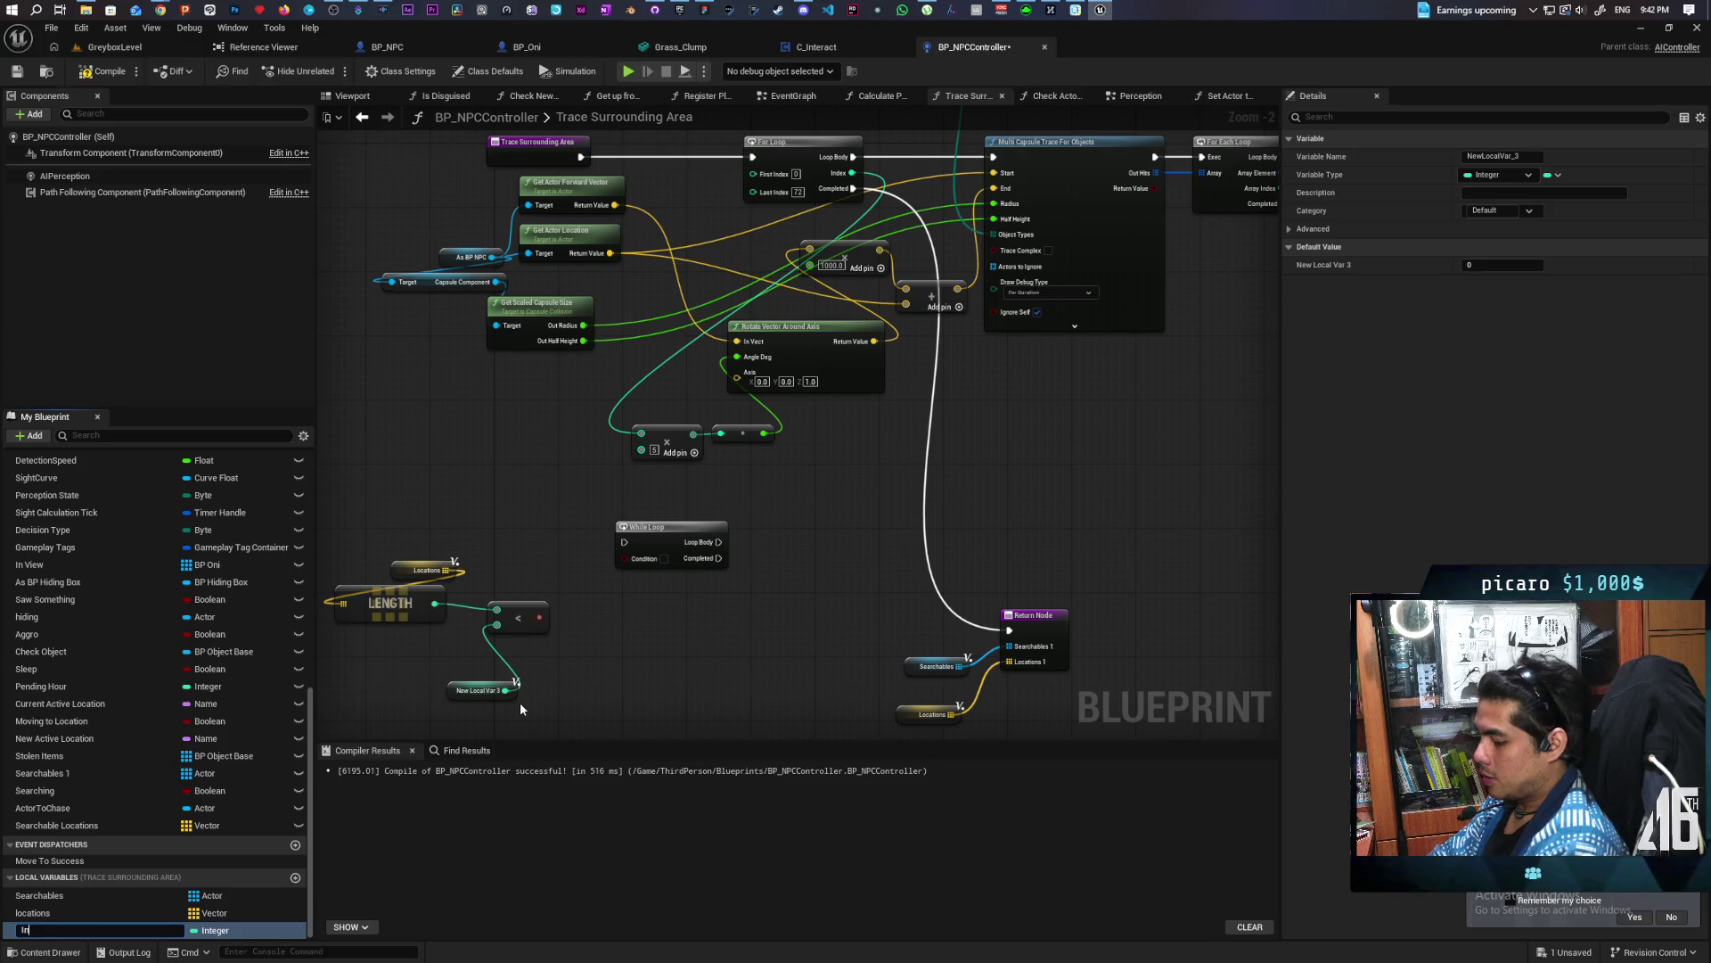
text(dex)
key(Return)
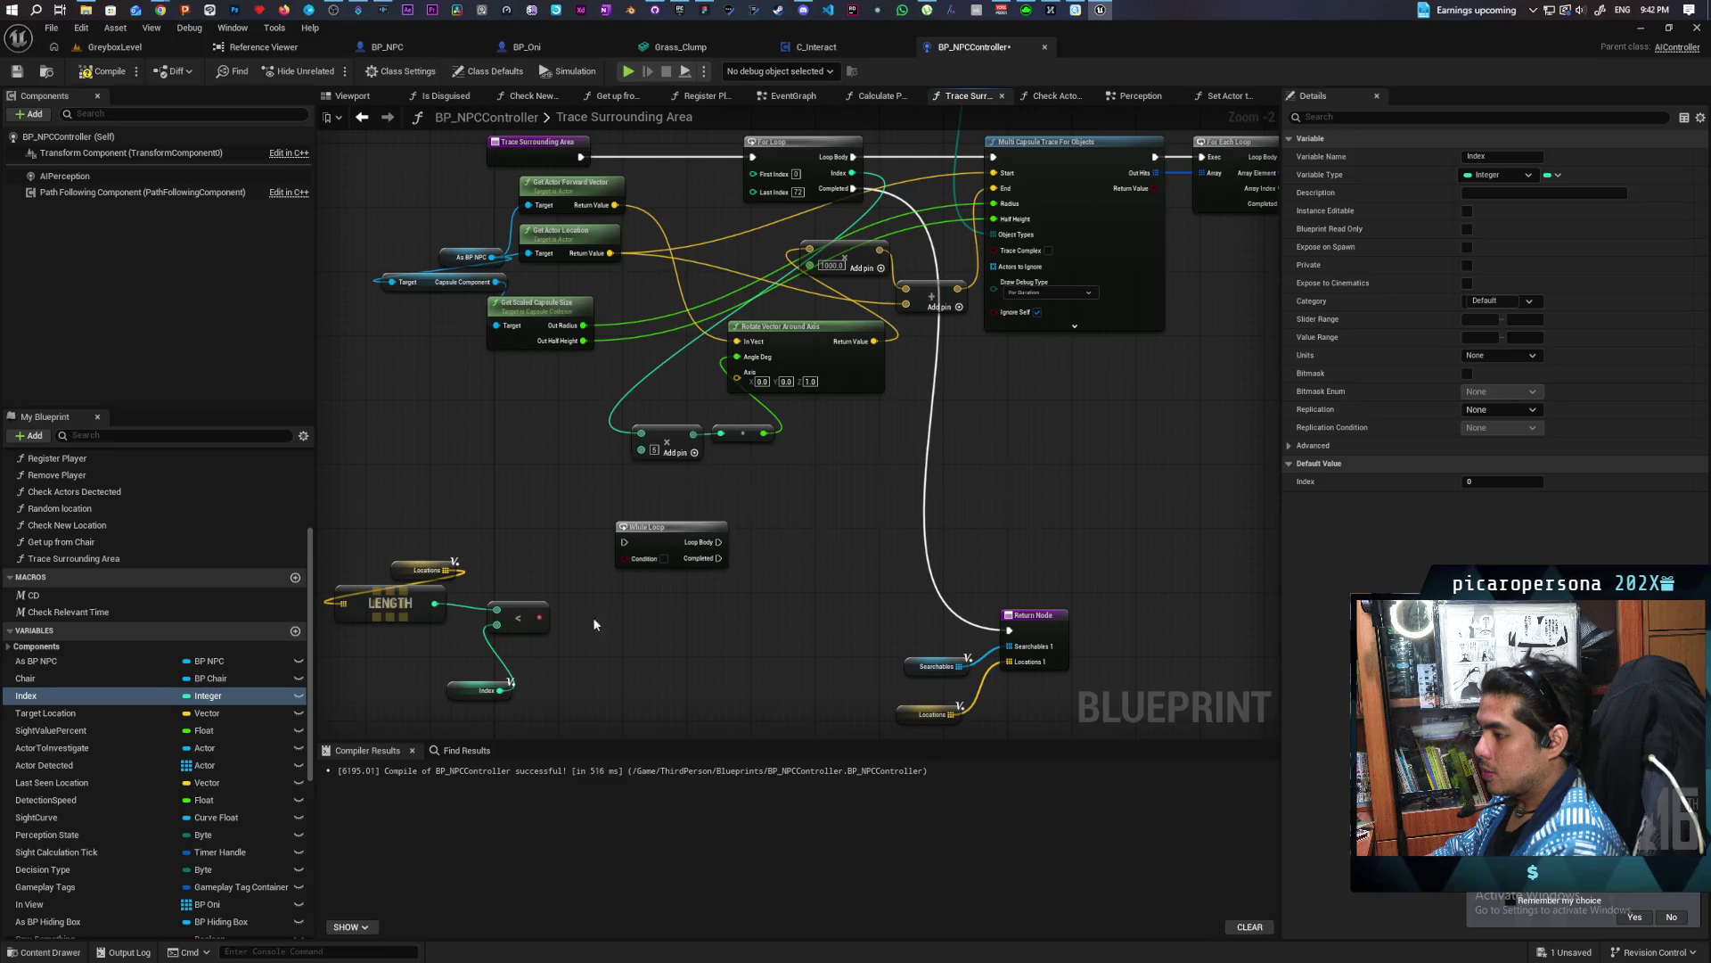
Wire the condition and run For Loop Completed through the While Loop into the Return Node, then save
drag(542, 617, 625, 558)
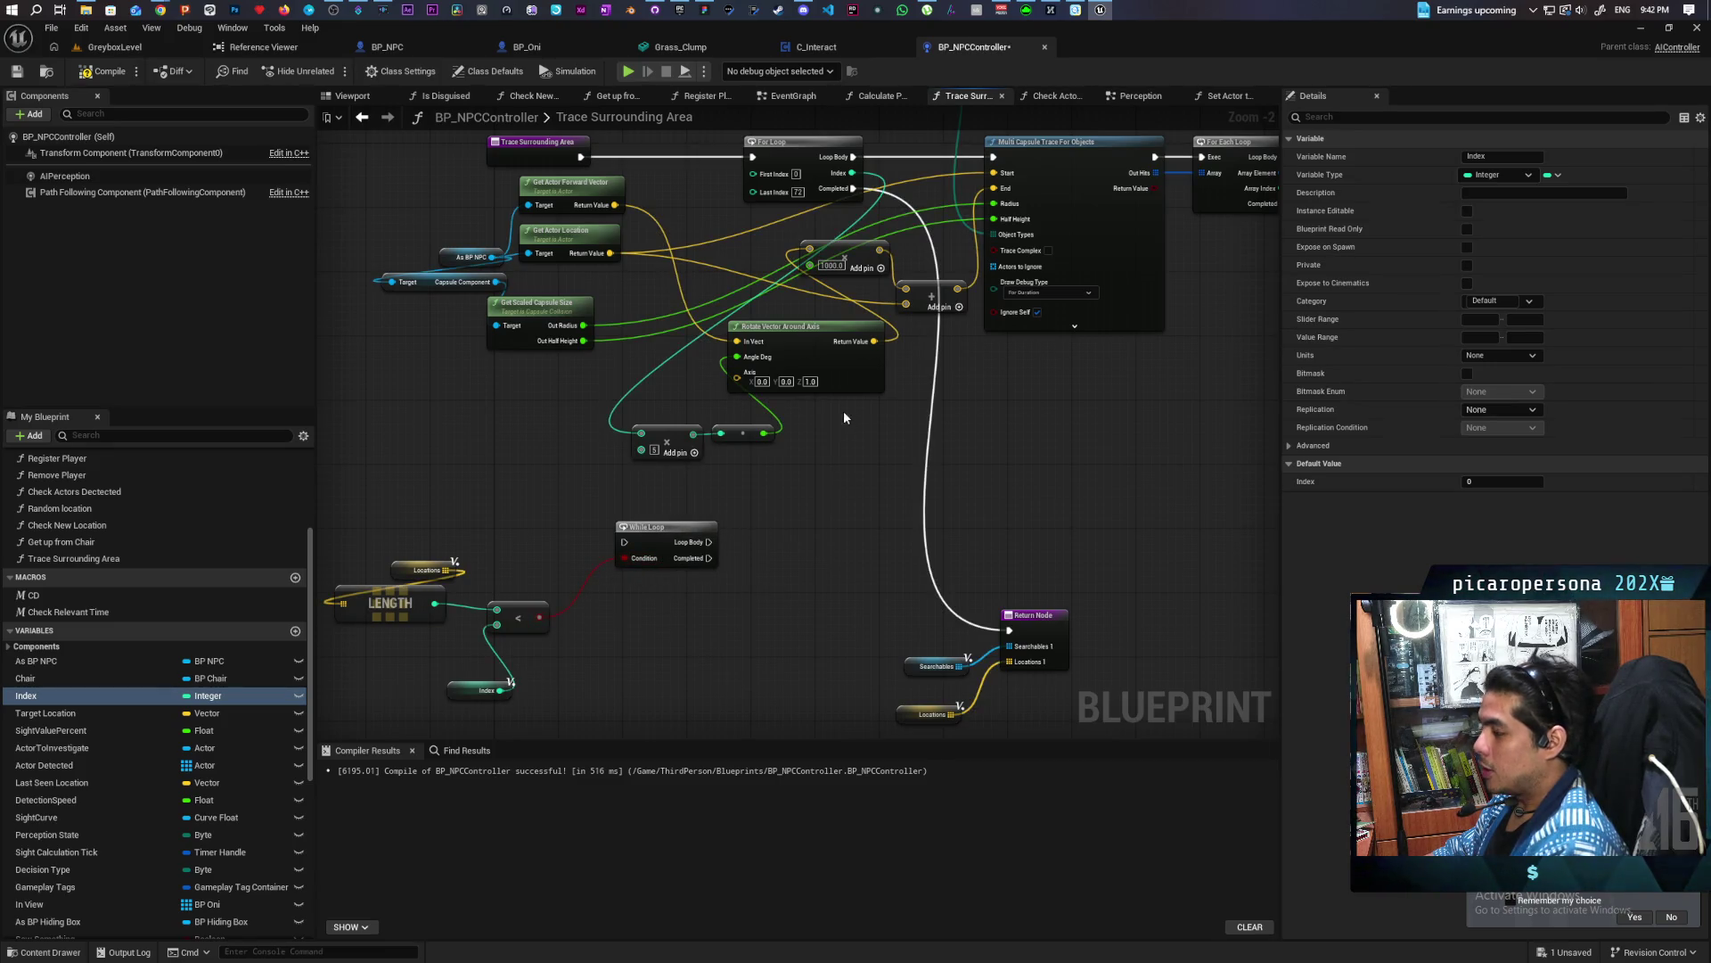
mouse_move(854, 188)
mouse_down()
mouse_move(869, 245)
mouse_move(624, 541)
mouse_up()
mouse_move(628, 477)
mouse_down()
mouse_move(931, 554)
mouse_move(802, 651)
mouse_up()
drag(952, 535, 714, 663)
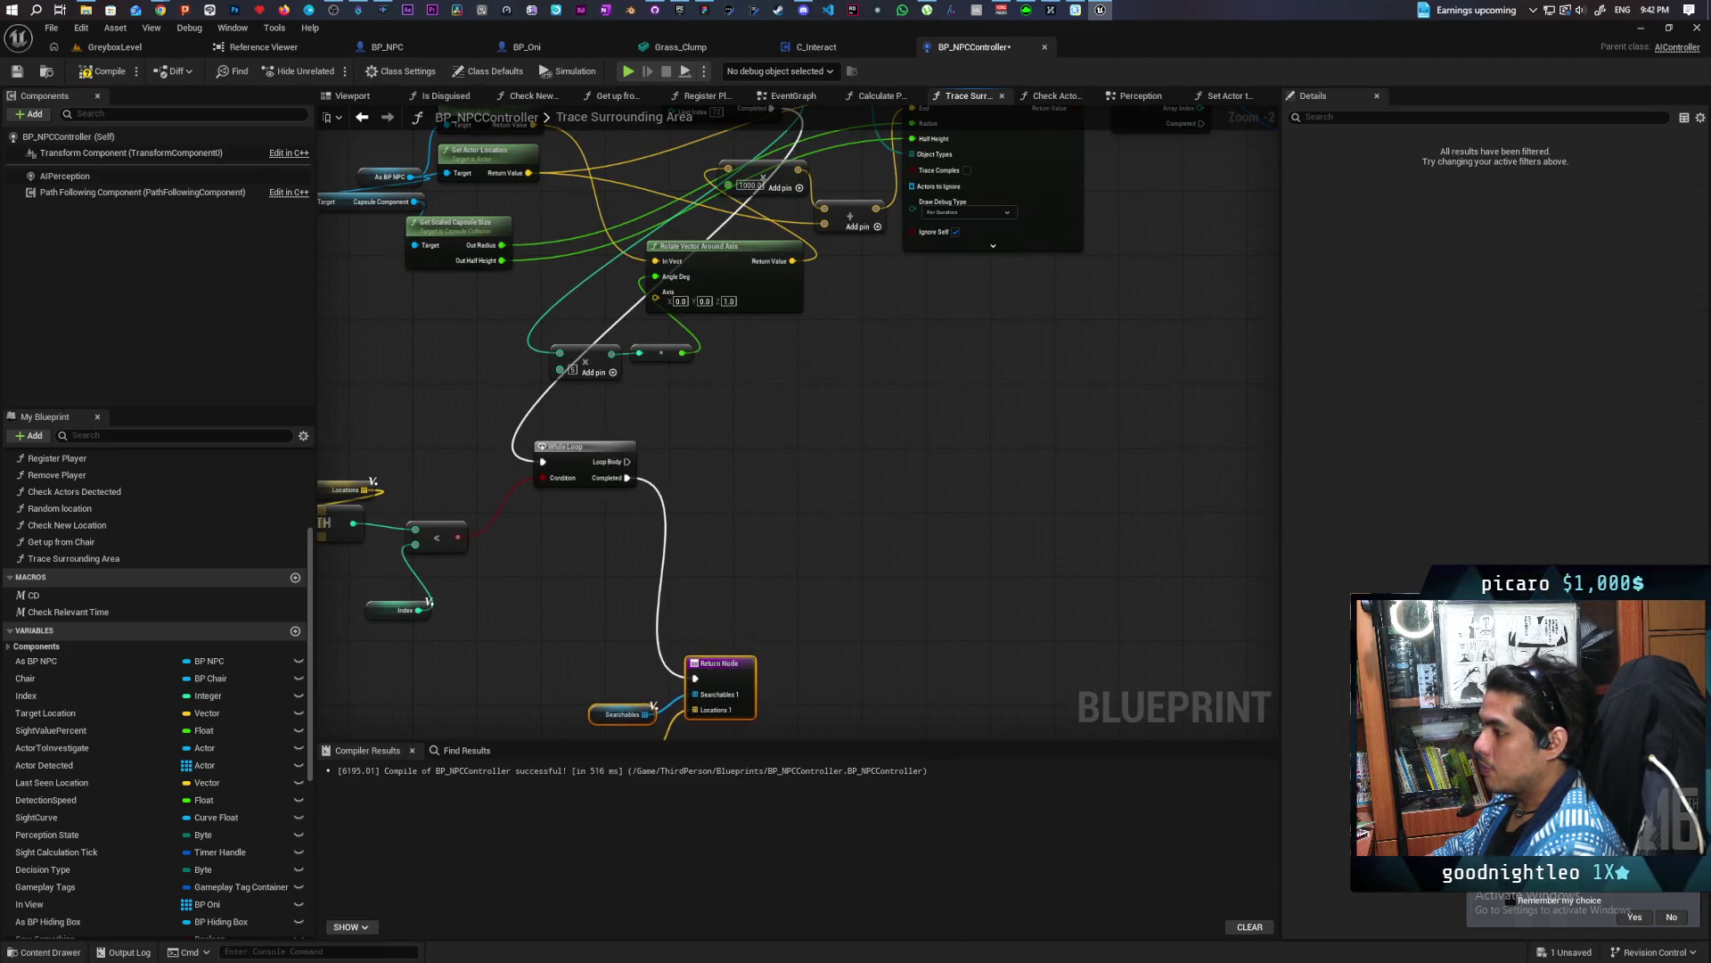
drag(581, 545, 768, 420)
mouse_move(712, 550)
mouse_down()
mouse_move(554, 623)
mouse_move(645, 553)
mouse_up()
key(ctrl+s)
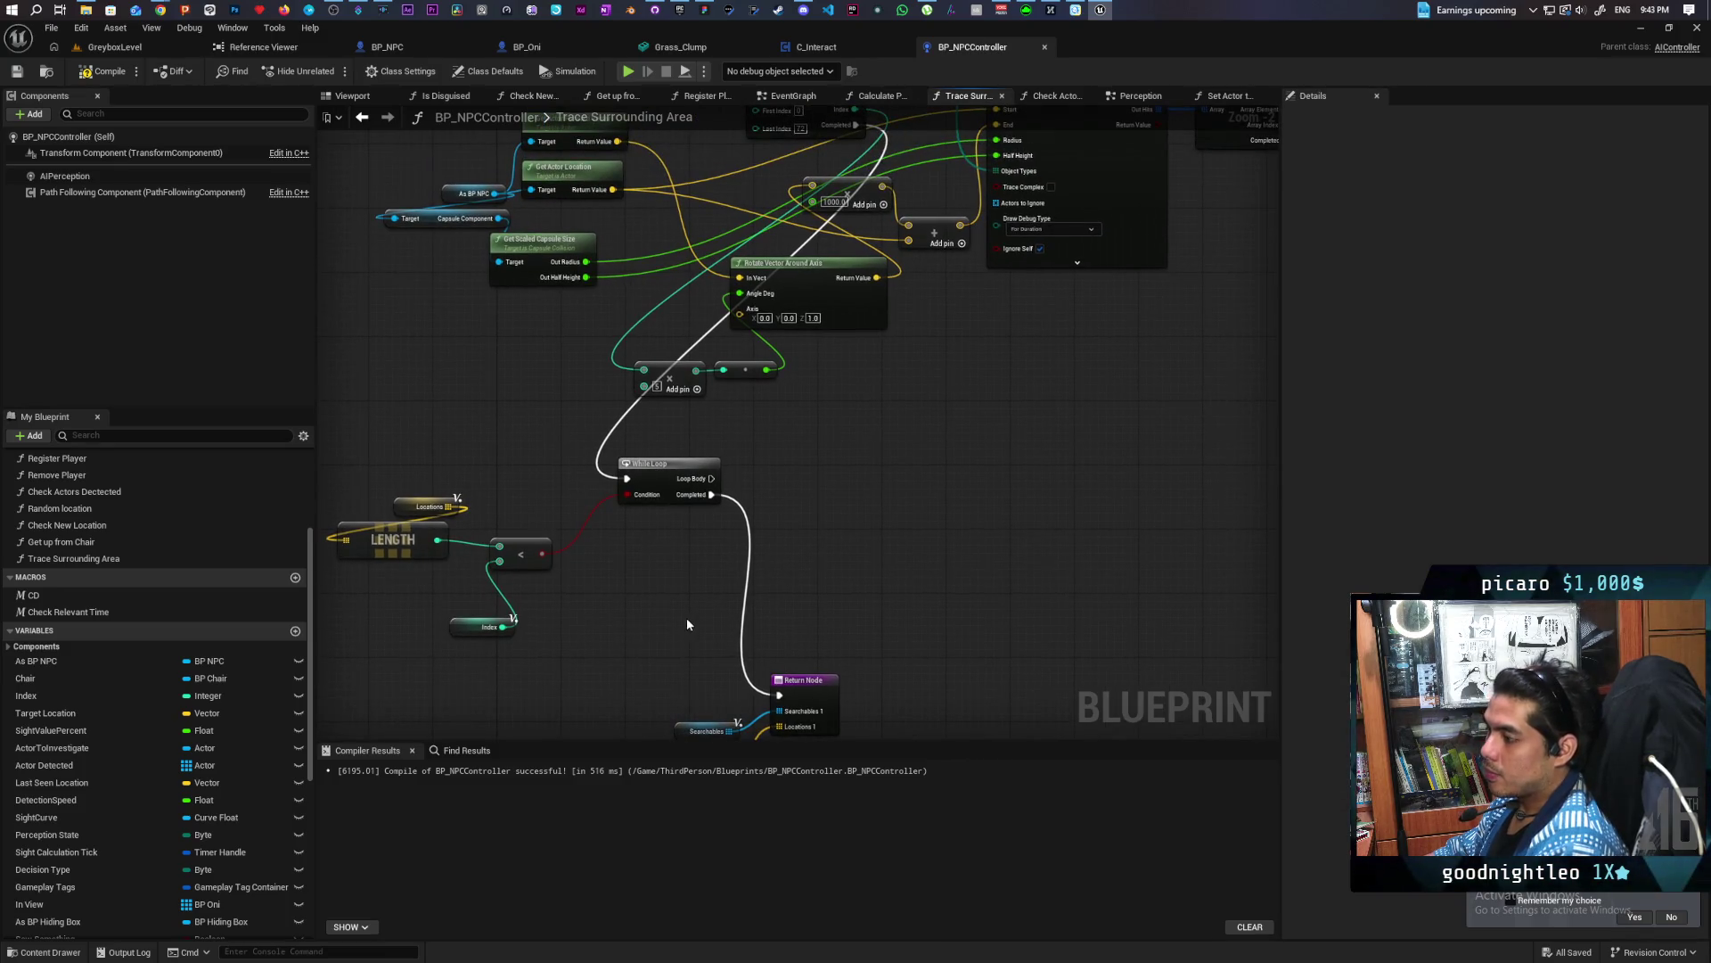
Duplicate the Locations getter and add a Locations GET node indexed by Index
scroll(201, 772, down, 3)
scroll(200, 772, down, 5)
click(400, 504)
key(ctrl+c)
key(ctrl+v)
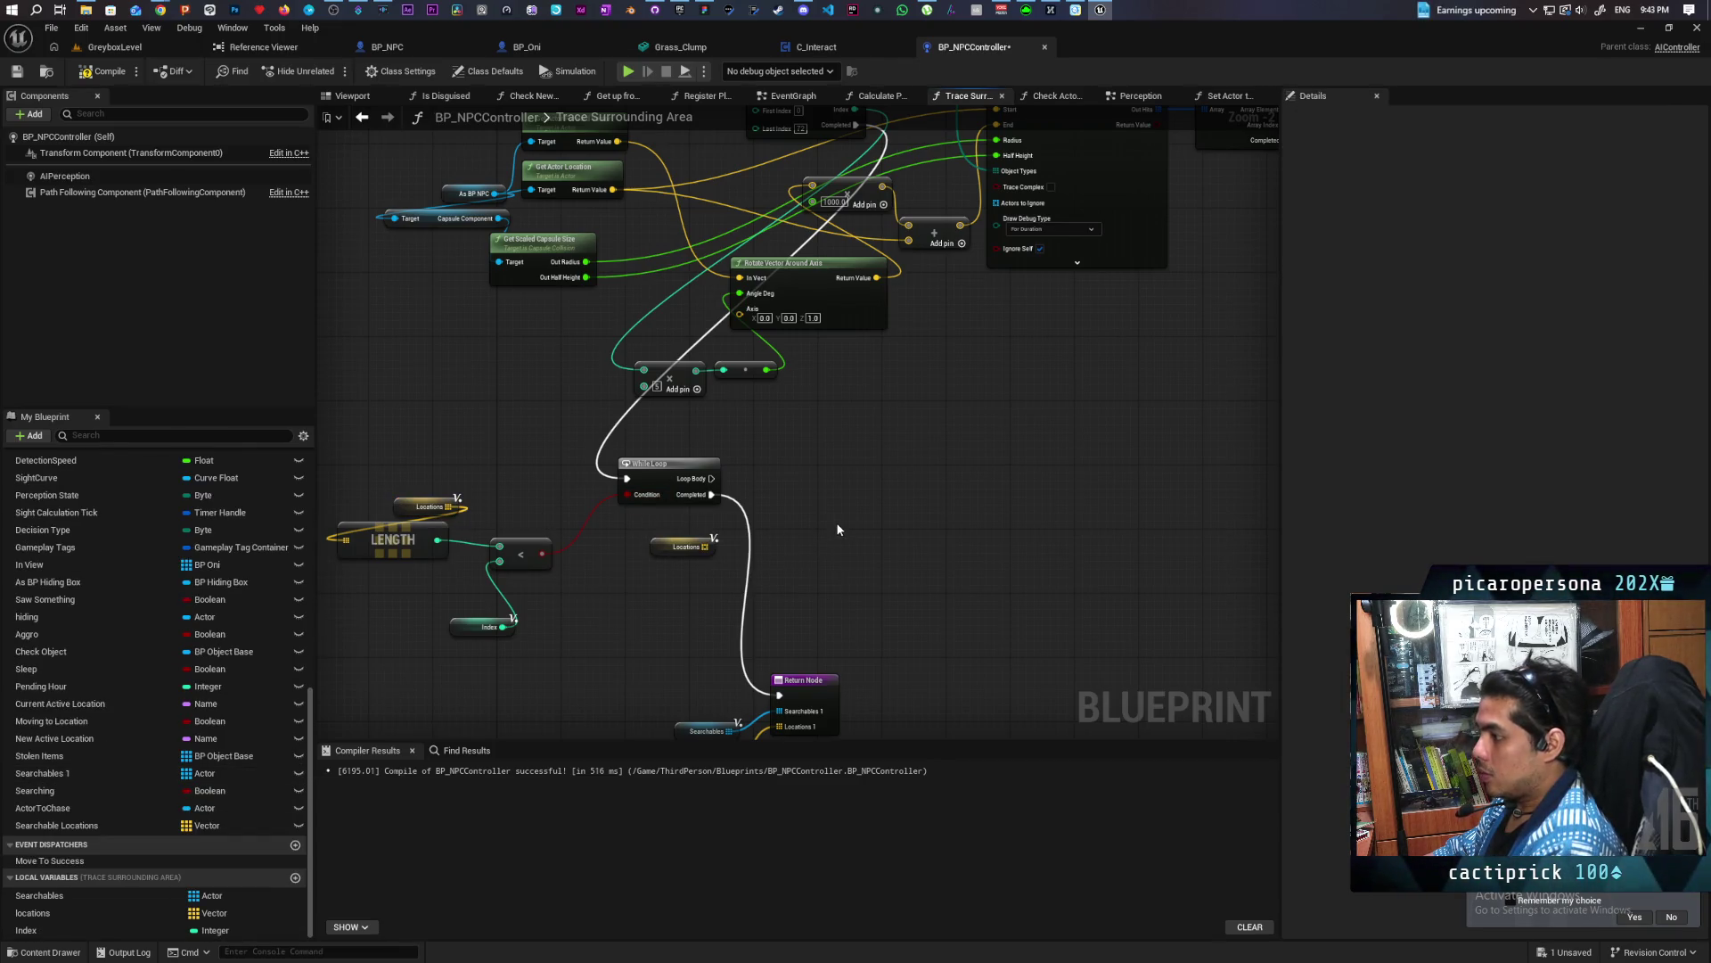
scroll(838, 529, up, 2)
drag(610, 557, 732, 484)
text(get)
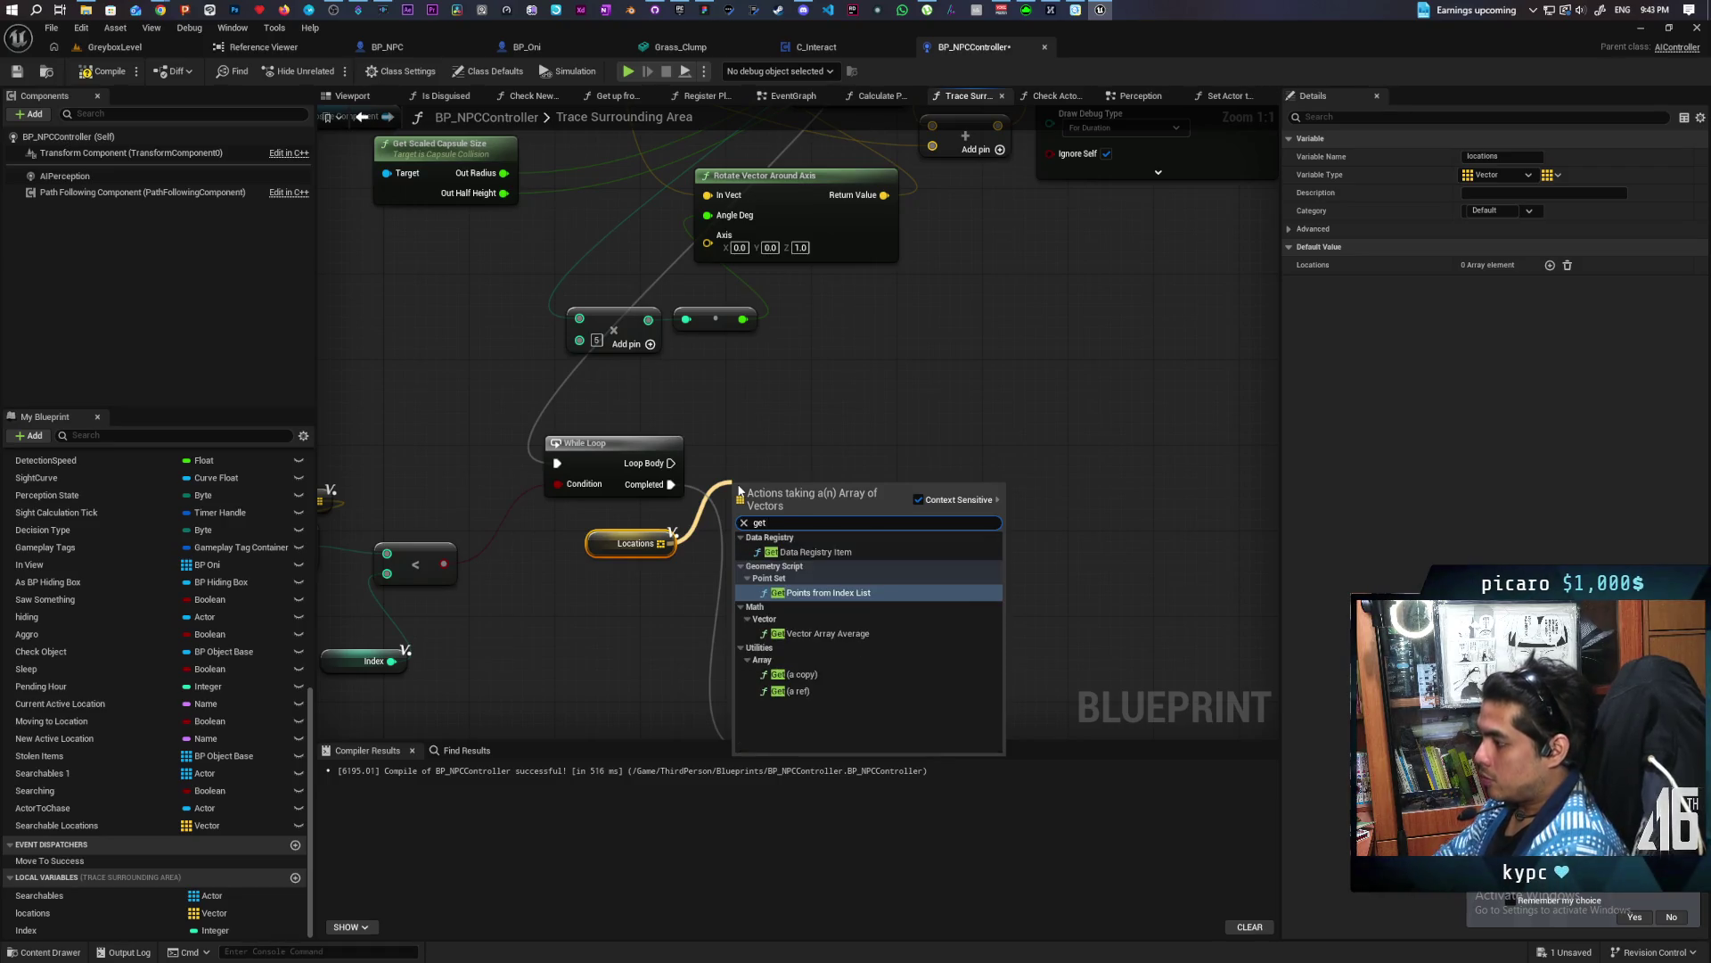
click(802, 673)
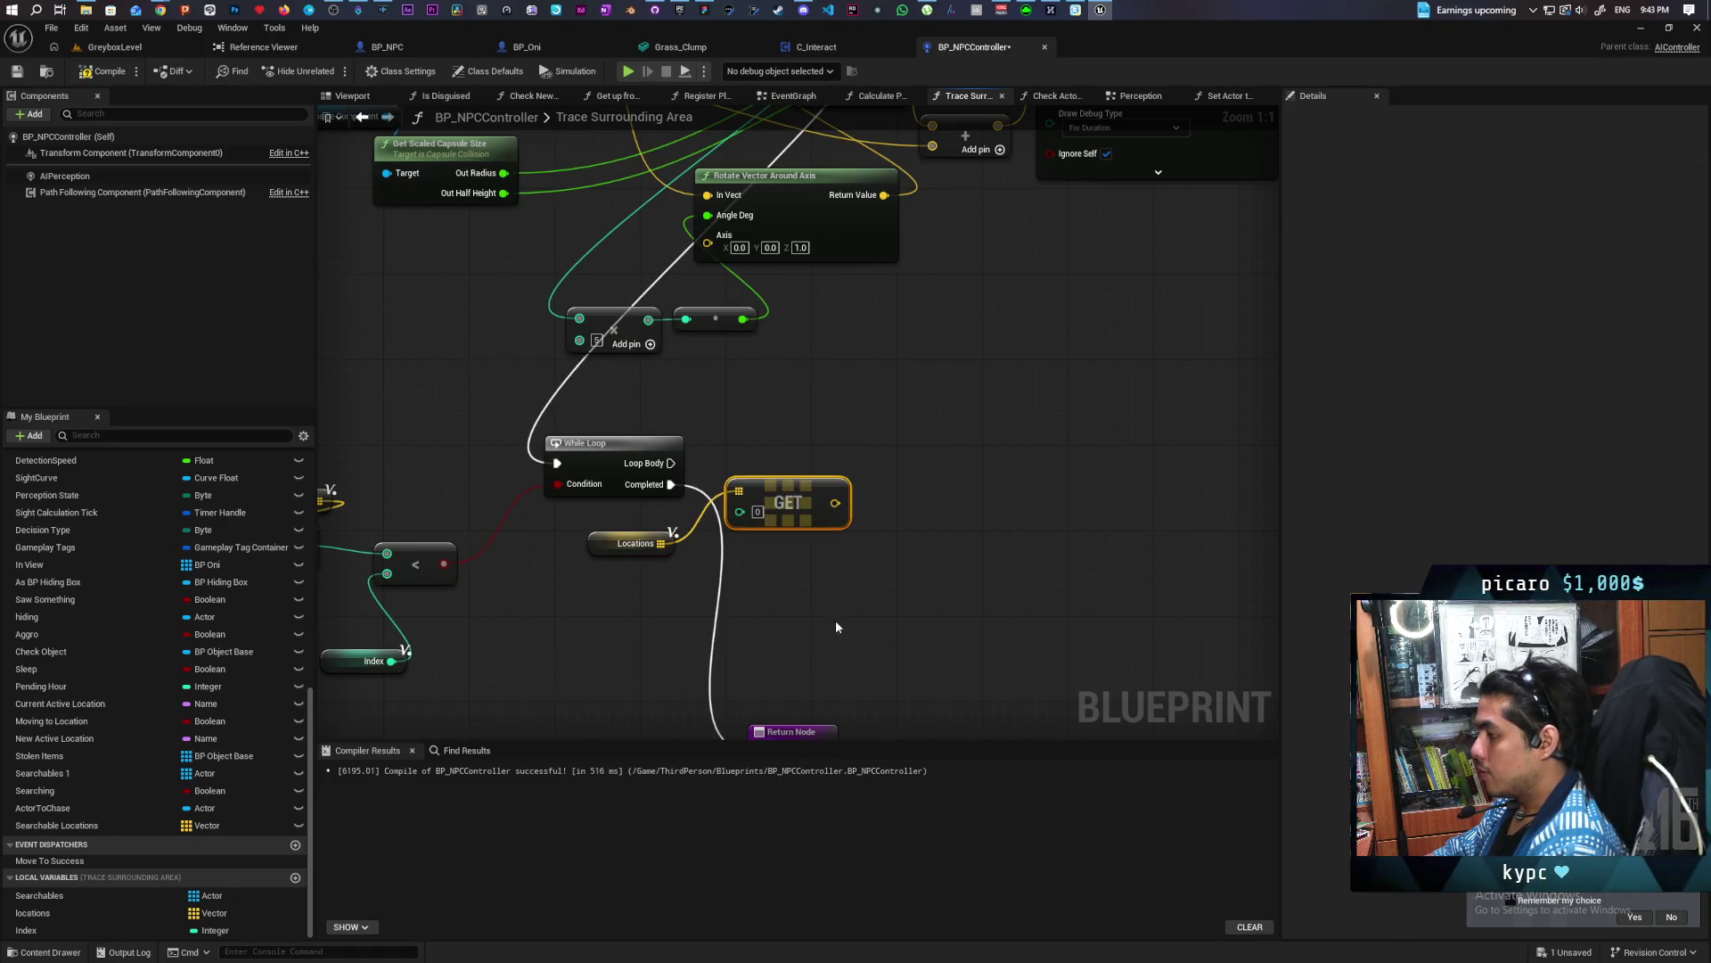
drag(799, 487, 795, 521)
mouse_move(26, 930)
mouse_down()
mouse_move(535, 624)
mouse_move(740, 543)
mouse_move(639, 584)
mouse_up()
Feed the GET output into a new Distance2D (Vector) node
click(911, 576)
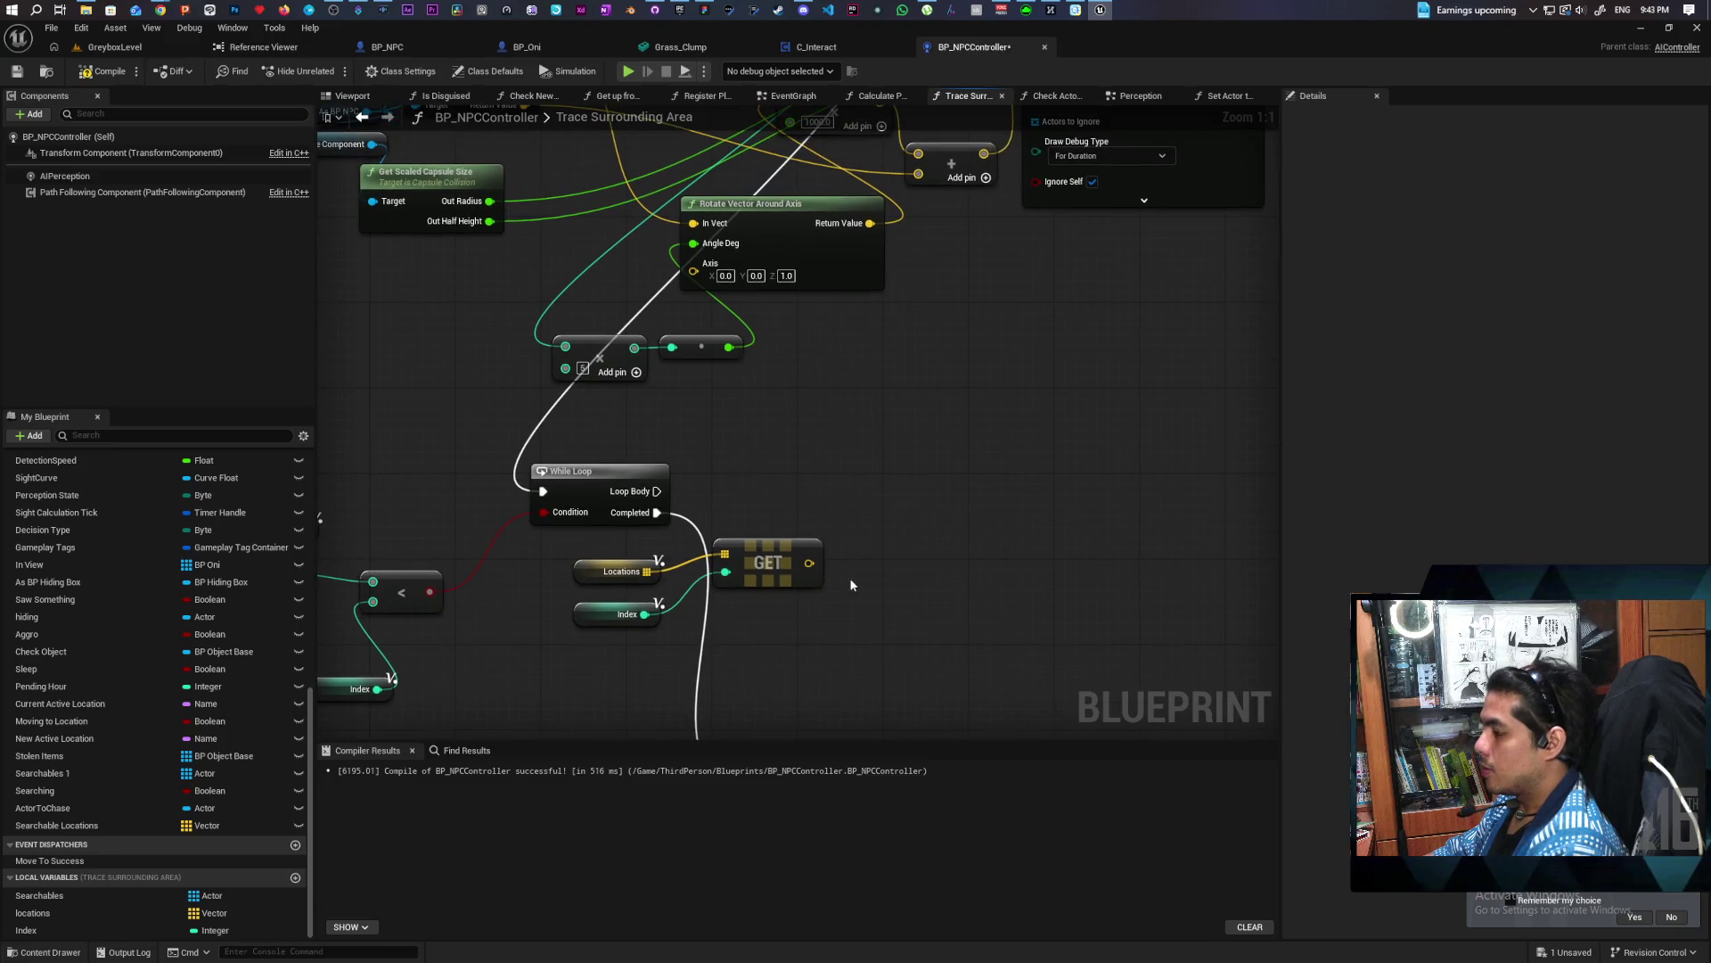
drag(809, 562, 875, 527)
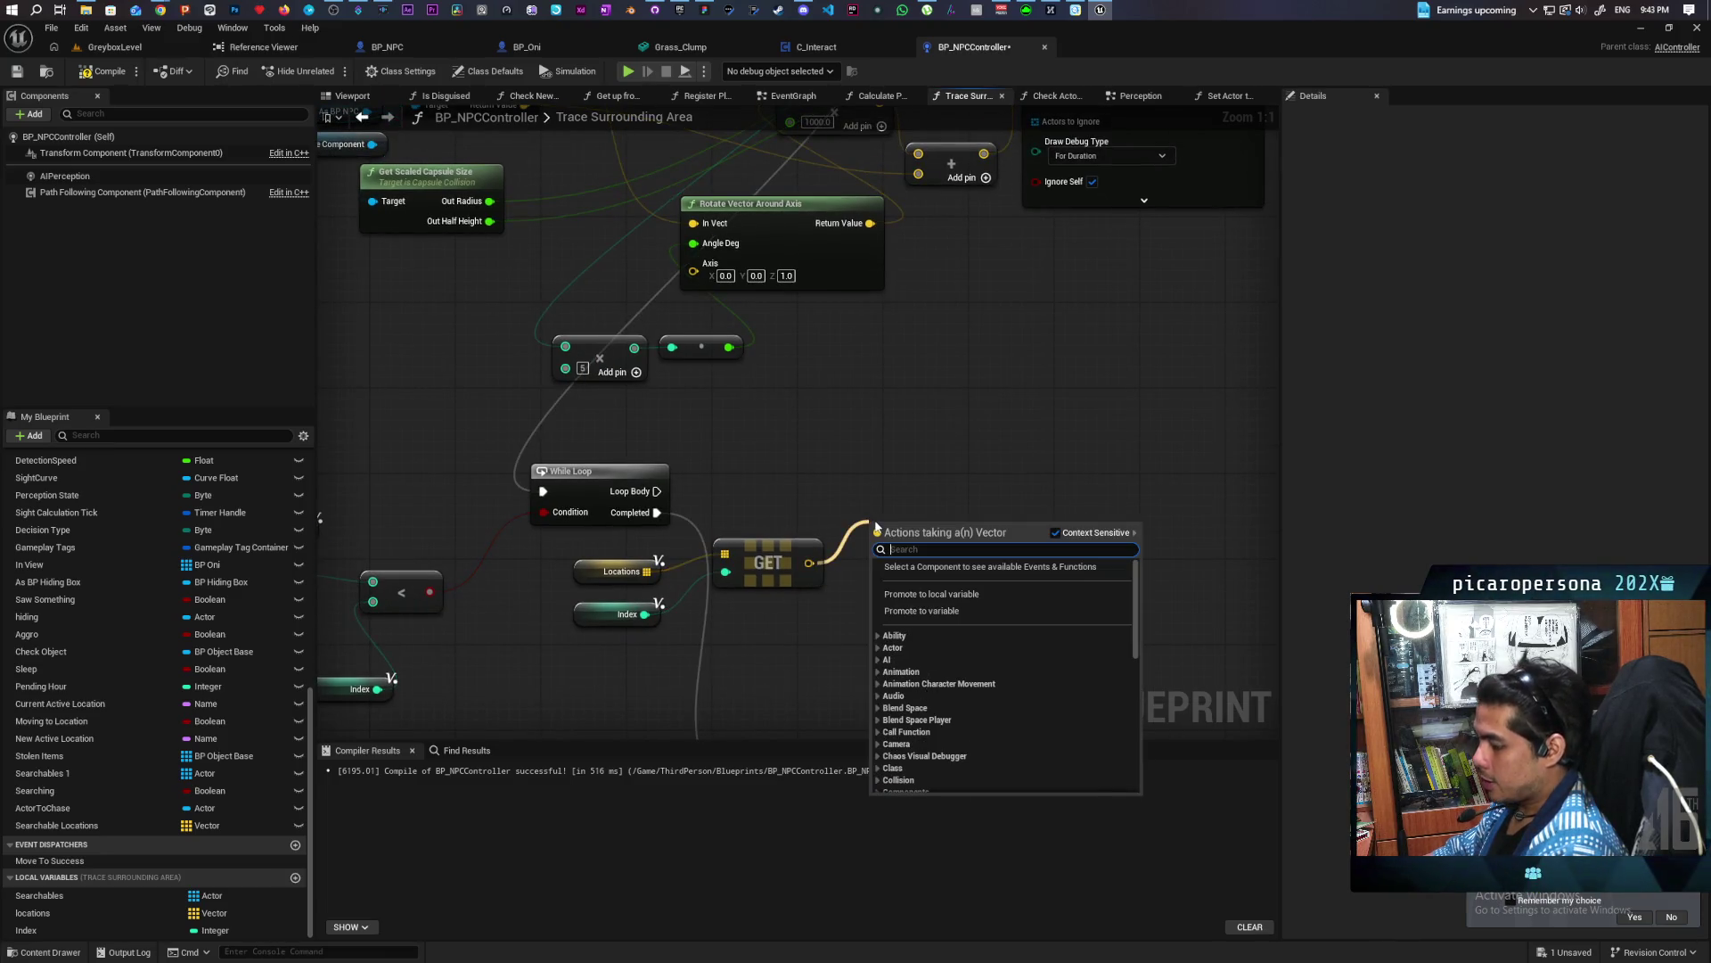
text(distan)
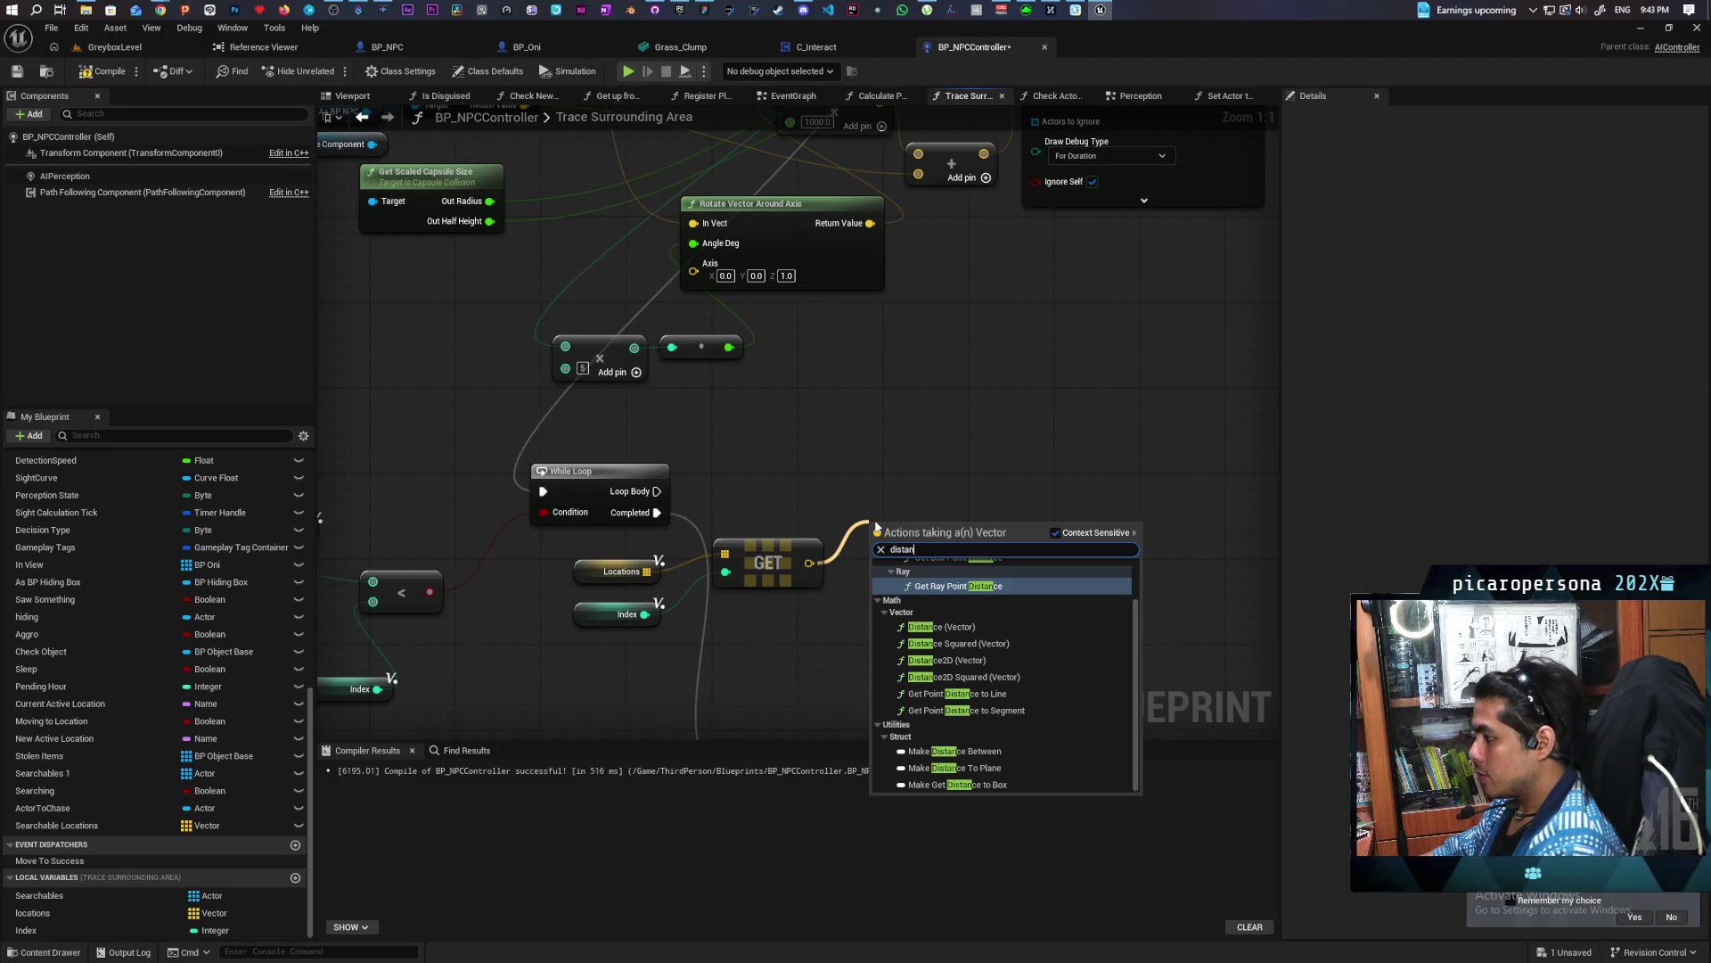
text(ce)
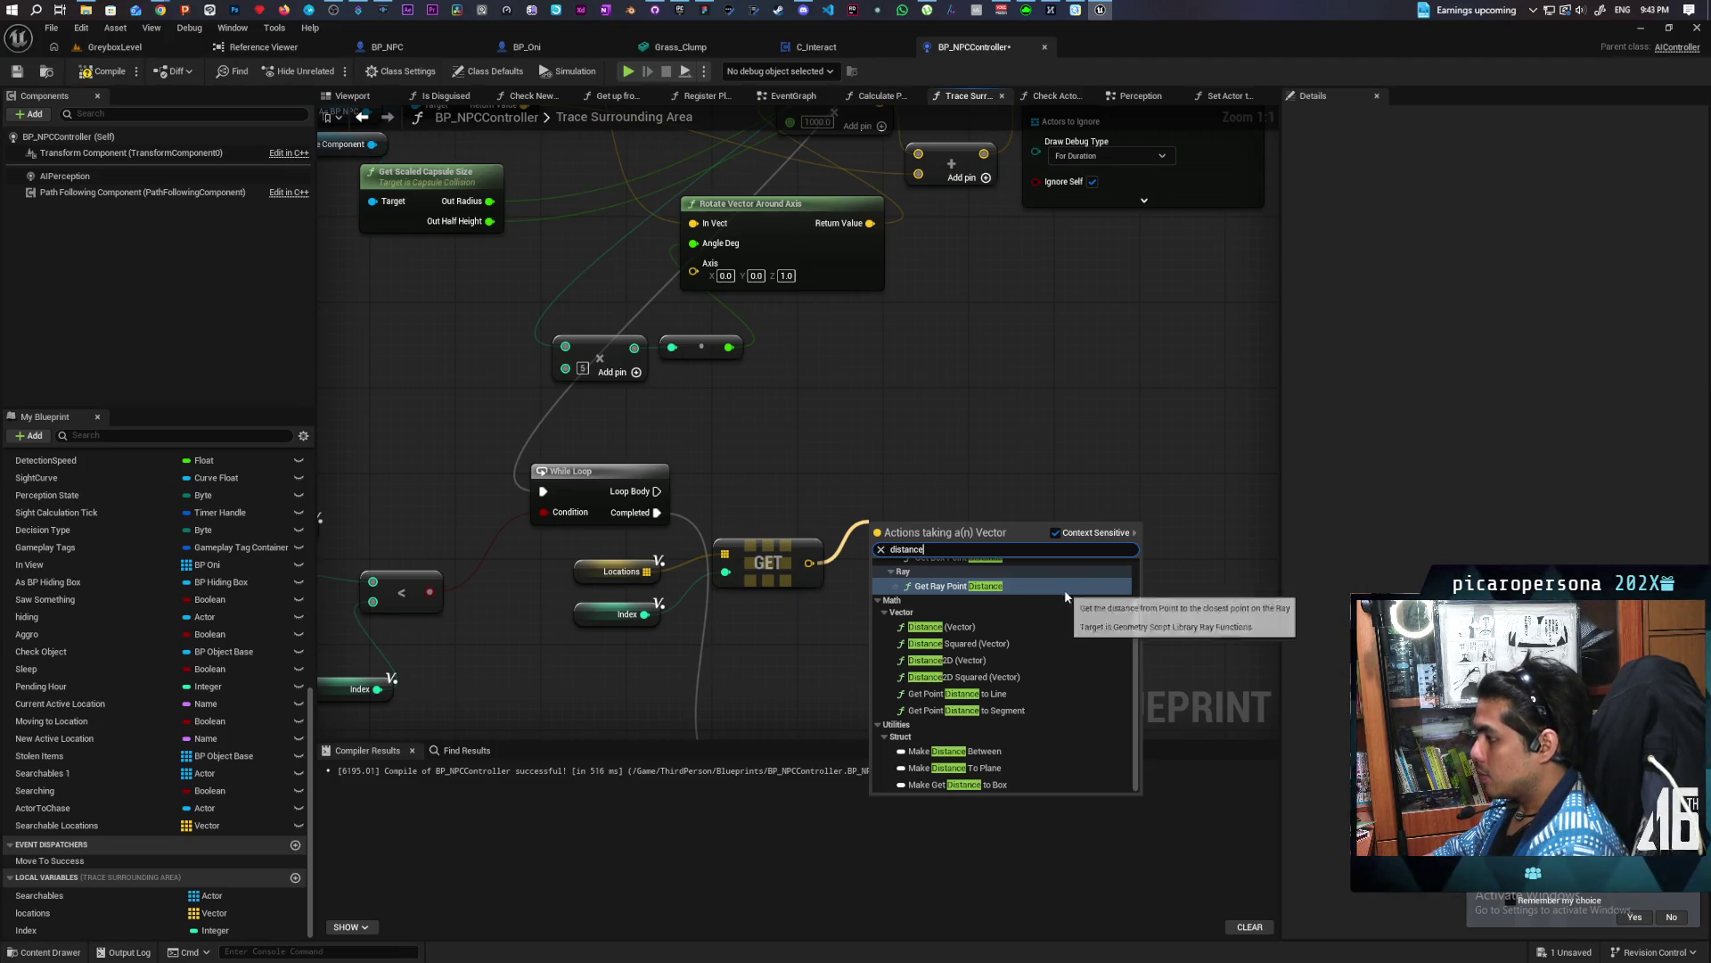
click(1009, 661)
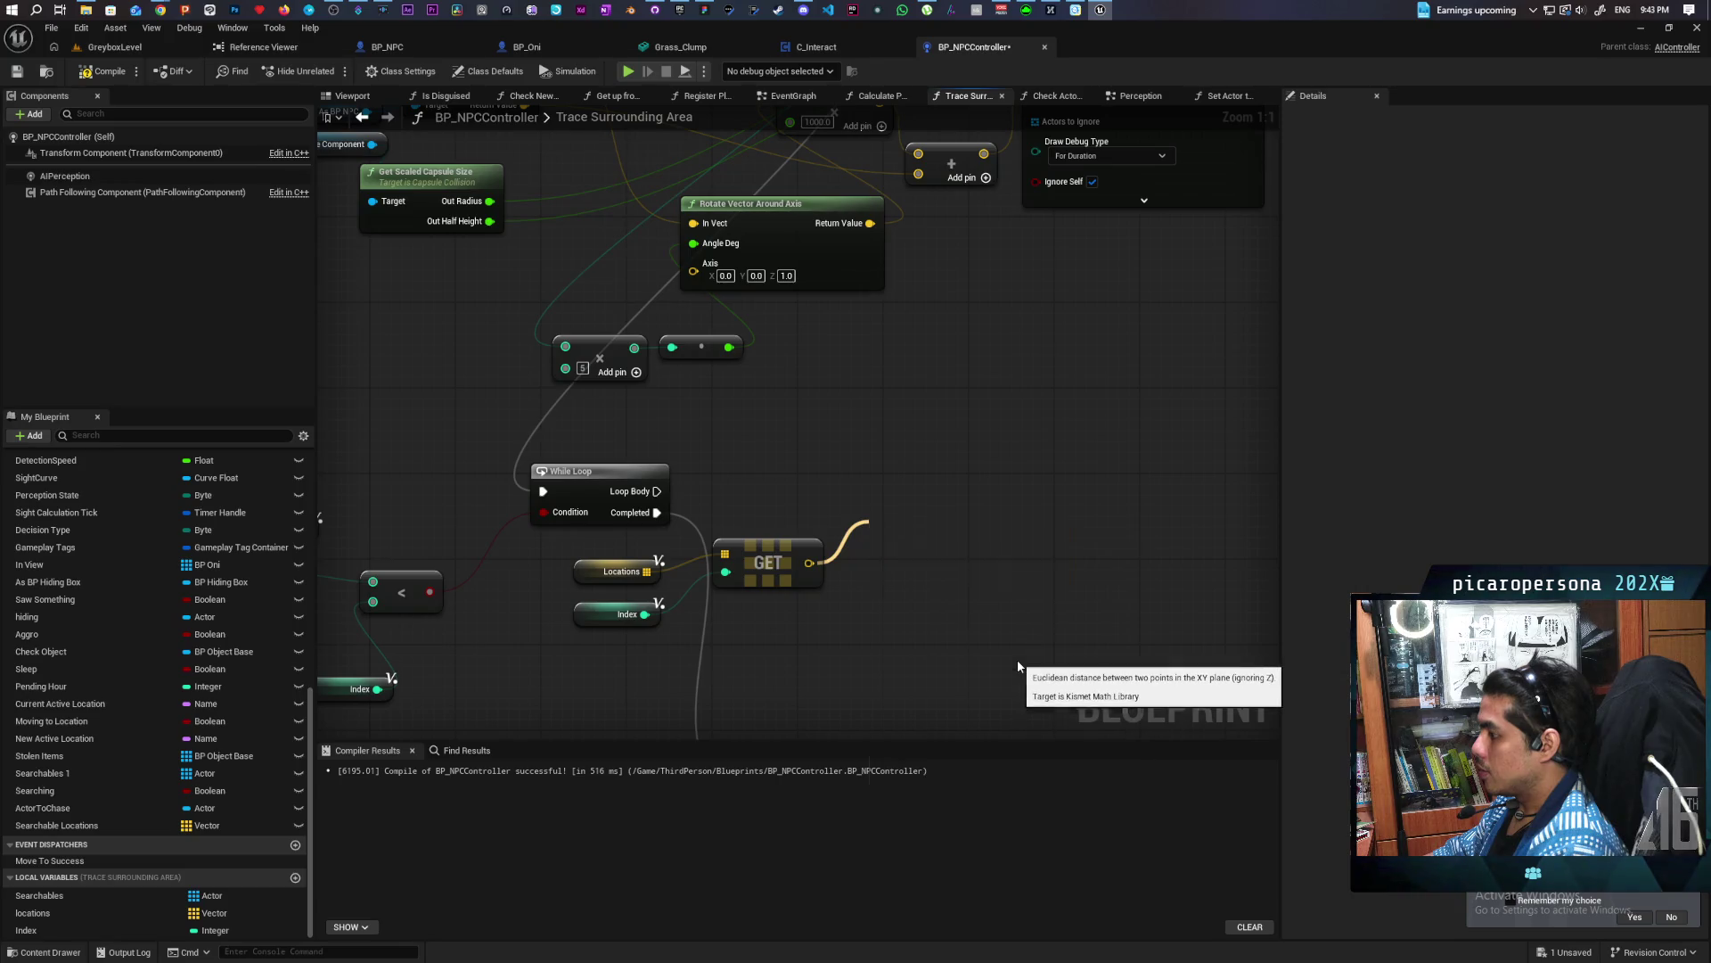
drag(951, 486, 962, 455)
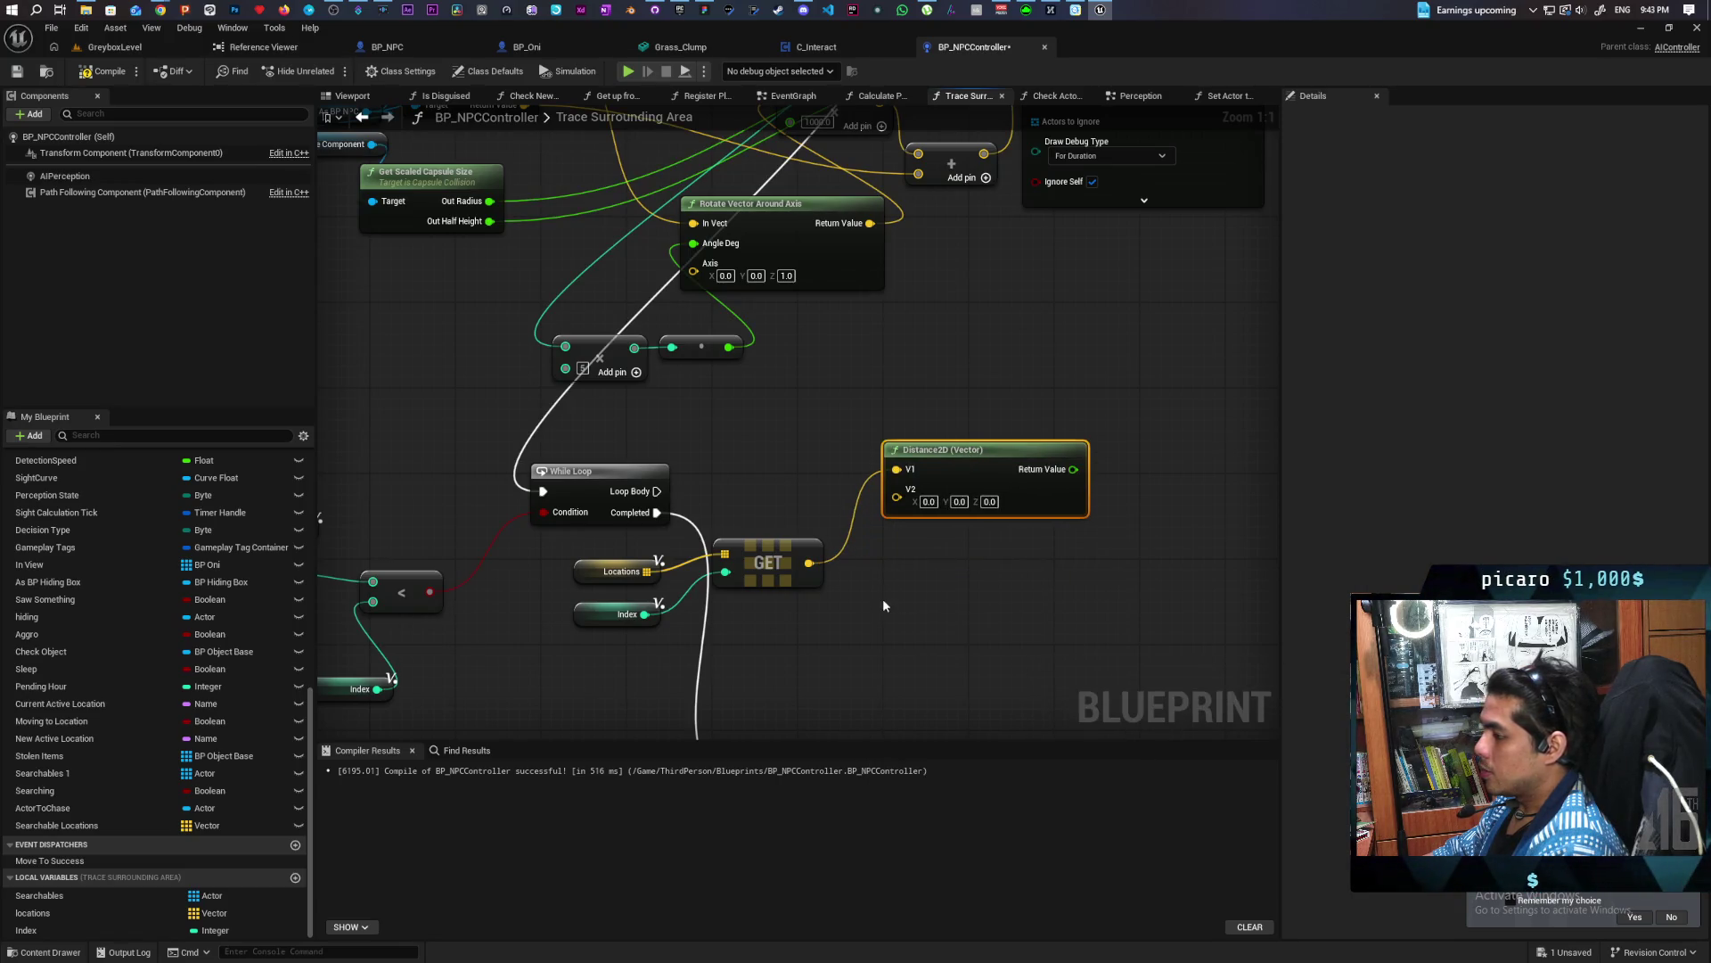
drag(795, 622, 815, 564)
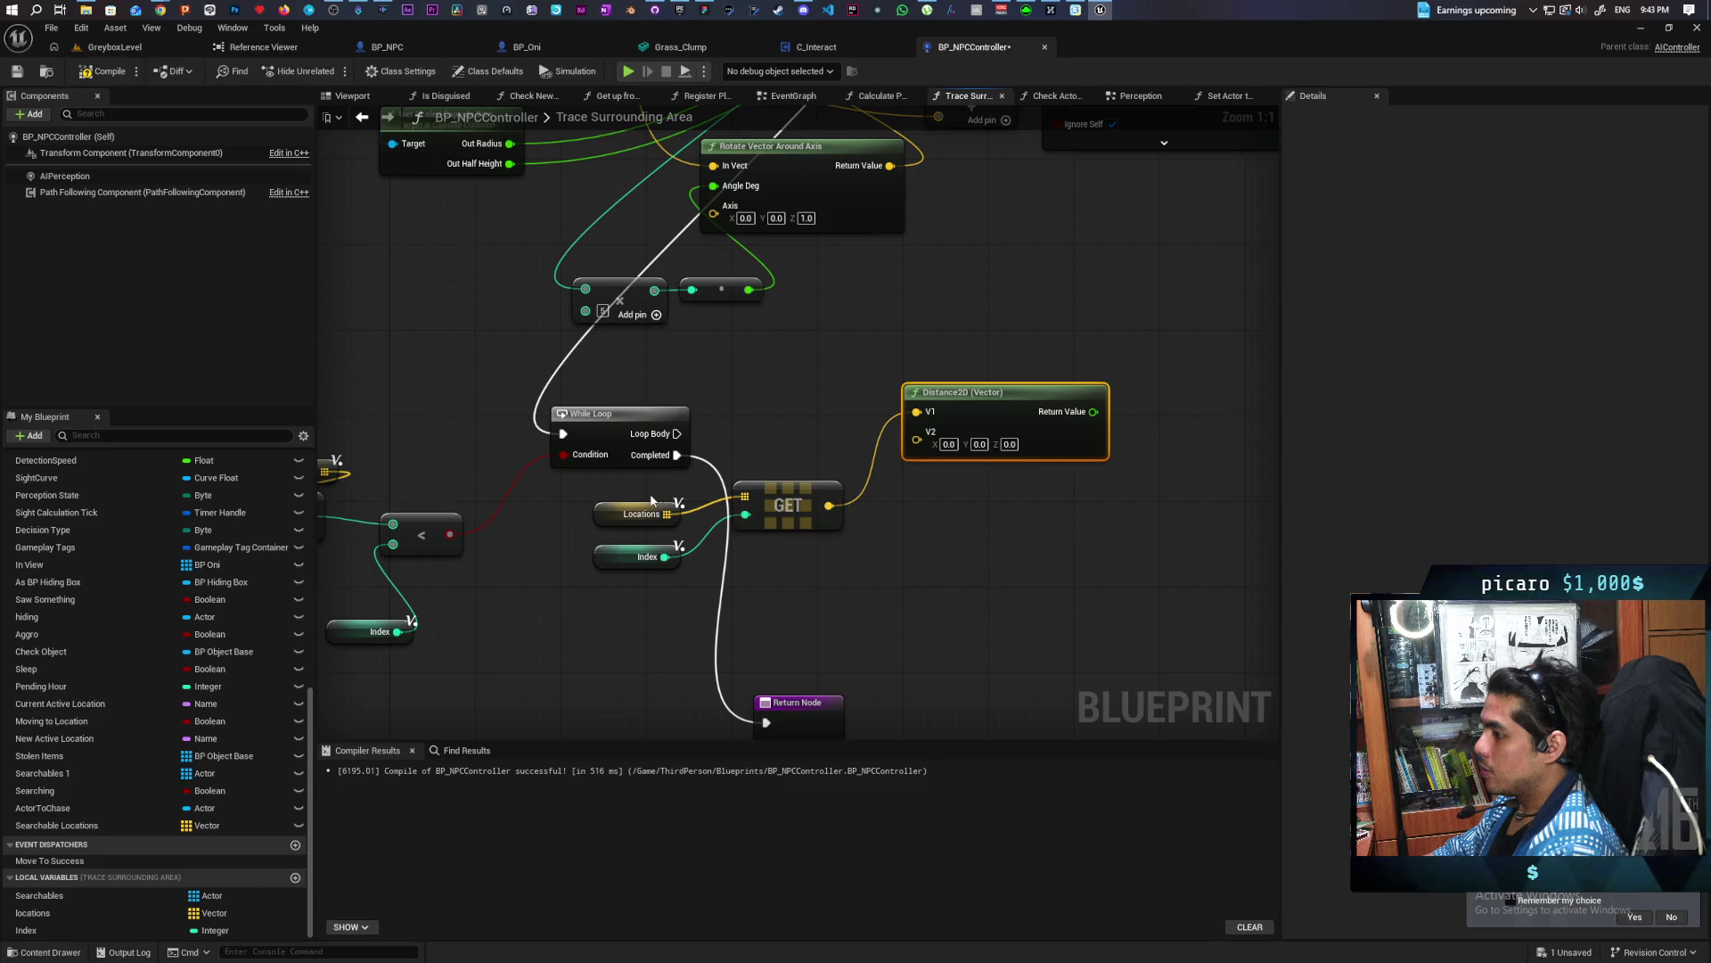
Paste a second Locations, Index and GET set and connect it to Distance2D's V2
drag(647, 494, 840, 585)
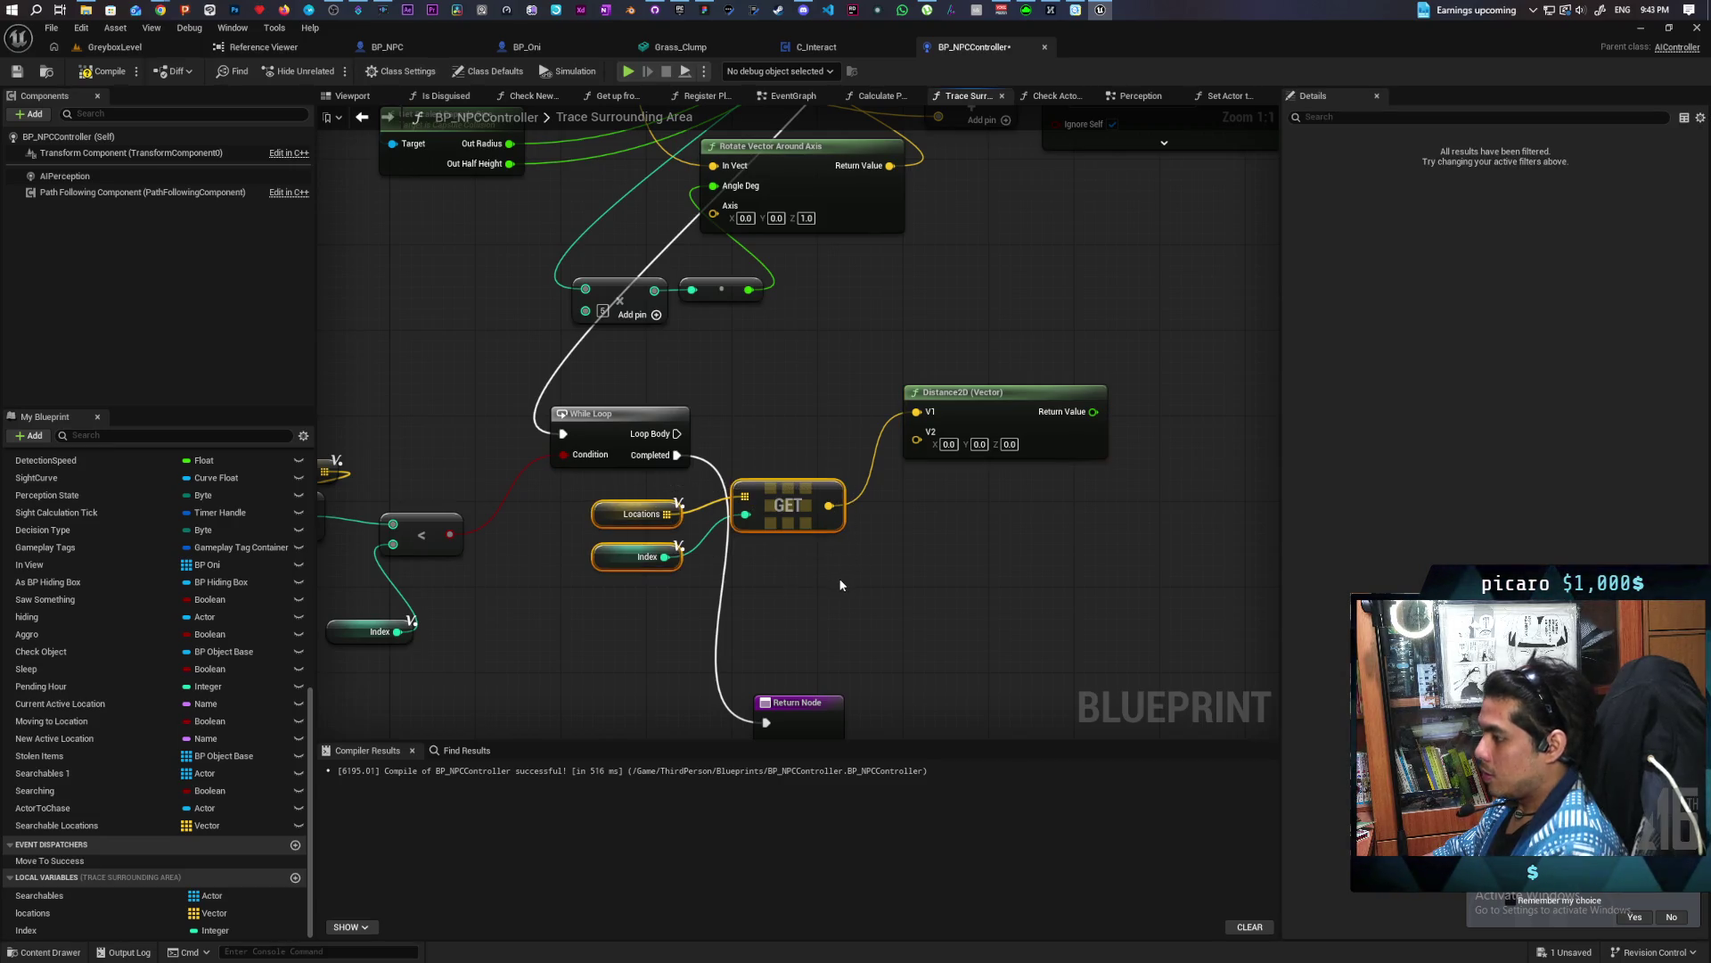
key(ctrl+c)
key(ctrl+v)
click(906, 590)
drag(858, 614, 917, 432)
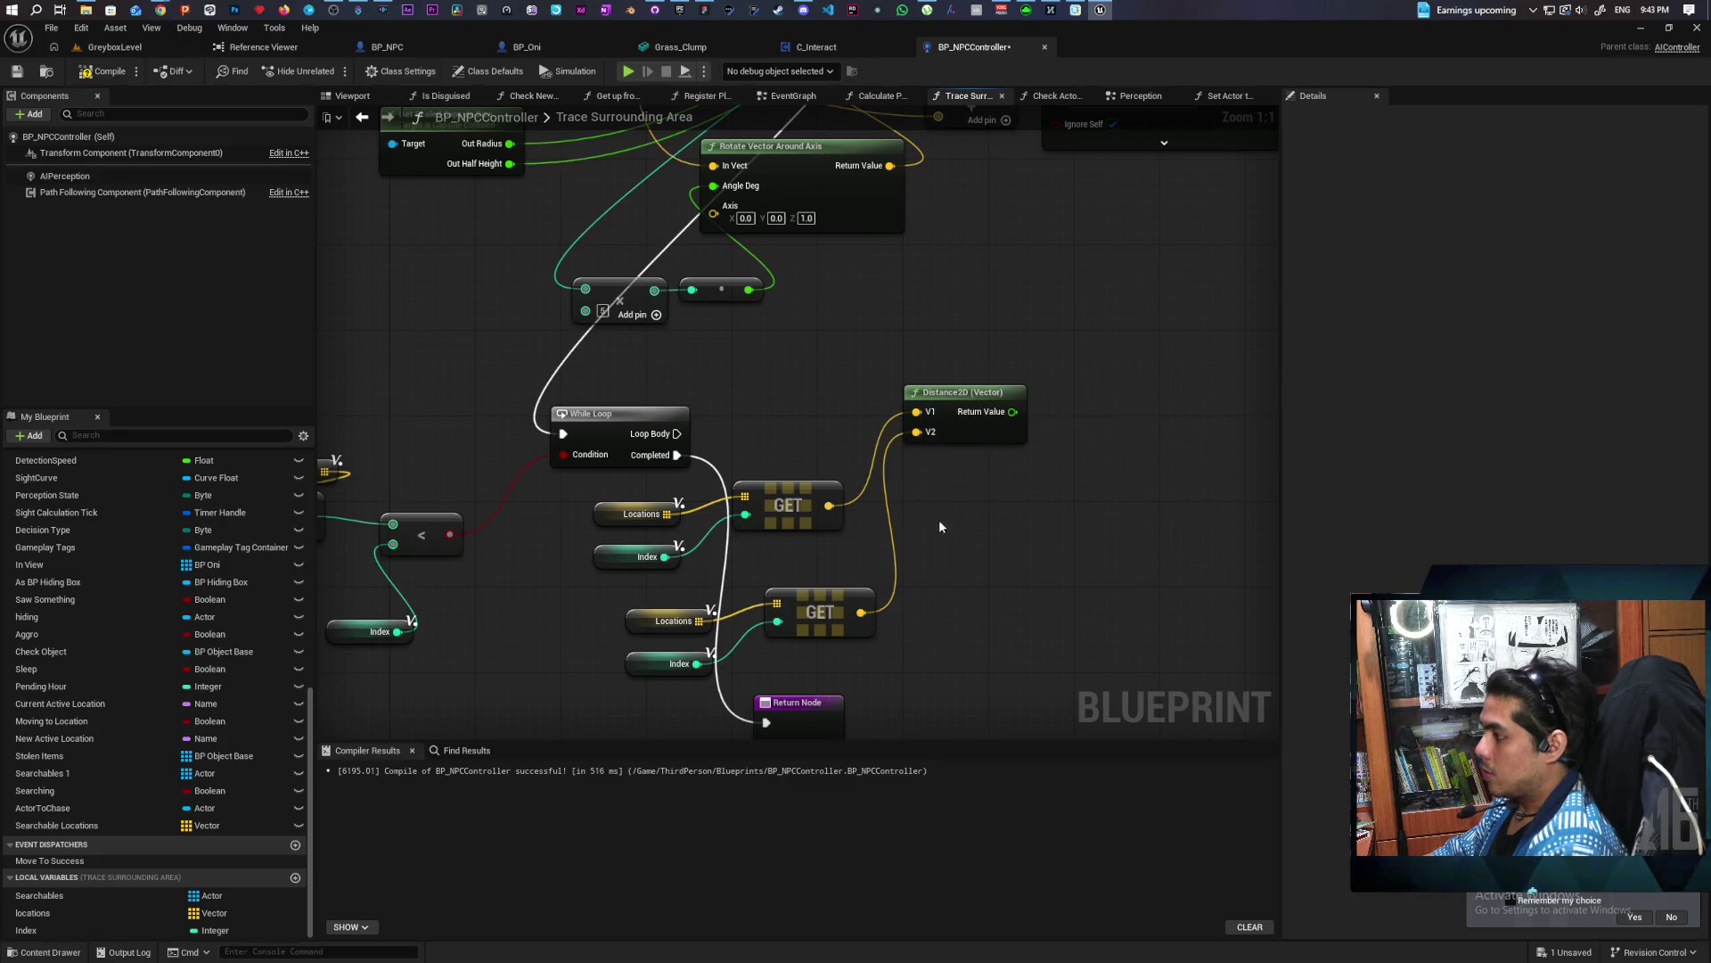
drag(690, 595, 793, 661)
drag(828, 593, 792, 590)
click(954, 612)
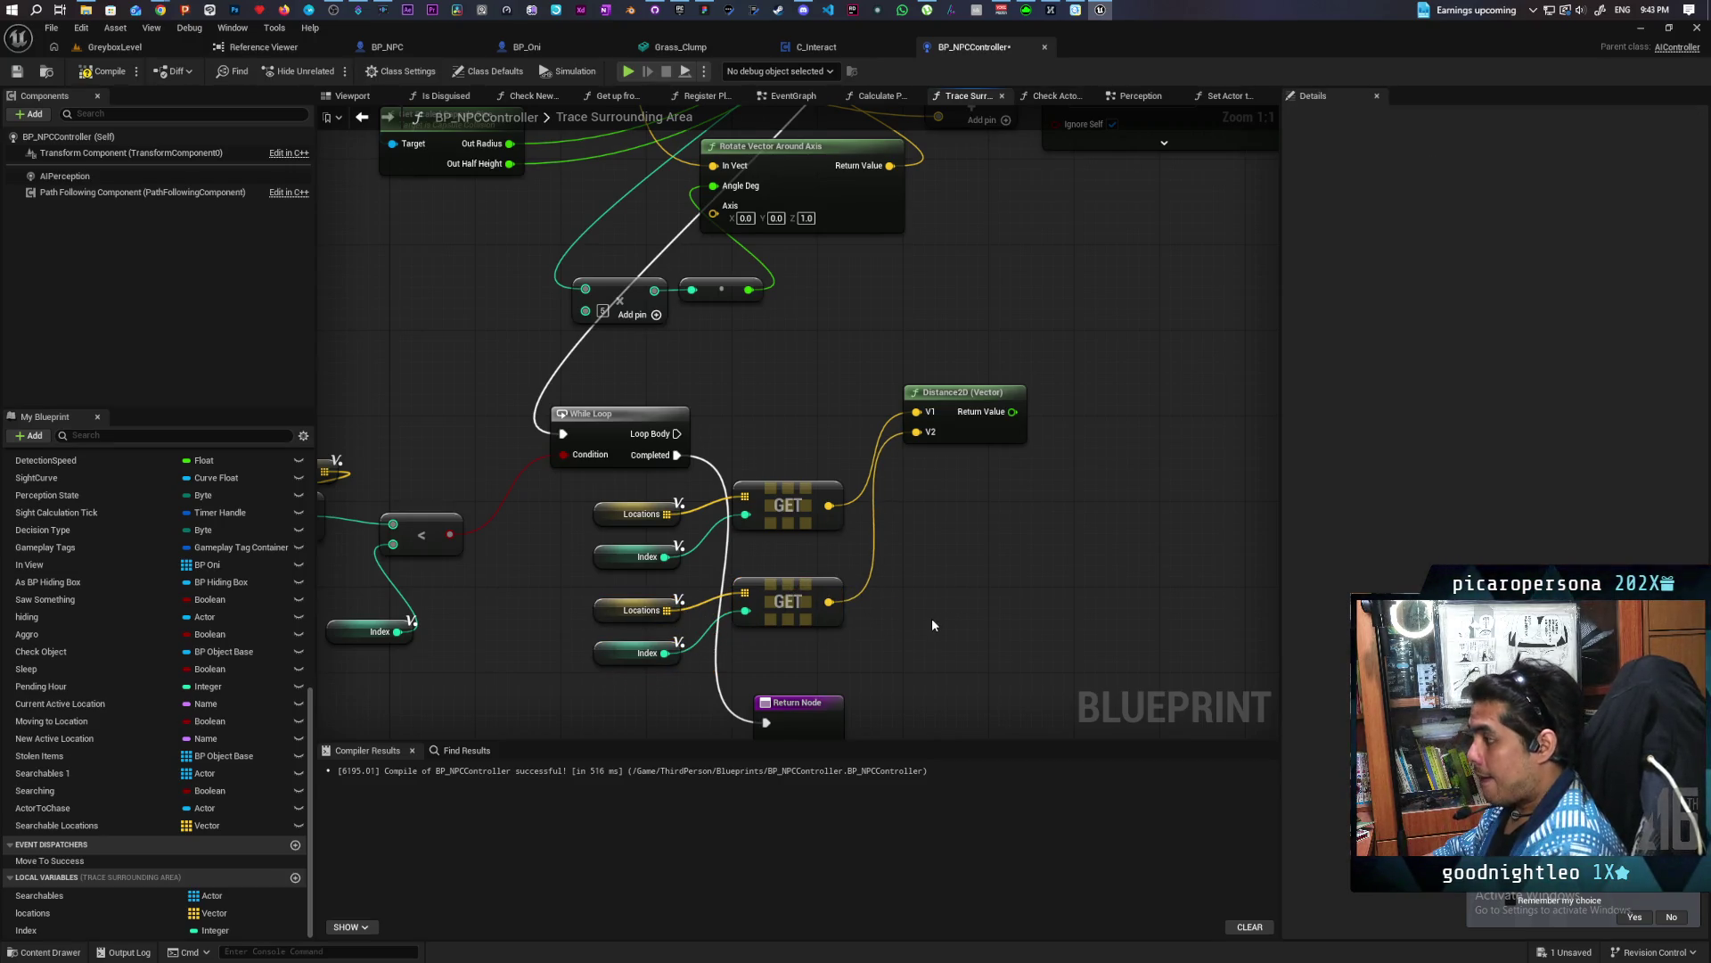
drag(942, 426, 940, 490)
Add an integer add node on the lower Index to make it Index + 1
drag(664, 652, 659, 683)
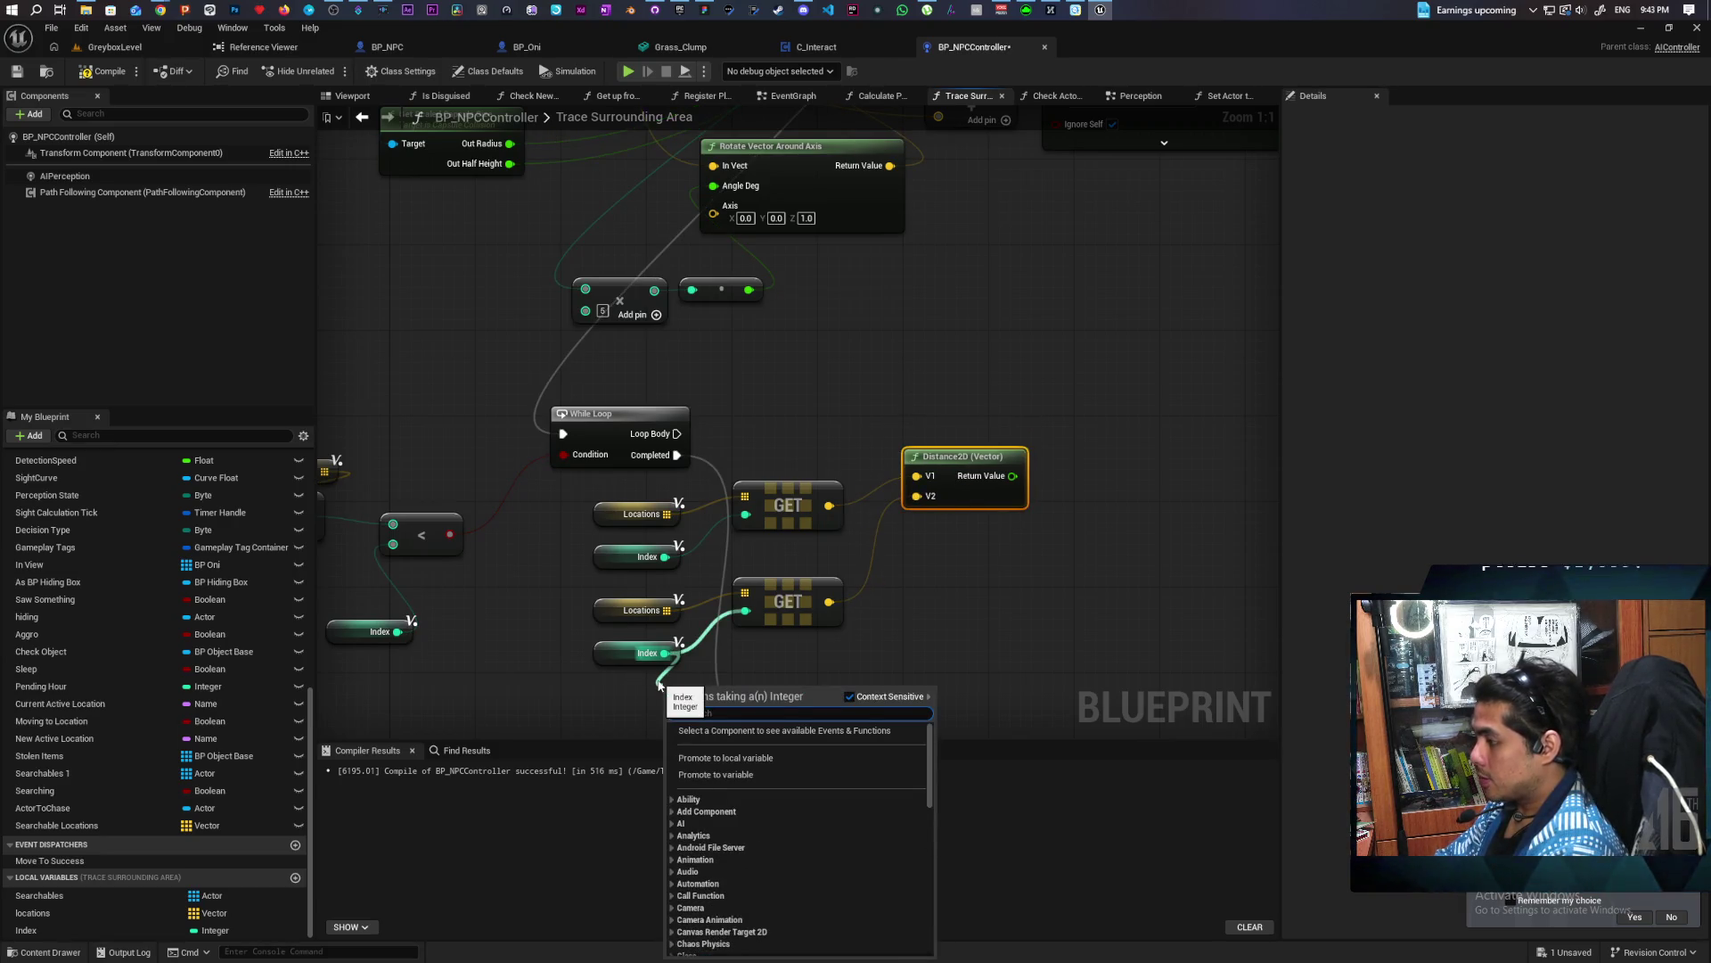
text(+)
key(Return)
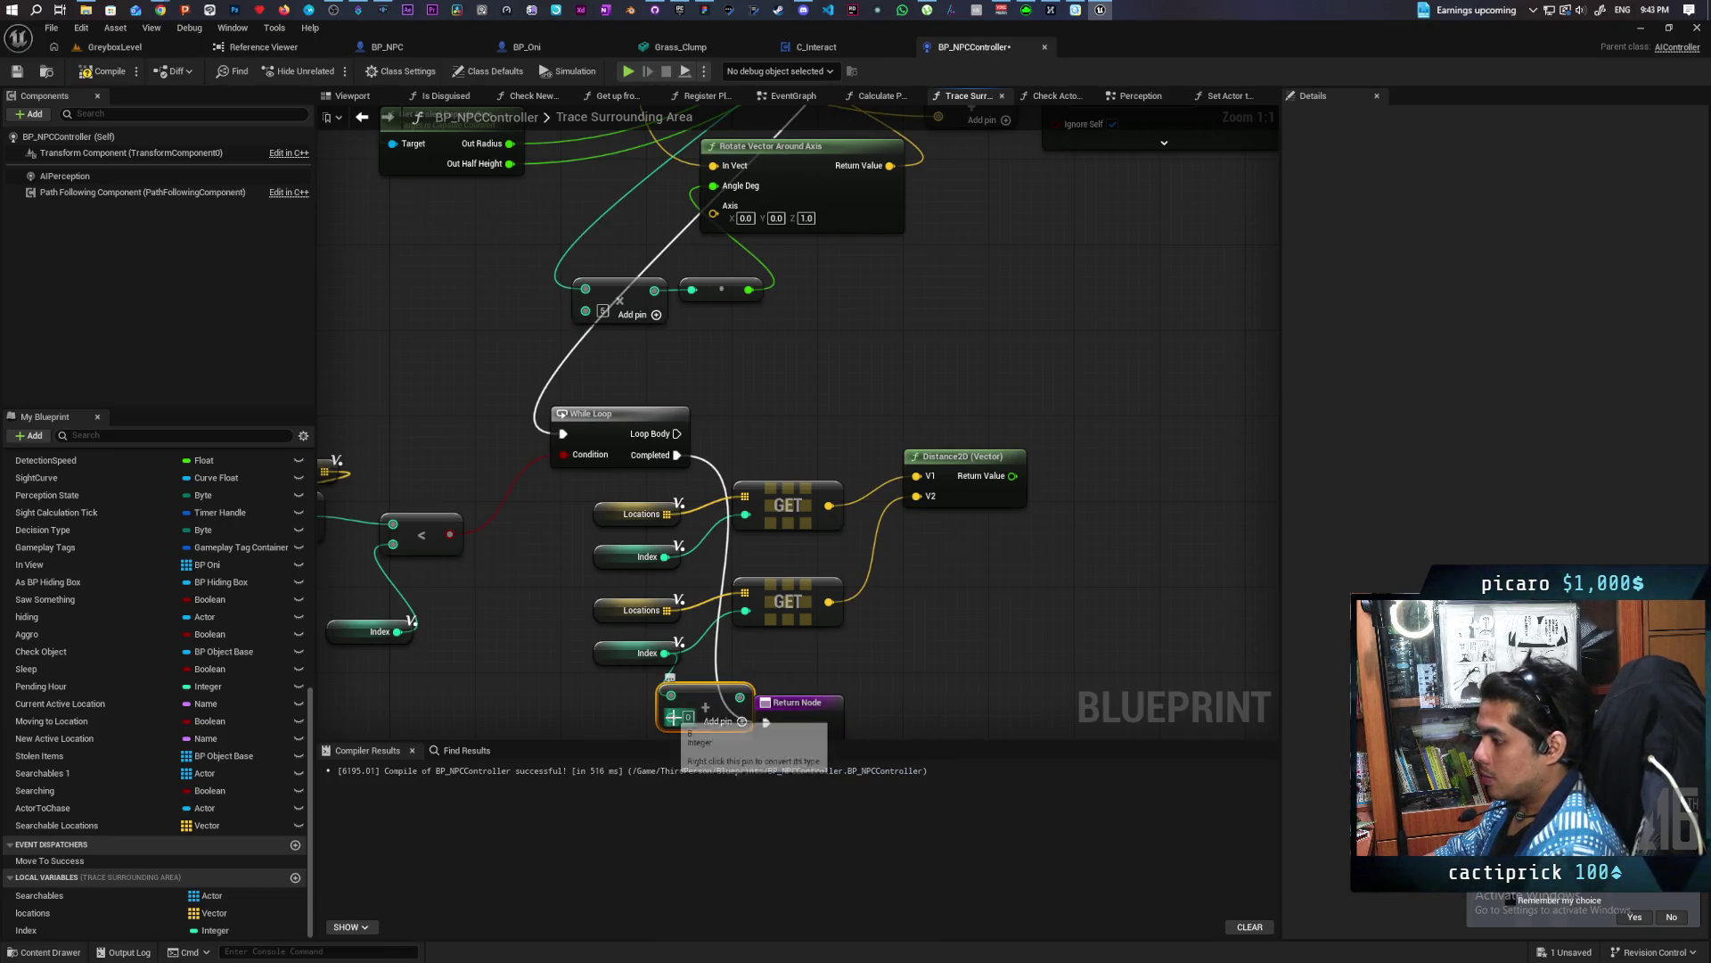
drag(695, 697, 640, 686)
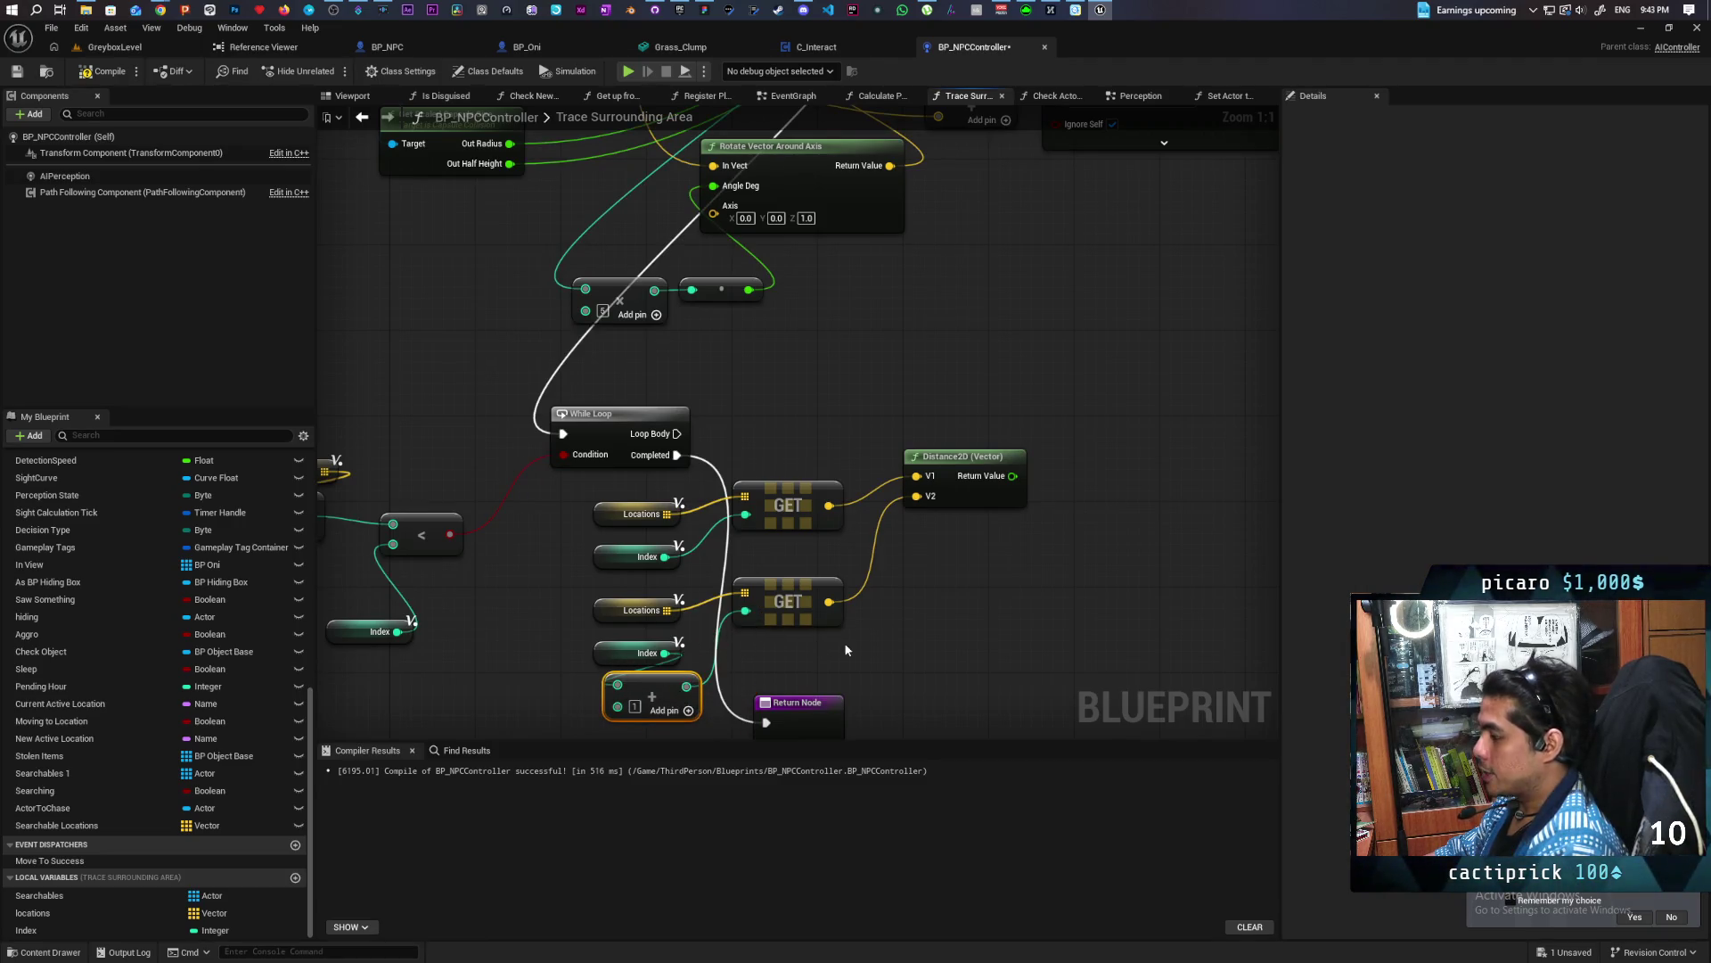
drag(970, 506, 935, 536)
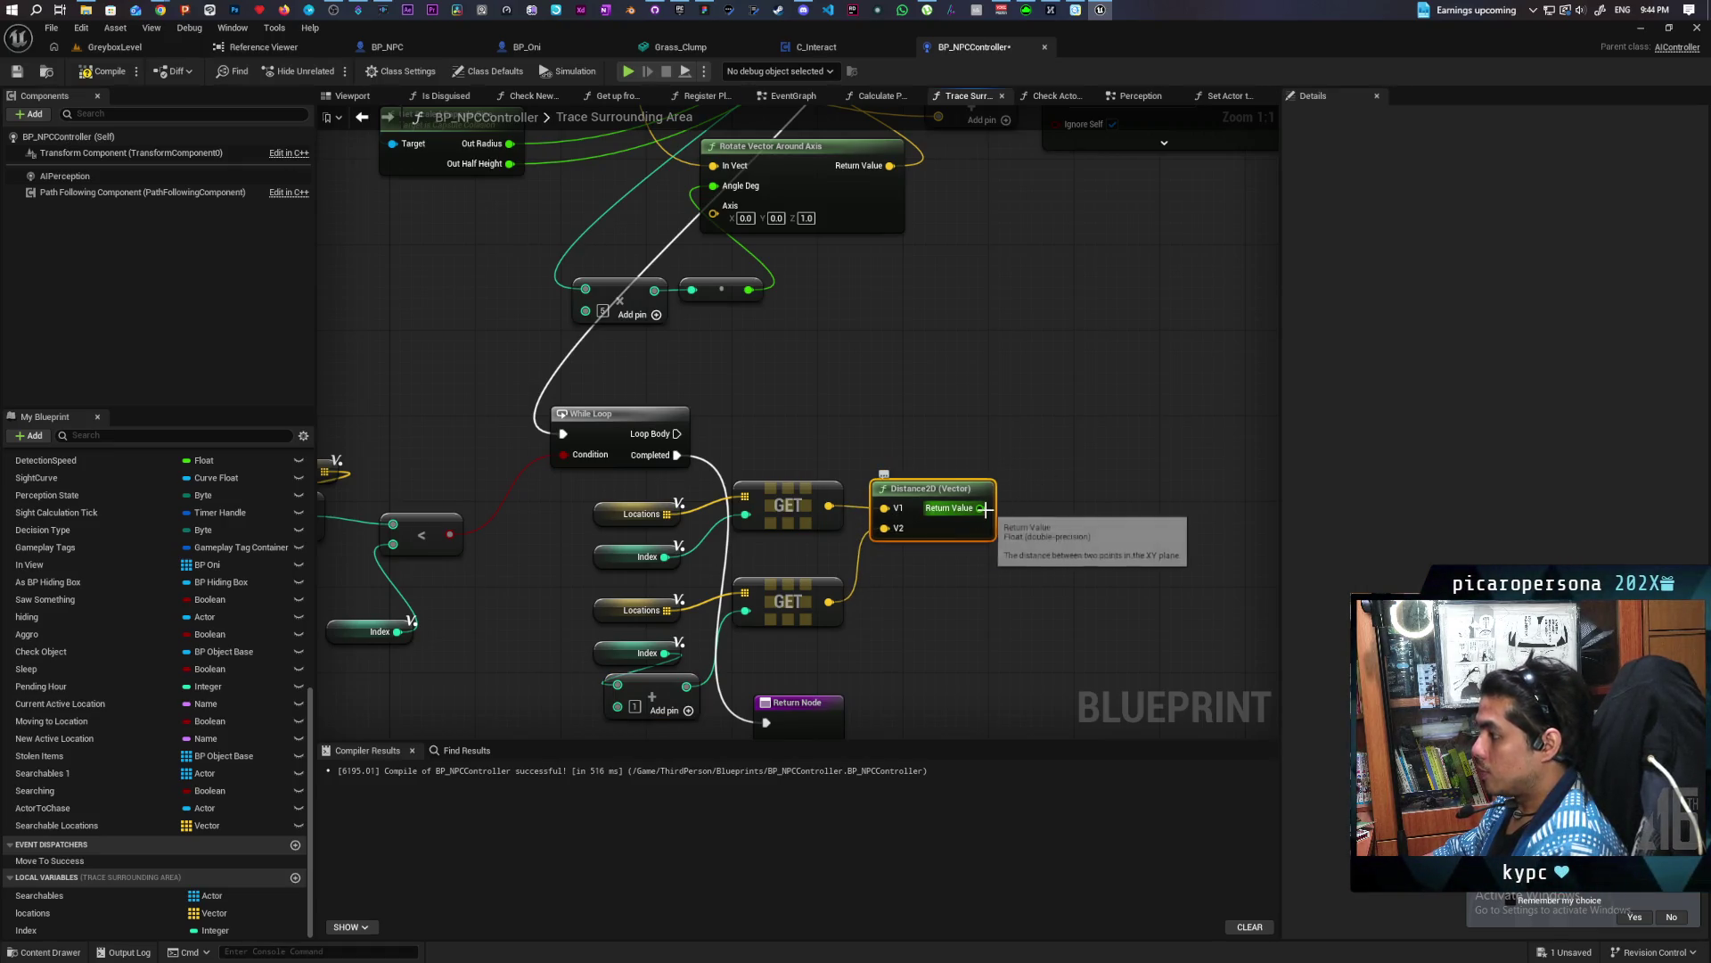
Compare the Distance2D result with a greater-than node using 400 as the threshold
drag(978, 508, 1029, 497)
text(>)
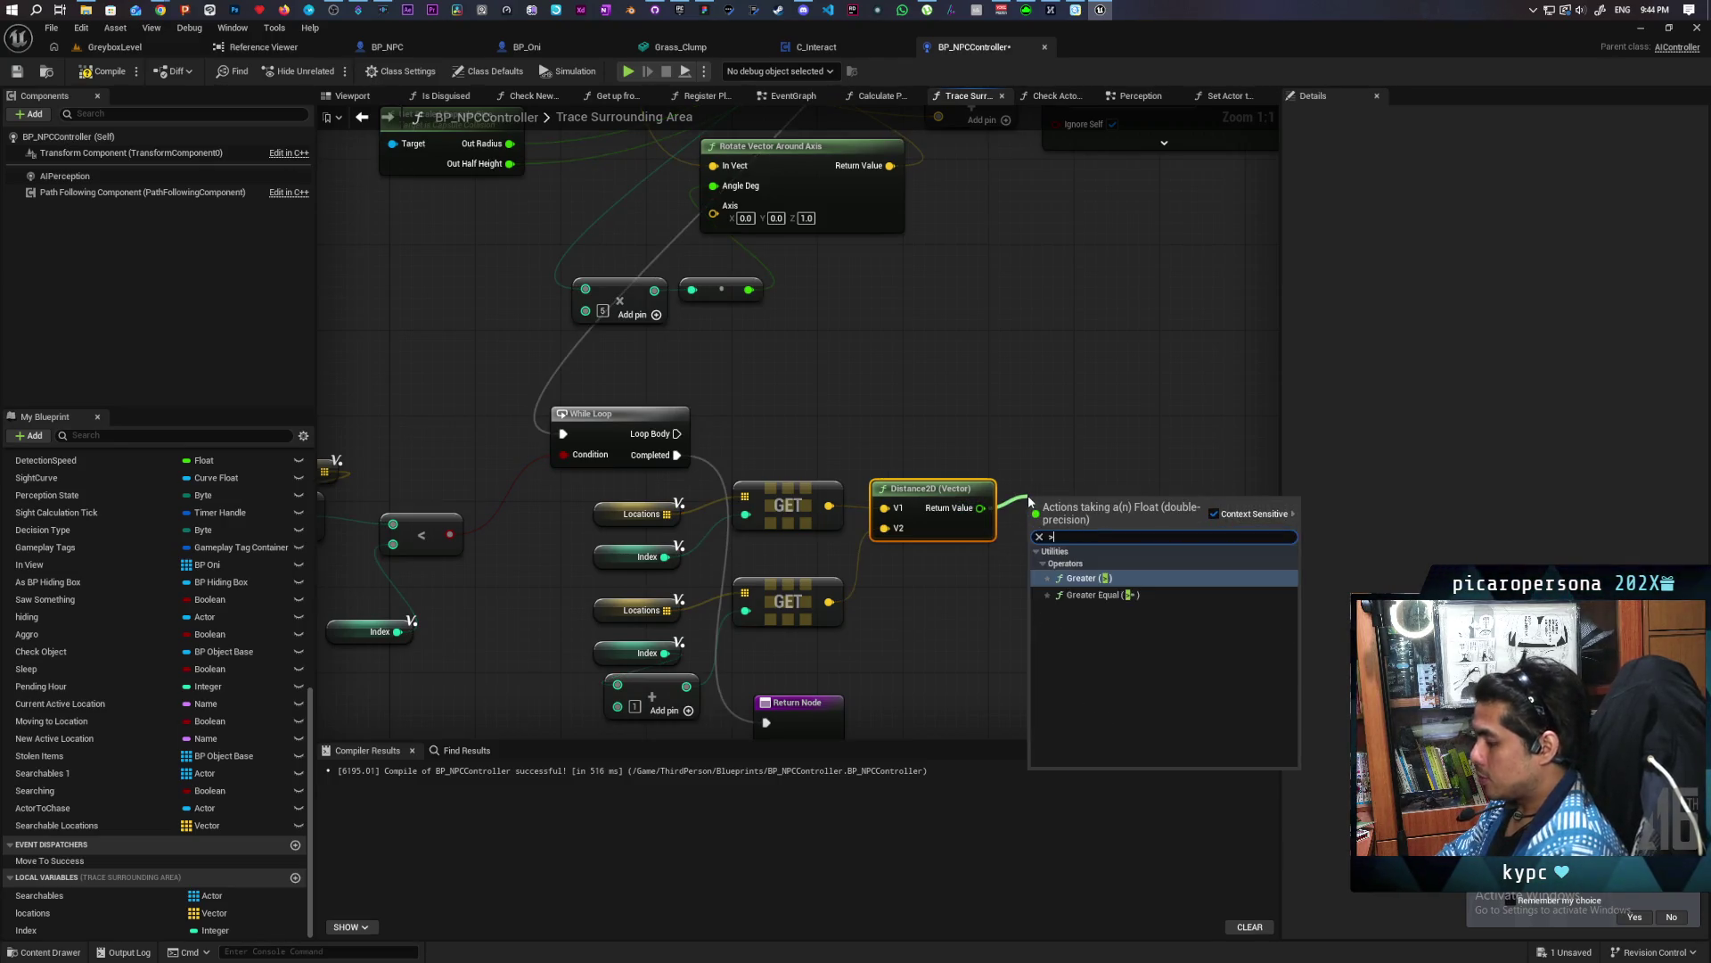
key(Return)
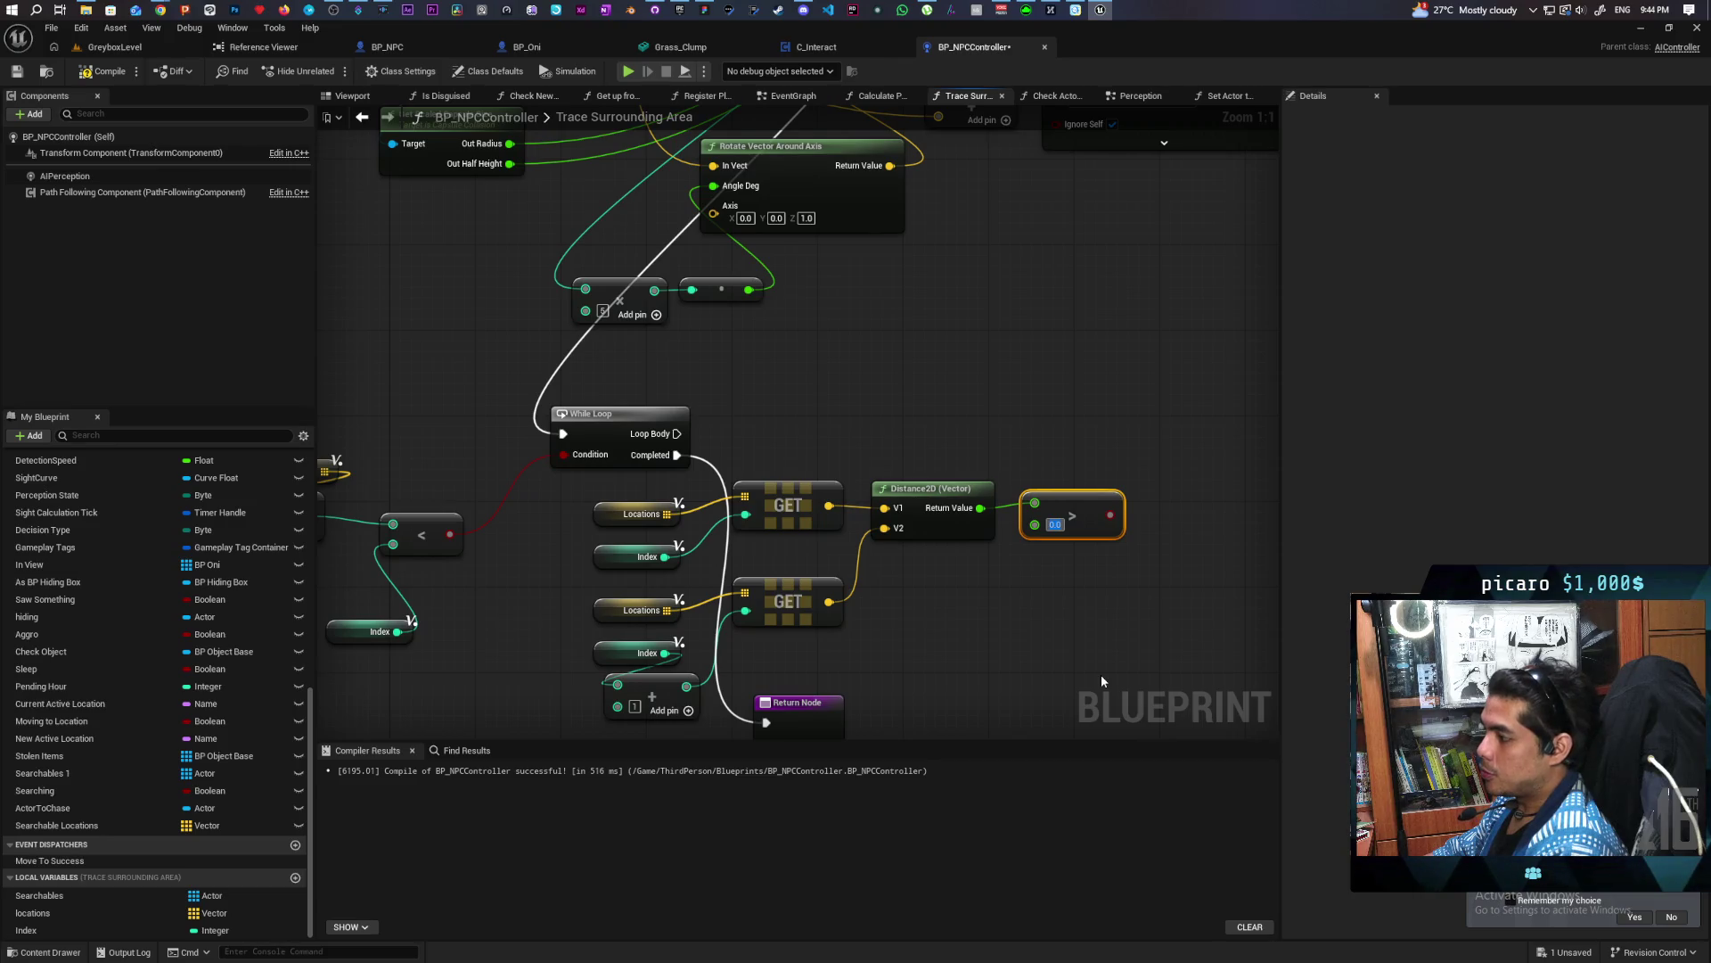
text(400)
key(Return)
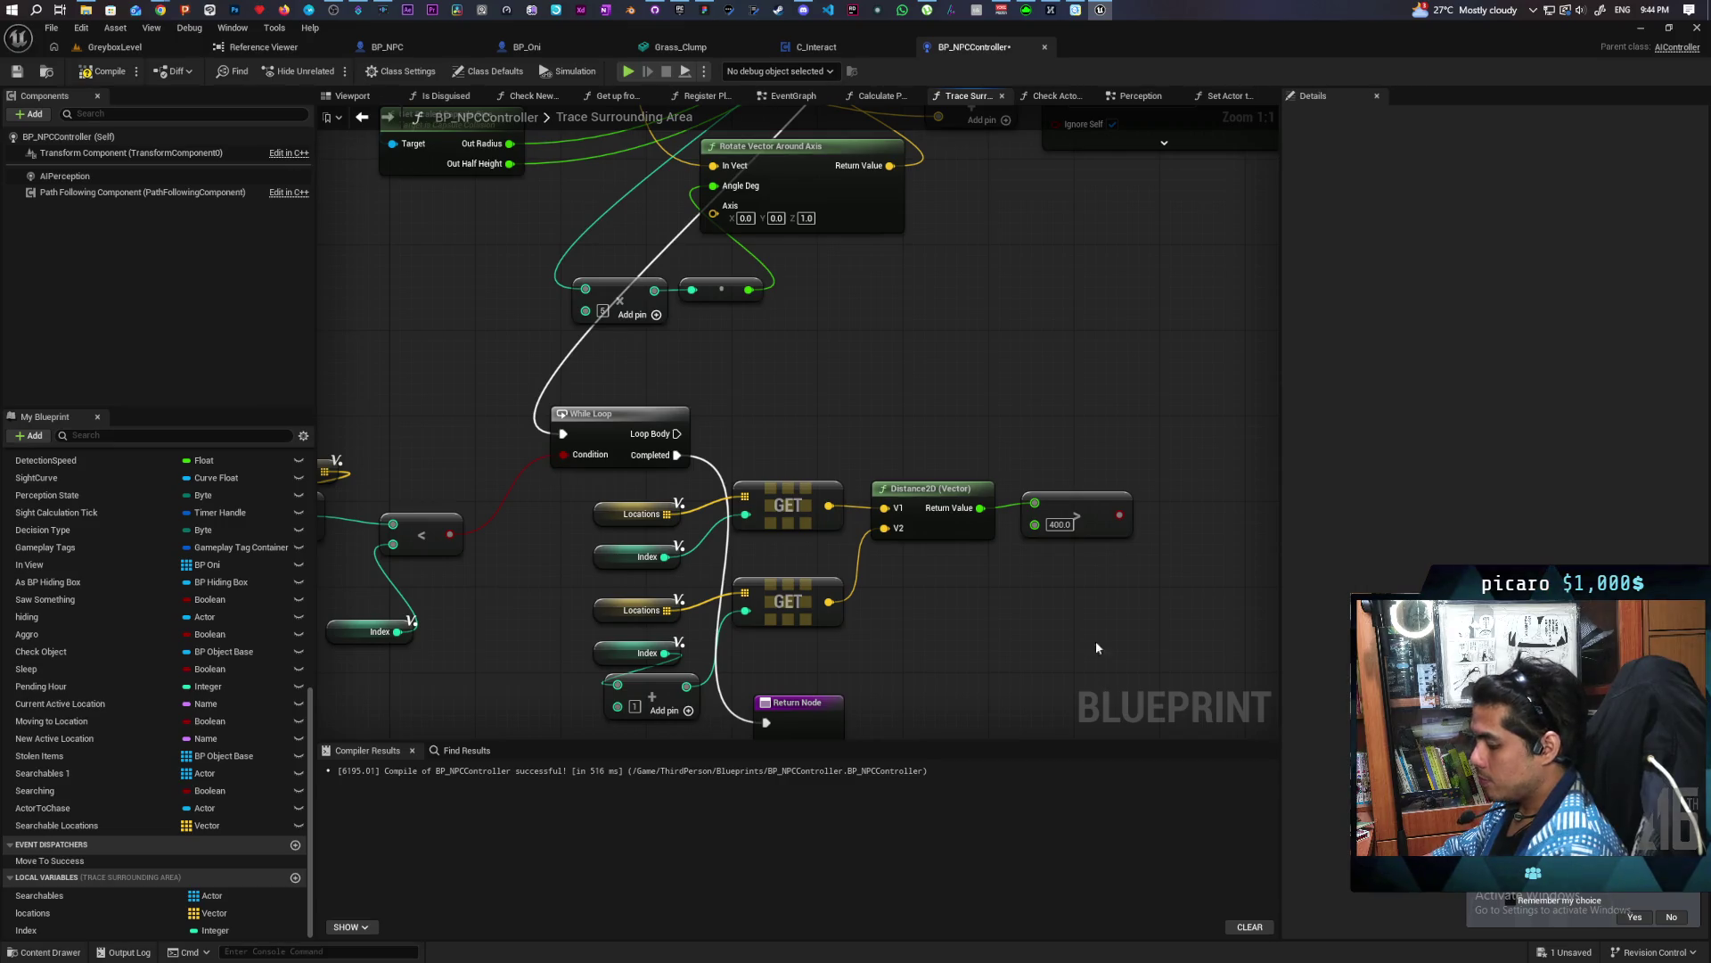
Drive a Branch from Loop Body with the > 400 result as its Condition, and save
click(1062, 406)
drag(677, 434, 1074, 432)
drag(1120, 514, 1074, 453)
mouse_move(1095, 542)
mouse_down()
mouse_move(1001, 485)
mouse_move(975, 535)
mouse_up()
key(ctrl+s)
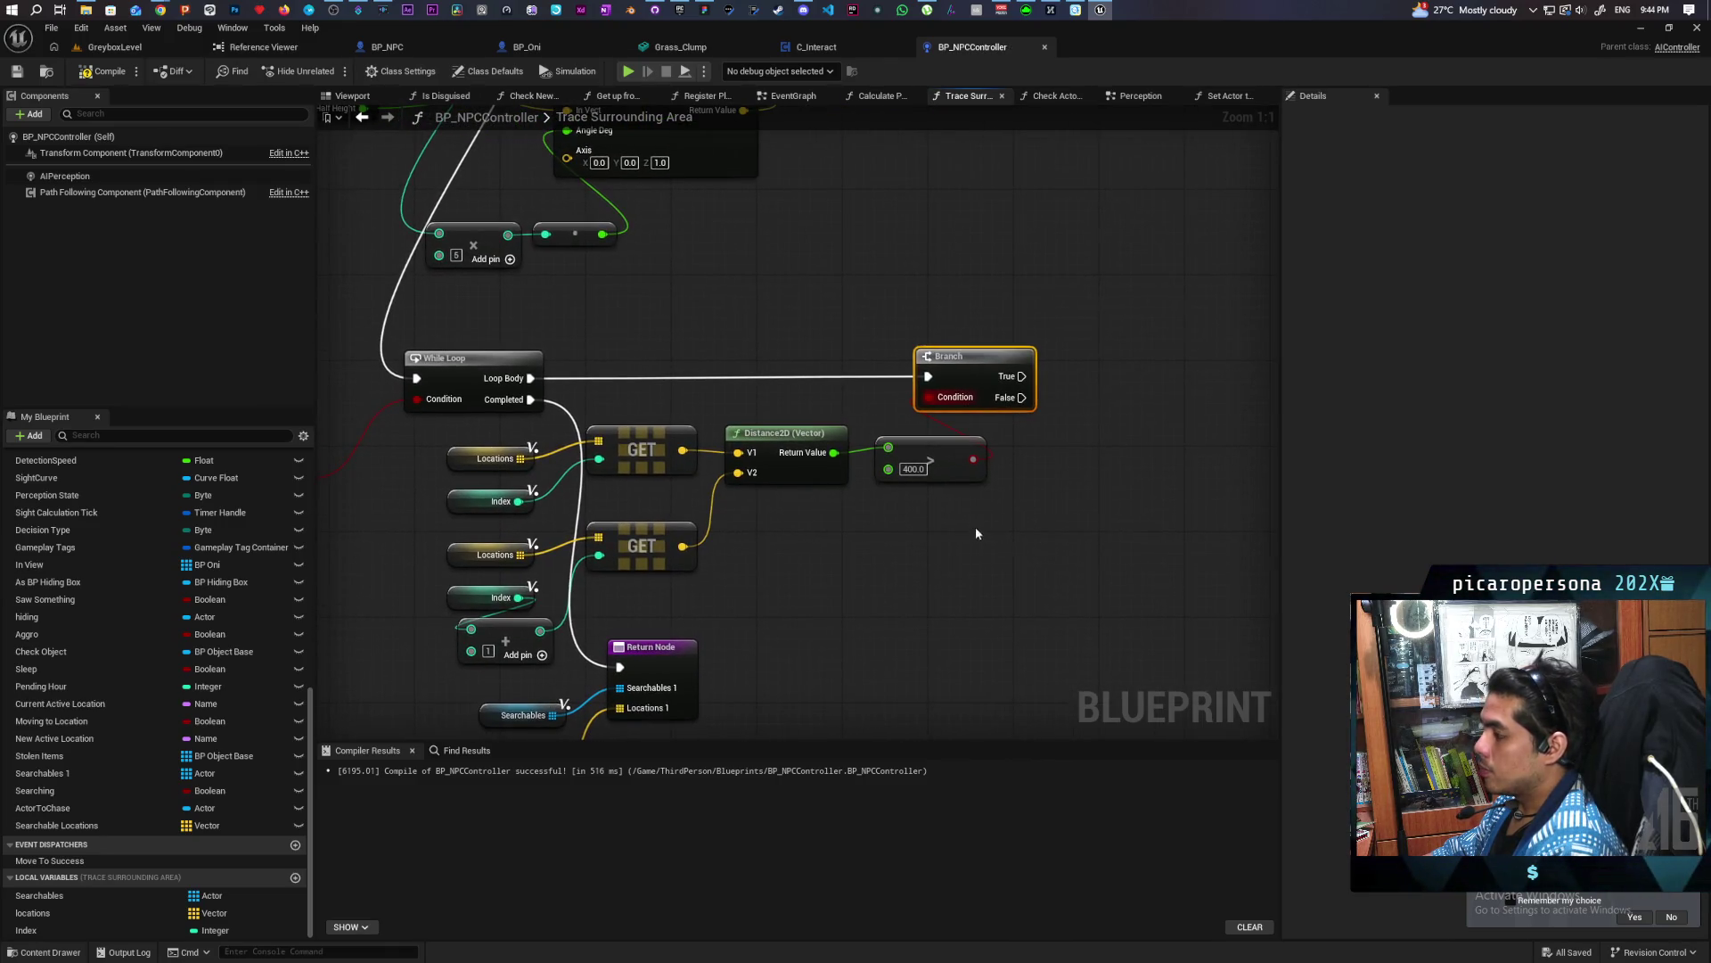
mouse_move(873, 539)
mouse_down()
mouse_move(894, 504)
mouse_move(813, 600)
mouse_up()
mouse_move(52, 913)
mouse_down()
mouse_move(996, 488)
mouse_move(961, 471)
mouse_move(860, 545)
mouse_move(981, 505)
mouse_up()
On Branch False, remove the Locations entry at Index + 1, then save
click(892, 560)
text(remove)
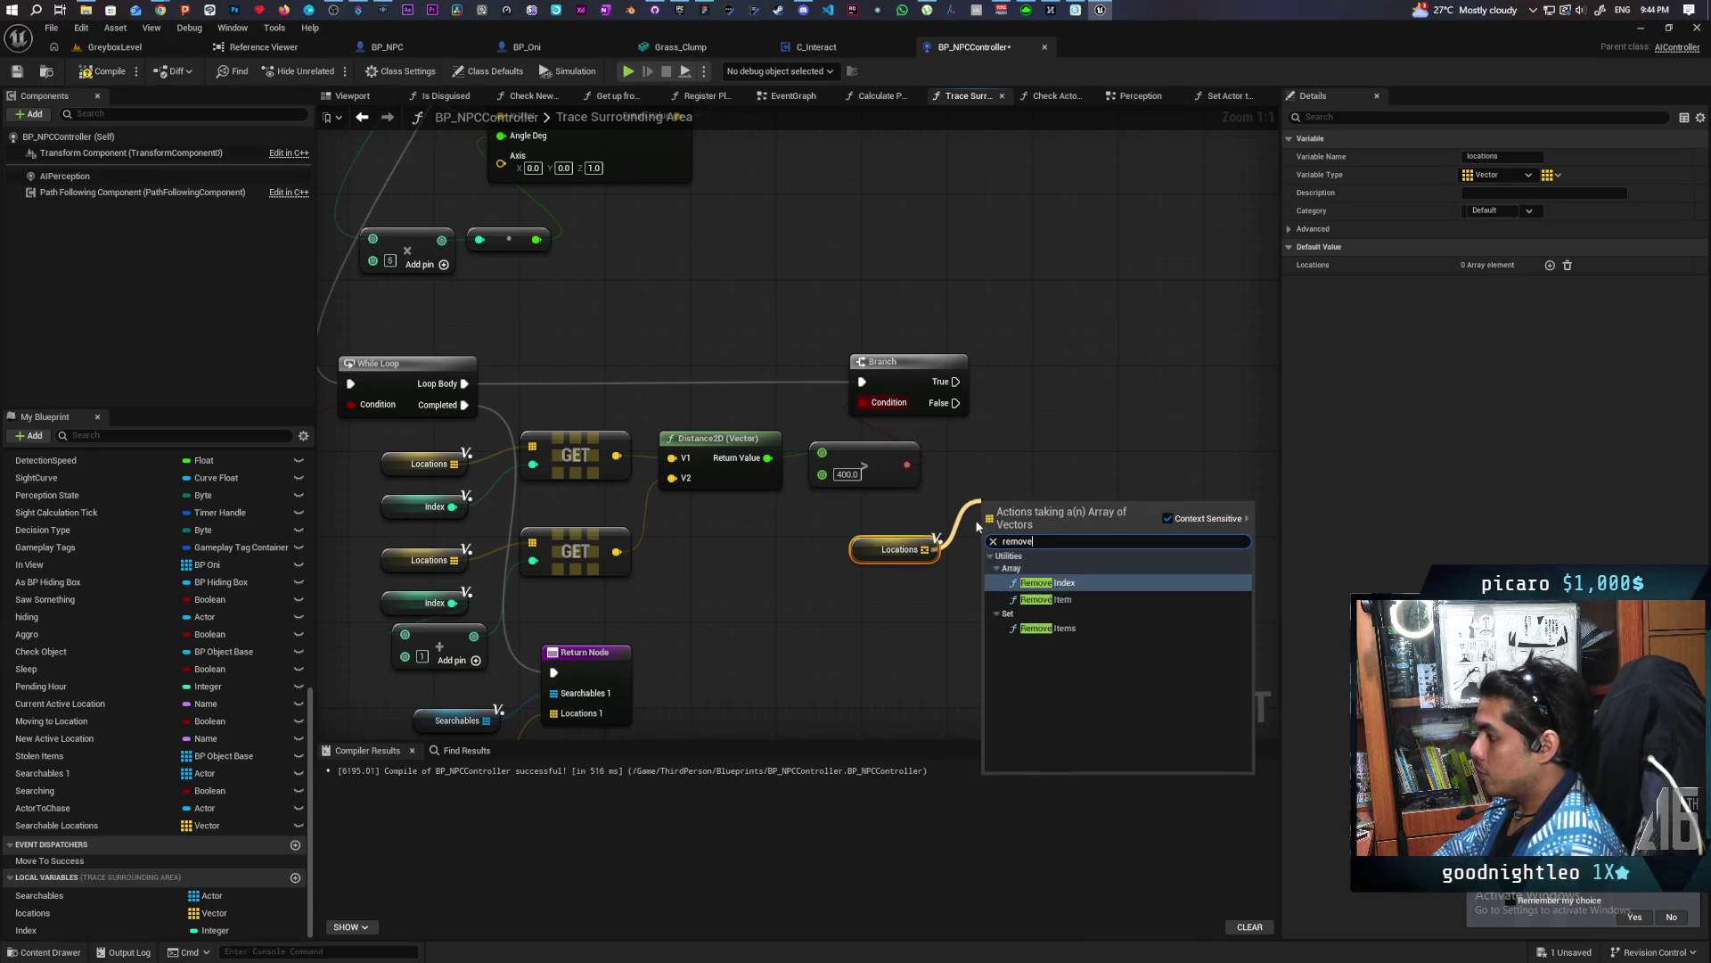
key(Return)
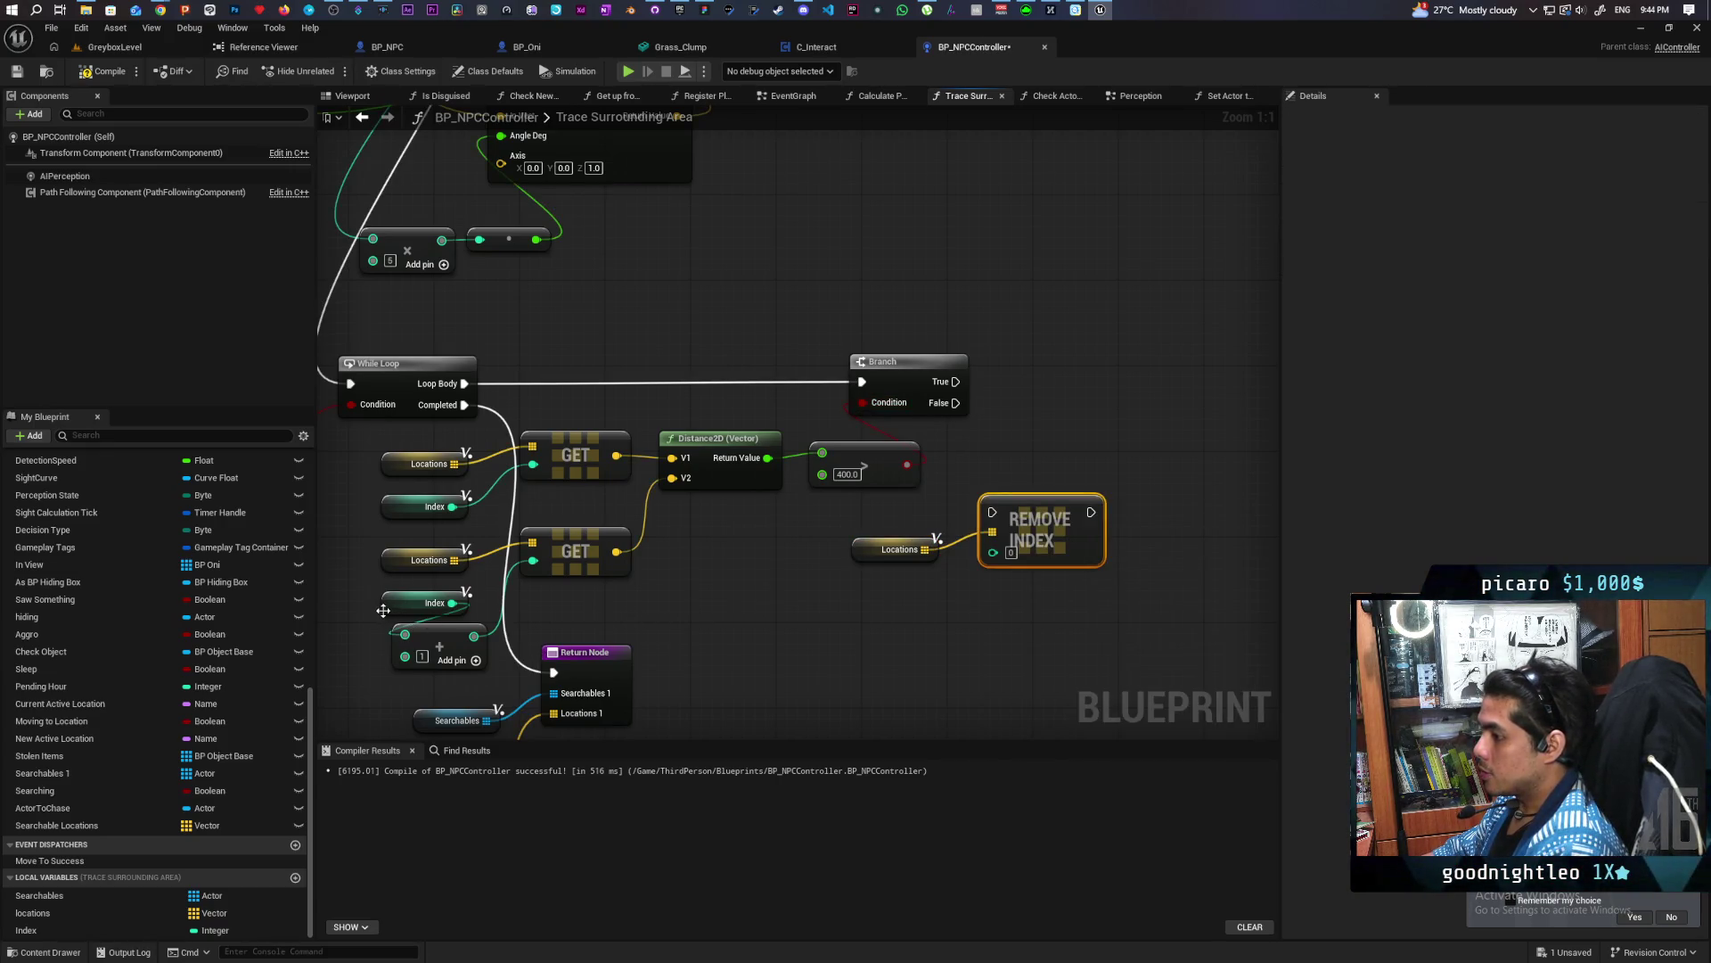
mouse_move(425, 635)
mouse_down()
mouse_move(635, 619)
mouse_move(992, 549)
mouse_up()
mouse_move(956, 403)
mouse_down()
mouse_move(1020, 553)
mouse_move(1022, 521)
mouse_up()
key(ctrl+s)
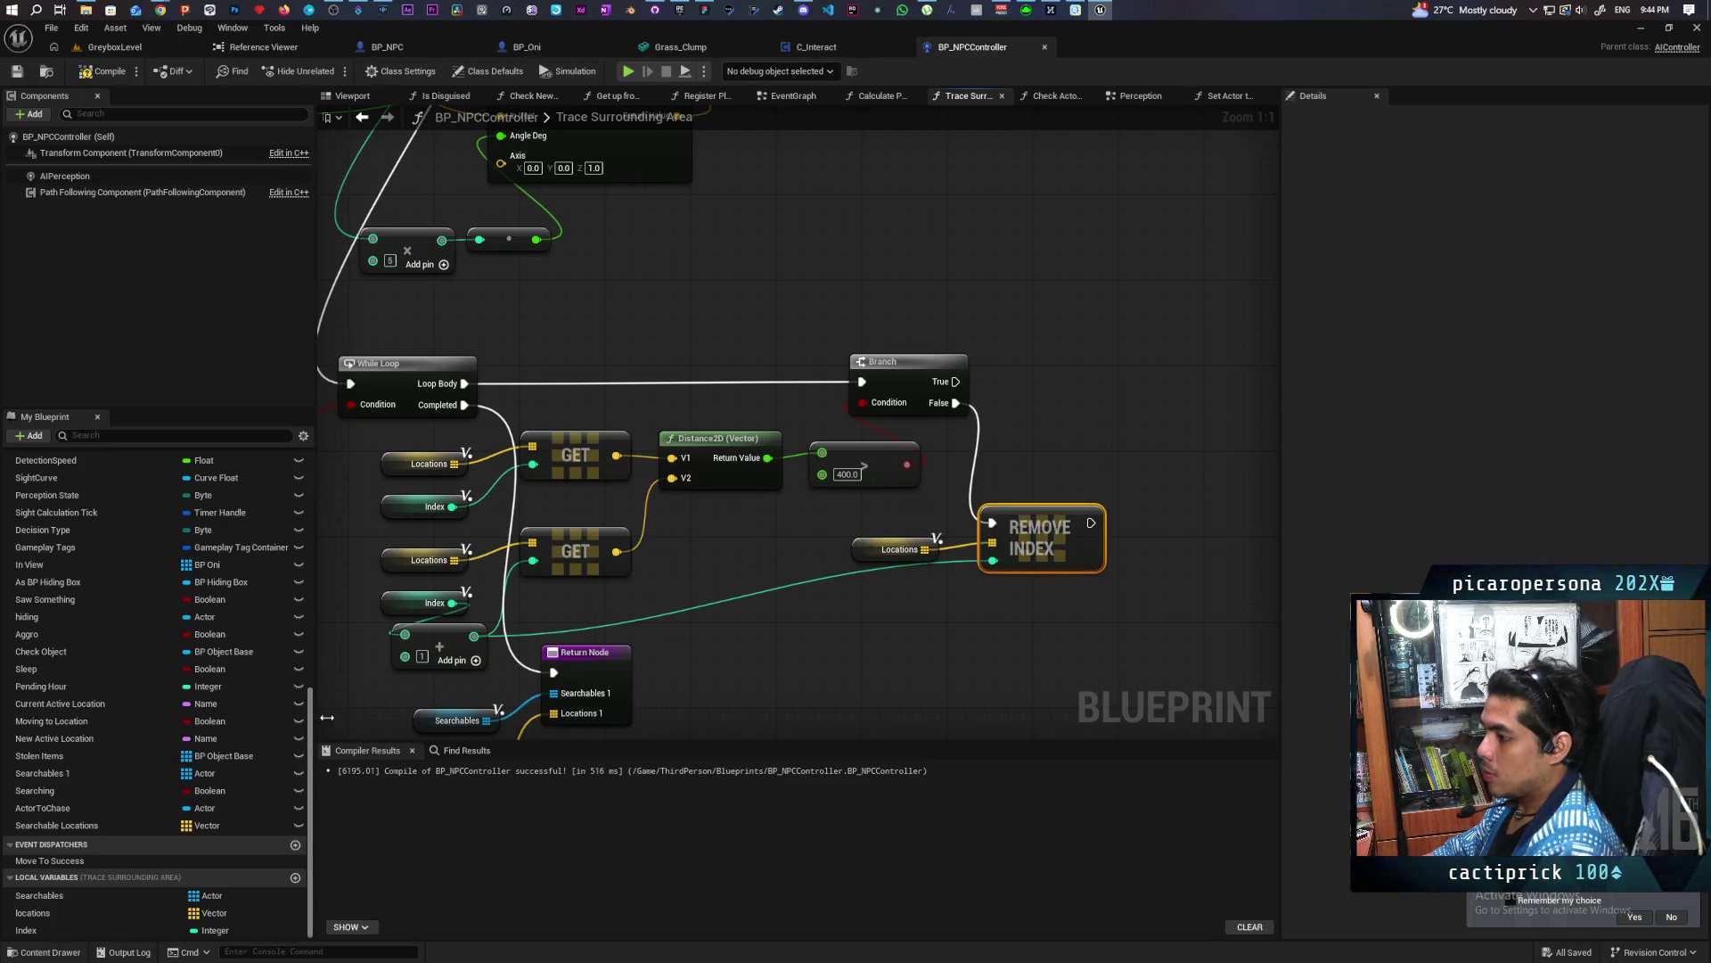
On True, set Index to Index + 1, then compile and save
mouse_move(53, 929)
mouse_down()
mouse_move(363, 848)
mouse_move(942, 385)
mouse_move(1080, 393)
mouse_up()
mouse_move(473, 636)
mouse_down()
mouse_move(544, 624)
mouse_move(1036, 405)
mouse_up()
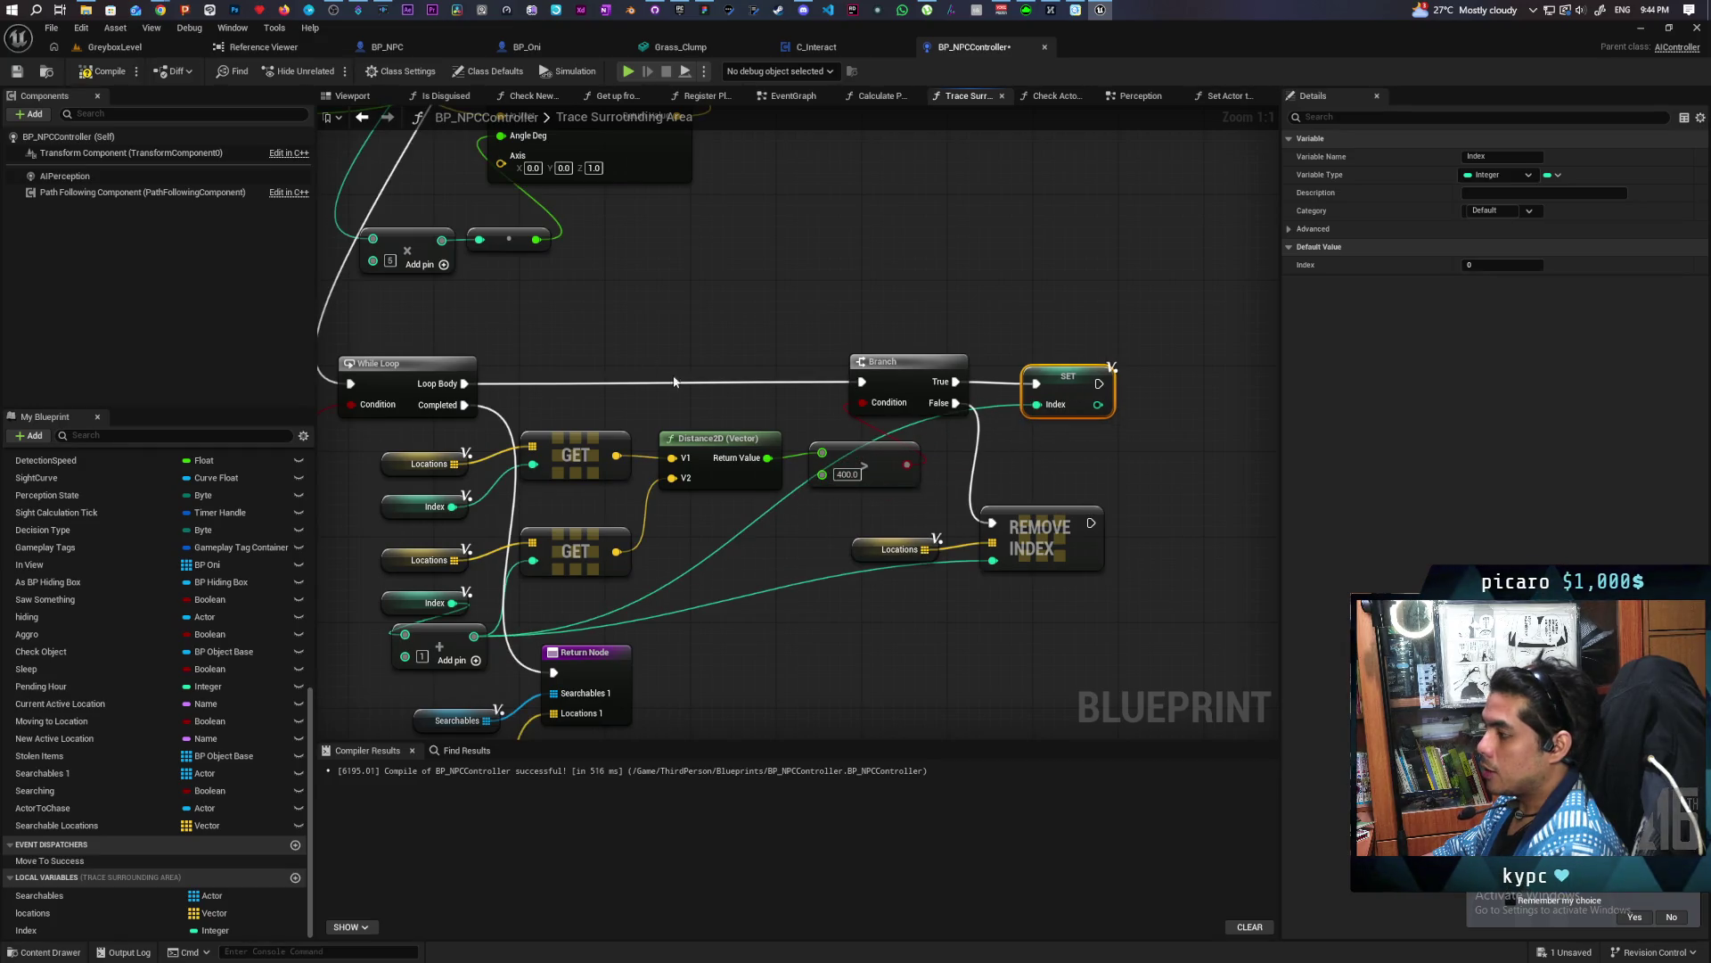
key(ctrl+s)
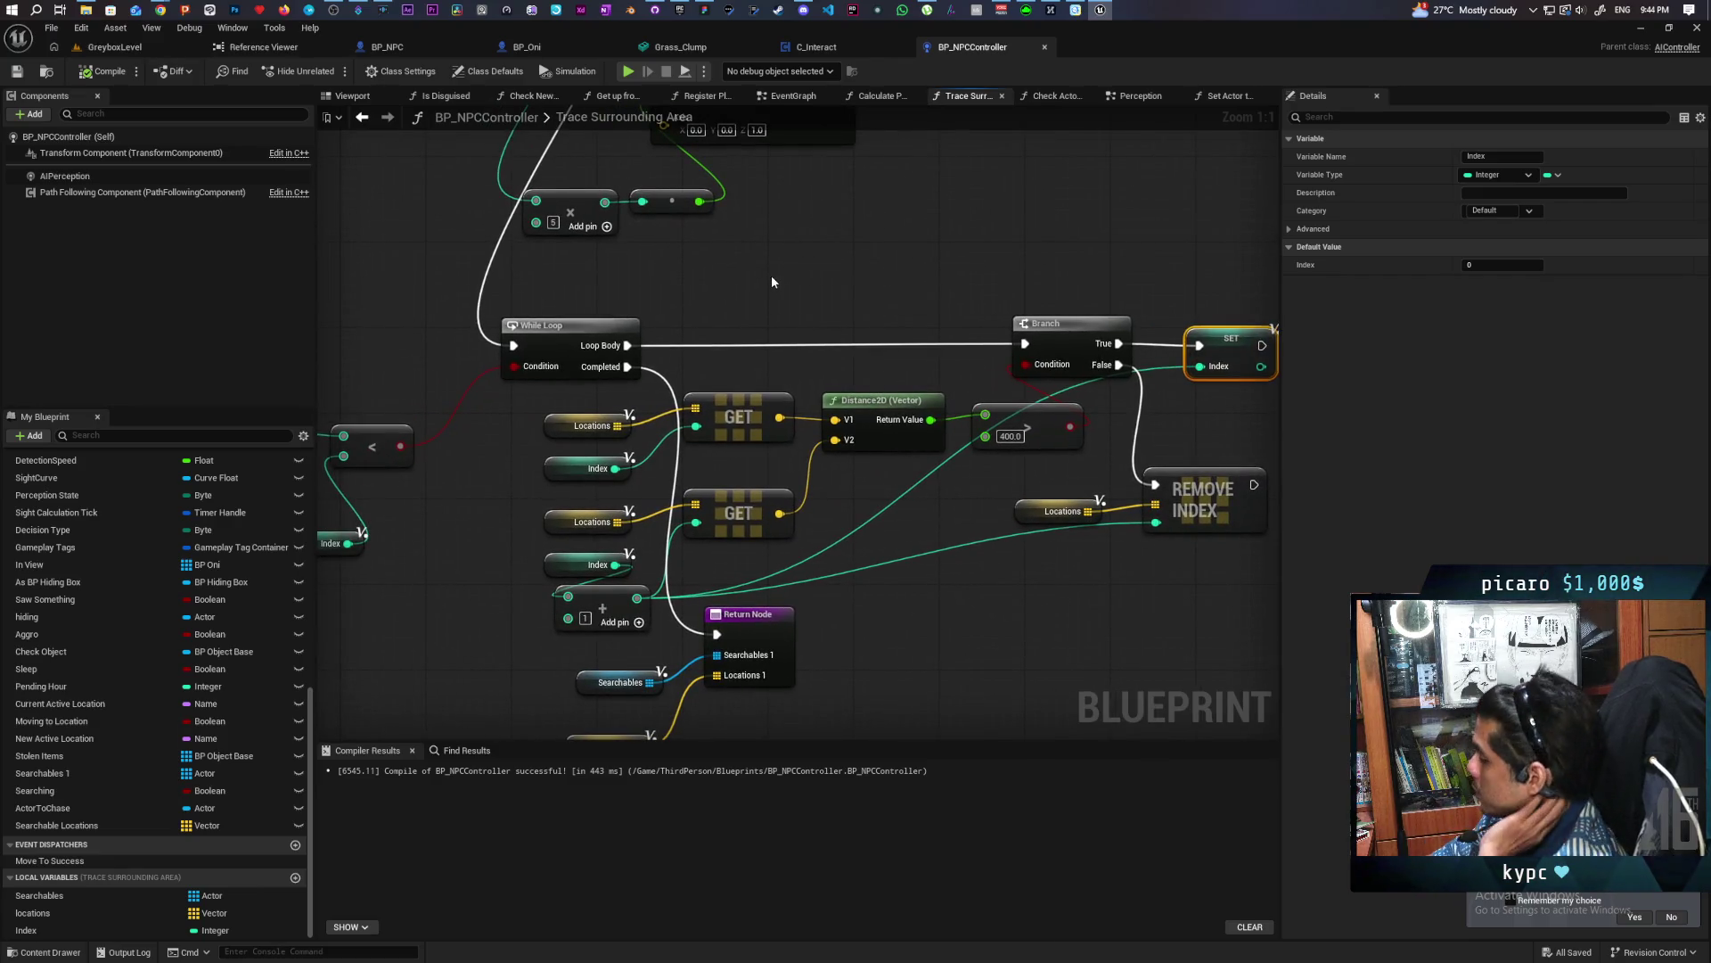
mouse_move(772, 282)
mouse_down()
mouse_move(985, 199)
mouse_move(1025, 229)
mouse_up()
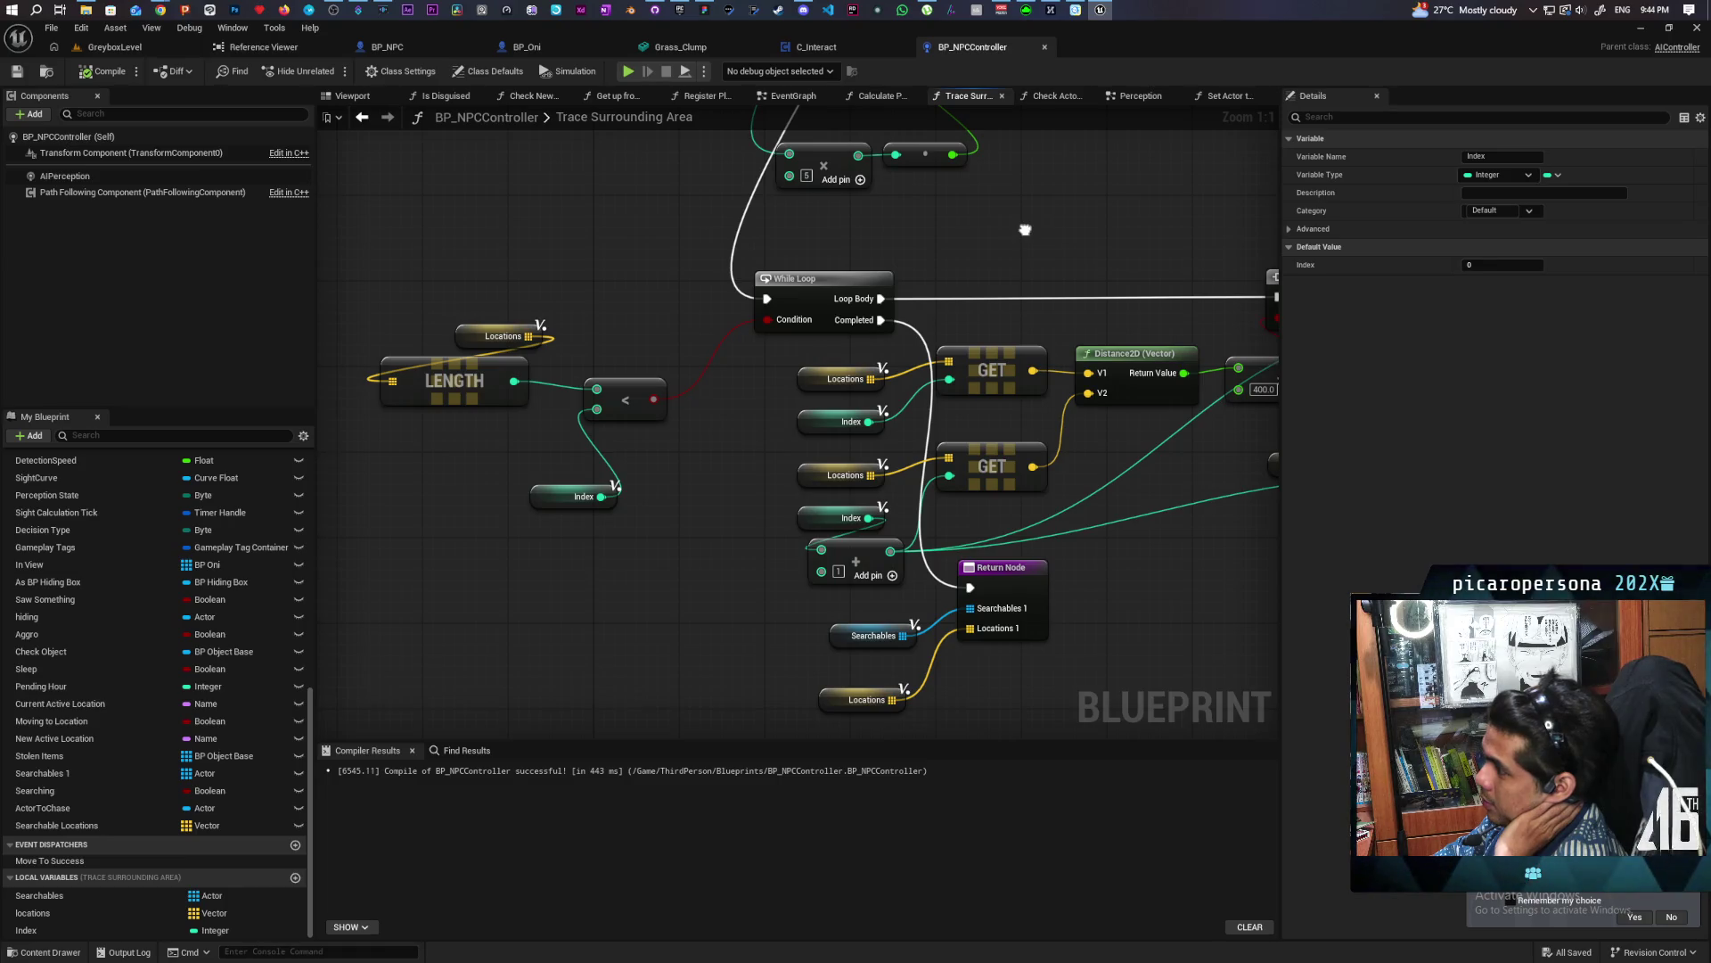
drag(1025, 230, 1095, 242)
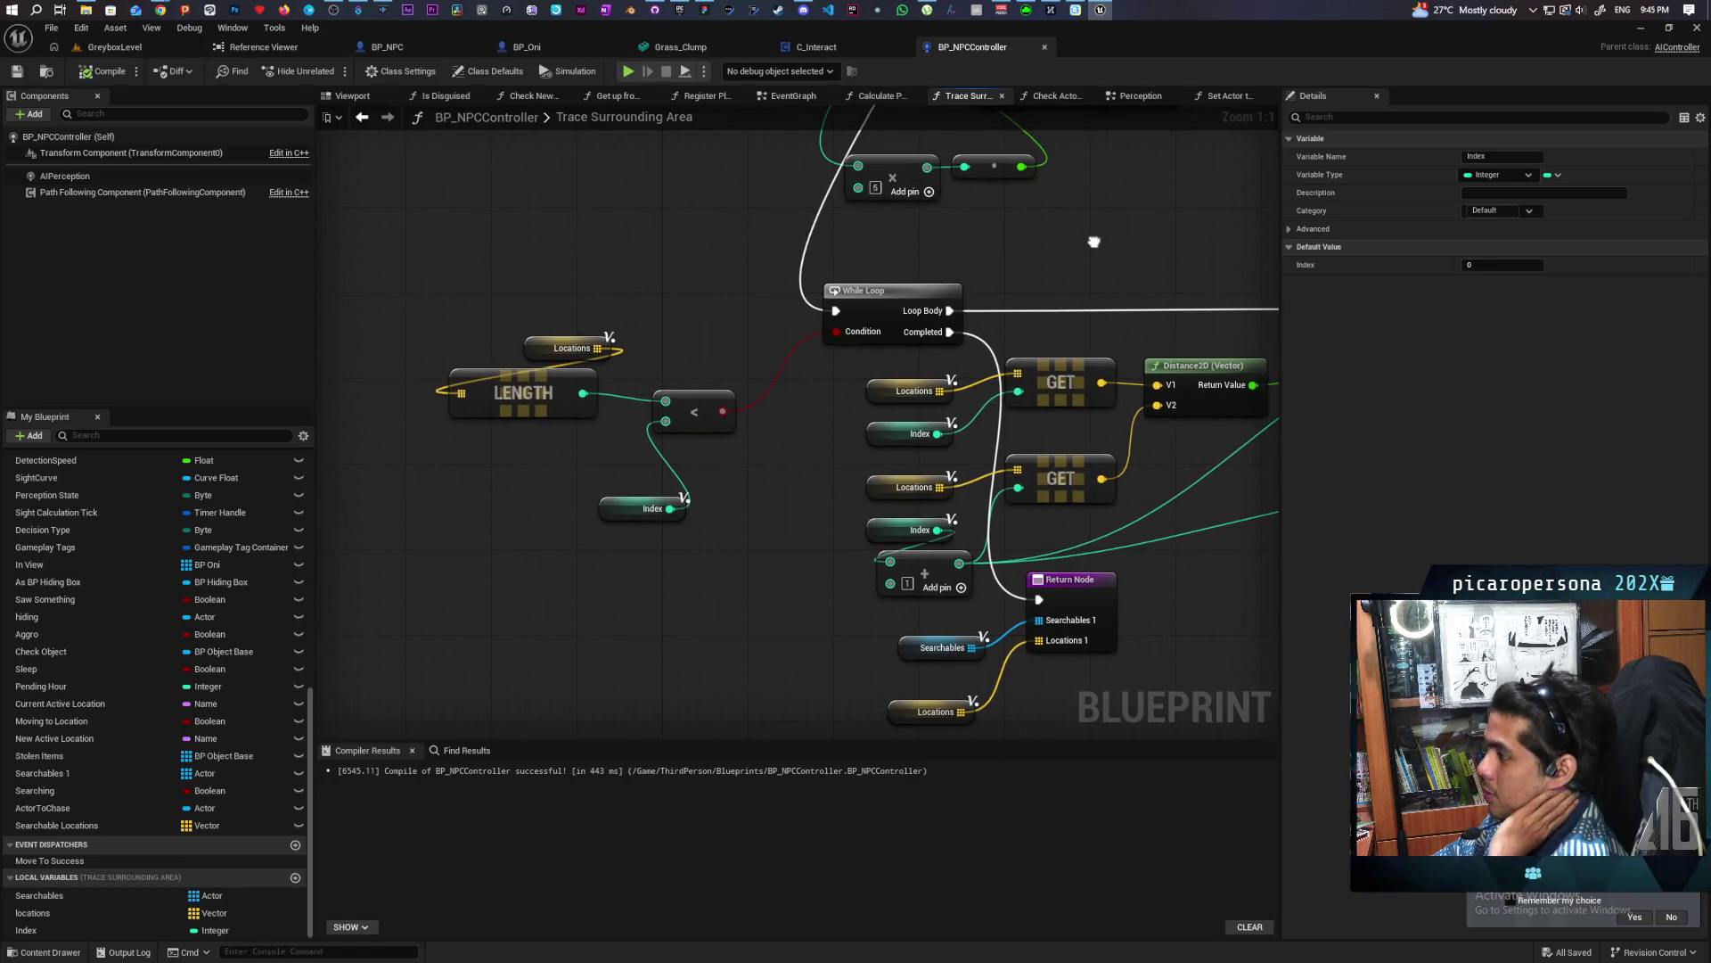
drag(472, 301, 576, 435)
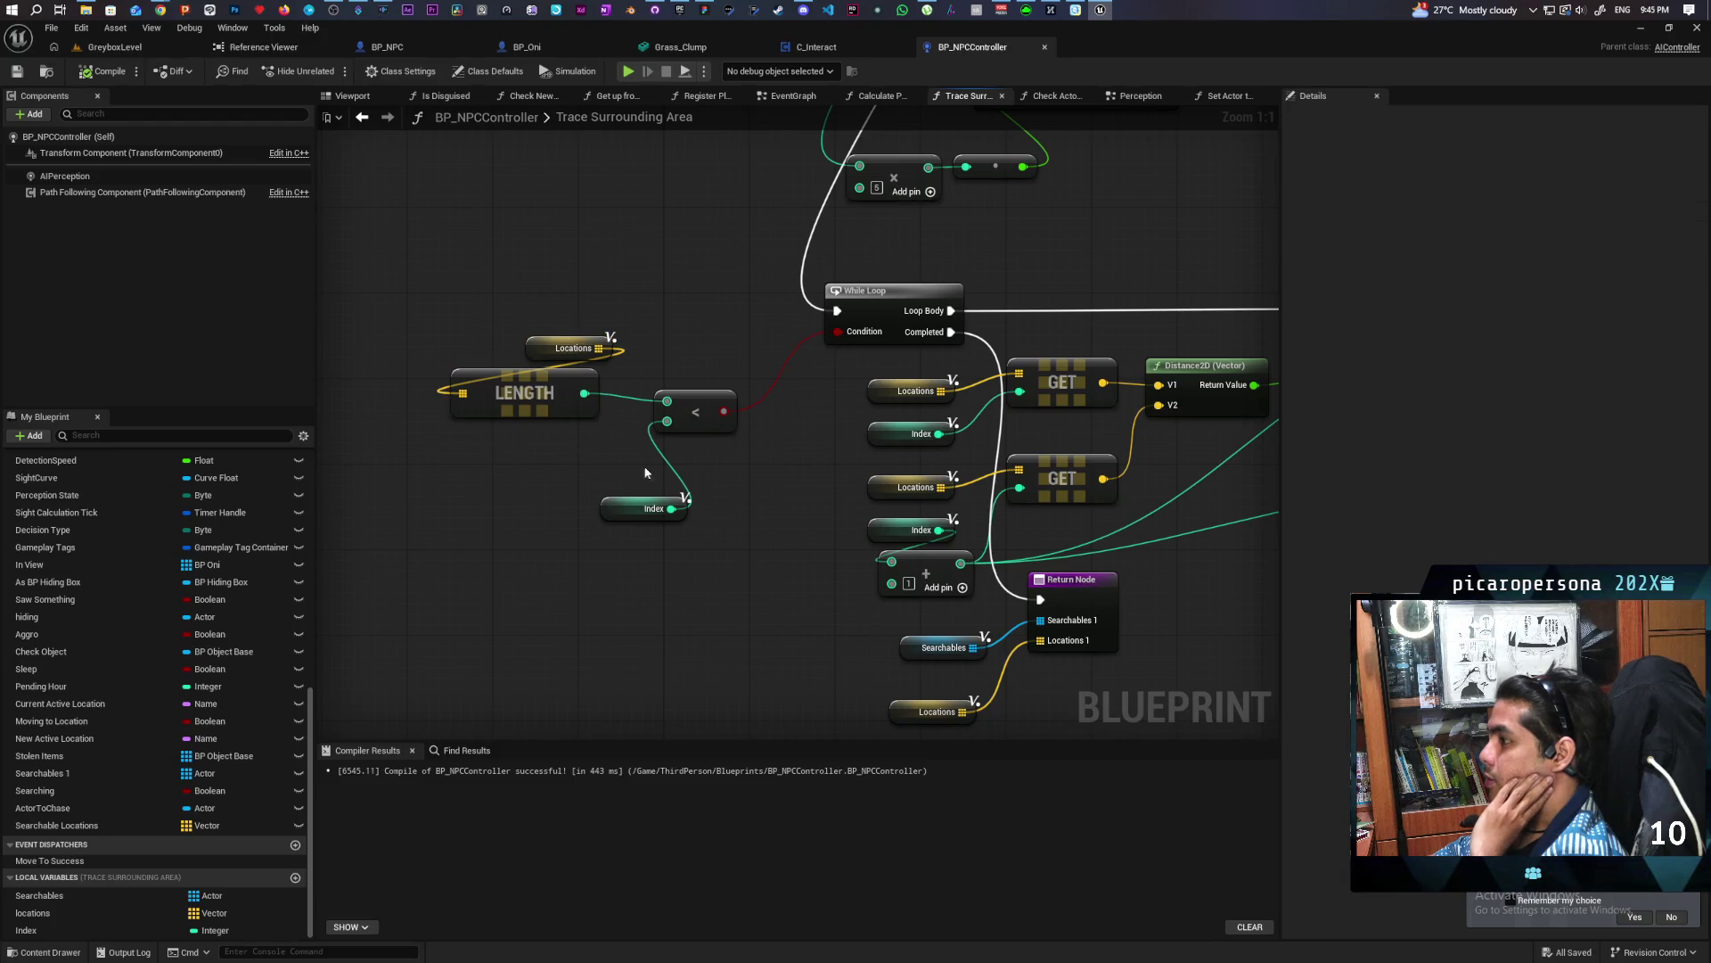
drag(853, 487, 378, 499)
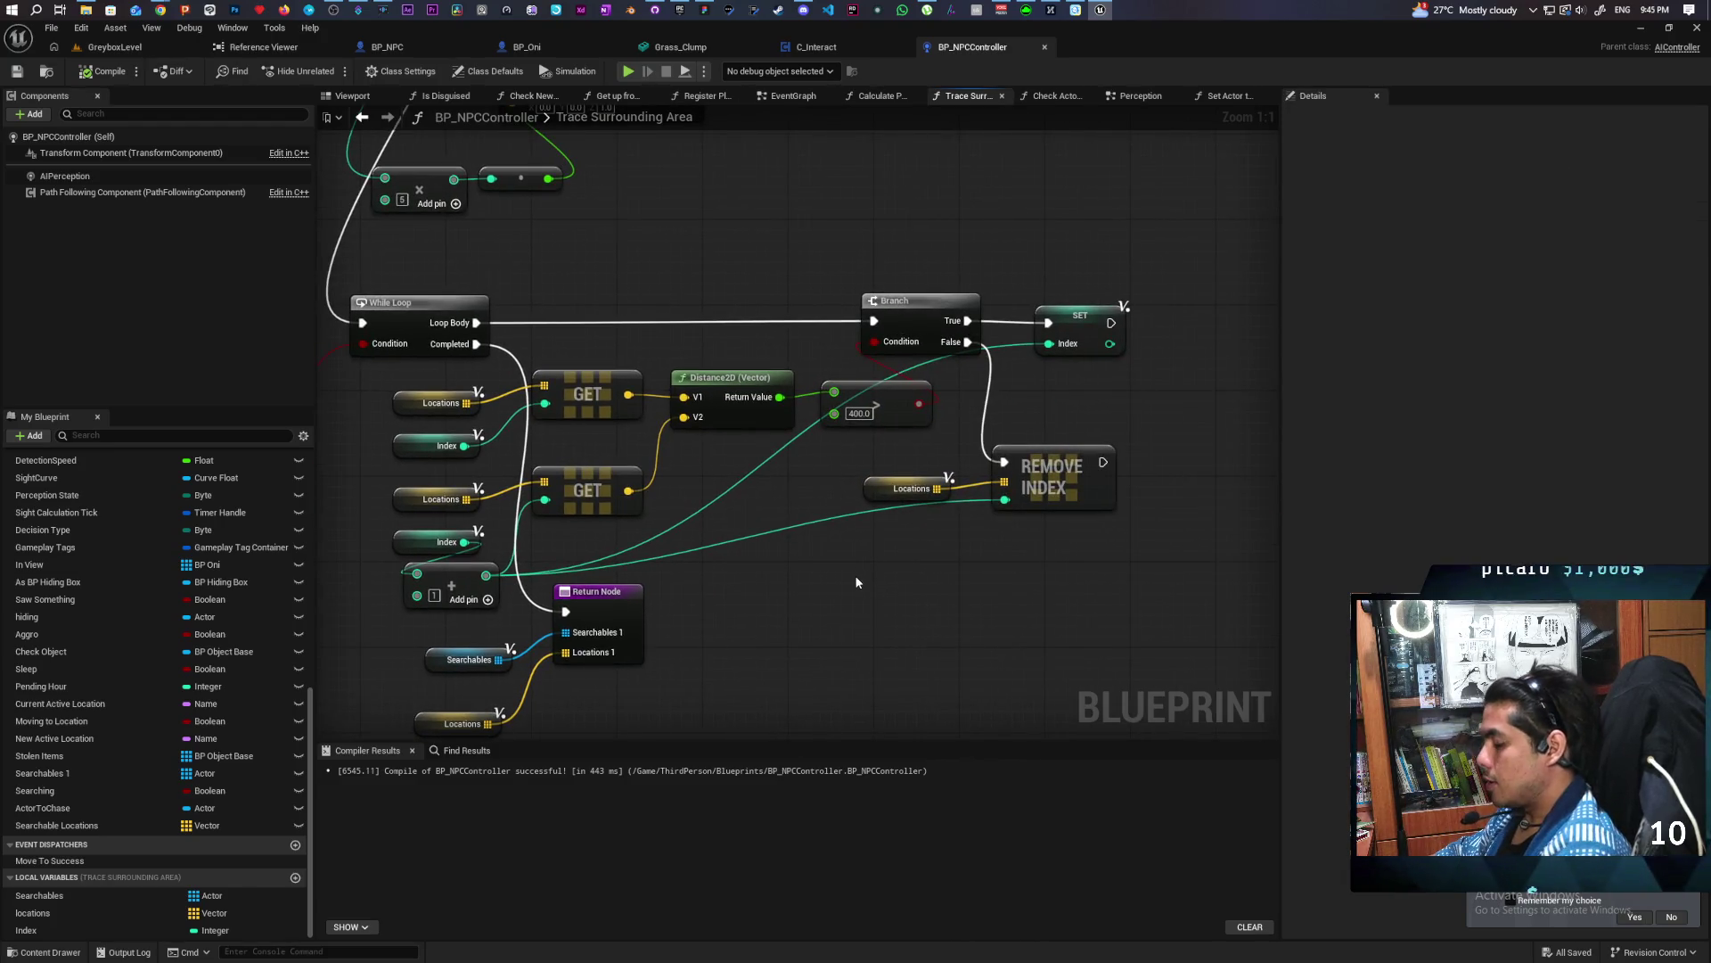
scroll(855, 551, down, 1)
mouse_move(856, 551)
mouse_down()
mouse_move(1007, 571)
mouse_move(993, 581)
mouse_move(1134, 567)
mouse_move(975, 569)
mouse_up()
scroll(993, 580, down, 1)
drag(1201, 348, 1130, 436)
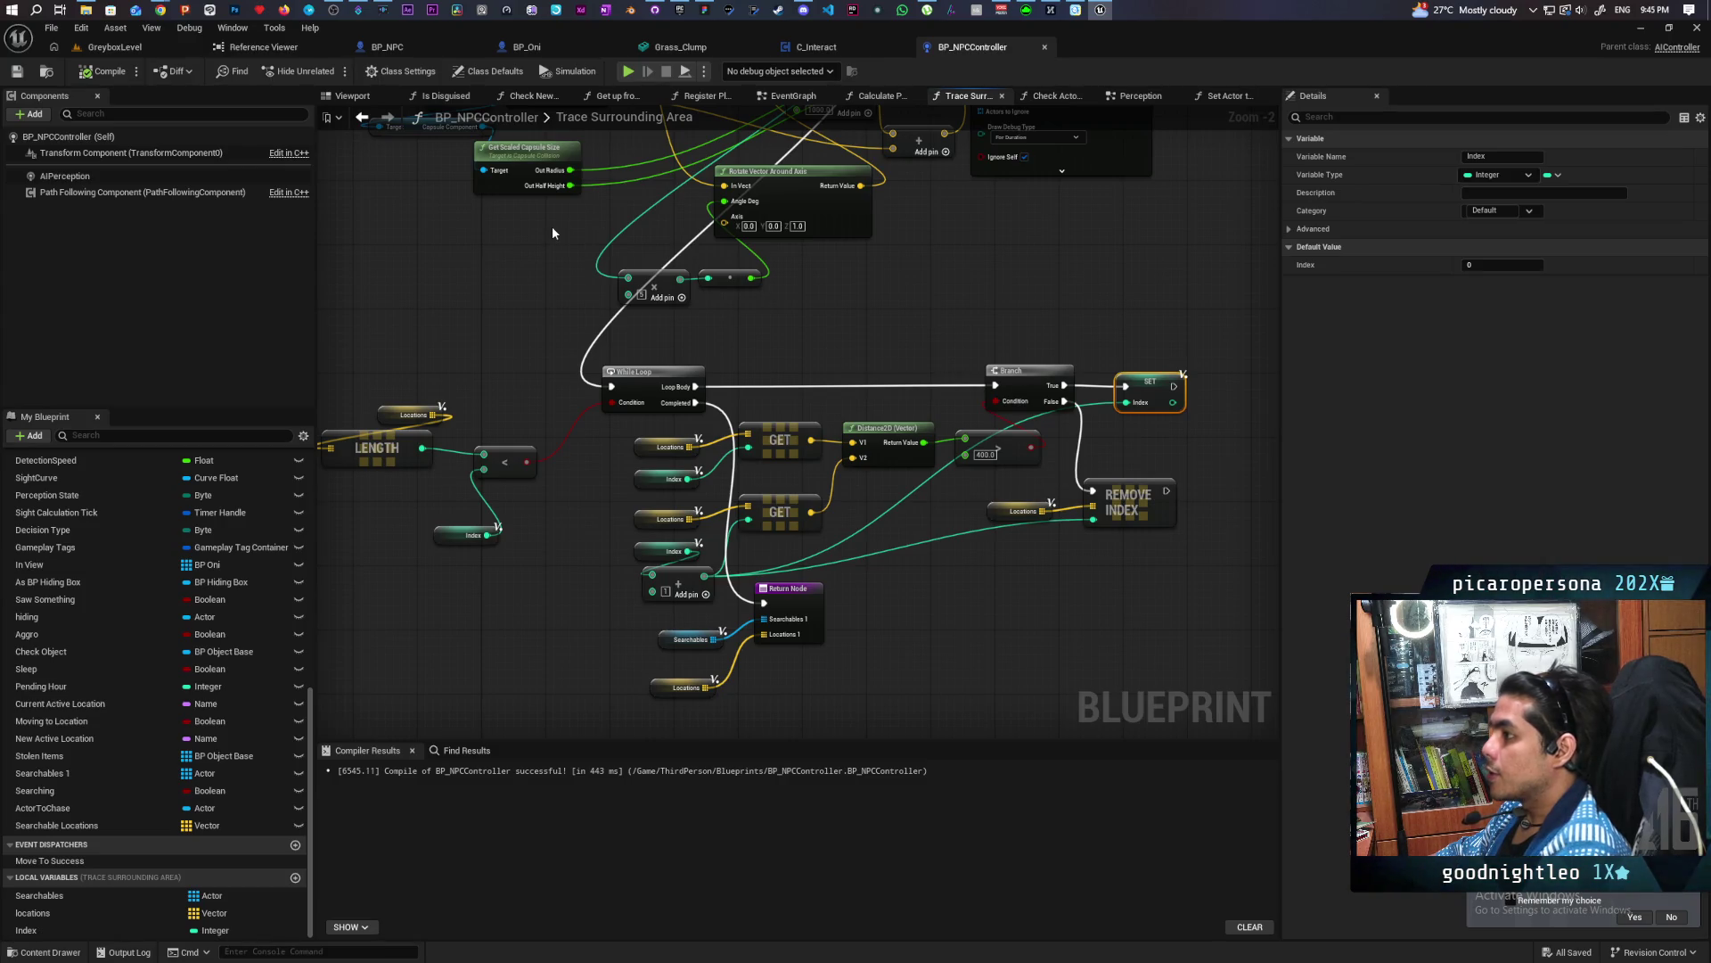
click(192, 49)
Play the level and walk the character through the tall grass toward the NPC
click(331, 71)
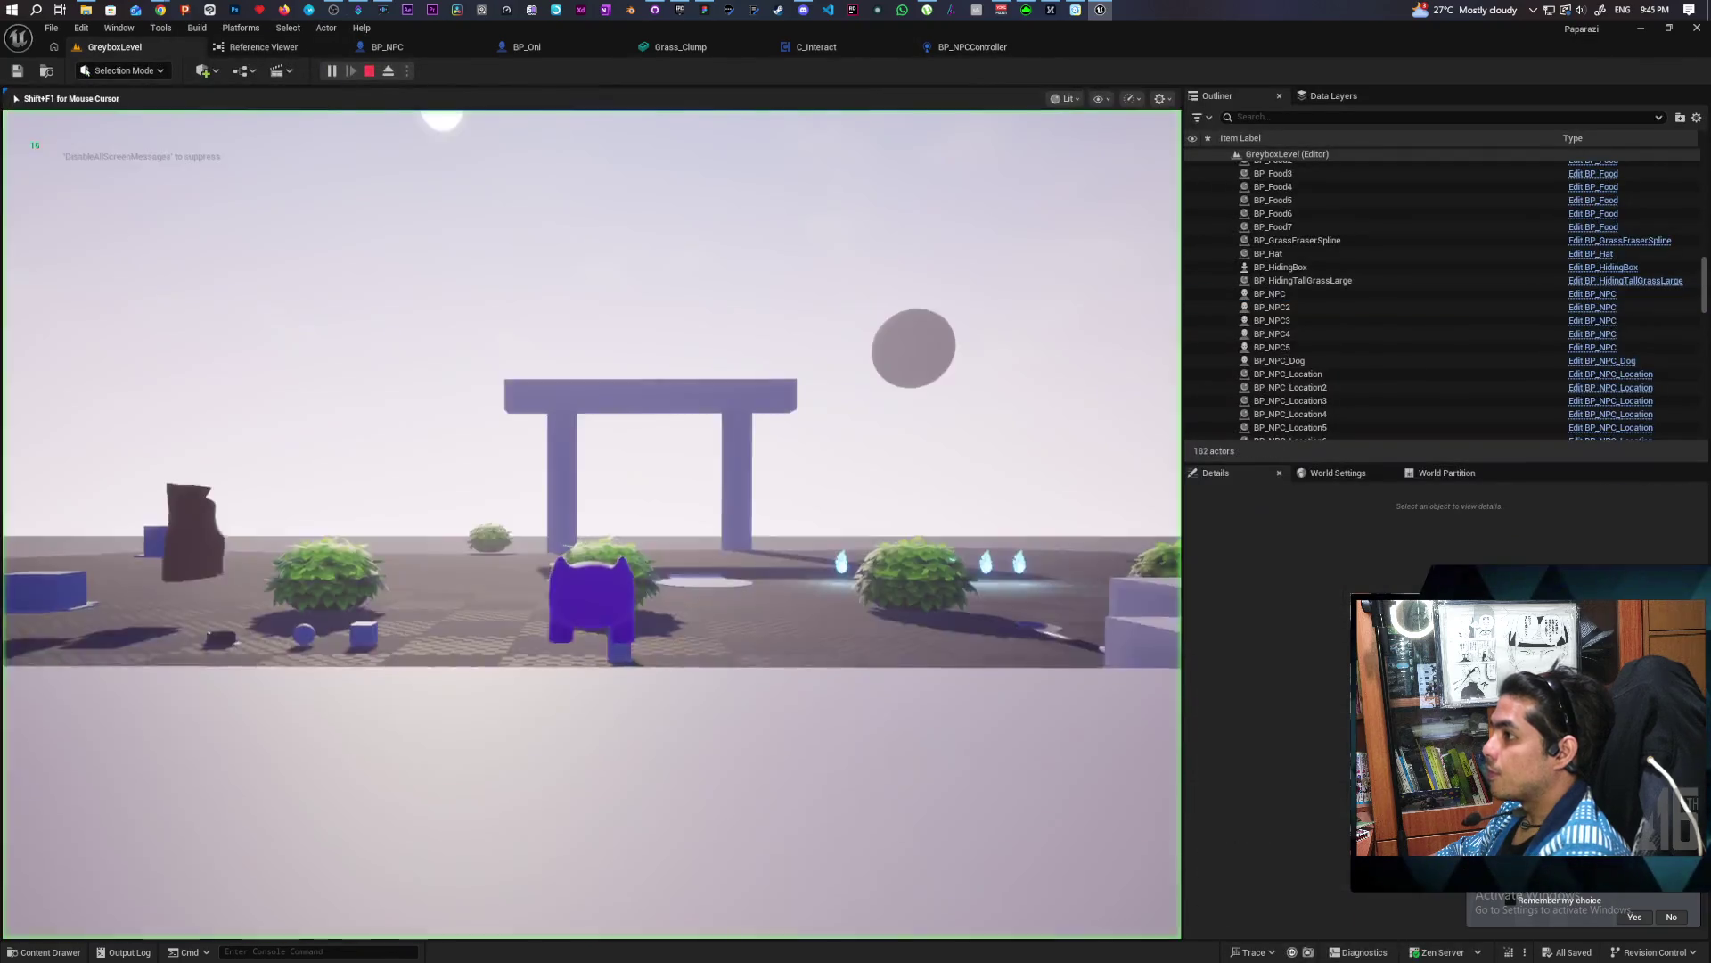
key(w)
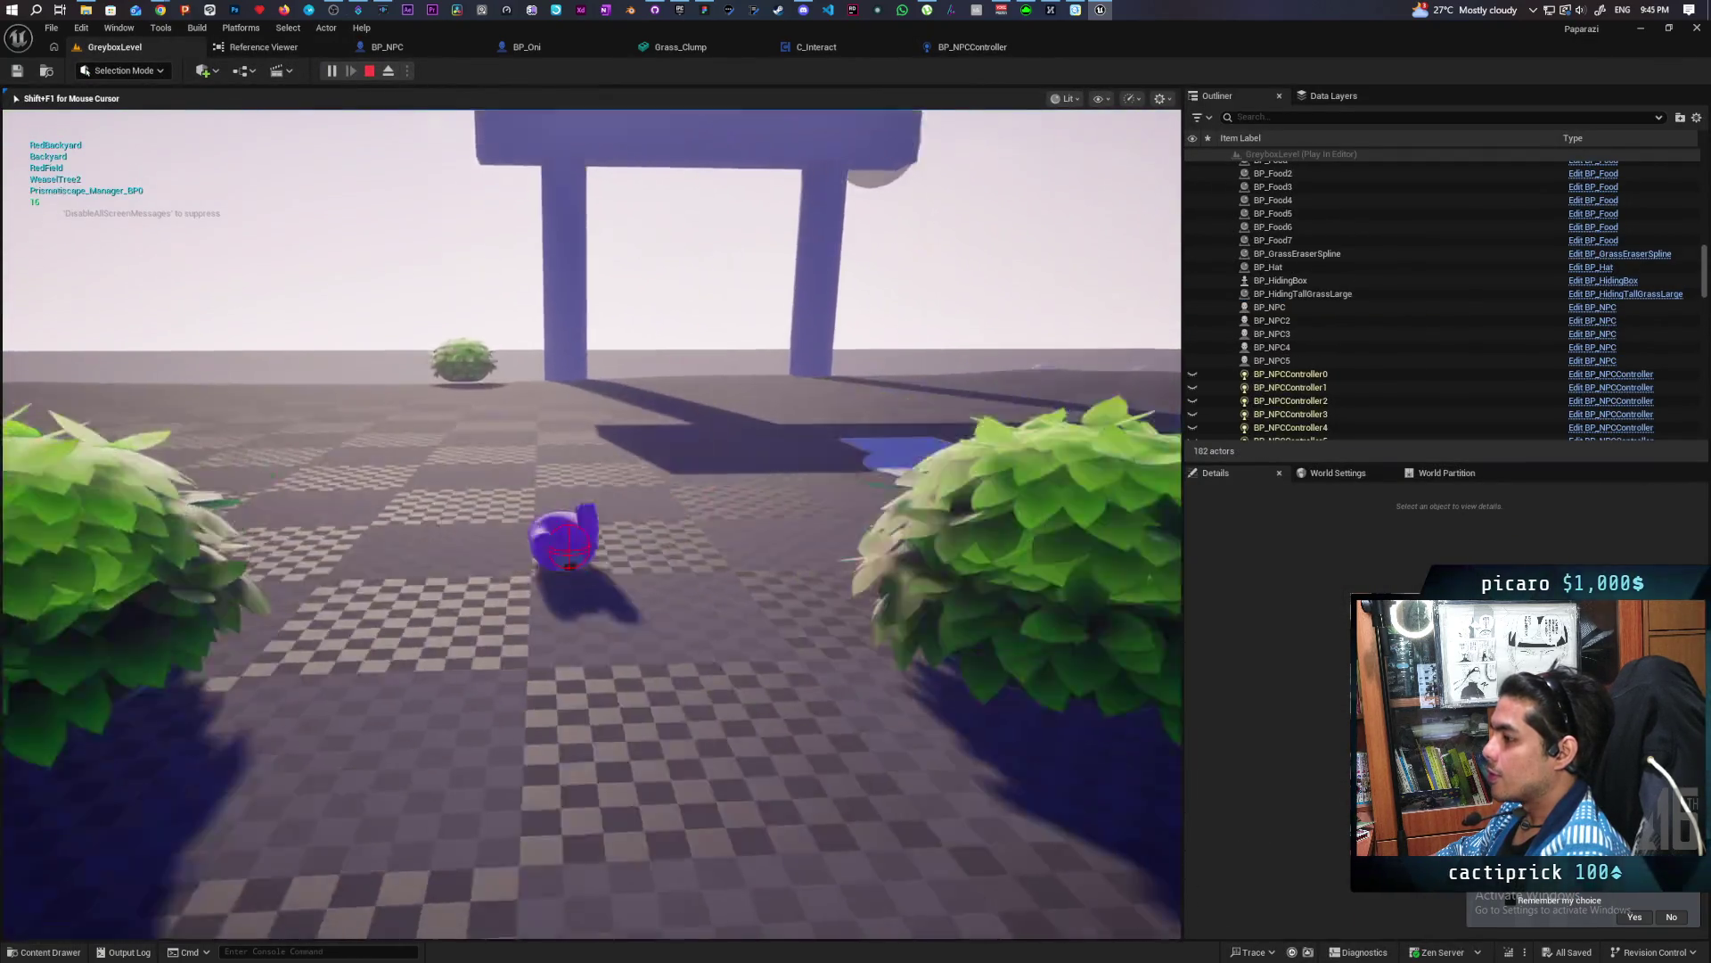
key(w)
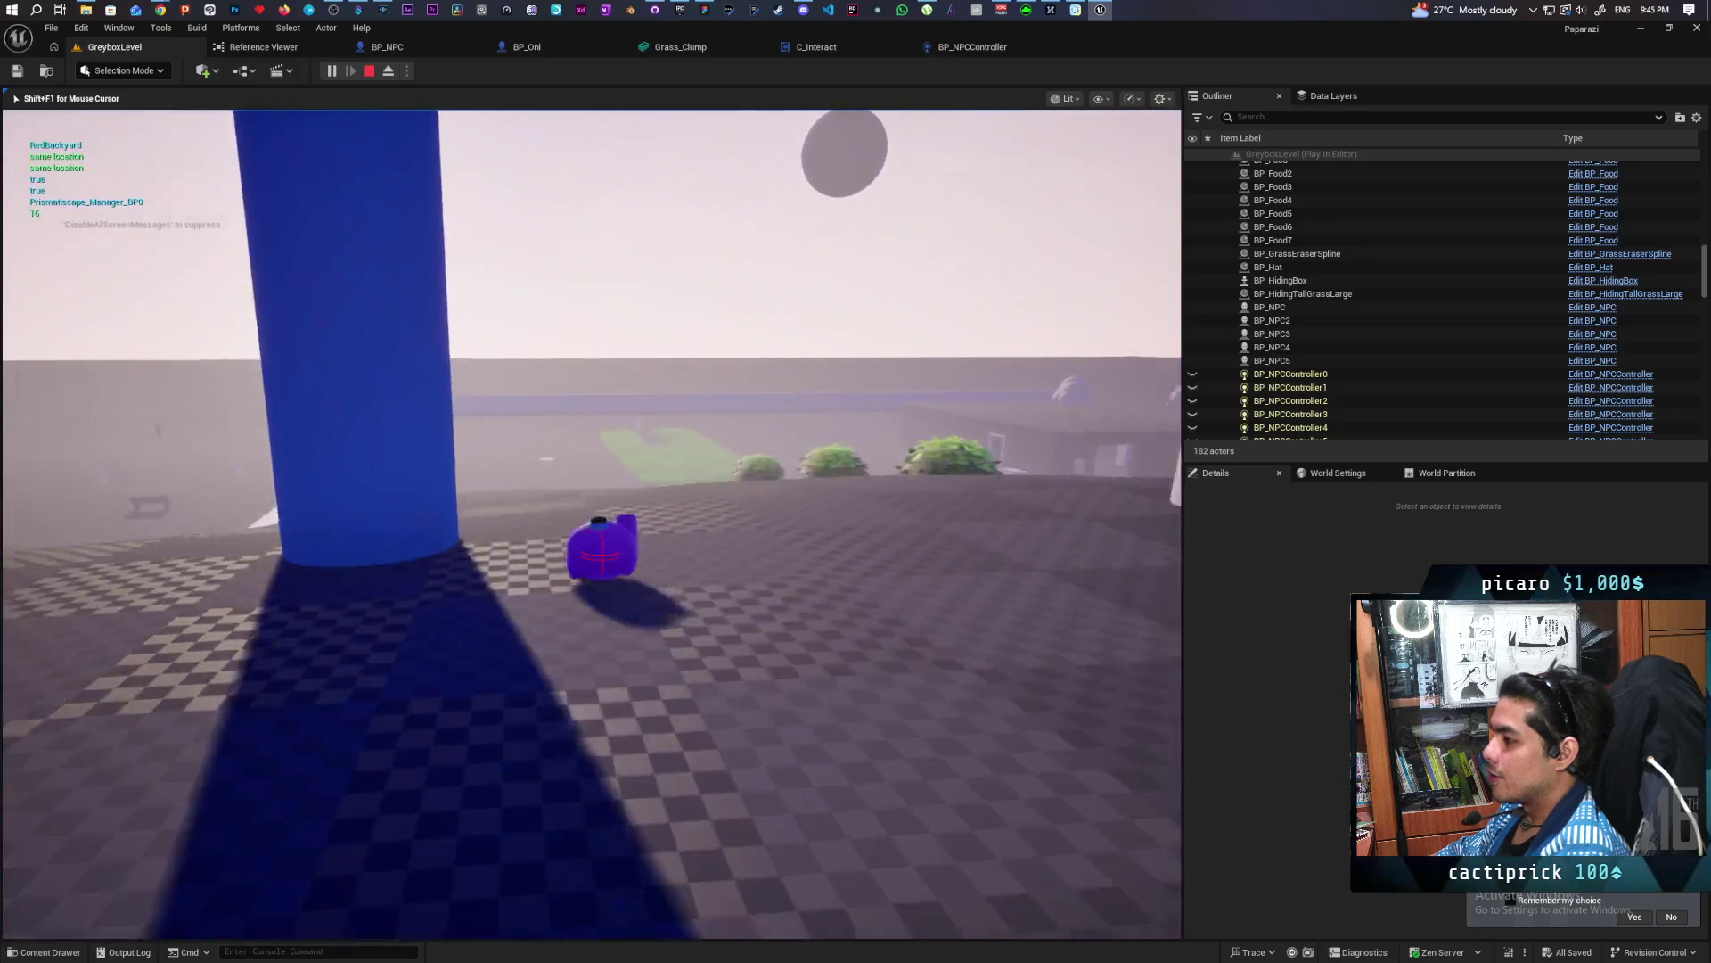
key(w)
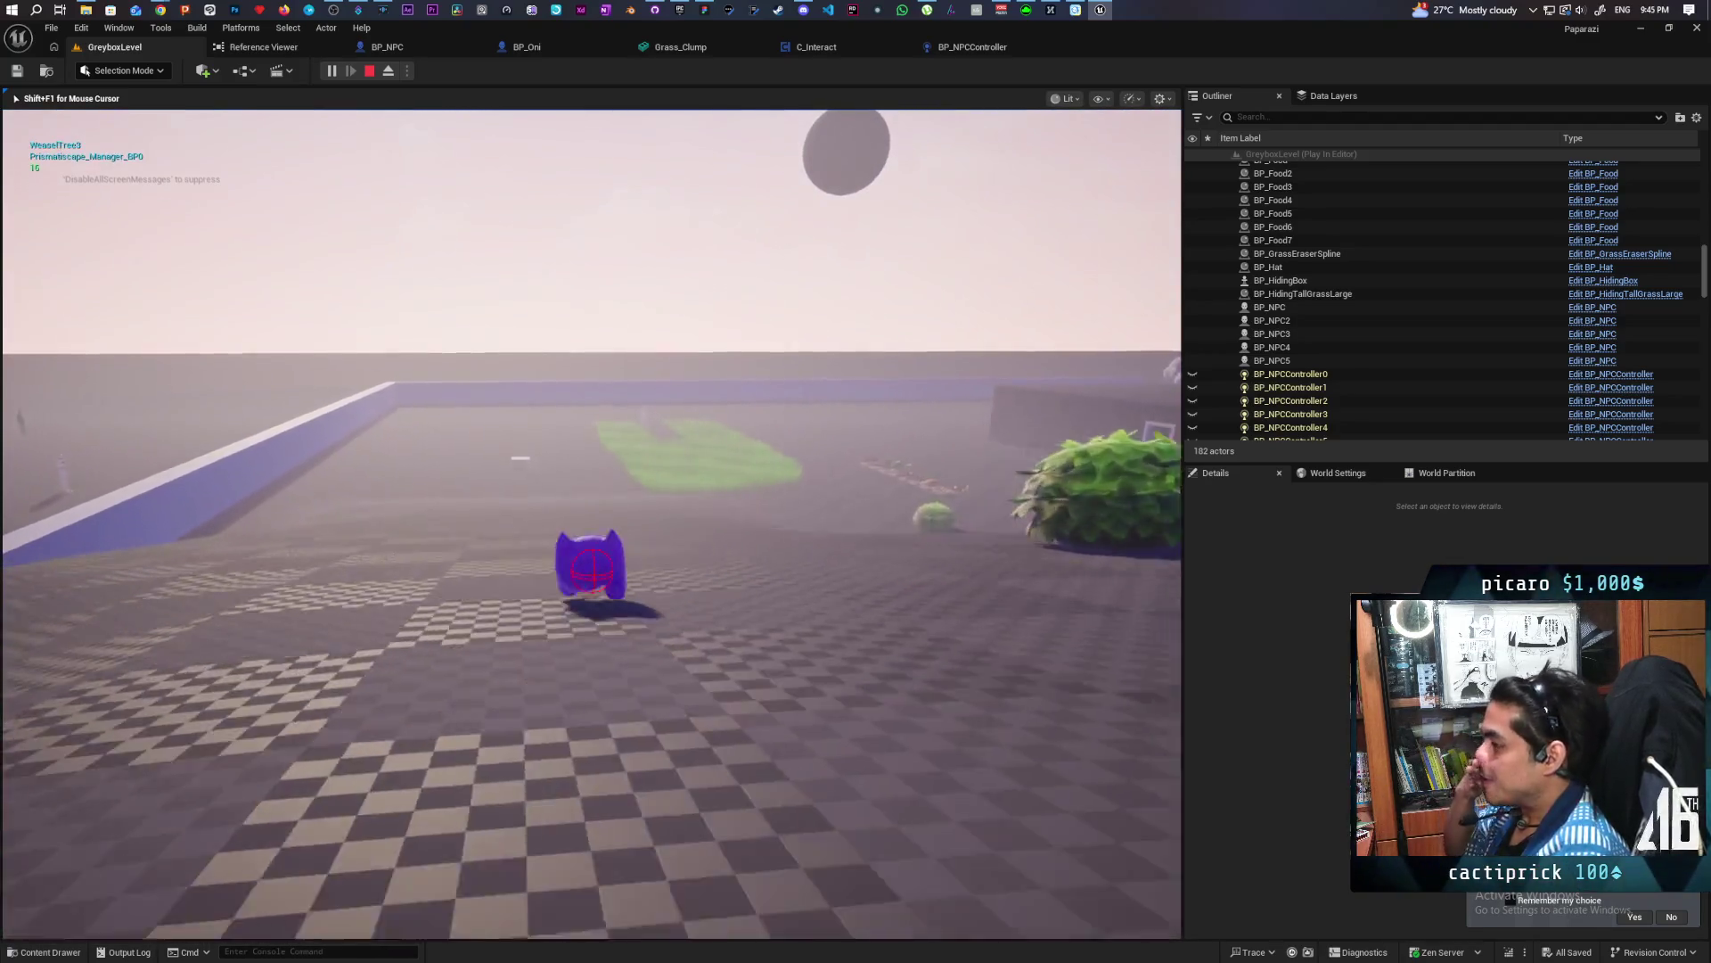
key(w)
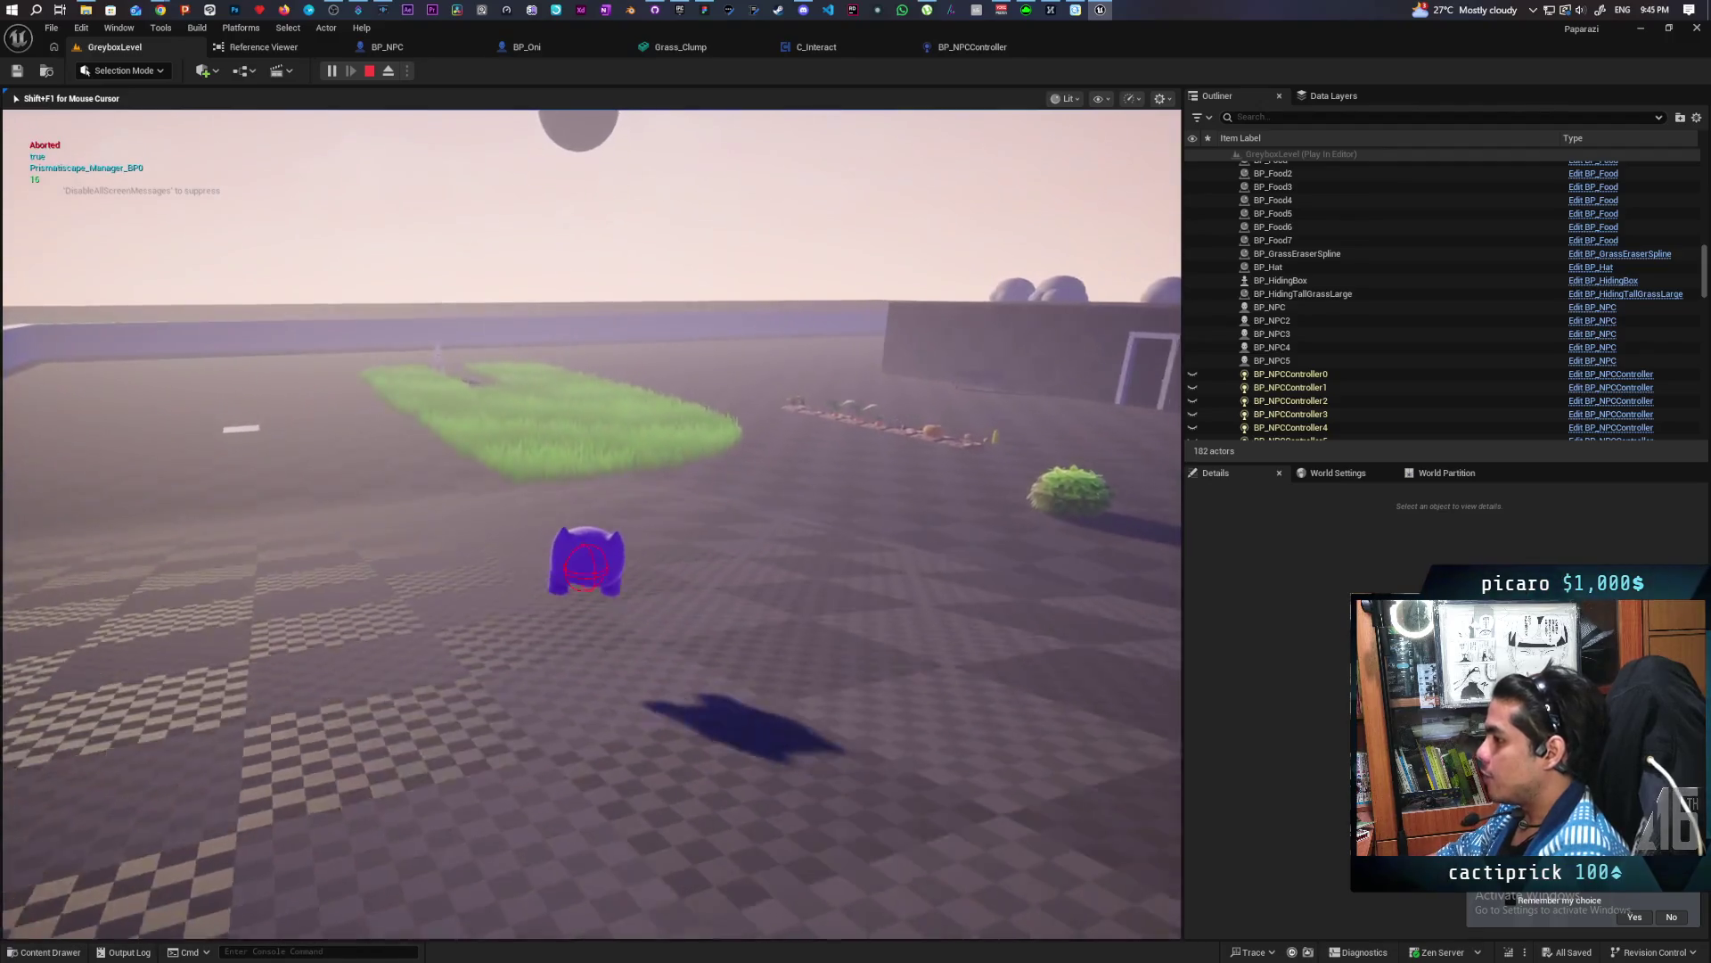
key(w)
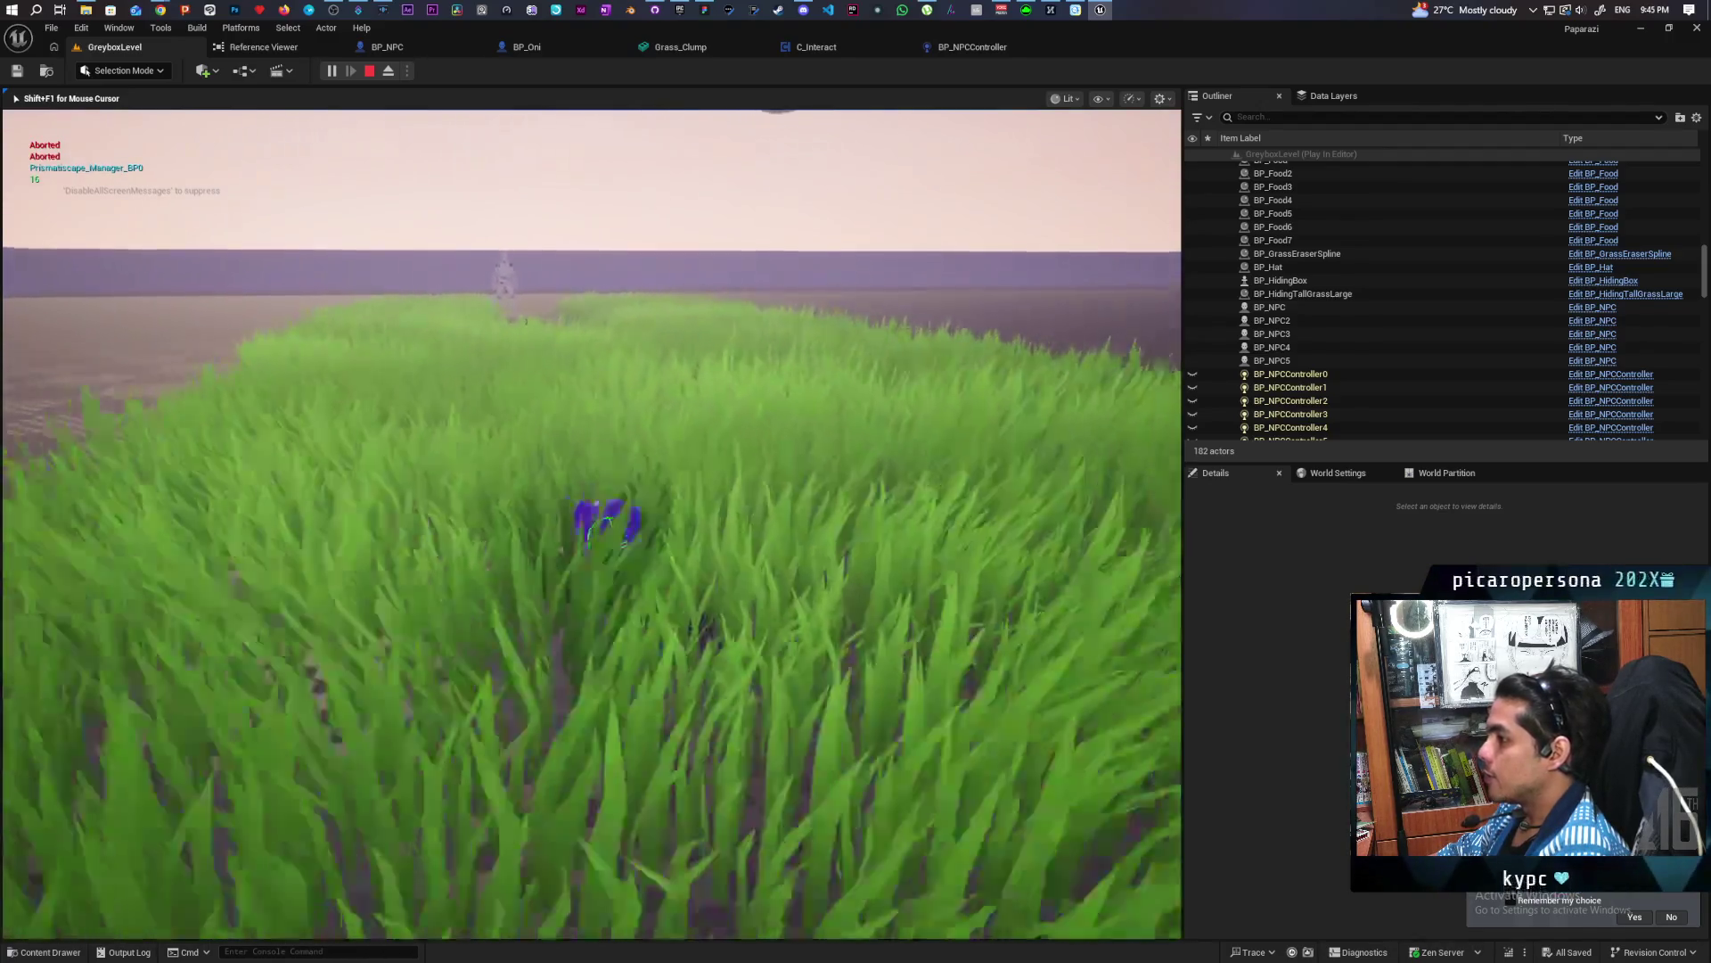
key(w)
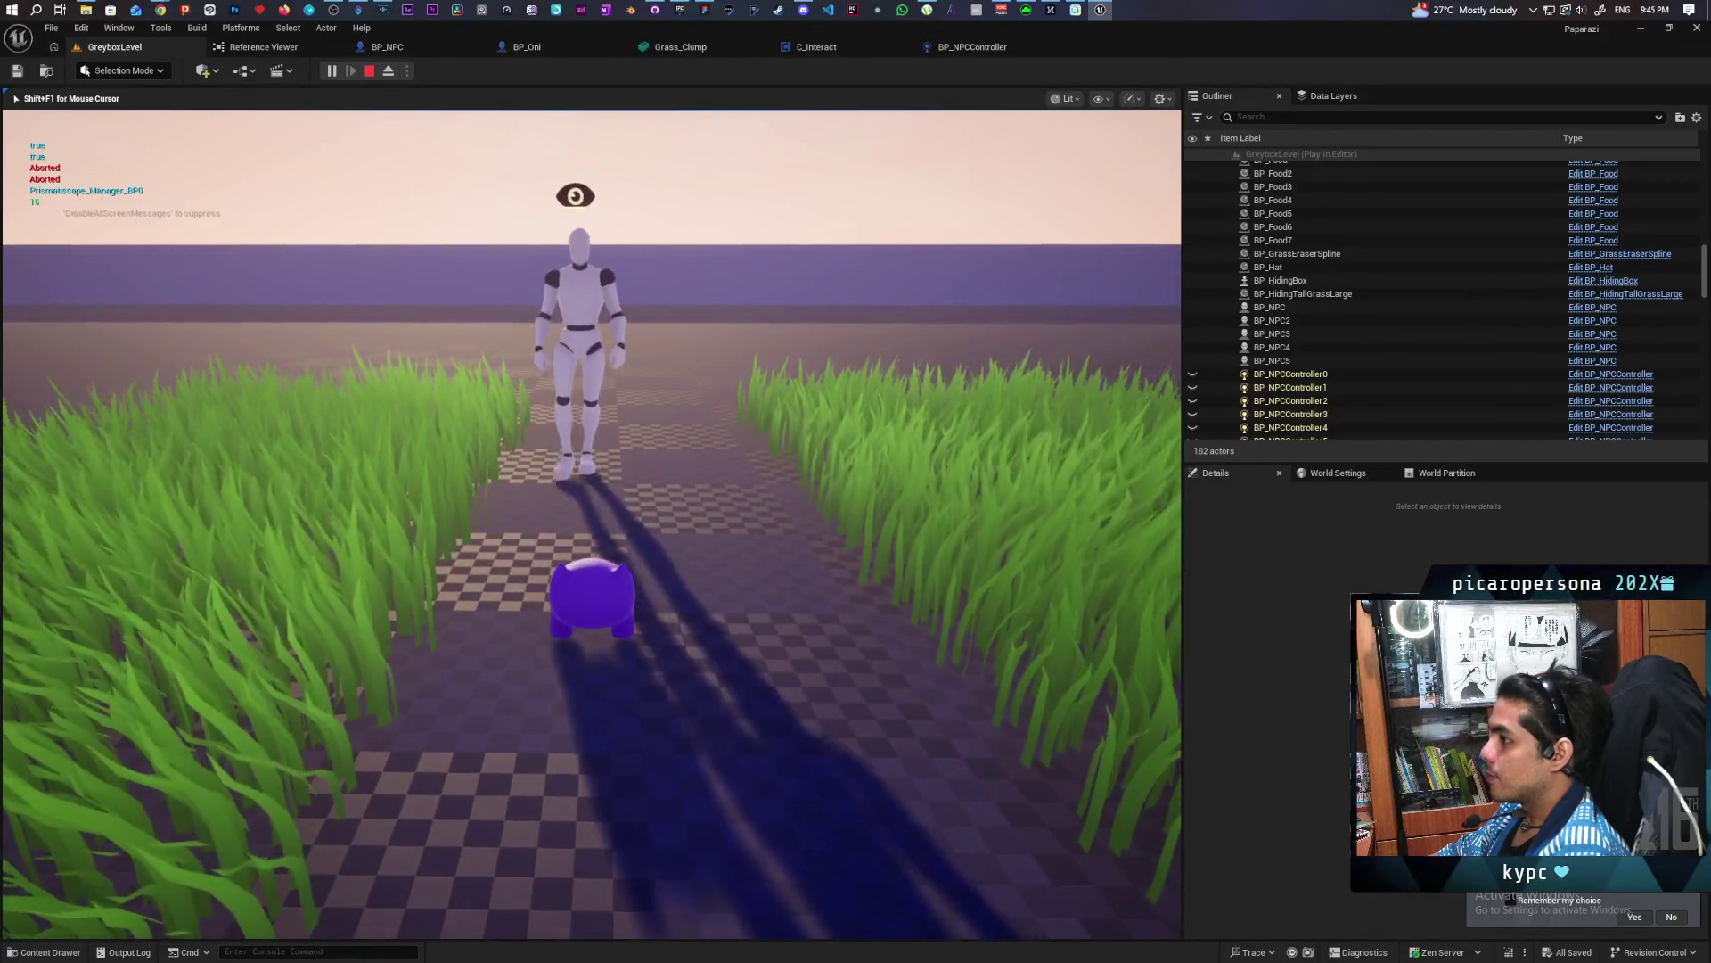
Back the character away from the NPC through the grass, then stop play and return to BP_NPCController
key(s)
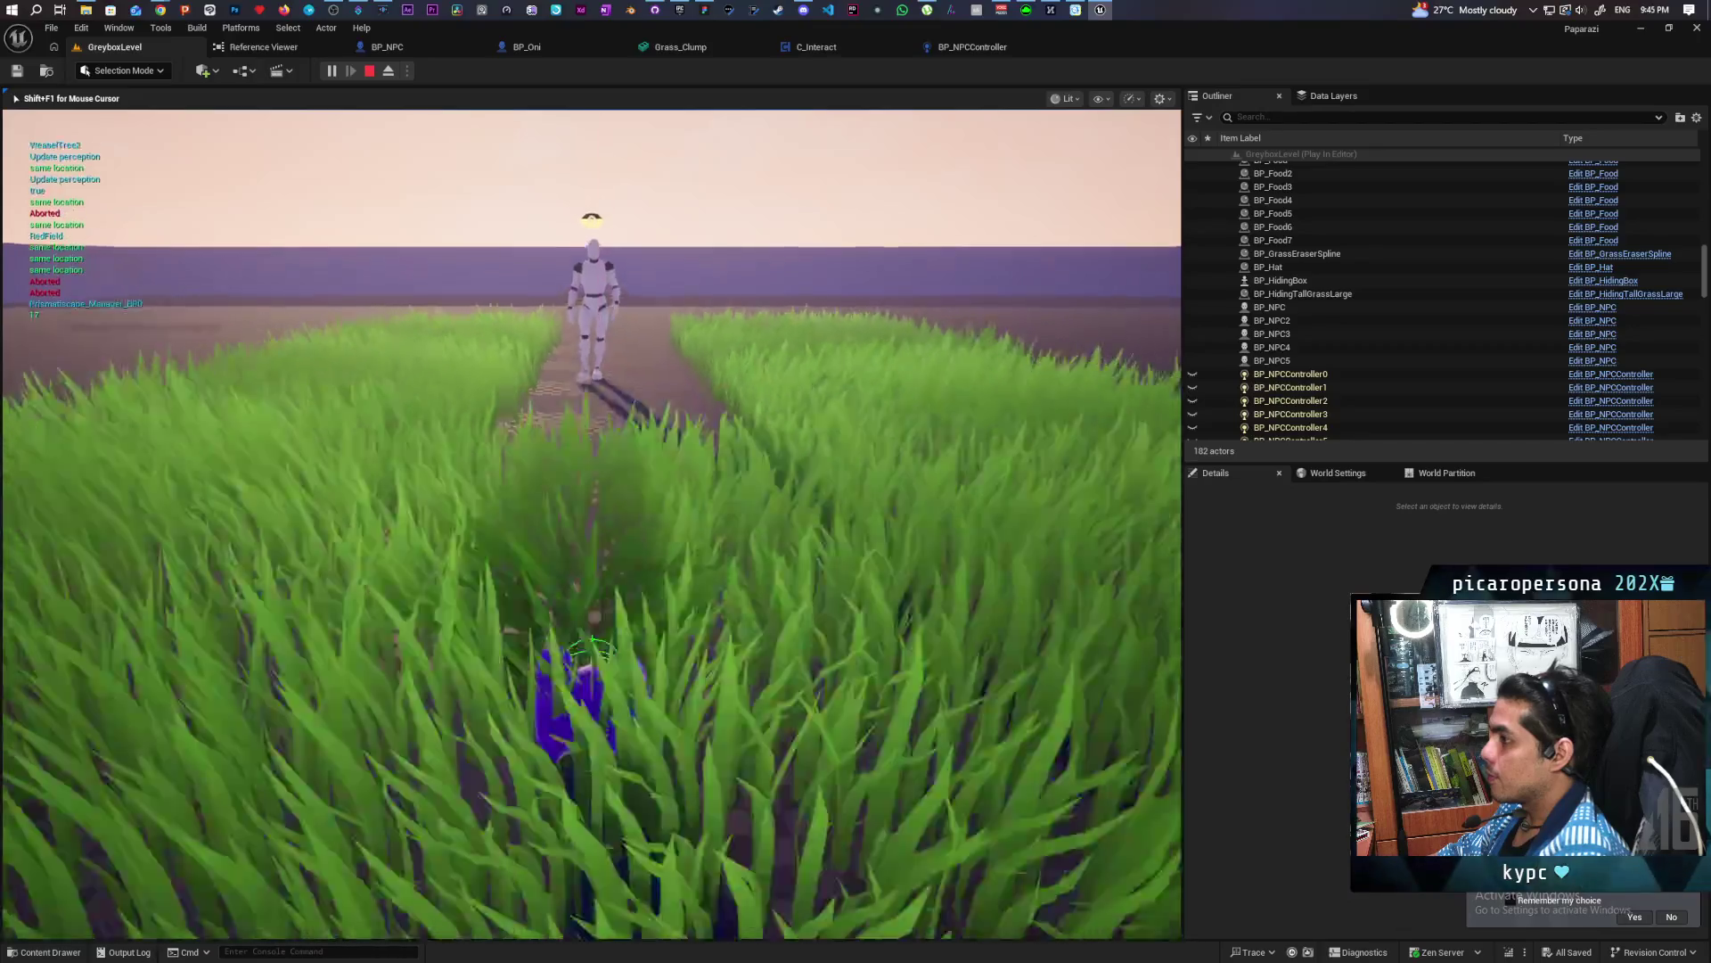
key(s)
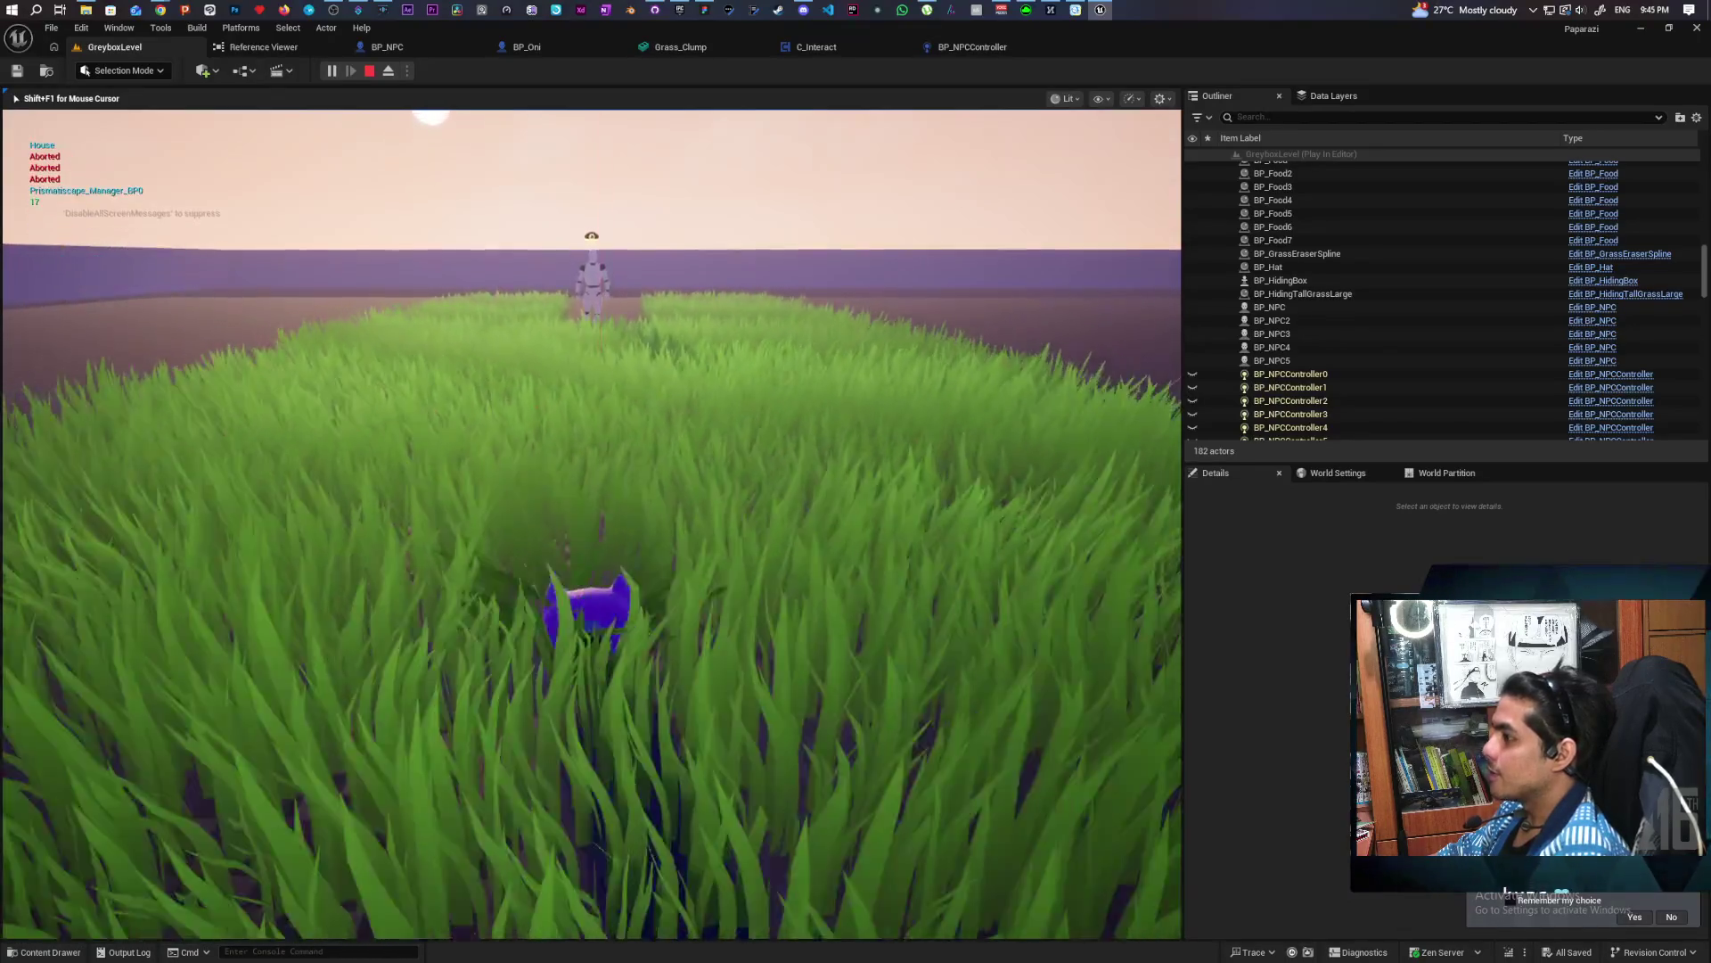
key(s)
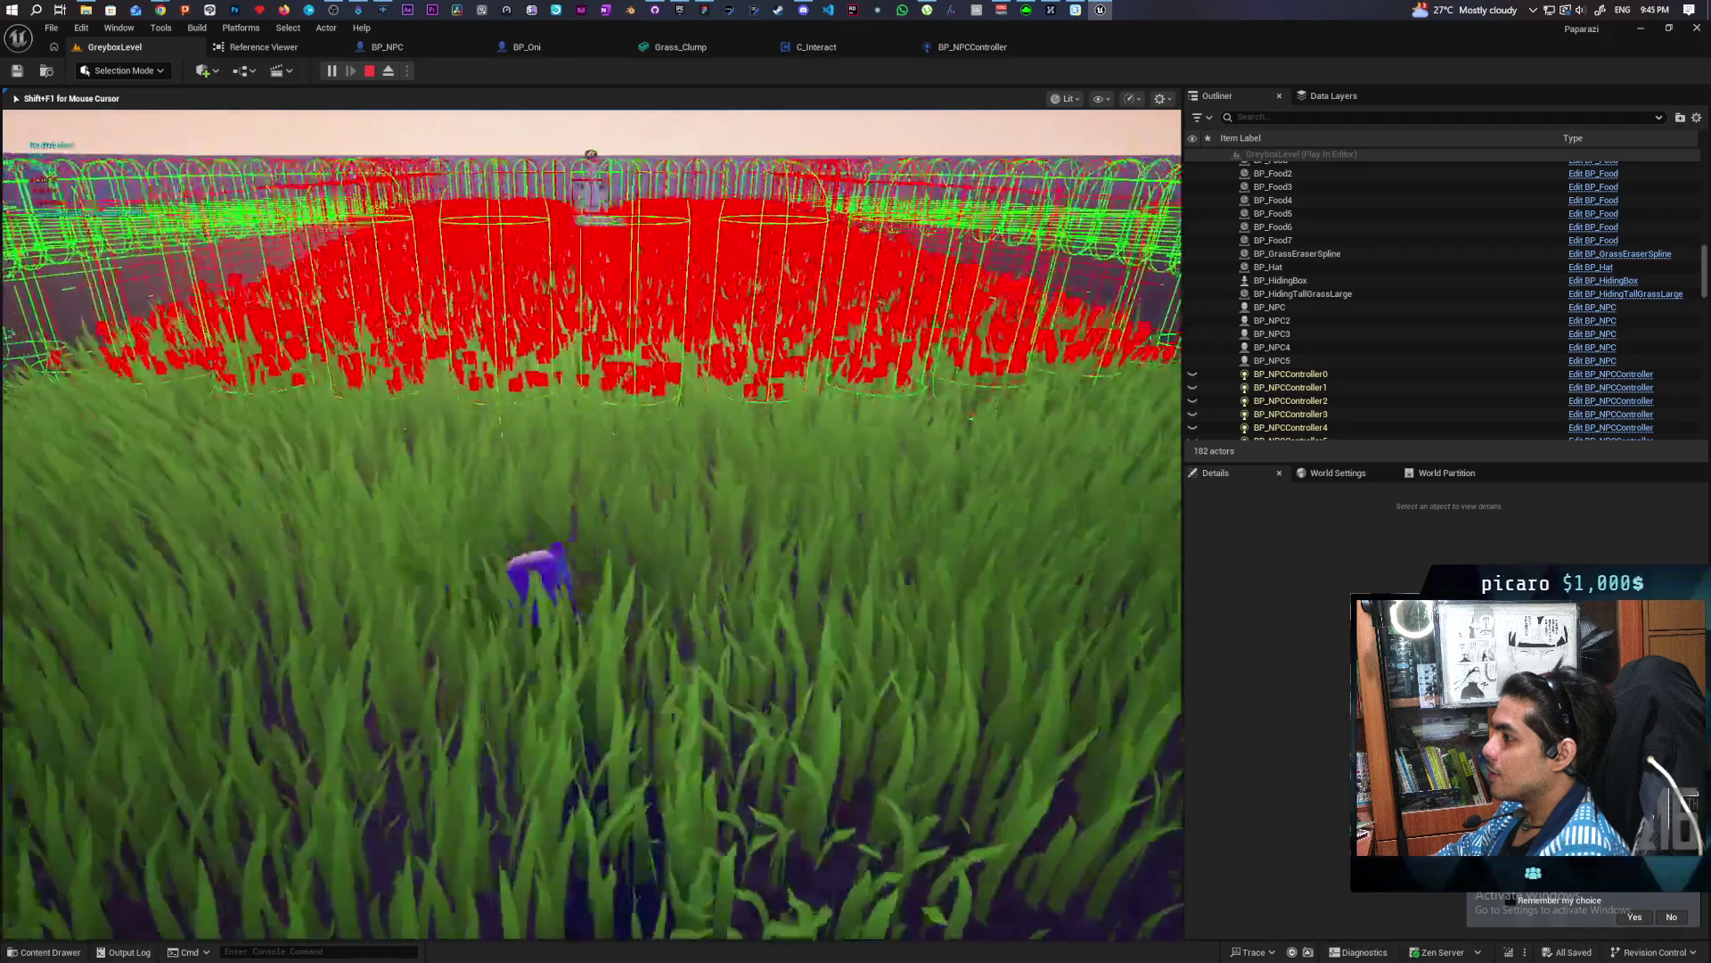
key(s)
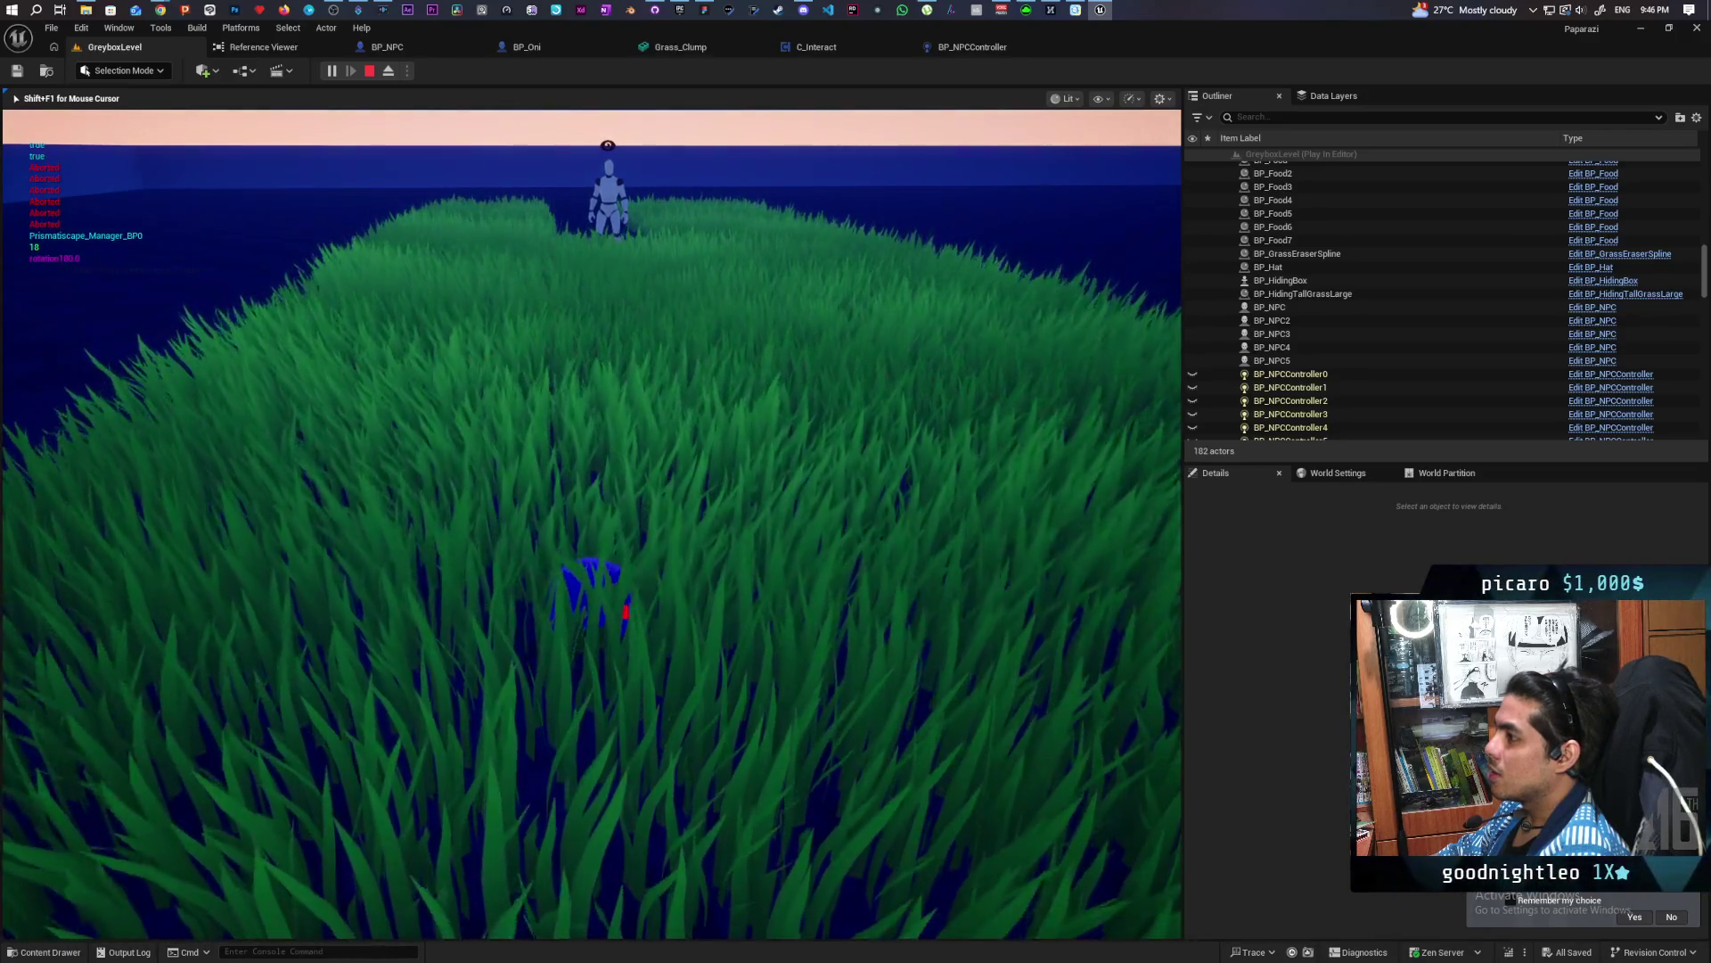
key(Escape)
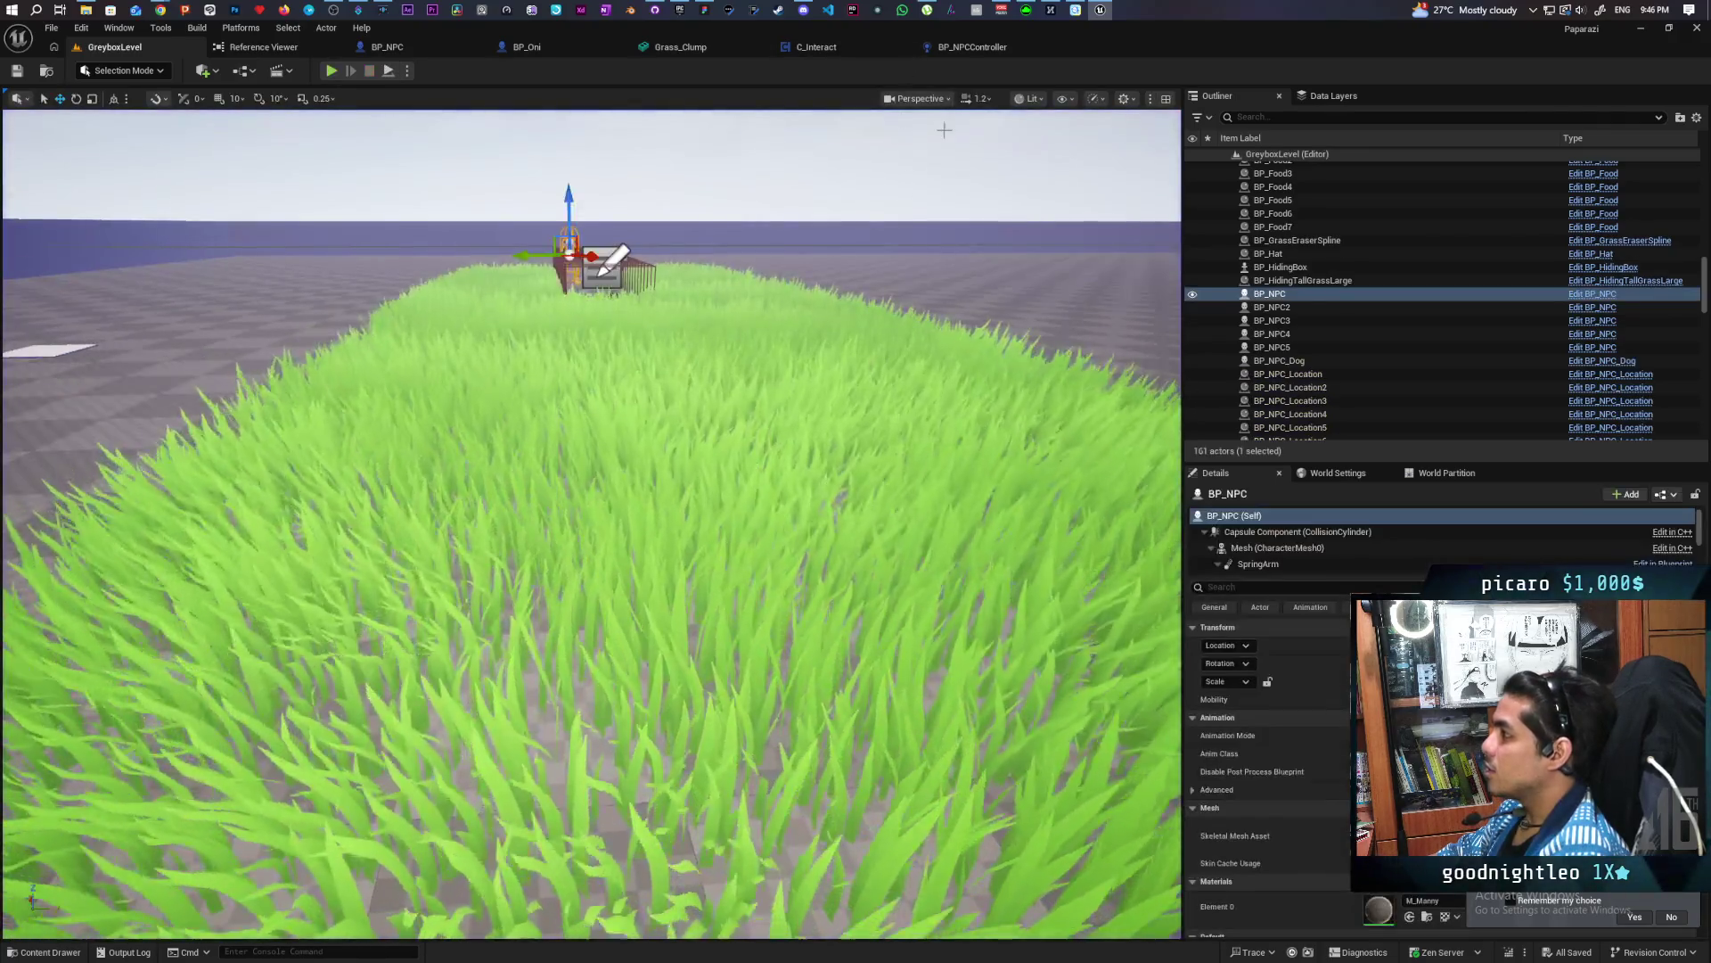
click(972, 47)
Delete the less-than node comparing Locations LENGTH with Index
mouse_move(856, 319)
mouse_down()
mouse_move(829, 307)
mouse_move(885, 296)
mouse_move(881, 328)
mouse_up()
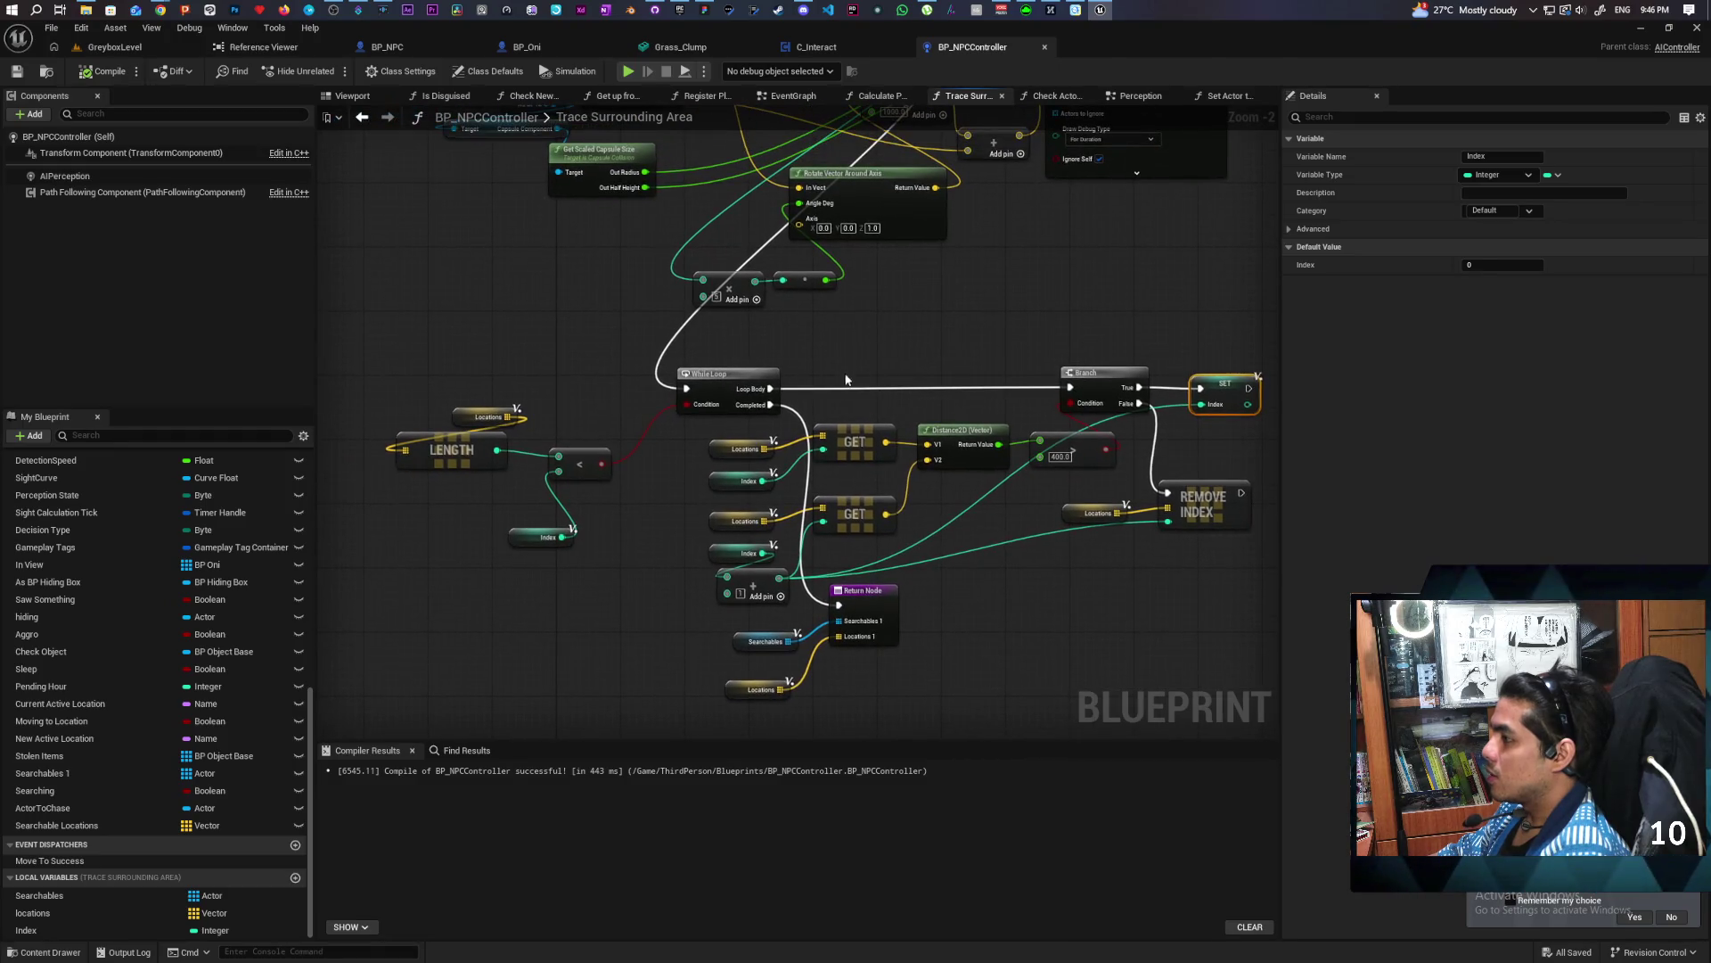
click(716, 390)
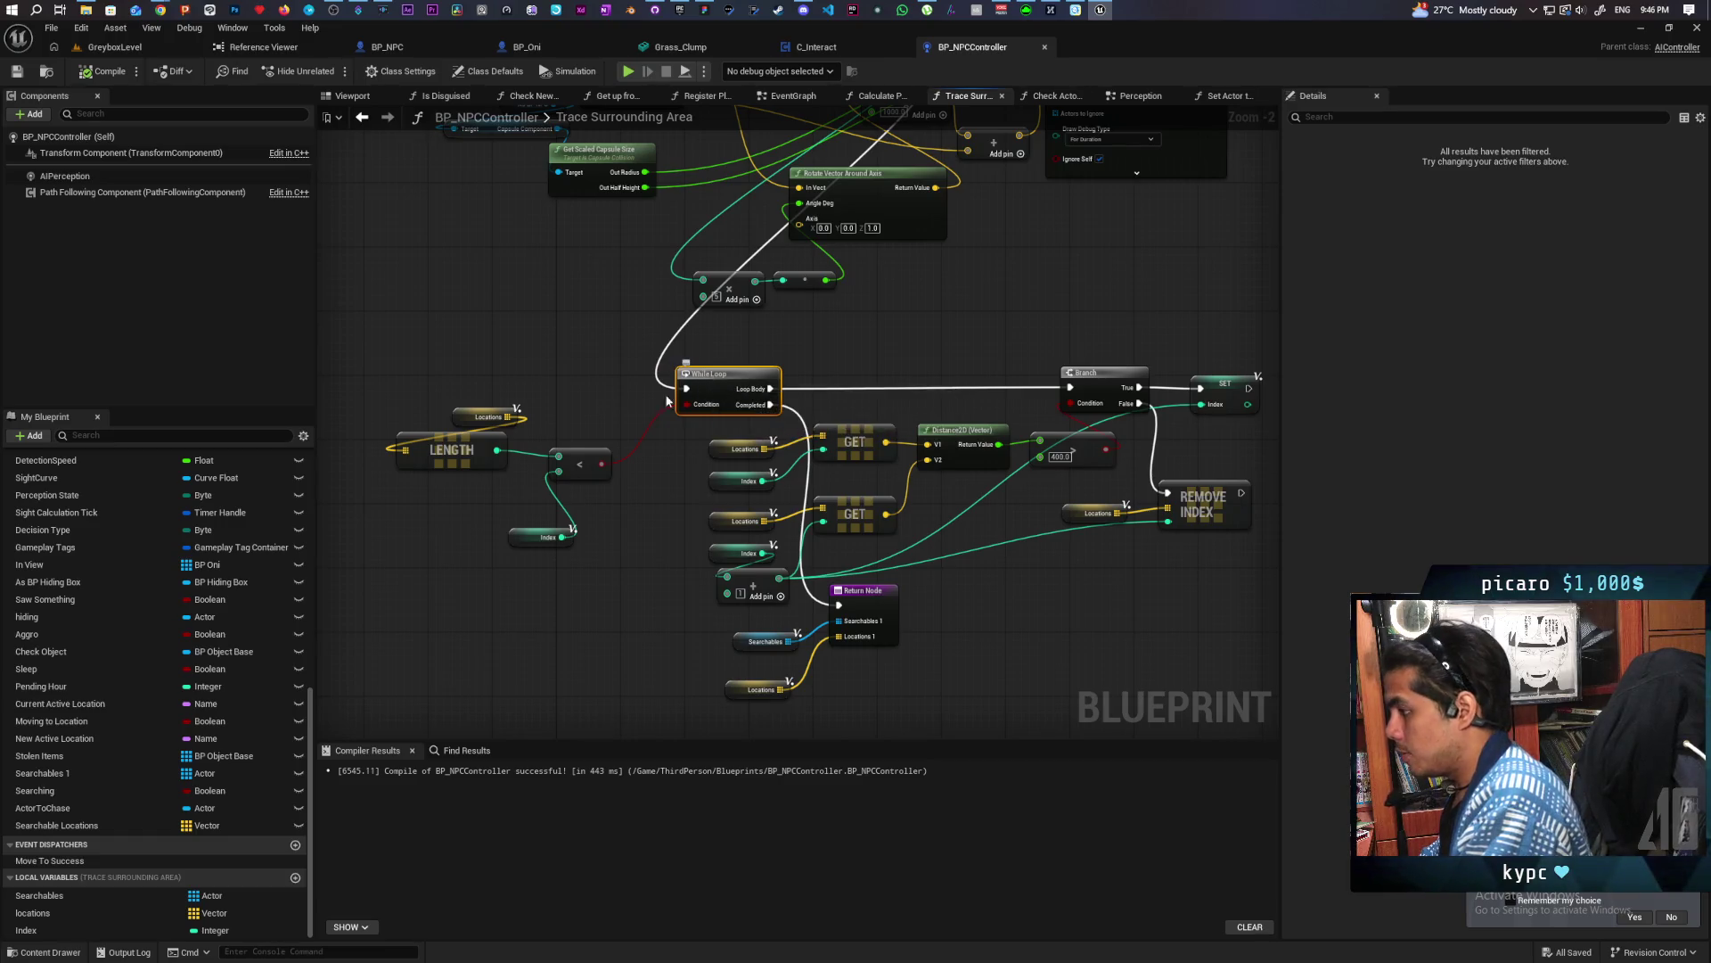
scroll(665, 299, up, 2)
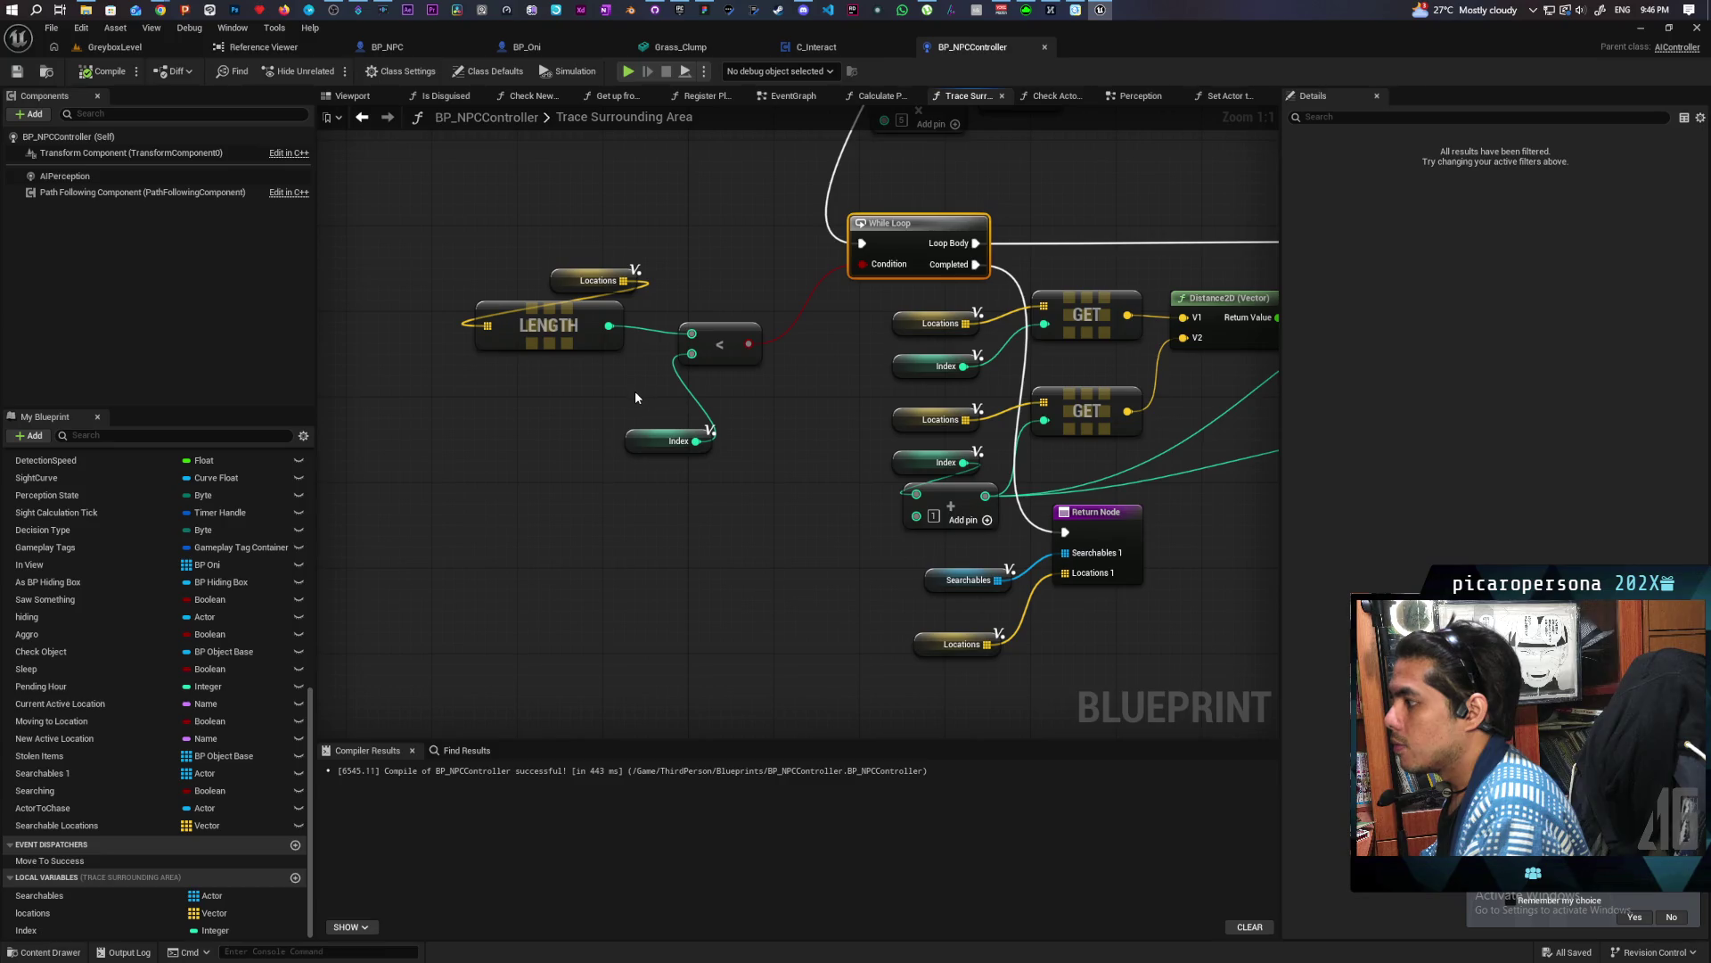
drag(652, 247, 573, 376)
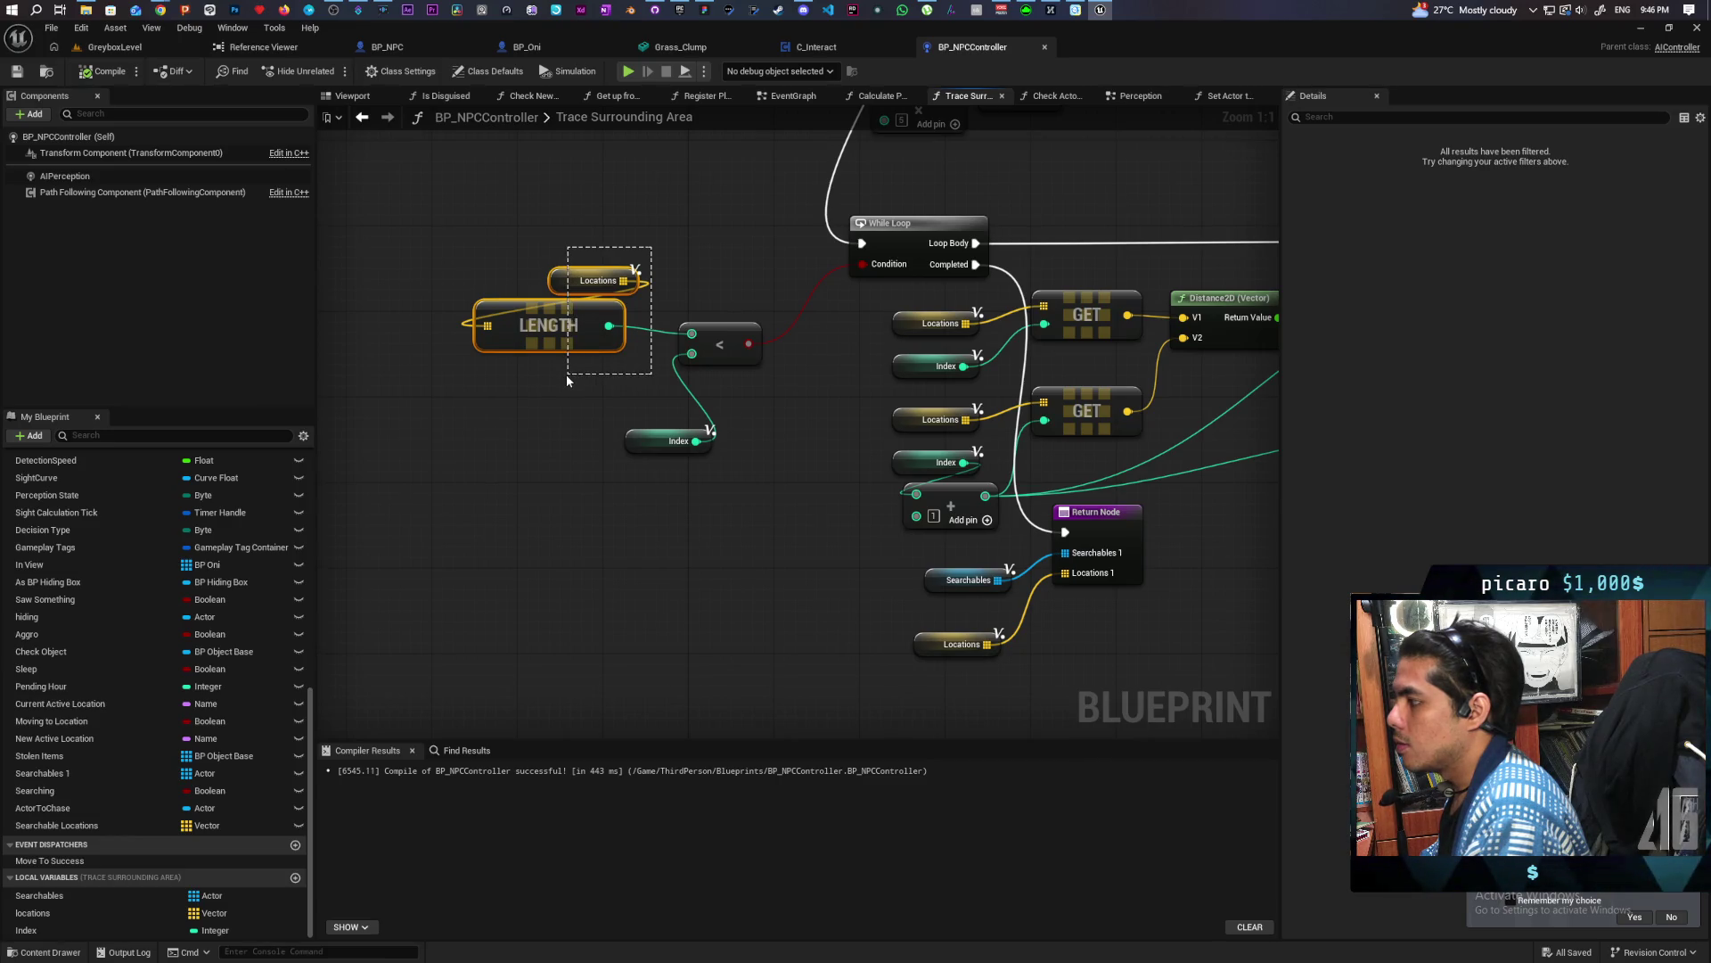
drag(568, 377, 701, 340)
click(743, 354)
key(Delete)
Add a LENGTH > Index node for the While Loop Condition, compile and save
text(>)
key(Return)
mouse_move(705, 443)
mouse_down()
mouse_move(713, 365)
mouse_move(894, 265)
mouse_up()
click(104, 71)
key(ctrl+s)
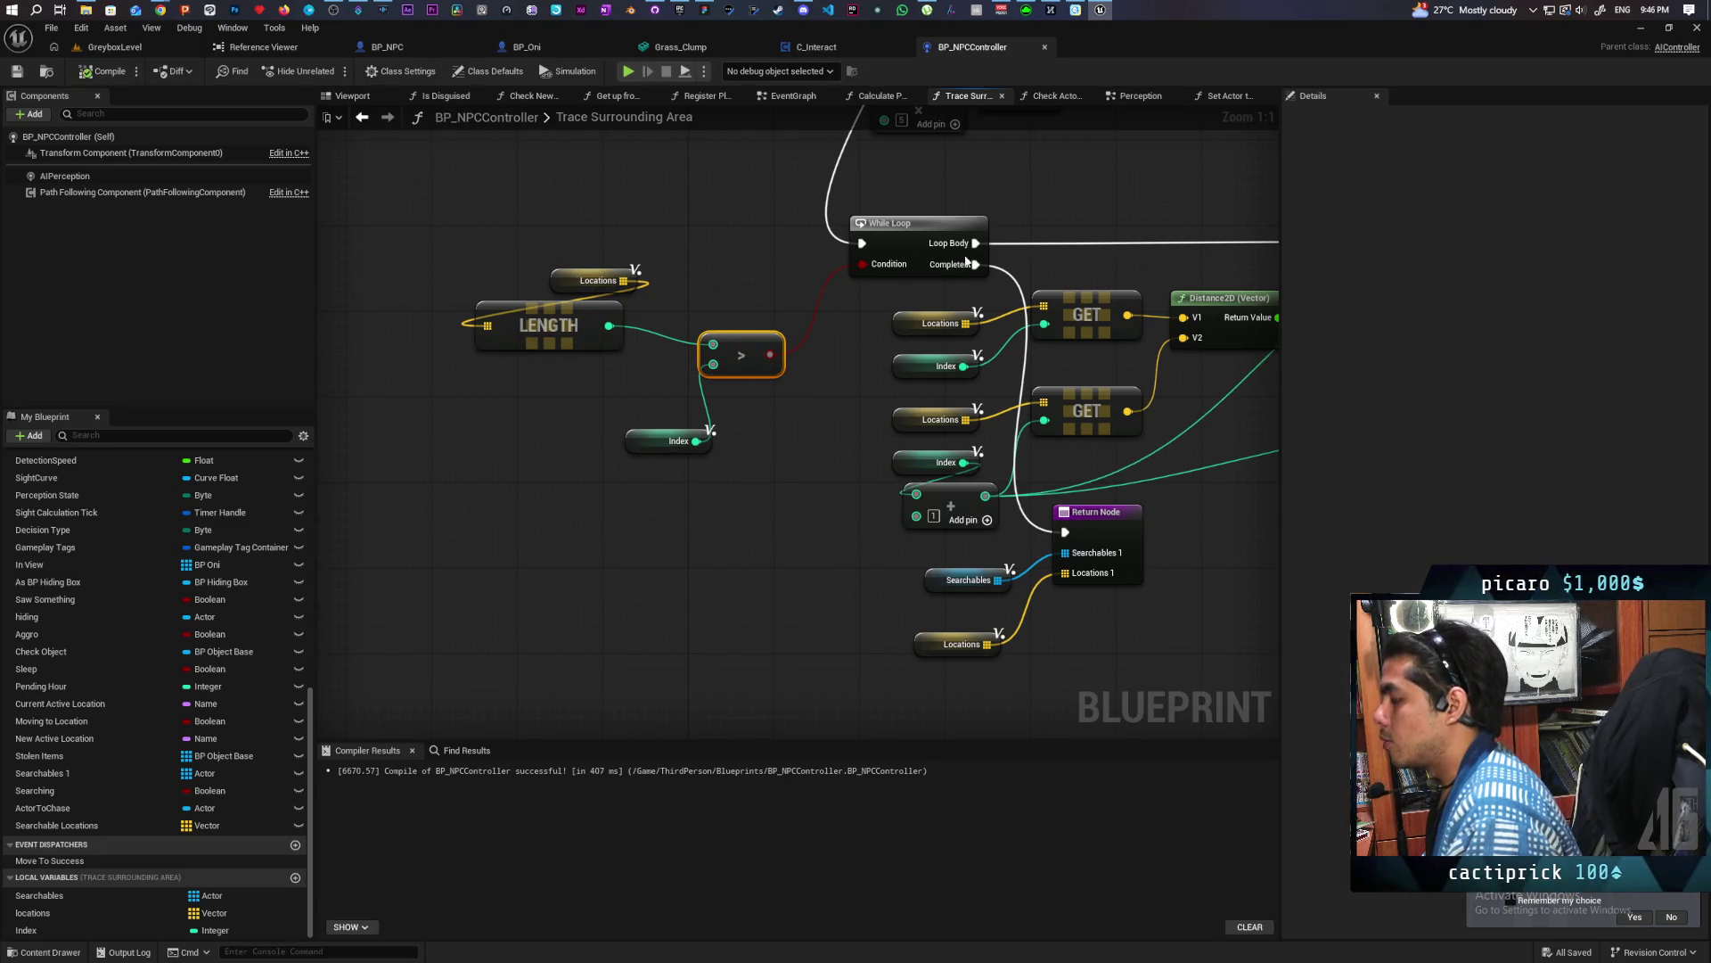
Start a new GreyboxLevel play session and walk the character into the tall grass
click(130, 50)
click(328, 71)
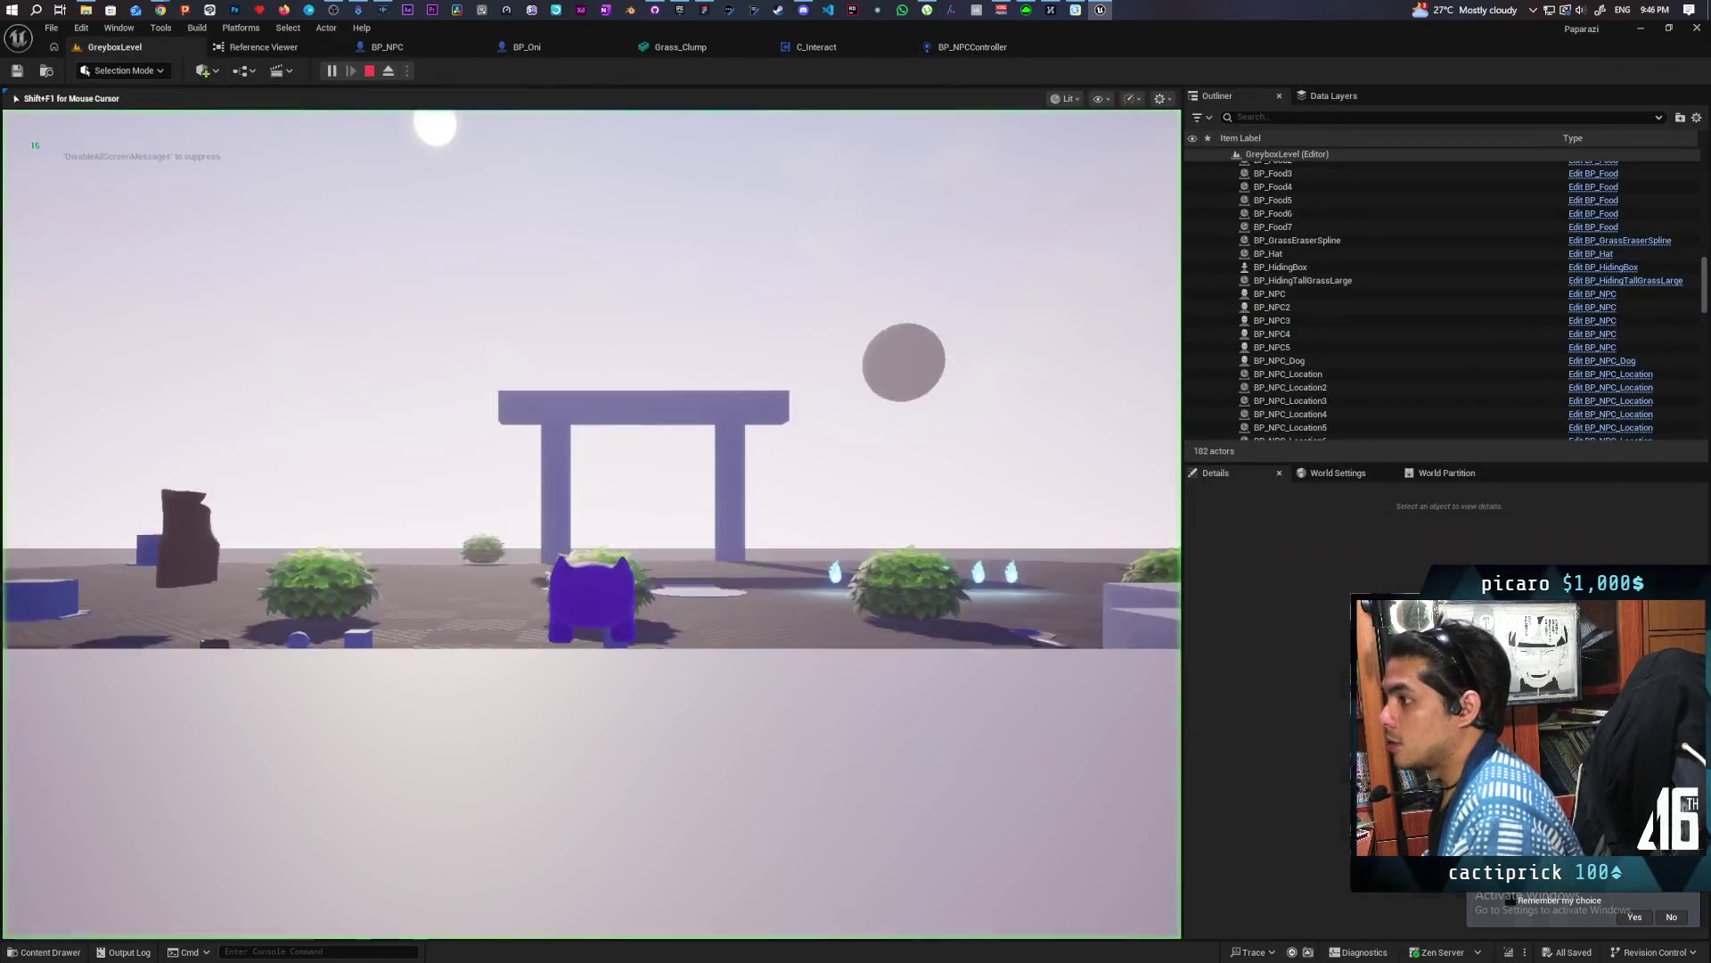
key(w)
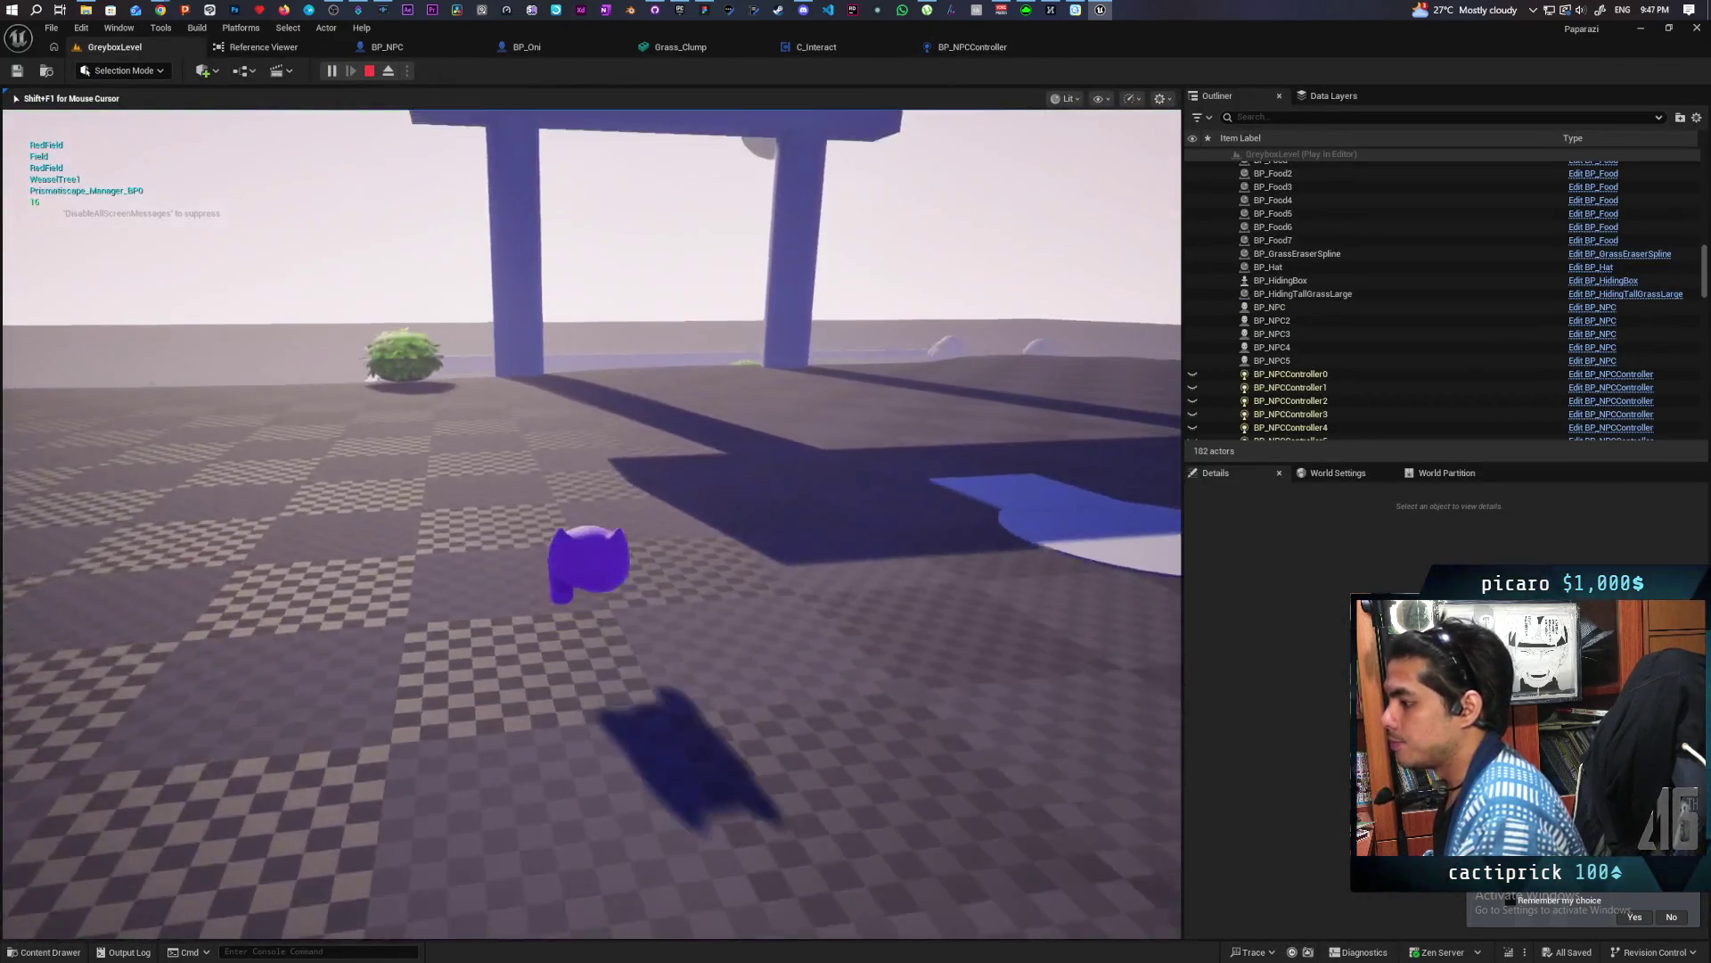
key(w)
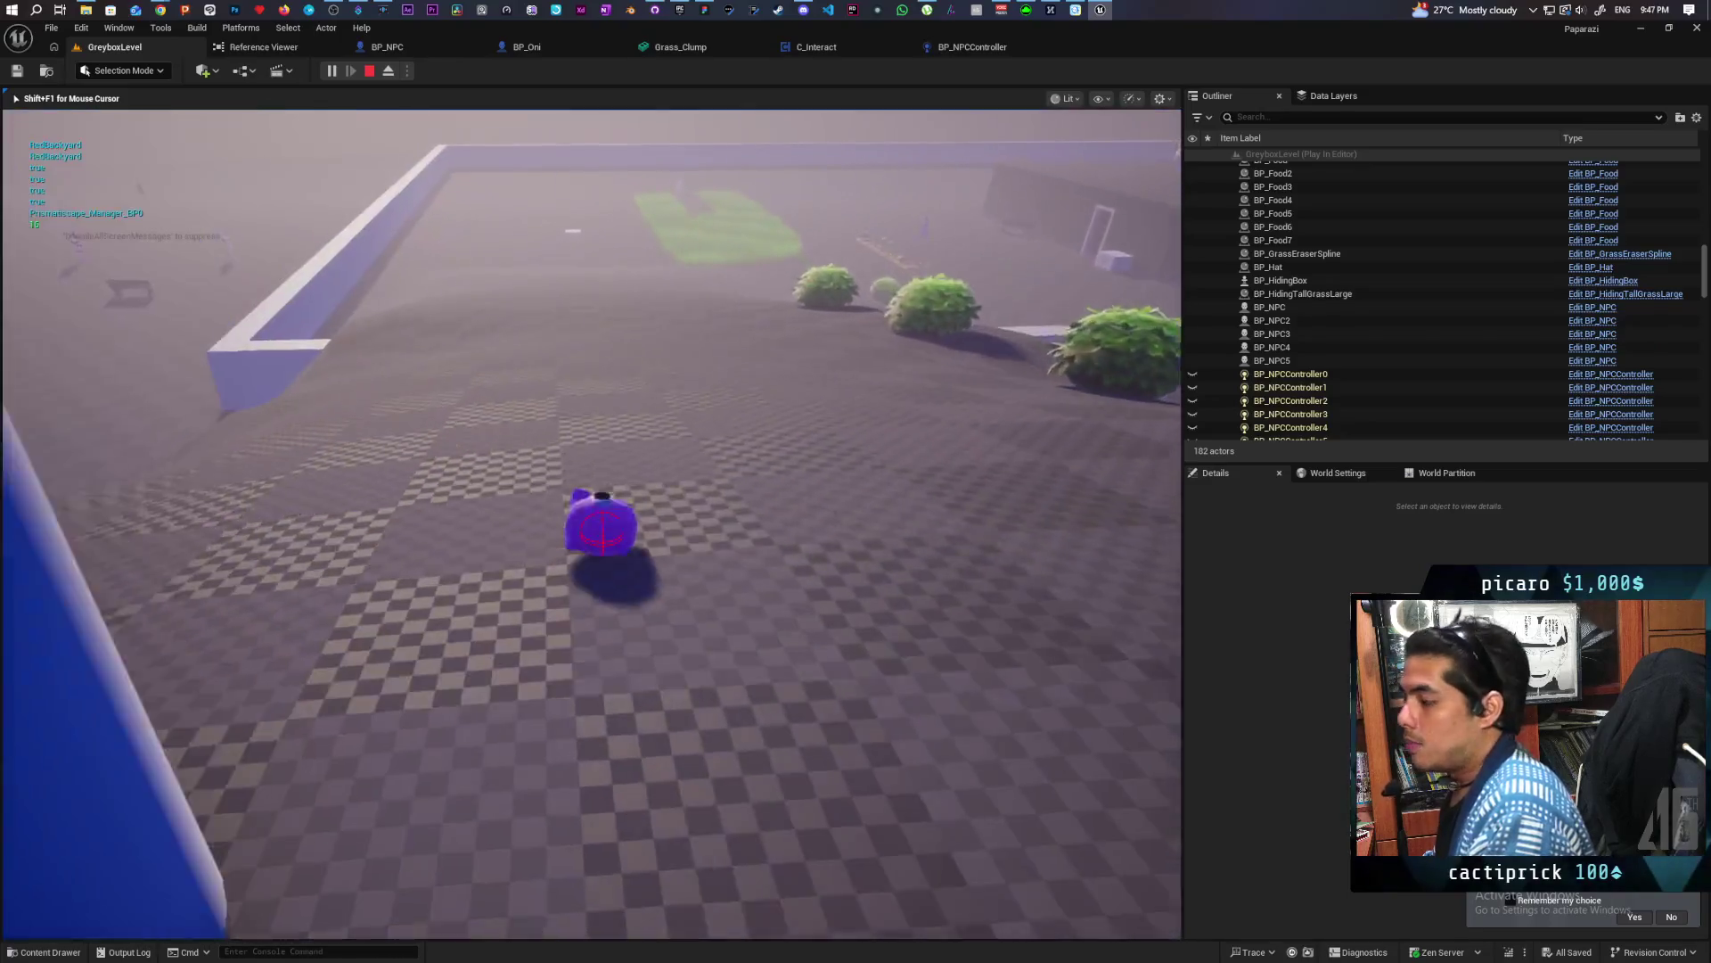
key(w)
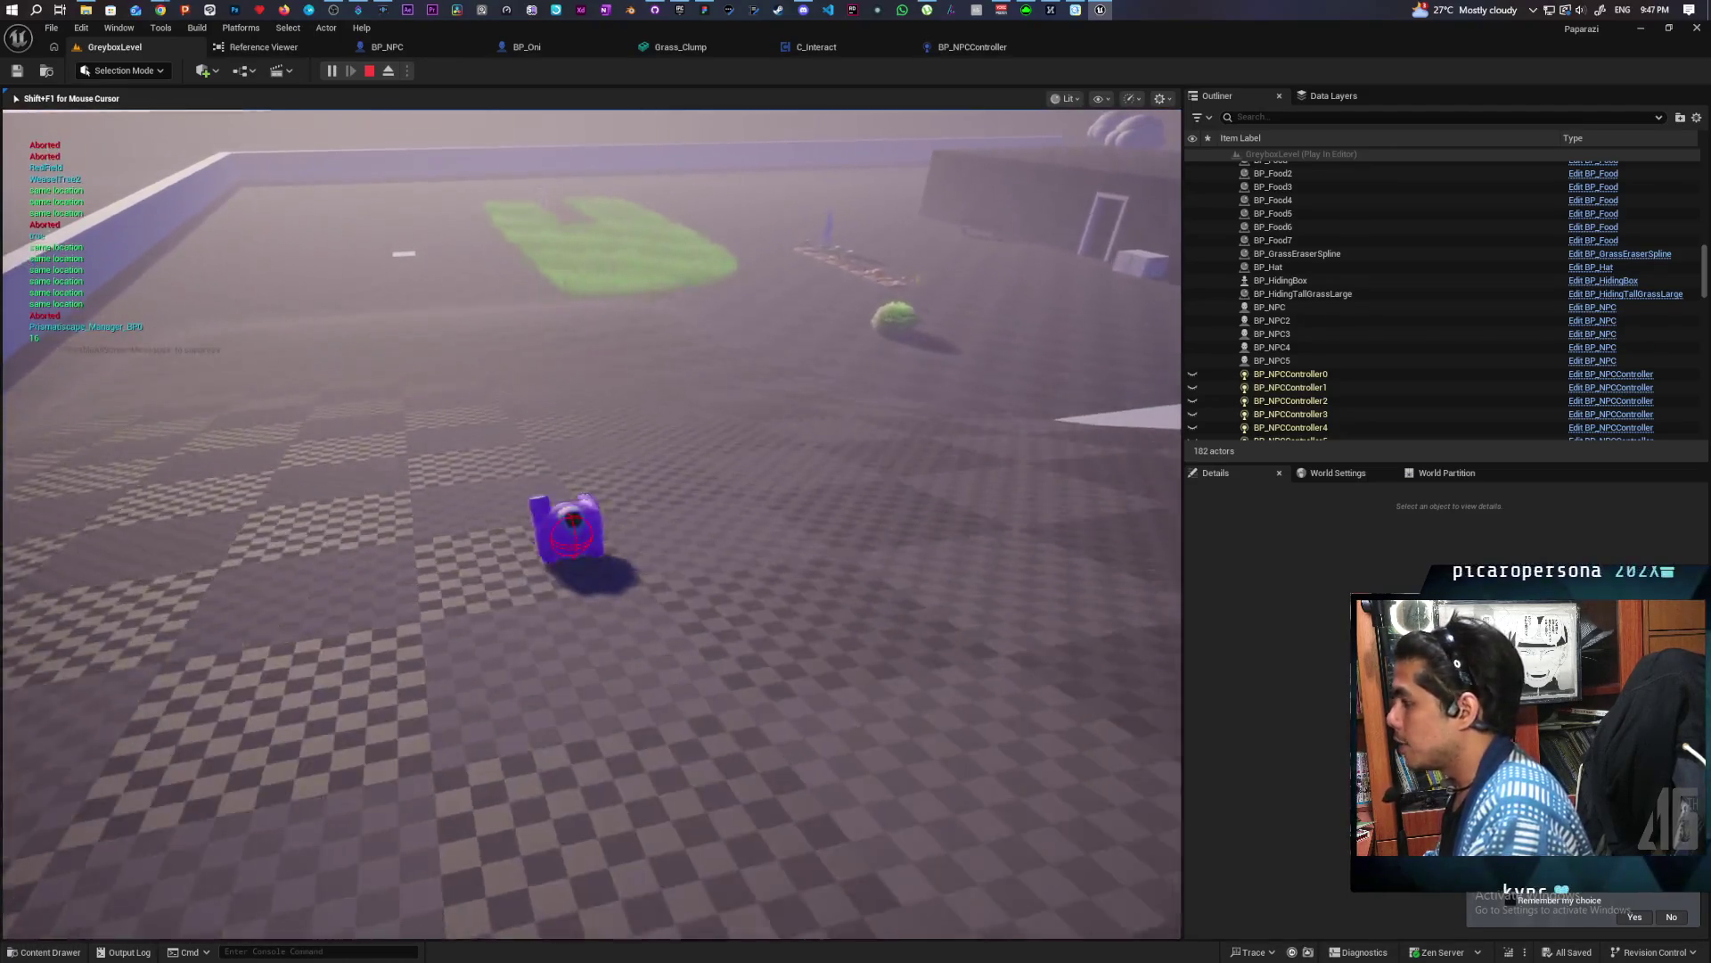
key(w)
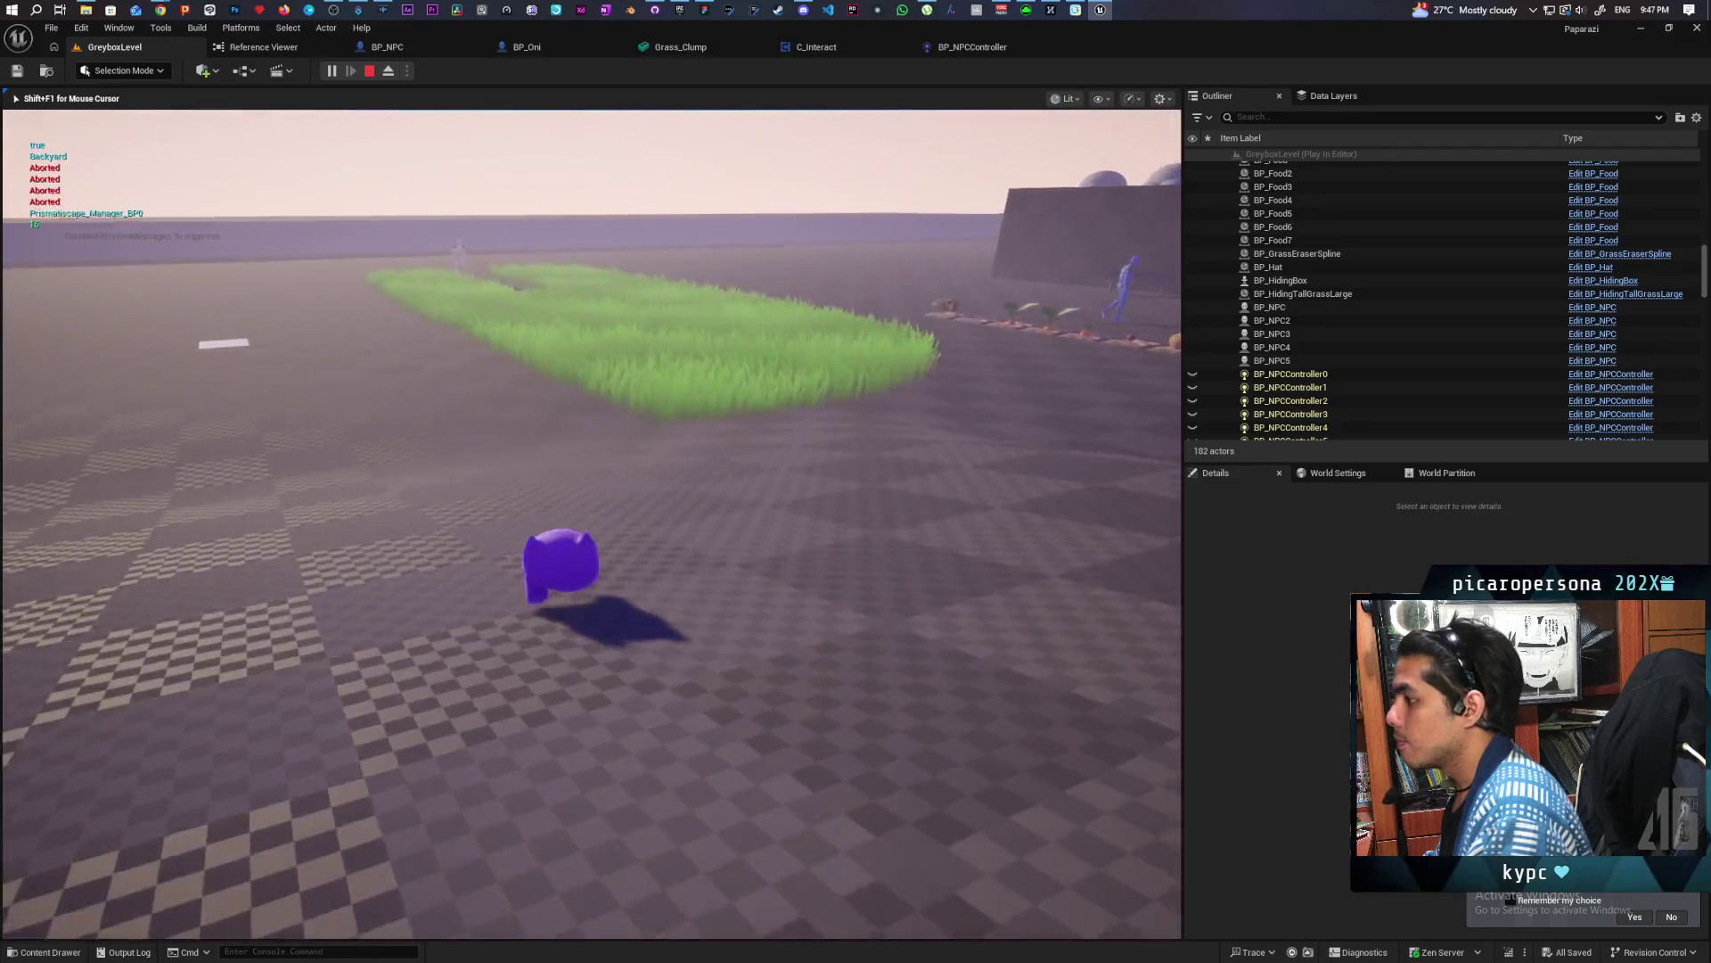
key(w)
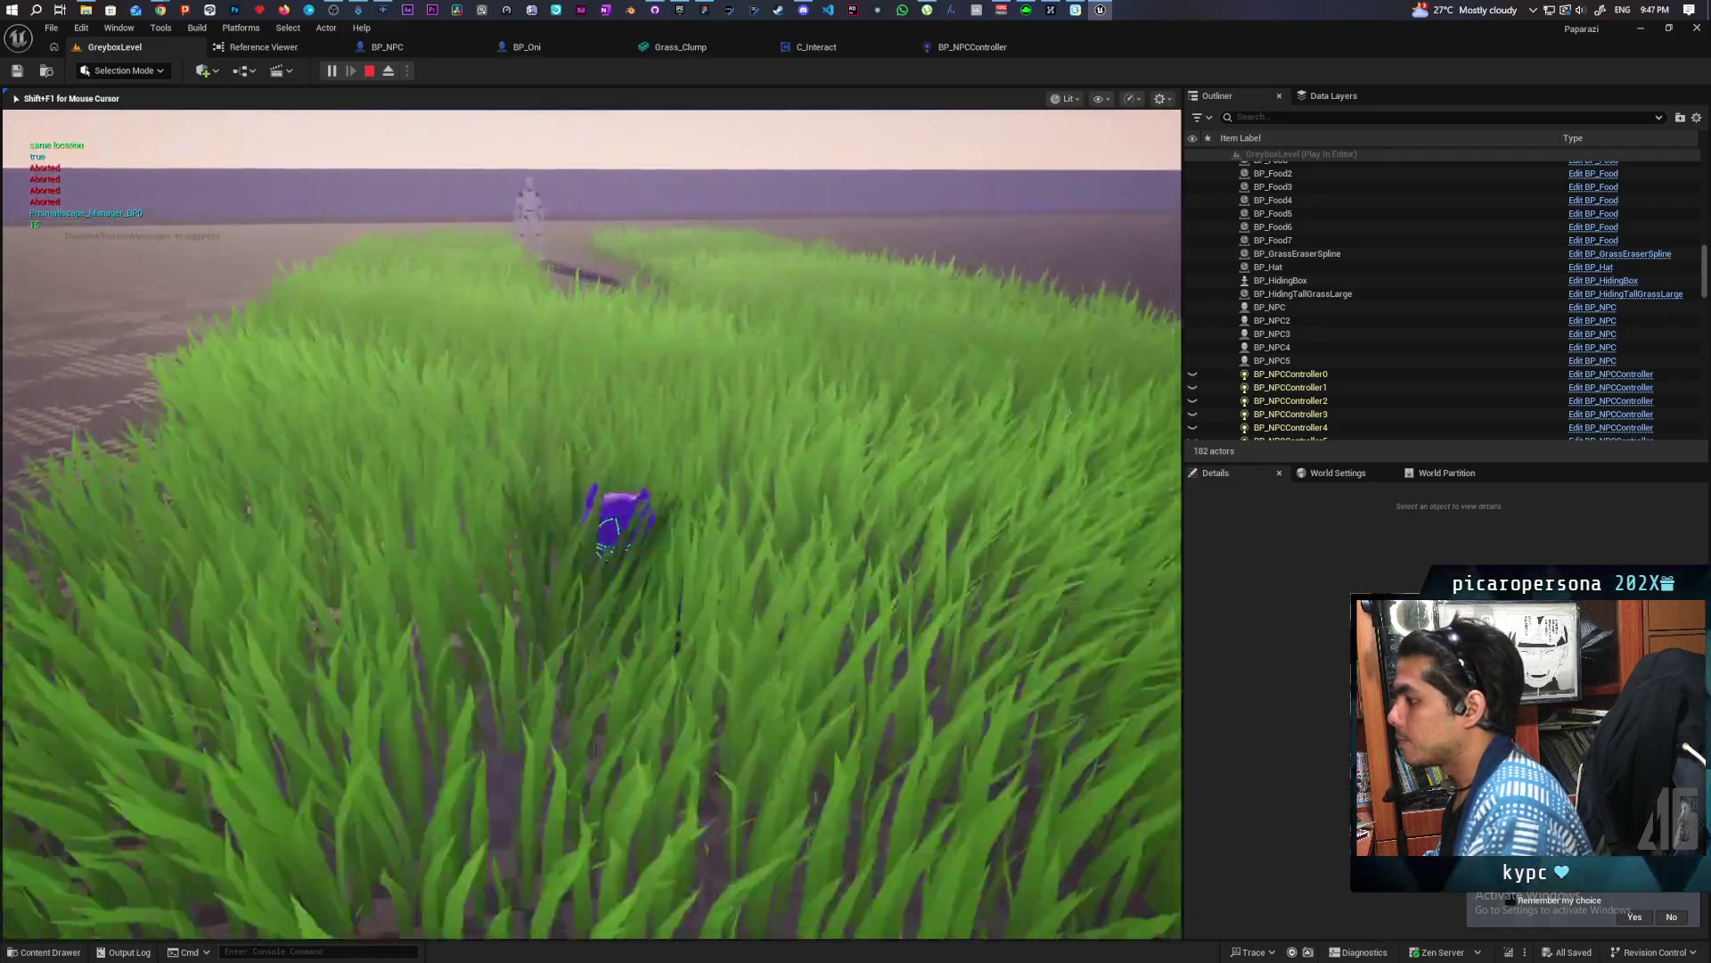
Step toward the NPC, then slip back deeper into the grass as it searches
key(w)
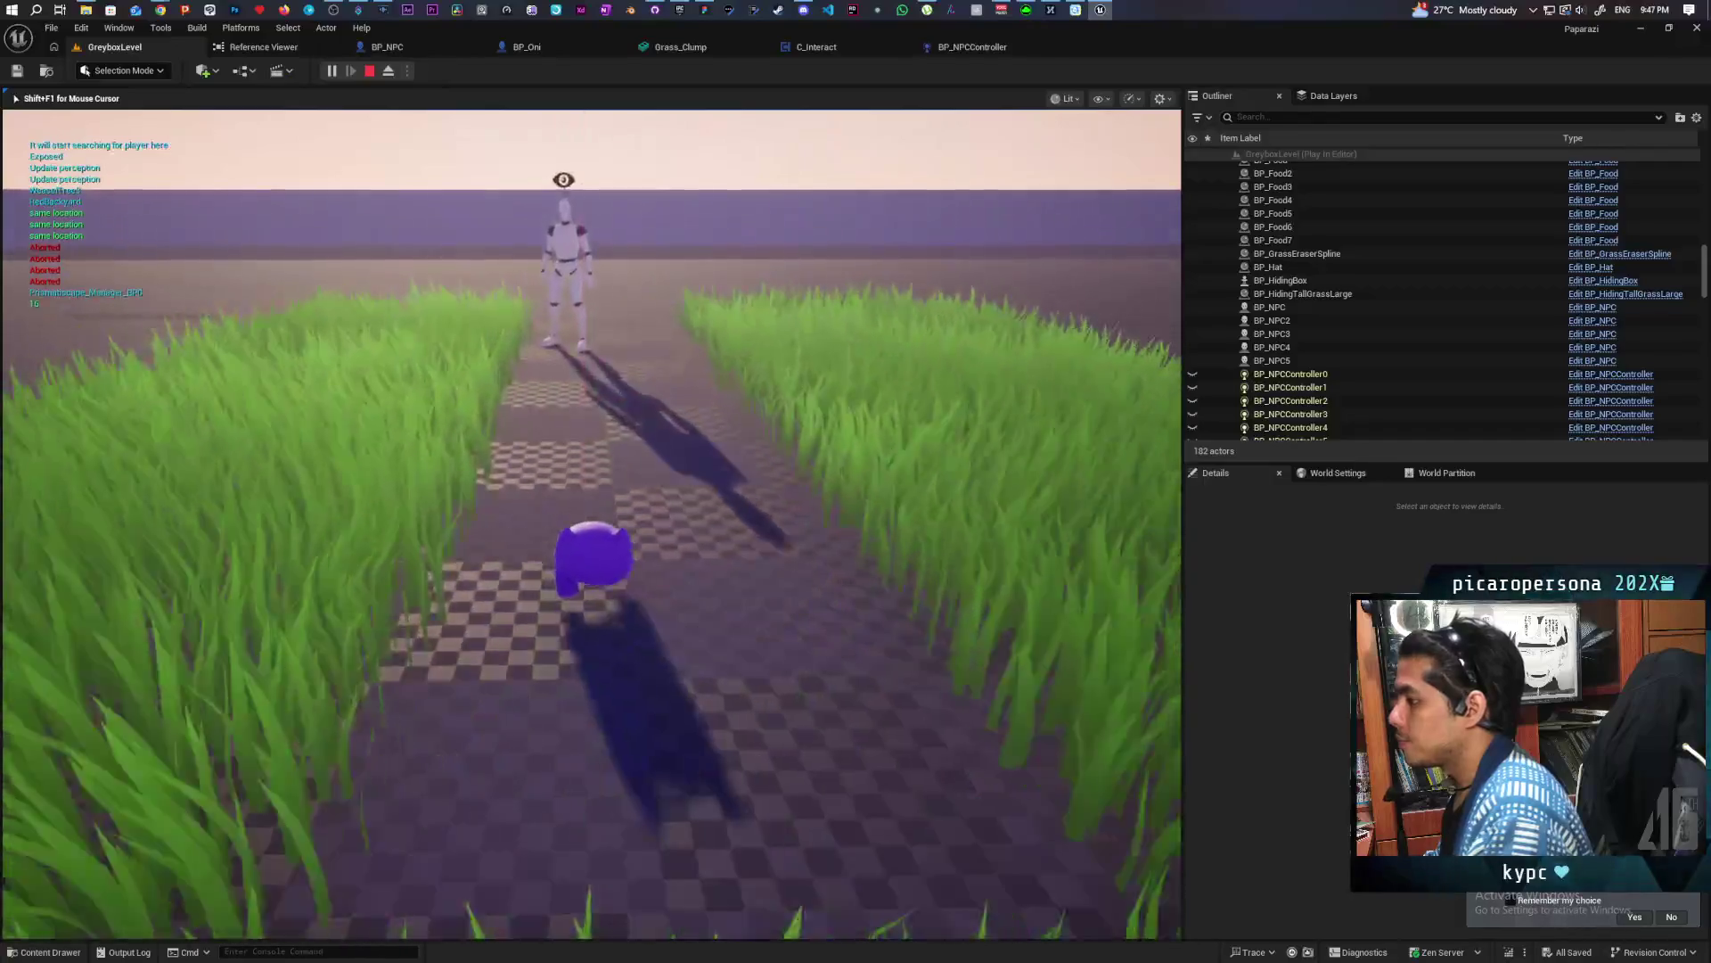
key(w)
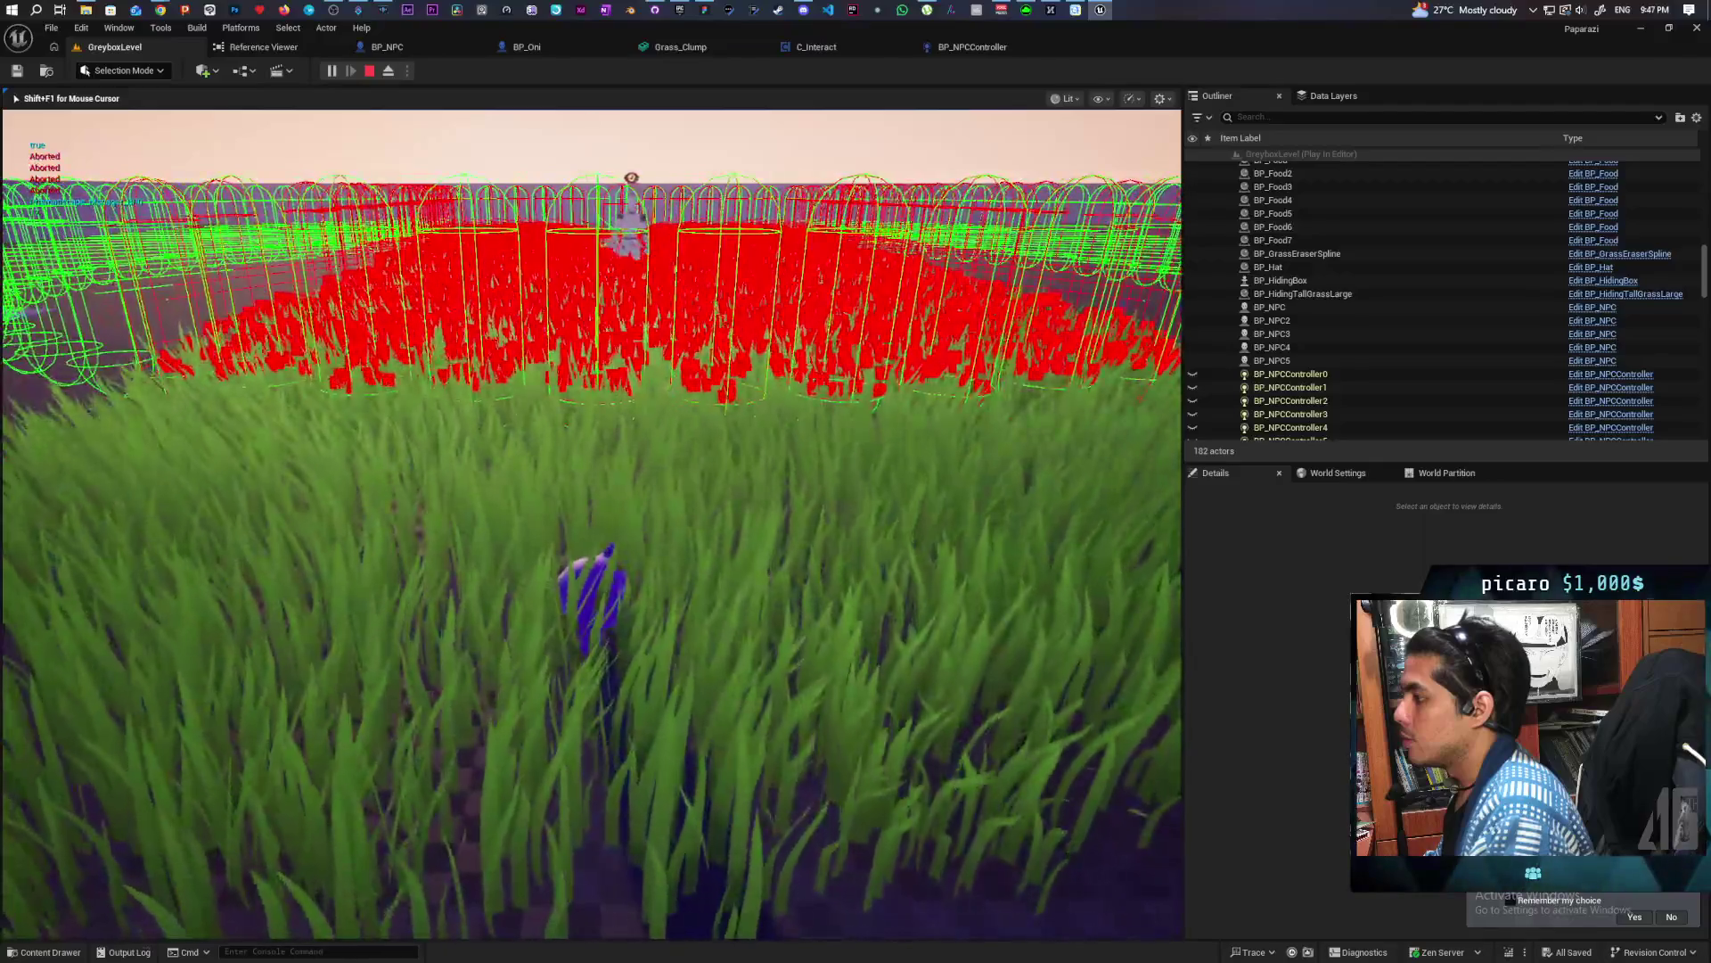
key(a)
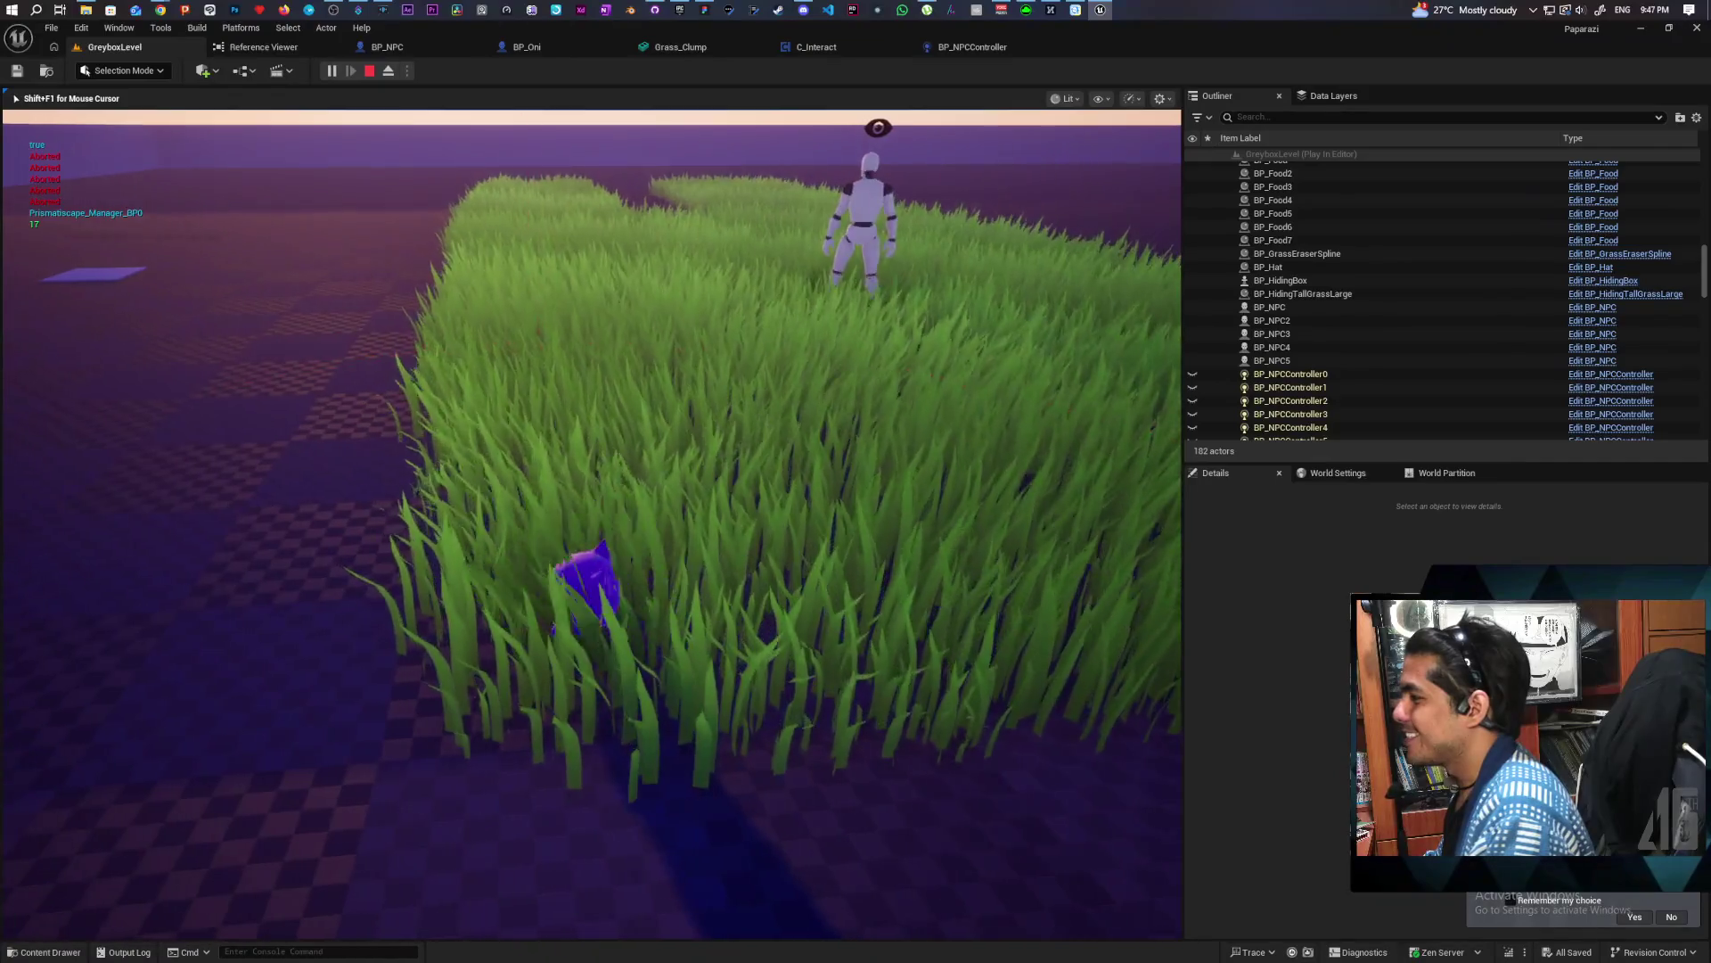
key(w)
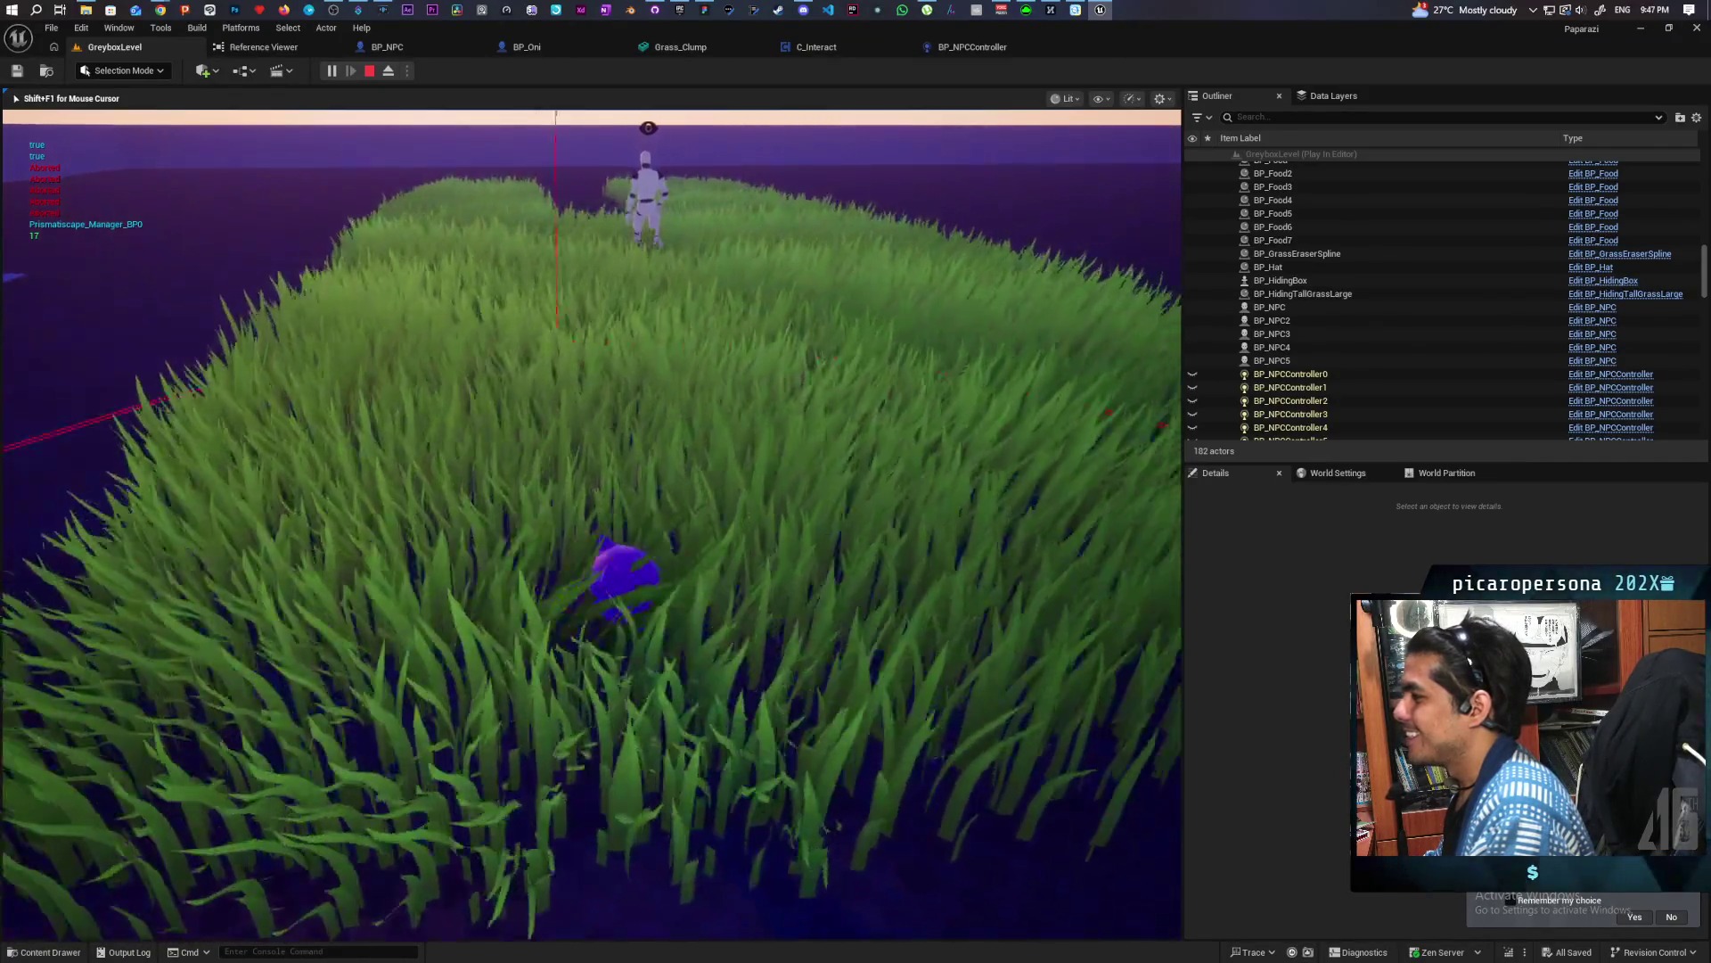
key(w)
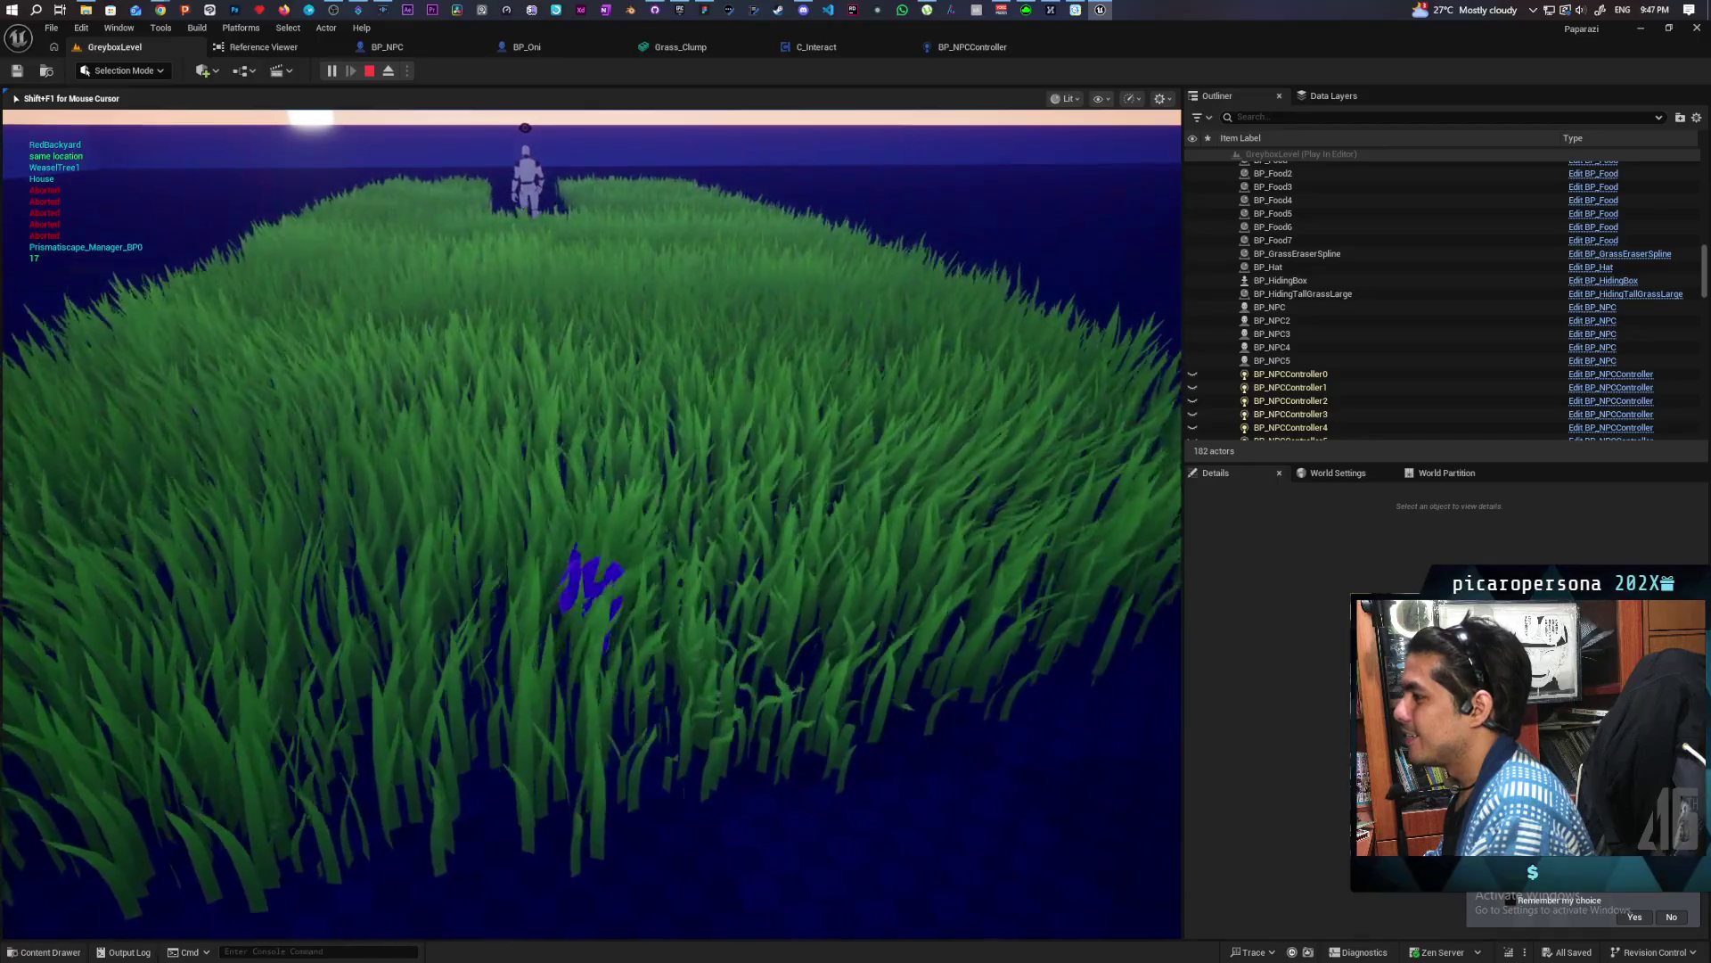
key(w)
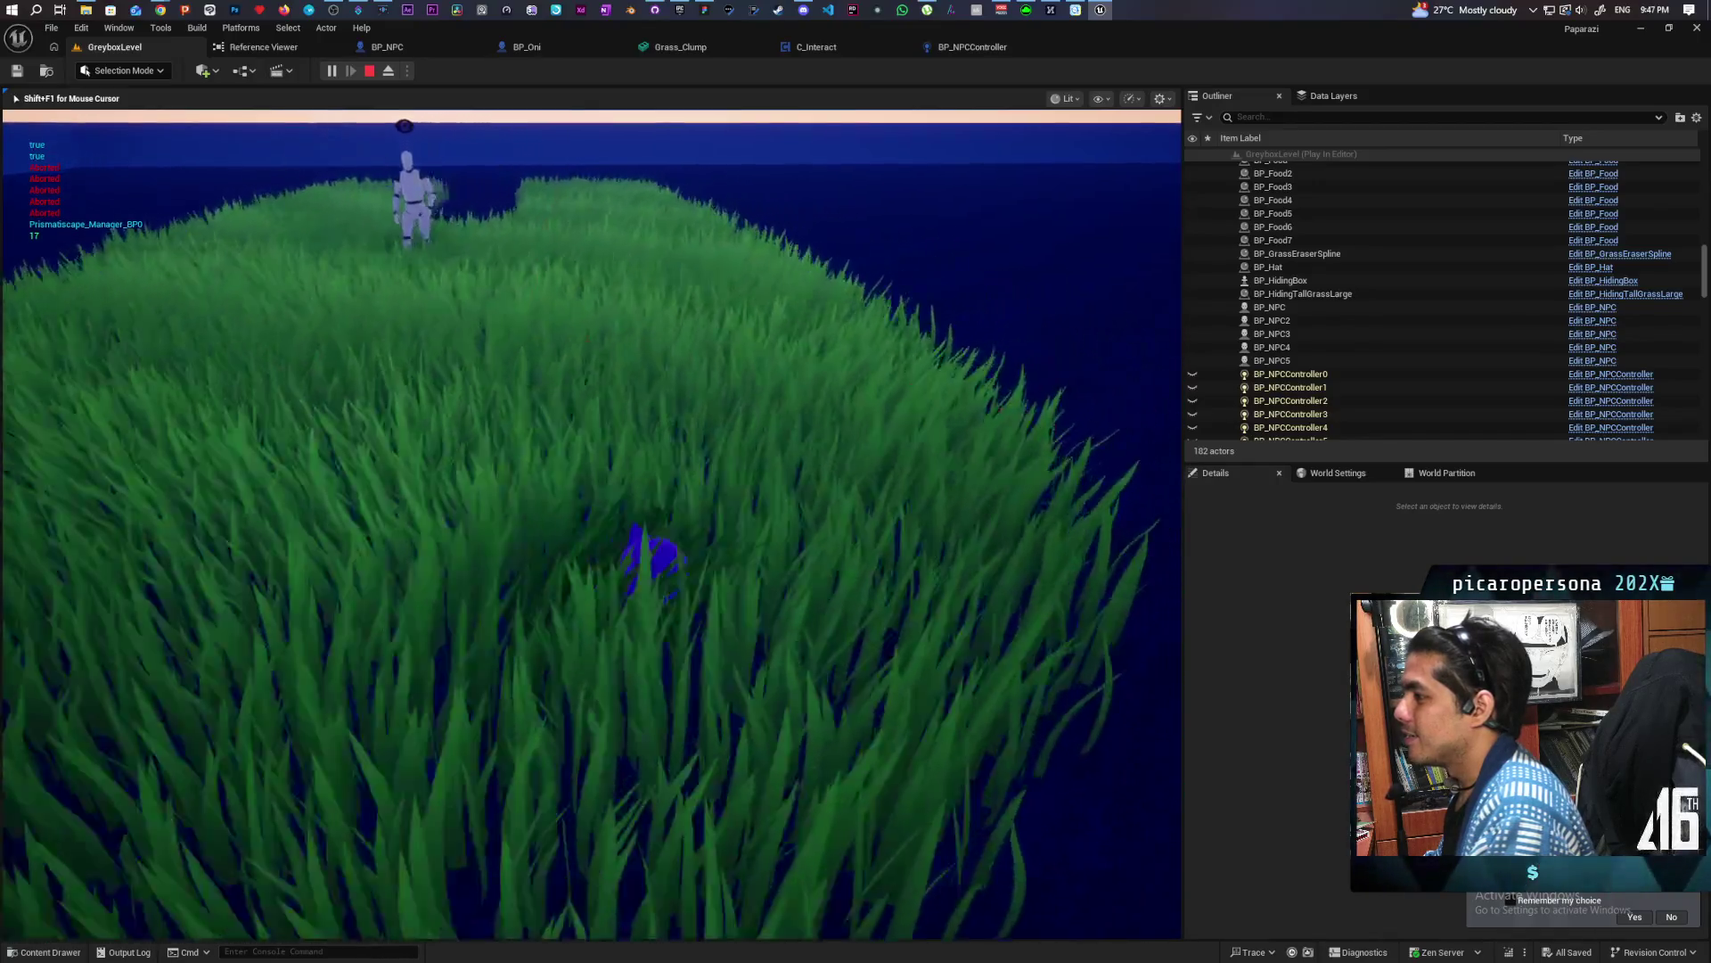
key(w)
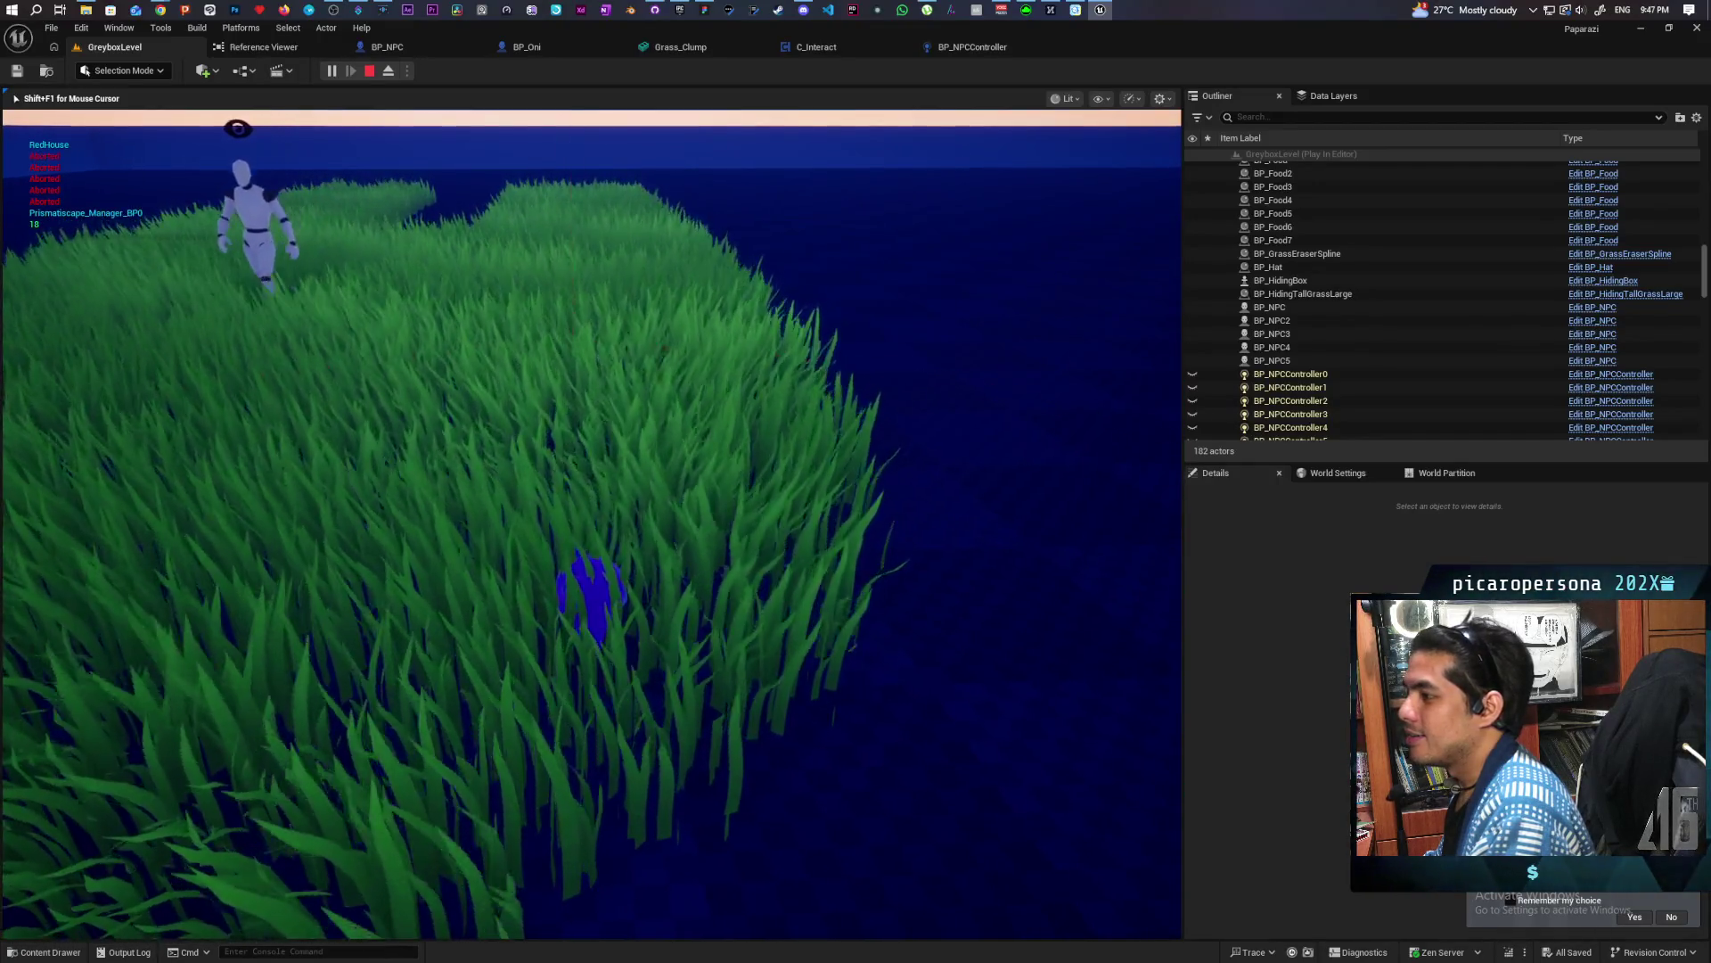
key(w)
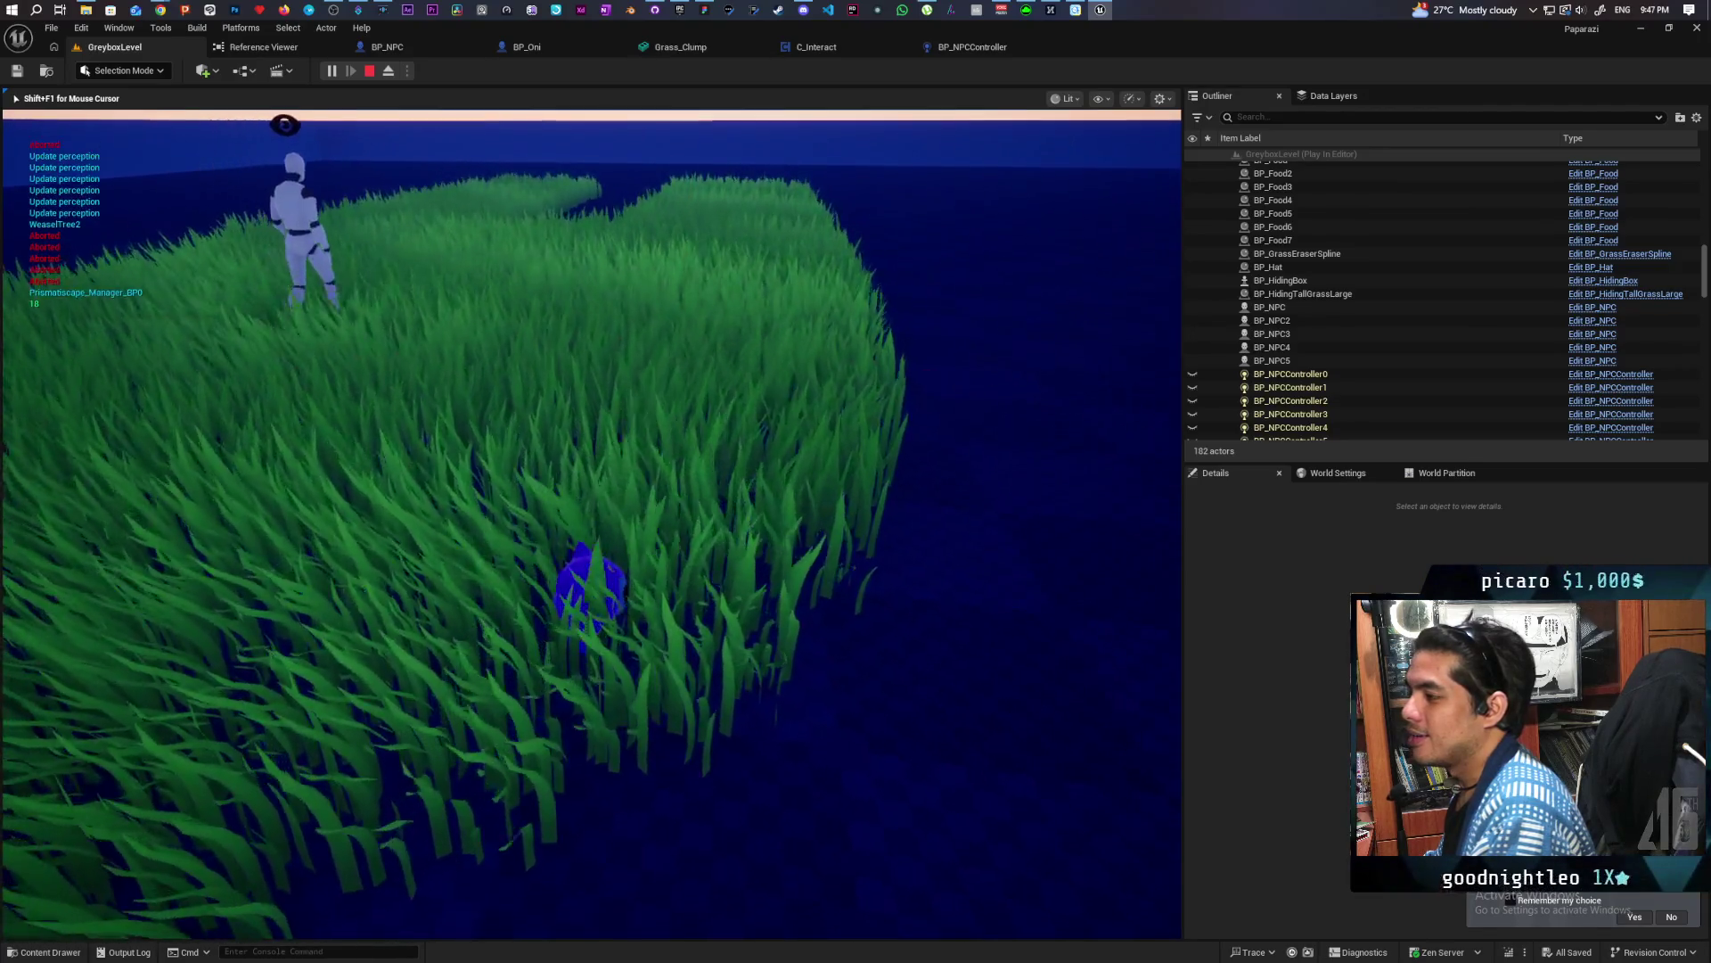
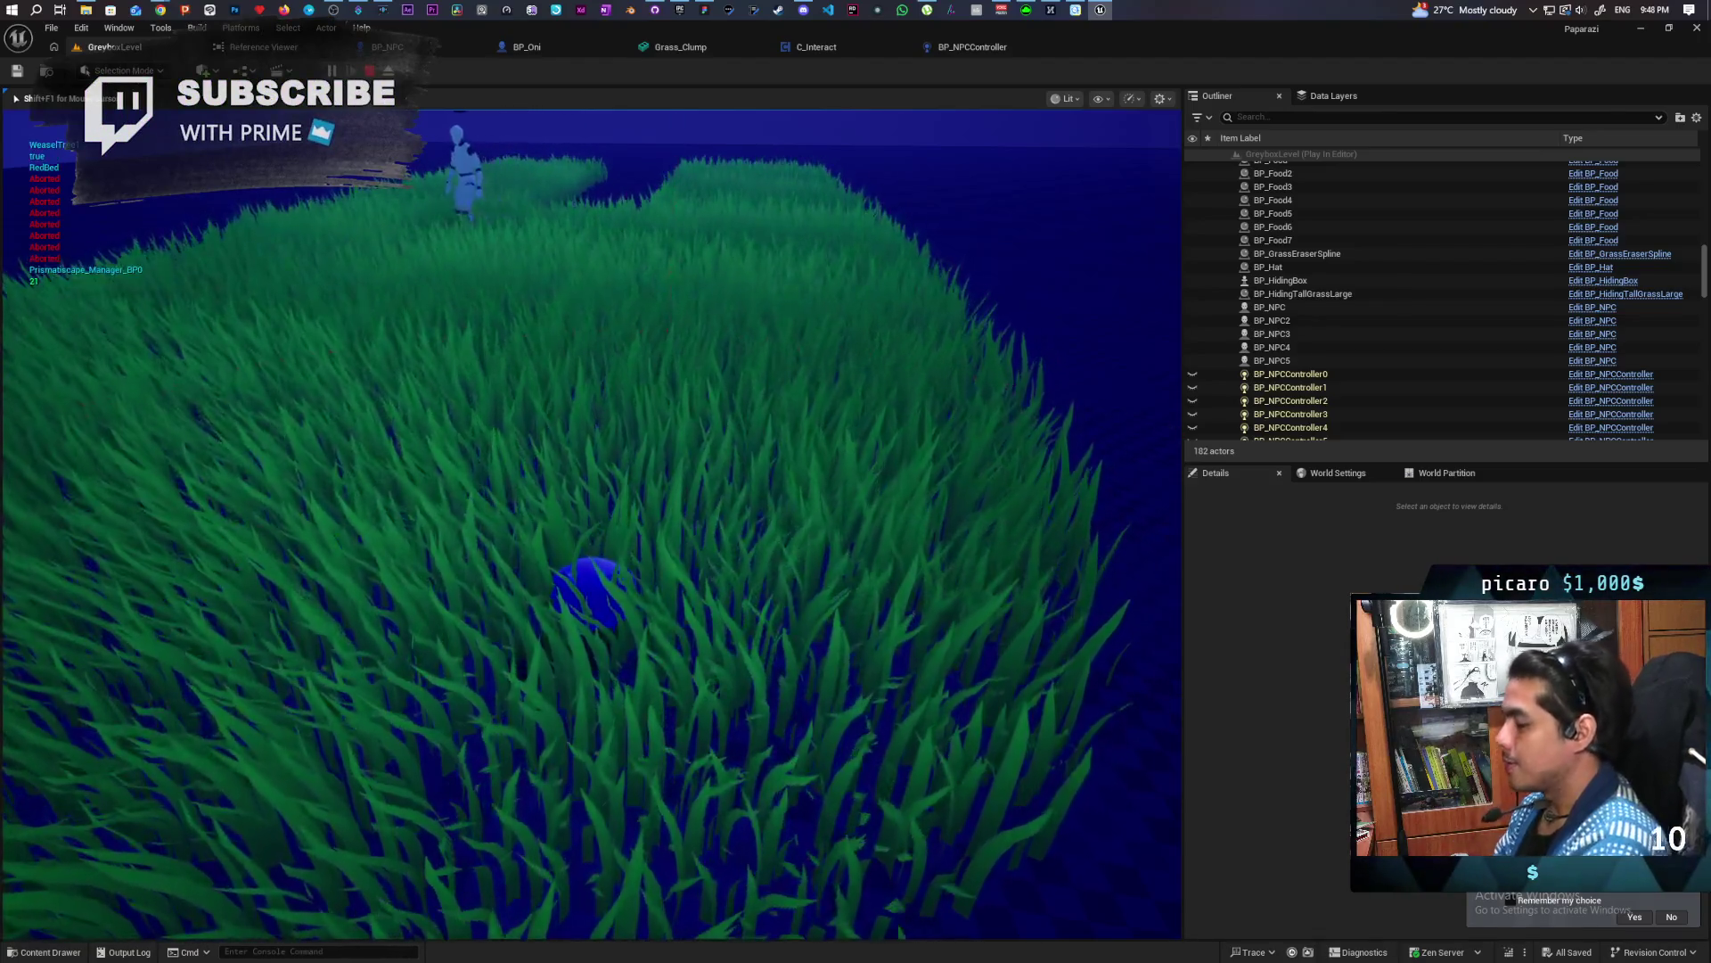
End the play session and pan BP_NPCController's Trace Surrounding Area graph to the Branch and Remove Index nodes
key(Escape)
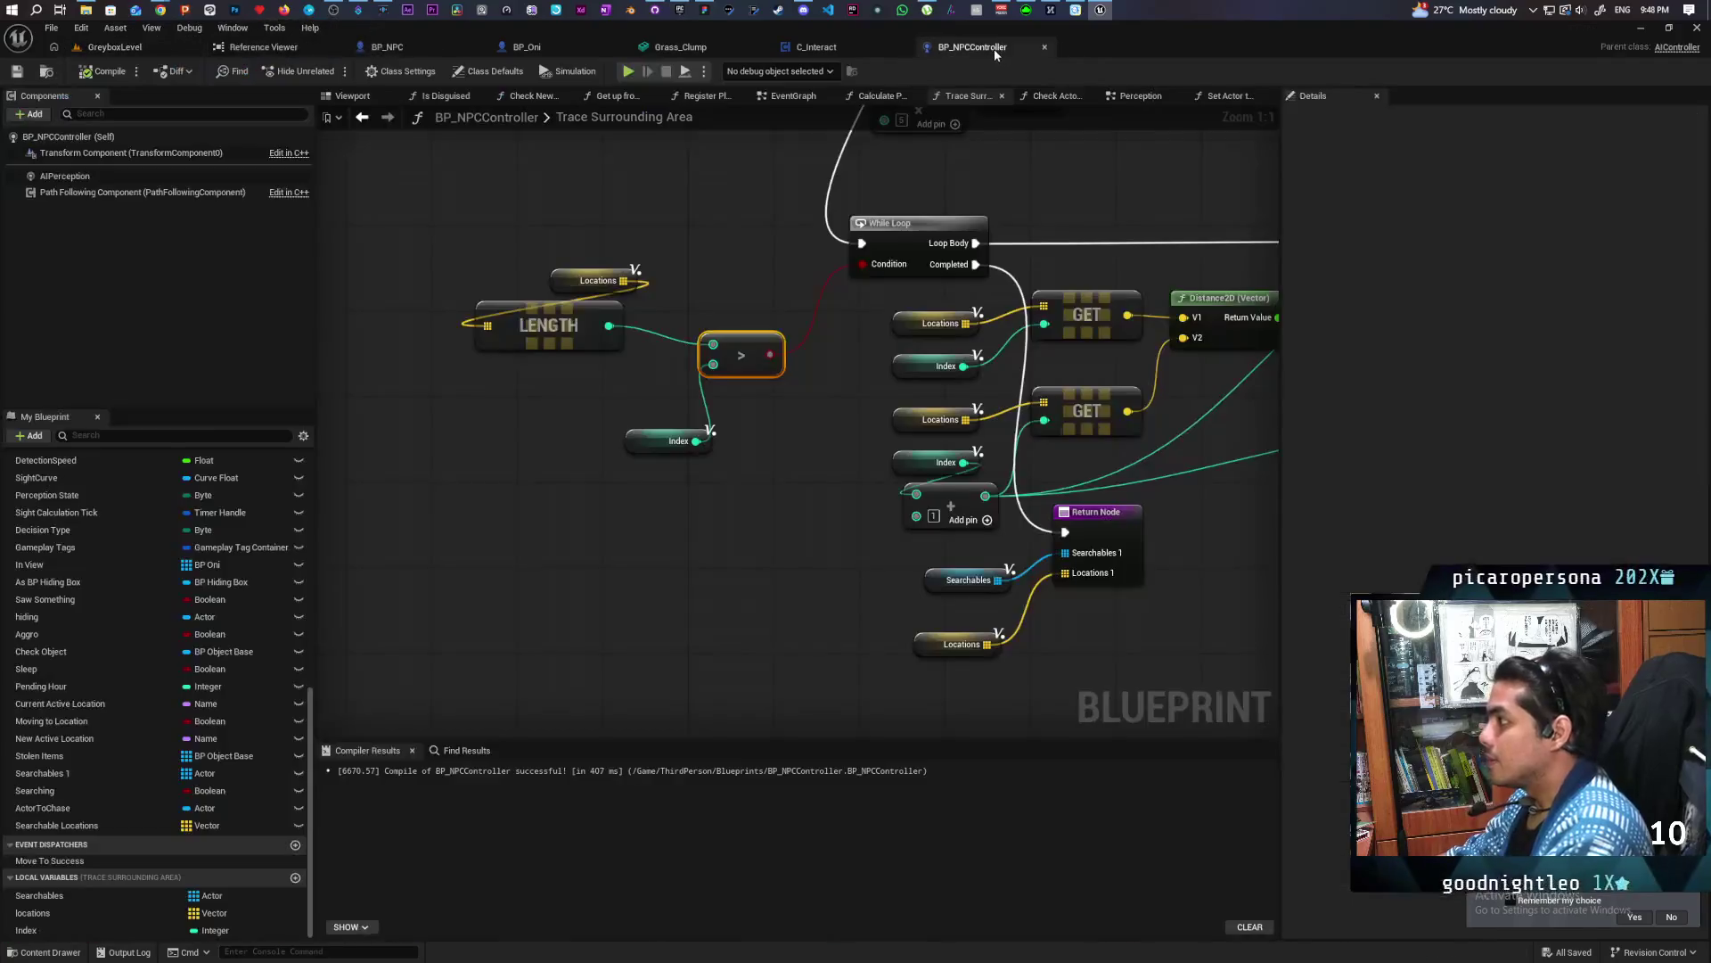
click(958, 47)
mouse_move(1000, 172)
mouse_down()
mouse_move(848, 271)
mouse_move(710, 321)
mouse_move(832, 286)
mouse_move(695, 237)
mouse_move(638, 238)
mouse_up()
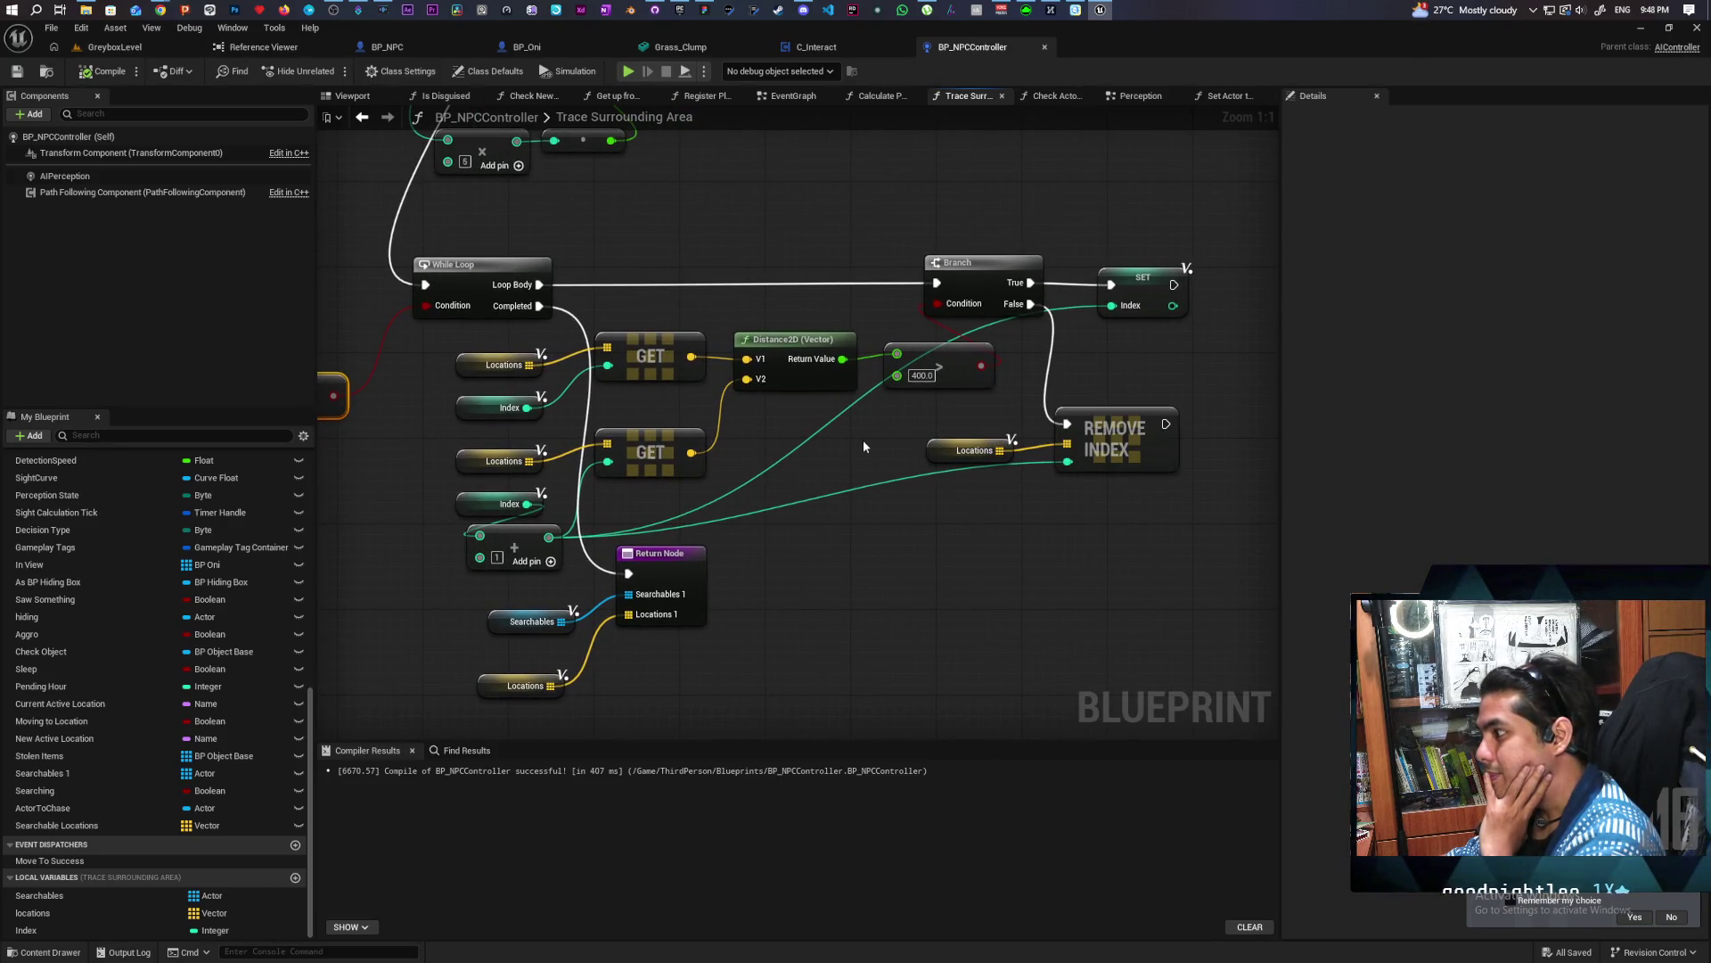
mouse_move(886, 441)
mouse_down()
mouse_move(776, 463)
mouse_move(1004, 434)
mouse_move(918, 446)
mouse_up()
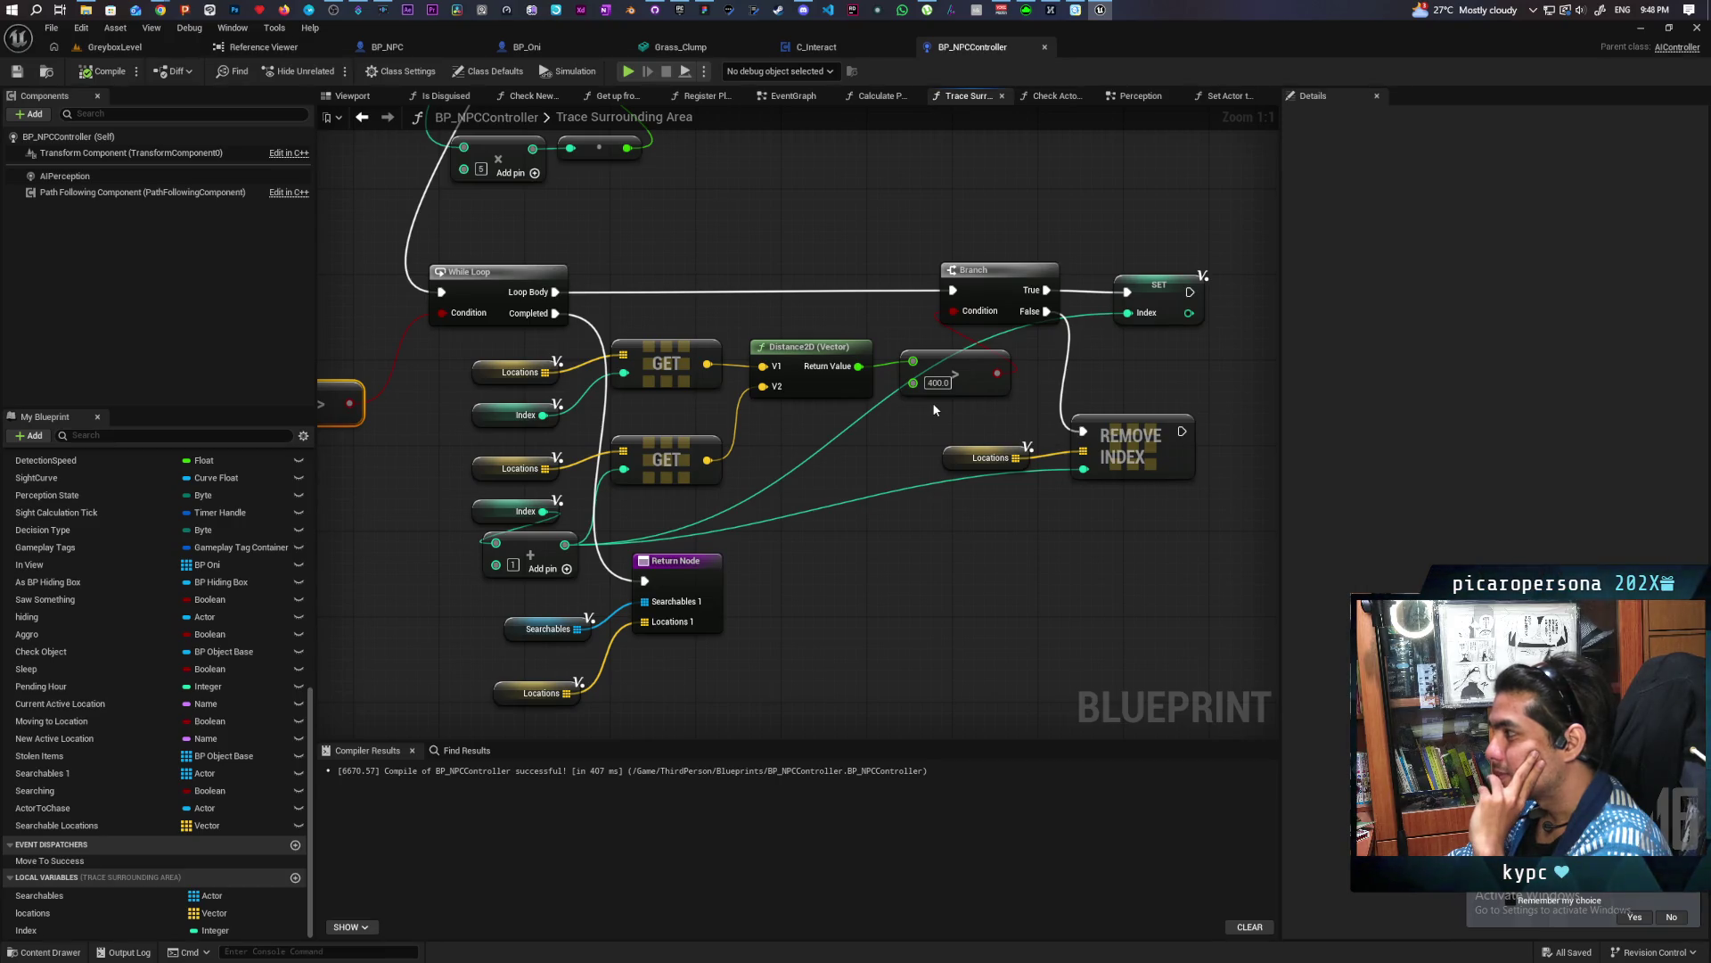
drag(1128, 374, 1021, 358)
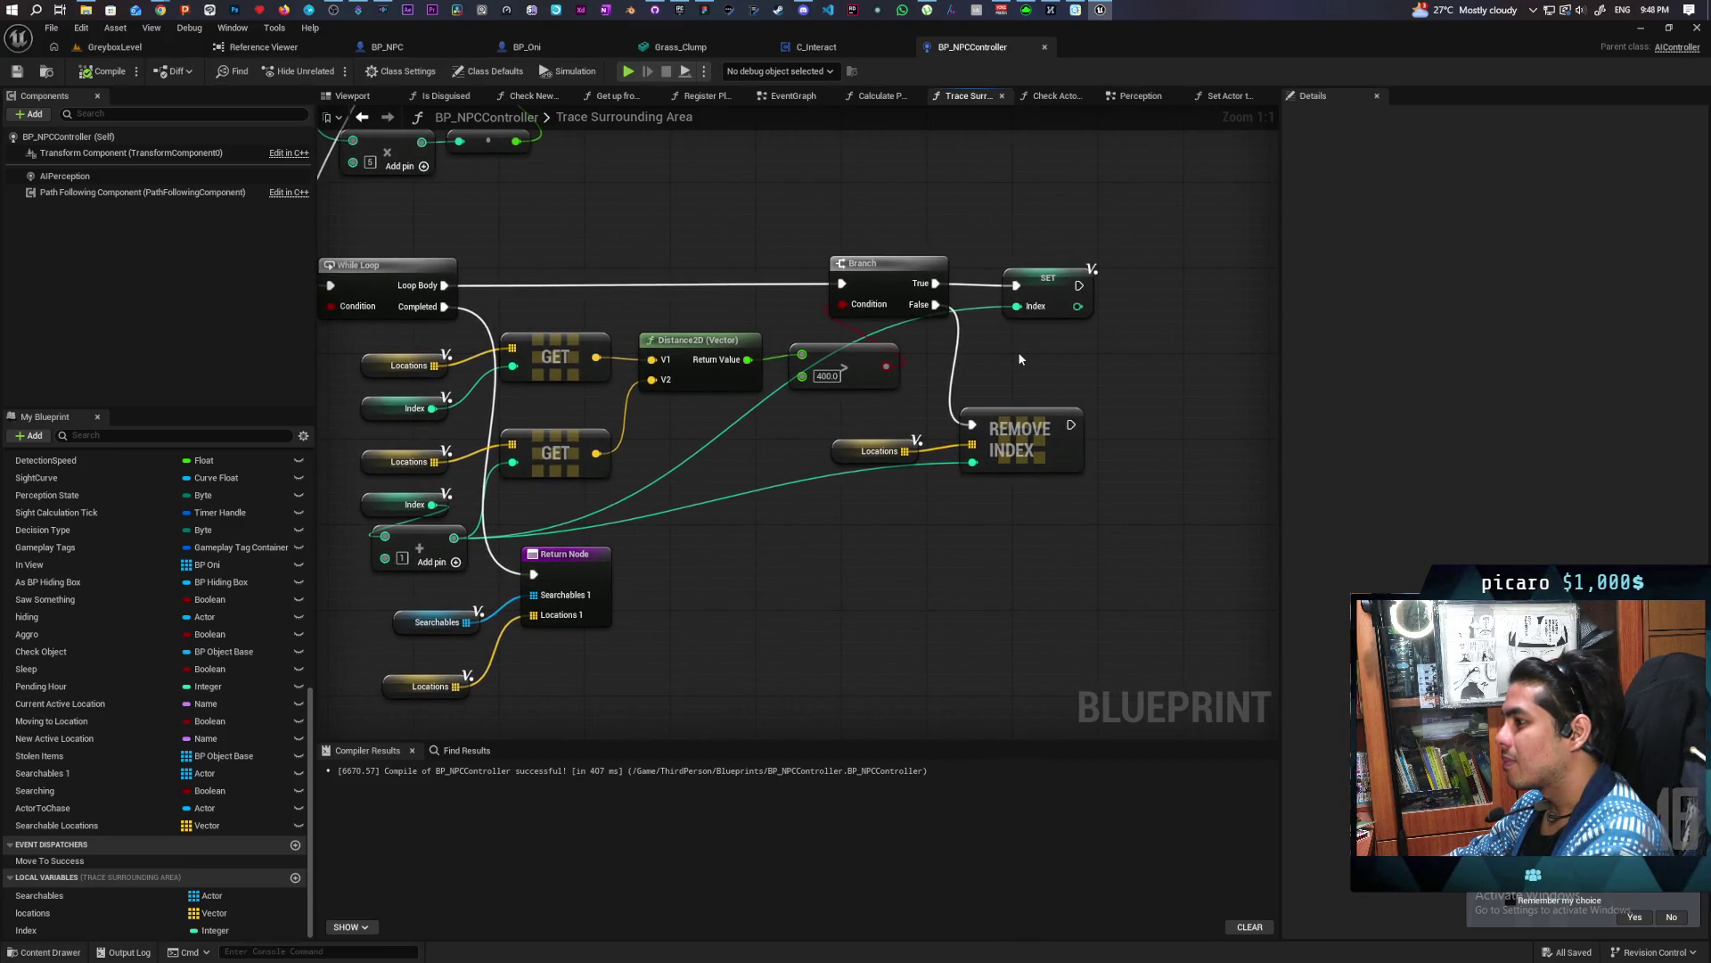
drag(888, 563, 1031, 480)
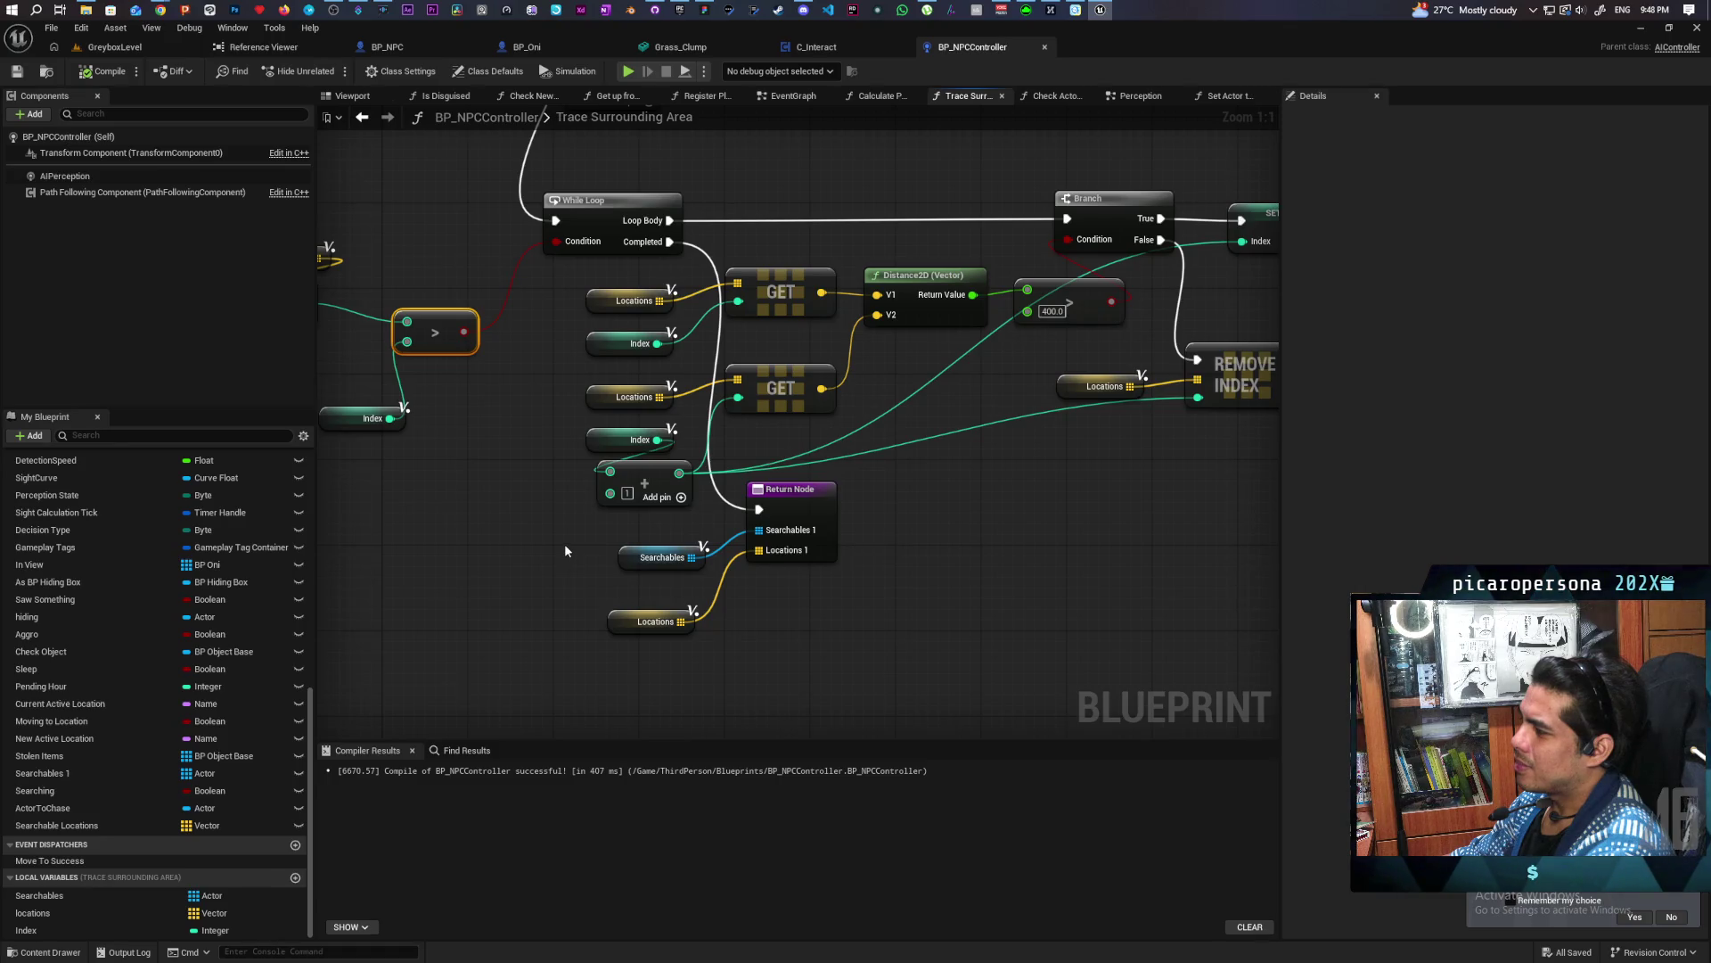
mouse_move(584, 531)
mouse_down()
mouse_move(547, 565)
mouse_move(603, 533)
mouse_up()
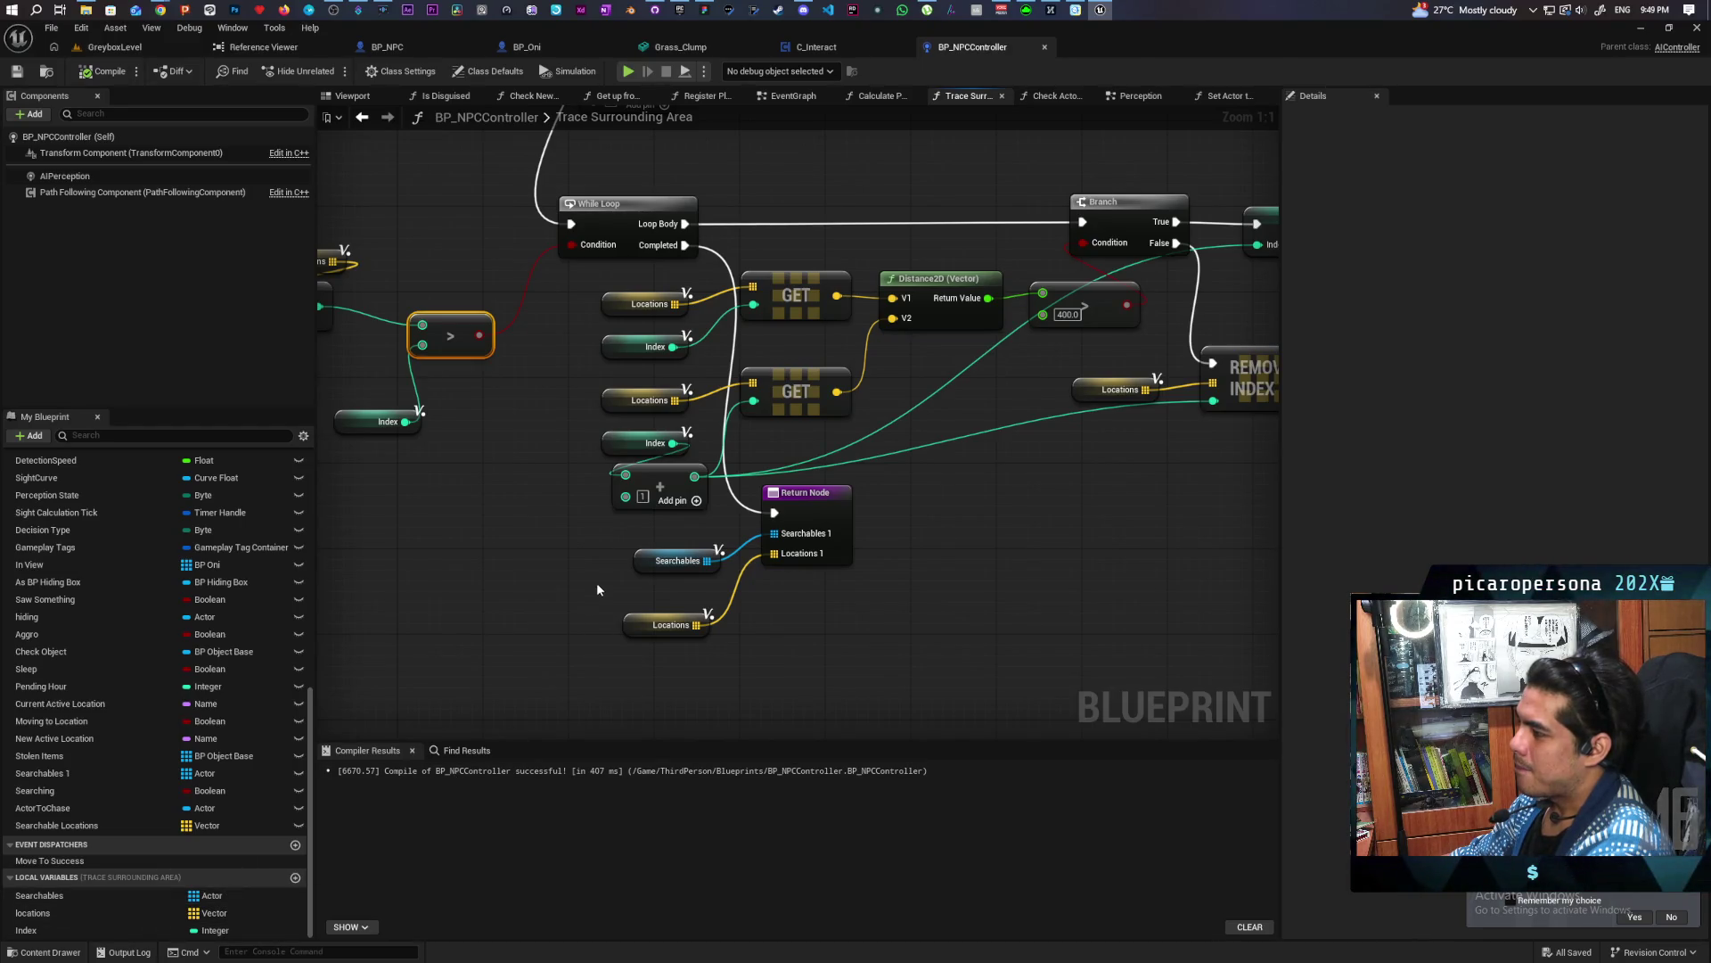
Promote the array node's integer pin to a new local variable named row
drag(627, 501, 558, 554)
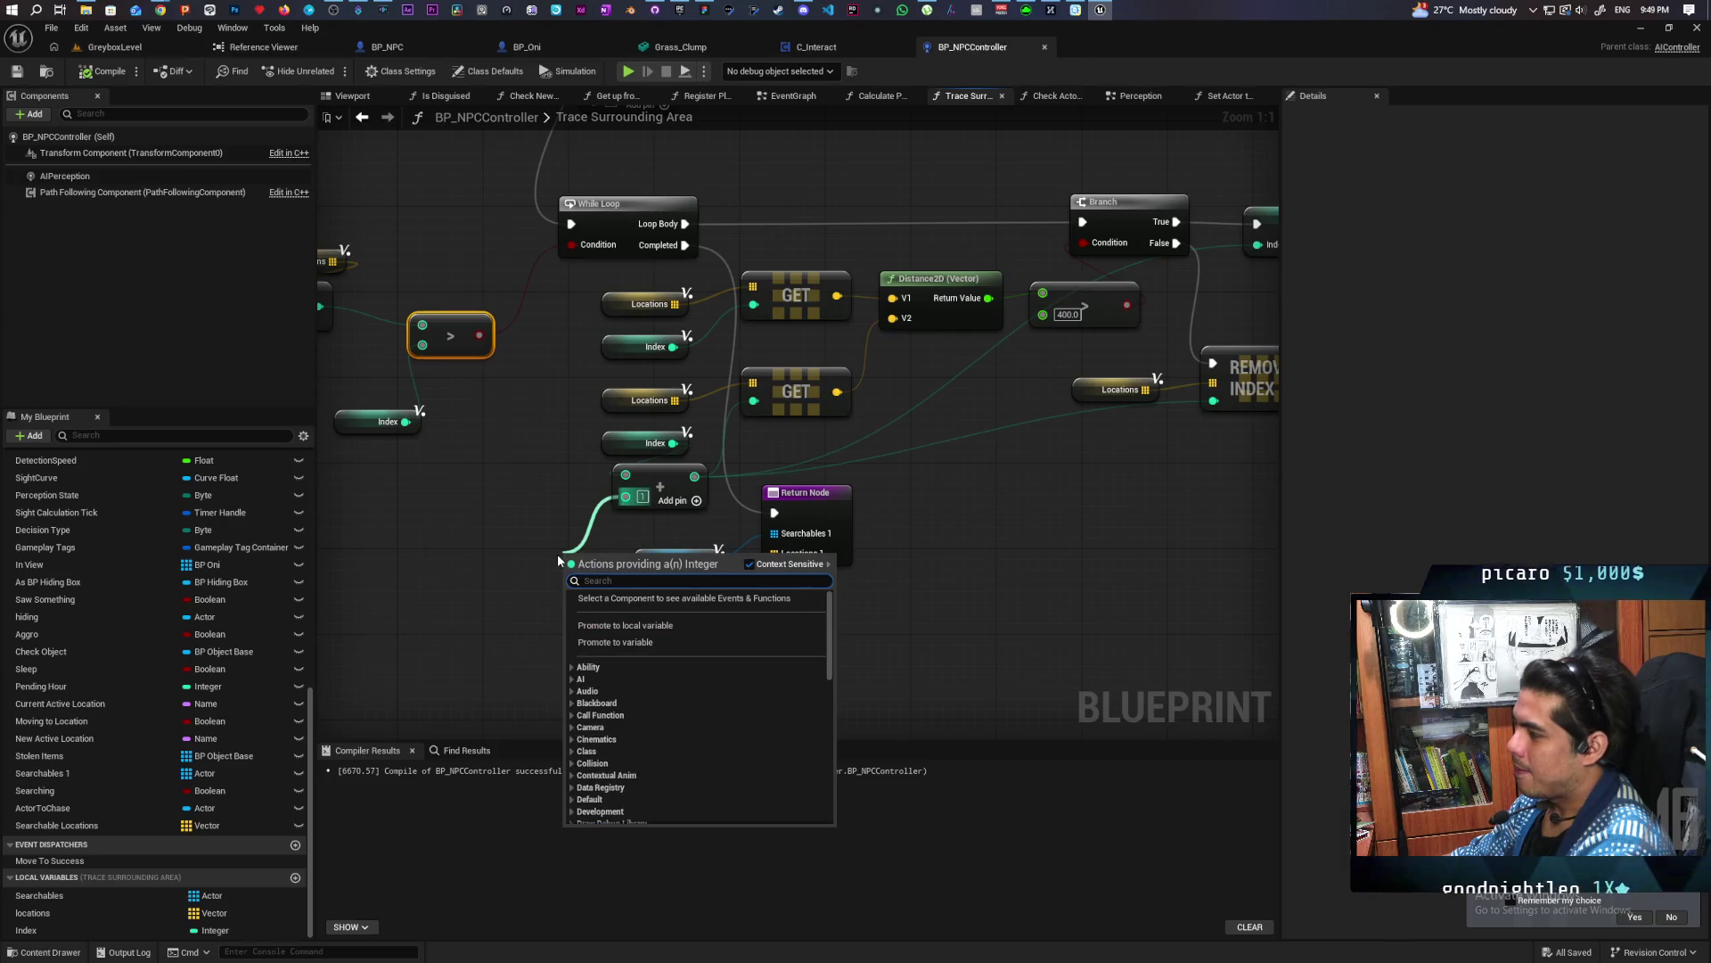
text(pr)
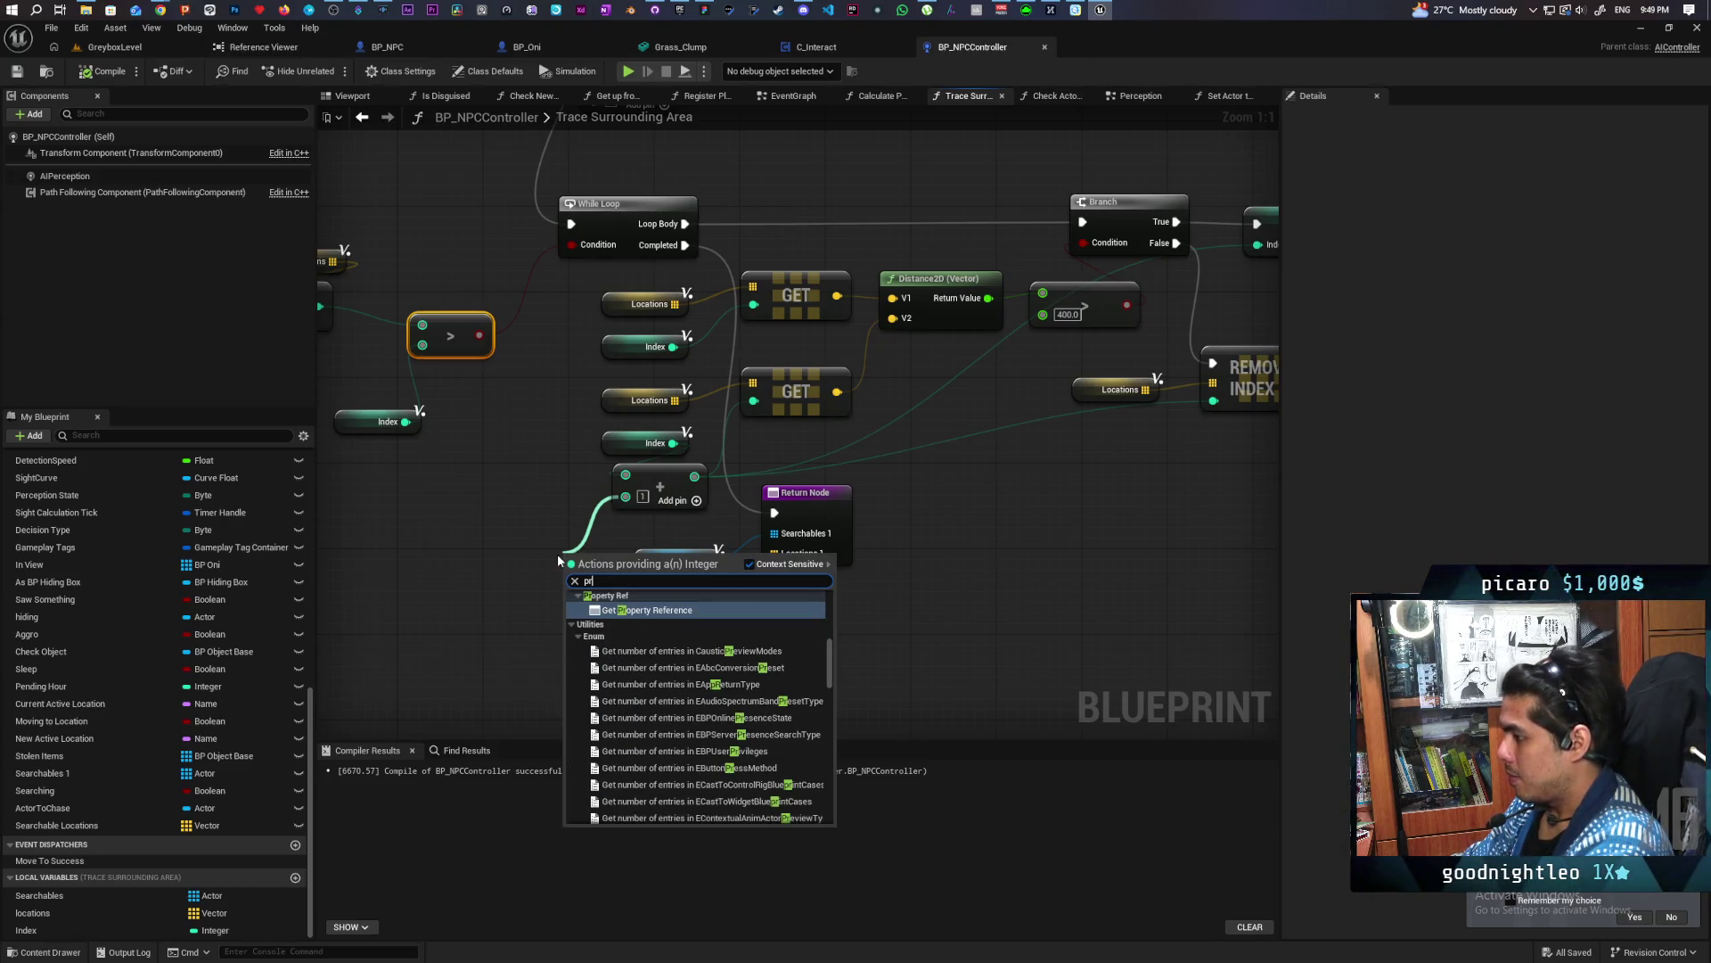
click(570, 513)
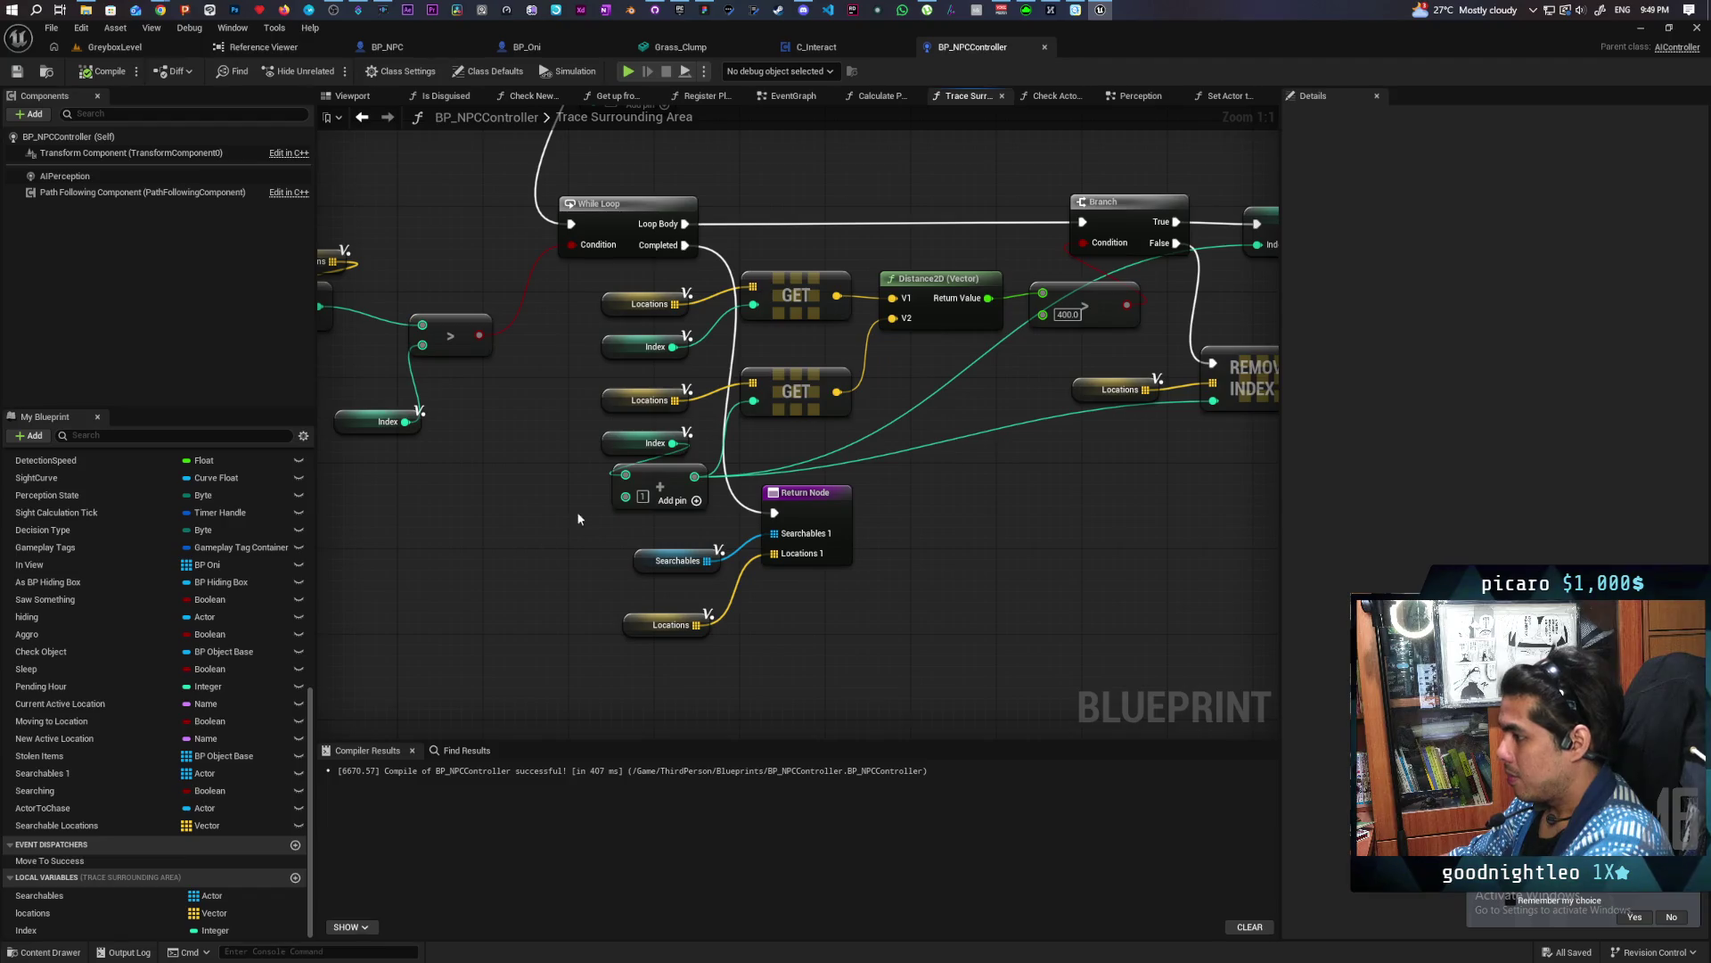
drag(627, 497, 533, 565)
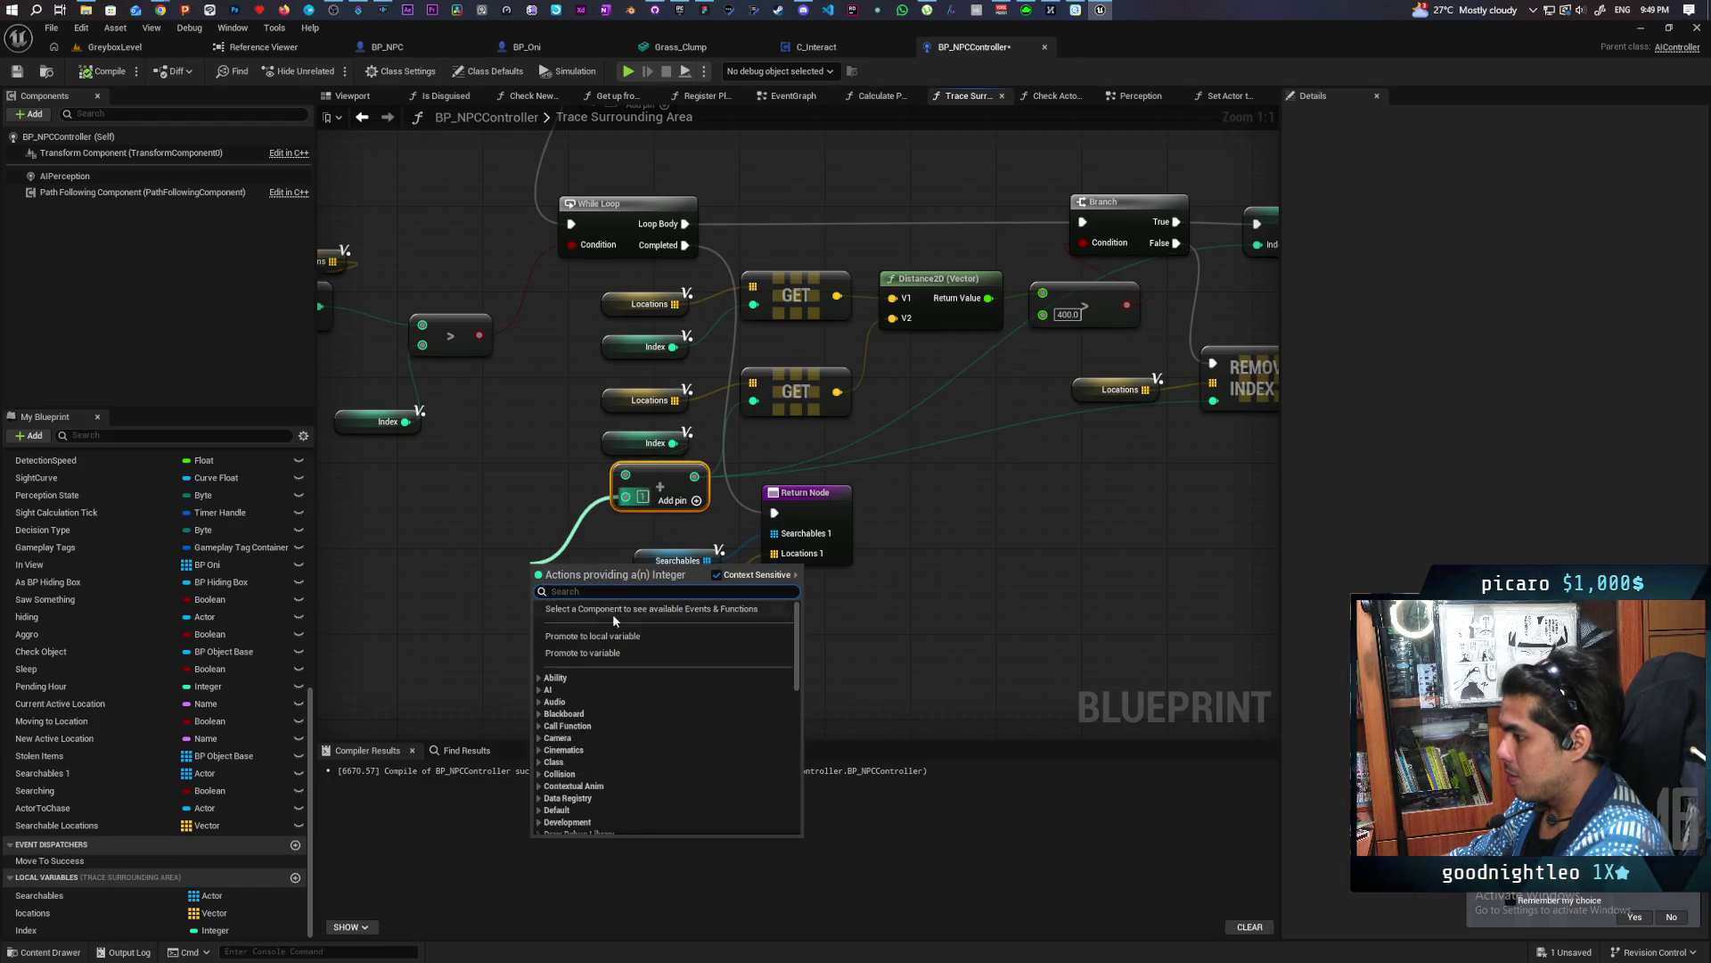
click(584, 636)
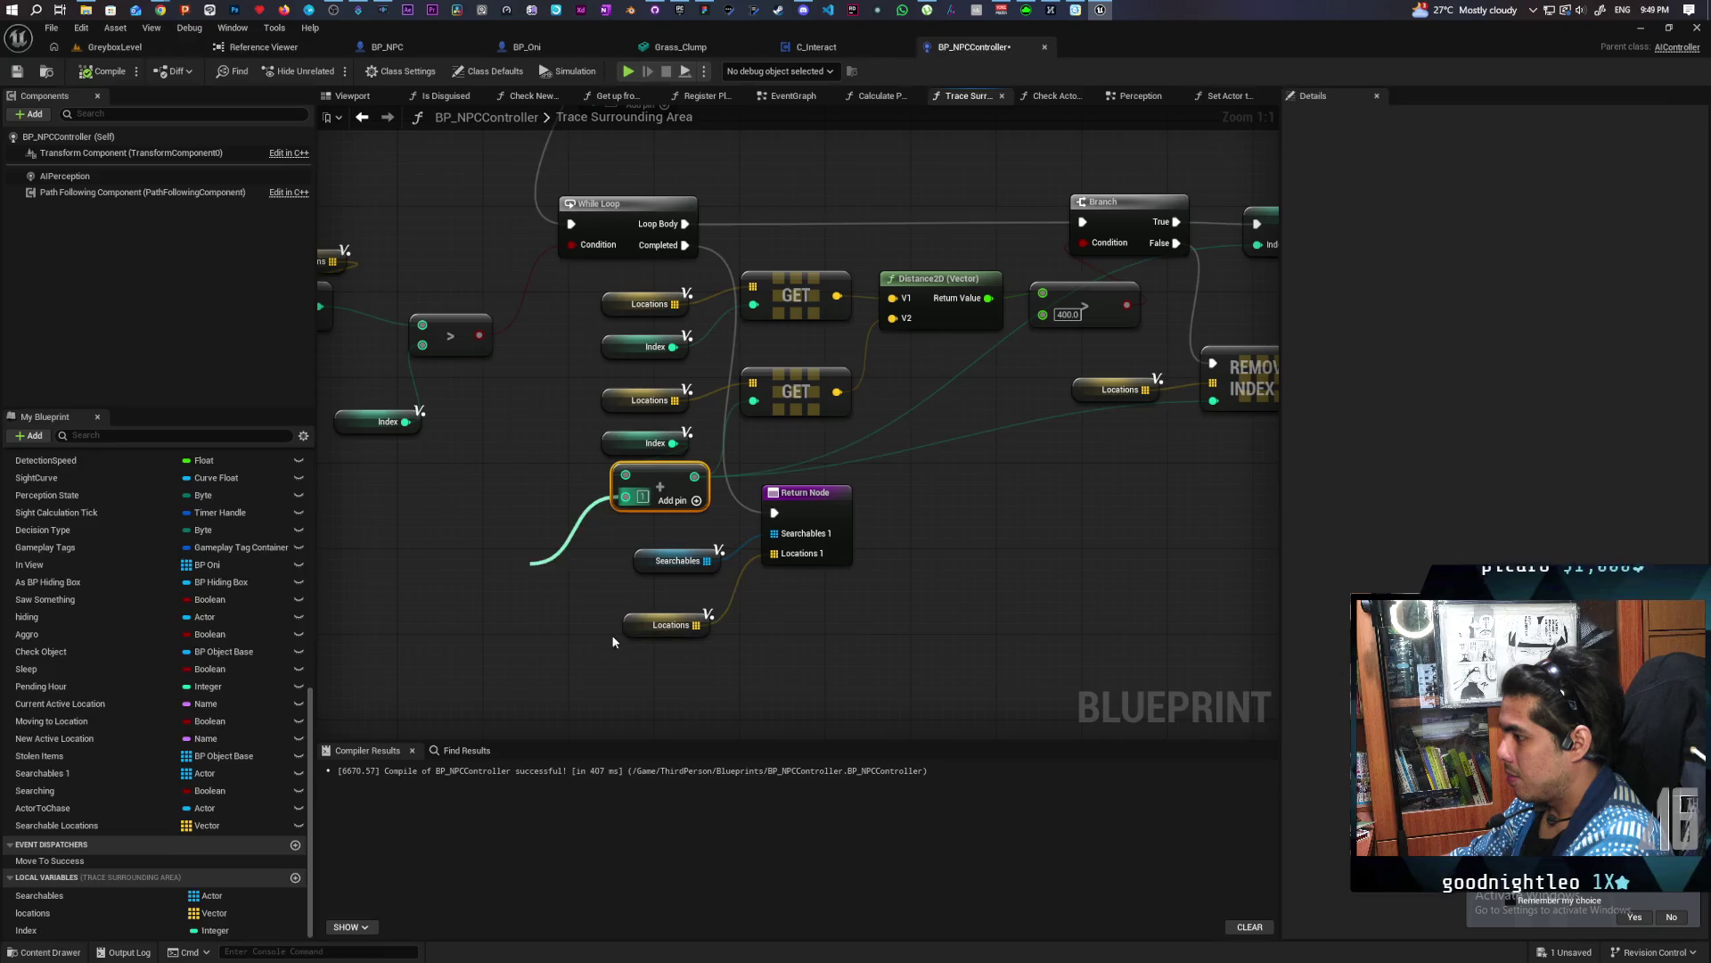
text(row)
key(Return)
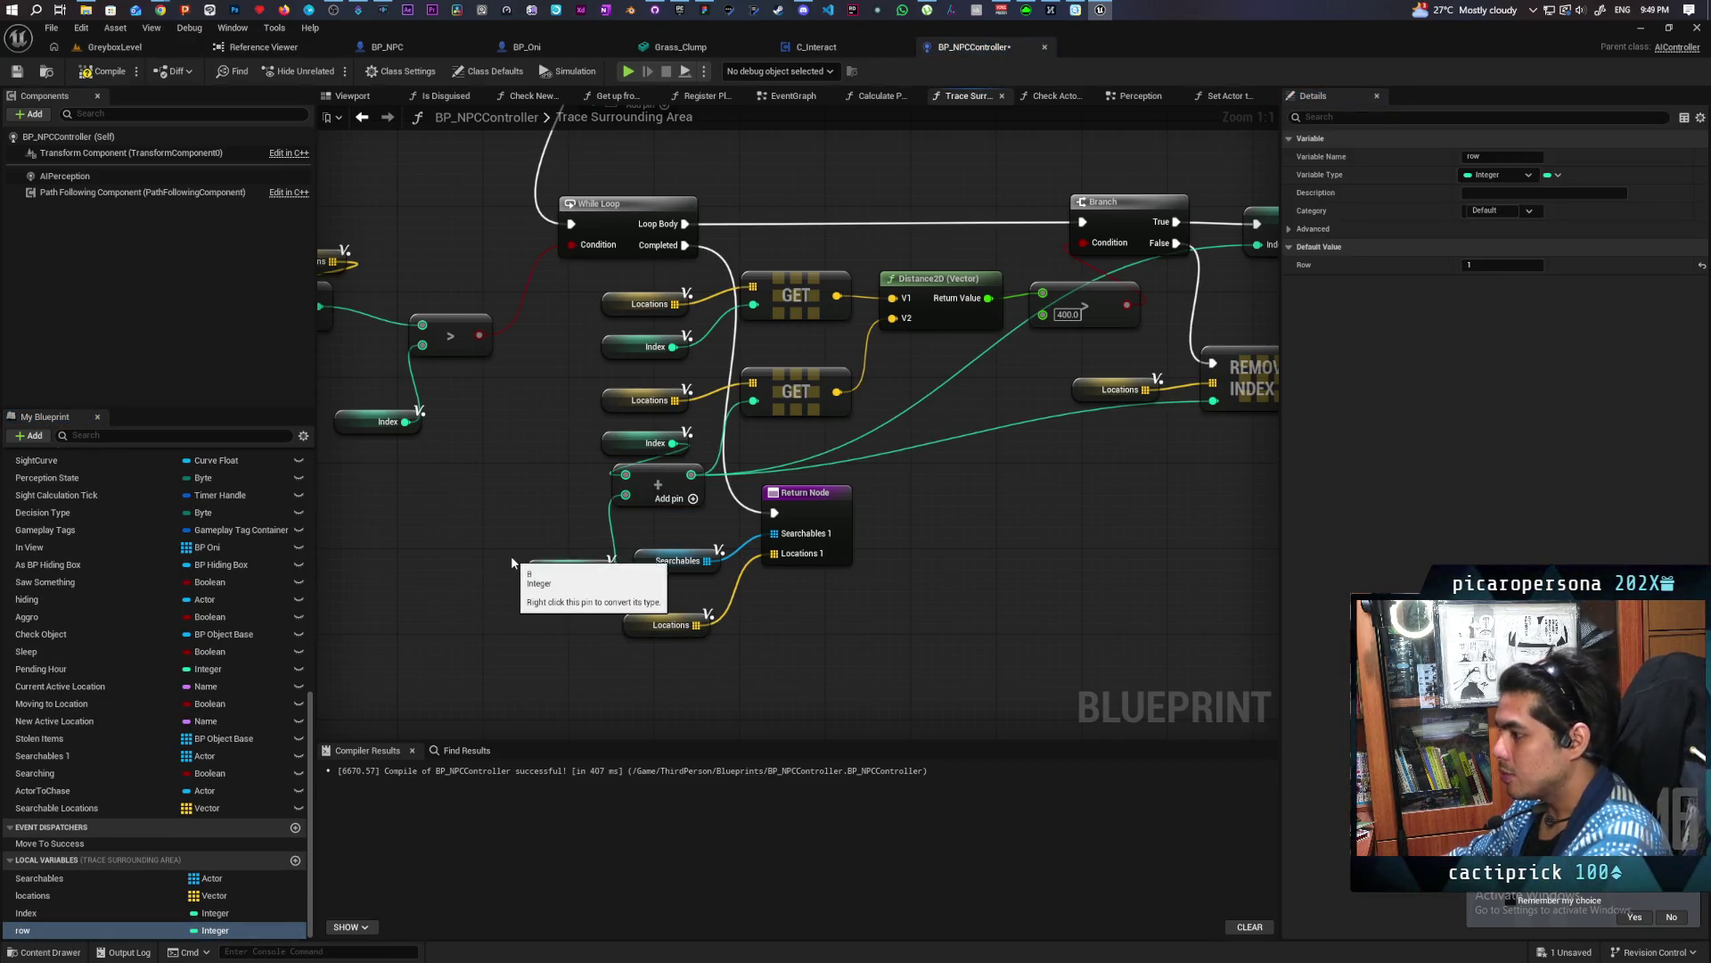
Compile and save the blueprint, and place the Row getter beside the array node
click(90, 82)
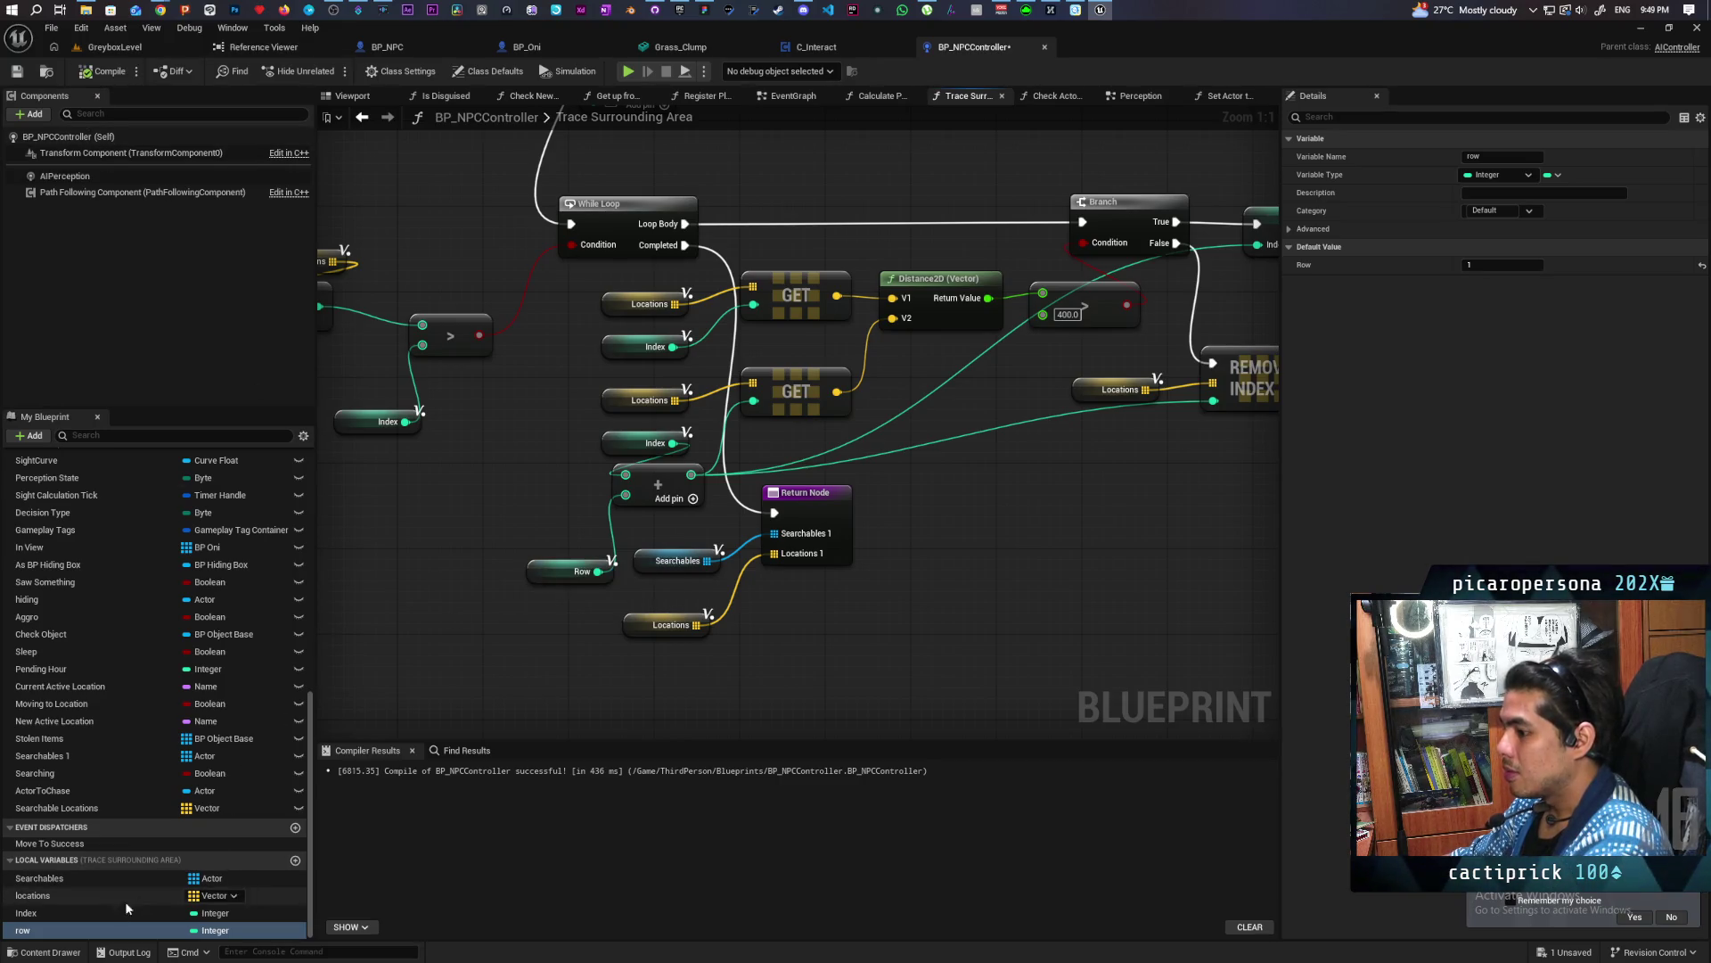
click(16, 71)
drag(845, 478, 811, 553)
drag(545, 646, 521, 599)
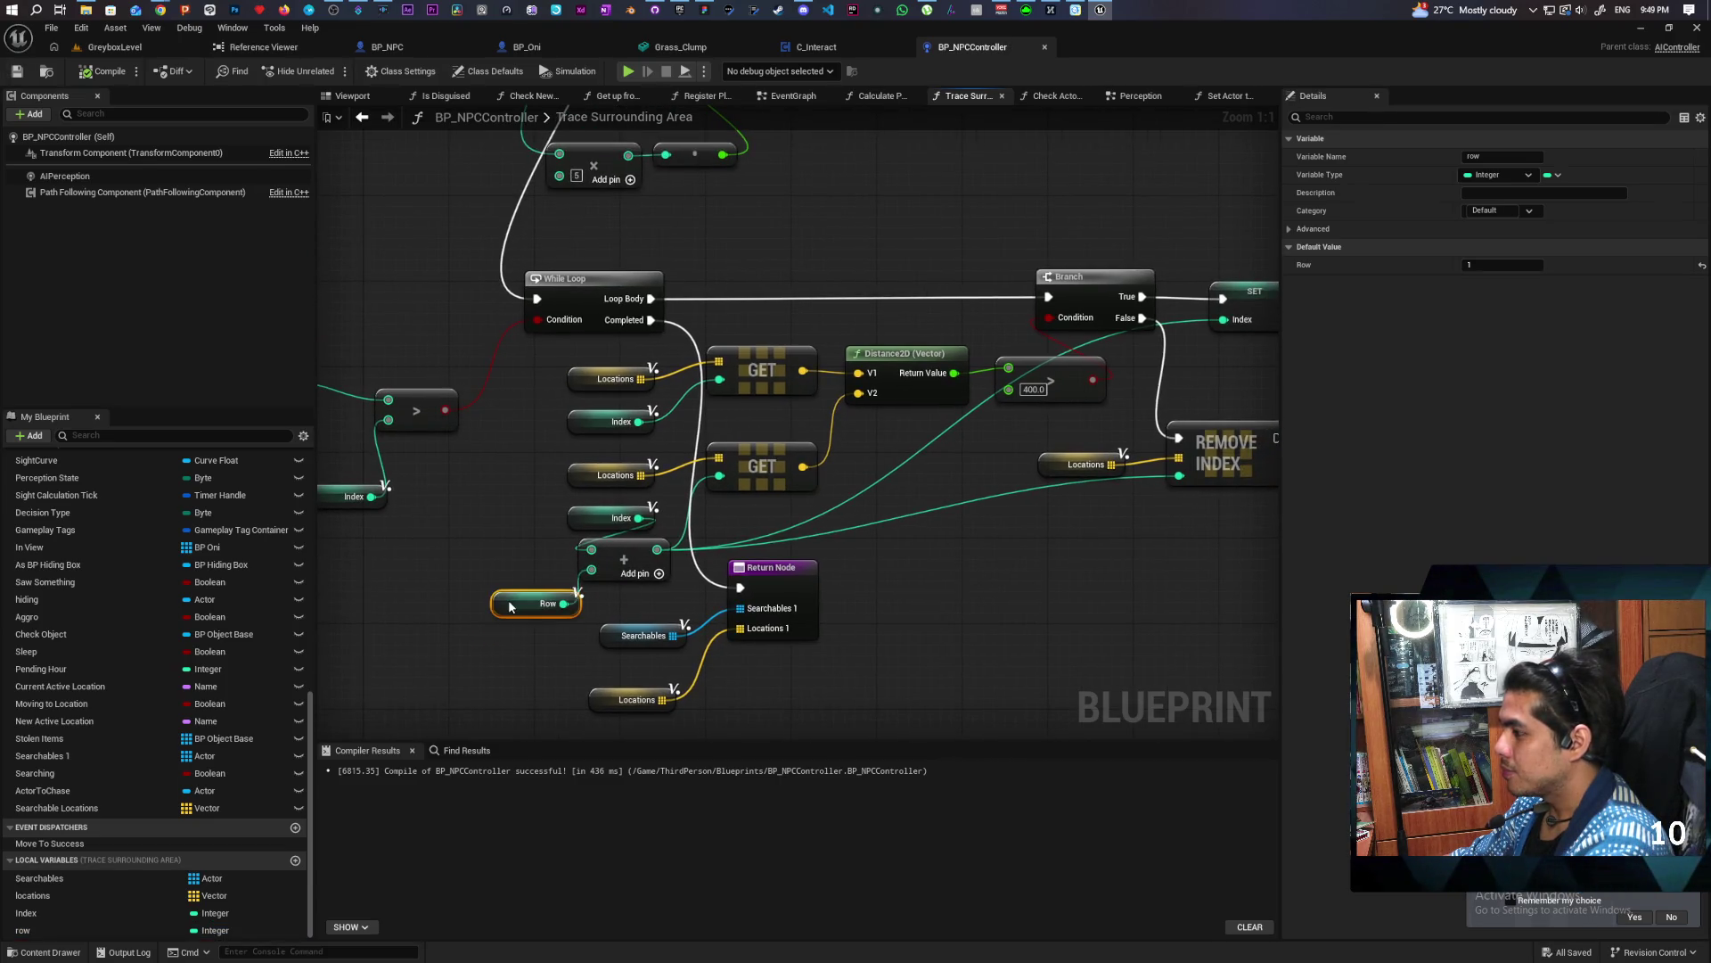
mouse_move(1004, 610)
mouse_down()
mouse_move(731, 630)
mouse_move(825, 619)
mouse_move(879, 577)
mouse_up()
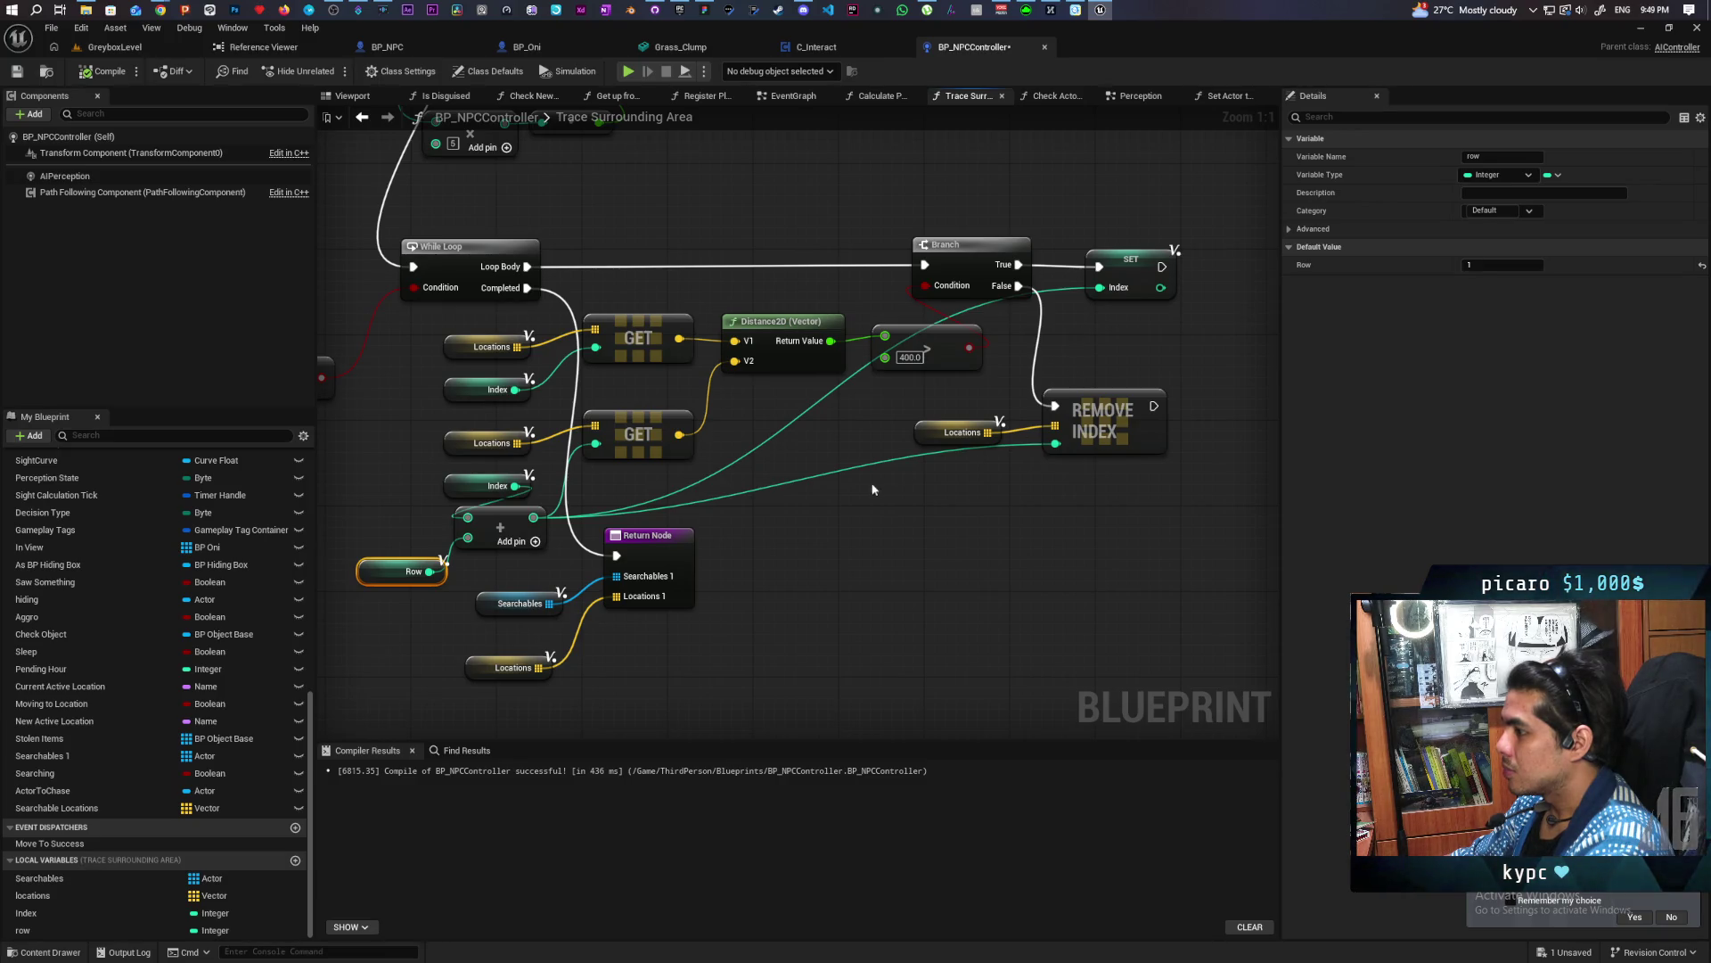
Copy the Row and array nodes and paste them above the Branch node
drag(431, 533, 473, 570)
key(ctrl+c)
drag(985, 521, 838, 616)
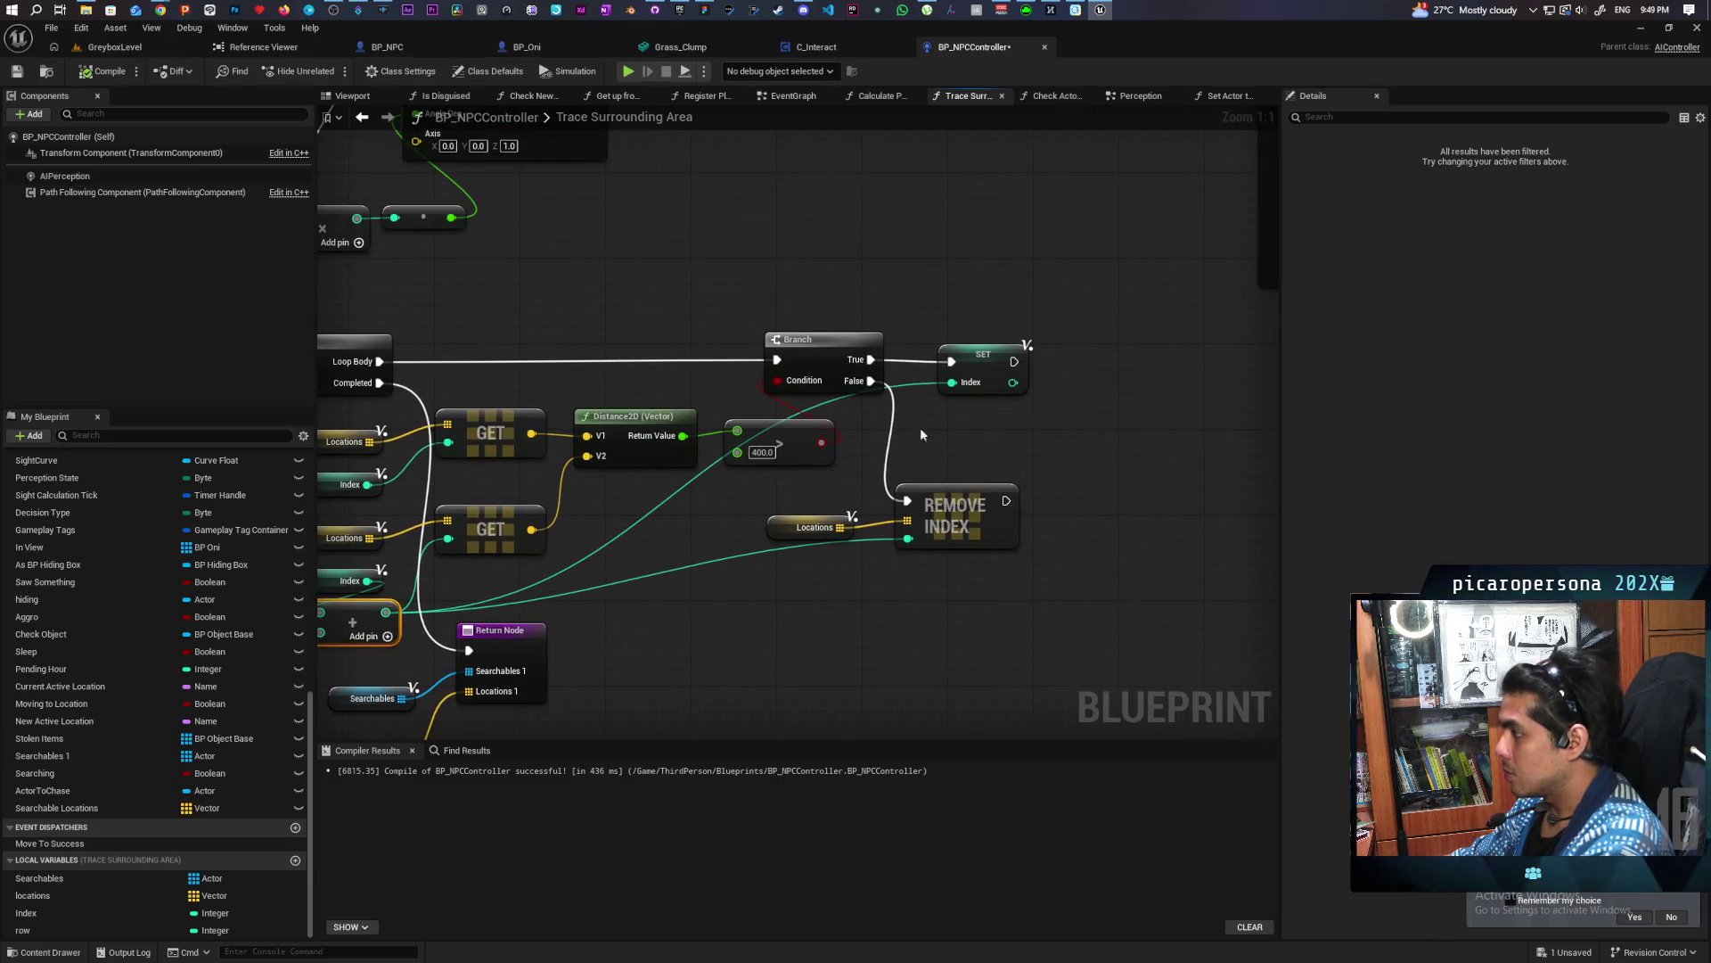
key(ctrl+v)
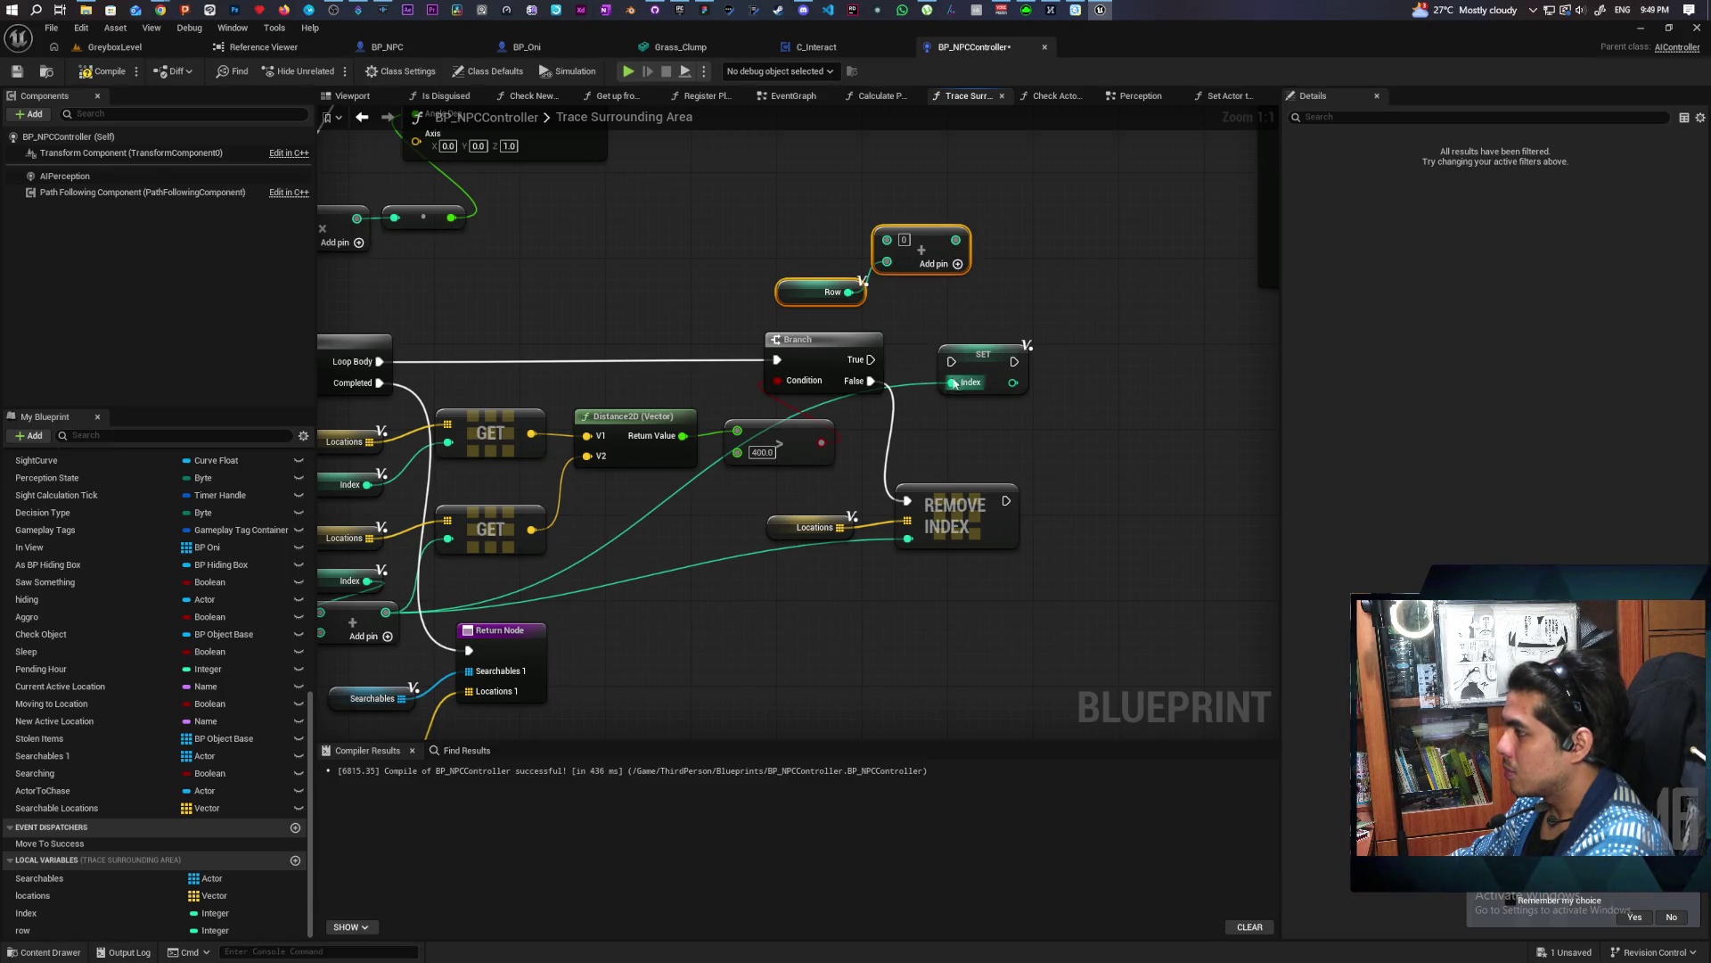
Move SET Index off the True path and add a SET Row node set to 0 there
drag(994, 363, 1098, 436)
mouse_move(23, 930)
mouse_down()
mouse_move(53, 927)
mouse_move(900, 364)
mouse_move(995, 363)
mouse_up()
drag(894, 558, 1023, 540)
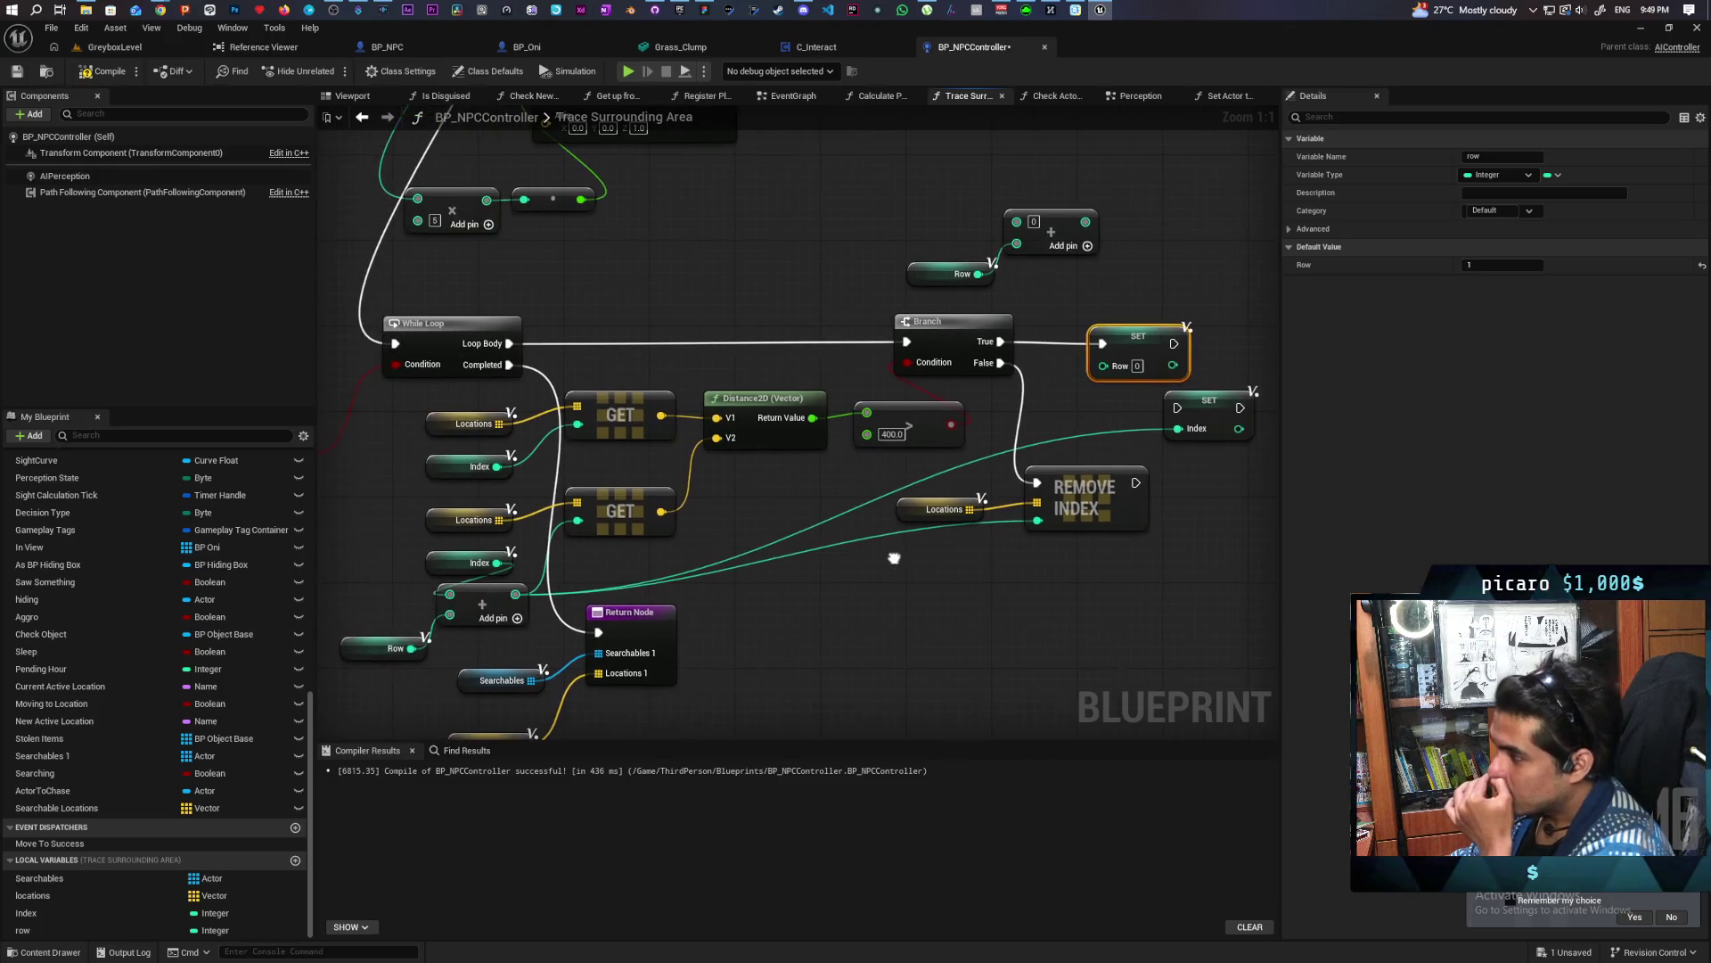
drag(894, 558, 915, 566)
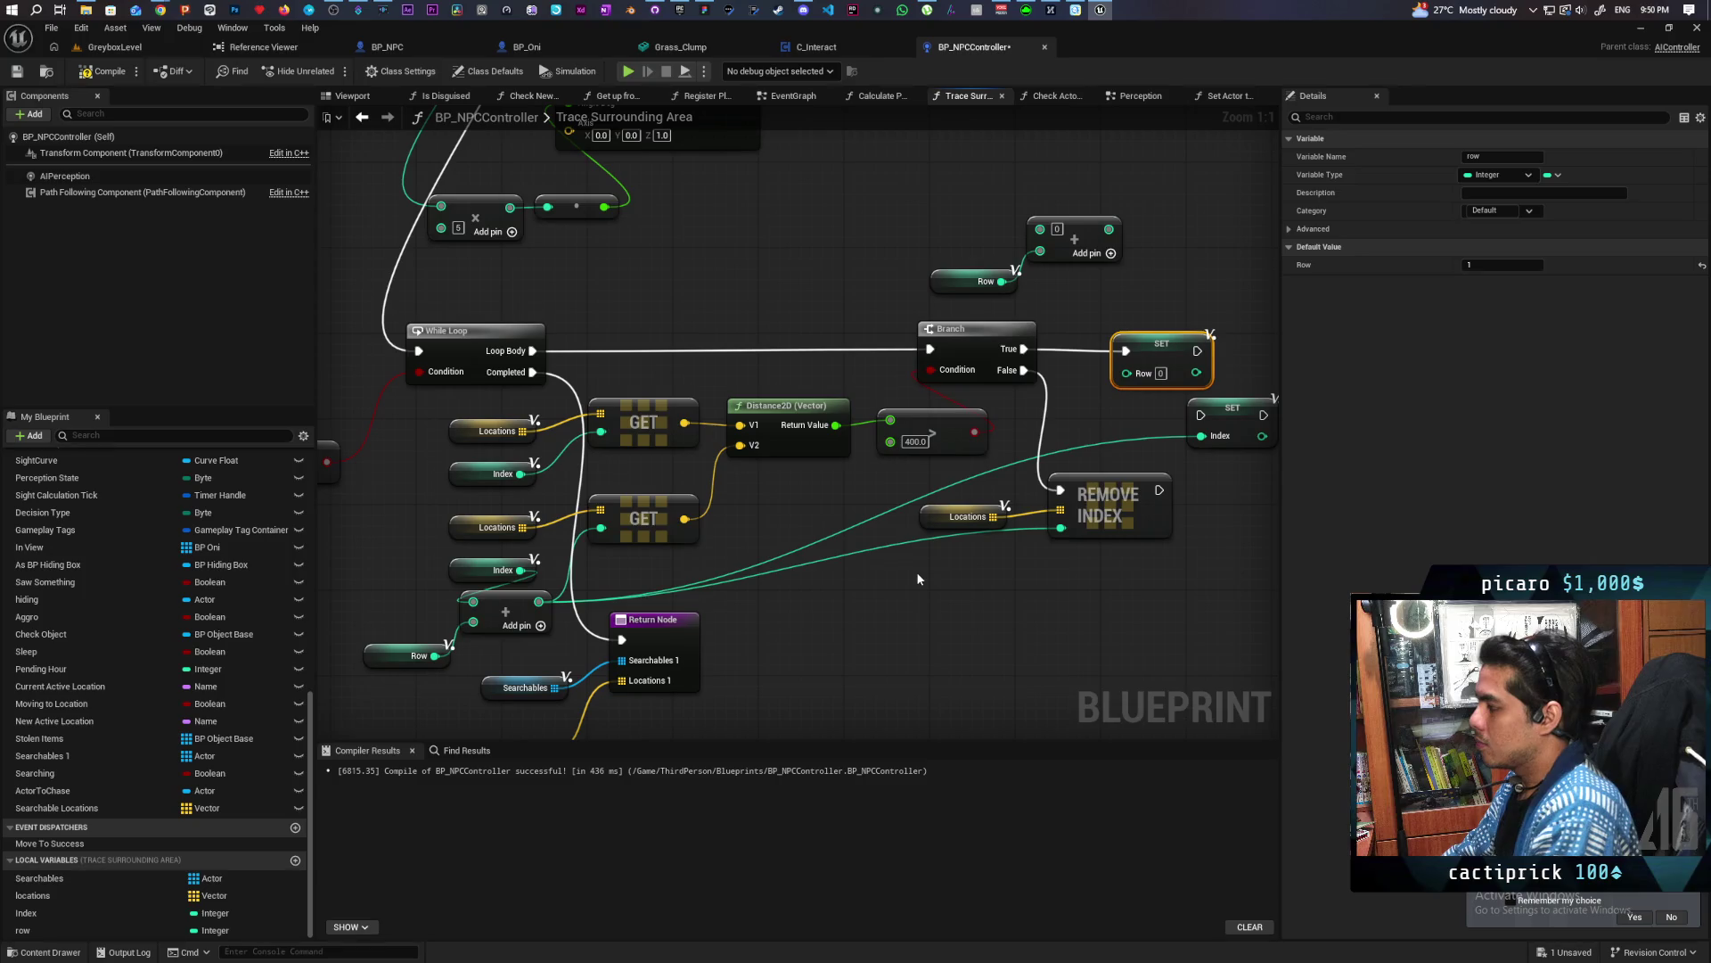
mouse_move(1050, 669)
mouse_down()
mouse_move(821, 674)
mouse_move(981, 600)
mouse_move(1046, 594)
mouse_up()
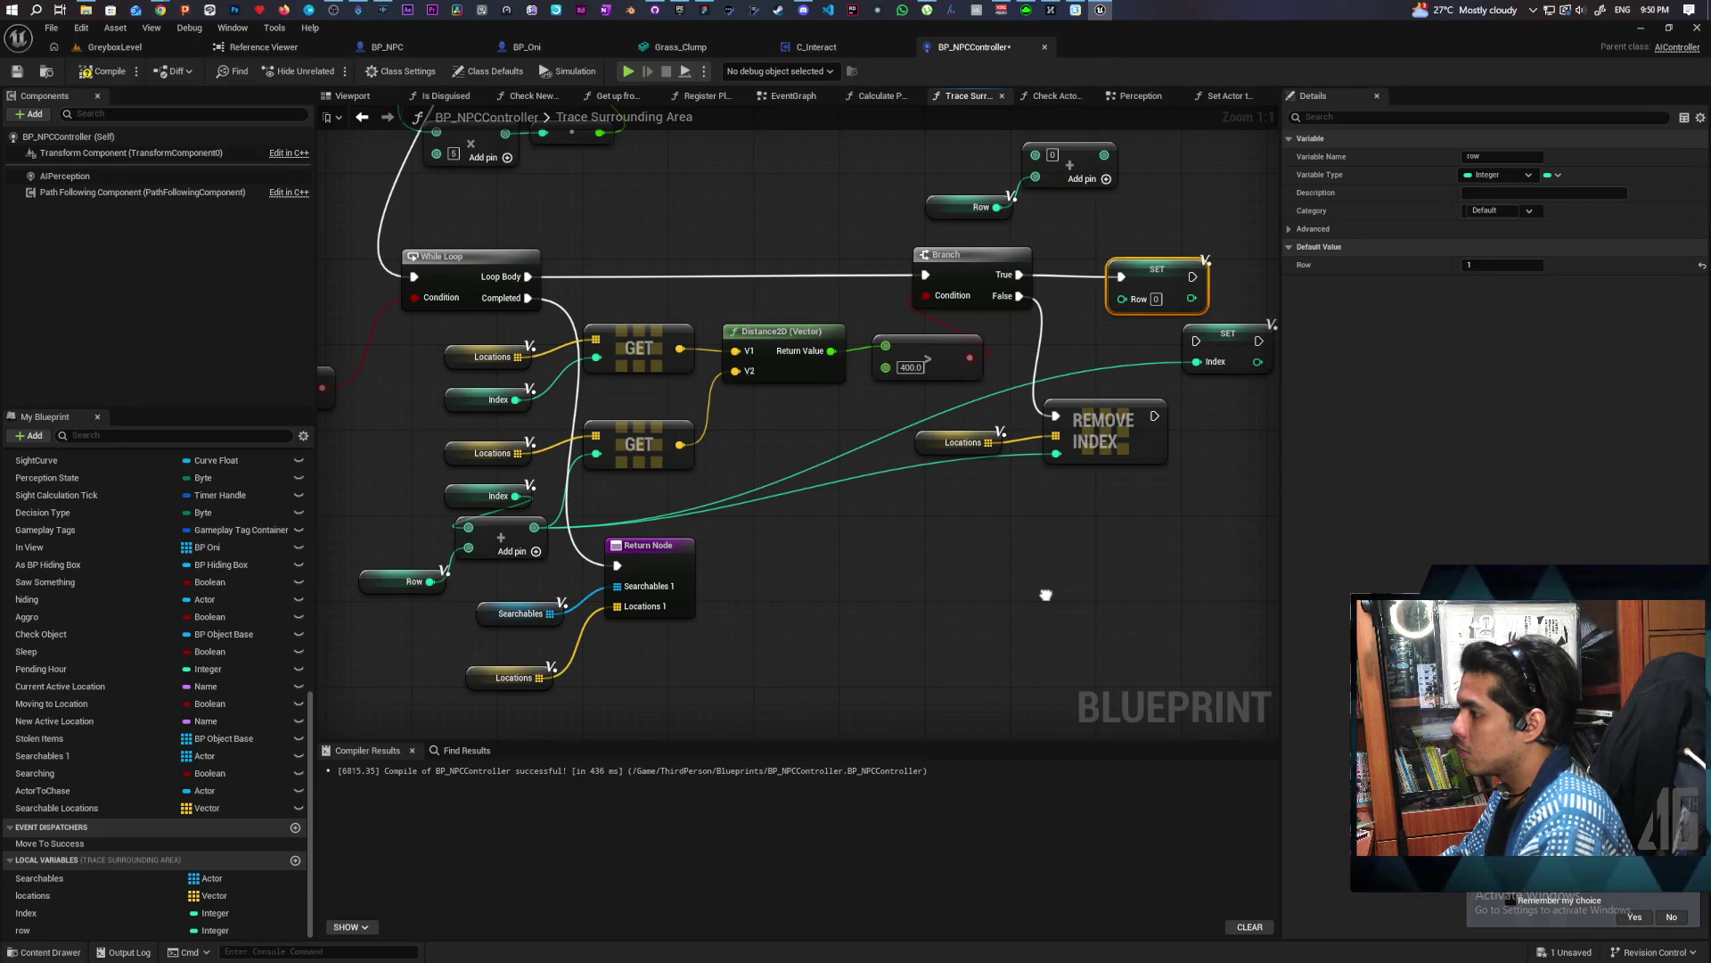
mouse_move(1047, 595)
mouse_down()
mouse_move(867, 616)
mouse_move(1054, 588)
mouse_move(900, 613)
mouse_move(1017, 592)
mouse_move(1054, 619)
mouse_move(1016, 665)
mouse_move(953, 655)
mouse_move(1023, 594)
mouse_up()
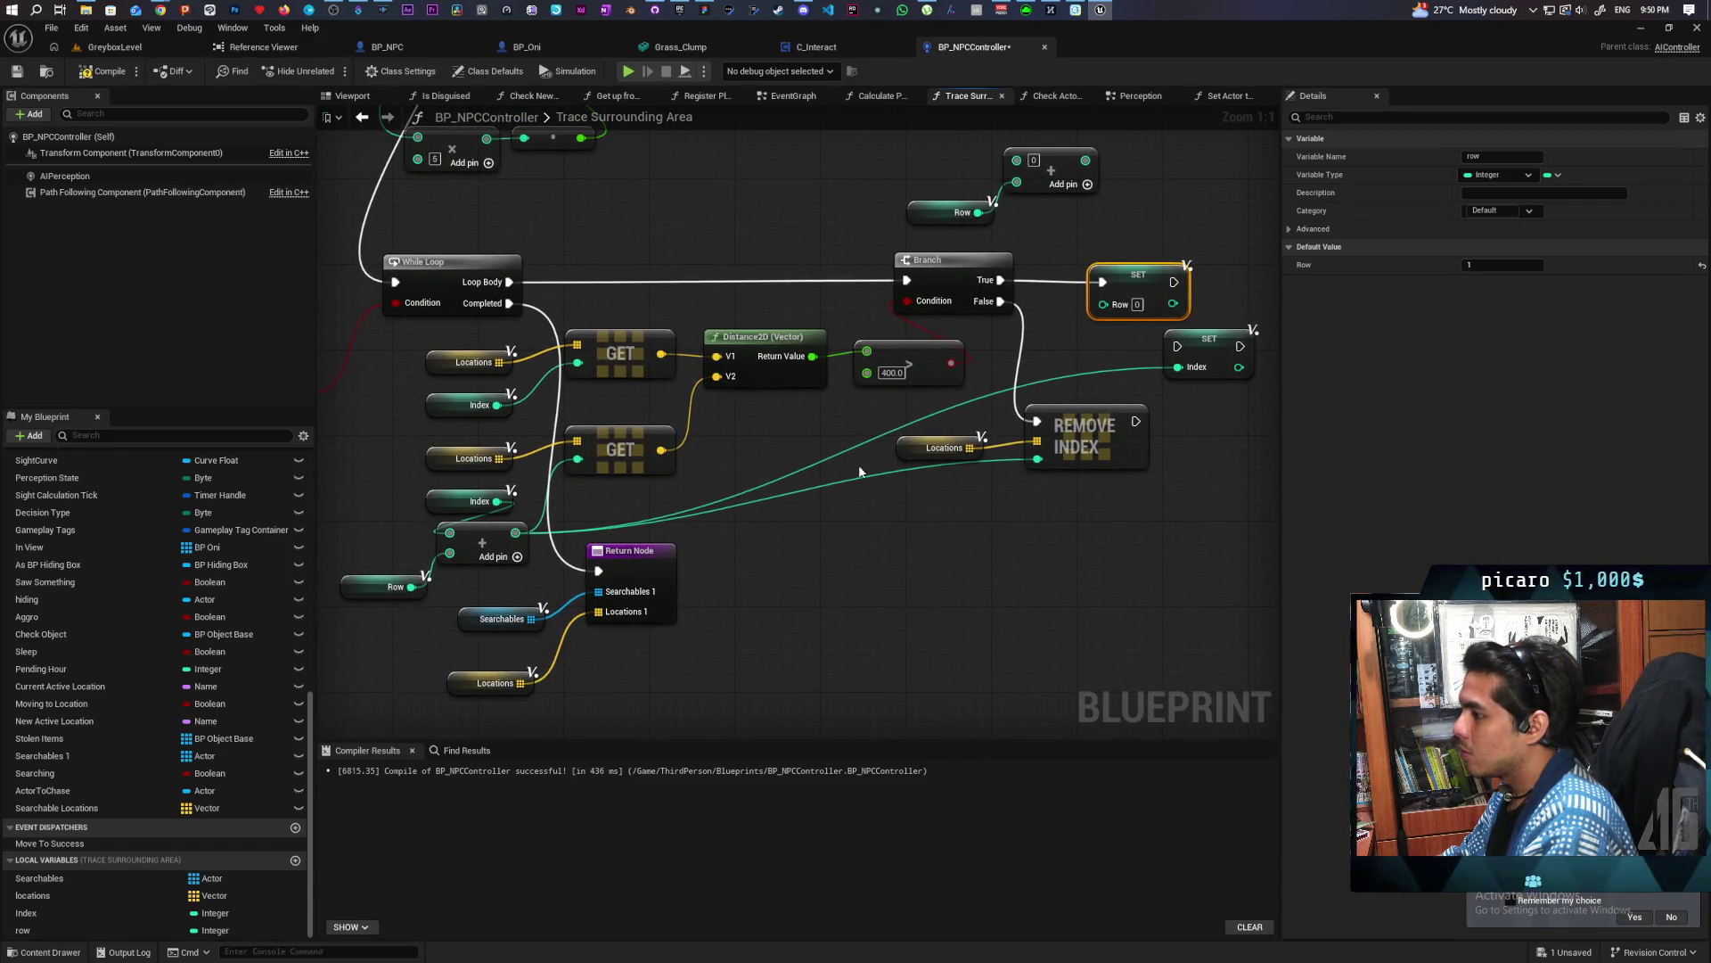
scroll(855, 268, down, 2)
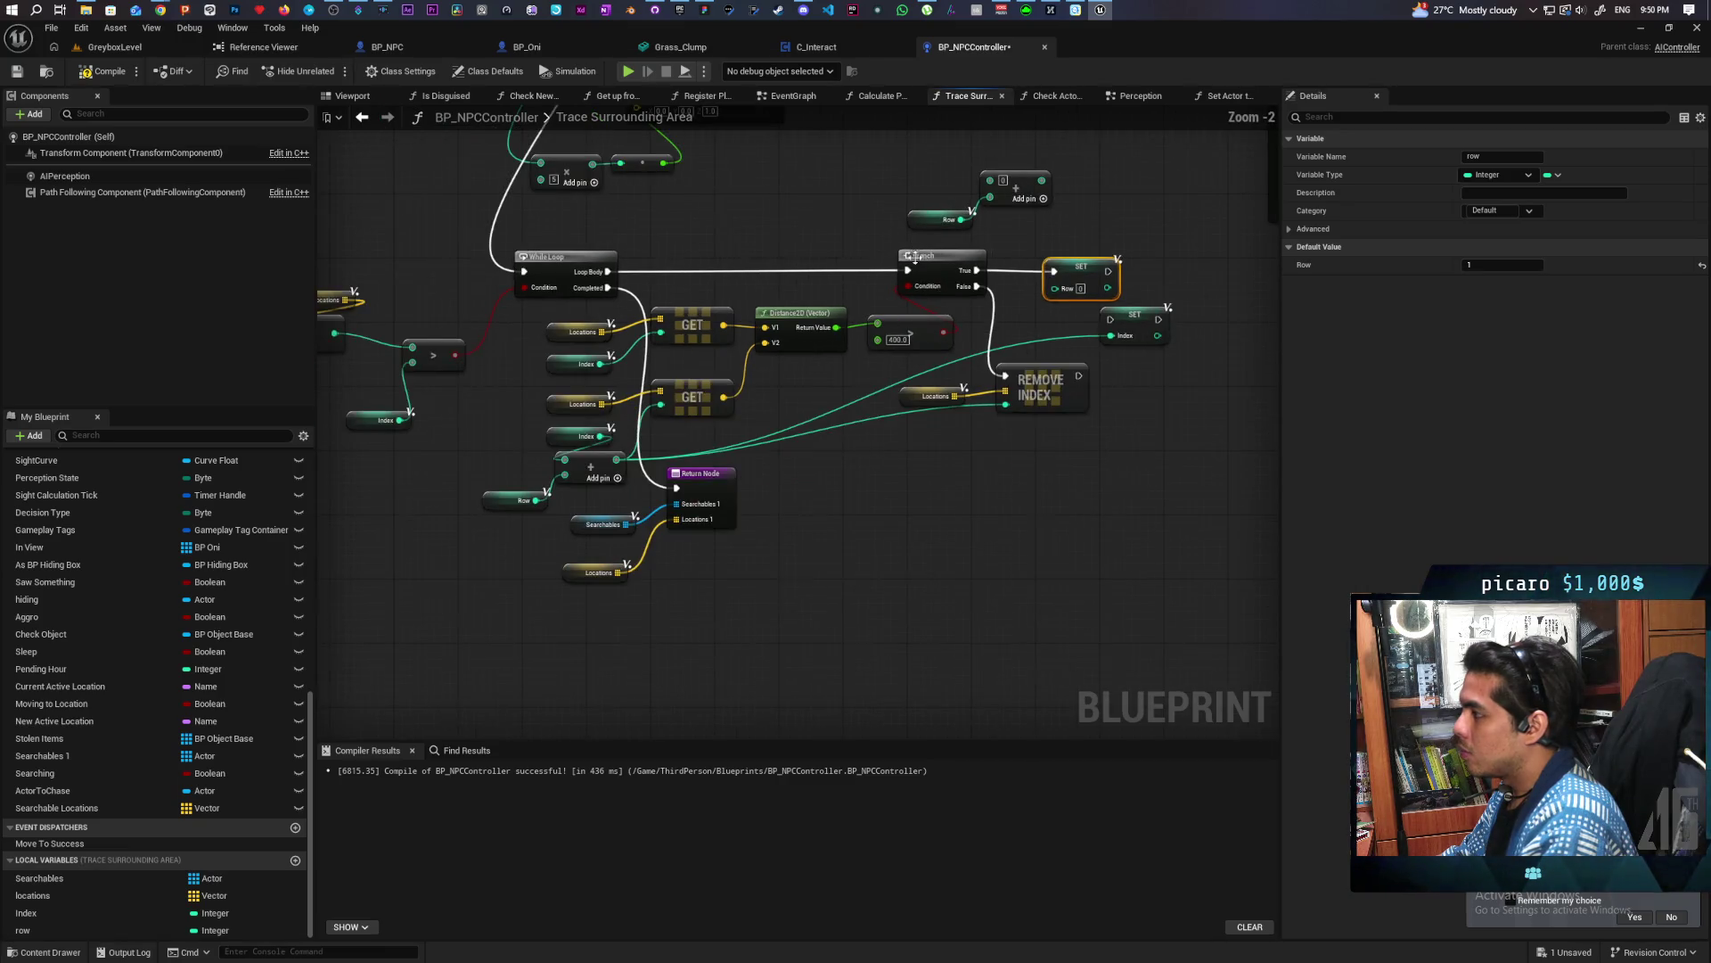
Duplicate the While Loop onto the exec line, fed by the first loop's Loop Body, moving the Return Node aside
drag(815, 271, 947, 404)
click(690, 394)
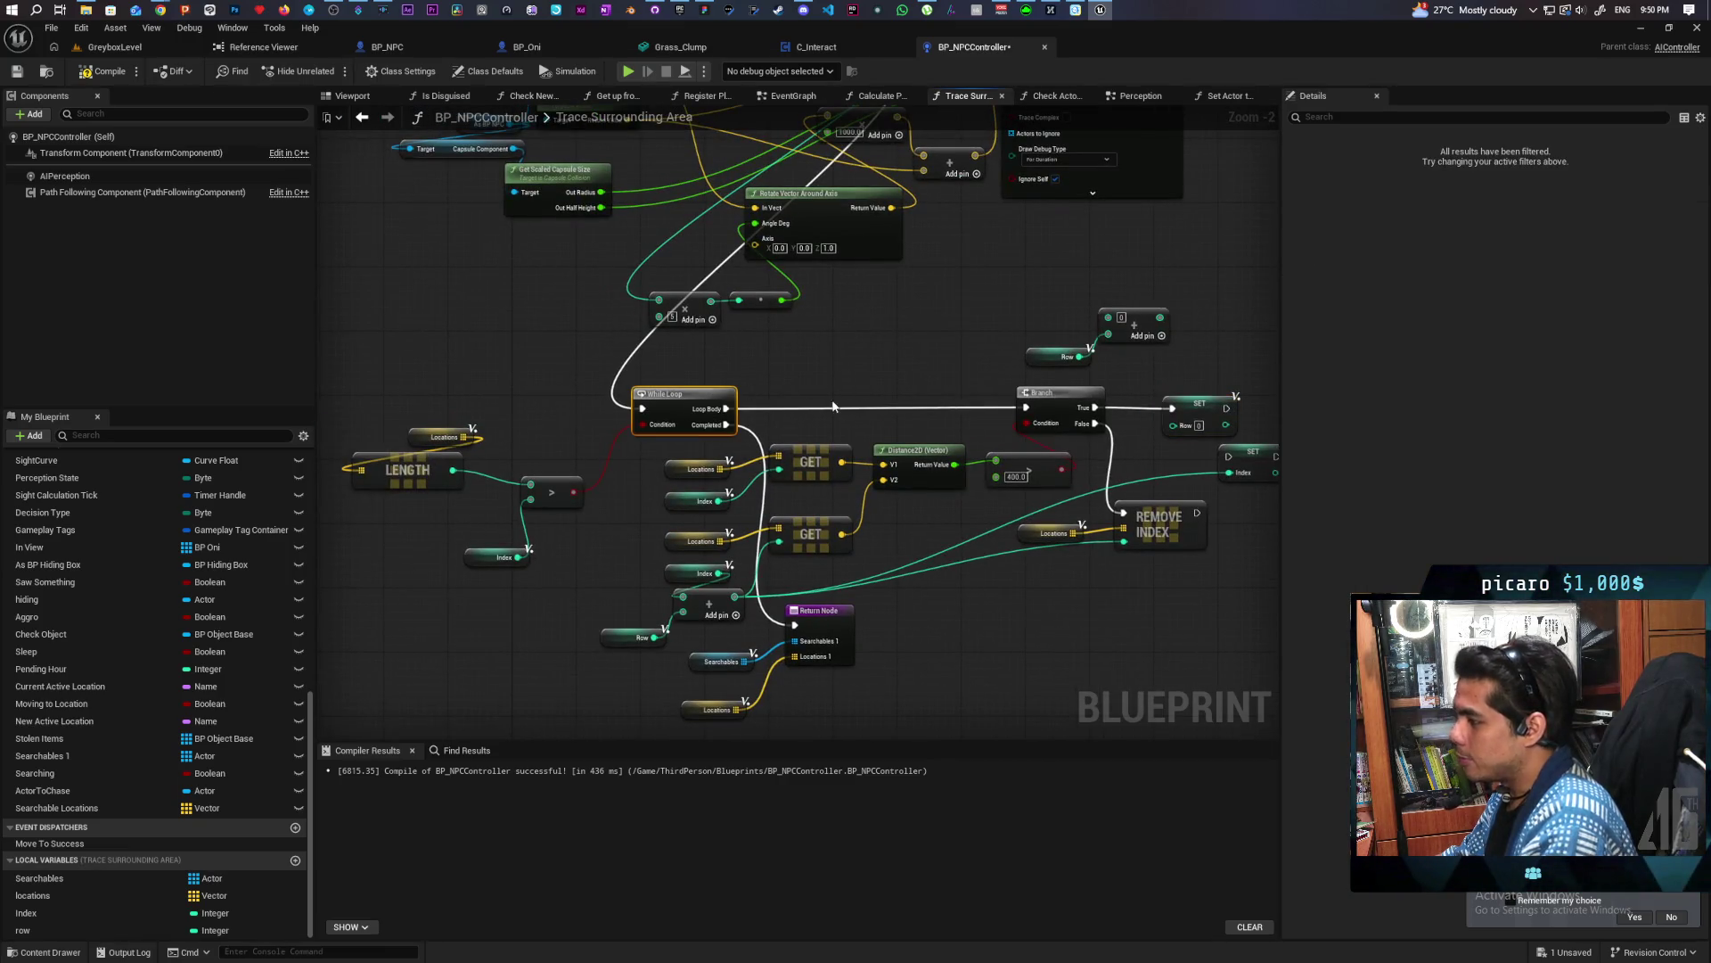
key(ctrl+d)
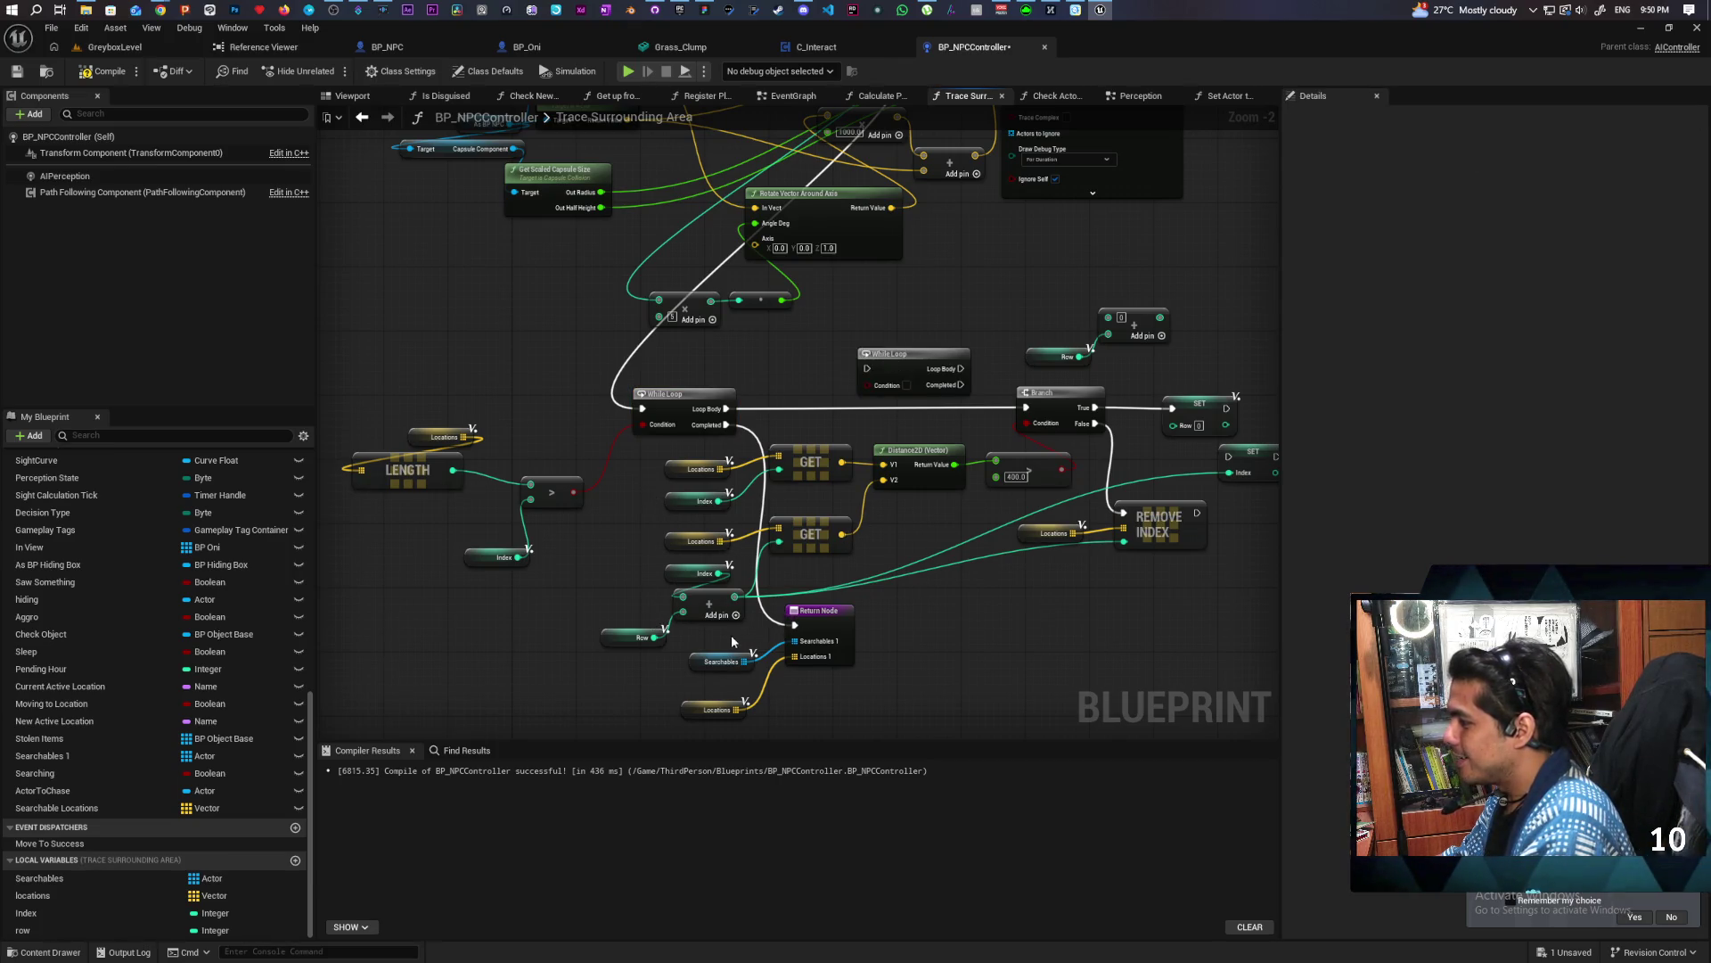
drag(731, 640, 869, 727)
mouse_move(835, 570)
mouse_down()
mouse_move(601, 656)
mouse_move(563, 649)
mouse_up()
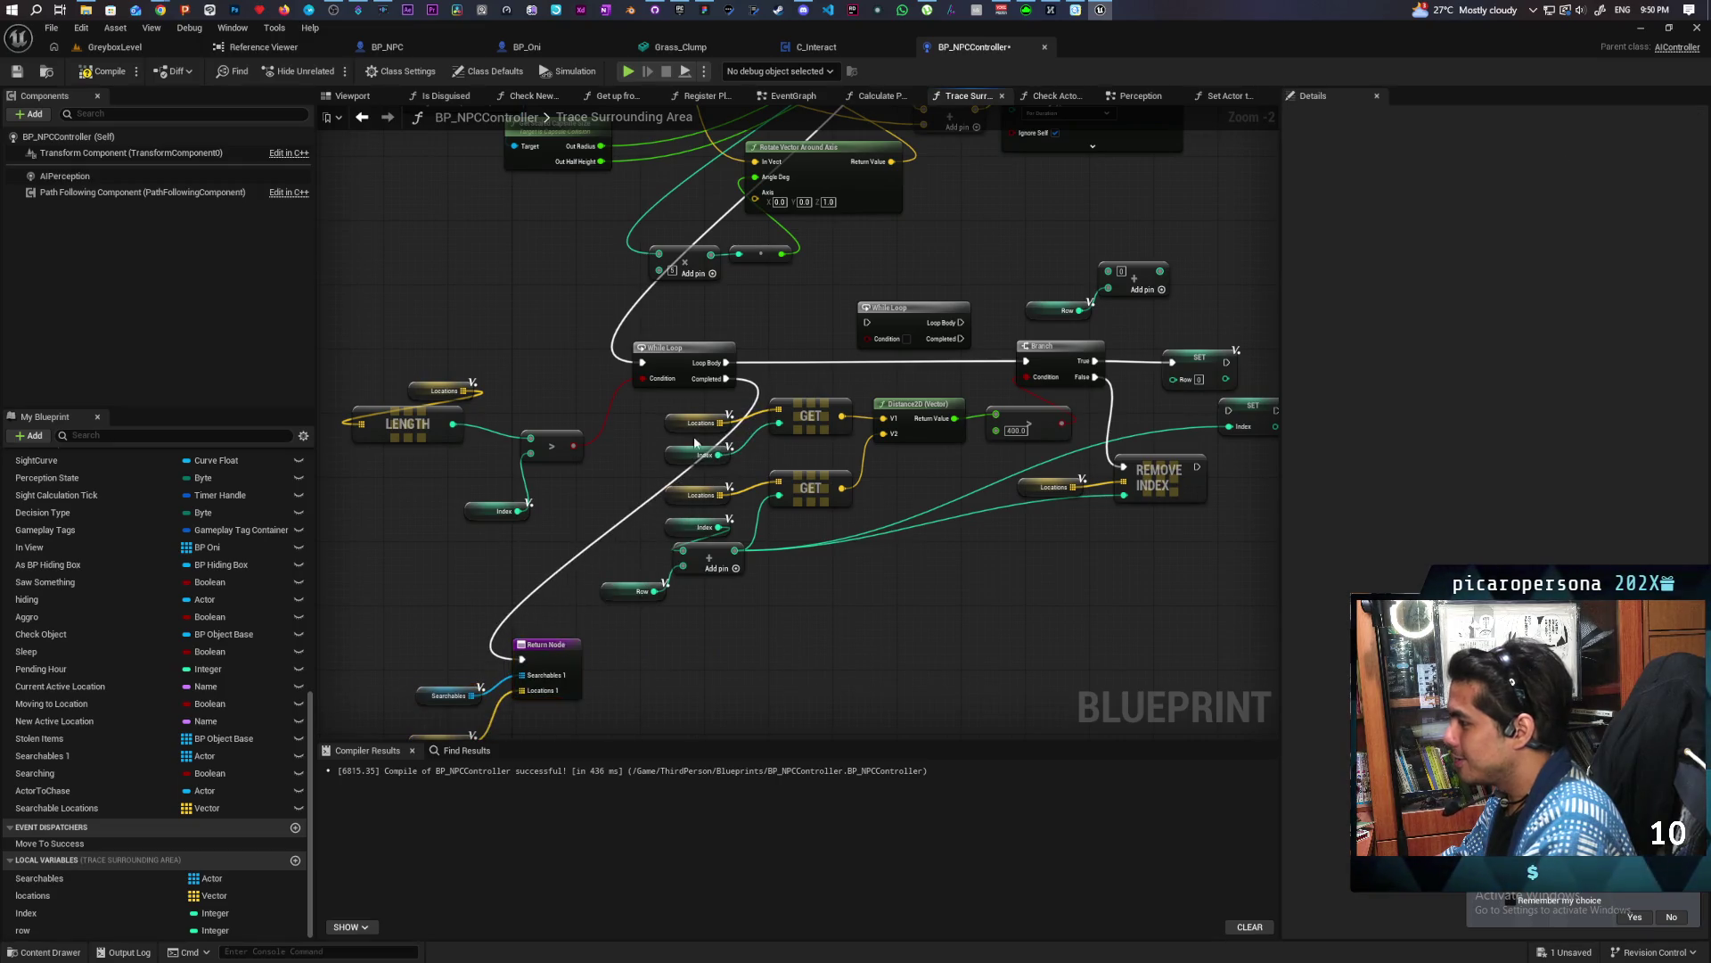
drag(648, 424, 1157, 671)
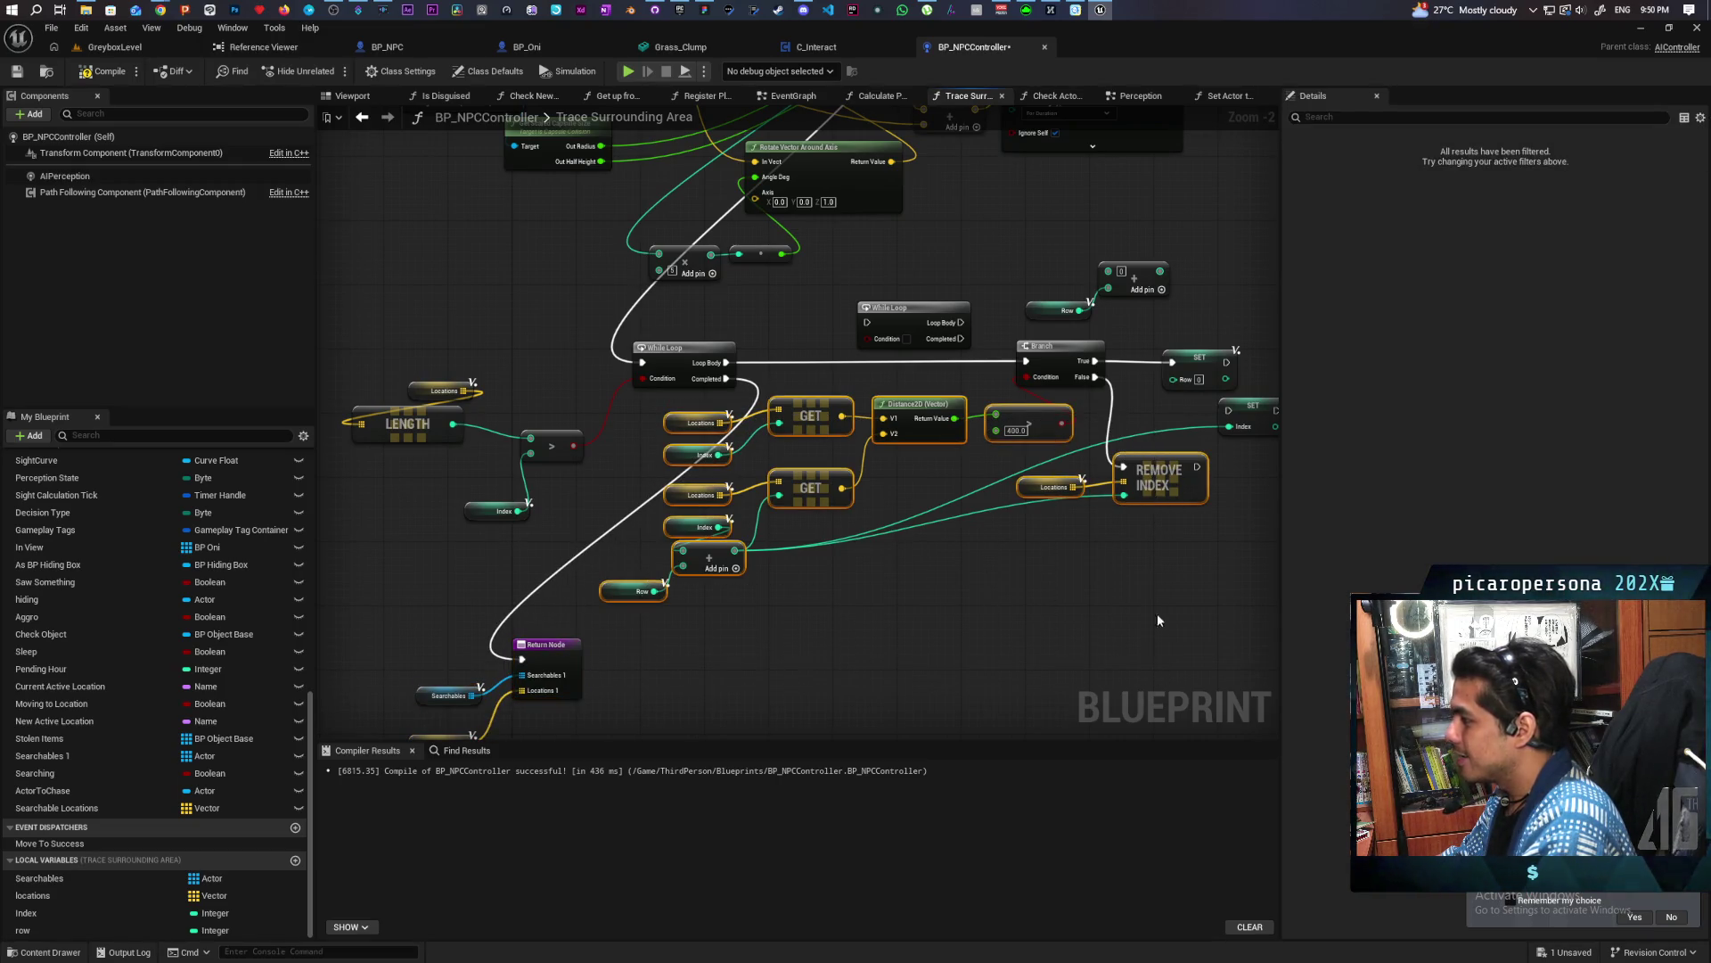
drag(749, 348, 756, 393)
drag(568, 403, 722, 402)
Reposition the Index getter and paste a duplicate of the Index, Row and add nodes
drag(814, 367, 735, 341)
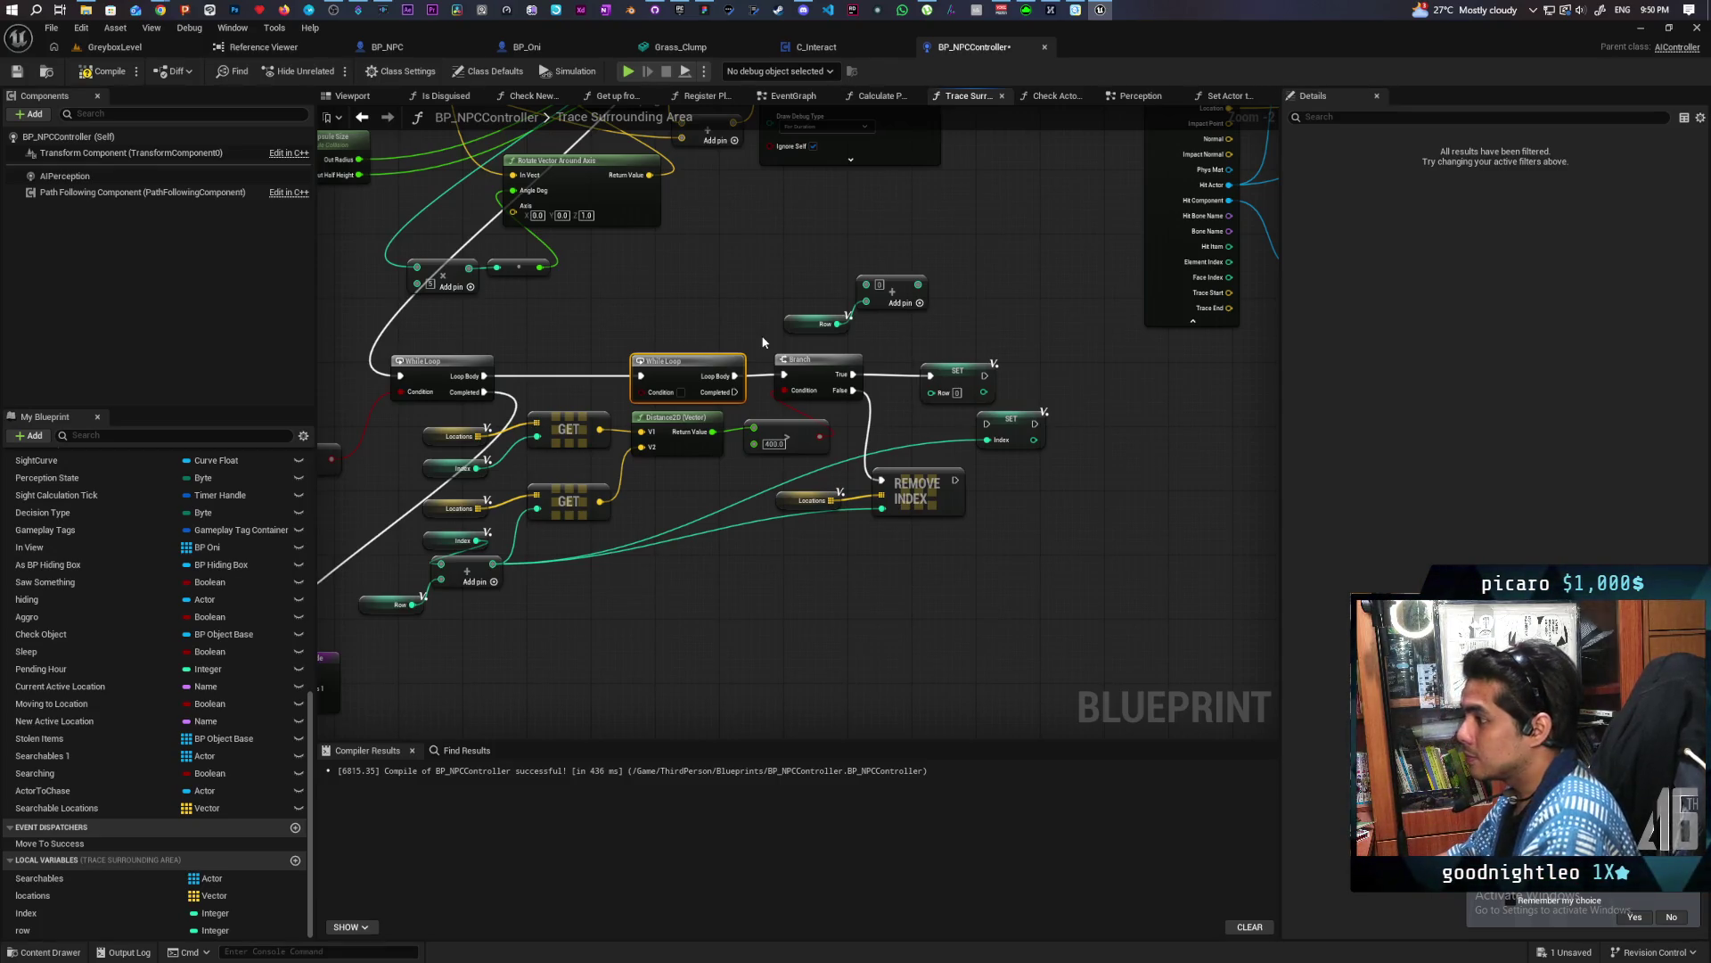
drag(715, 539, 780, 507)
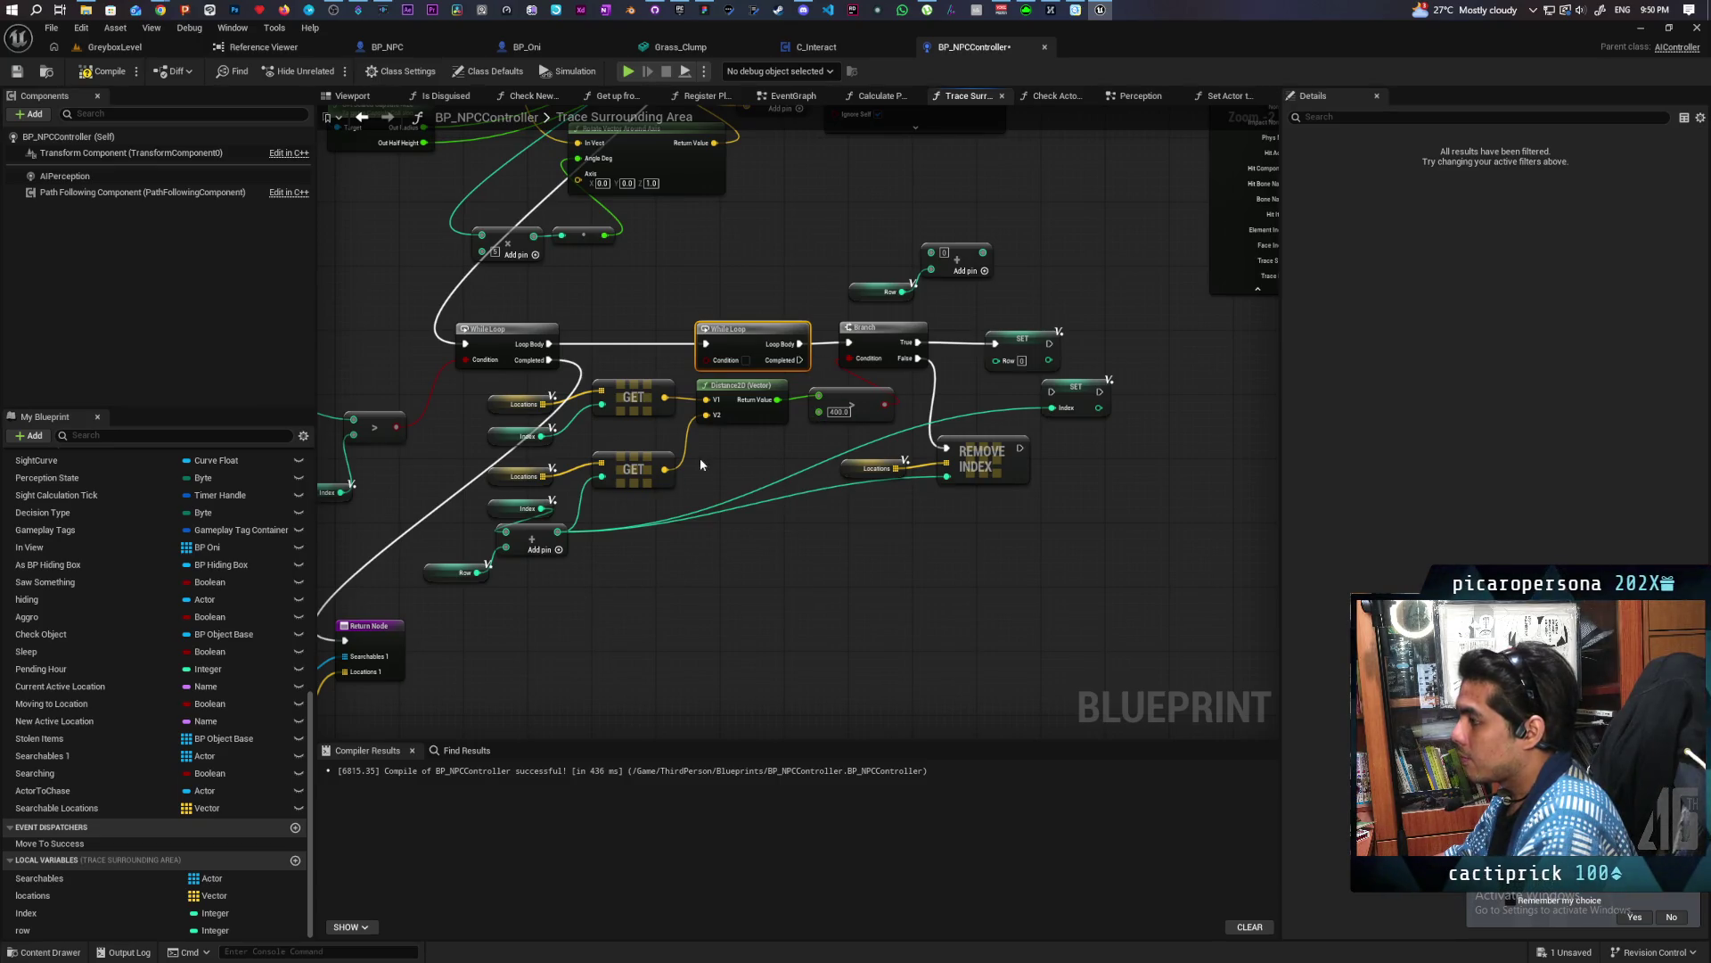
mouse_move(534, 522)
mouse_down()
mouse_move(735, 479)
mouse_move(694, 487)
mouse_move(730, 535)
mouse_up()
mouse_move(648, 470)
mouse_down()
mouse_move(577, 491)
mouse_move(709, 476)
mouse_move(728, 605)
mouse_up()
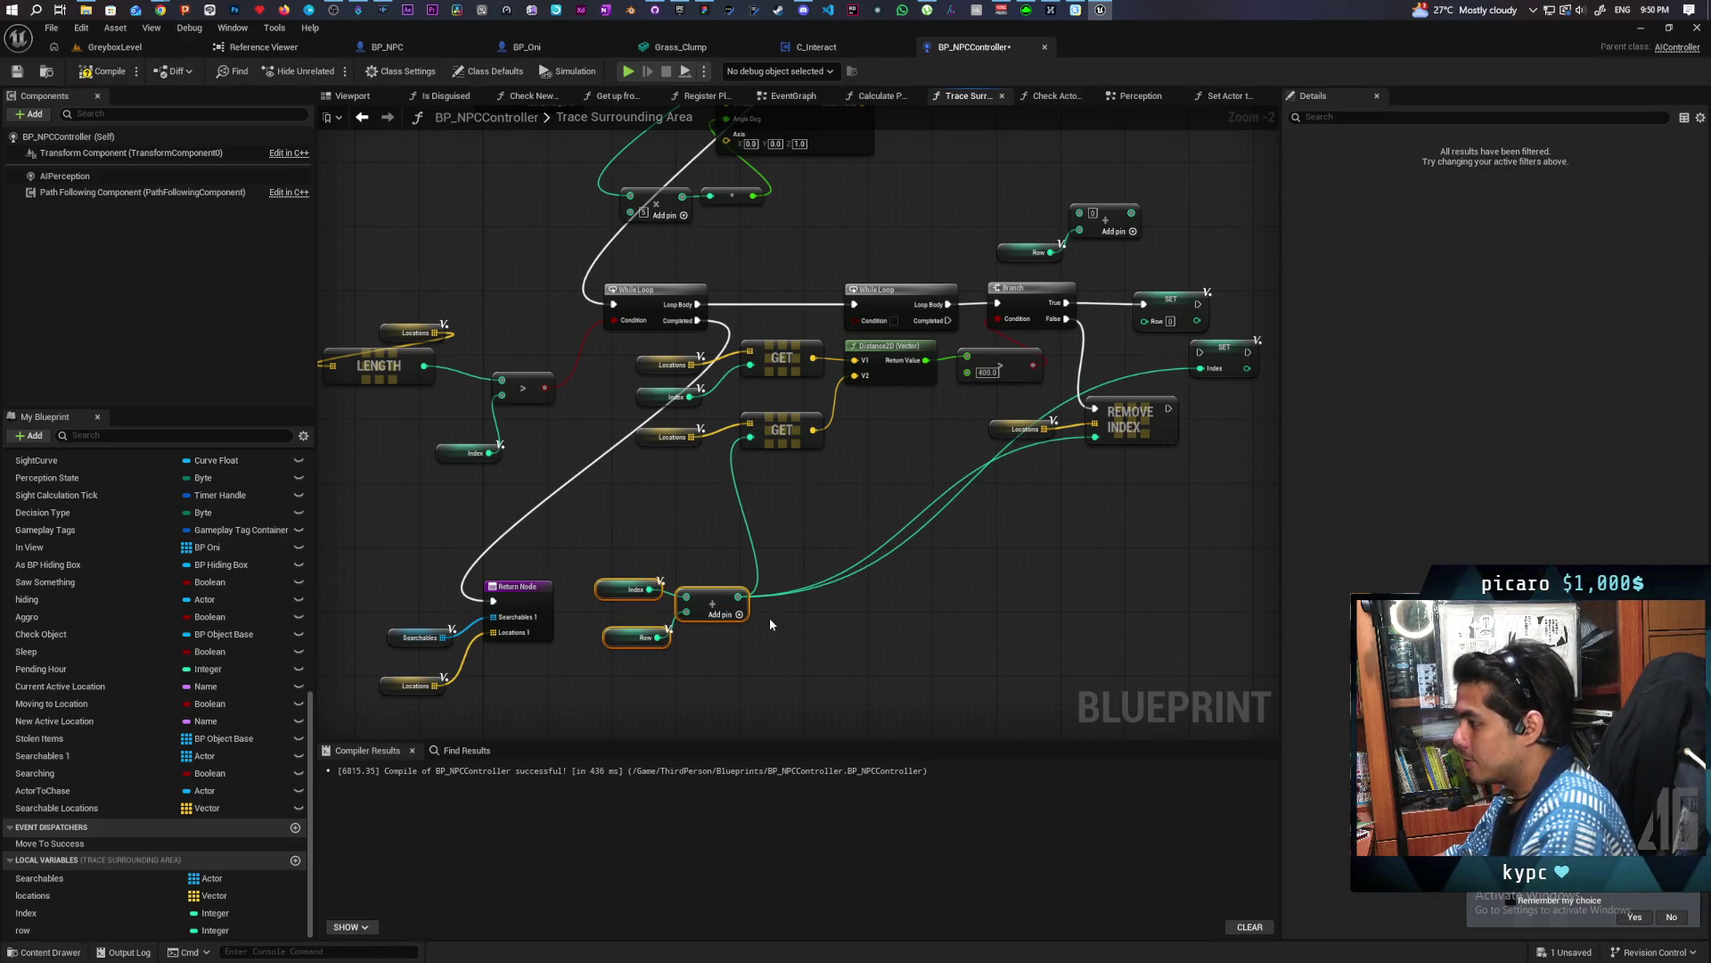
key(ctrl+c)
key(ctrl+v)
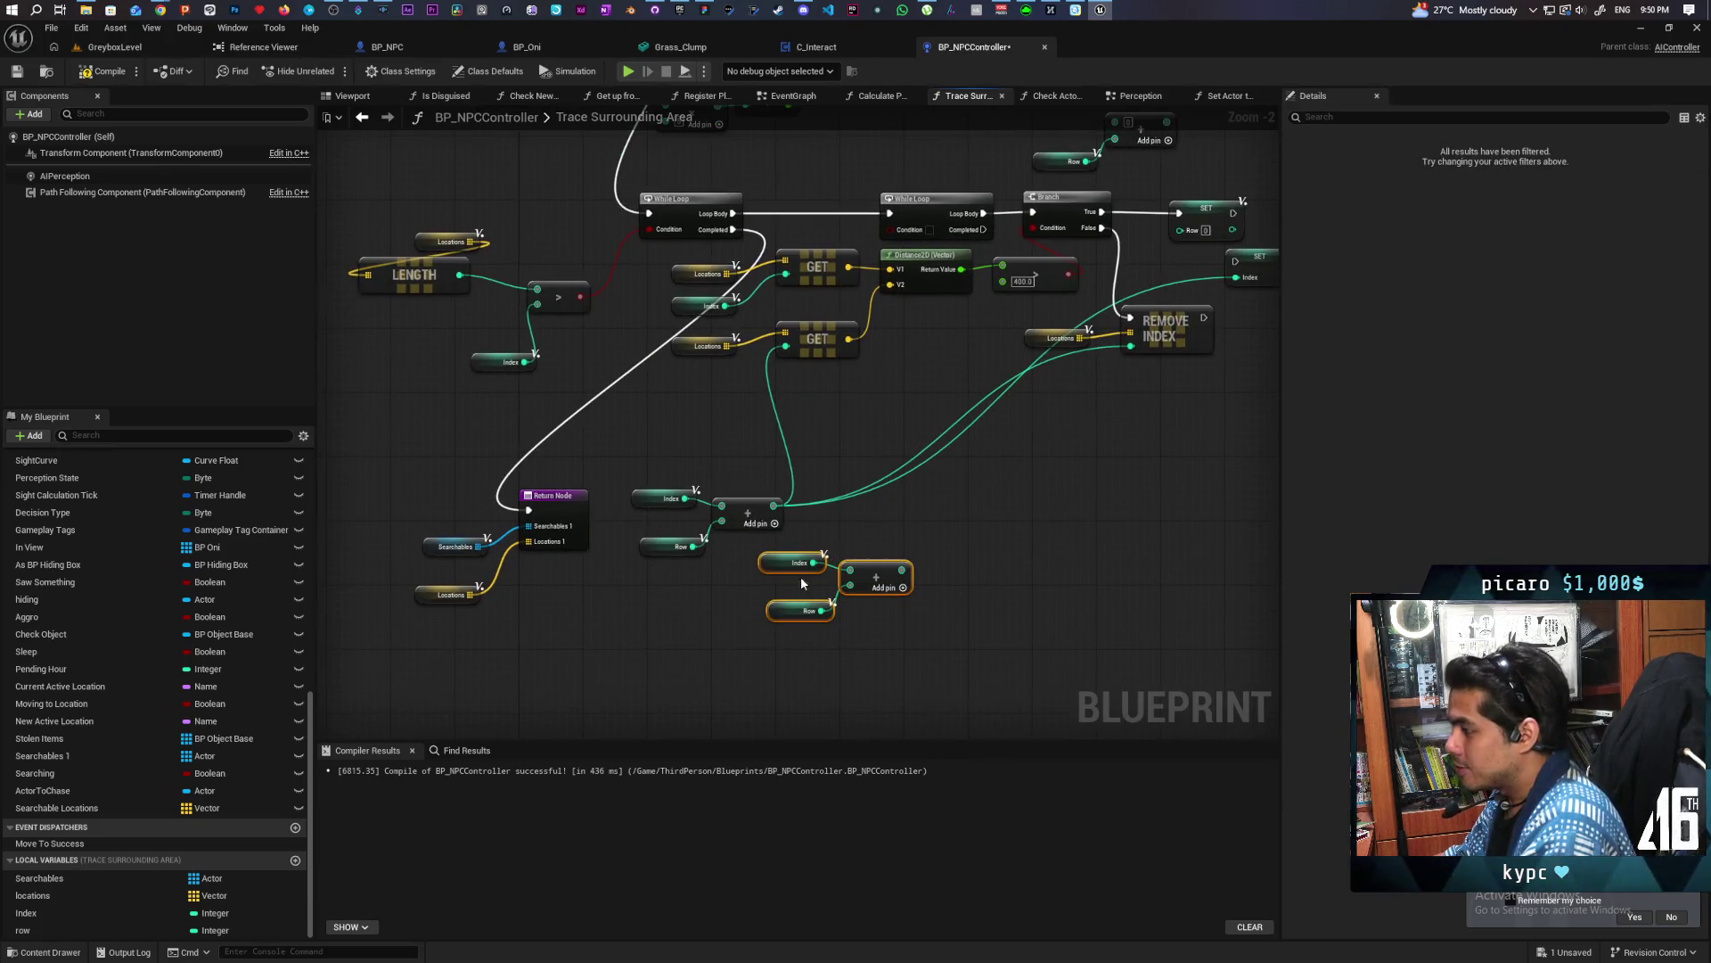
drag(730, 570, 810, 457)
drag(562, 425, 694, 440)
click(658, 429)
mouse_move(473, 261)
mouse_down()
mouse_move(609, 354)
mouse_move(704, 384)
mouse_up()
key(ctrl+c)
key(ctrl+v)
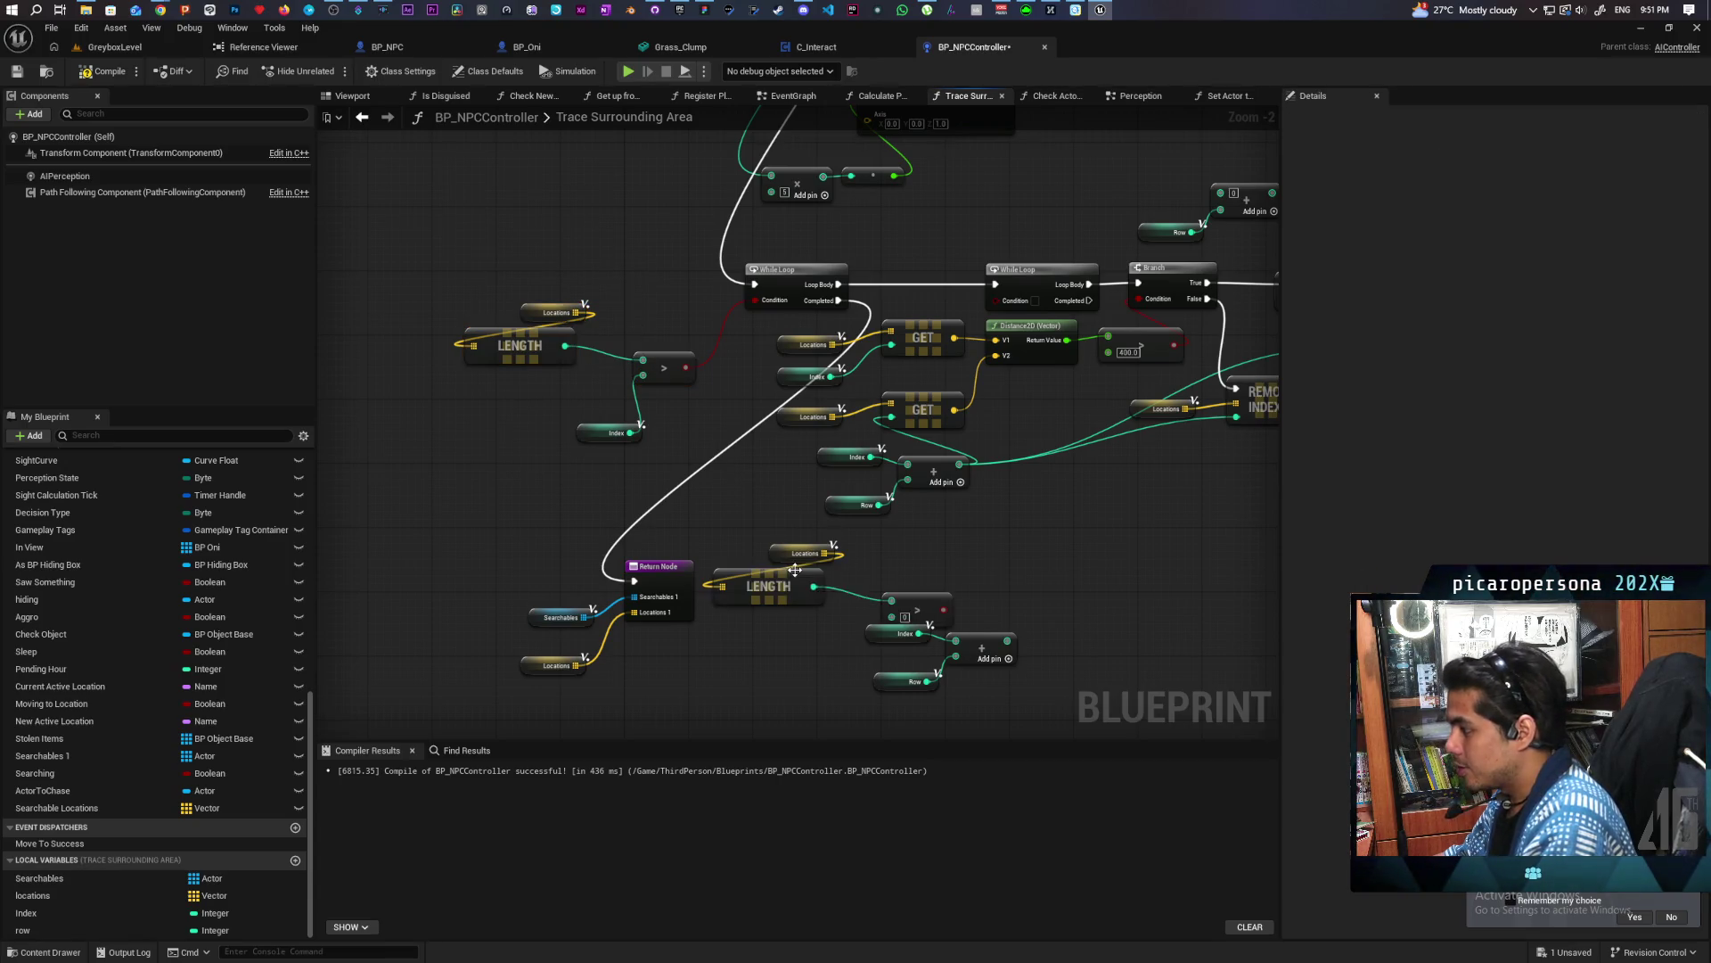
drag(921, 590, 973, 581)
mouse_move(1008, 640)
mouse_down()
mouse_move(948, 592)
mouse_move(1045, 512)
mouse_move(1028, 340)
mouse_move(996, 301)
mouse_up()
mouse_move(1066, 405)
mouse_down()
mouse_move(891, 445)
mouse_move(783, 432)
mouse_move(826, 409)
mouse_move(770, 451)
mouse_up()
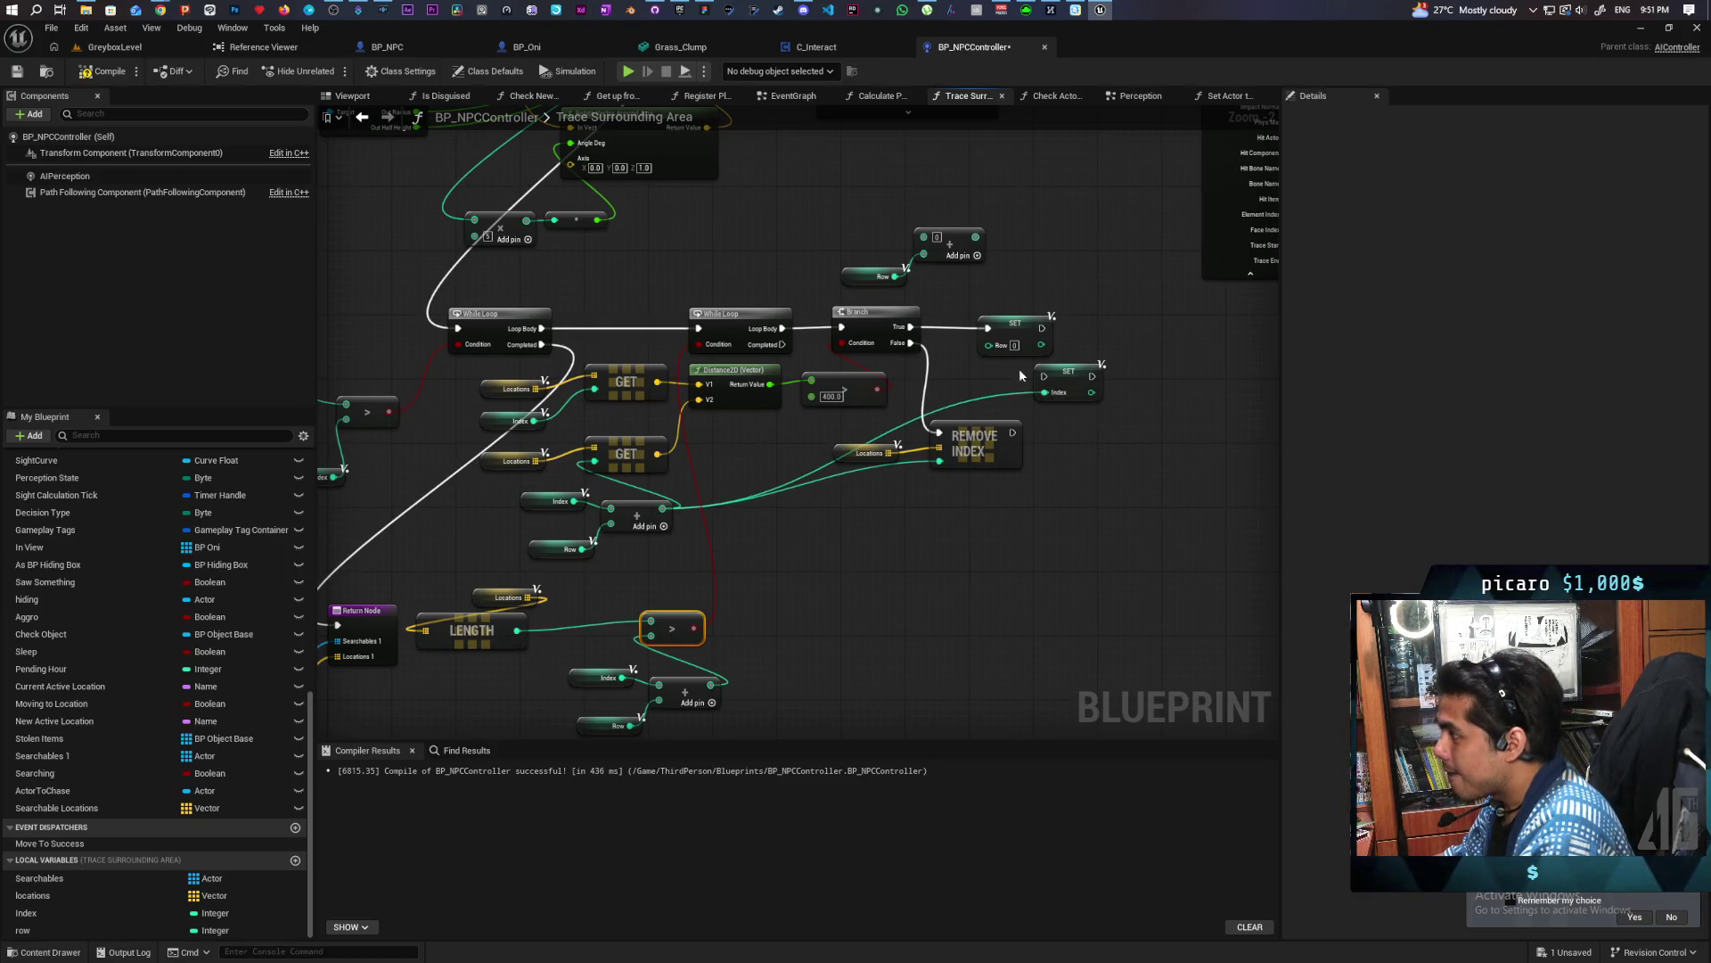
mouse_move(752, 571)
mouse_down()
mouse_move(795, 489)
mouse_move(757, 527)
mouse_move(840, 496)
mouse_move(740, 519)
mouse_move(637, 493)
mouse_up()
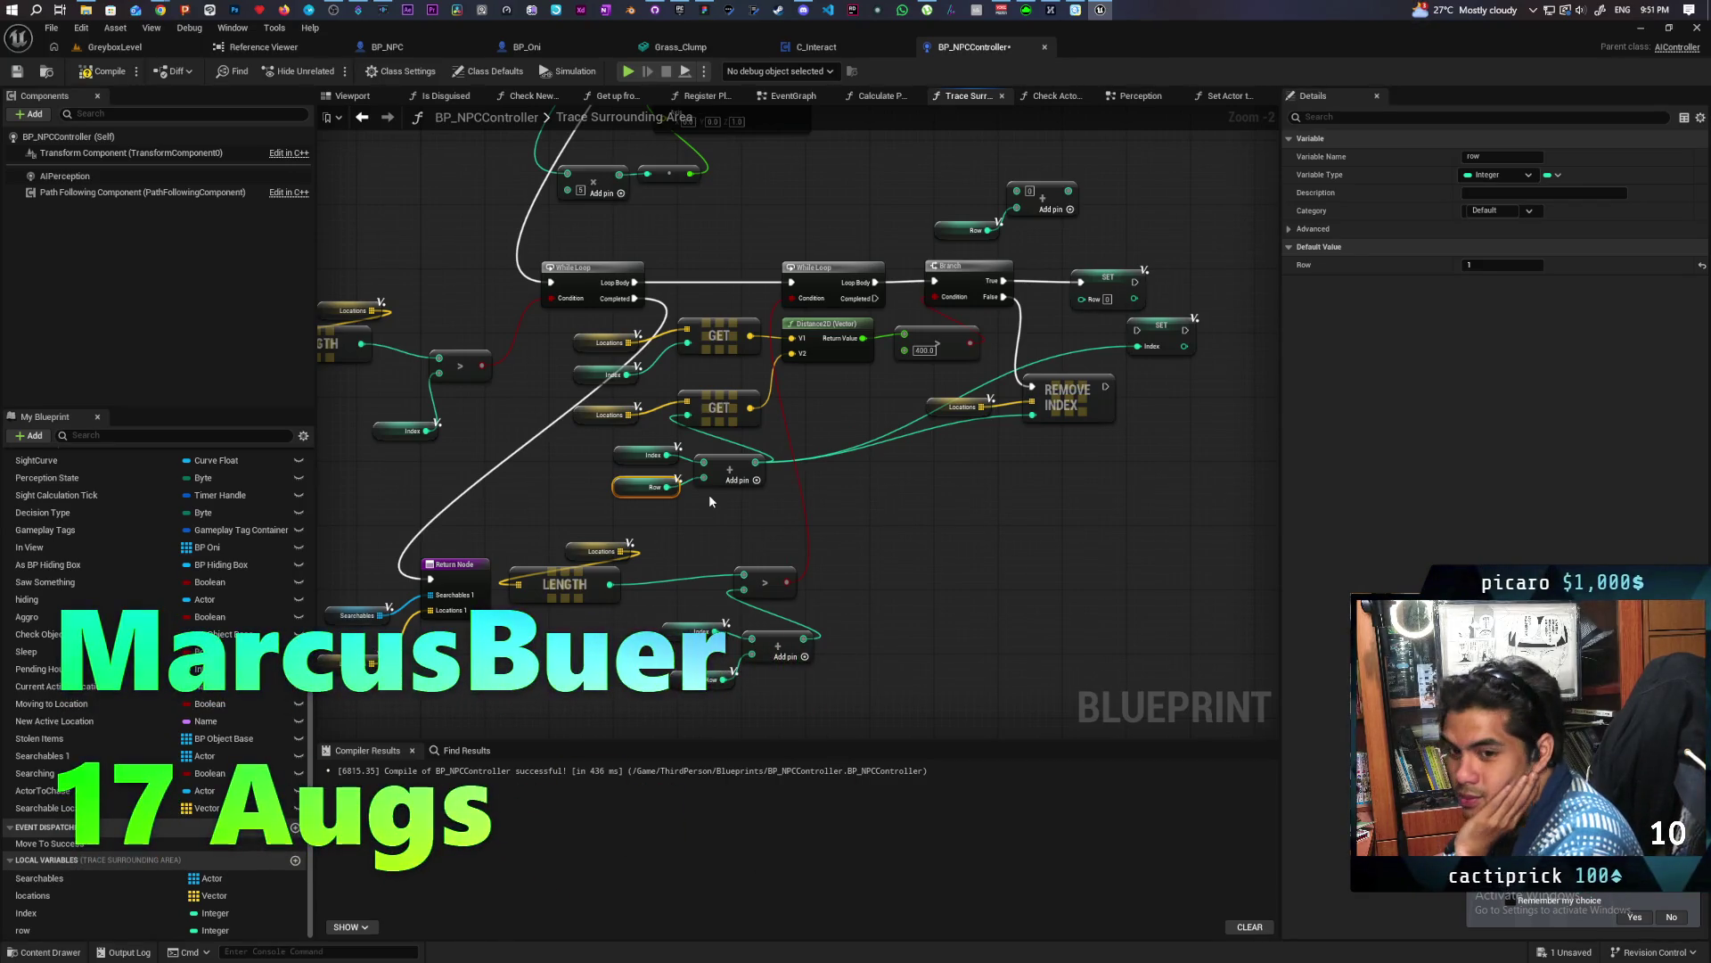
drag(1050, 483, 1072, 485)
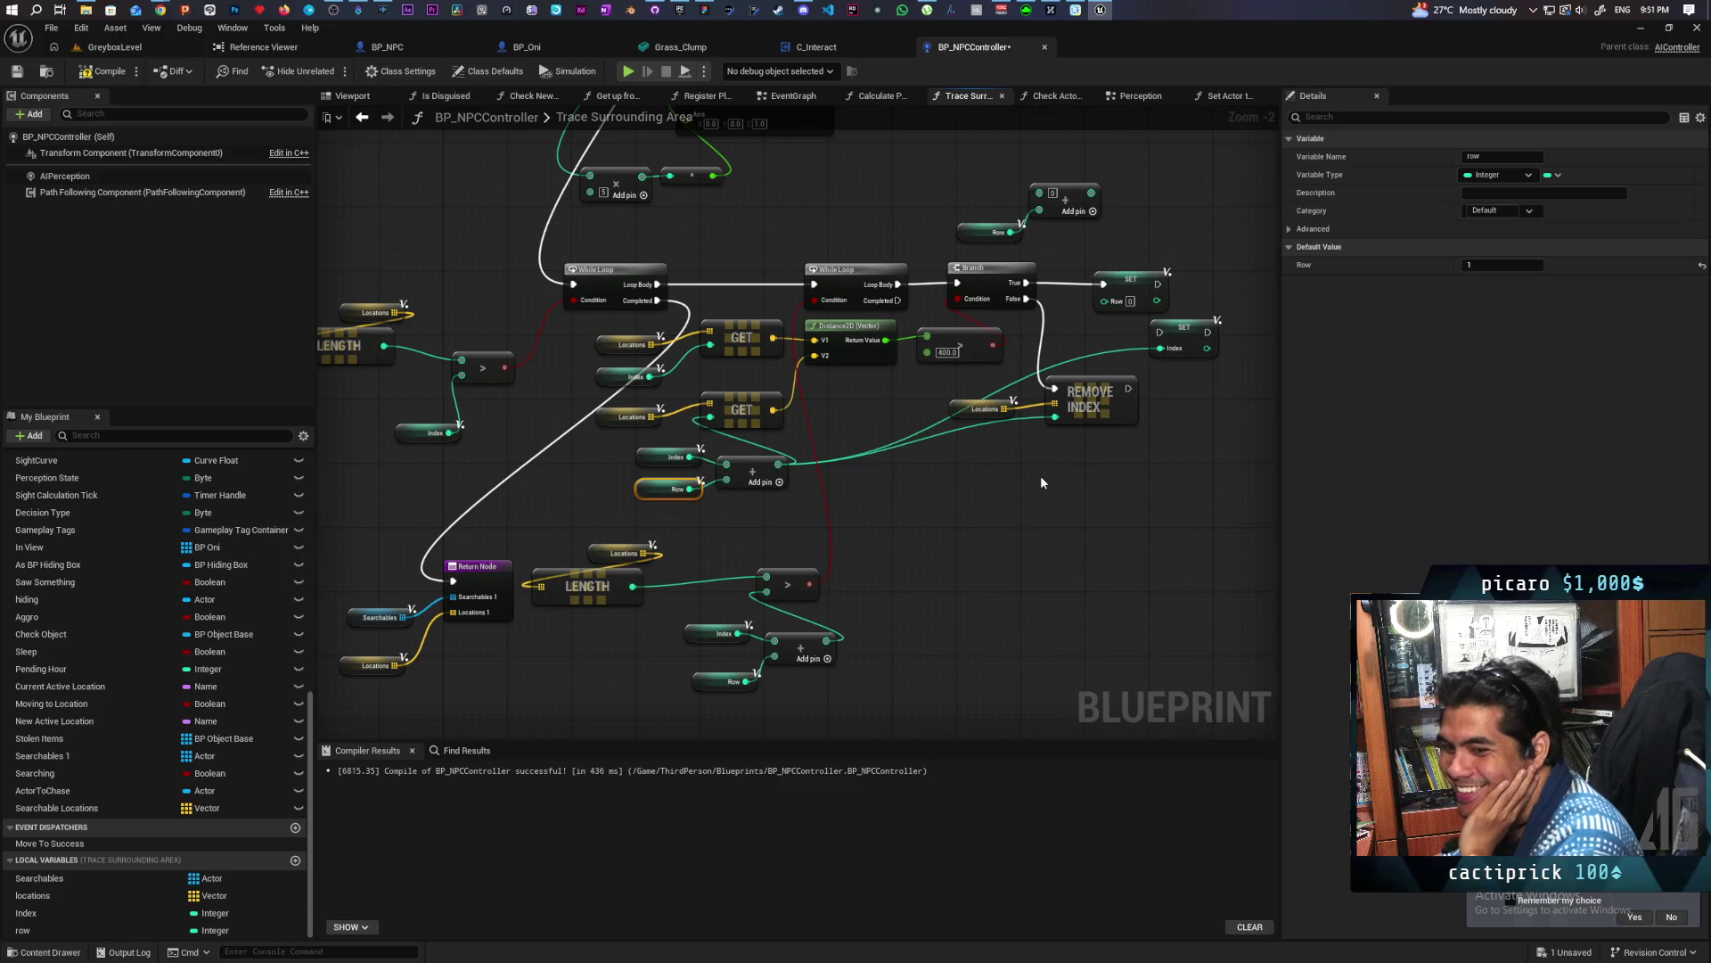
Drag the REMOVE INDEX node and its Locations getter lower in the graph, then deselect
mouse_move(1040, 475)
mouse_down()
mouse_move(1020, 524)
mouse_move(1013, 494)
mouse_move(950, 519)
mouse_move(916, 510)
mouse_move(975, 470)
mouse_move(923, 477)
mouse_move(911, 522)
mouse_move(870, 523)
mouse_move(891, 501)
mouse_move(942, 516)
mouse_move(955, 497)
mouse_up()
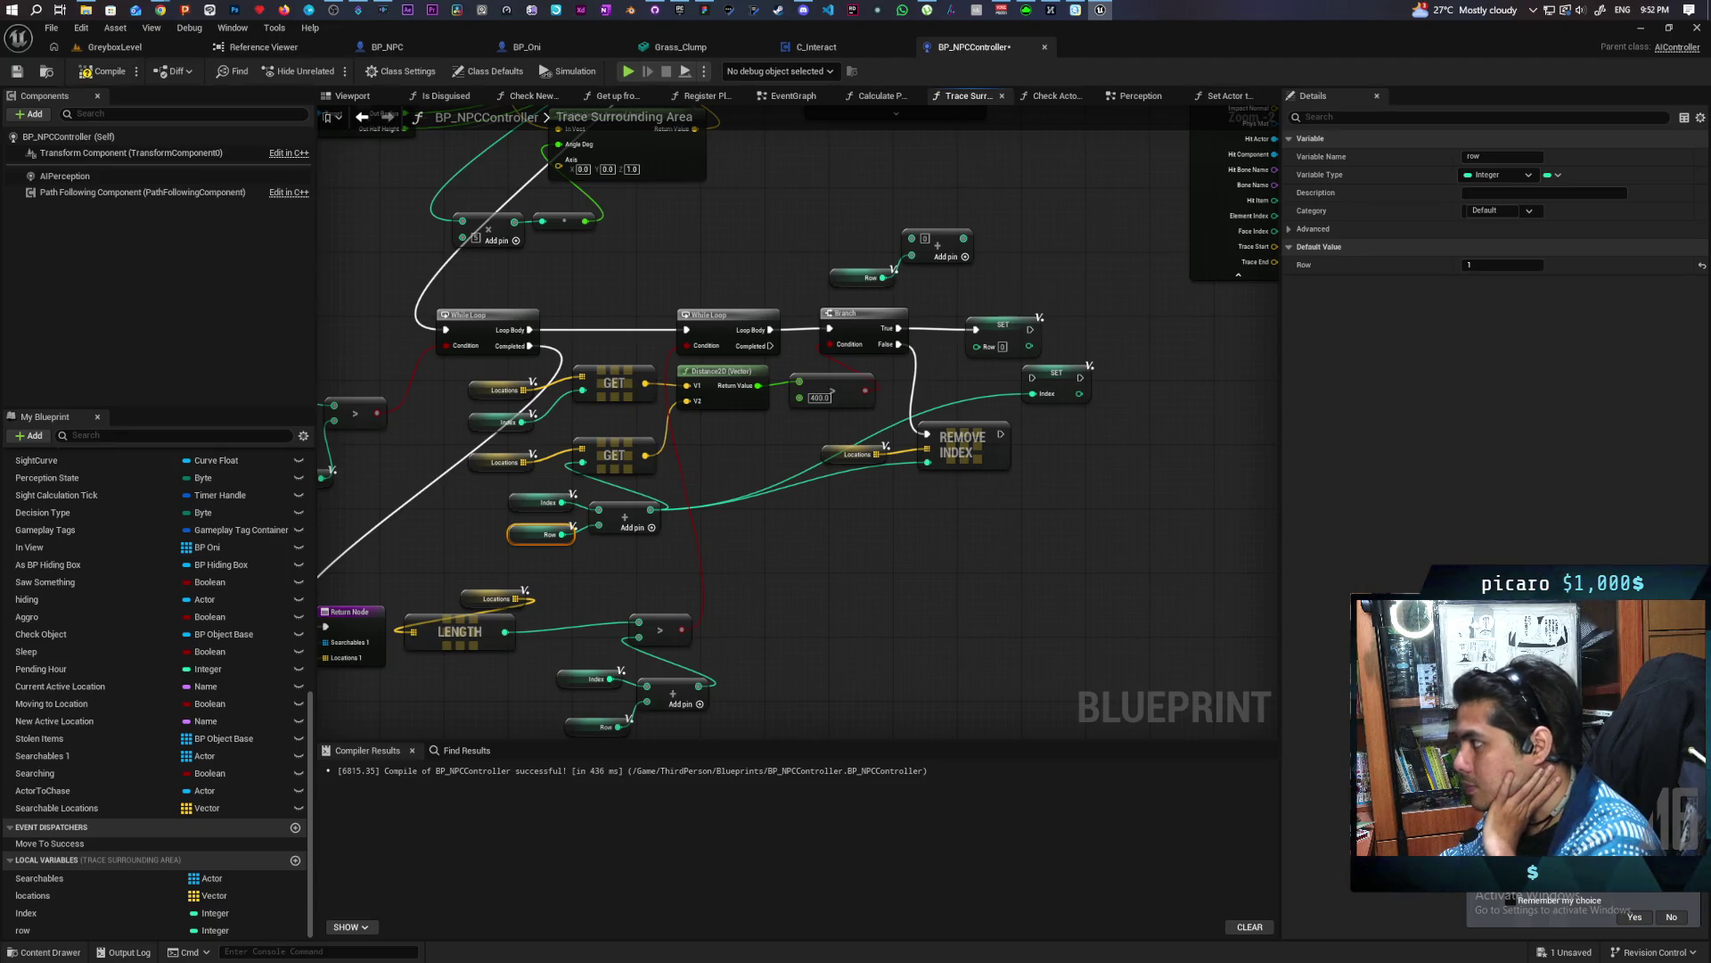
drag(1001, 524, 924, 546)
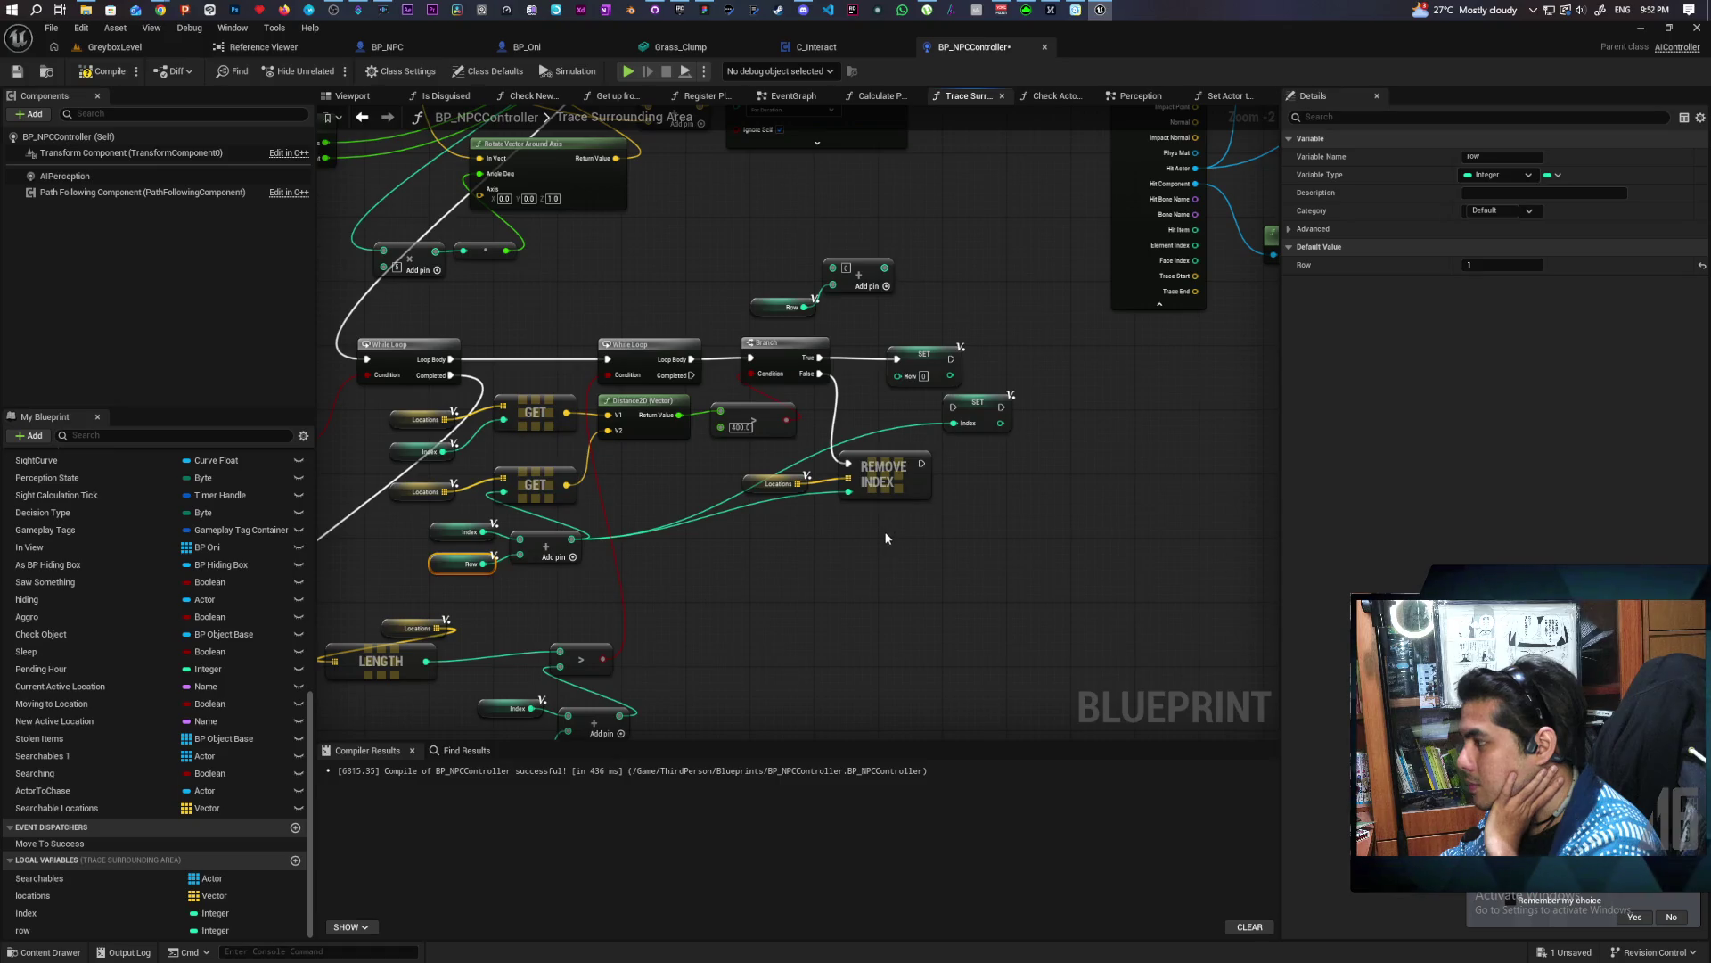
mouse_move(818, 569)
mouse_down()
mouse_move(1146, 451)
mouse_move(1093, 493)
mouse_move(864, 559)
mouse_up()
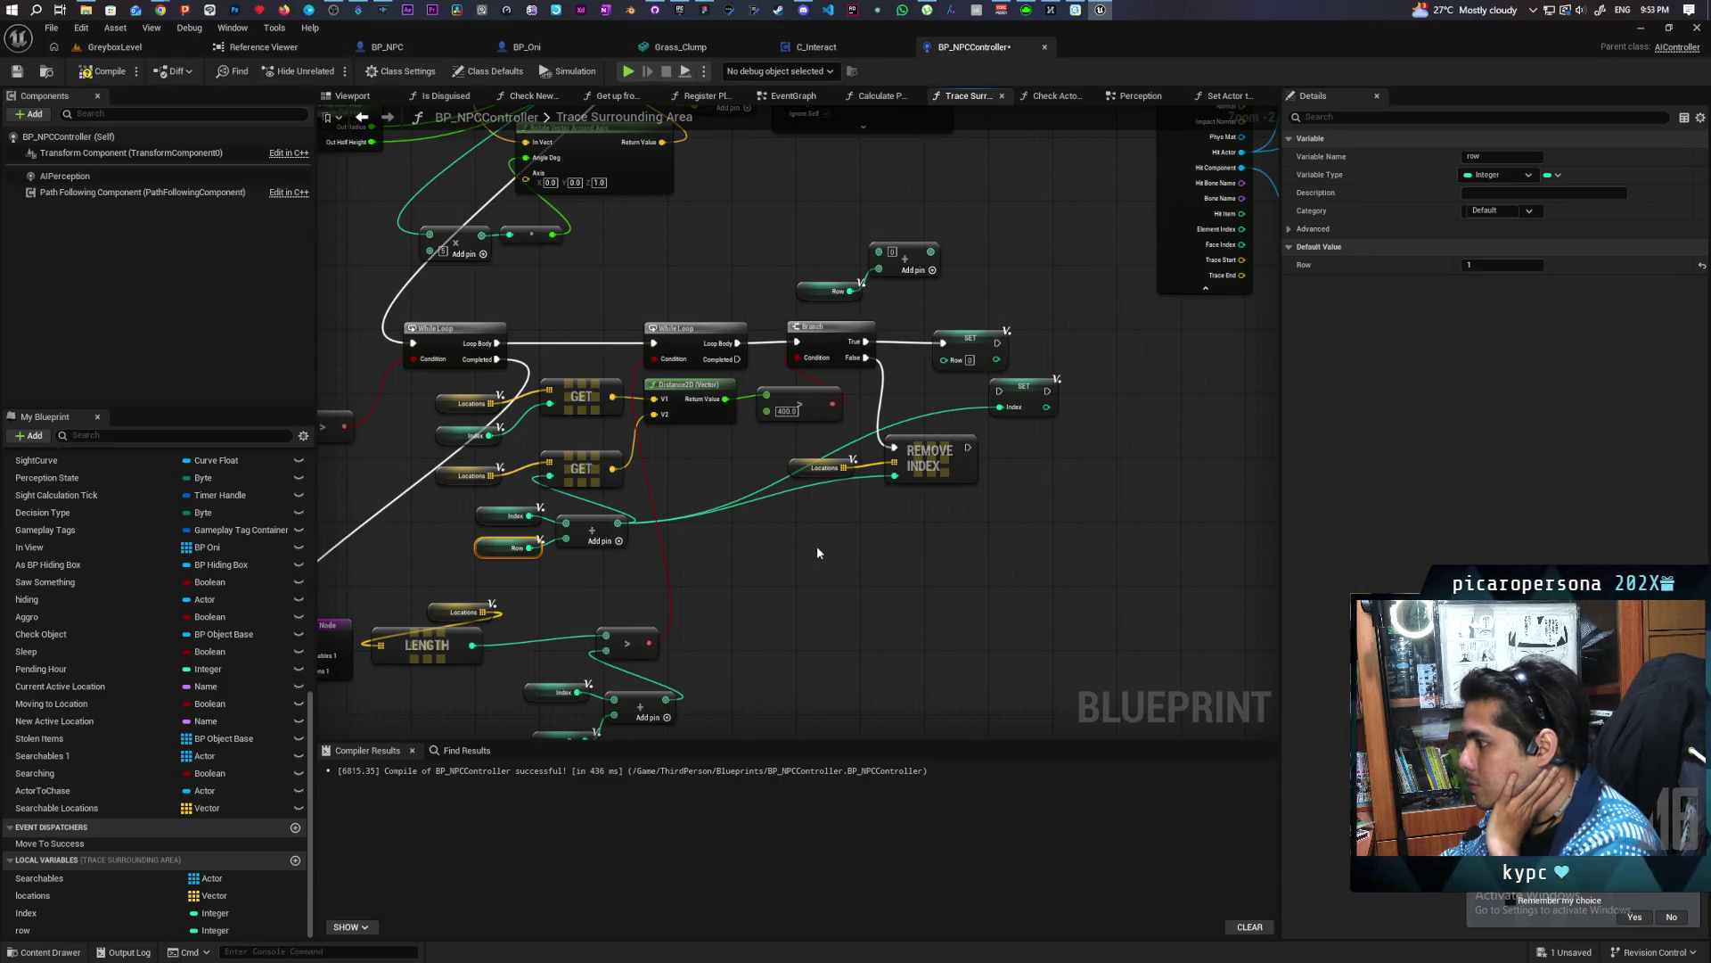
mouse_move(829, 499)
mouse_down()
mouse_move(943, 462)
mouse_move(959, 543)
mouse_up()
click(852, 489)
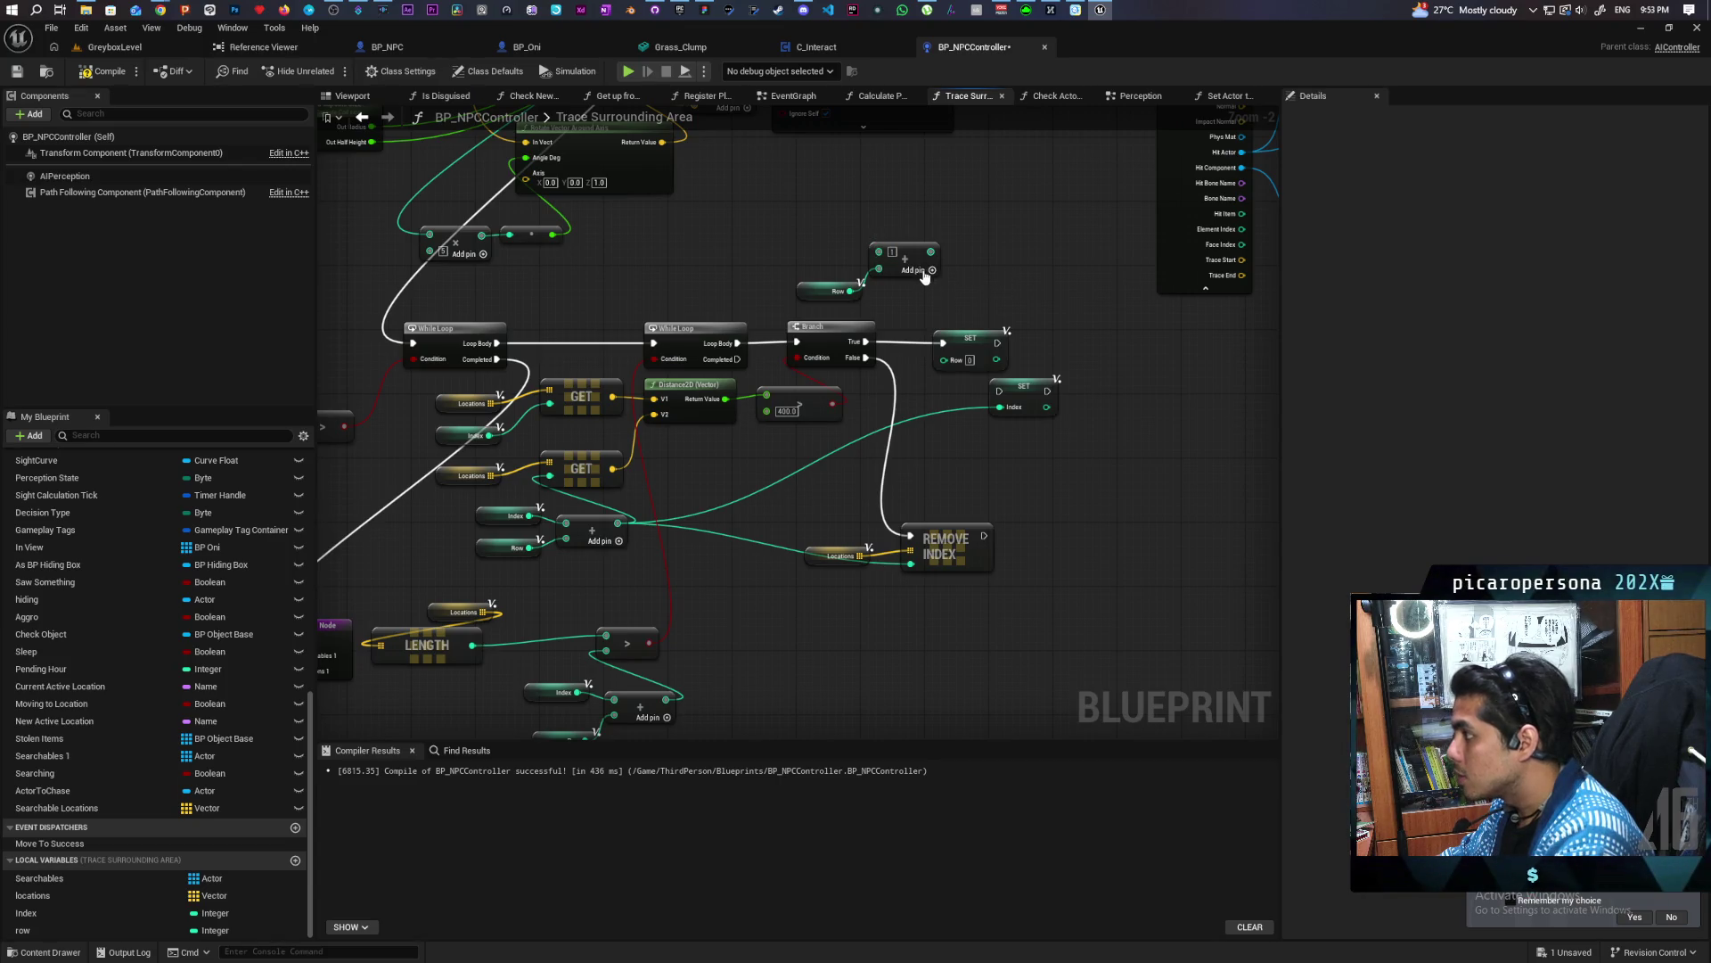
Connect the row array into the SET Row node
drag(928, 253, 943, 358)
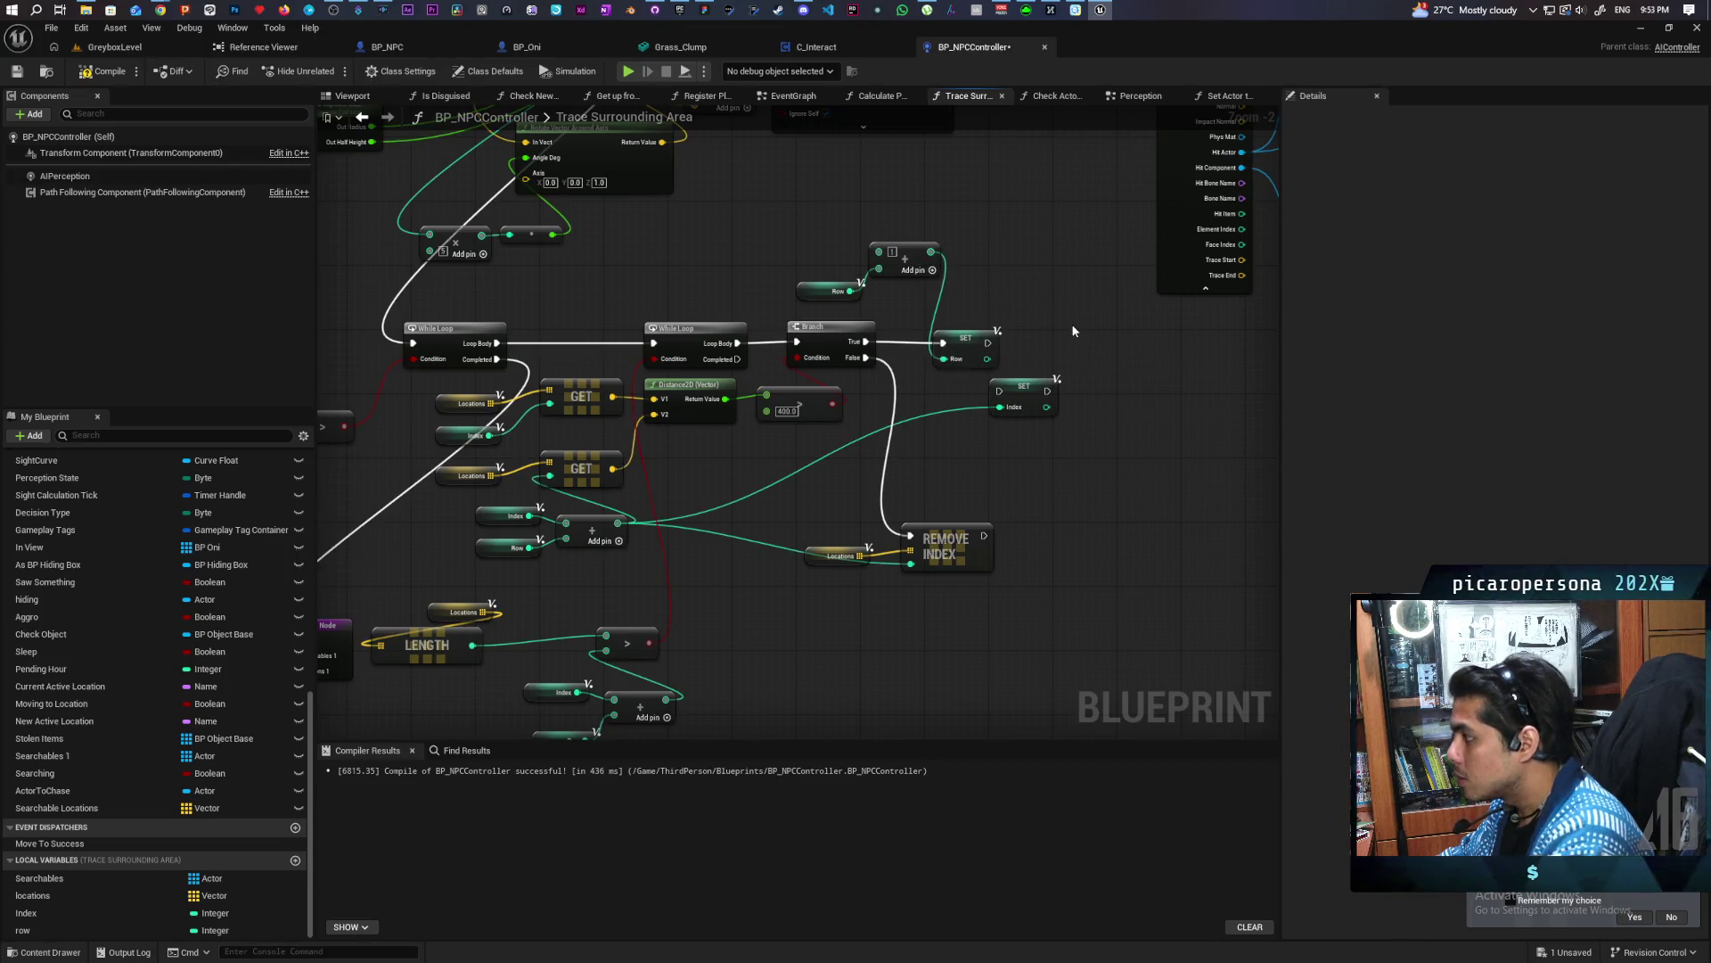
mouse_move(1008, 462)
mouse_down()
mouse_move(1059, 401)
mouse_move(1007, 408)
mouse_move(985, 458)
mouse_move(1058, 427)
mouse_move(913, 433)
mouse_move(913, 512)
mouse_move(1009, 491)
mouse_up()
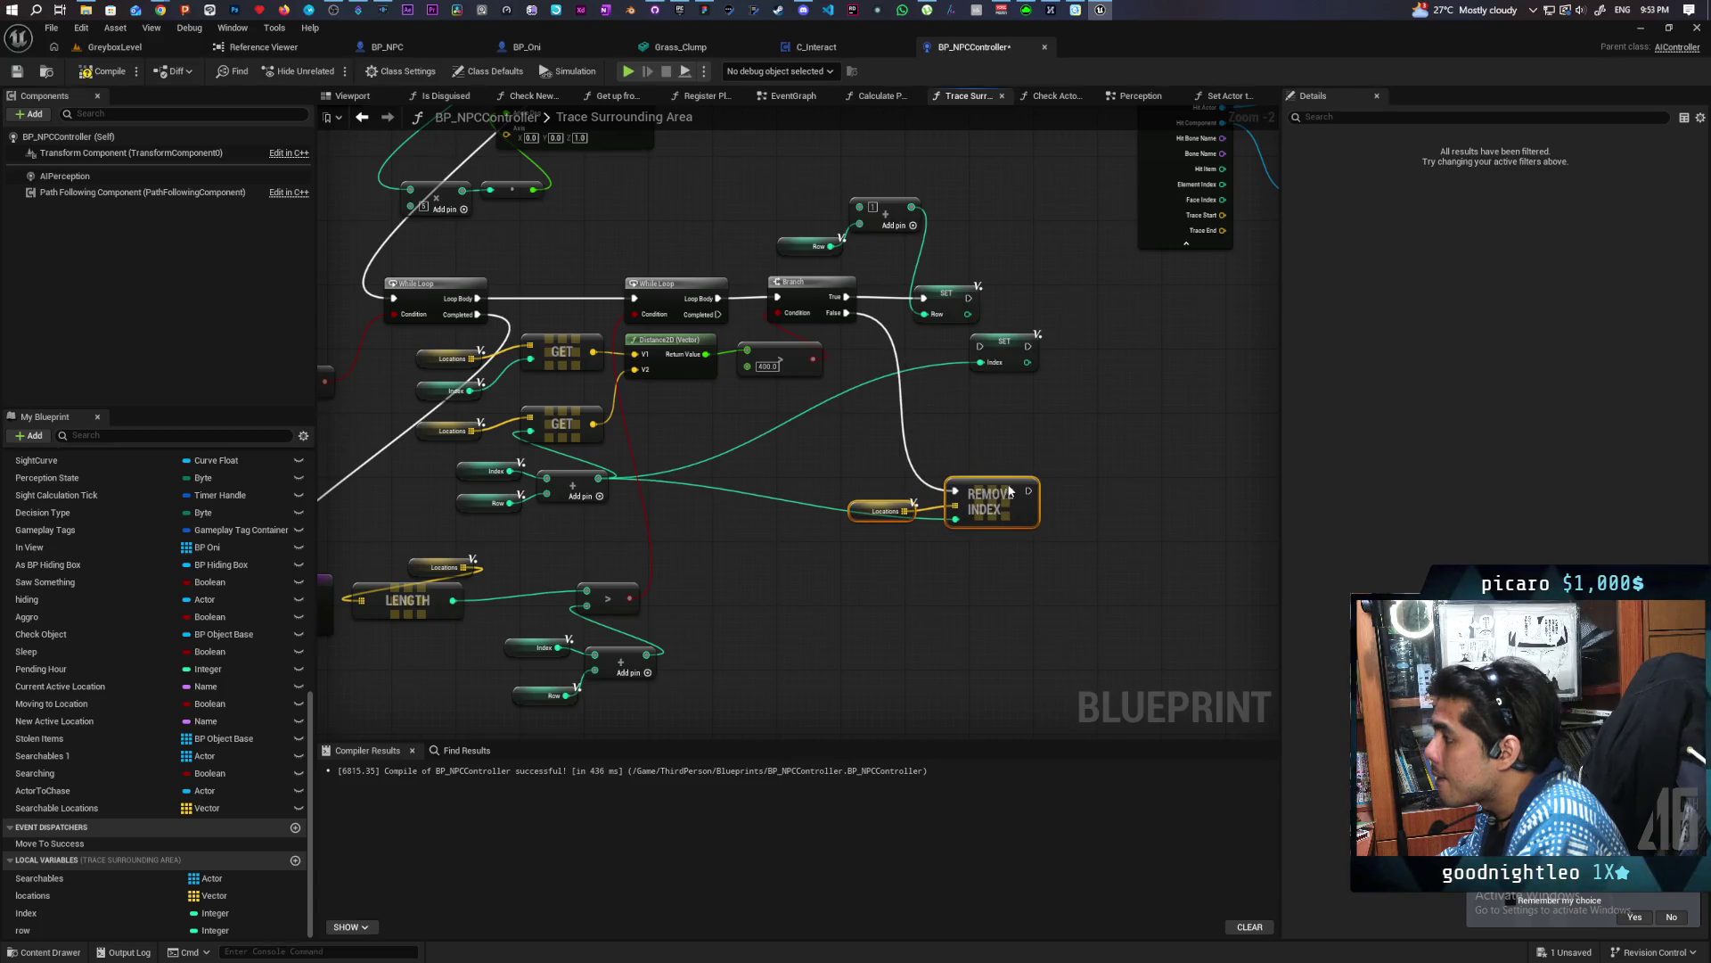
drag(911, 531, 950, 524)
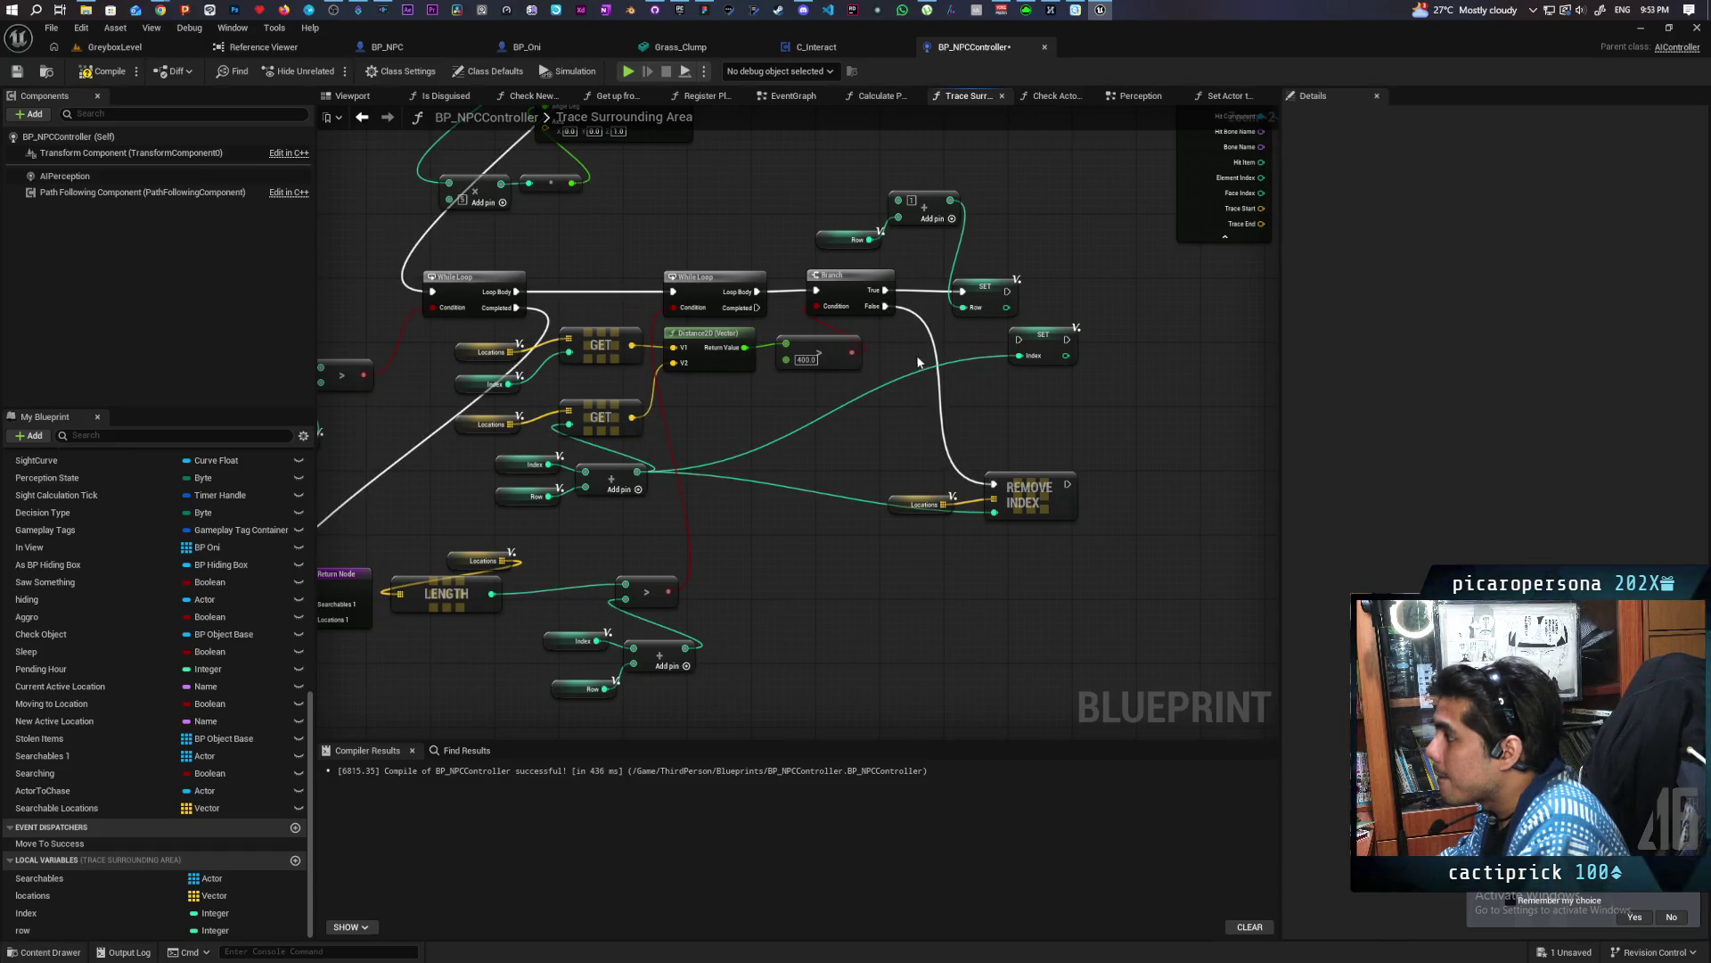
drag(830, 385, 889, 381)
drag(825, 632, 826, 646)
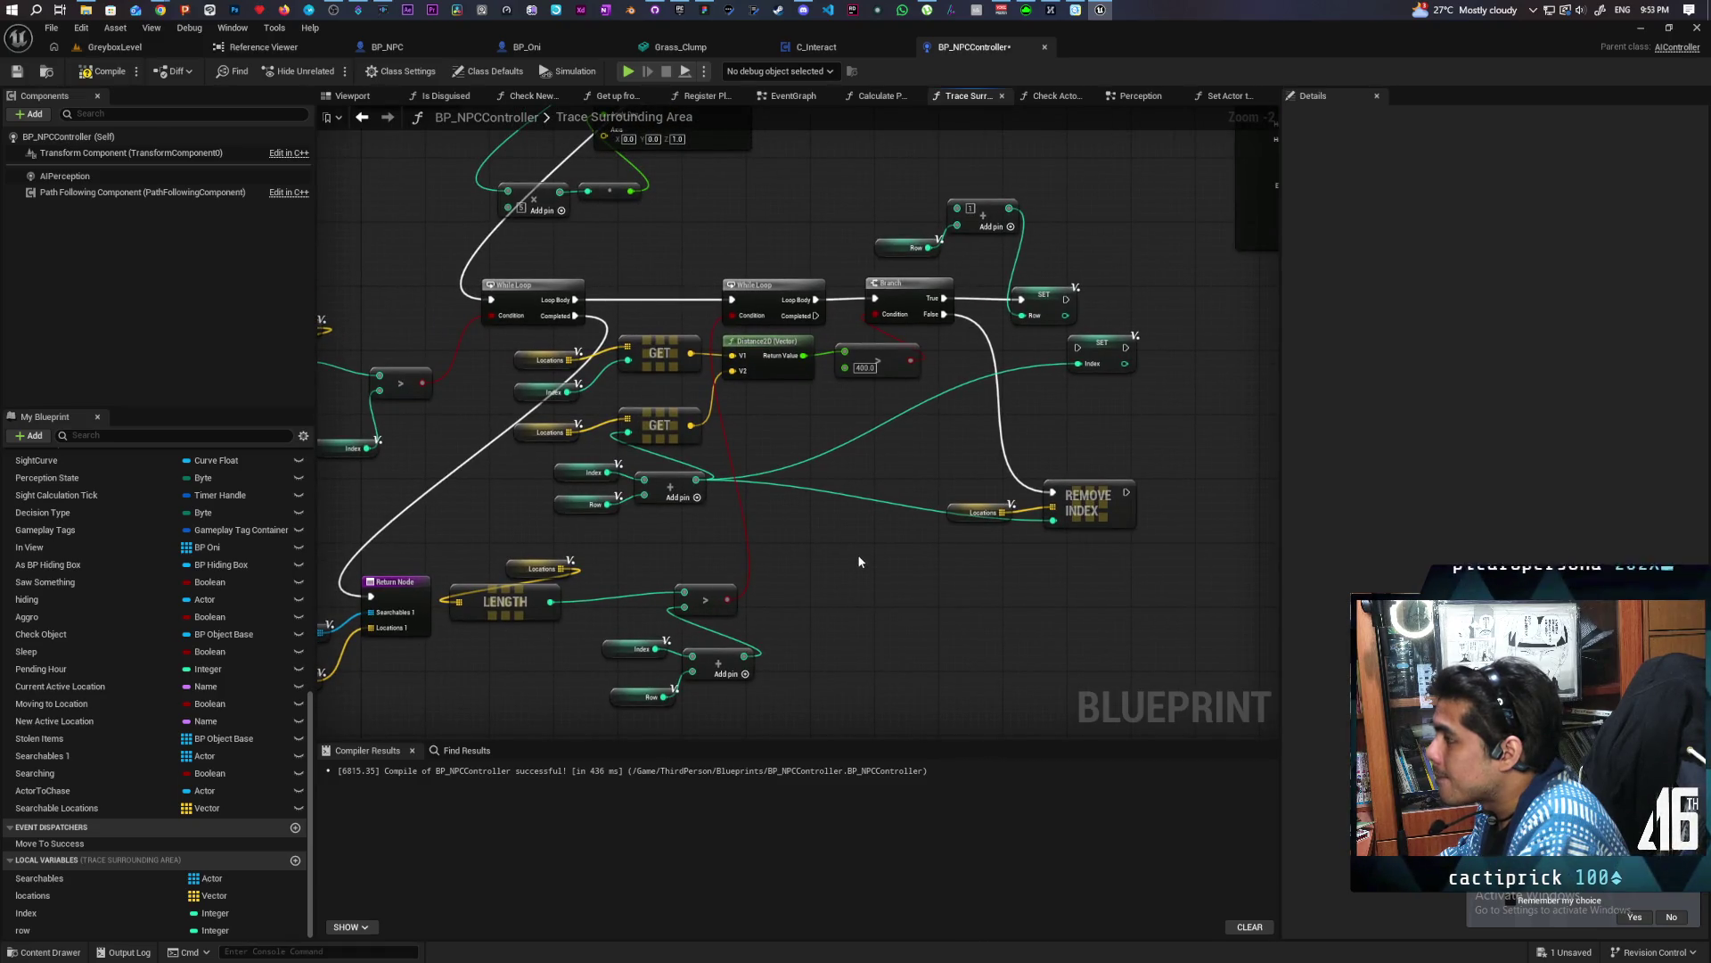
On the inner While Loop's Completed, set Index to Index + 1 and save
mouse_move(1102, 348)
mouse_down()
mouse_move(855, 459)
mouse_move(856, 541)
mouse_up()
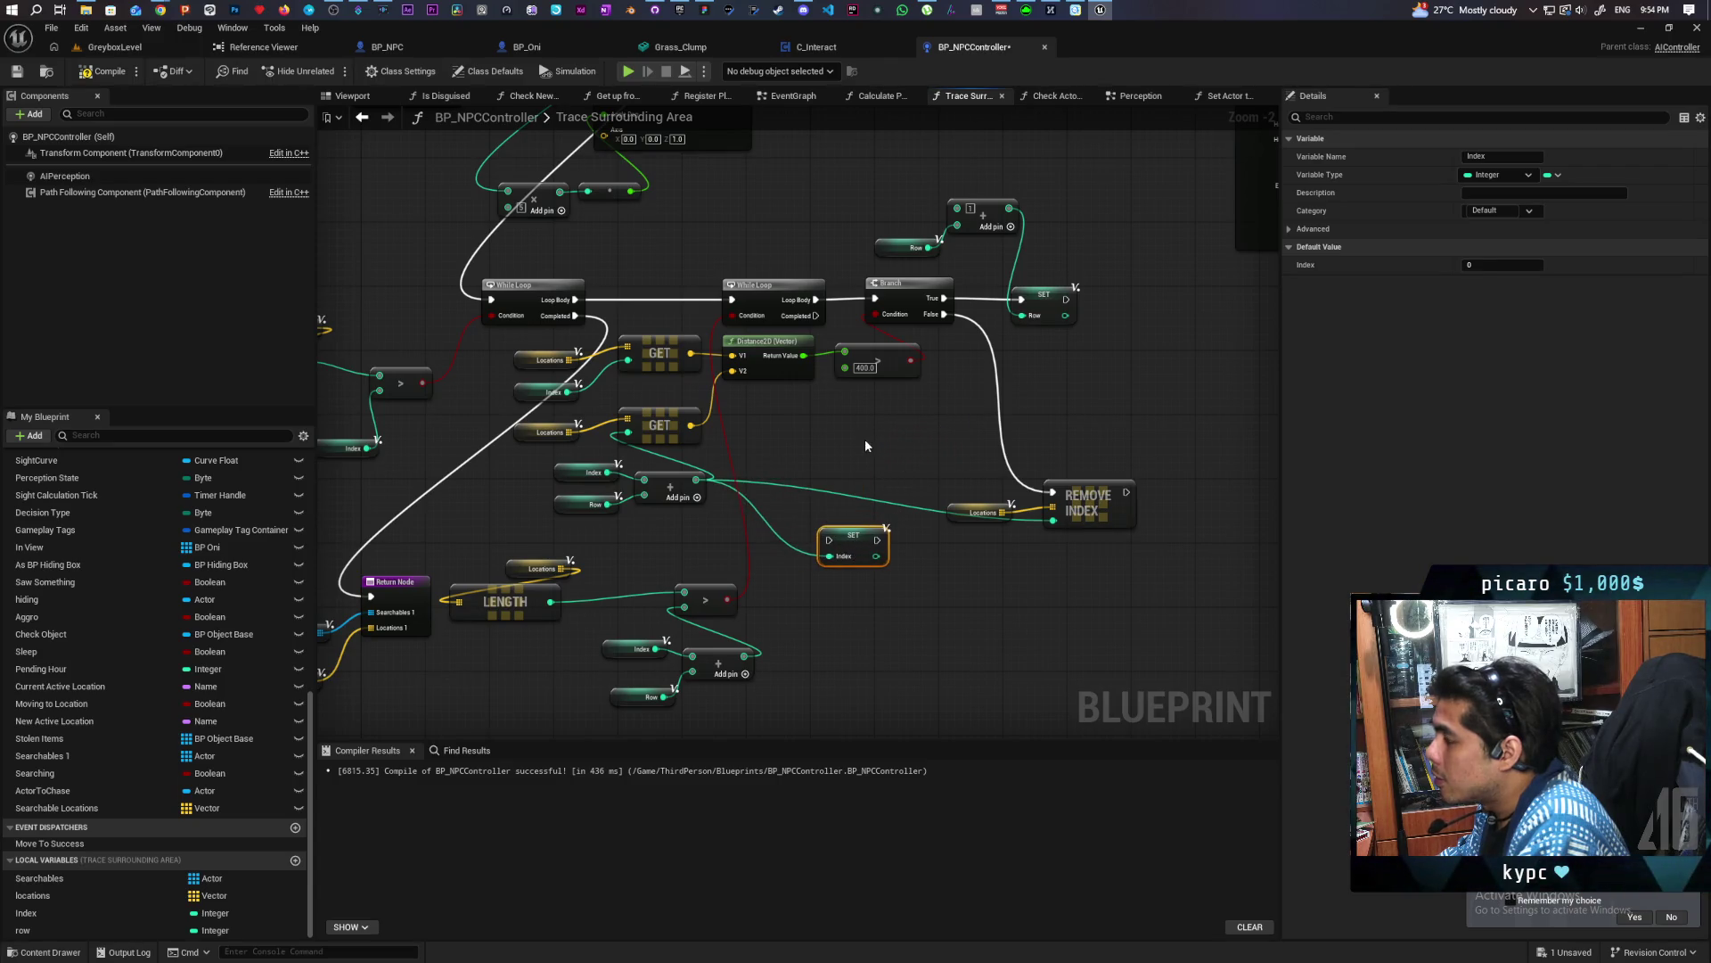
drag(815, 316, 833, 541)
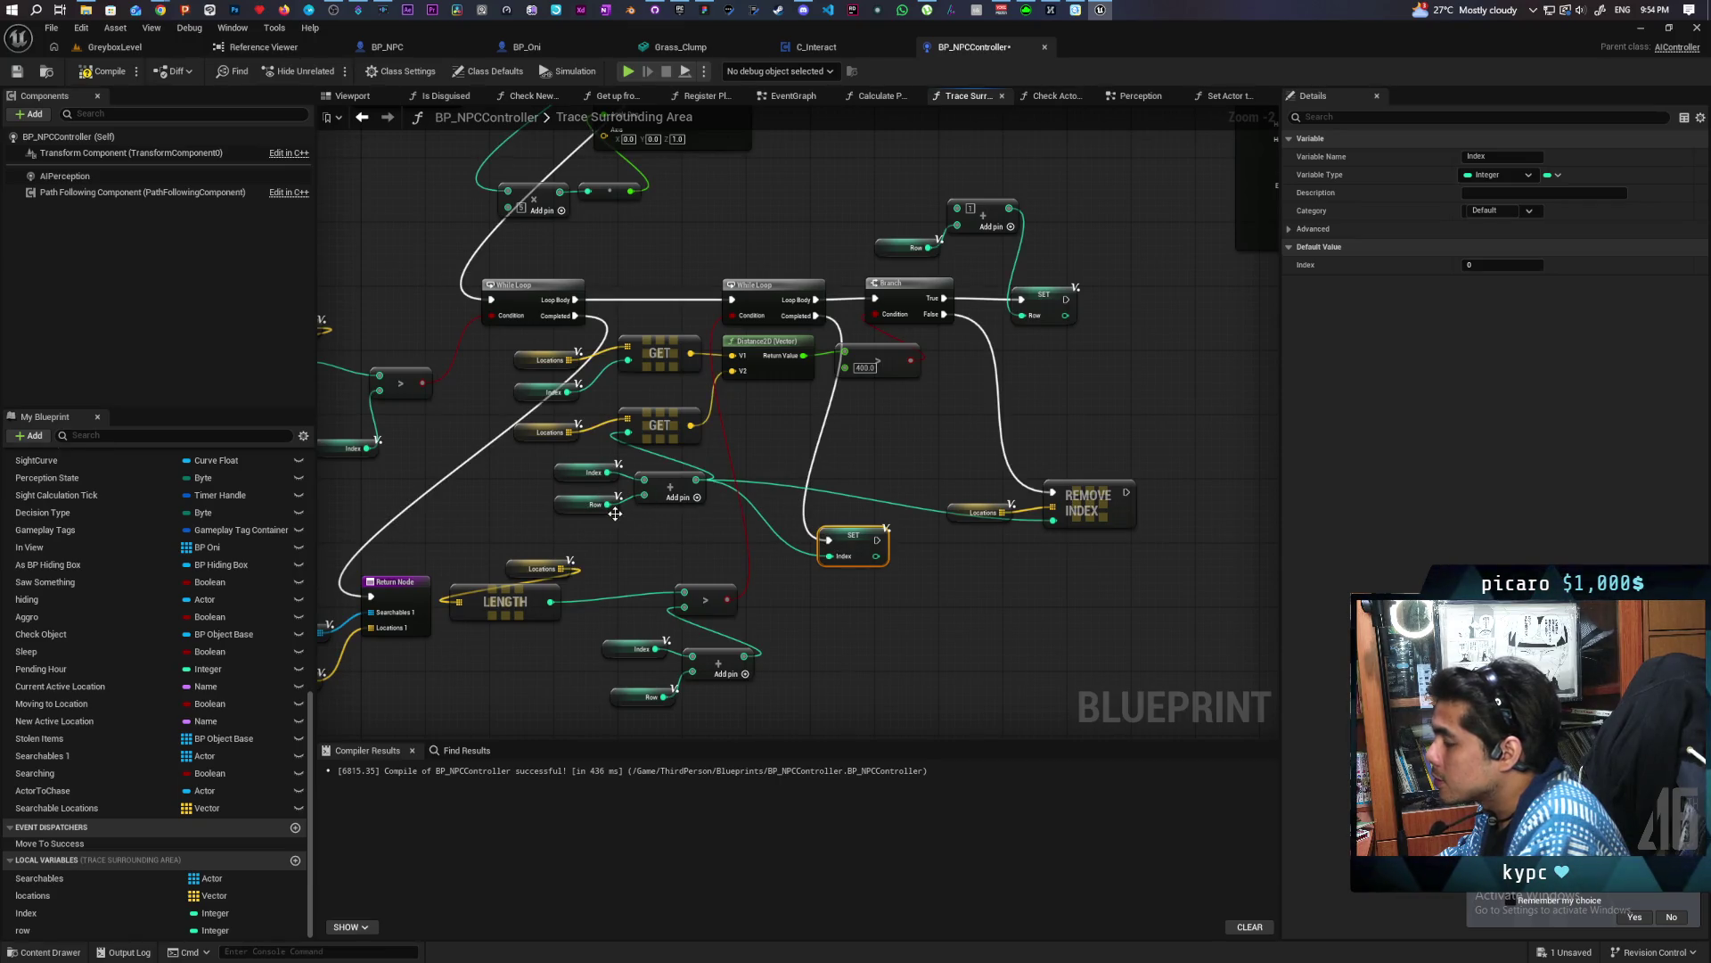
click(586, 472)
ctrl+click(669, 489)
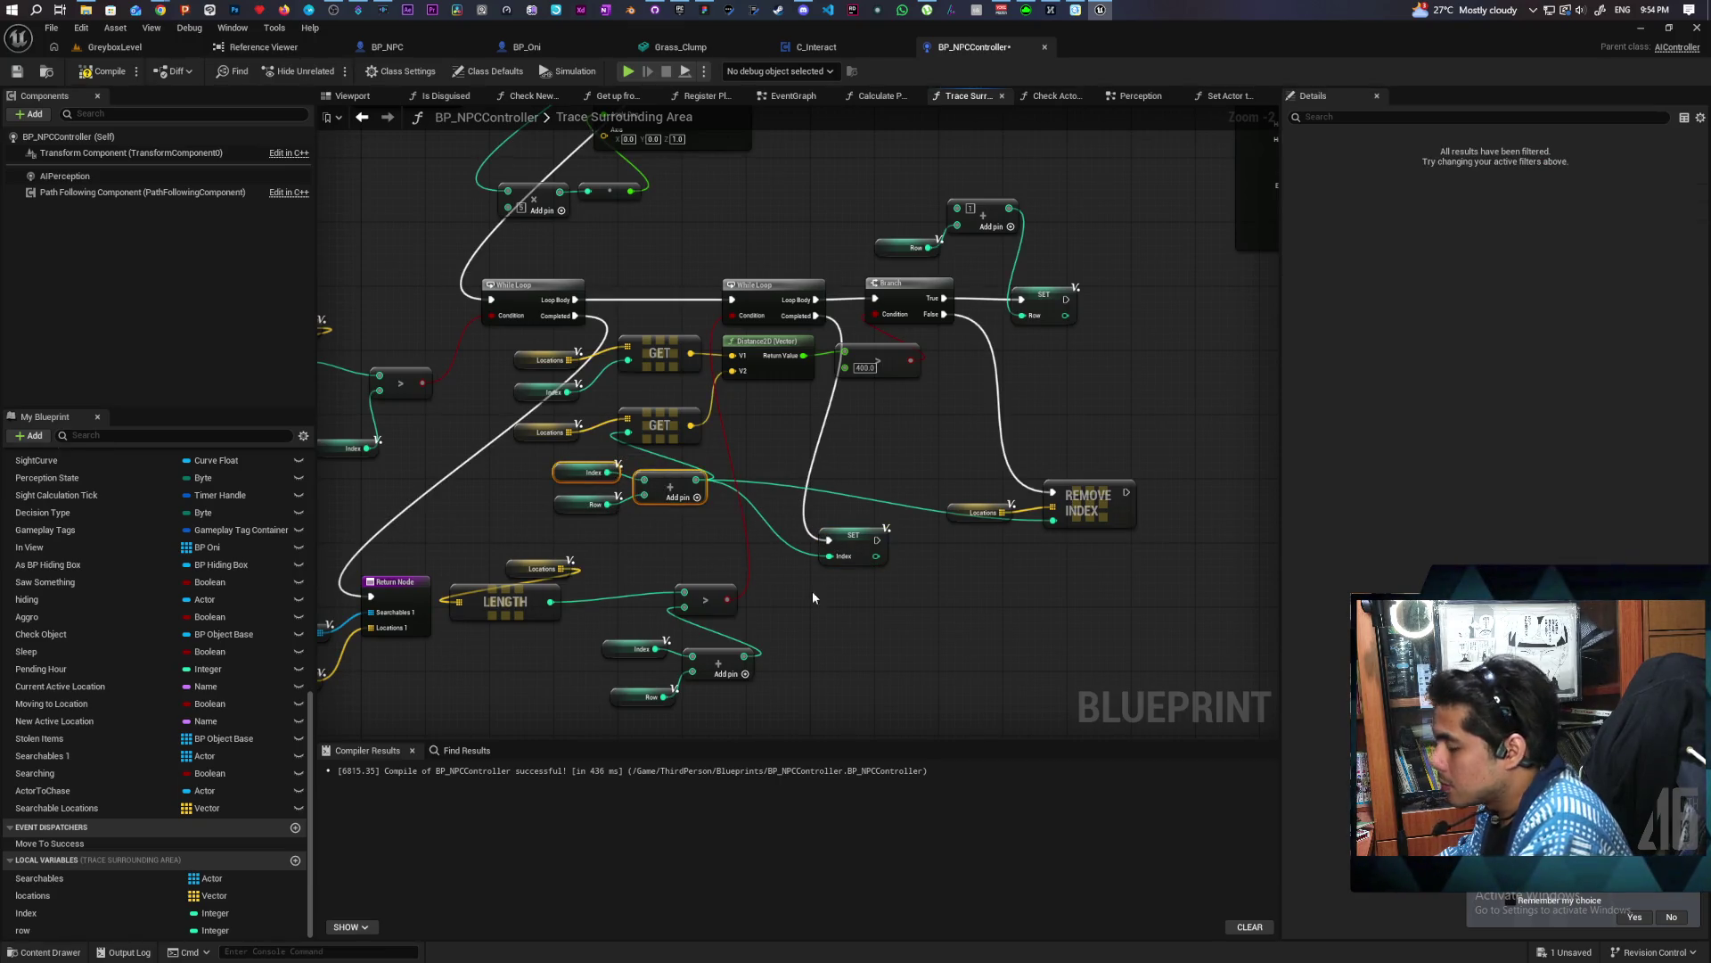
key(ctrl+c)
key(ctrl+v)
drag(913, 625, 844, 564)
text(1)
key(ctrl+s)
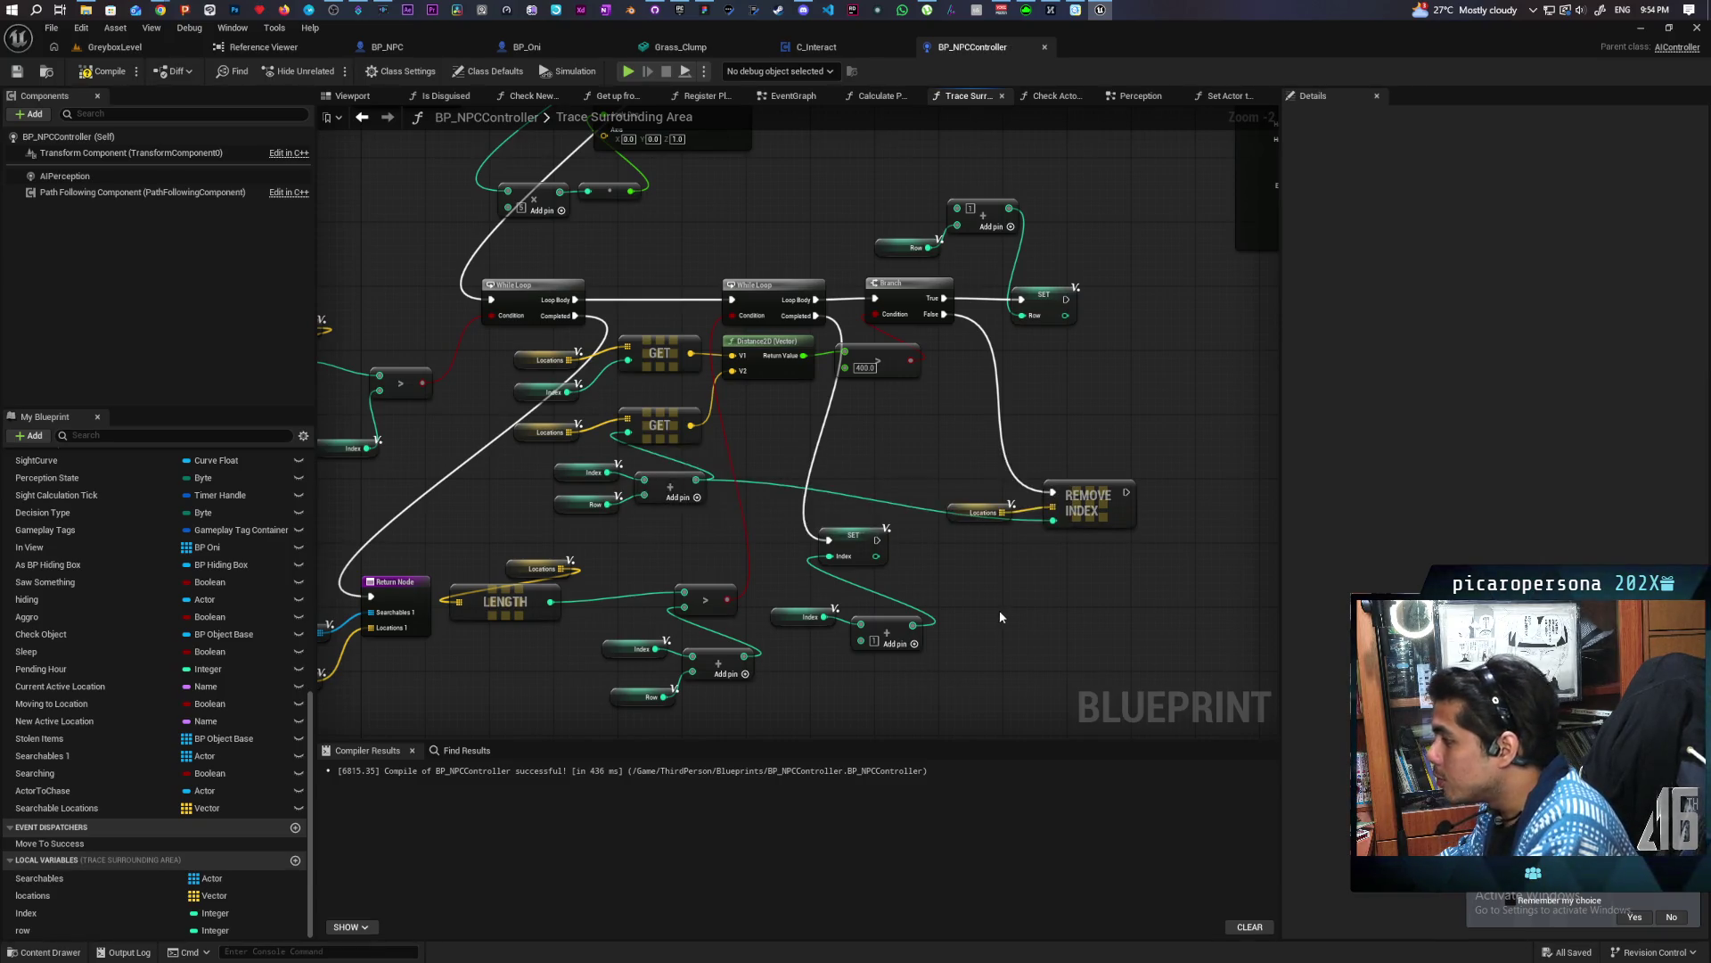
Chain a duplicate SET Row with value 1 after SET Index, and raise REMOVE INDEX slightly
mouse_move(998, 609)
mouse_down()
mouse_move(959, 581)
mouse_move(945, 617)
mouse_up()
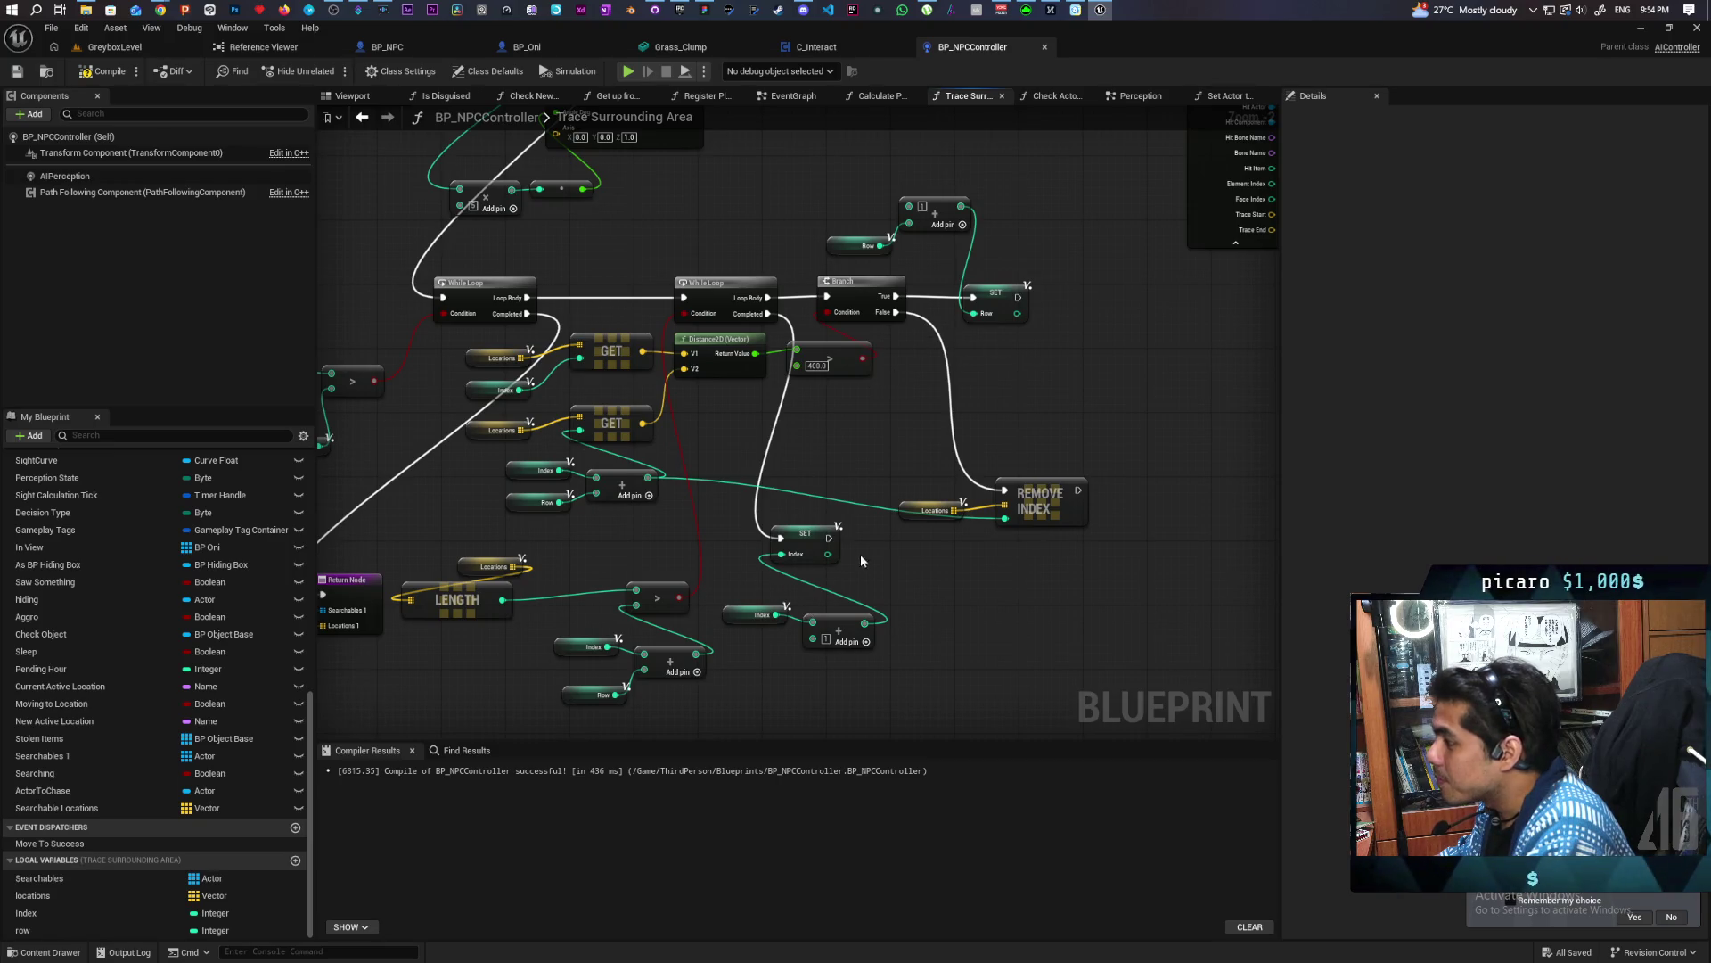
click(994, 294)
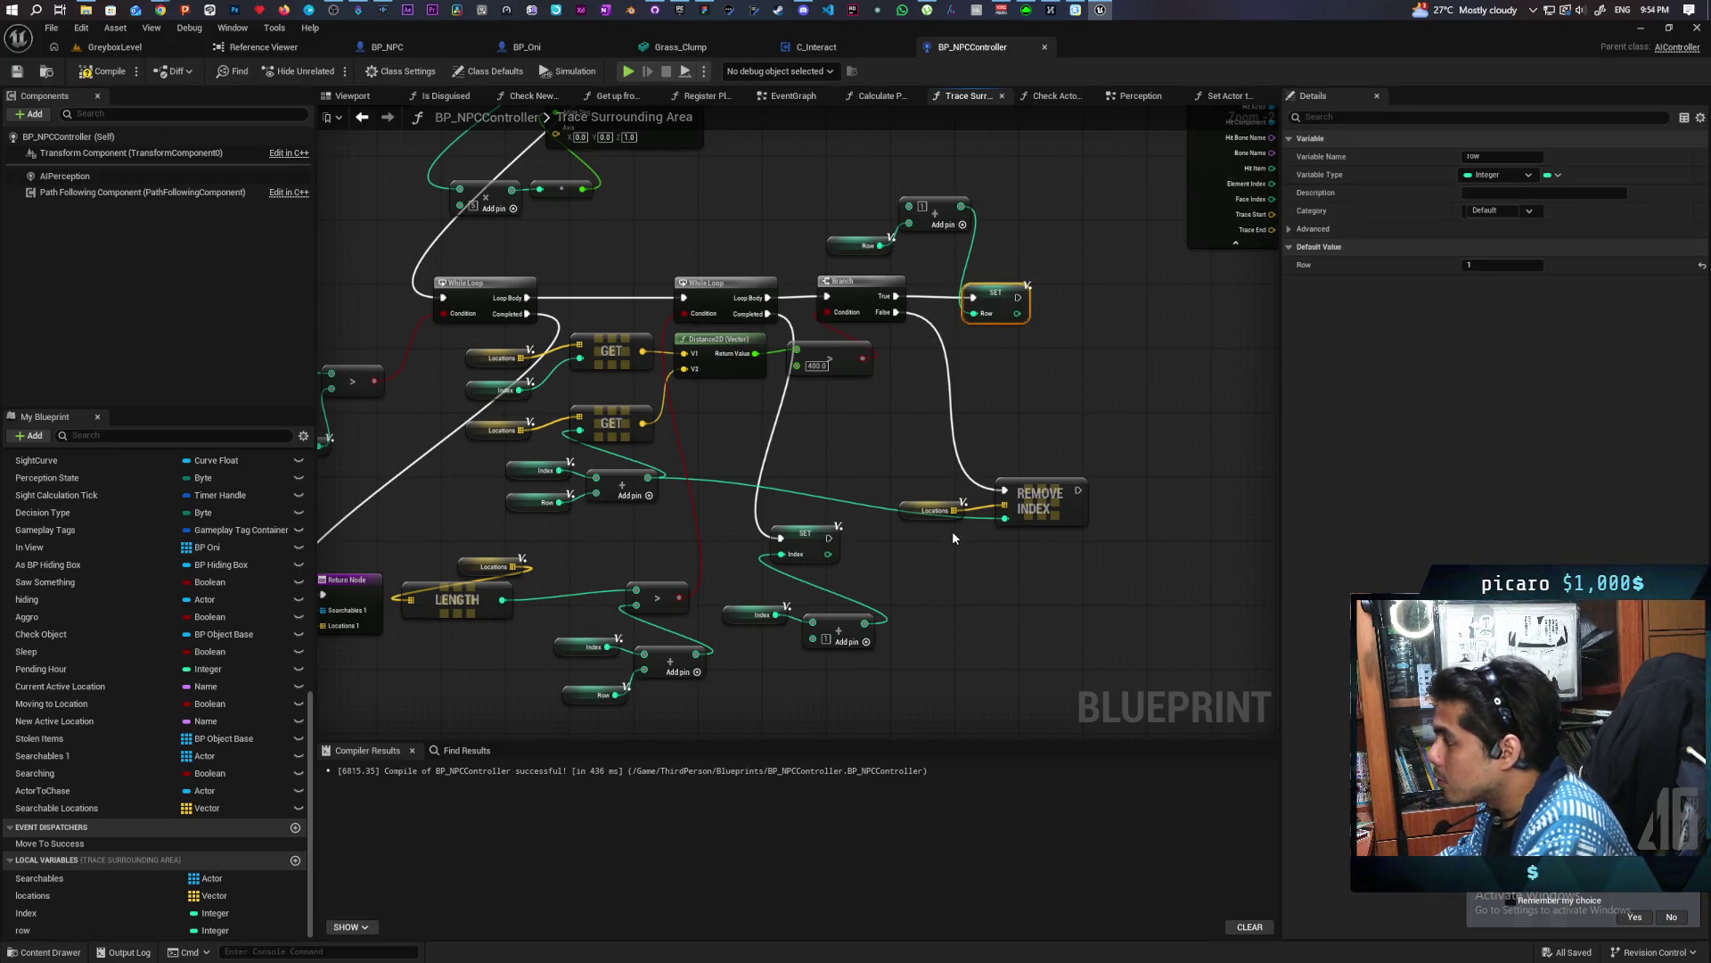
key(ctrl+v)
mouse_move(839, 538)
mouse_down()
mouse_move(904, 579)
mouse_move(894, 570)
mouse_up()
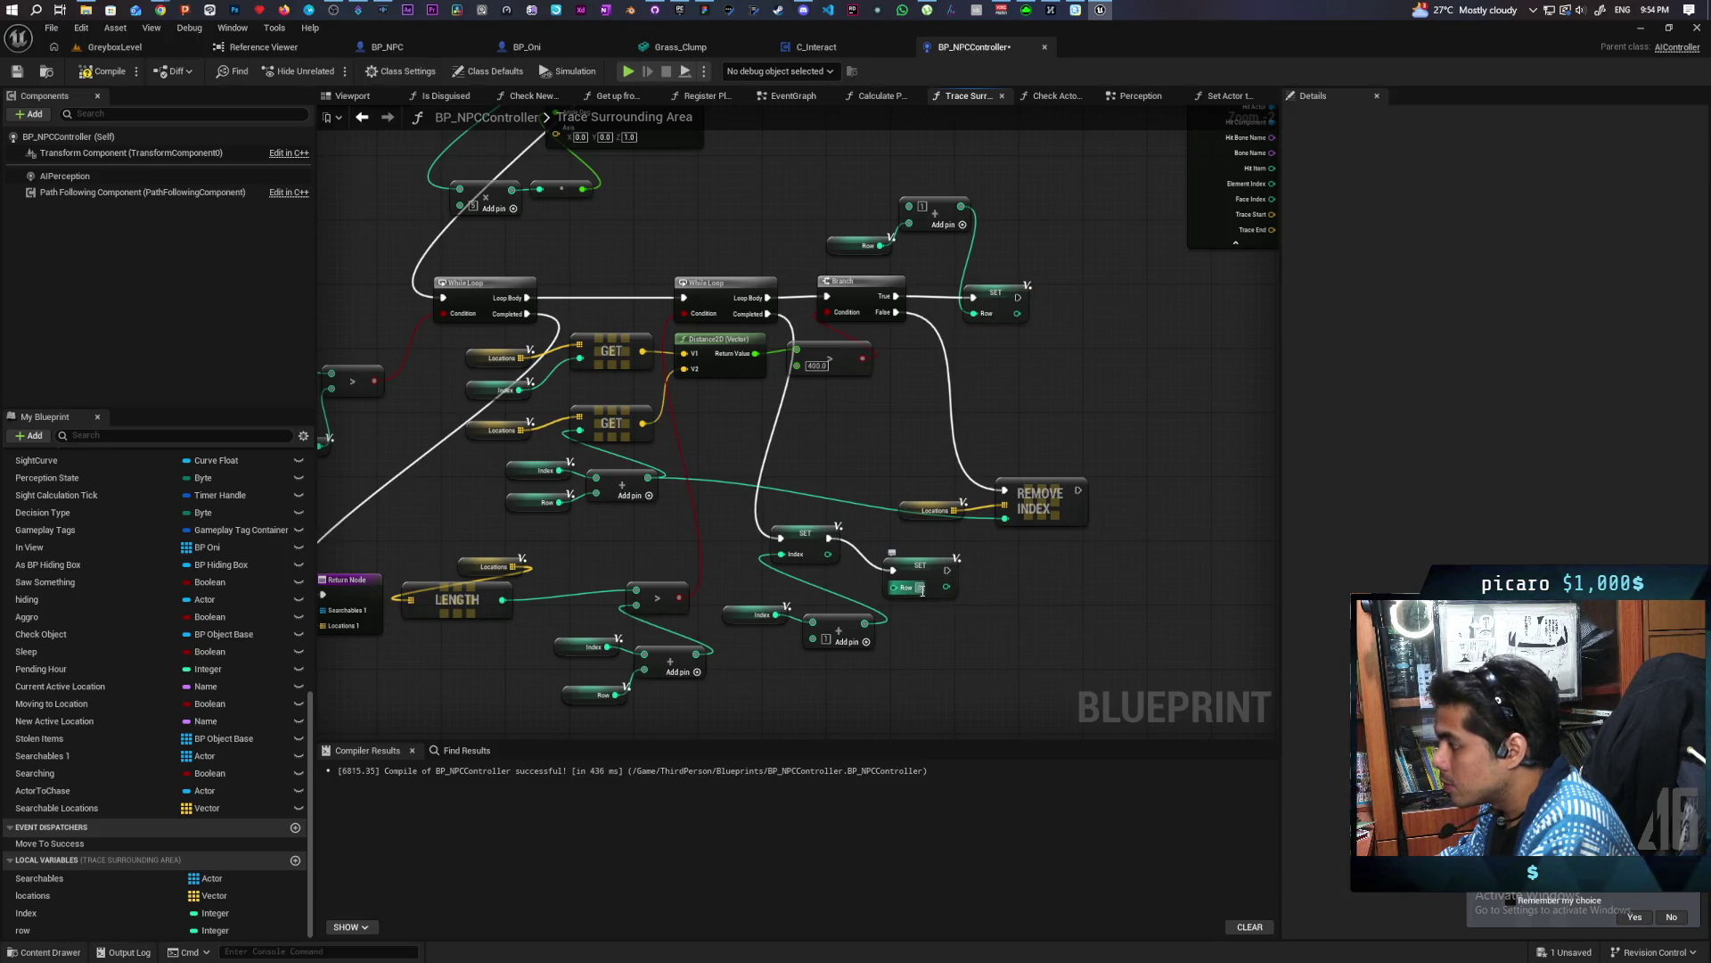
text(1)
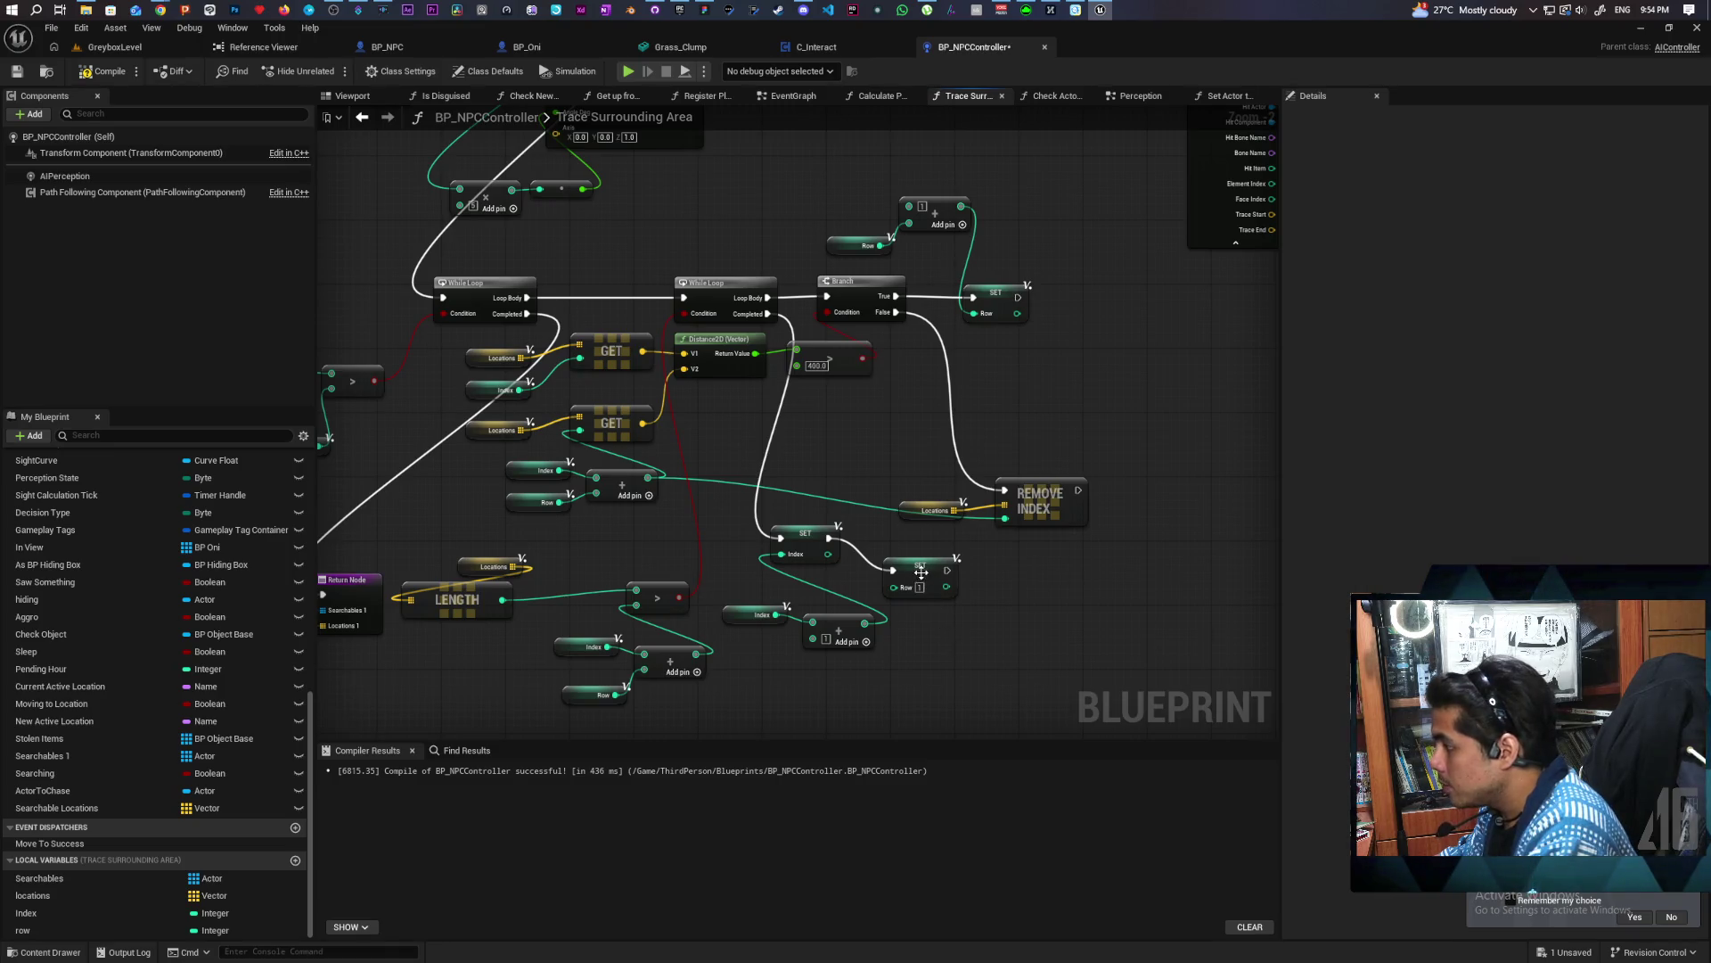
drag(943, 573, 919, 541)
mouse_move(1101, 535)
mouse_down()
mouse_move(892, 468)
mouse_move(962, 468)
mouse_move(948, 413)
mouse_up()
click(962, 450)
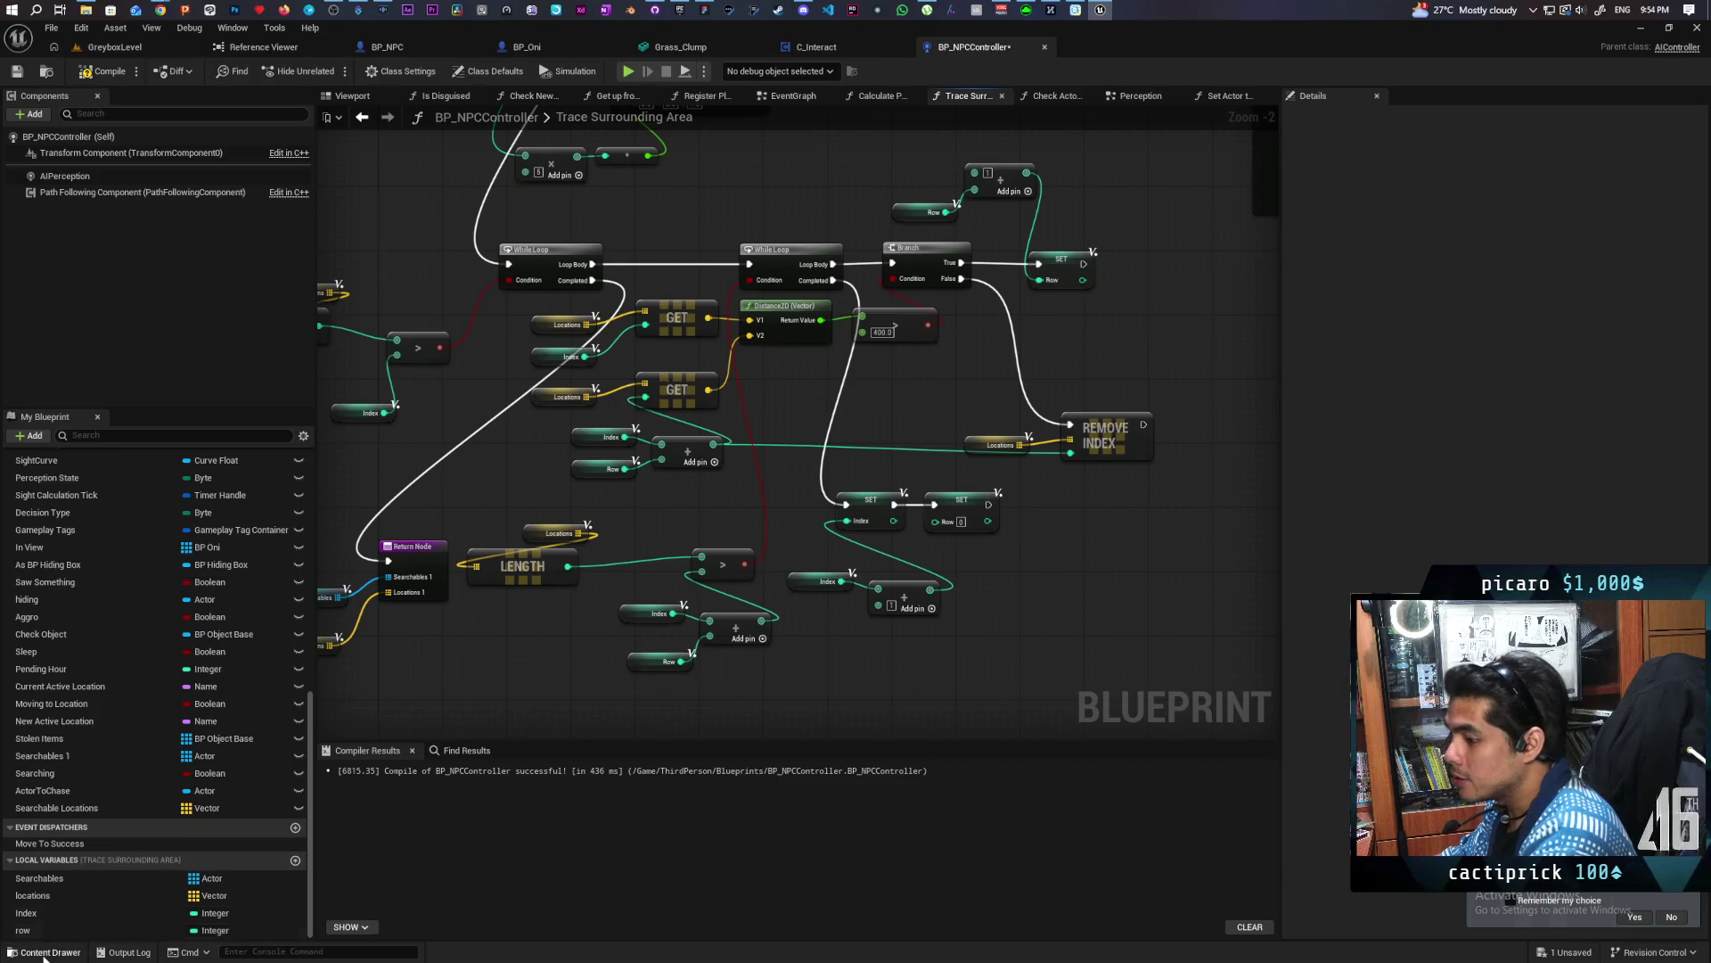
Set the row local variable's default value to 0 and save
click(35, 930)
click(1482, 267)
text(0)
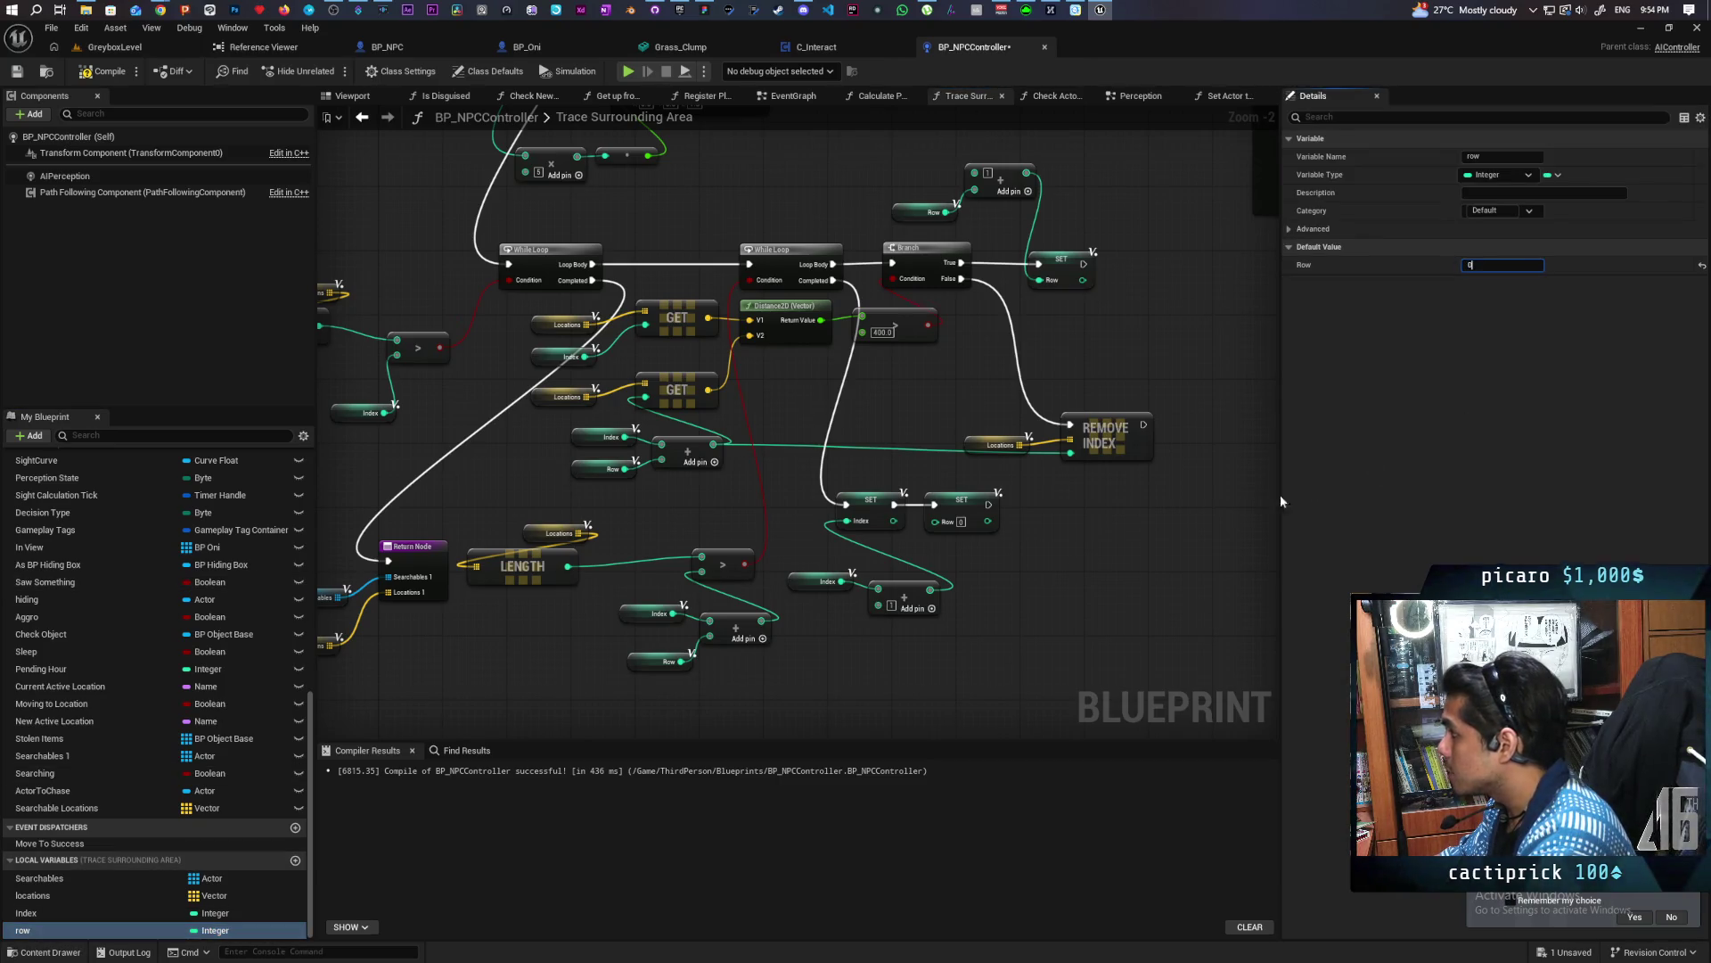
key(ctrl+s)
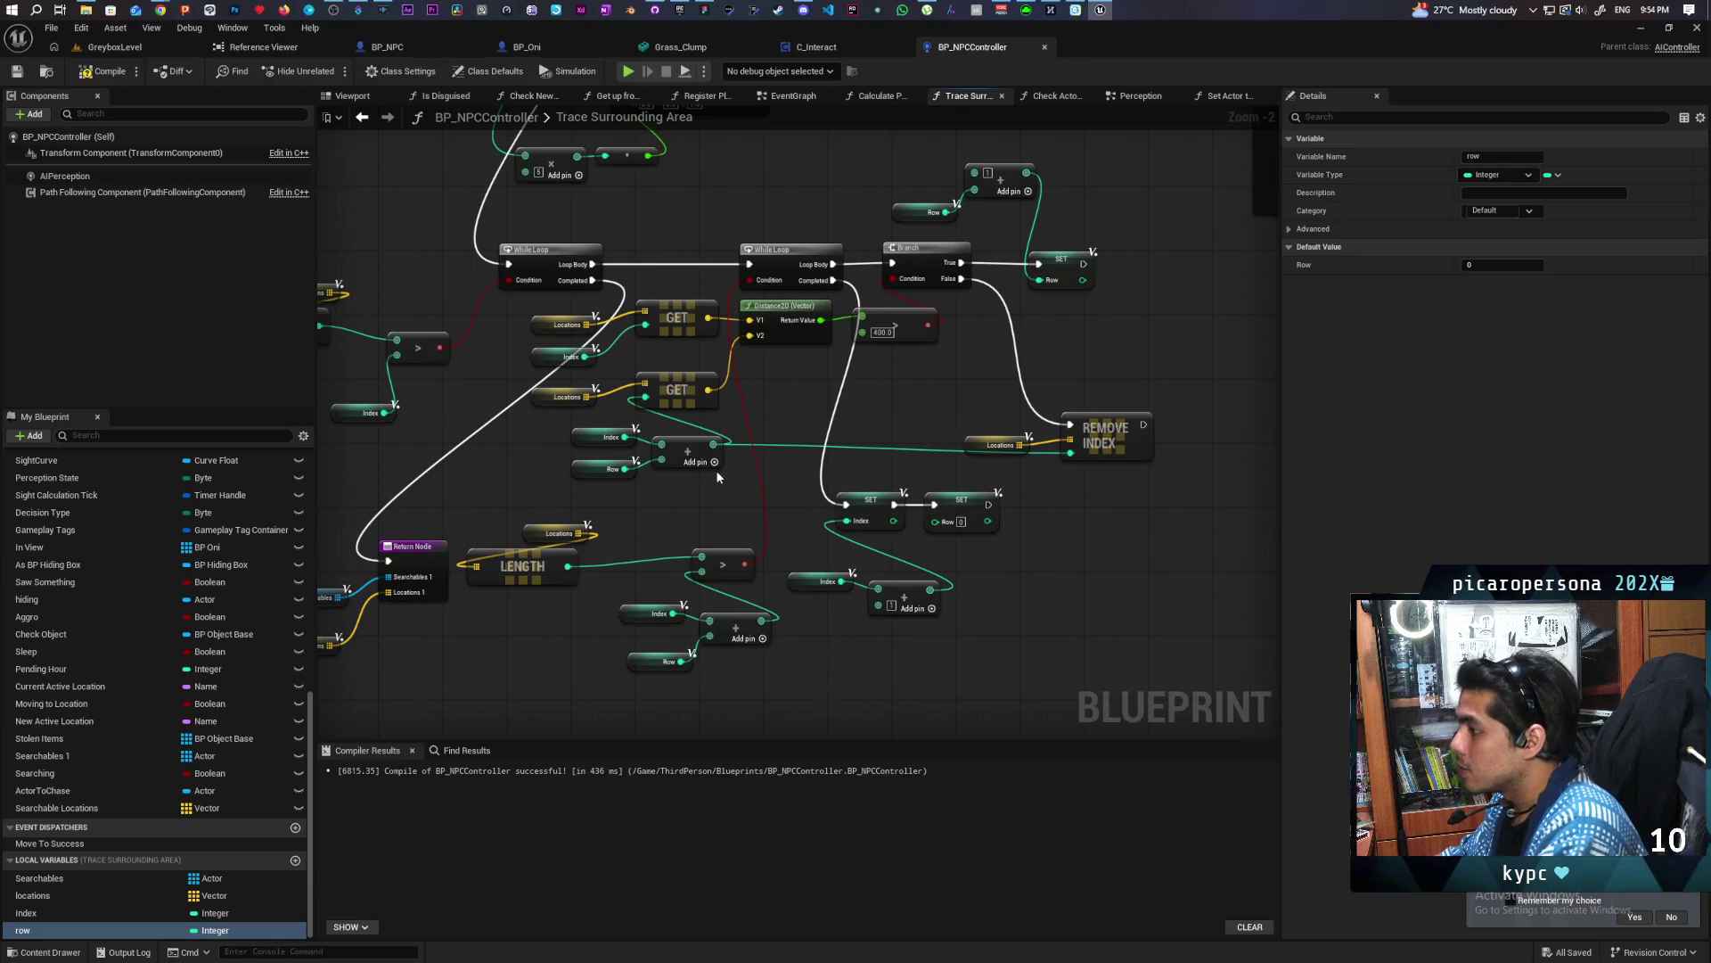
Add another input to the make-array node, compile, and start a play session in GreyboxLevel
click(714, 463)
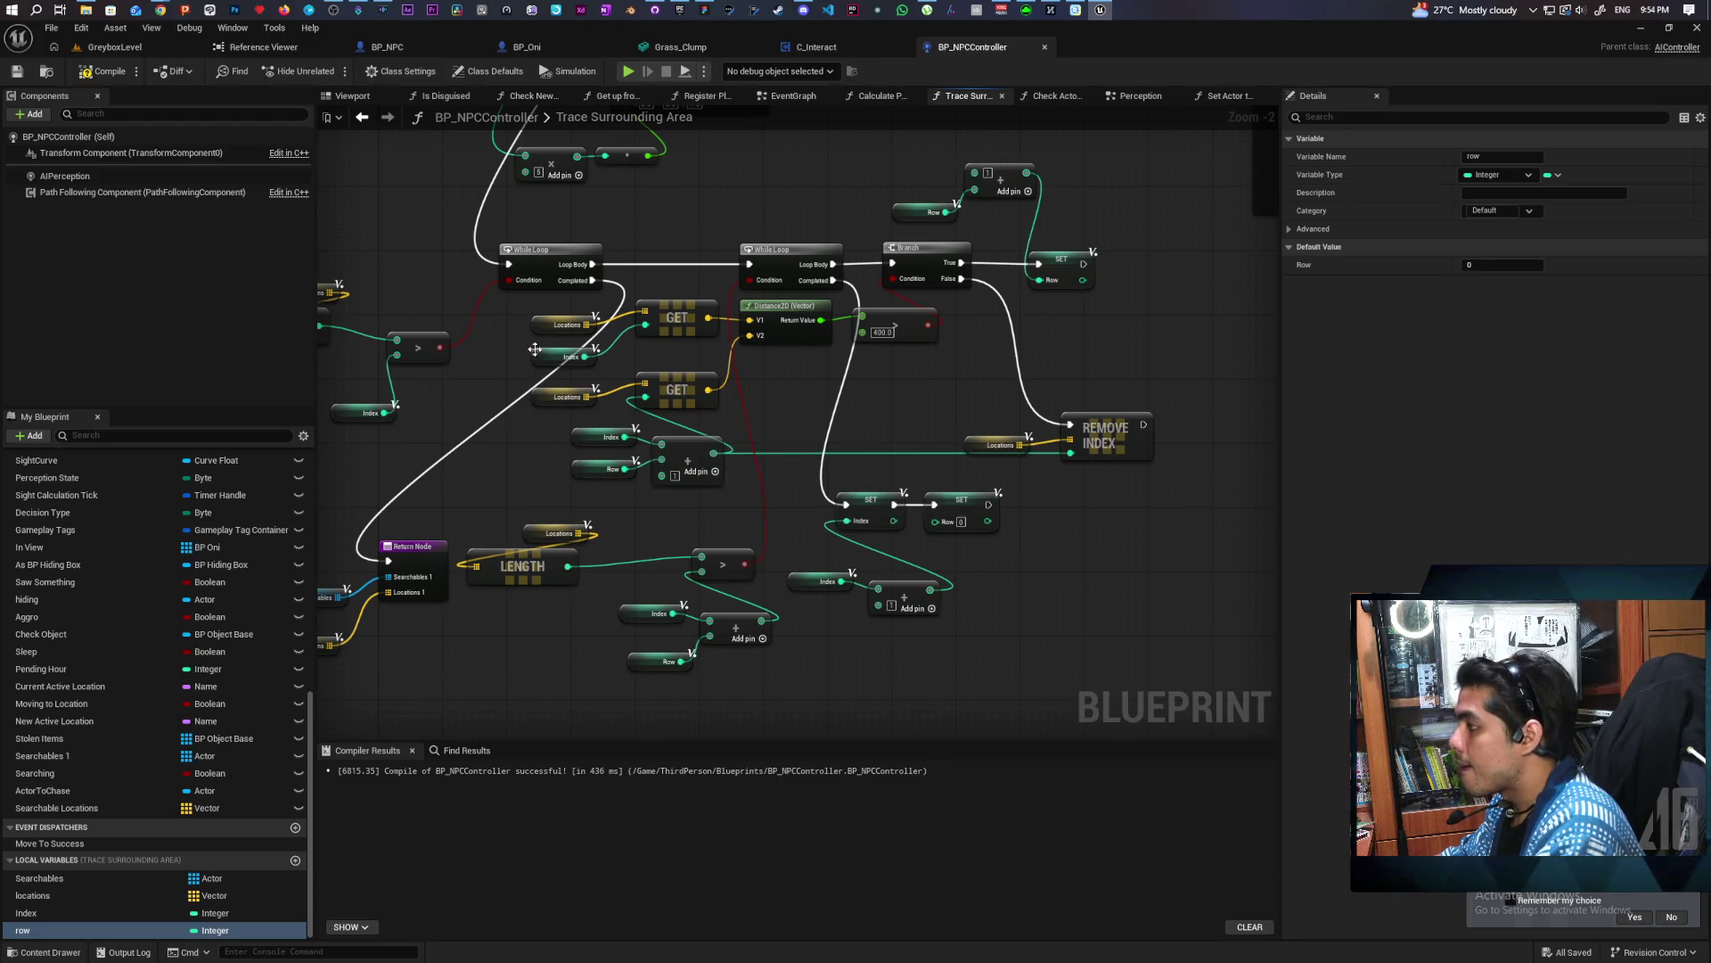
click(103, 71)
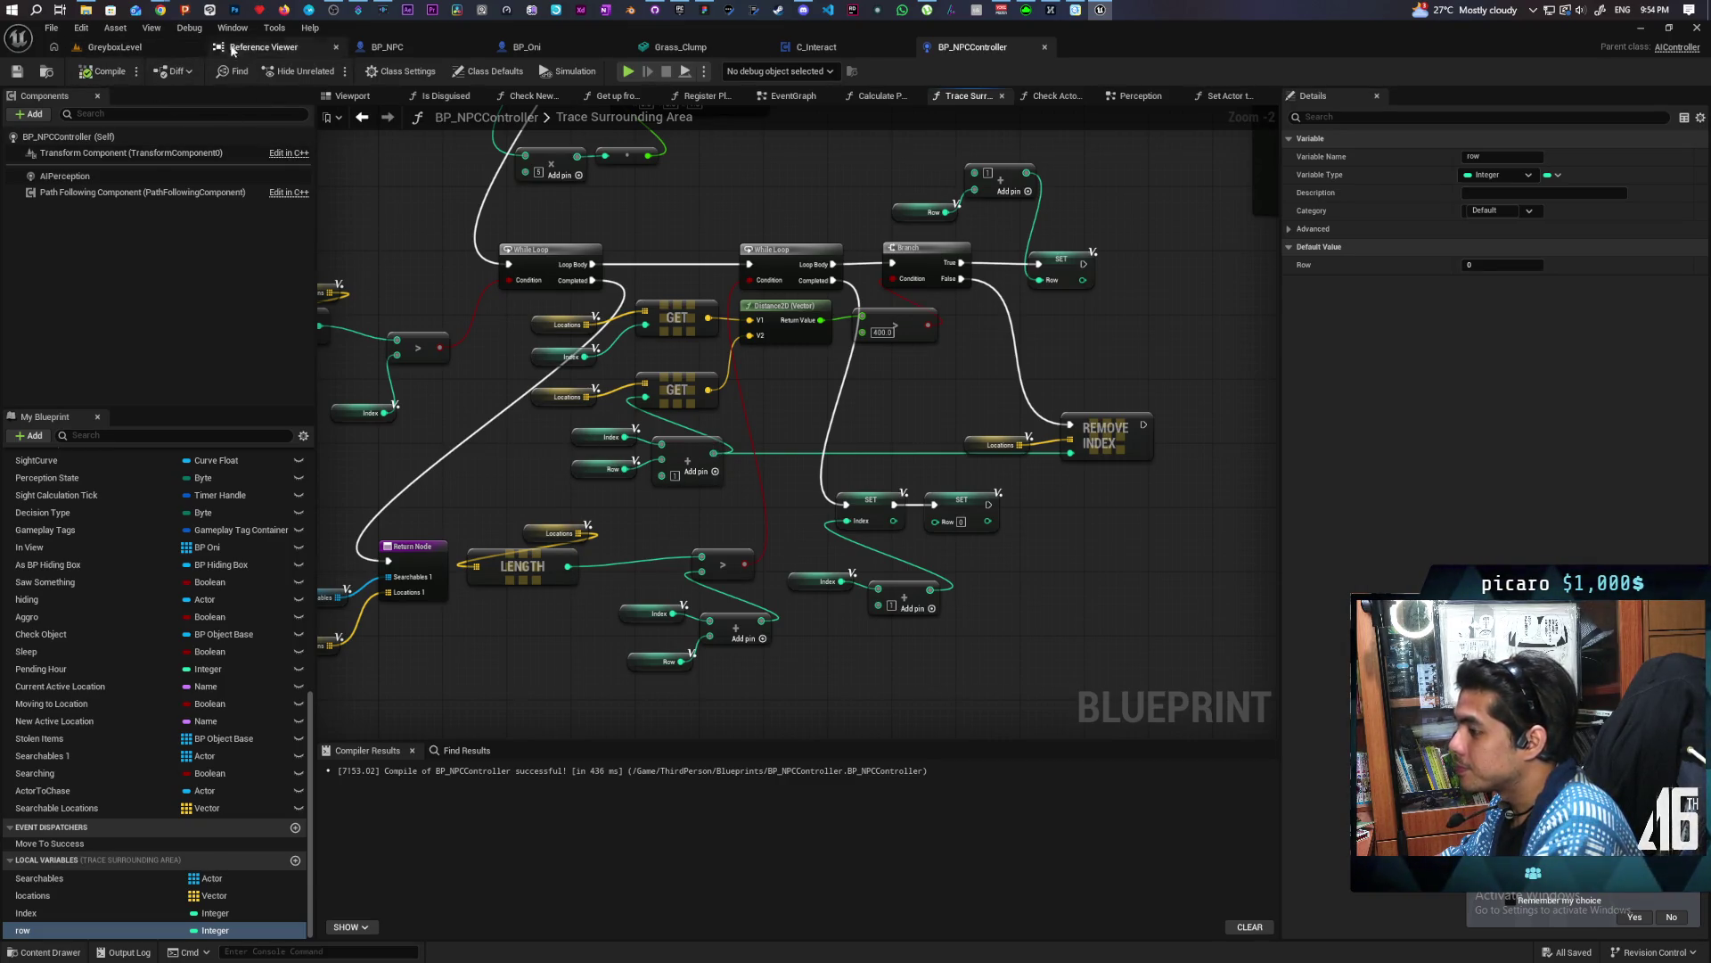
click(114, 47)
click(331, 71)
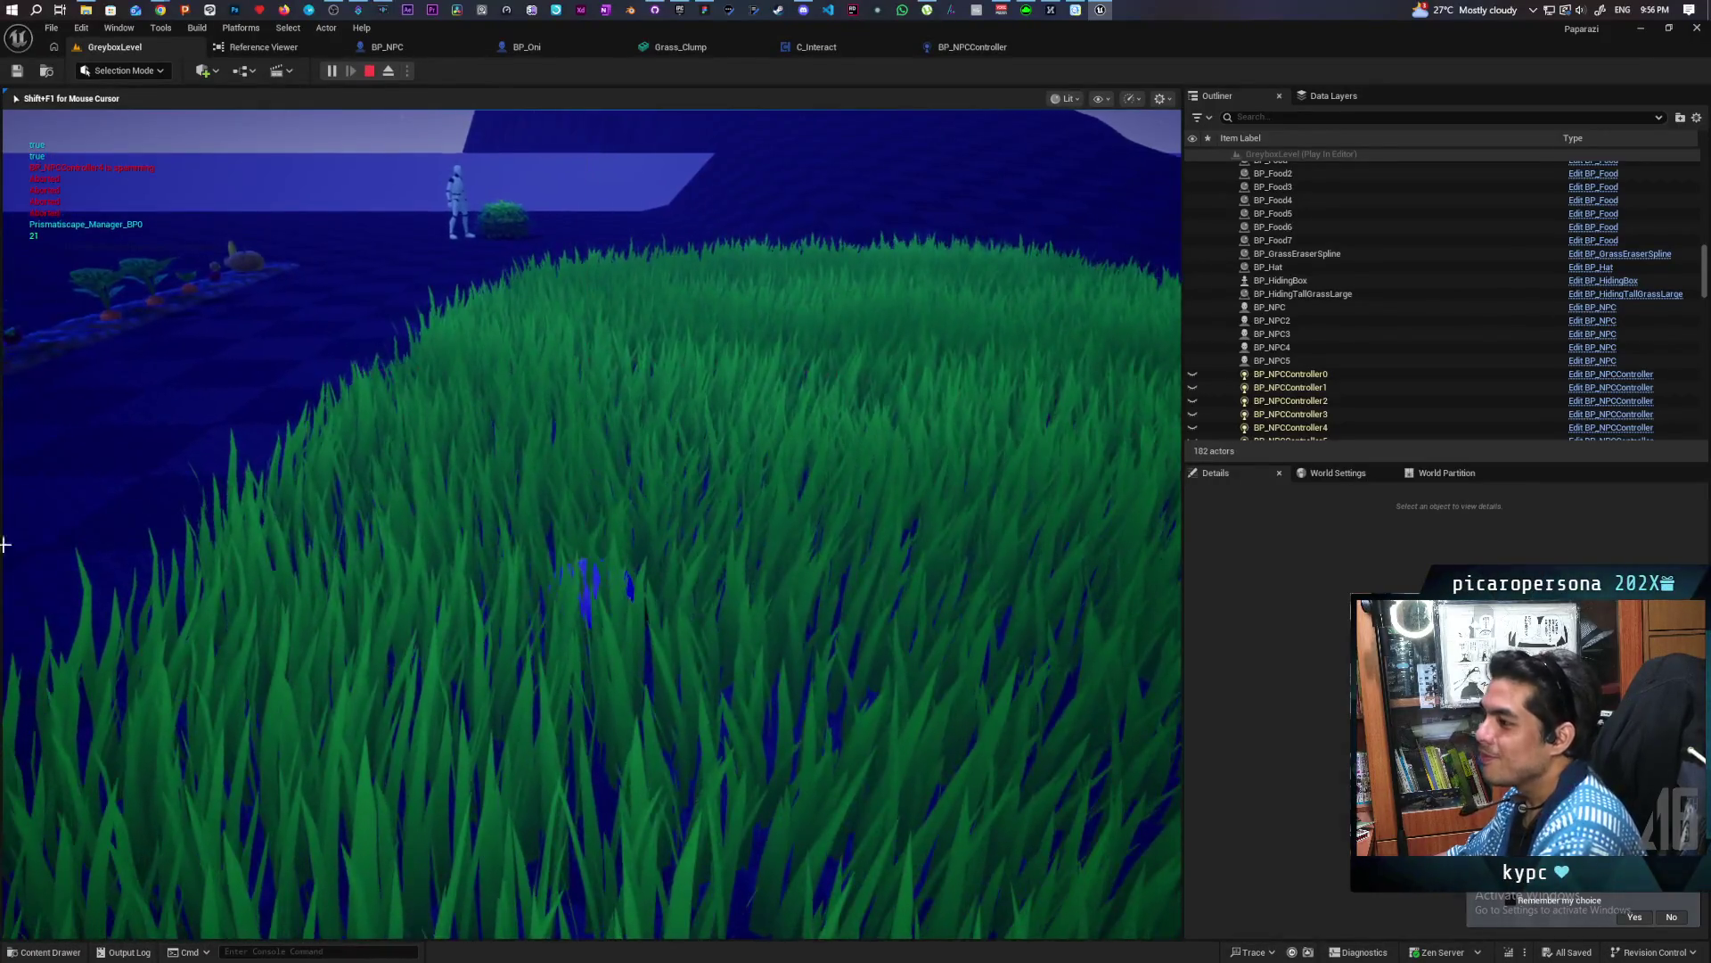
Stop the GreyboxLevel play session after watching the NPC search the grass
key(Escape)
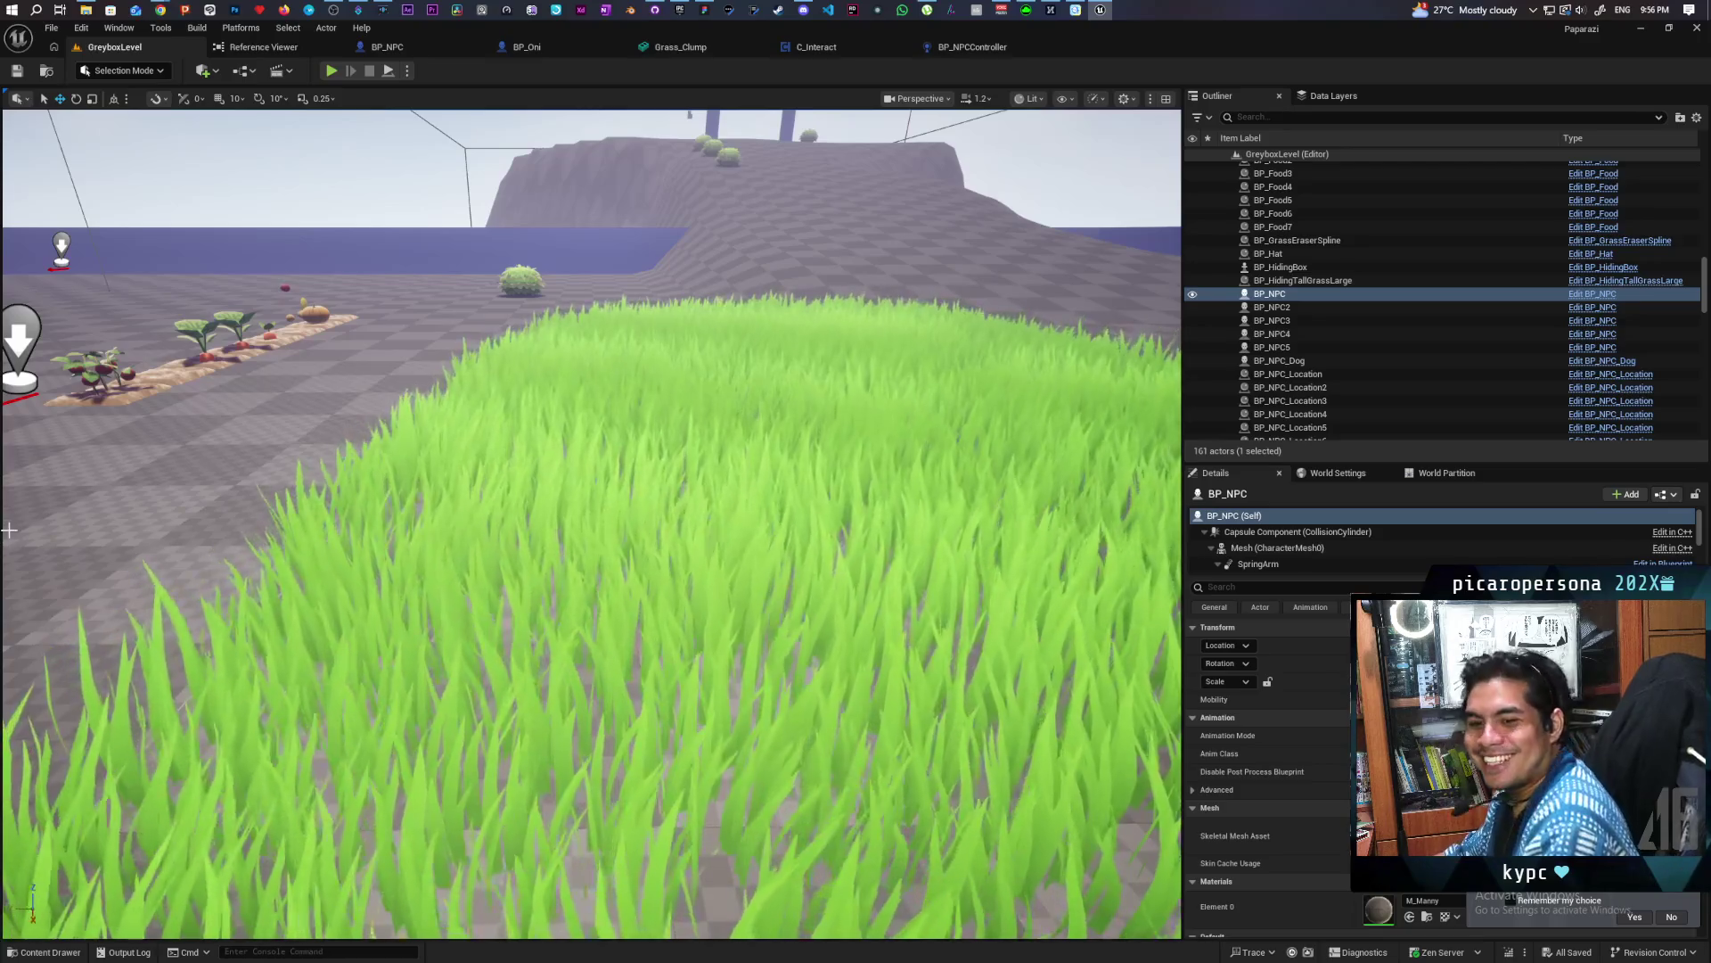
Return to BP_NPCController and open its Perception graph
click(963, 46)
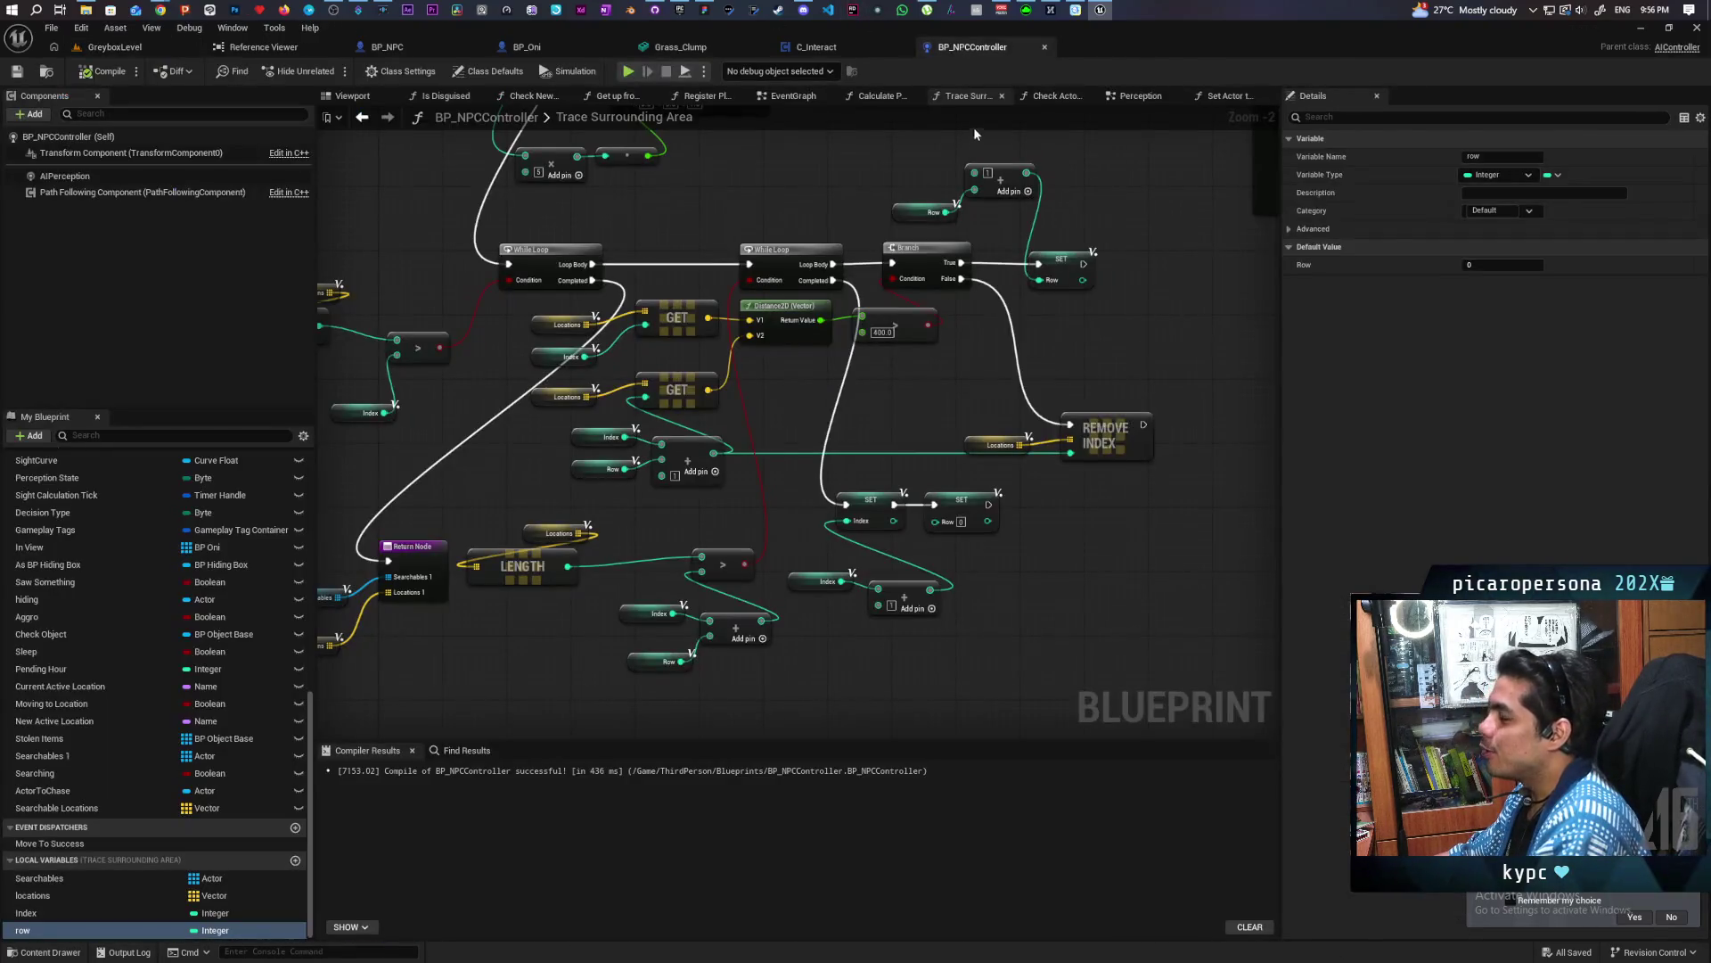
scroll(743, 214, down, 3)
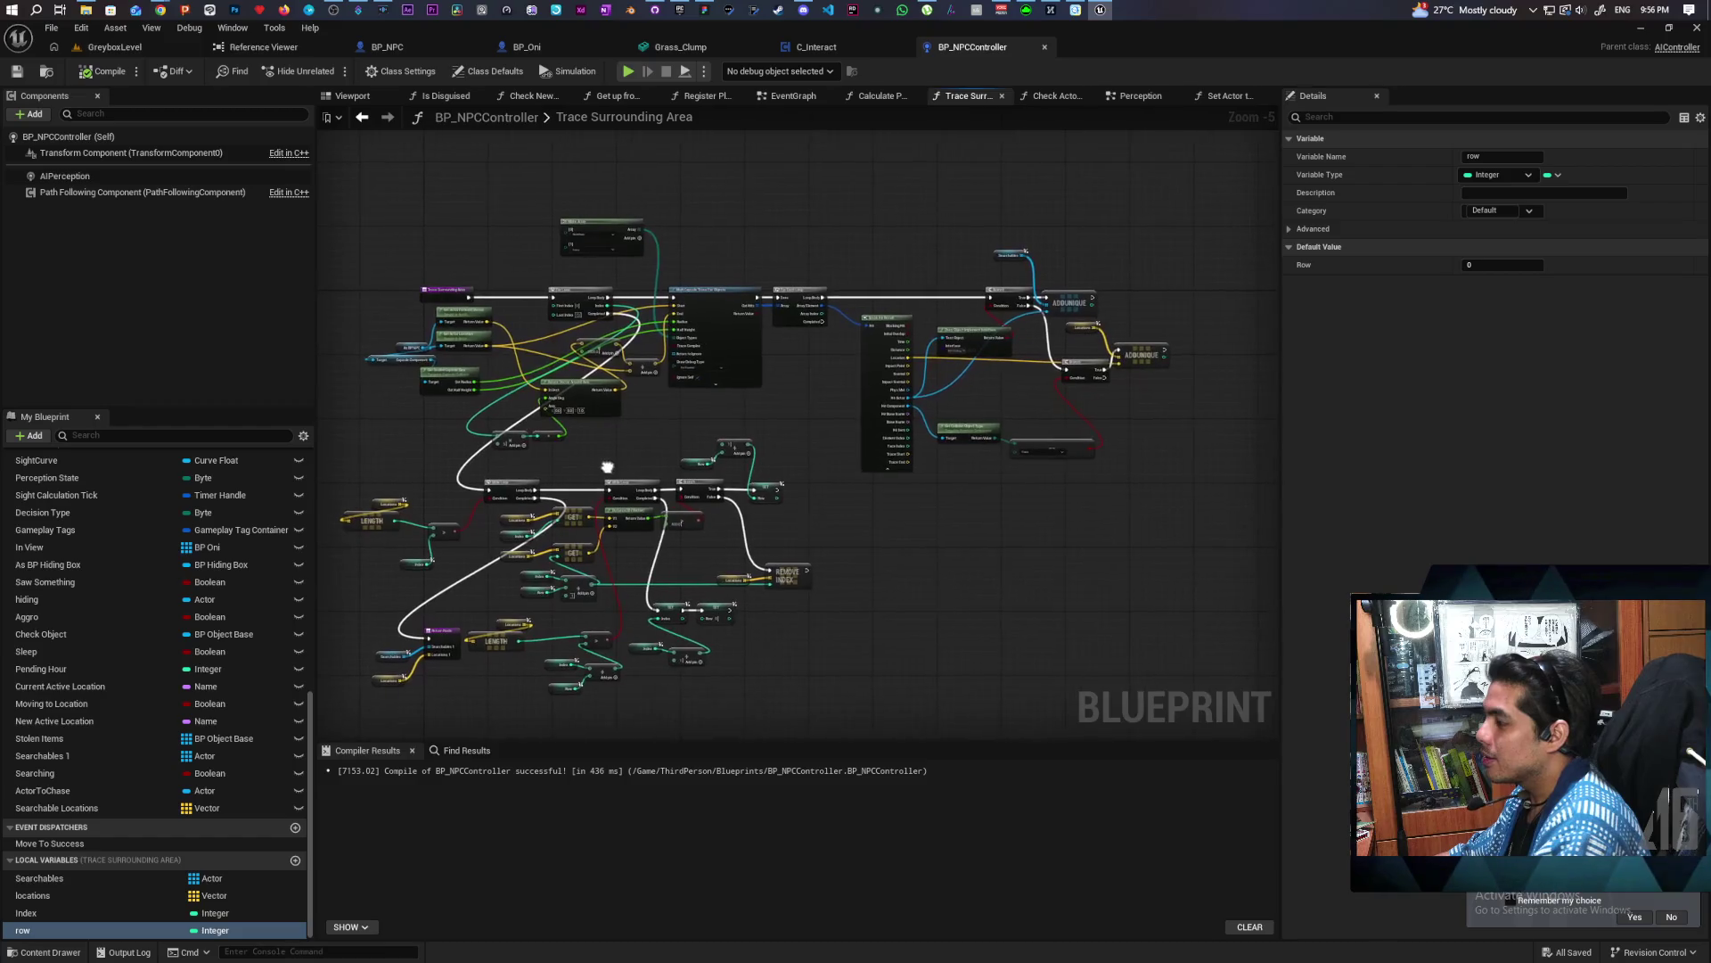
click(363, 118)
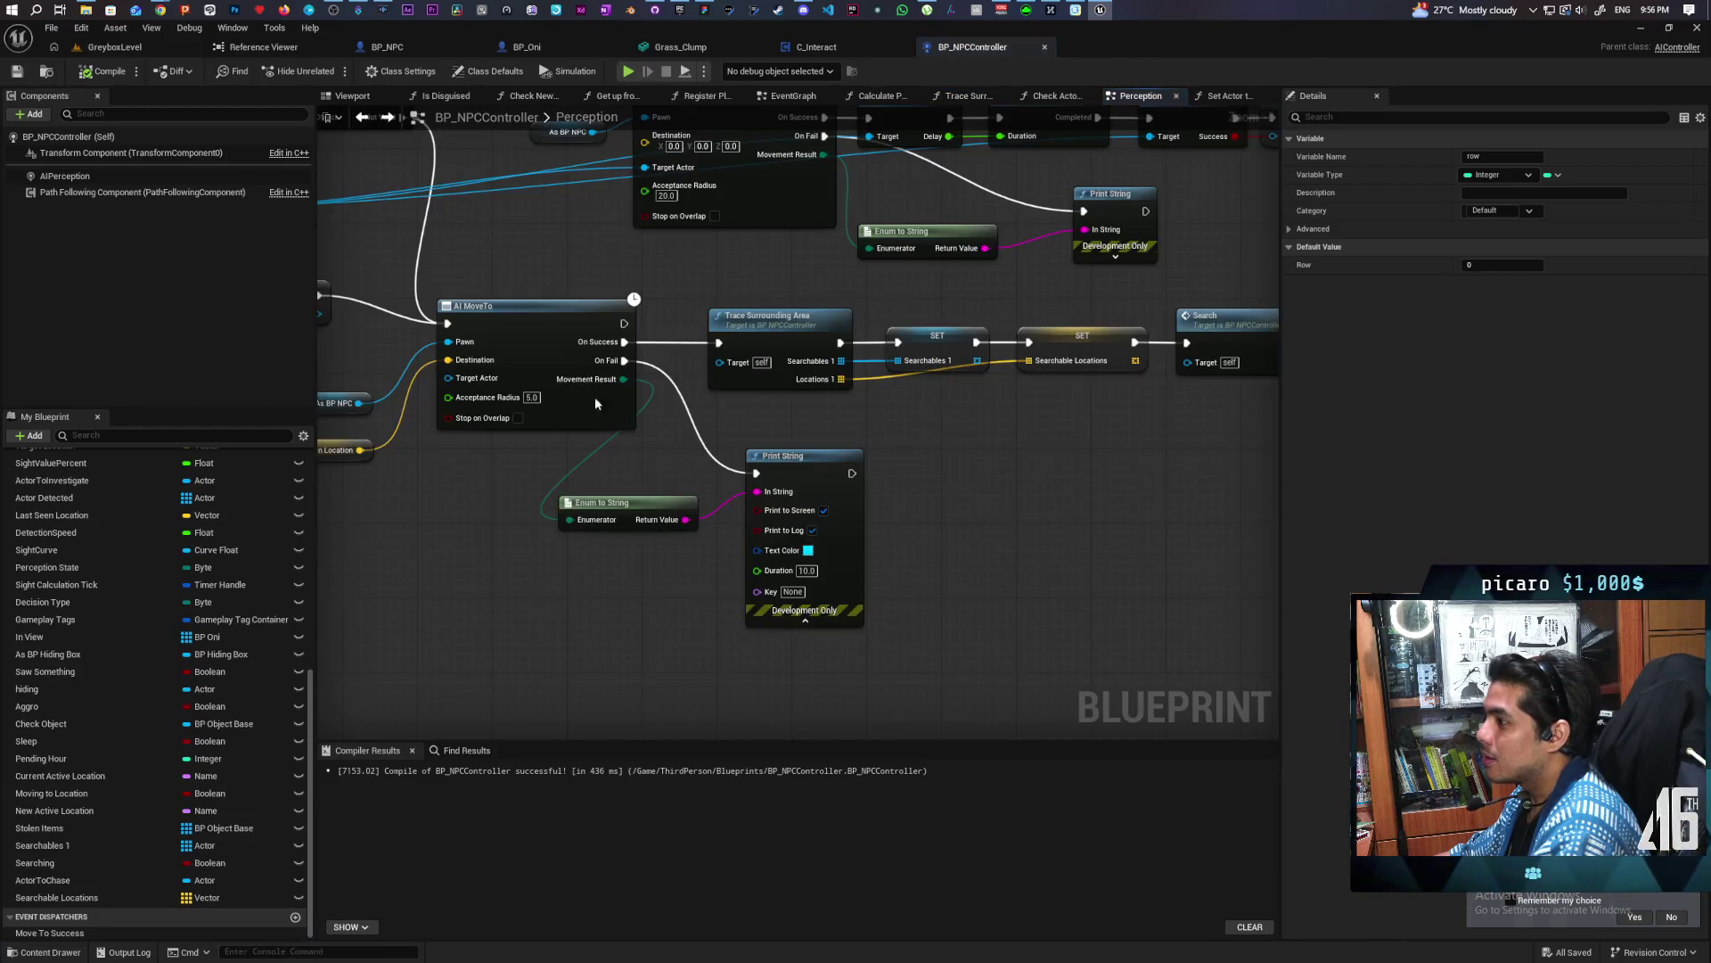
scroll(701, 395, down, 3)
mouse_move(788, 455)
mouse_down()
mouse_move(1032, 306)
mouse_move(932, 505)
mouse_move(1054, 421)
mouse_move(941, 367)
mouse_move(932, 386)
mouse_move(900, 382)
mouse_move(875, 356)
mouse_move(936, 286)
mouse_move(772, 332)
mouse_move(1102, 312)
mouse_move(1052, 303)
mouse_move(1087, 279)
mouse_move(841, 287)
mouse_move(922, 393)
mouse_move(764, 439)
mouse_move(595, 453)
mouse_up()
mouse_move(831, 504)
mouse_down()
mouse_move(1025, 499)
mouse_move(768, 565)
mouse_move(1055, 511)
mouse_move(1280, 519)
mouse_move(1162, 534)
mouse_up()
mouse_move(1062, 517)
mouse_down()
mouse_move(601, 591)
mouse_move(829, 600)
mouse_move(790, 605)
mouse_move(680, 581)
mouse_move(1066, 568)
mouse_up()
Navigate to the Lost Sight event logic and select the Sight Value Percent threshold field
mouse_move(443, 471)
mouse_down()
mouse_move(624, 419)
mouse_move(601, 404)
mouse_up()
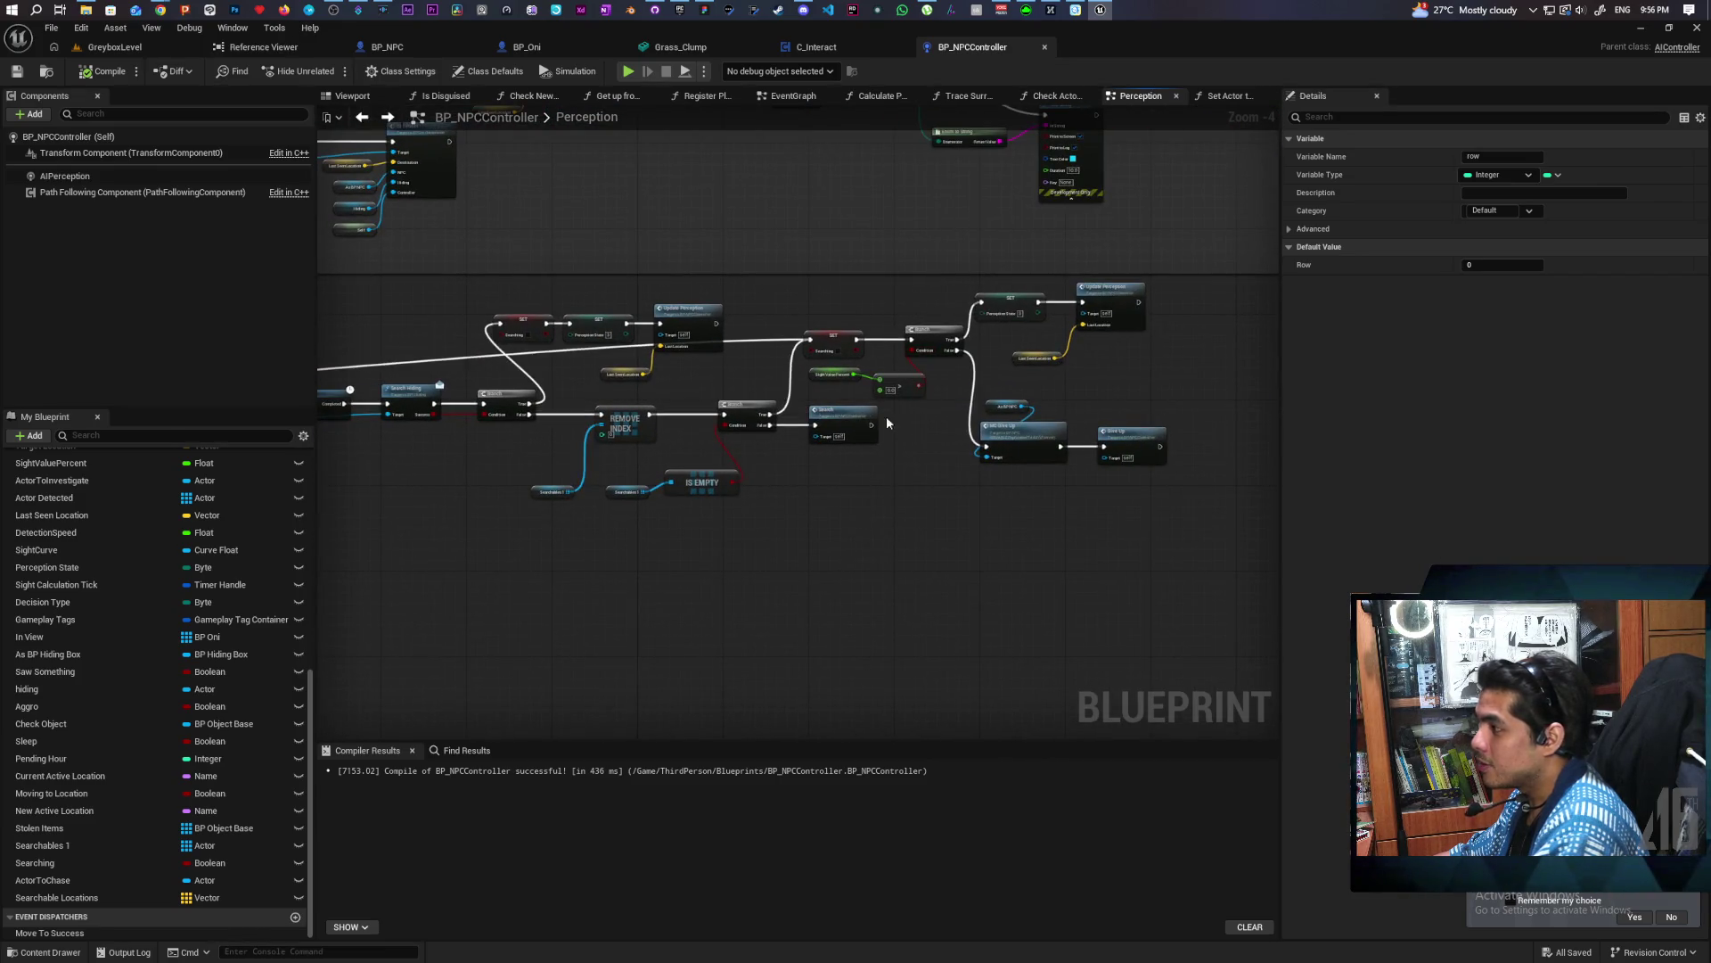
mouse_move(731, 391)
mouse_down()
mouse_move(621, 387)
mouse_move(915, 385)
mouse_up()
scroll(659, 381, up, 1)
drag(751, 432, 948, 434)
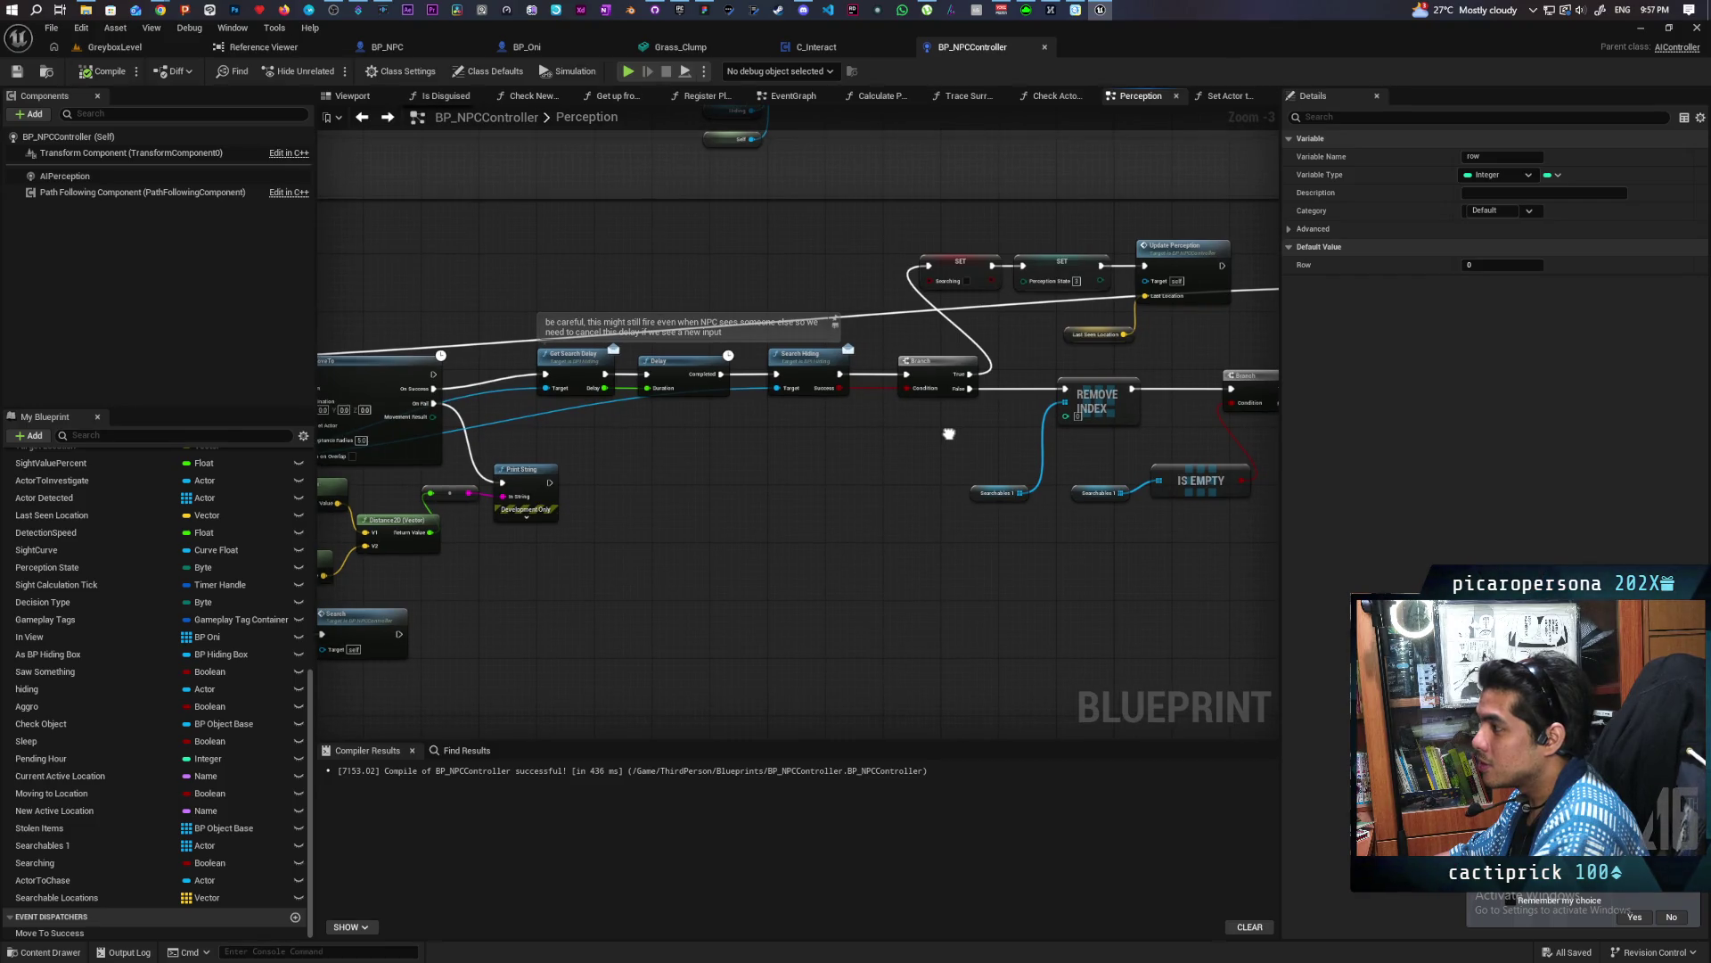
scroll(849, 437, down, 2)
mouse_move(849, 438)
mouse_down()
mouse_move(958, 408)
mouse_move(887, 469)
mouse_move(502, 518)
mouse_up()
scroll(958, 408, up, 1)
scroll(714, 485, up, 1)
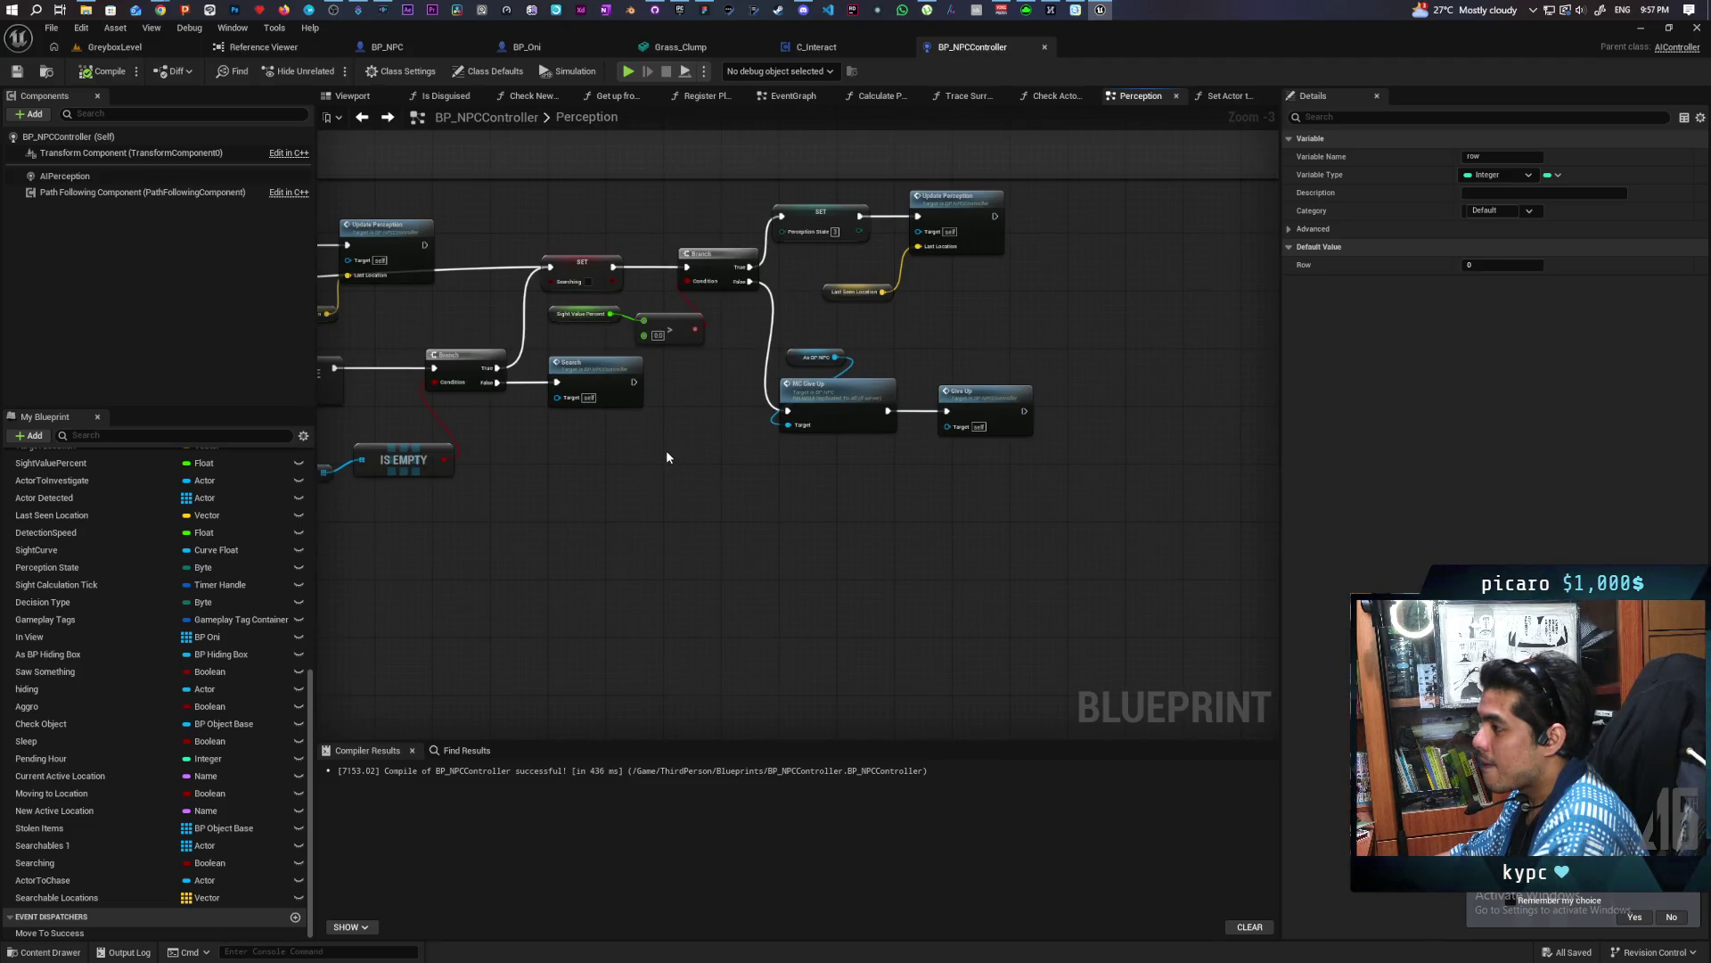
scroll(666, 457, down, 2)
mouse_move(731, 501)
mouse_down()
mouse_move(722, 477)
mouse_move(712, 646)
mouse_up()
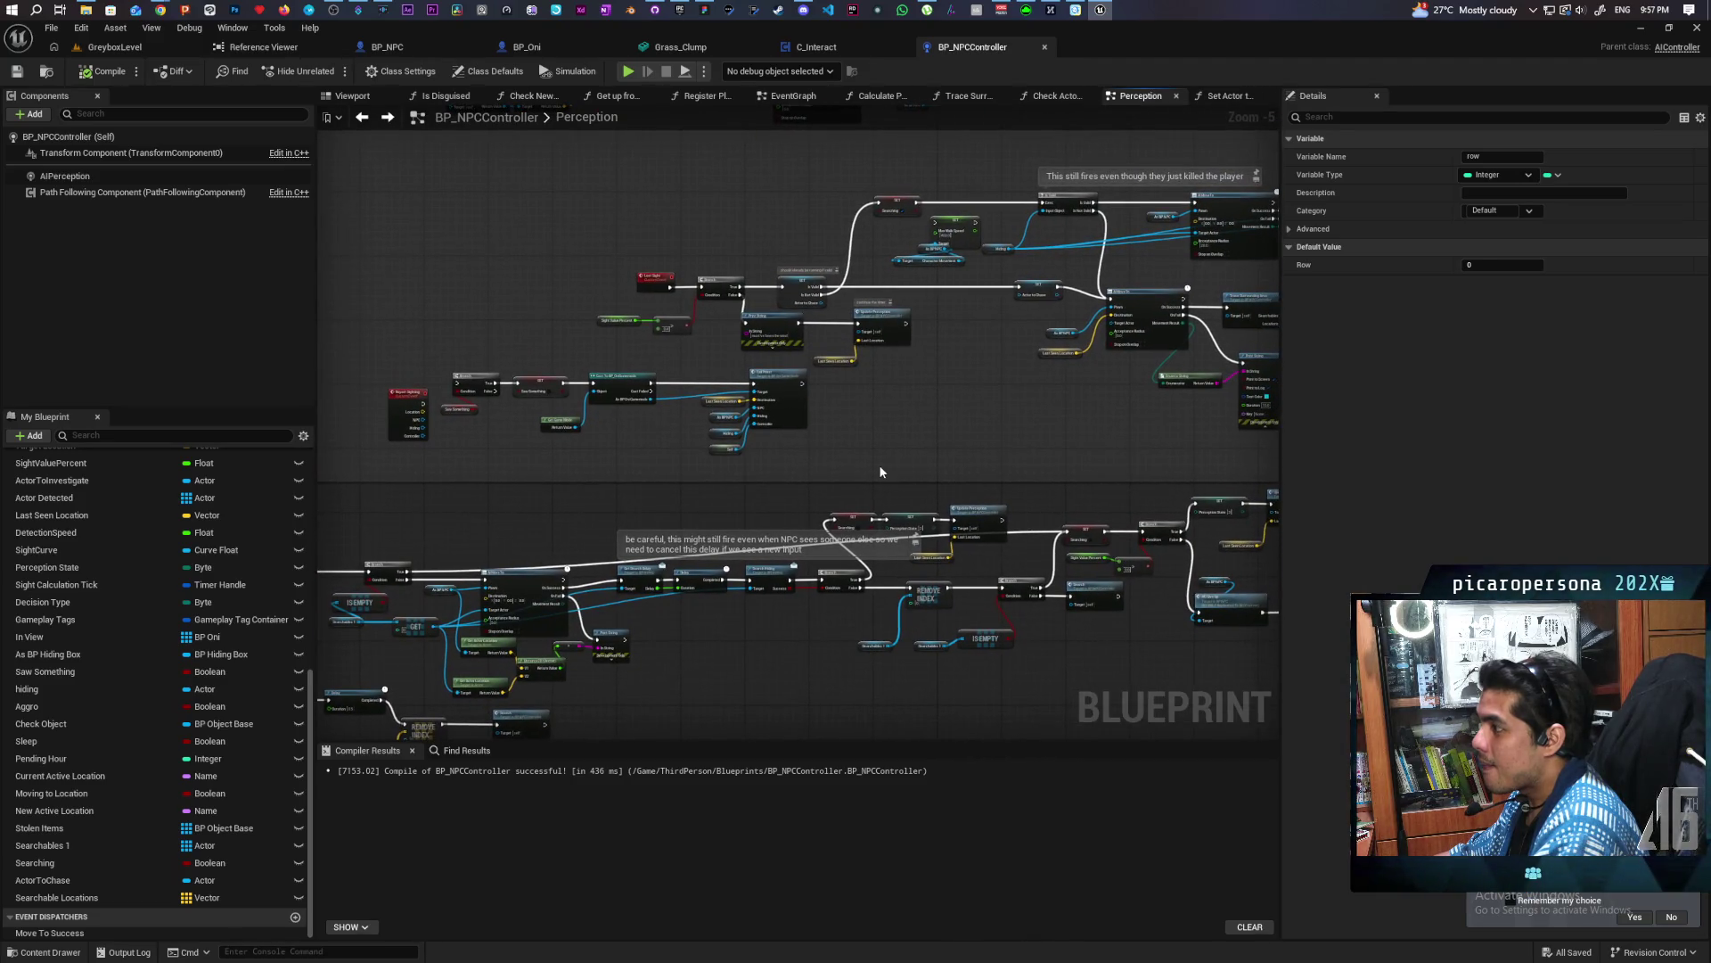
scroll(879, 463, up, 1)
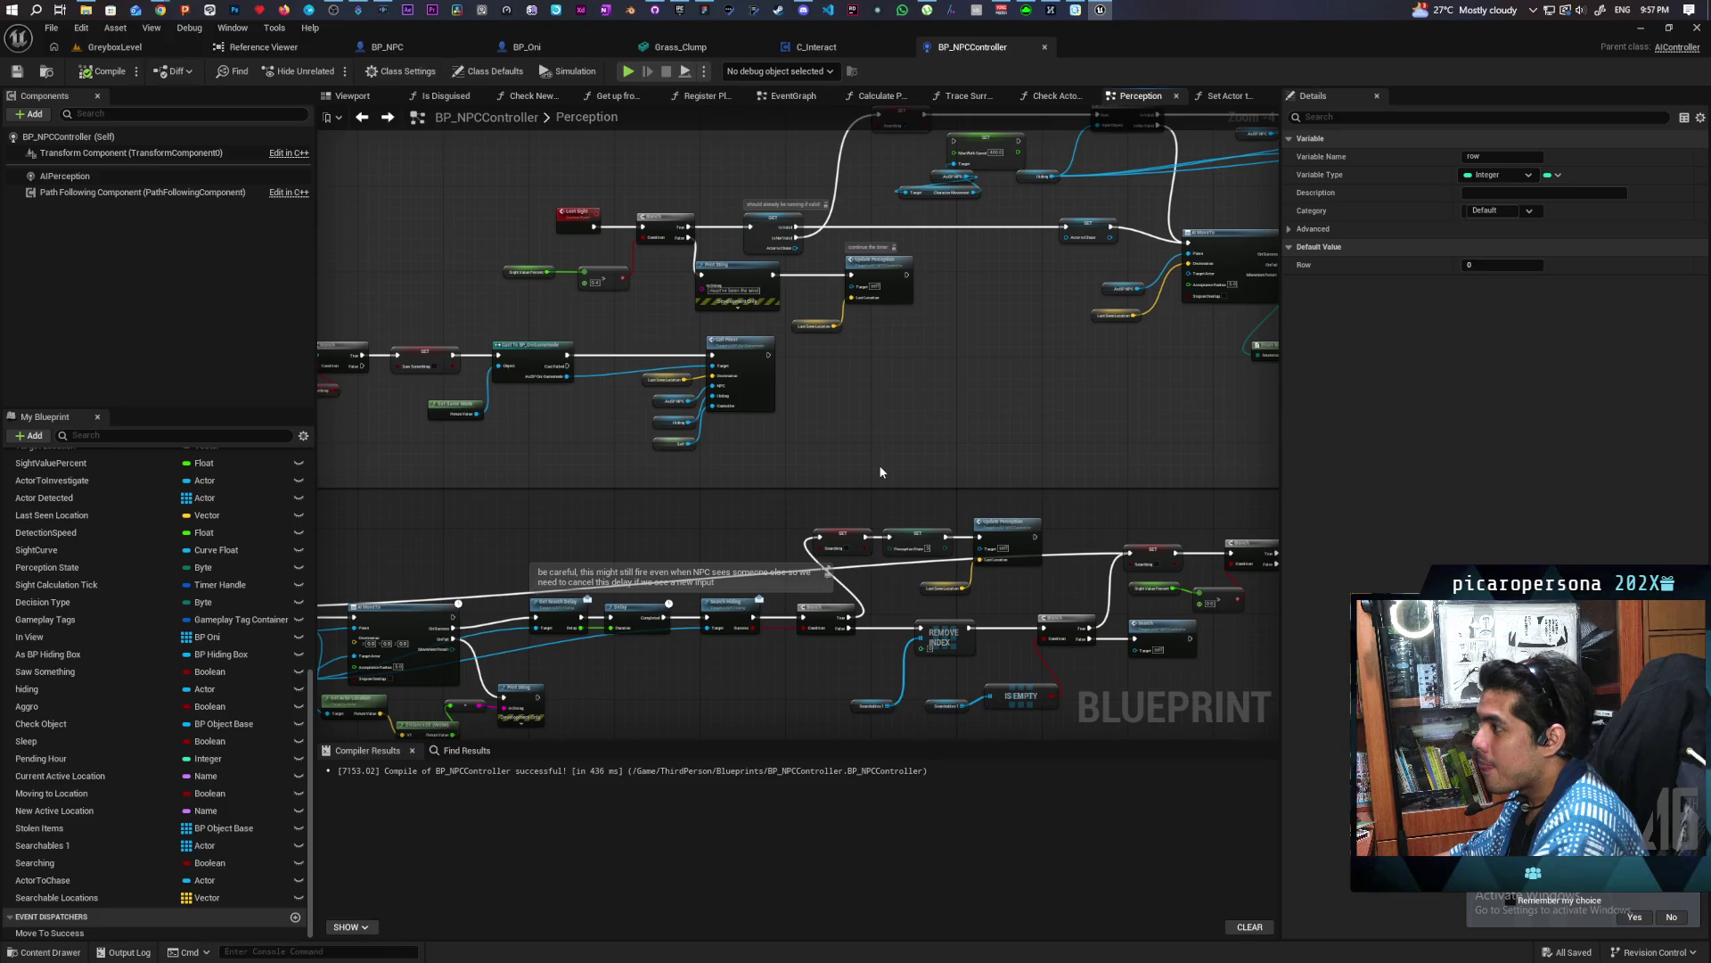
scroll(633, 324, up, 2)
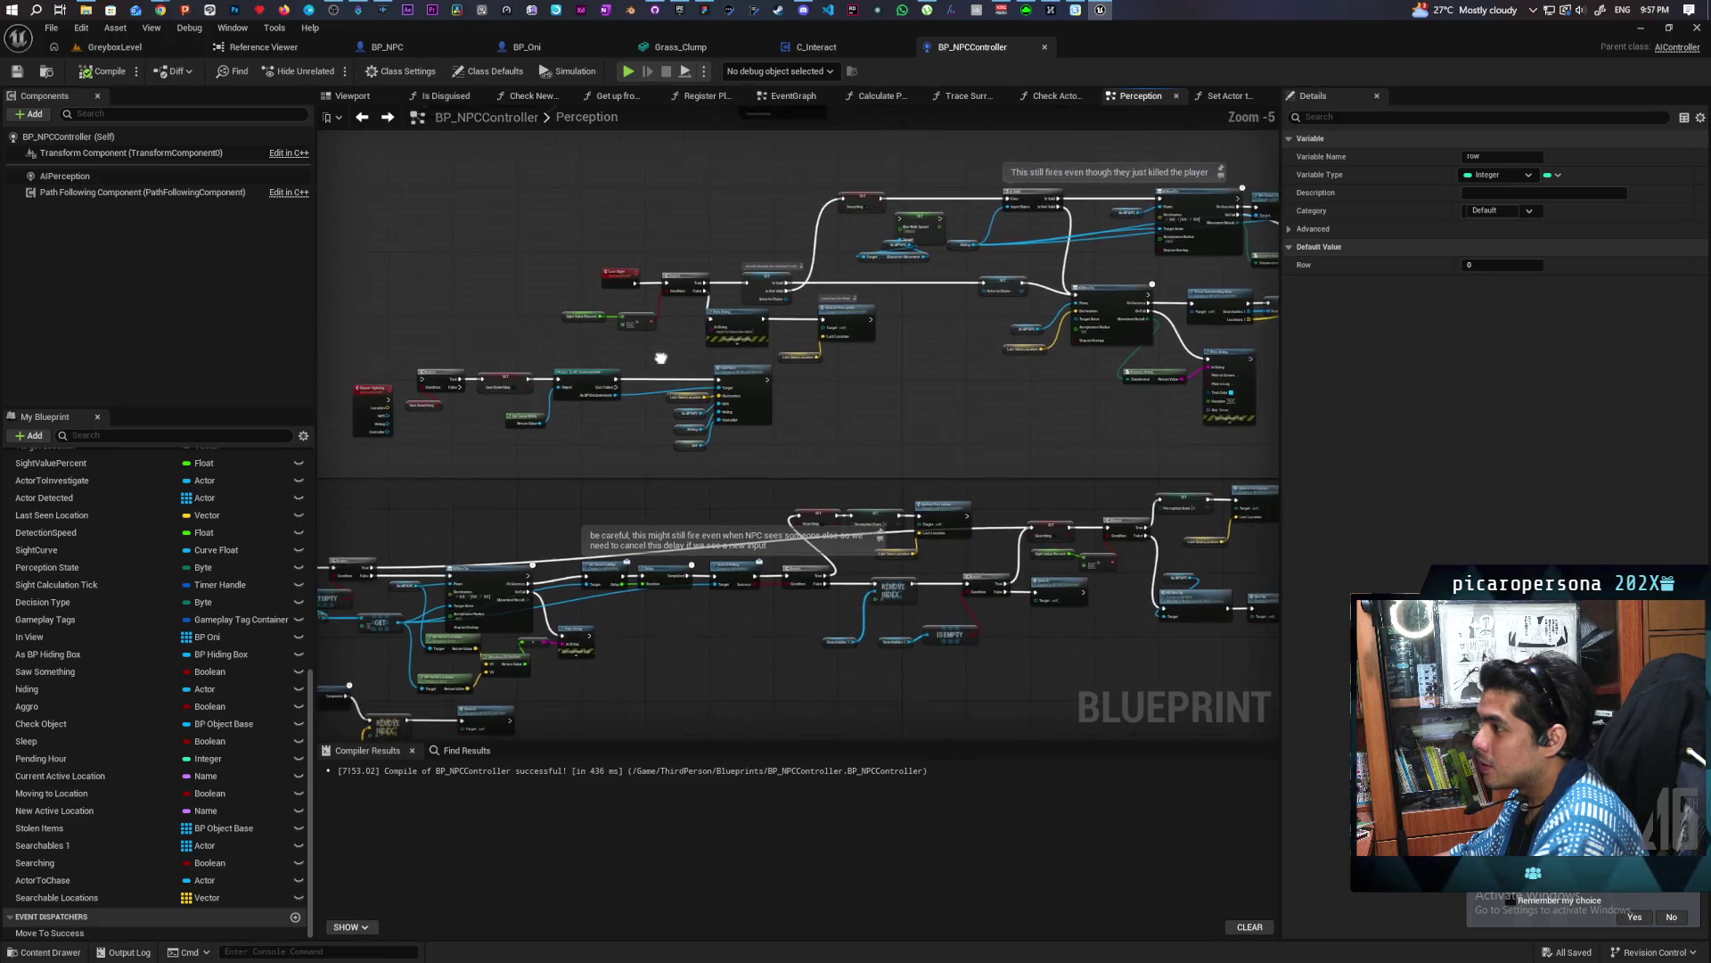
click(727, 380)
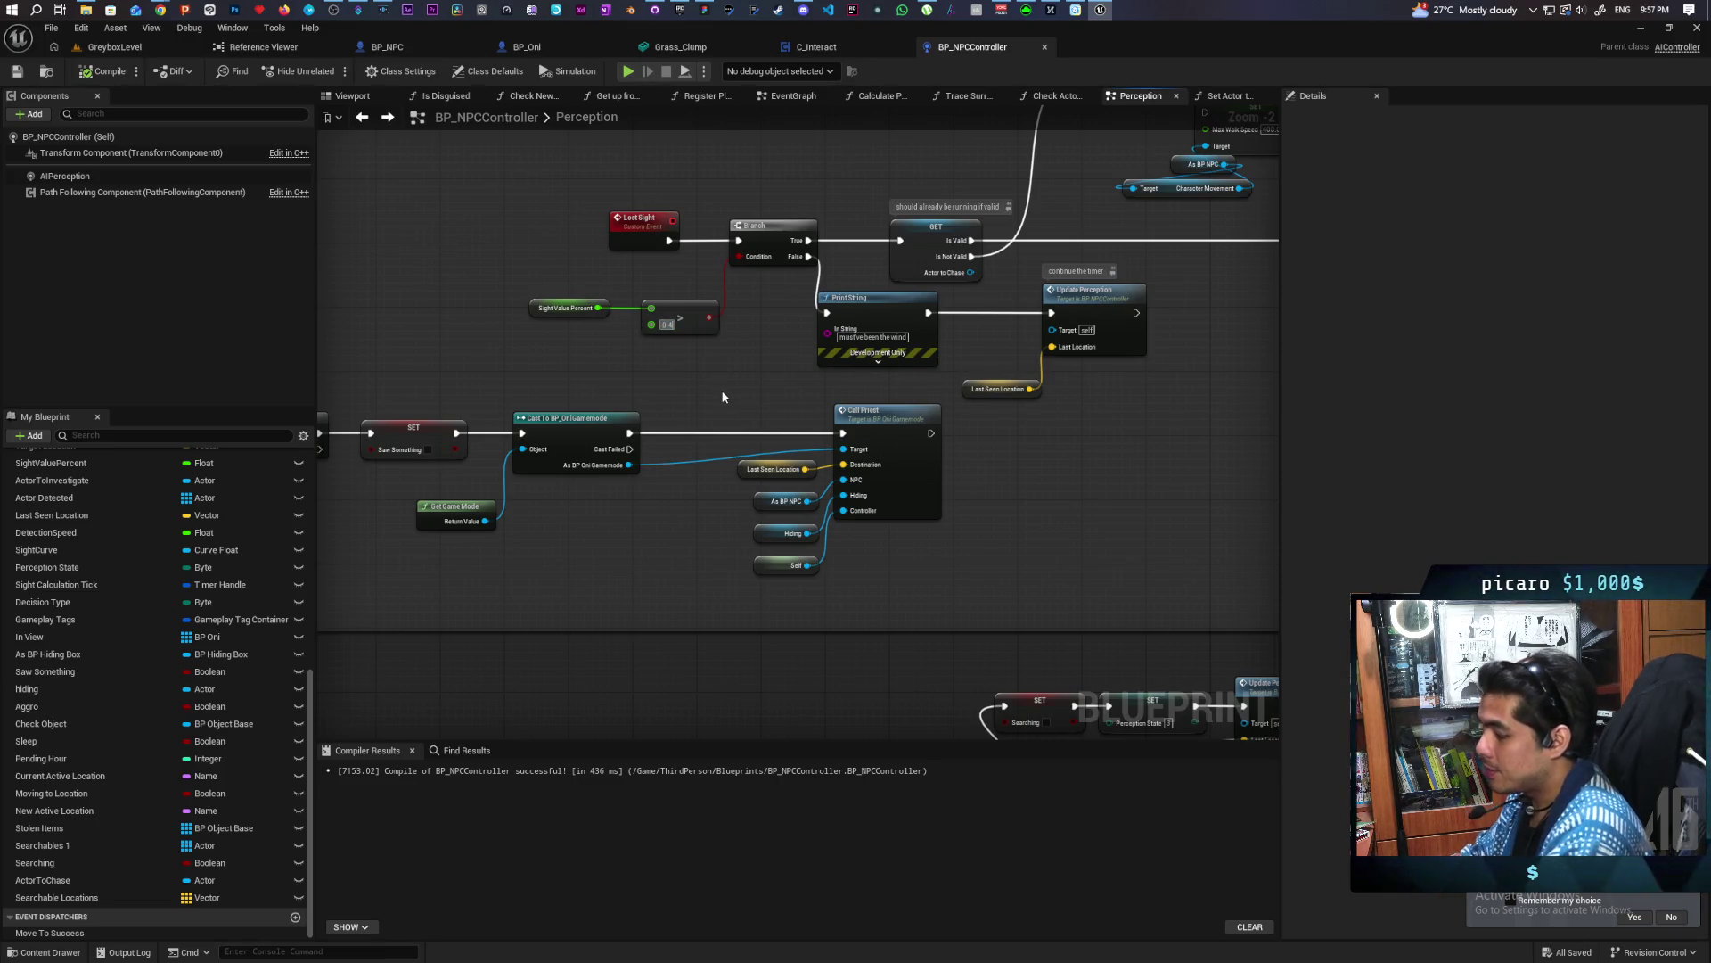
Enter 0.2 as the Sight Value Percent threshold and save BP_NPCController
text(0)
key(Return)
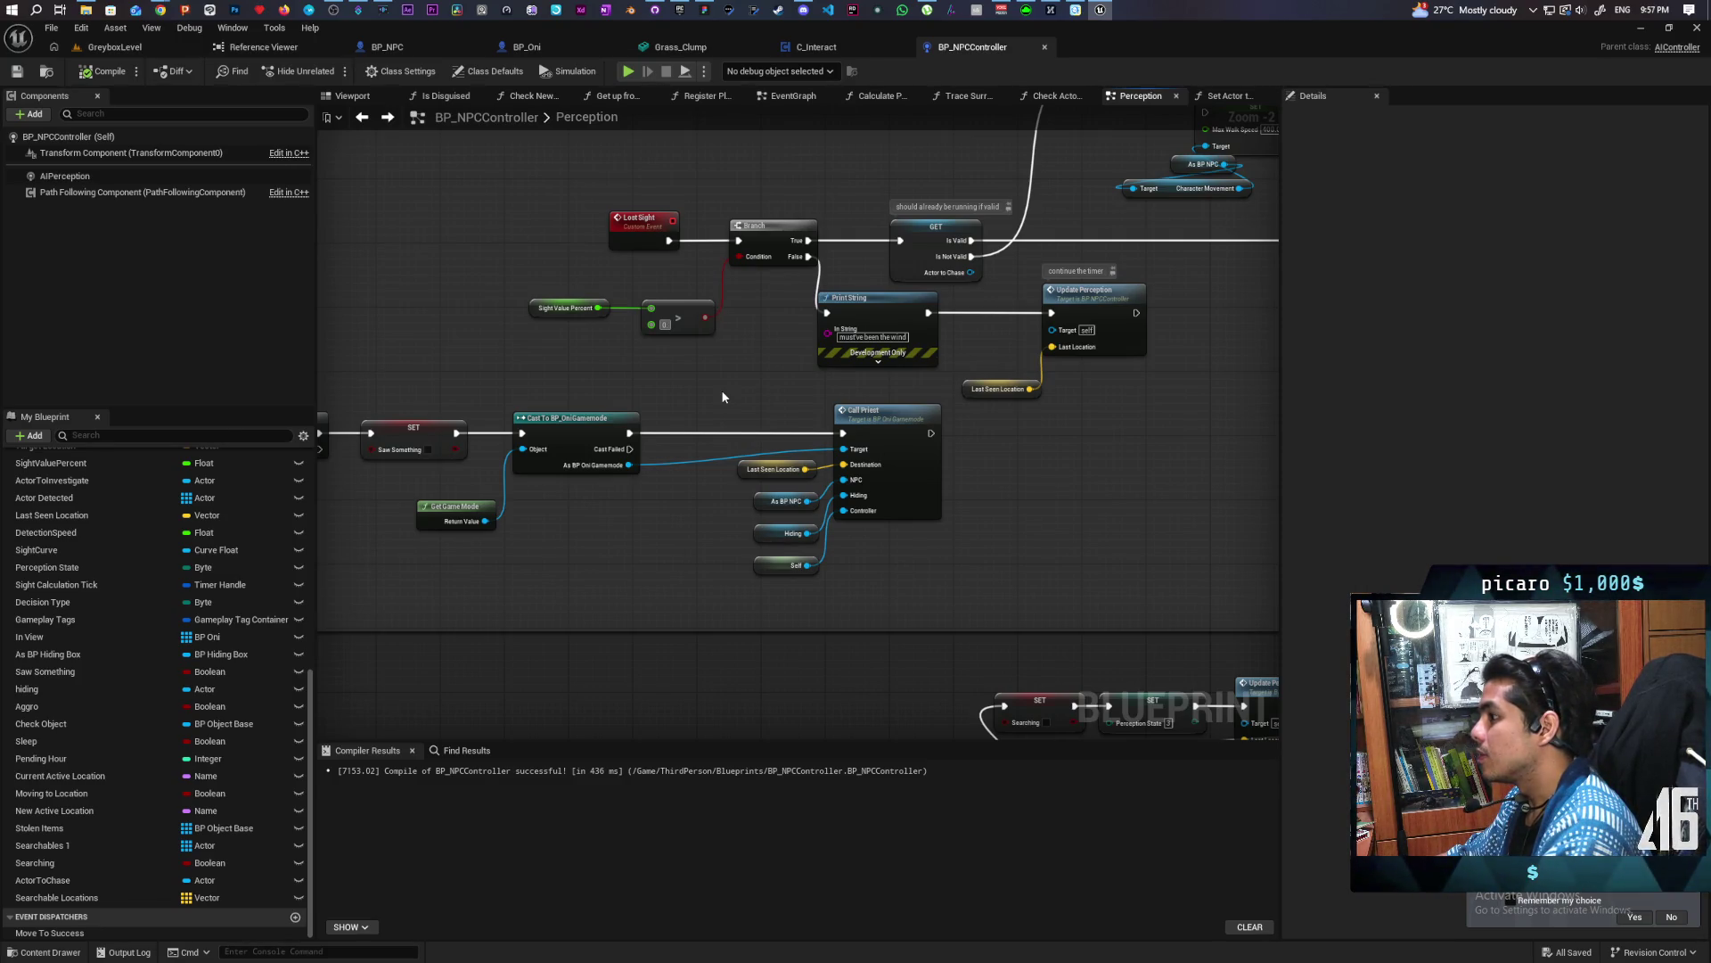
text(.2)
key(Return)
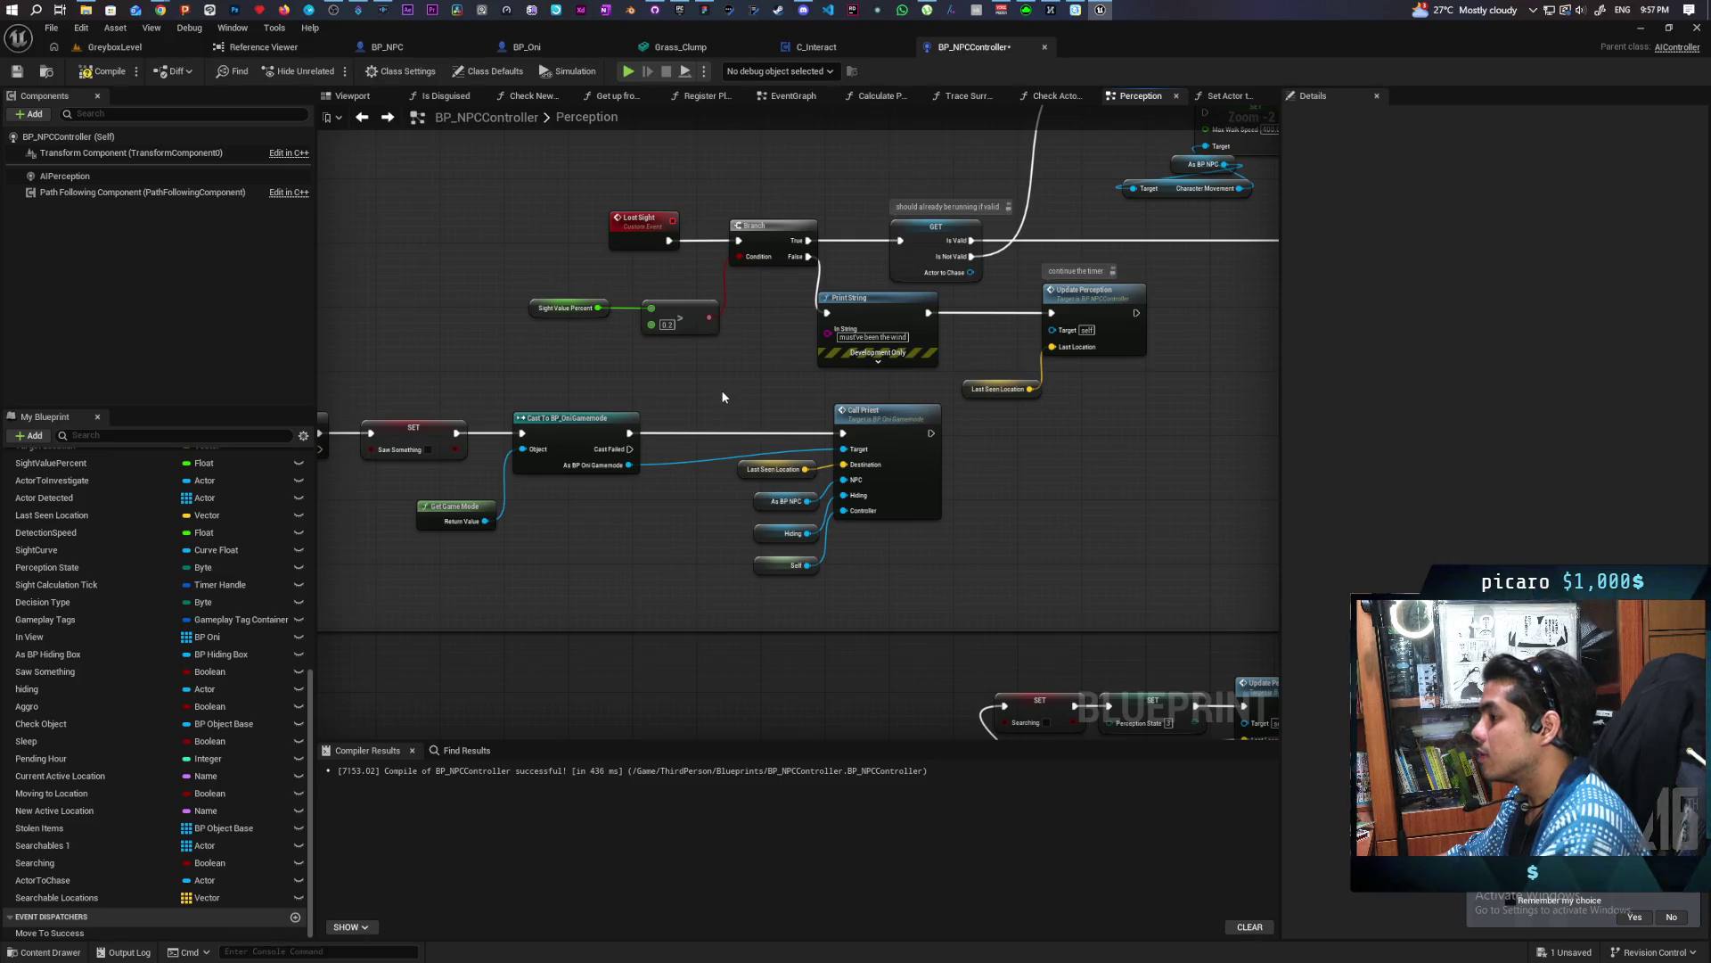
key(ctrl+s)
Review the Lost Sight nodes, briefly selecting the Print String and Update Perception nodes
mouse_move(722, 395)
mouse_down()
mouse_move(692, 474)
mouse_move(609, 508)
mouse_up()
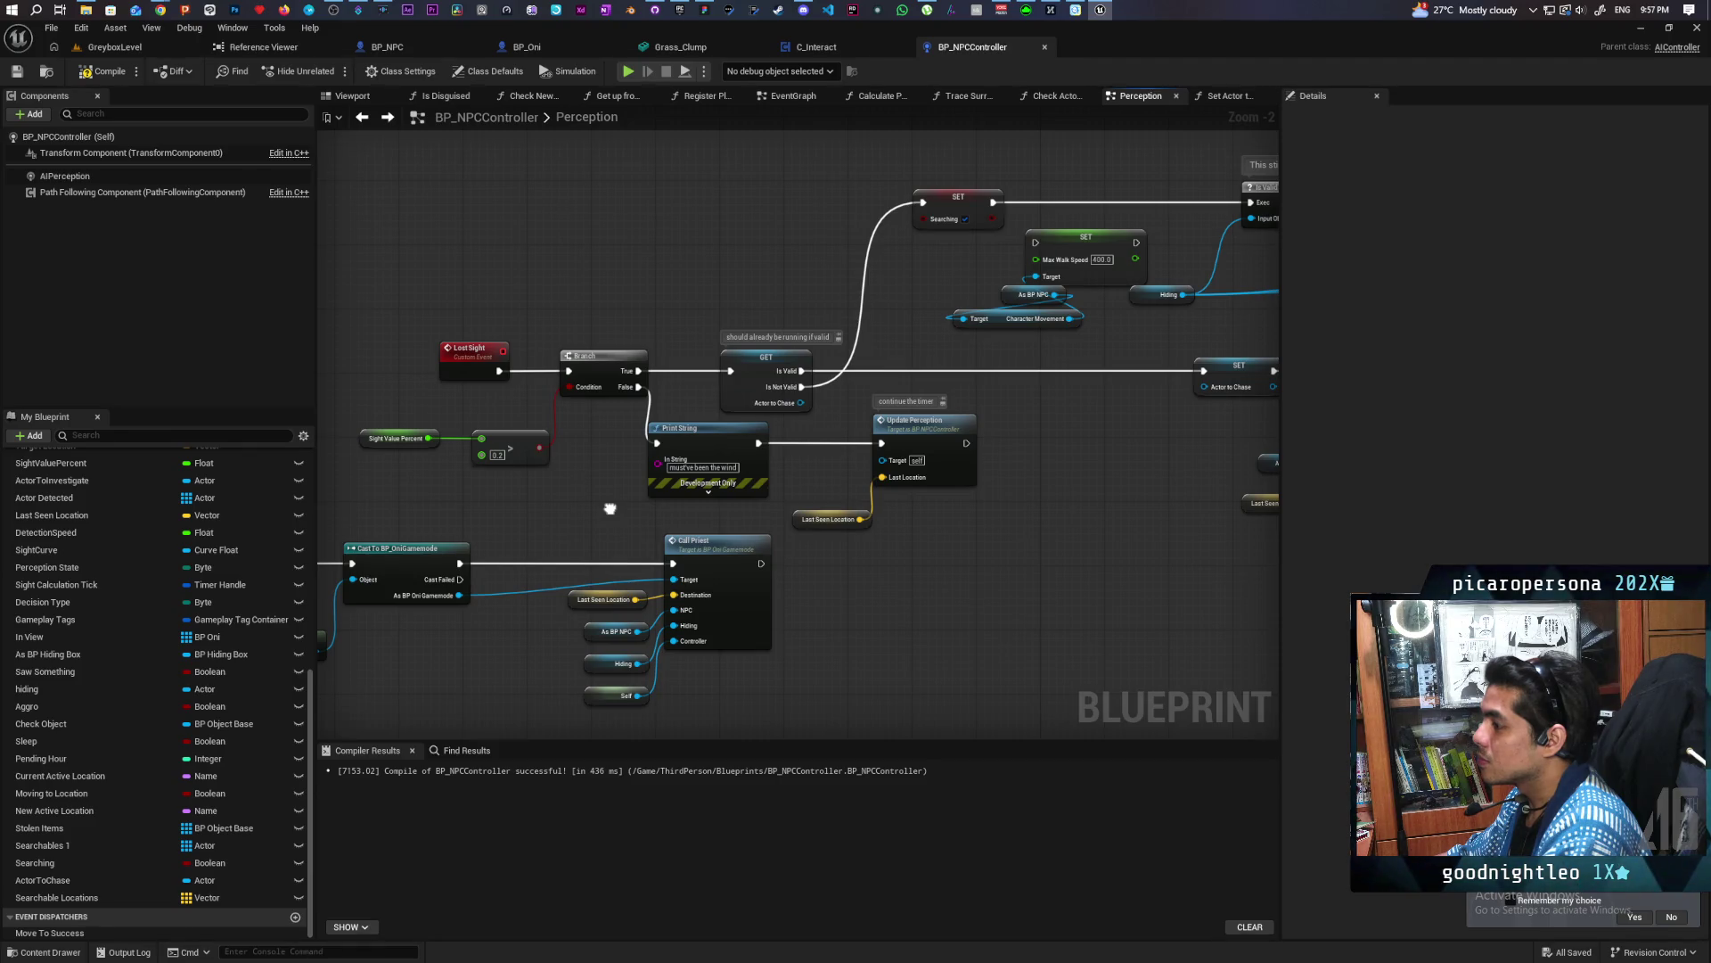
mouse_move(628, 468)
mouse_down()
mouse_move(965, 527)
mouse_move(354, 514)
mouse_up()
click(1020, 543)
scroll(741, 597, down, 4)
Pan toward the AI MoveTo and Update Perception nodes and select the ActorToChase GET node
scroll(886, 483, up, 2)
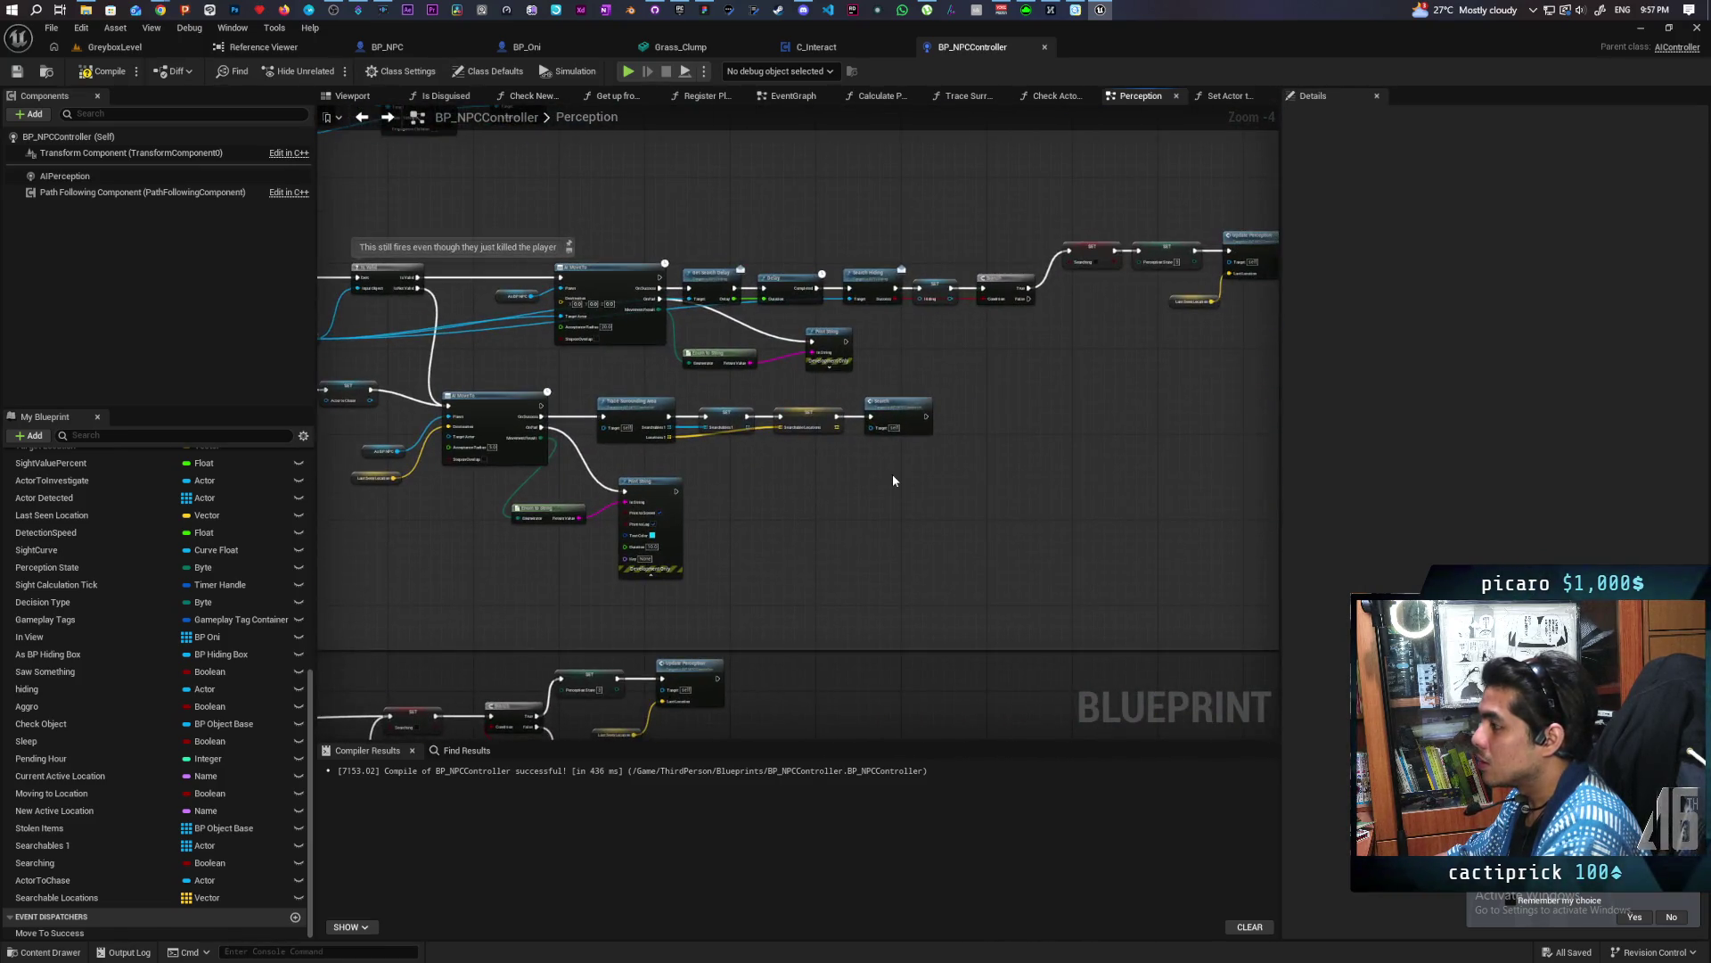
scroll(893, 480, up, 1)
drag(876, 474, 902, 464)
mouse_move(1073, 452)
mouse_down()
mouse_move(1032, 477)
mouse_move(586, 503)
mouse_move(1268, 531)
mouse_up()
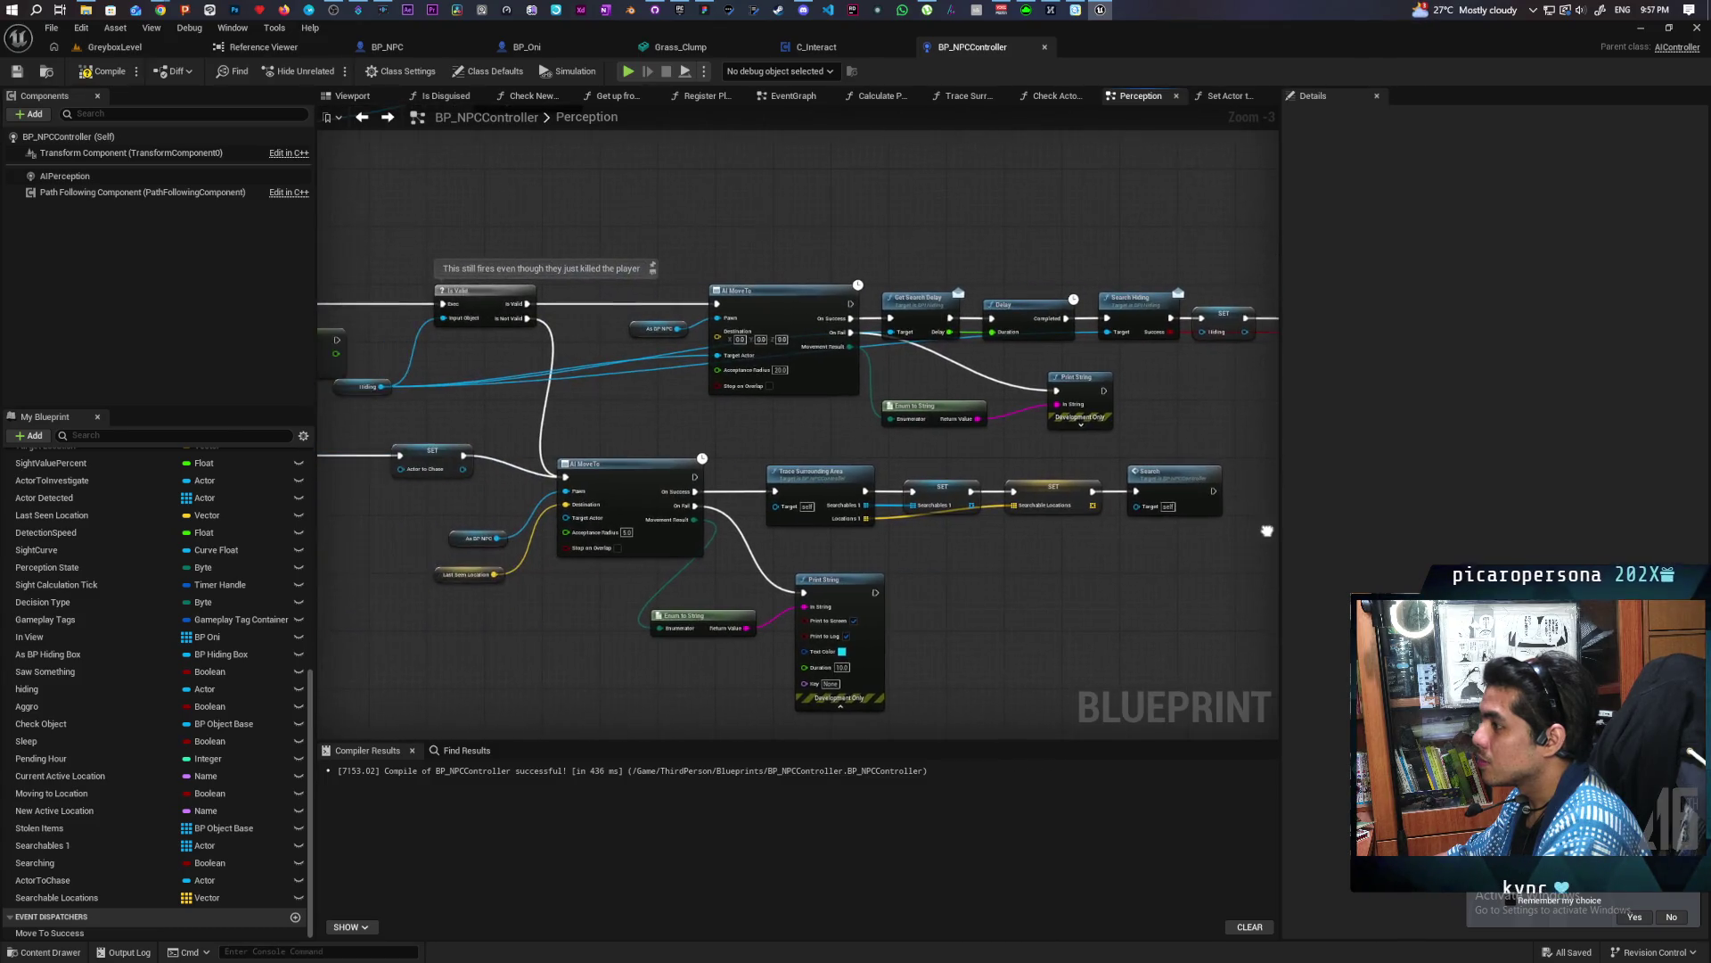
drag(655, 454, 1137, 486)
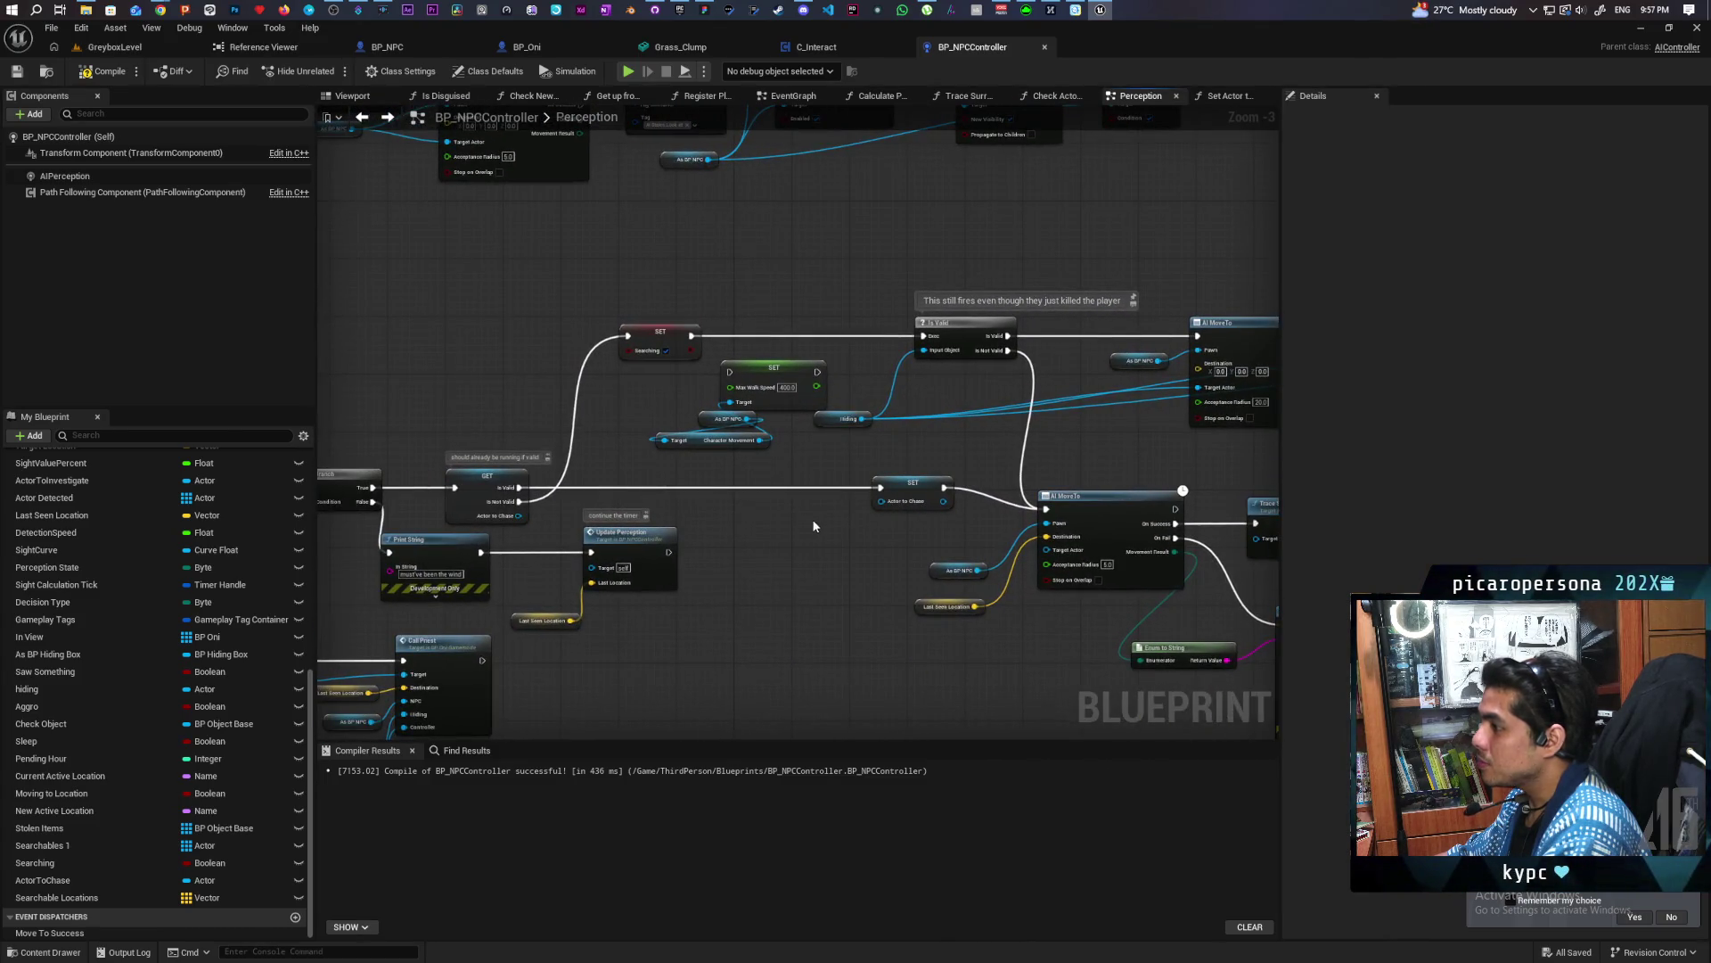
drag(854, 543, 1019, 513)
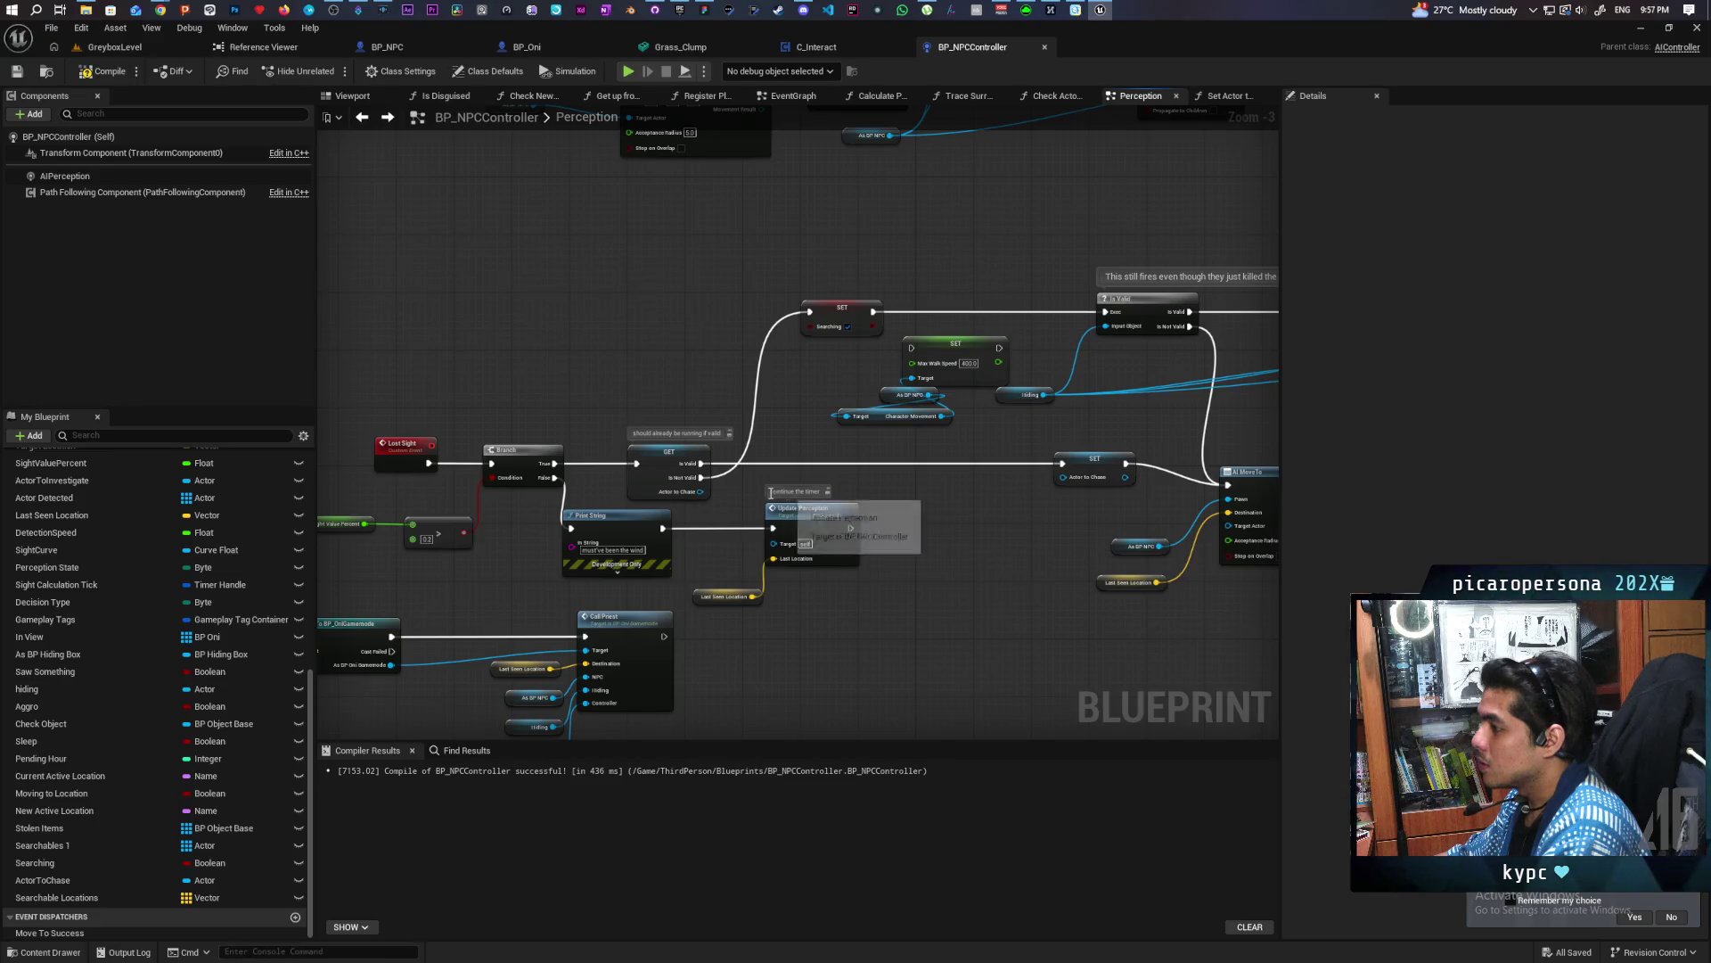
drag(692, 493, 692, 493)
Bring the AI MoveTo chains into view and select As BP NPC, Last Seen Location and AI MoveTo
mouse_move(896, 510)
mouse_down()
mouse_move(970, 523)
mouse_move(954, 532)
mouse_up()
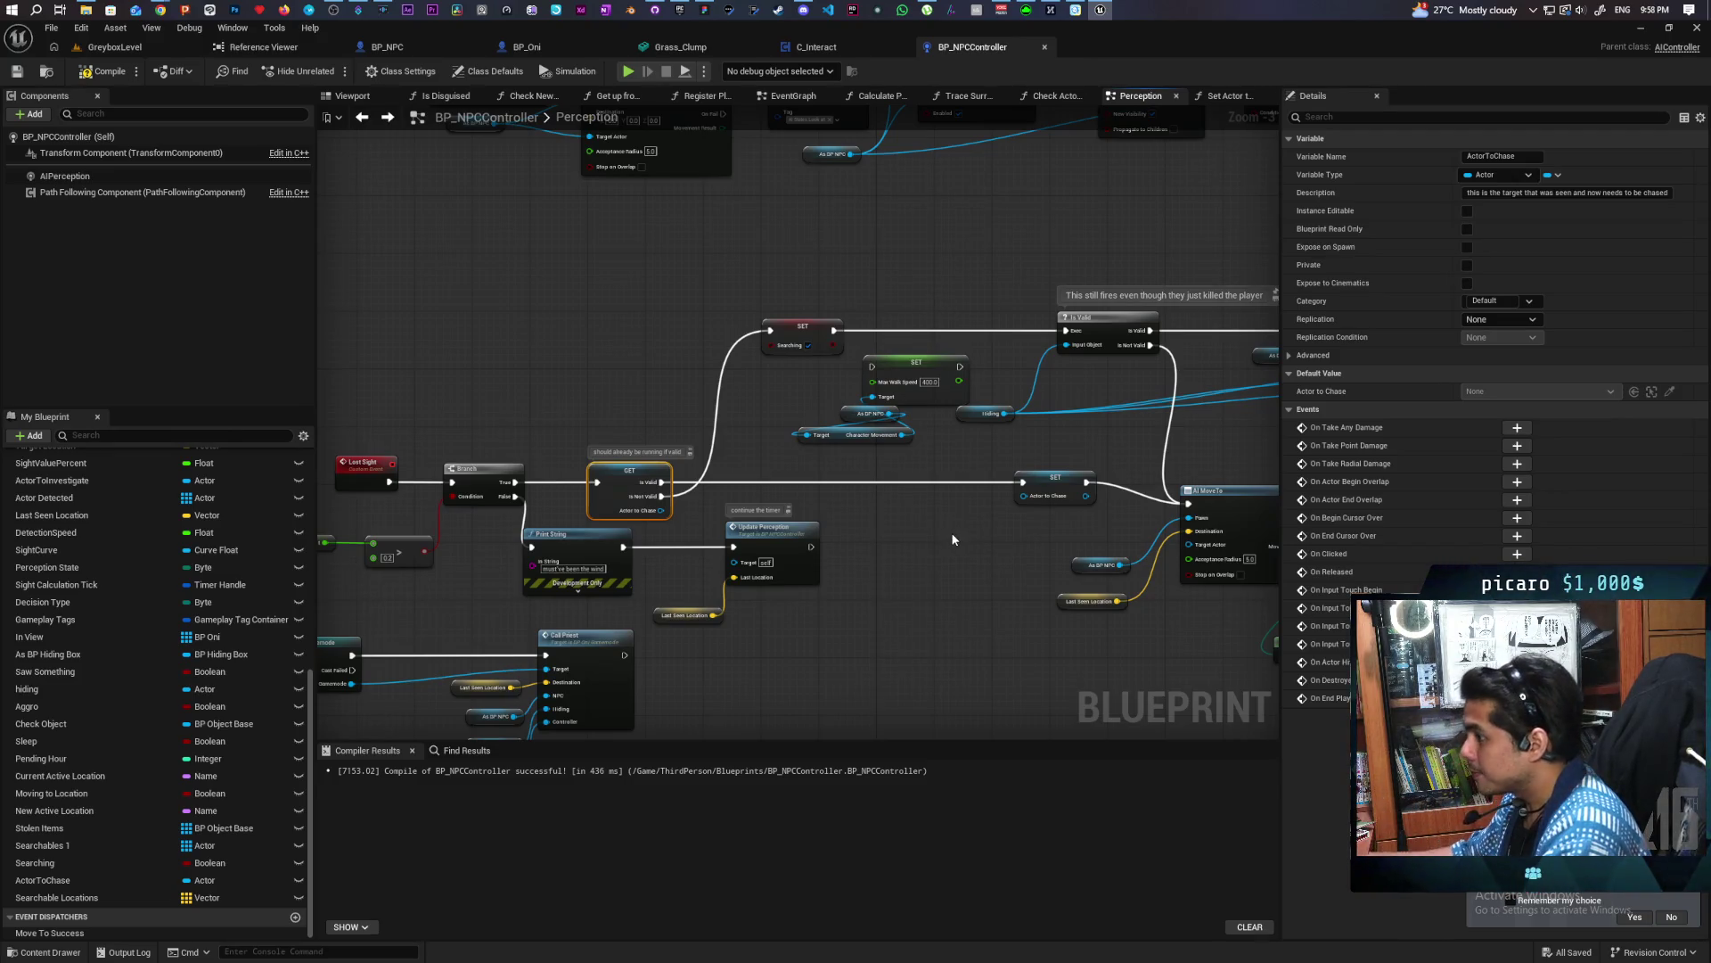
scroll(952, 540, down, 1)
mouse_move(952, 540)
mouse_down()
mouse_move(909, 588)
mouse_move(1005, 546)
mouse_move(975, 581)
mouse_move(751, 618)
mouse_move(878, 562)
mouse_move(490, 451)
mouse_up()
scroll(751, 618, up, 1)
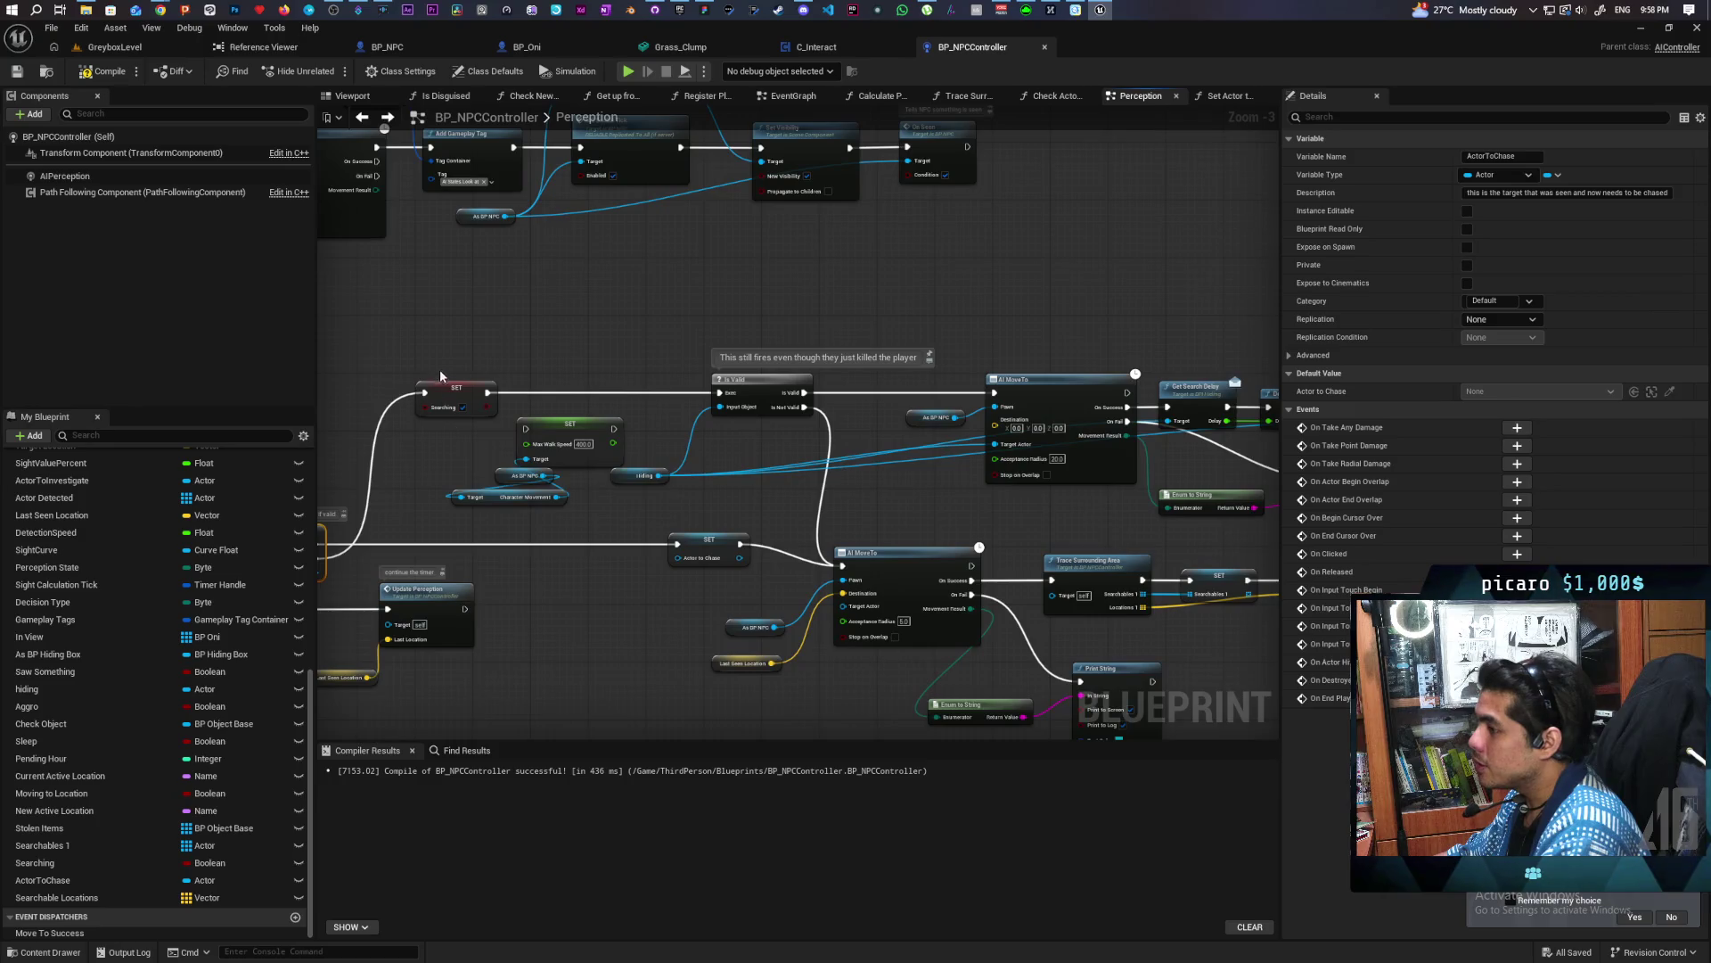
mouse_move(447, 372)
mouse_down()
mouse_move(577, 328)
mouse_move(519, 294)
mouse_move(374, 274)
mouse_move(636, 518)
mouse_move(777, 454)
mouse_move(606, 427)
mouse_move(920, 391)
mouse_move(579, 365)
mouse_move(918, 383)
mouse_move(754, 375)
mouse_up()
mouse_move(804, 441)
mouse_down()
mouse_move(862, 489)
mouse_move(847, 487)
mouse_move(985, 478)
mouse_move(714, 431)
mouse_move(415, 468)
mouse_up()
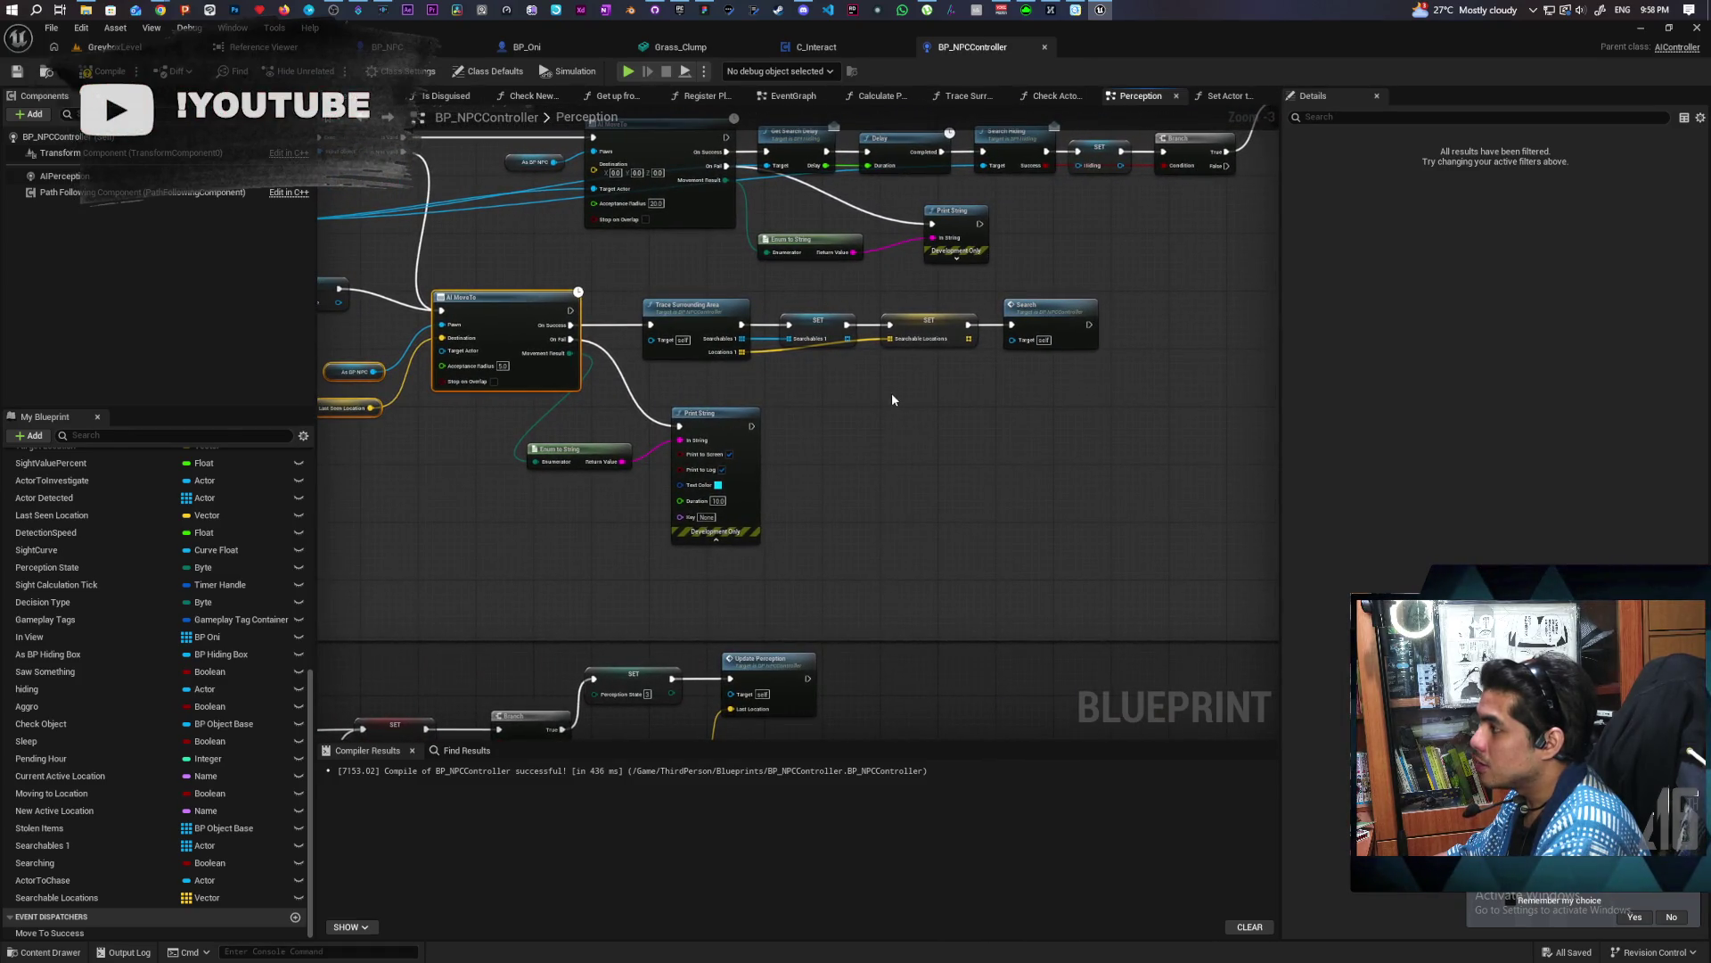
Select the Trace Surrounding Area, SET and Search nodes and centre the lower comment's nodes
mouse_move(826, 381)
mouse_down()
mouse_move(875, 386)
mouse_move(829, 379)
mouse_up()
drag(711, 282, 1060, 380)
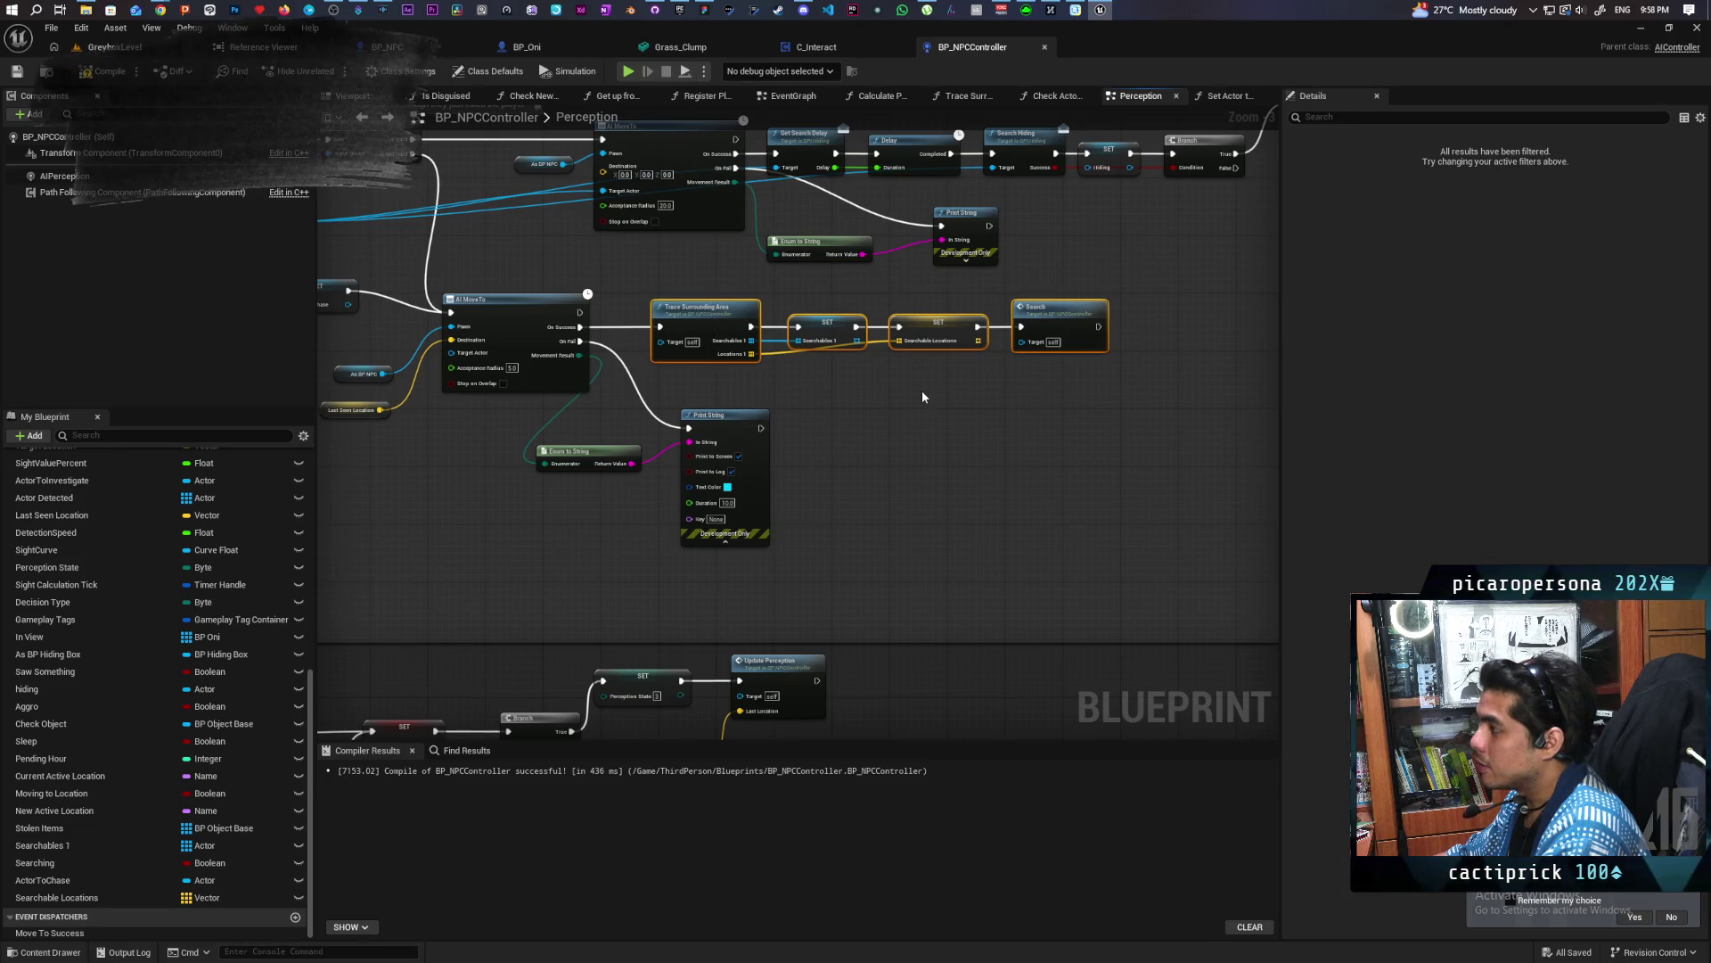
scroll(923, 397, down, 3)
drag(898, 400, 1150, 324)
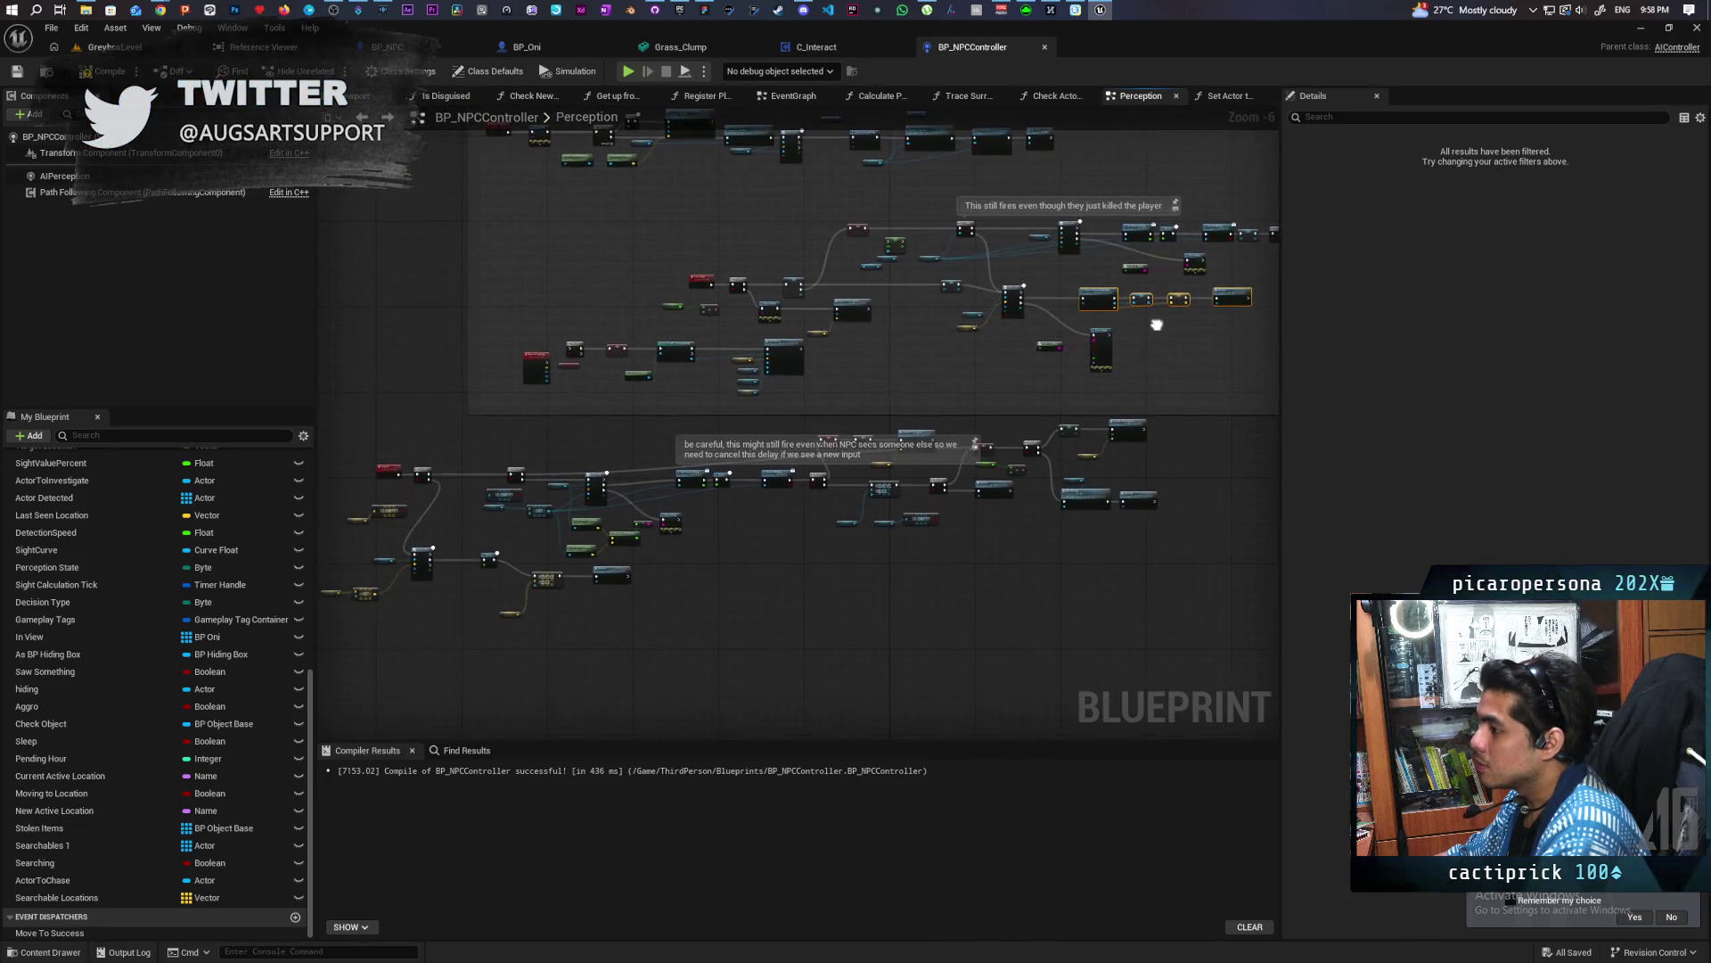
Return the view to the nodes around the Lost Sight event
scroll(595, 490, up, 1)
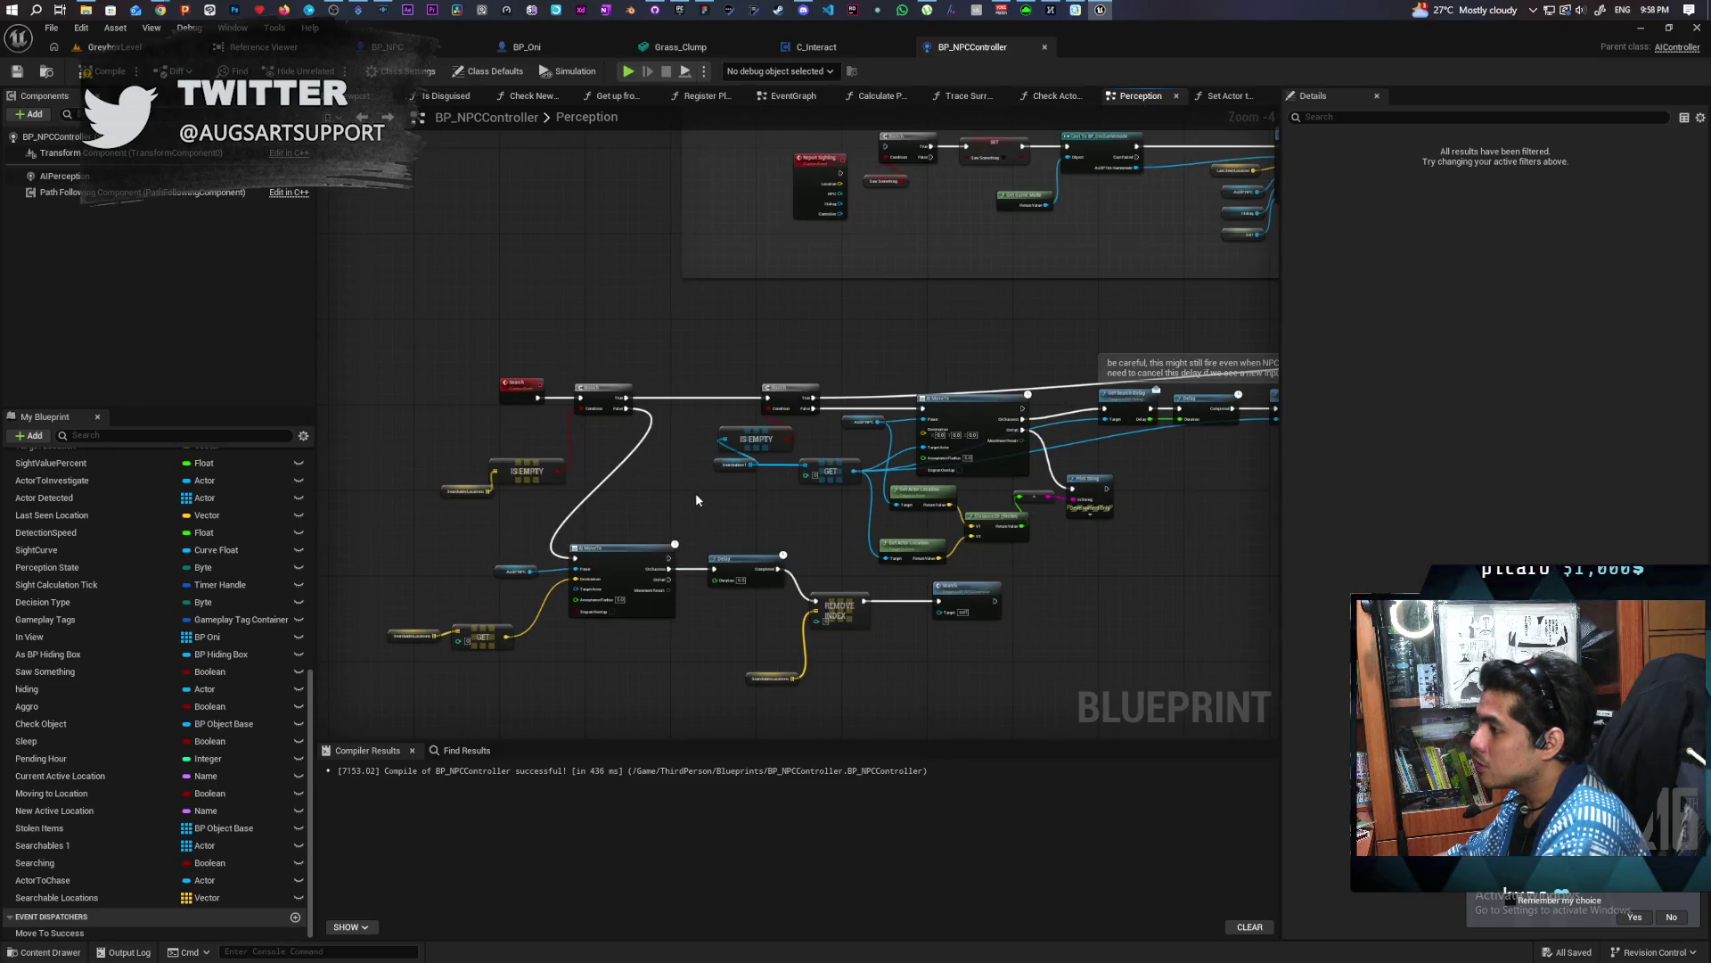
scroll(695, 492, up, 1)
drag(626, 486, 605, 478)
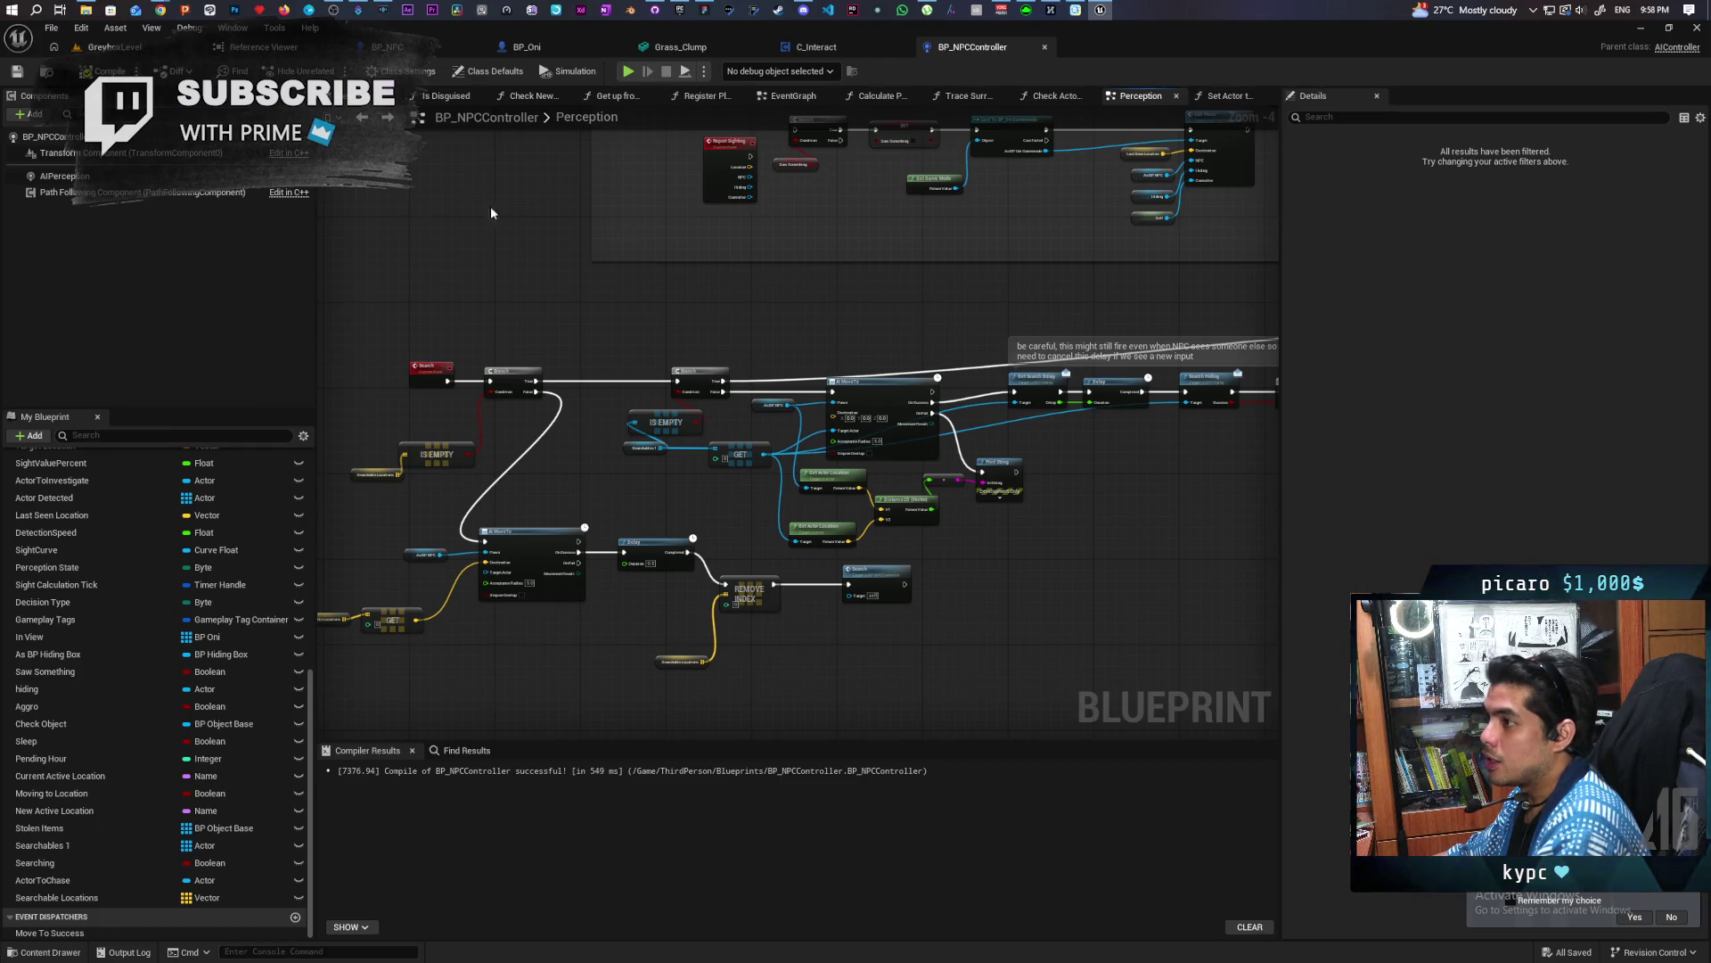
drag(891, 262, 639, 531)
scroll(638, 531, up, 1)
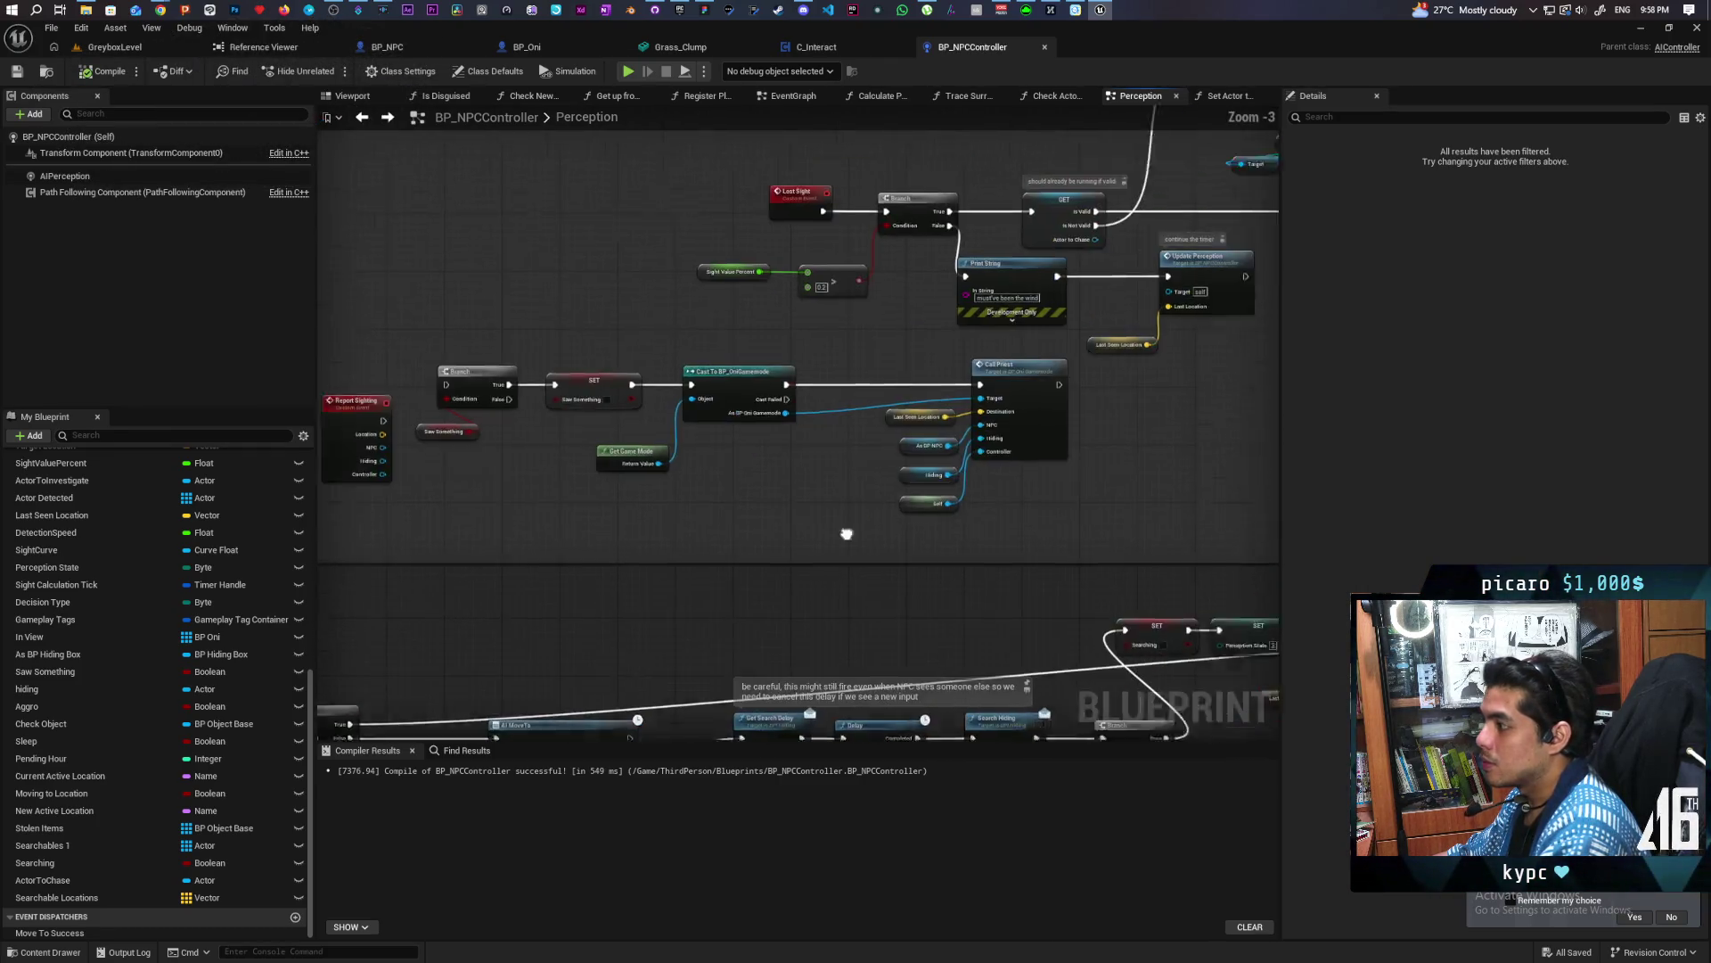
drag(785, 538, 955, 516)
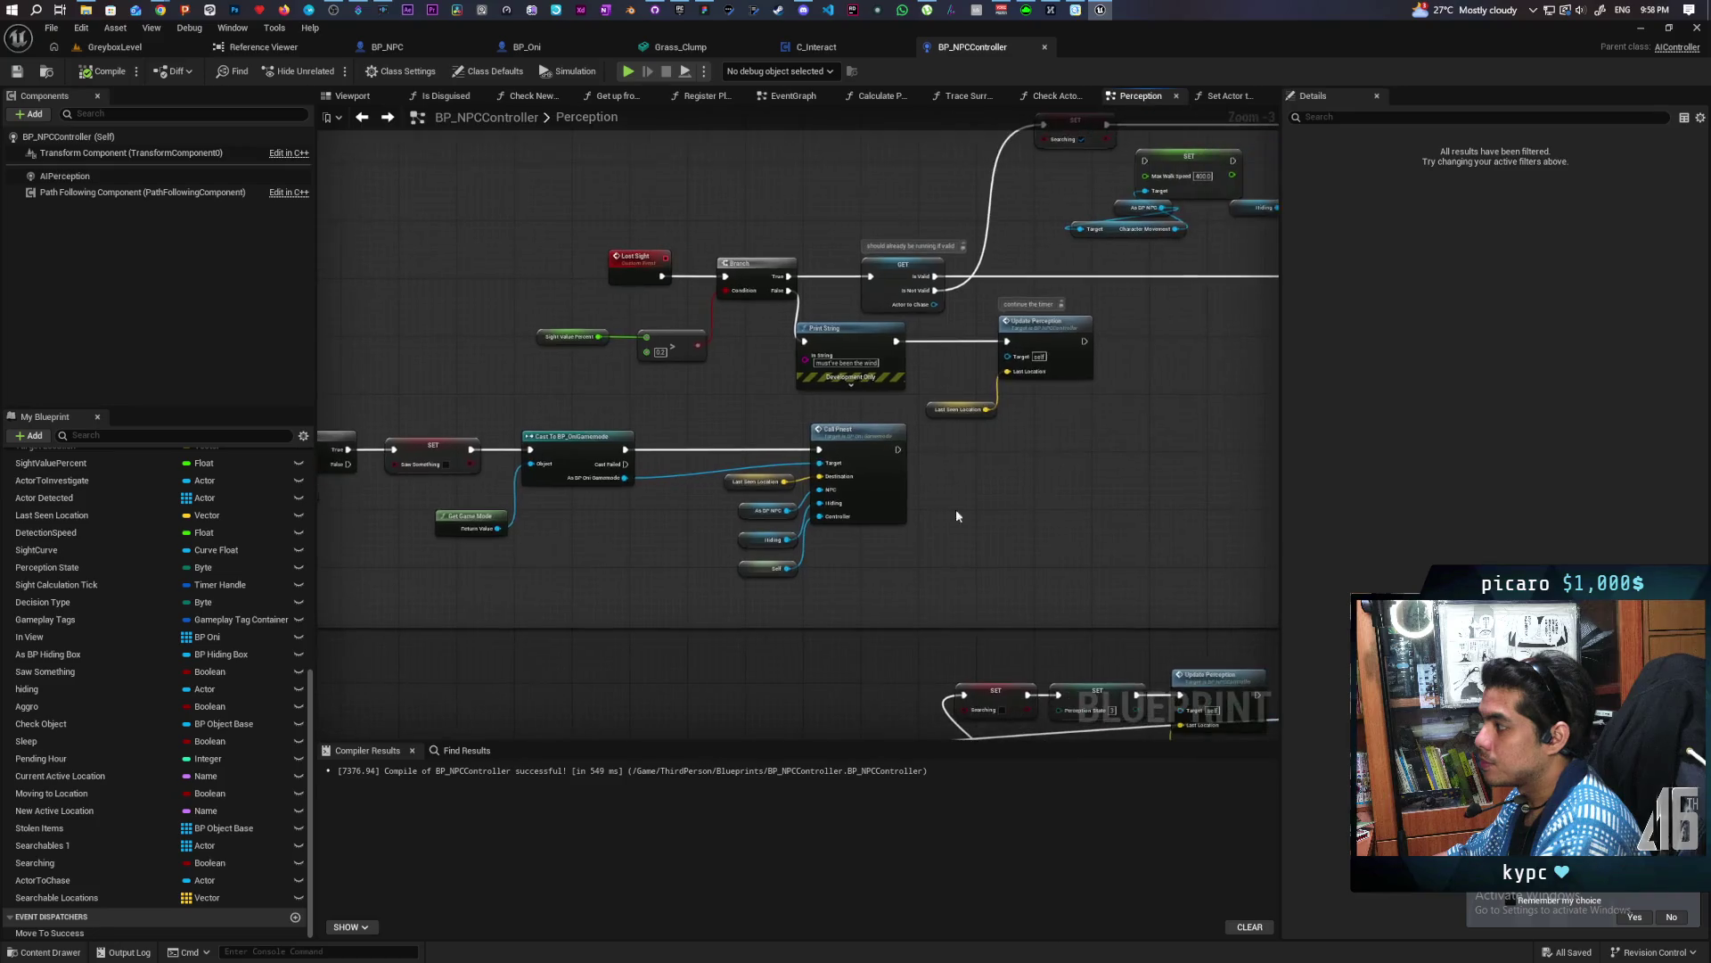
Find all references to Update Perception and step through each result in turn
right_click(1049, 332)
mouse_move(1120, 470)
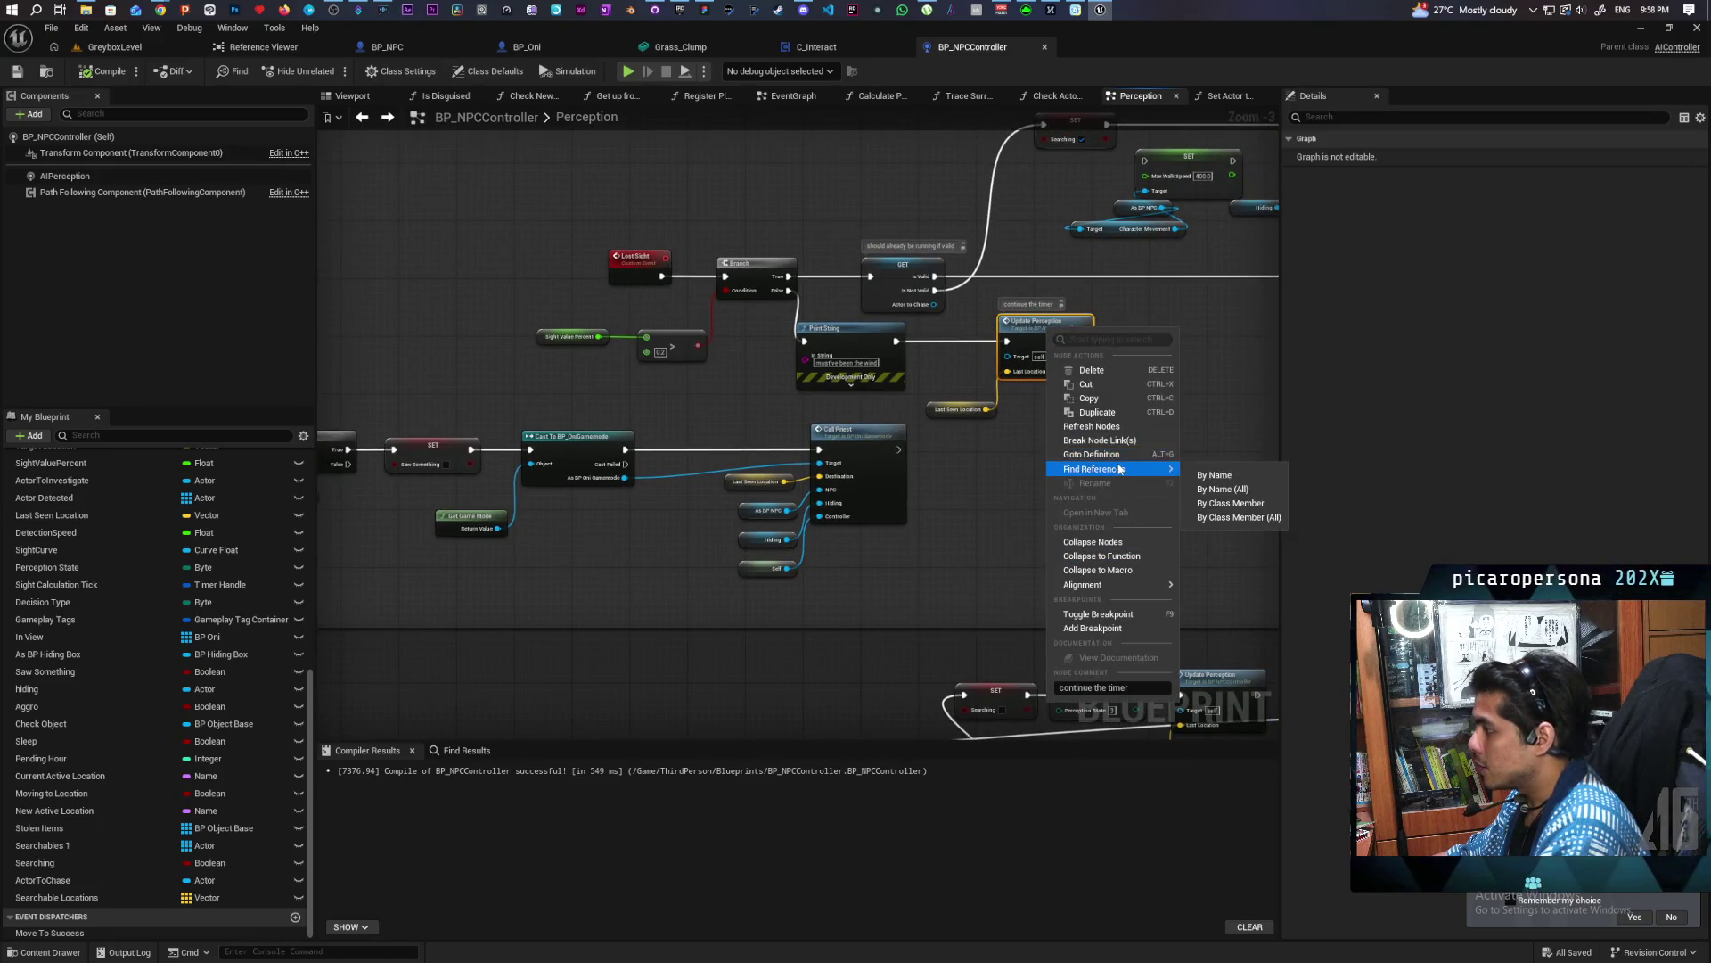
click(1235, 503)
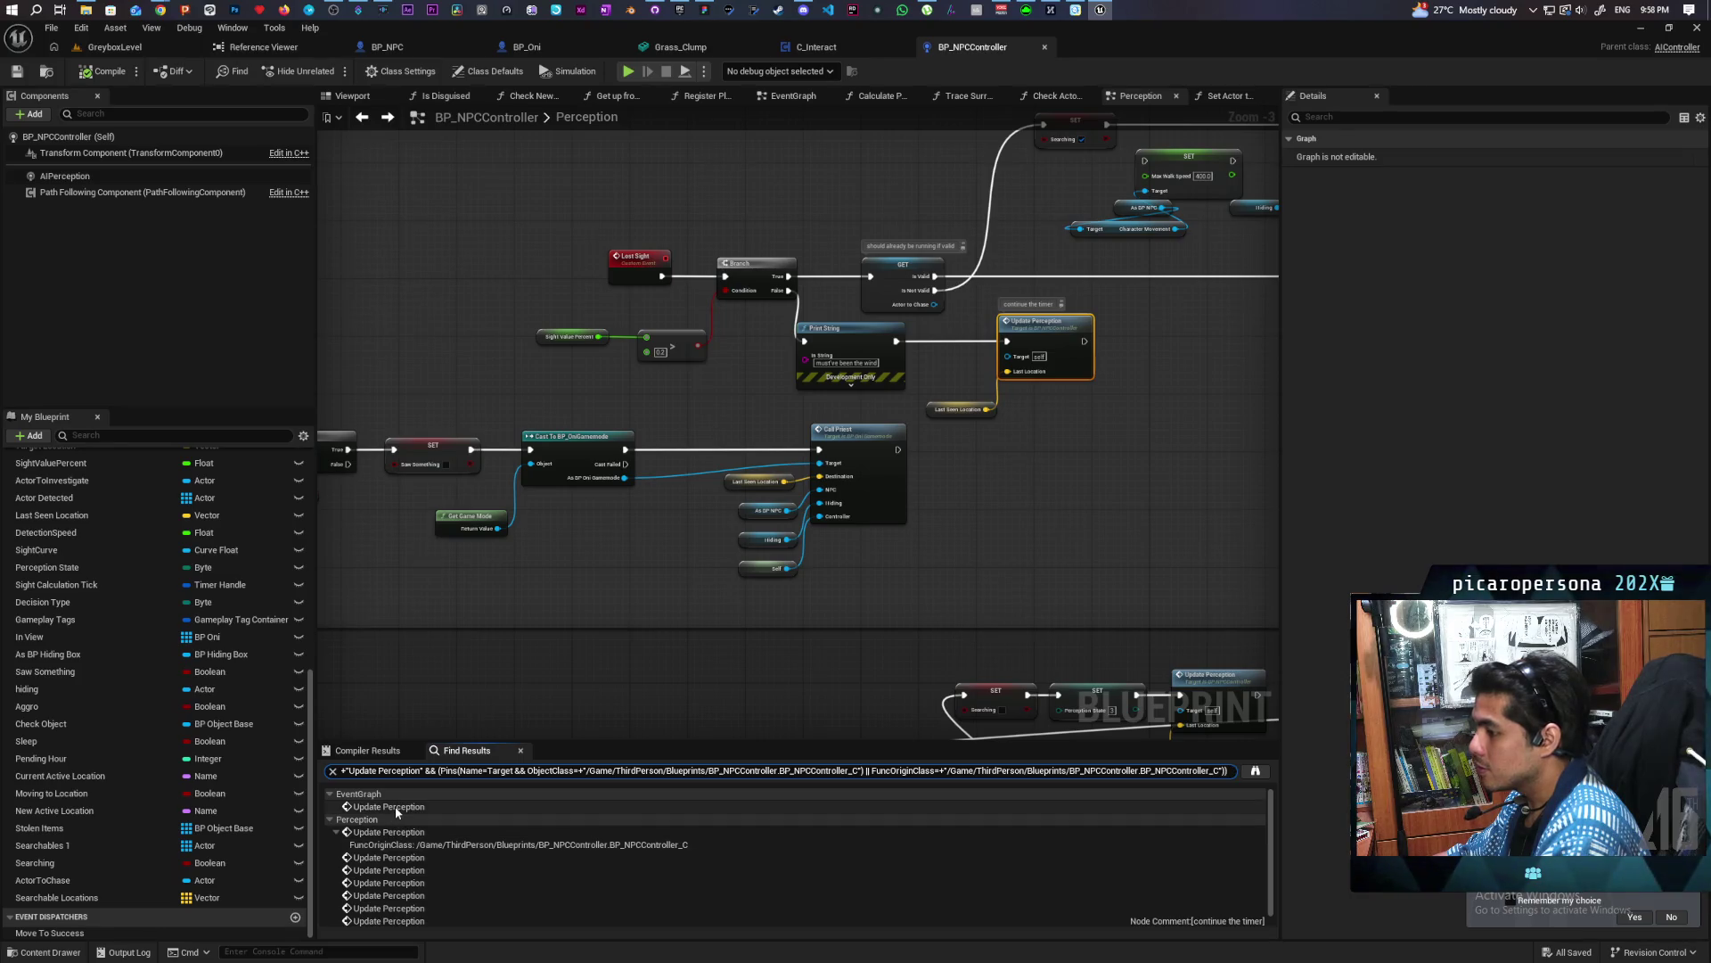
double_click(393, 806)
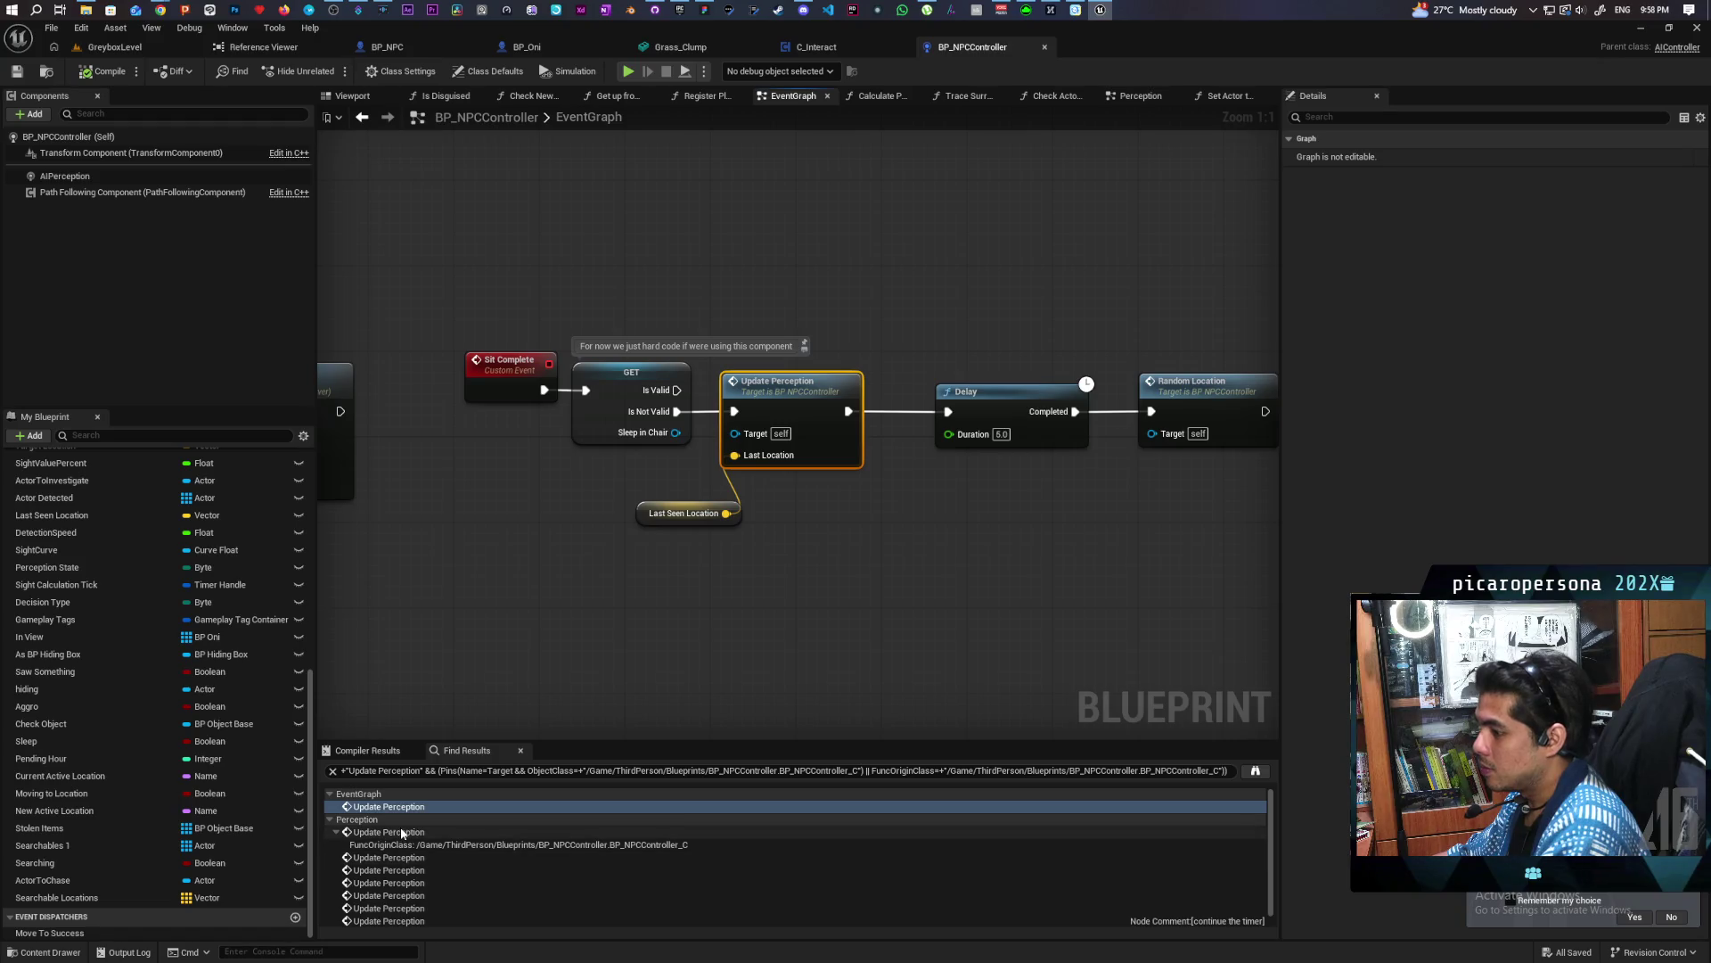
double_click(398, 831)
double_click(400, 857)
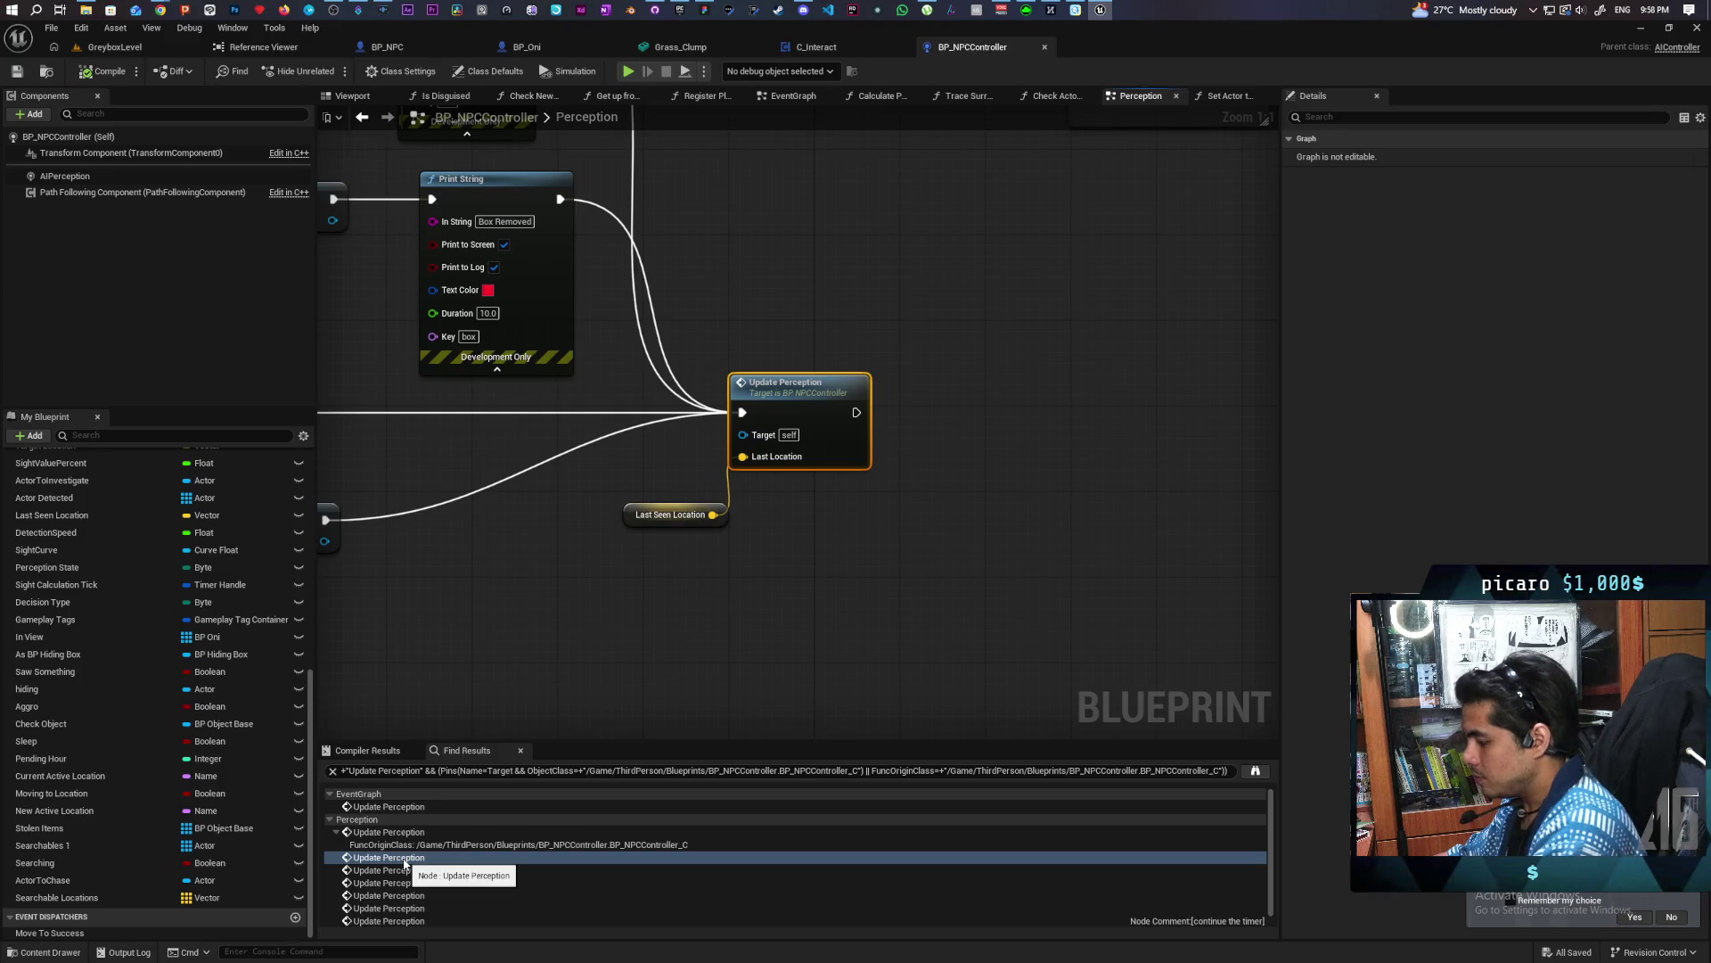
double_click(404, 869)
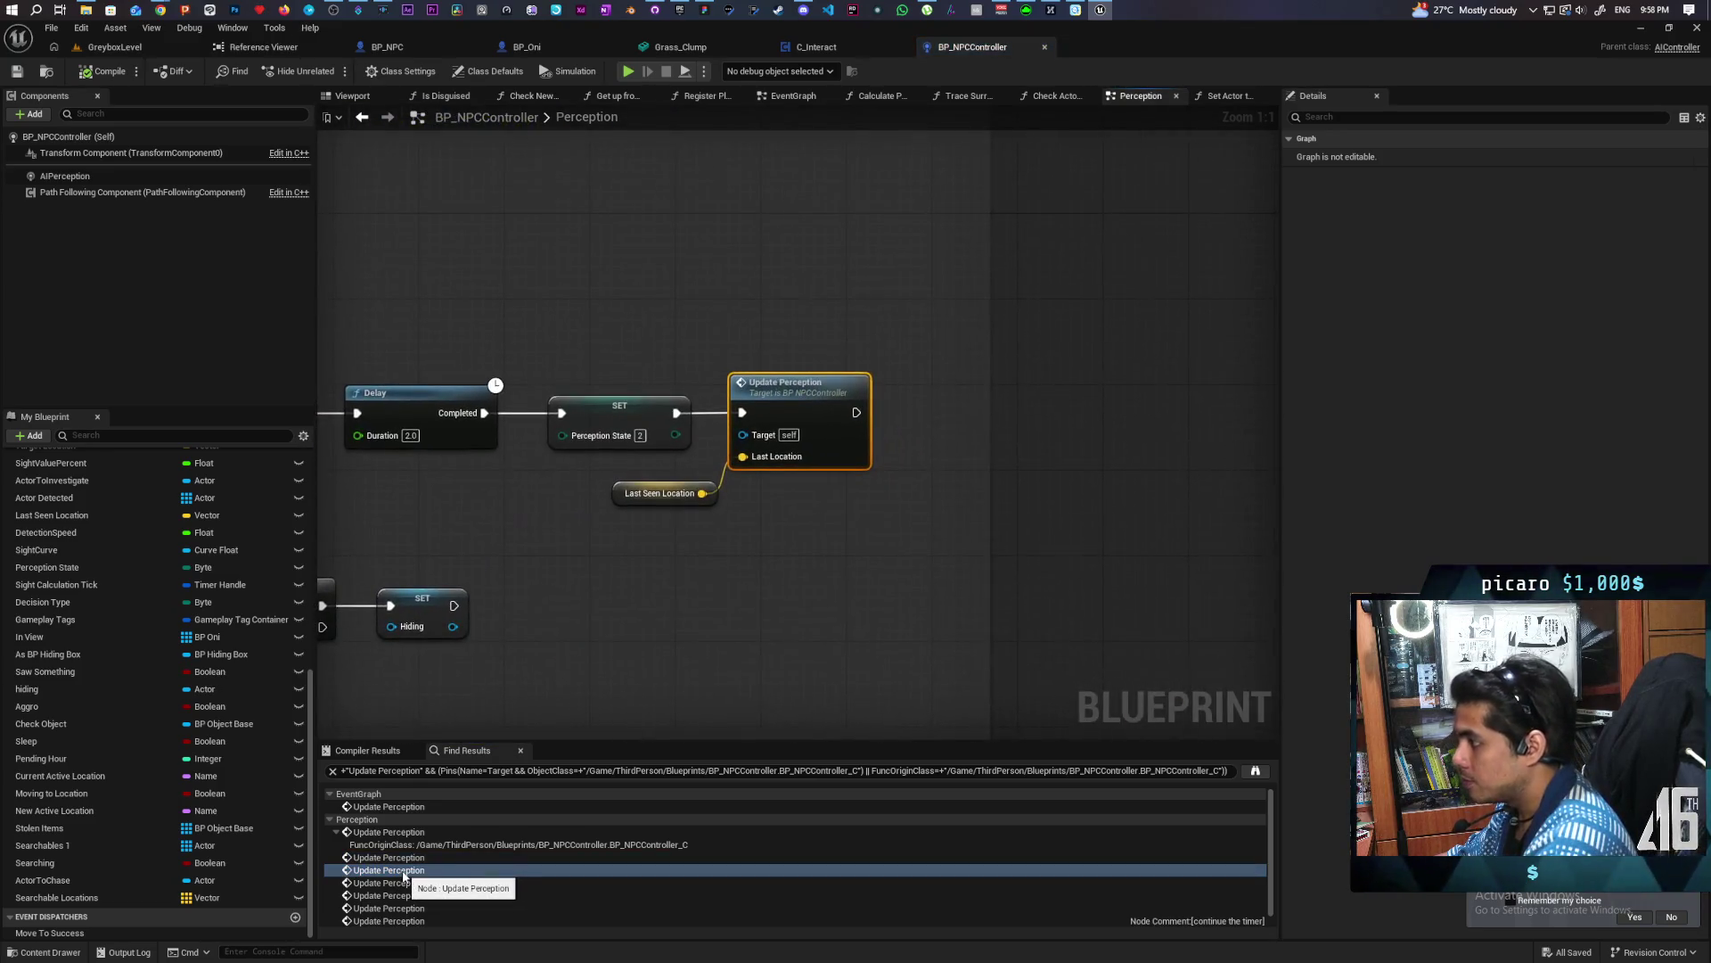
double_click(399, 882)
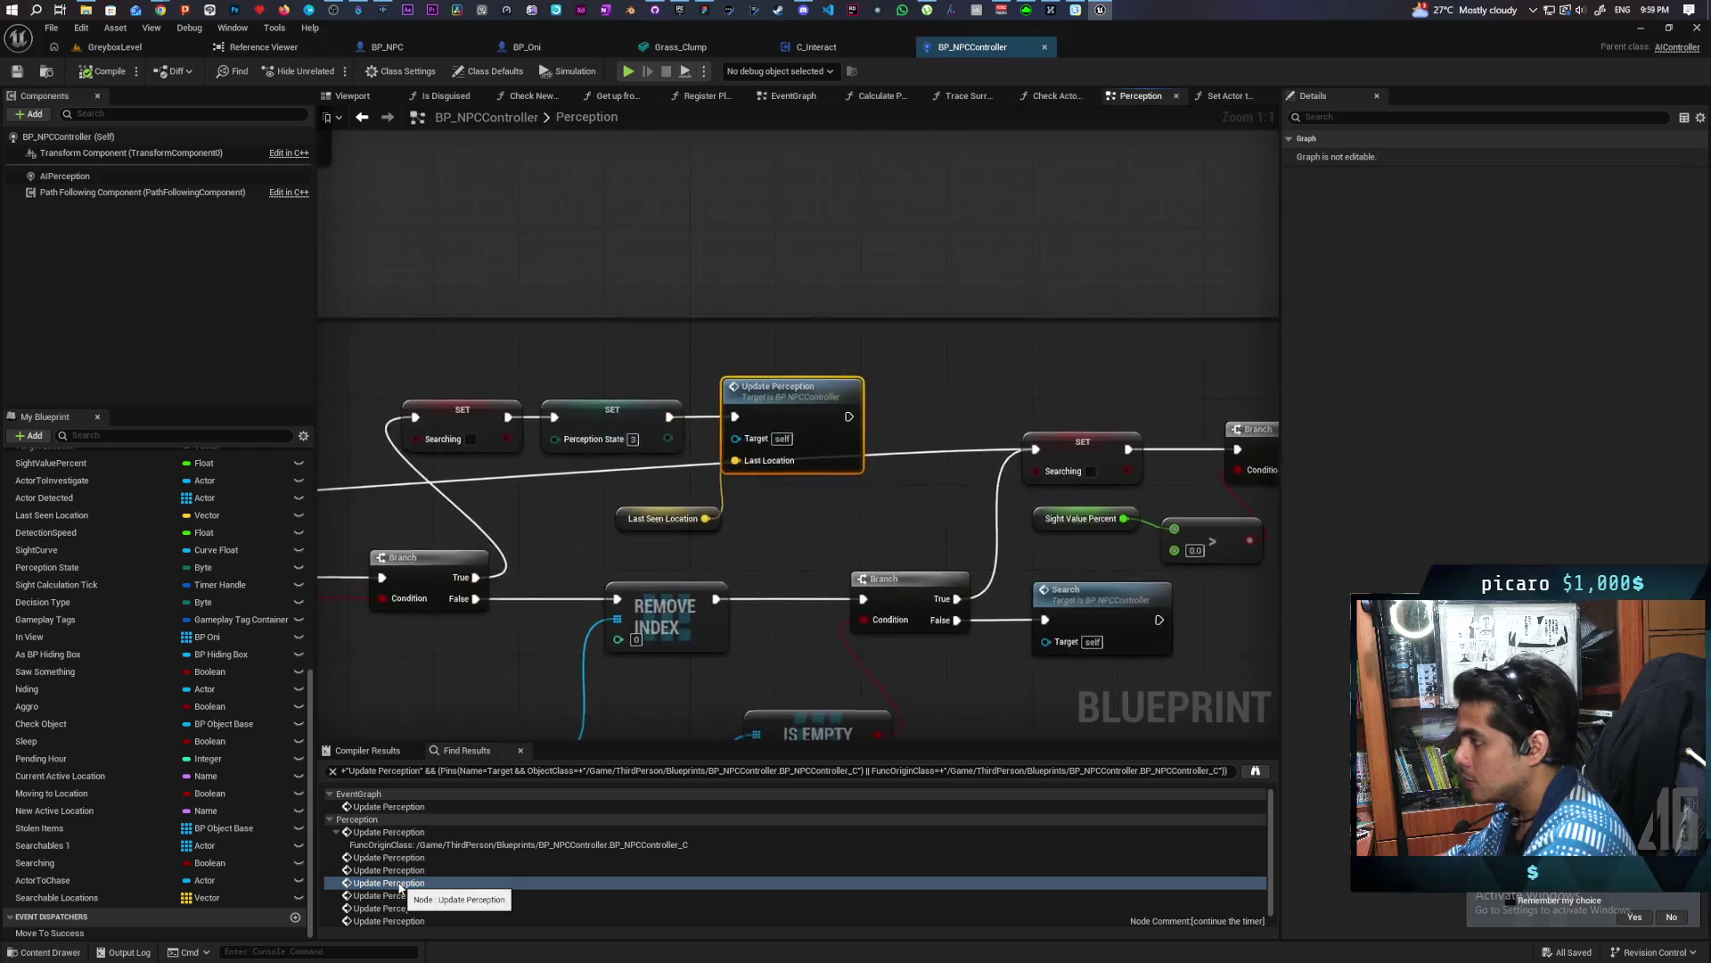
double_click(400, 895)
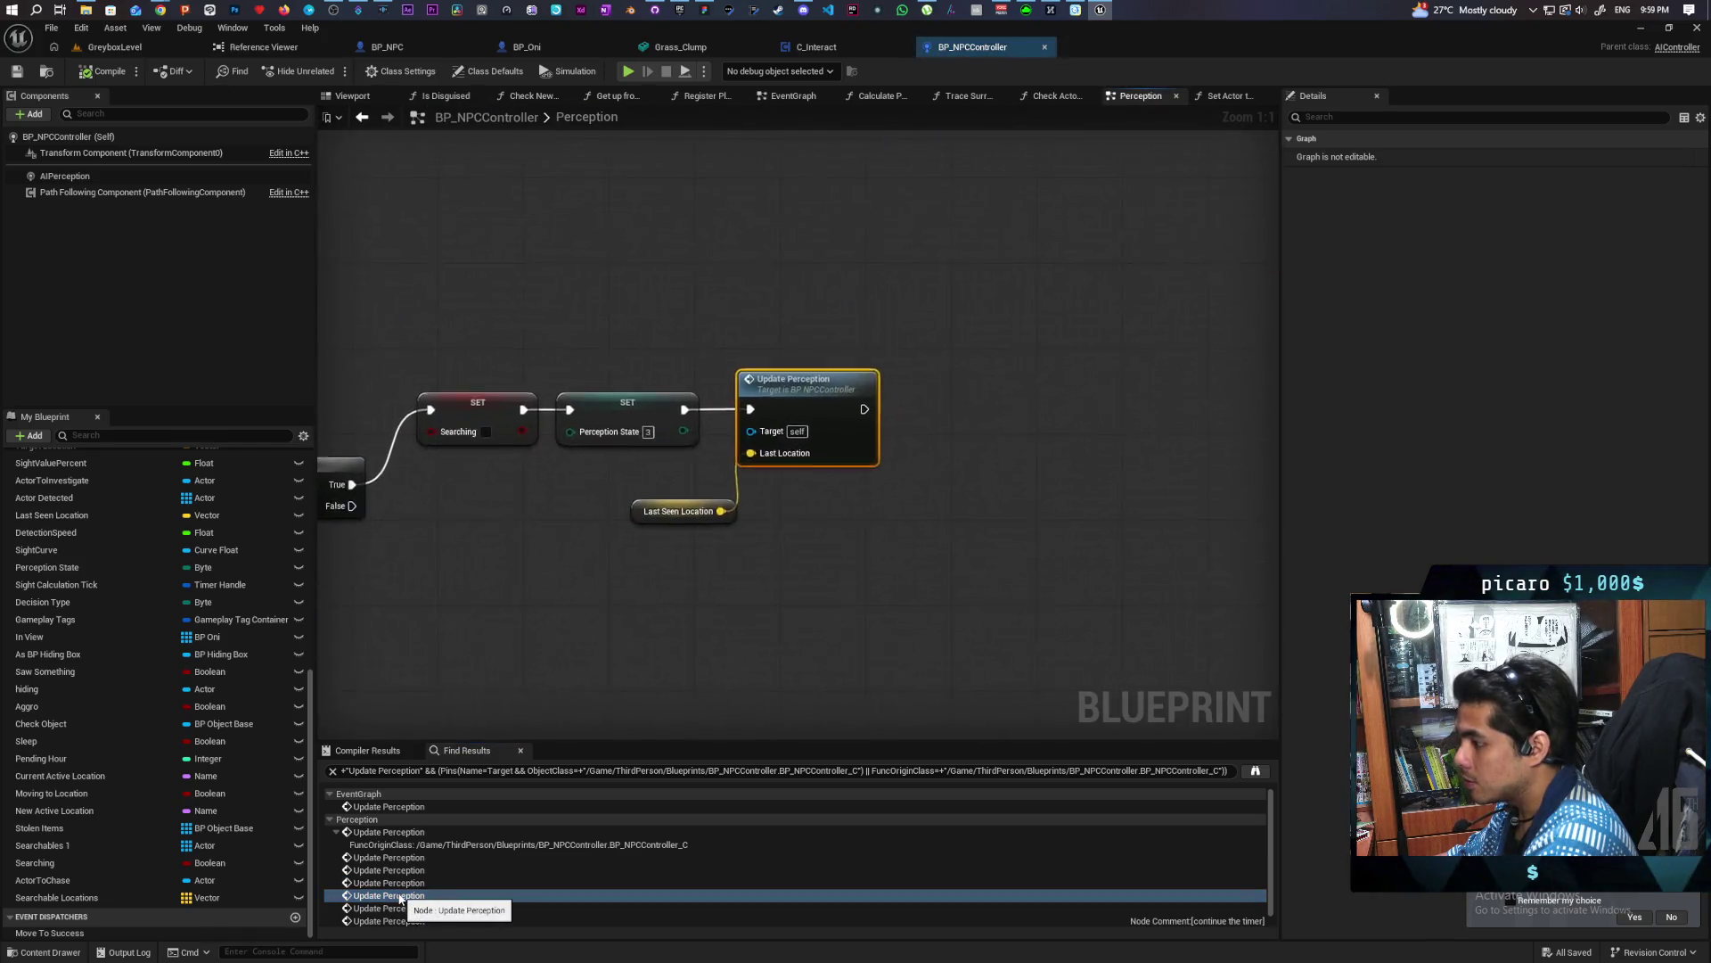
double_click(399, 908)
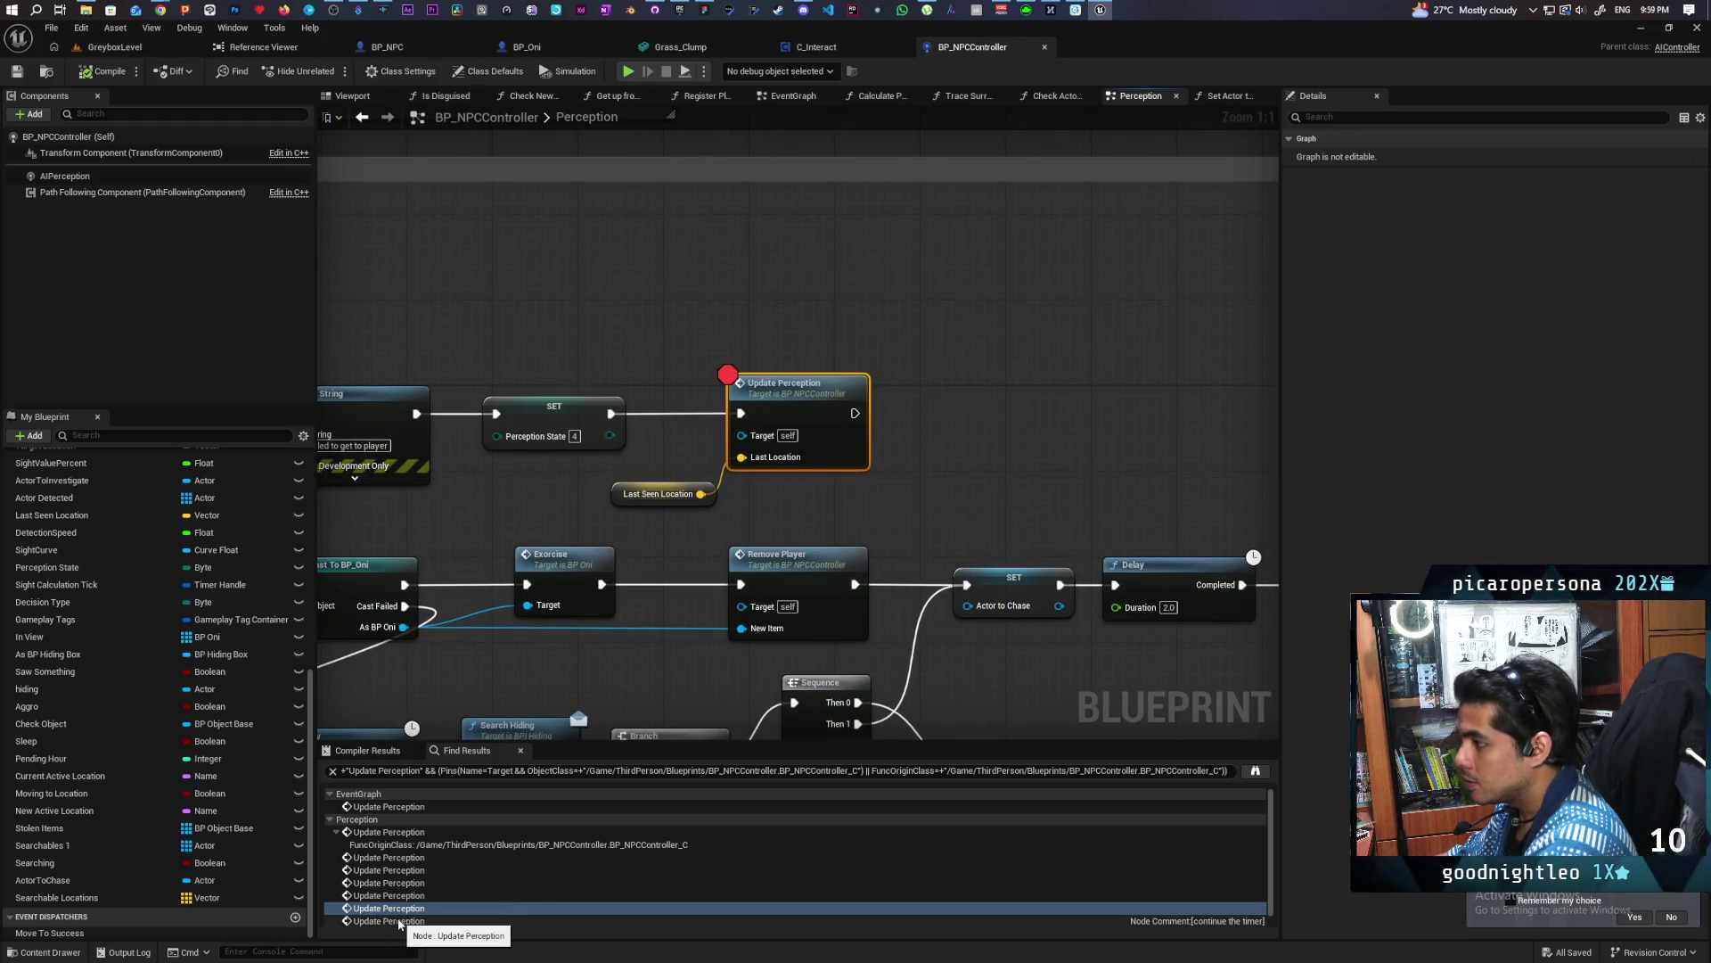
Pan around the Lost Sight and AI MoveTo nodes and their comment box
drag(586, 512, 1004, 456)
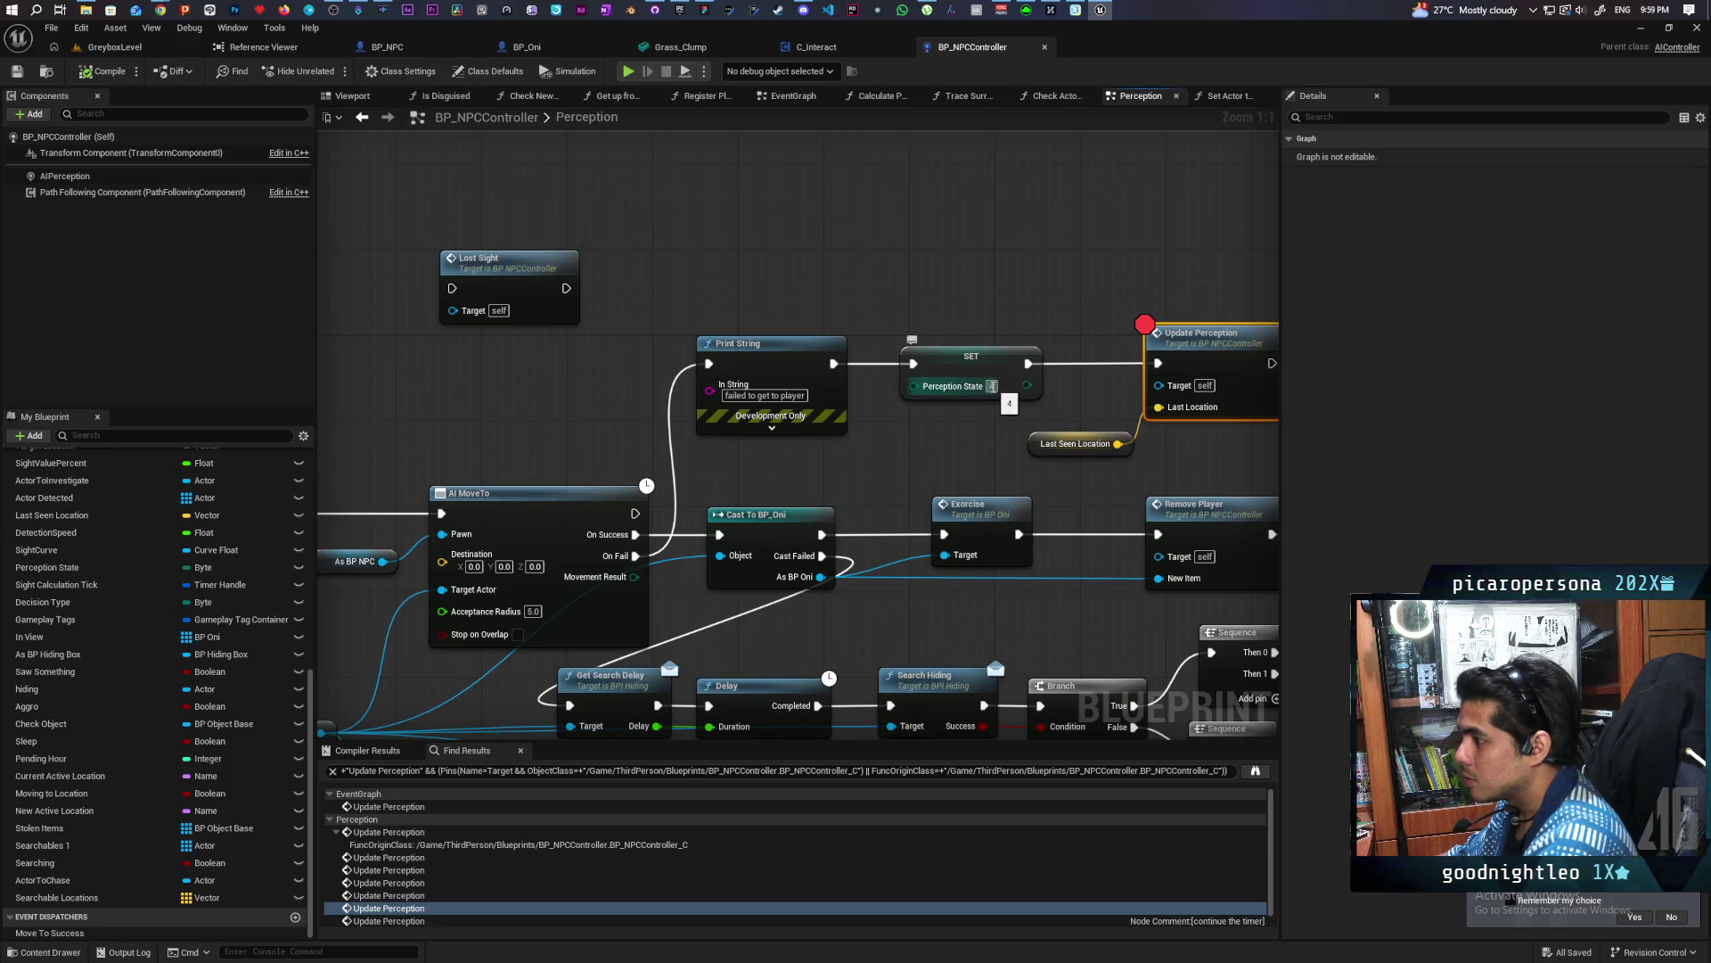
scroll(754, 460, down, 2)
mouse_move(464, 437)
mouse_down()
mouse_move(1214, 434)
mouse_move(988, 497)
mouse_up()
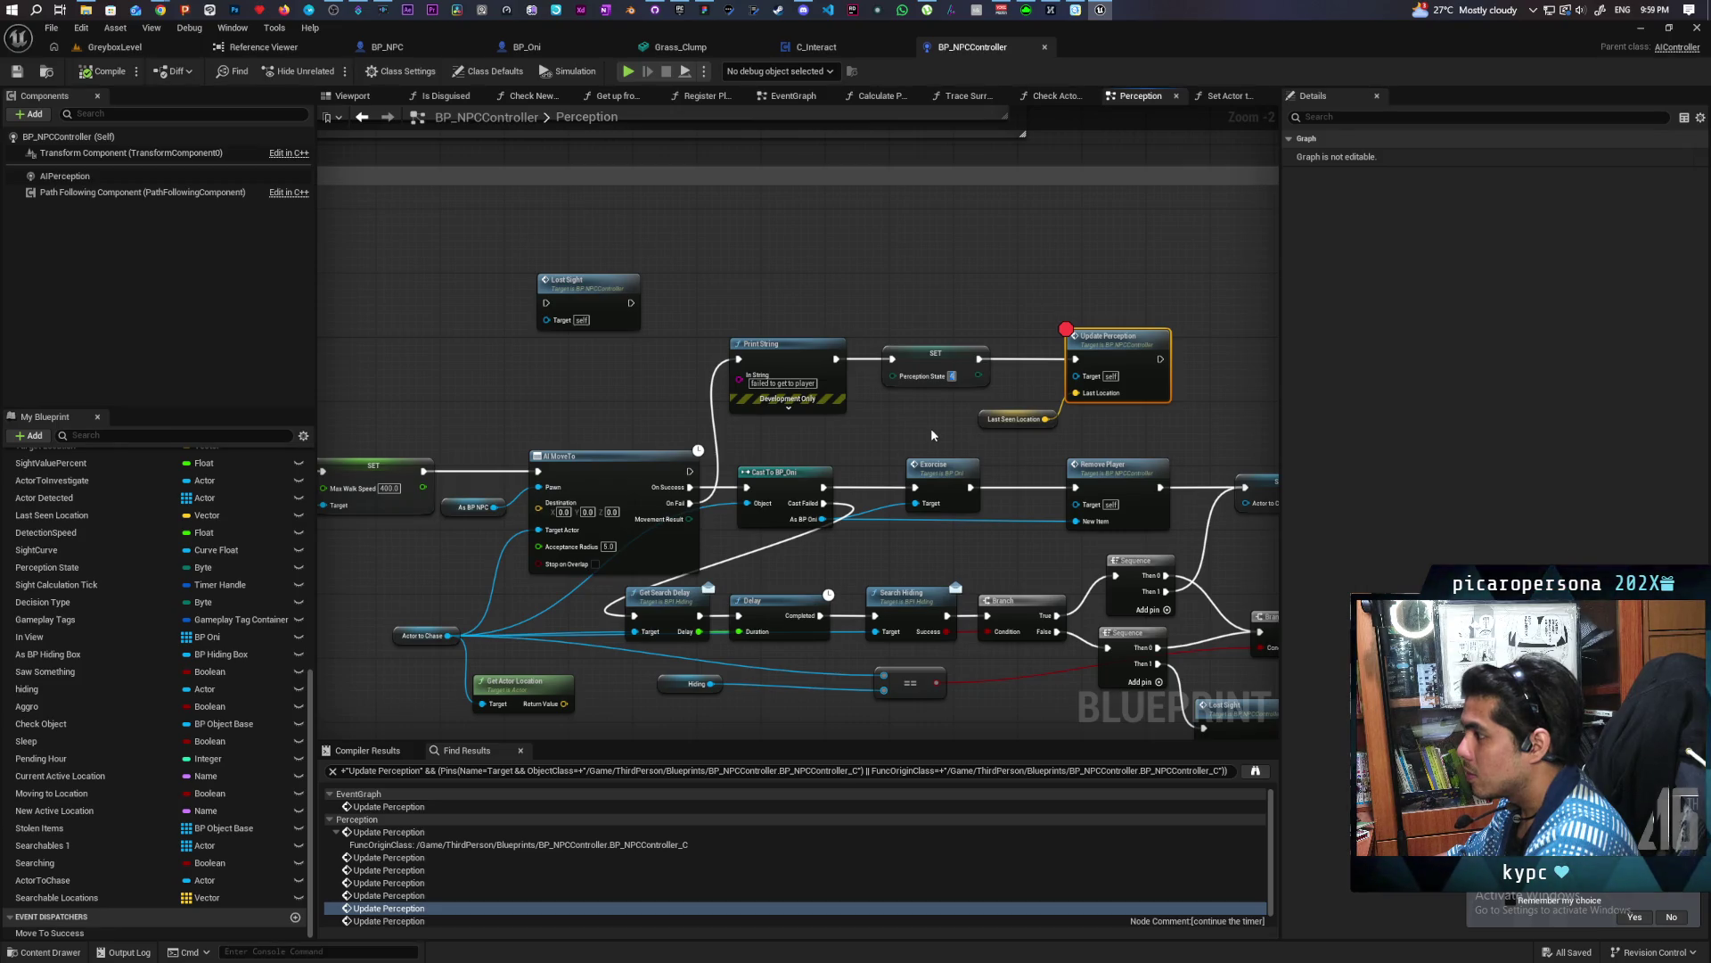
mouse_move(877, 447)
mouse_down()
mouse_move(1121, 429)
mouse_move(802, 531)
mouse_move(953, 513)
mouse_move(513, 557)
mouse_up()
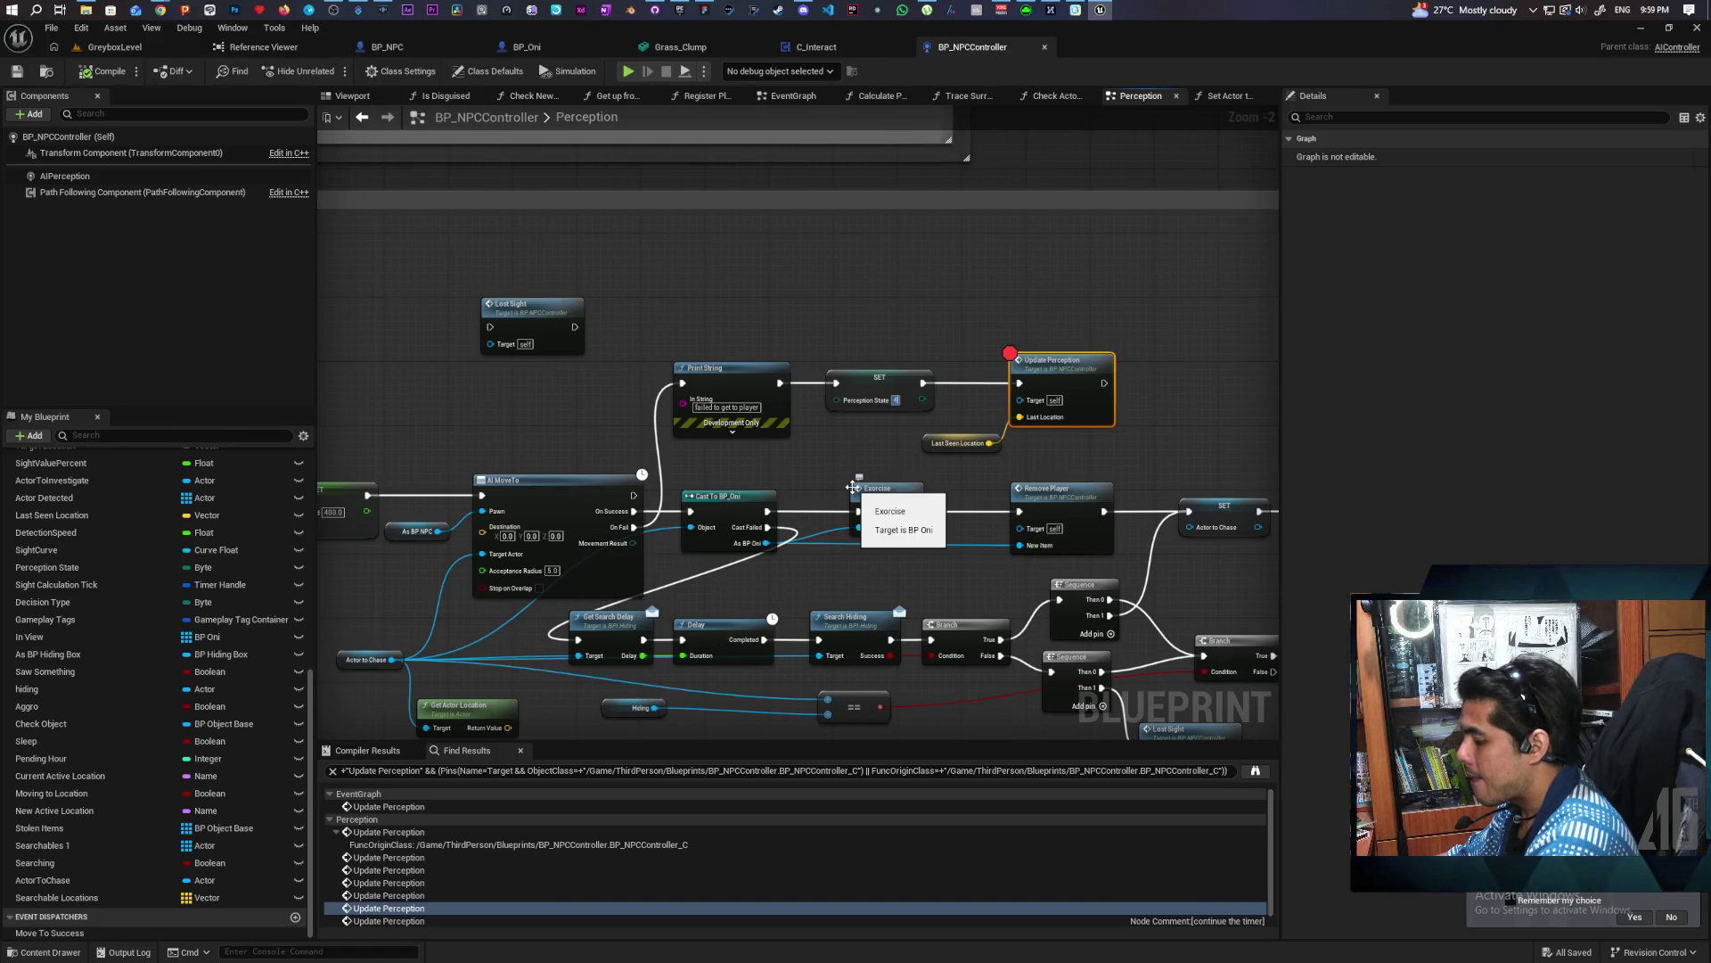
Look over the Print String and Cast nodes, then save BP_NPCController
mouse_move(853, 488)
mouse_down()
mouse_move(464, 383)
mouse_move(388, 384)
mouse_up()
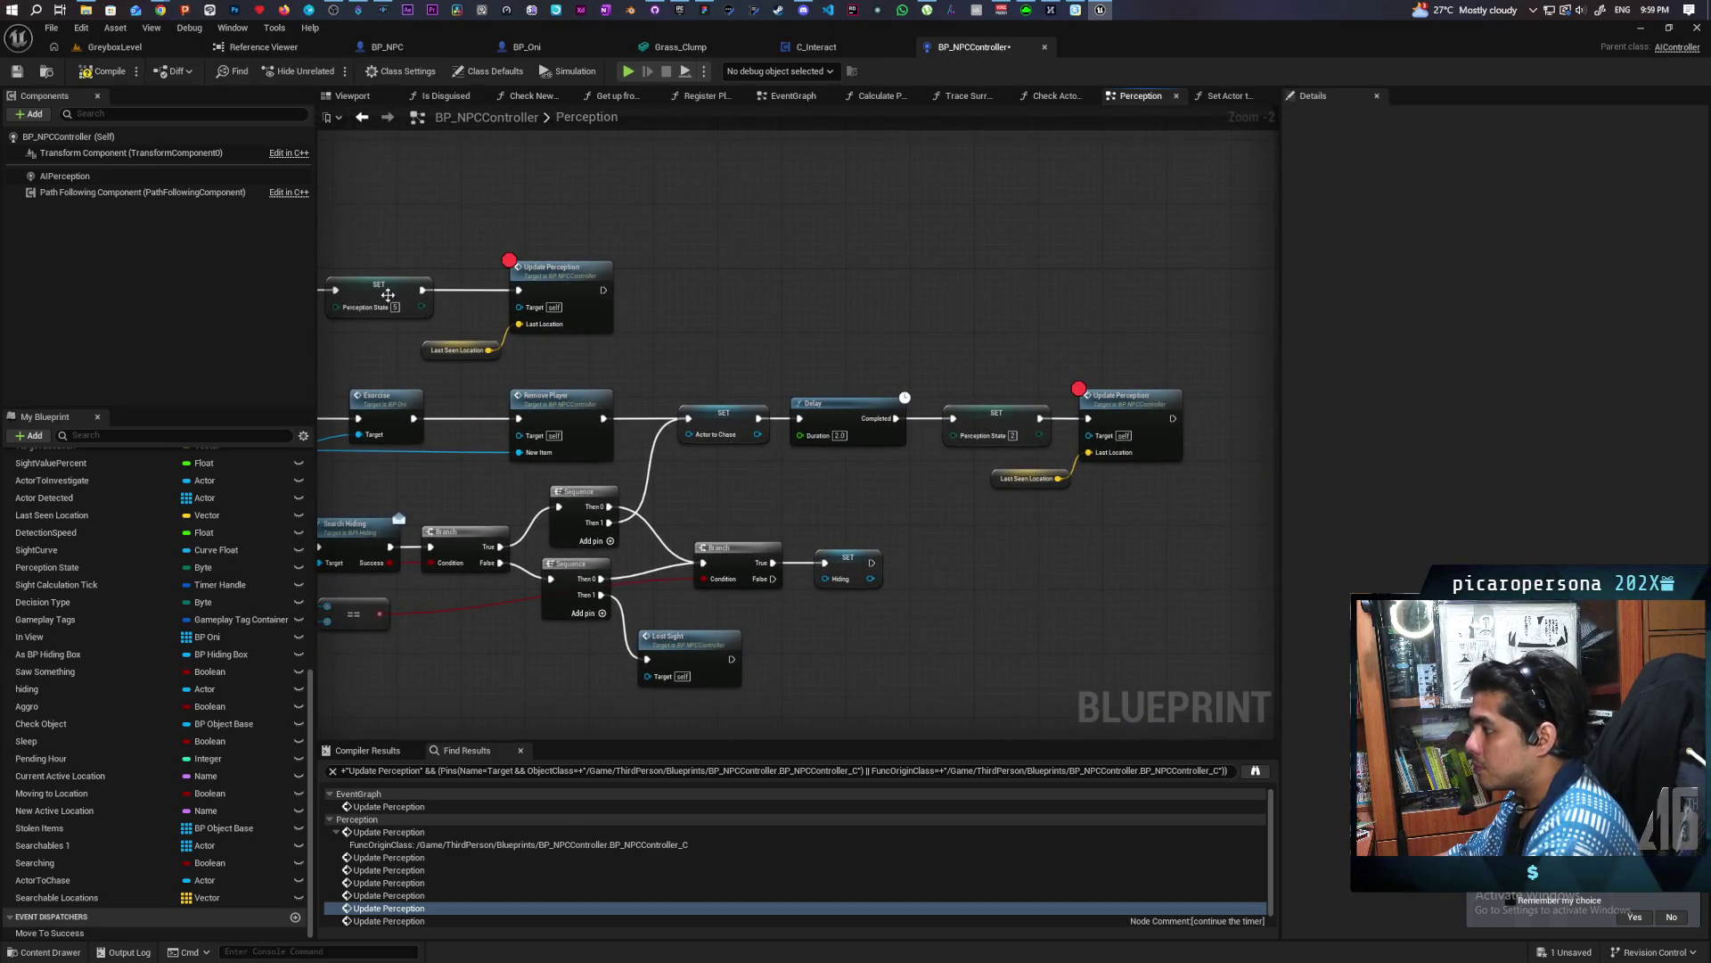
mouse_move(544, 257)
mouse_down()
mouse_move(742, 234)
mouse_move(694, 241)
mouse_up()
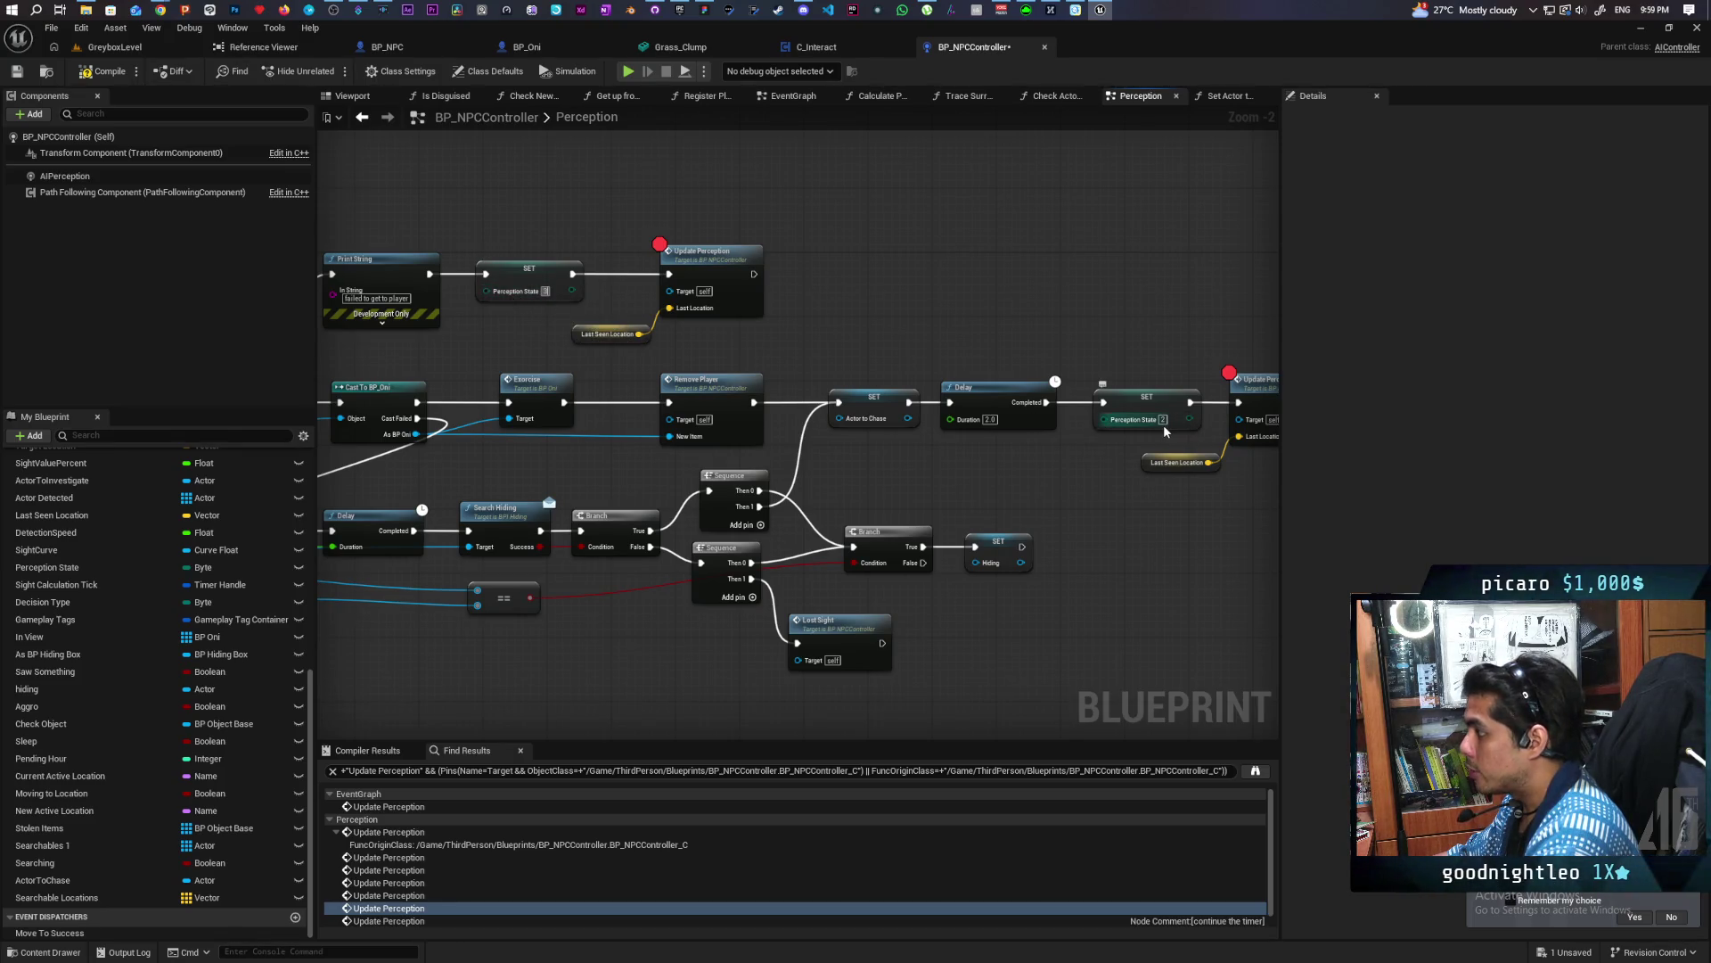
drag(1147, 361, 896, 325)
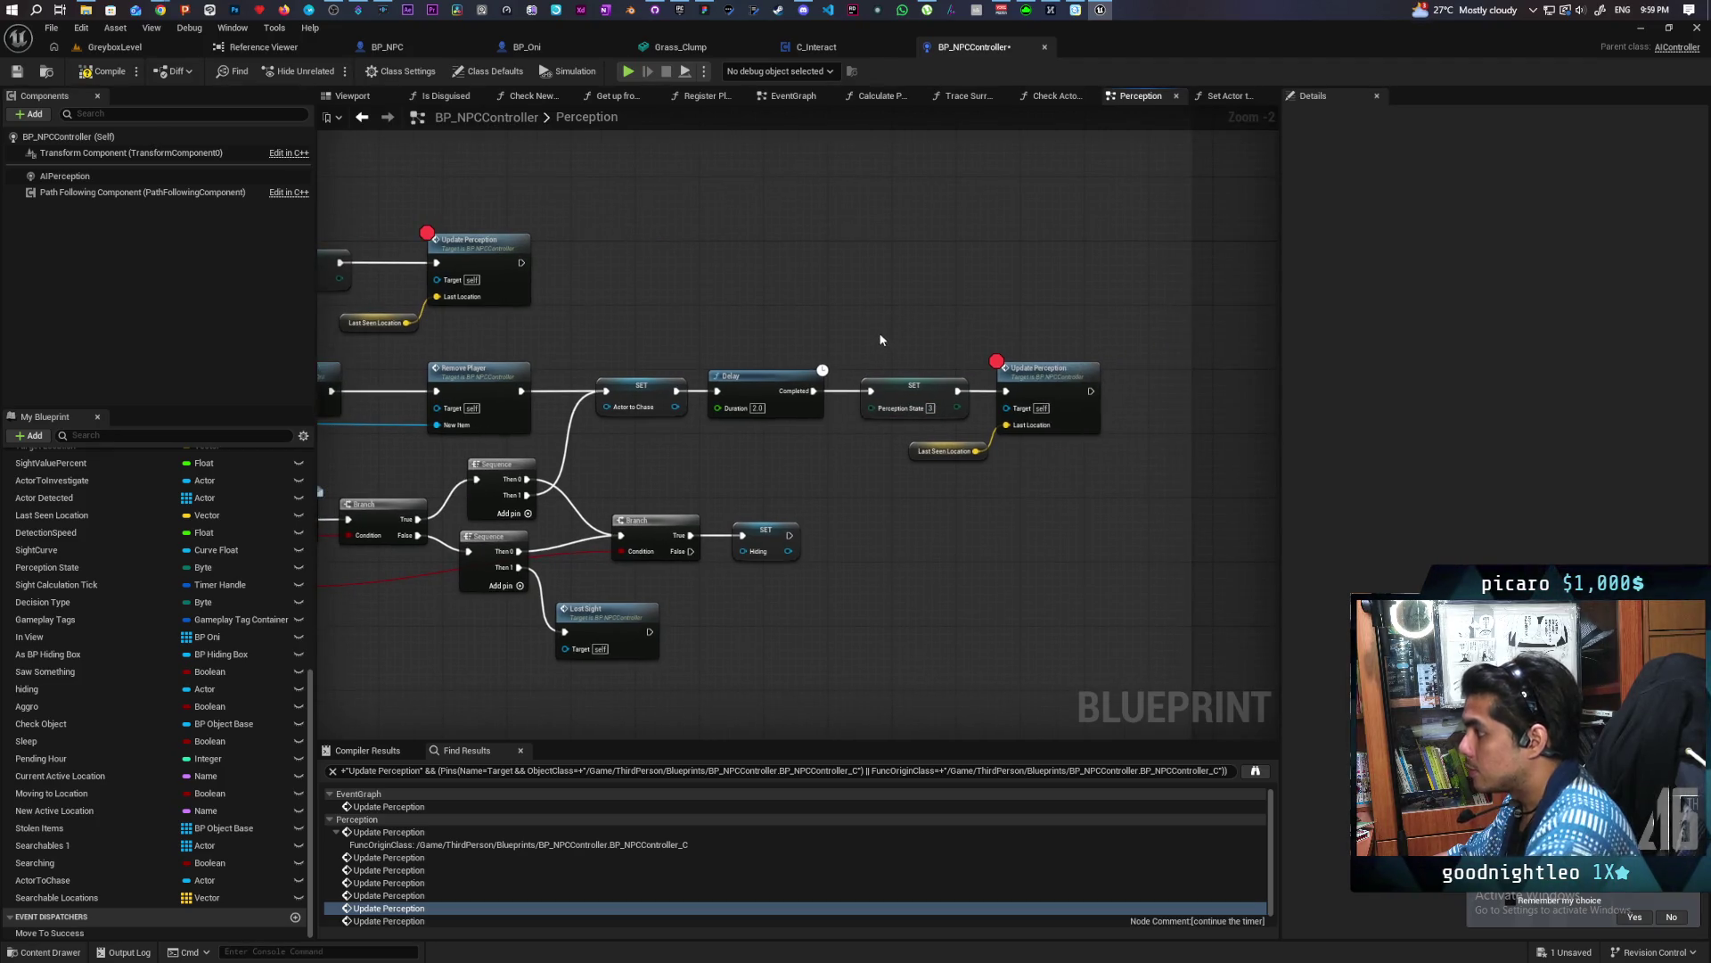
key(ctrl+s)
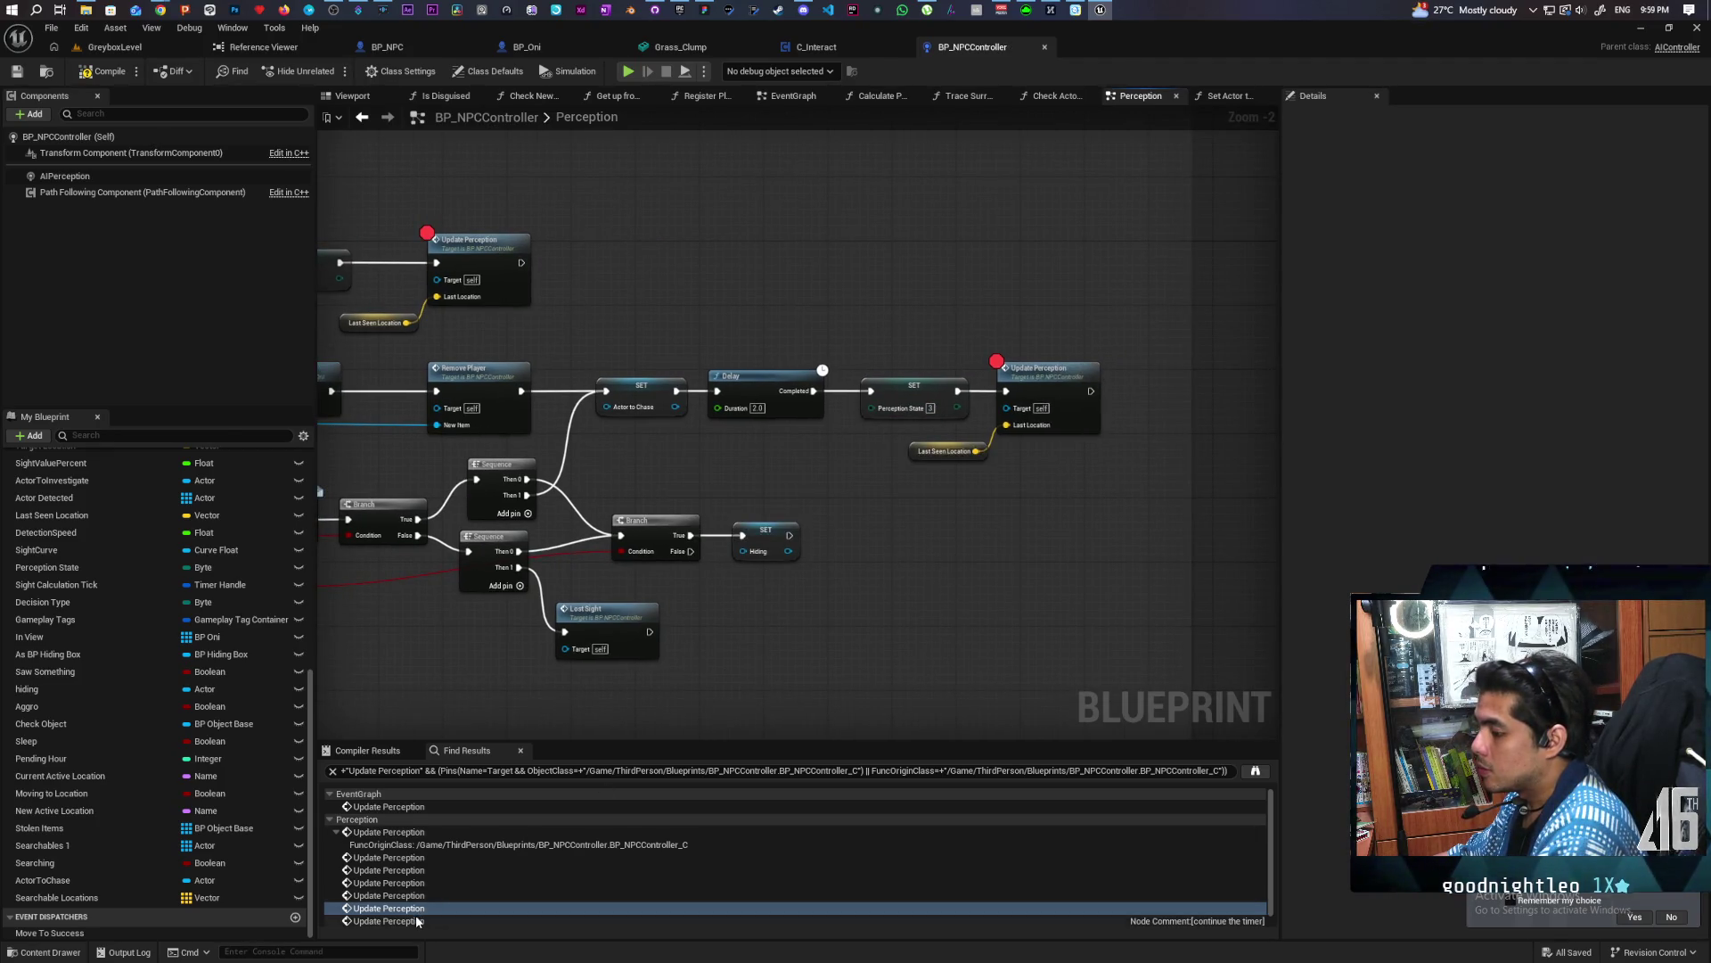
Go to the last Update Perception result and put a breakpoint on that node
click(418, 921)
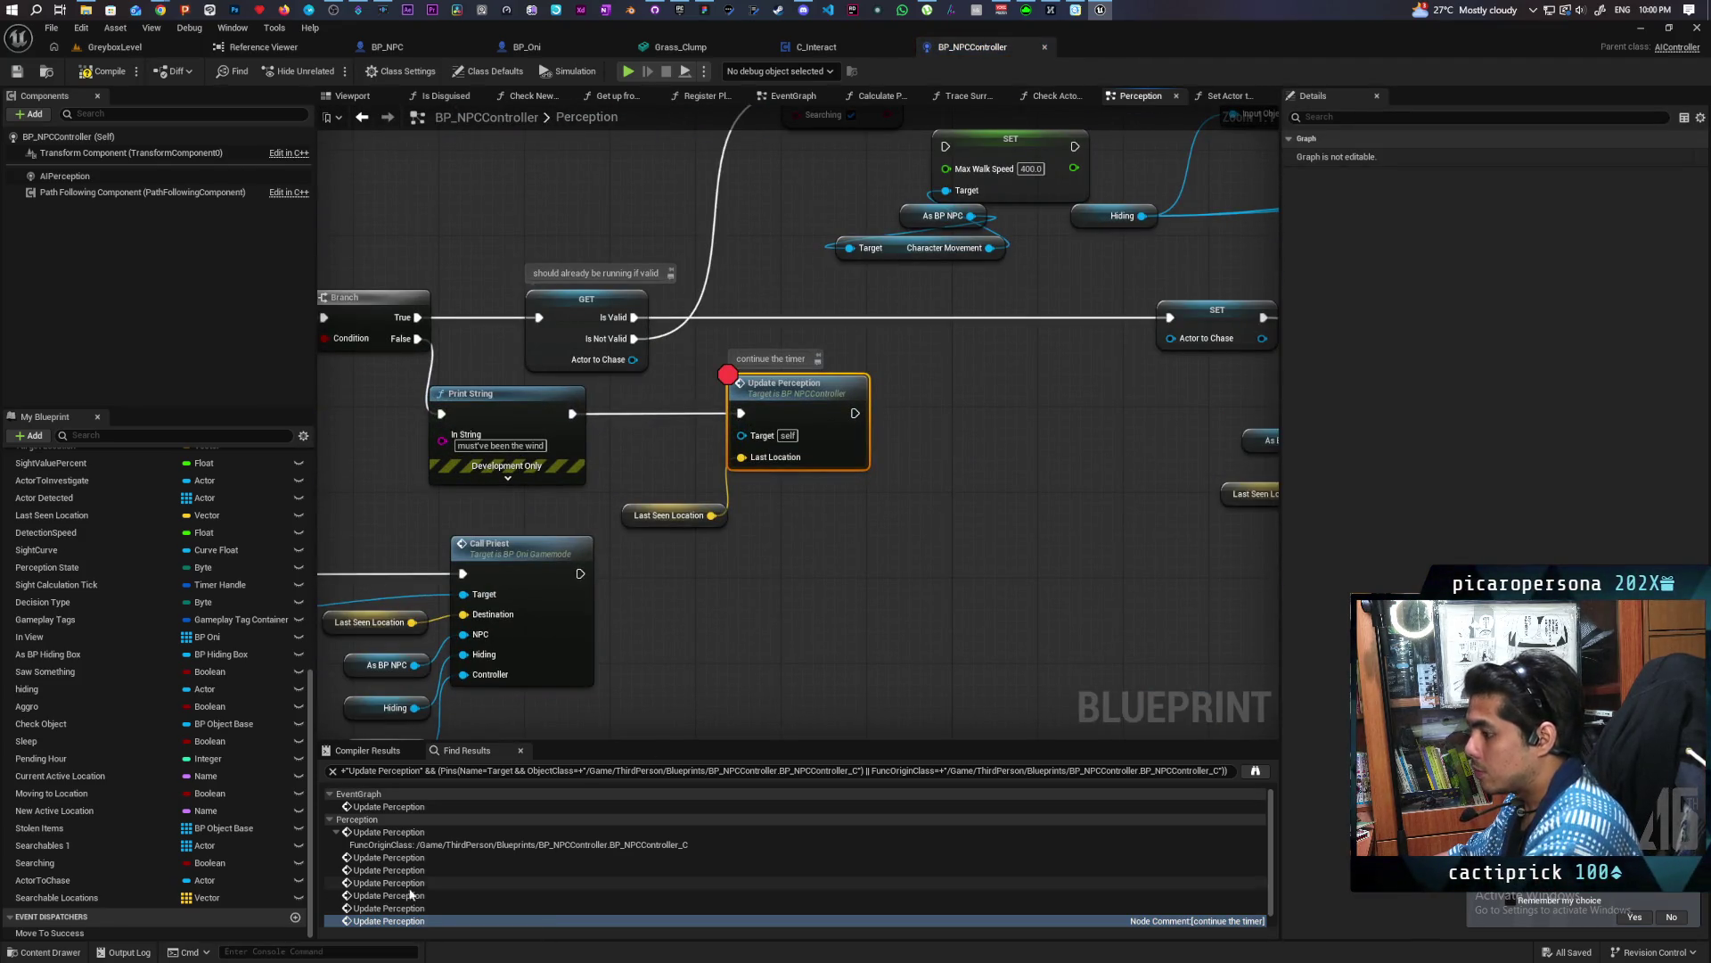
scroll(418, 882, down, 1)
click(421, 920)
scroll(835, 576, down, 1)
key(F9)
scroll(826, 552, down, 2)
scroll(905, 514, up, 1)
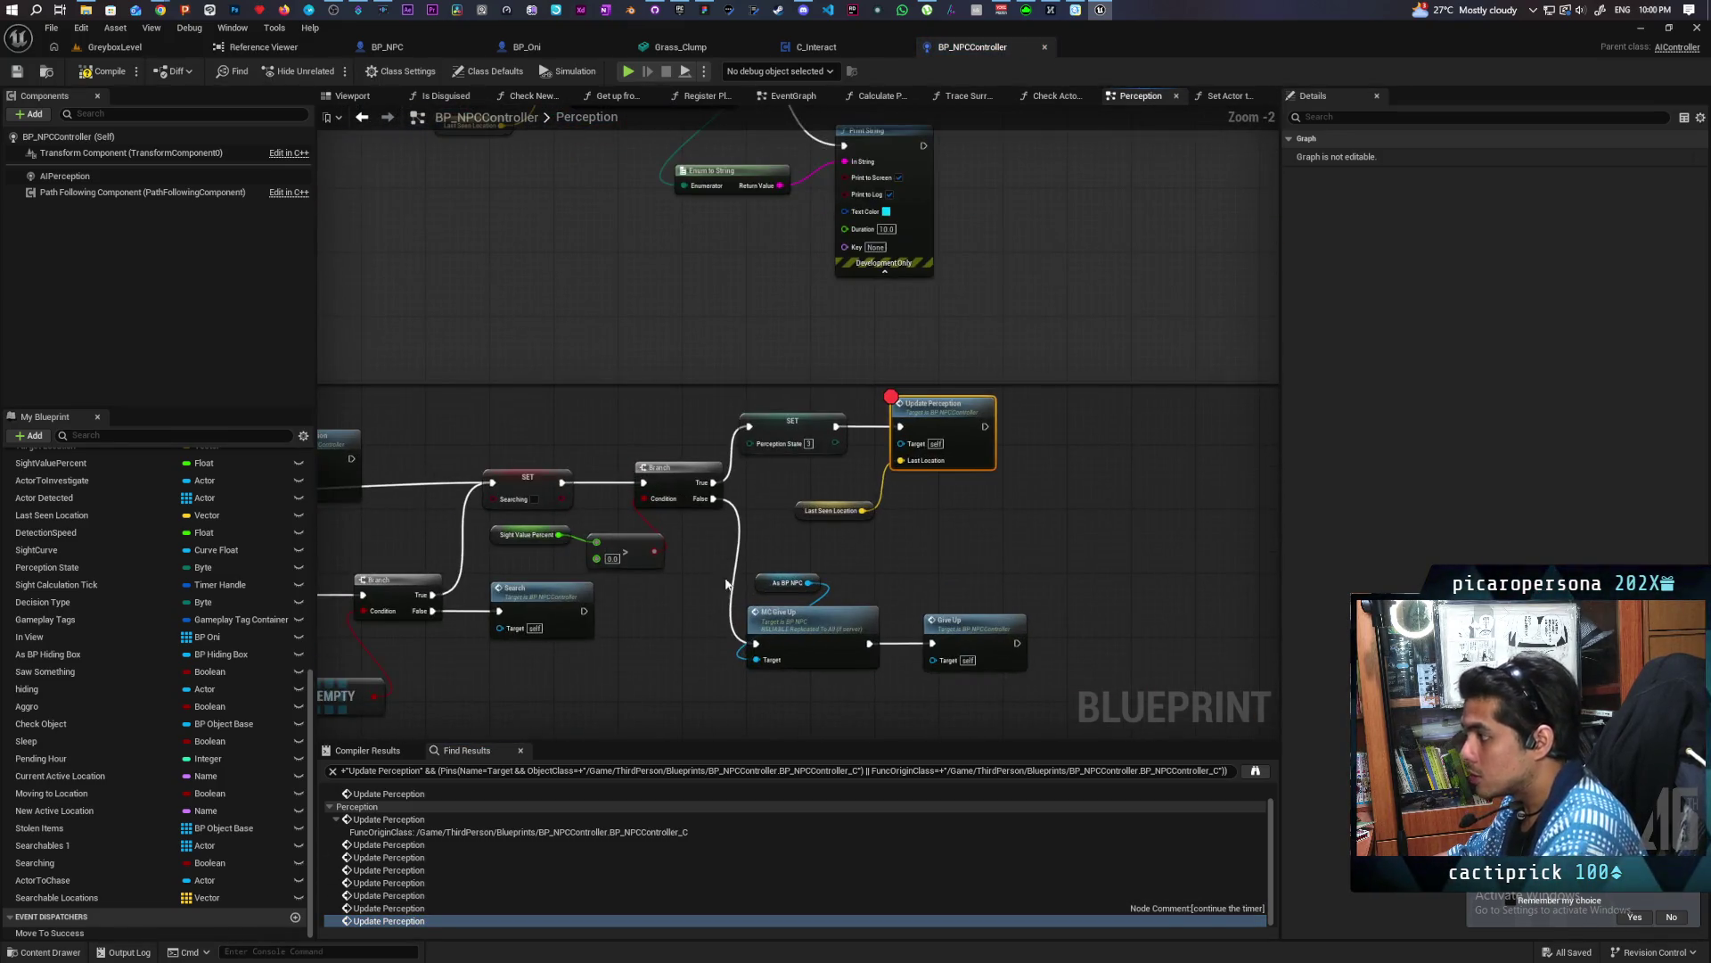
drag(905, 510, 1030, 532)
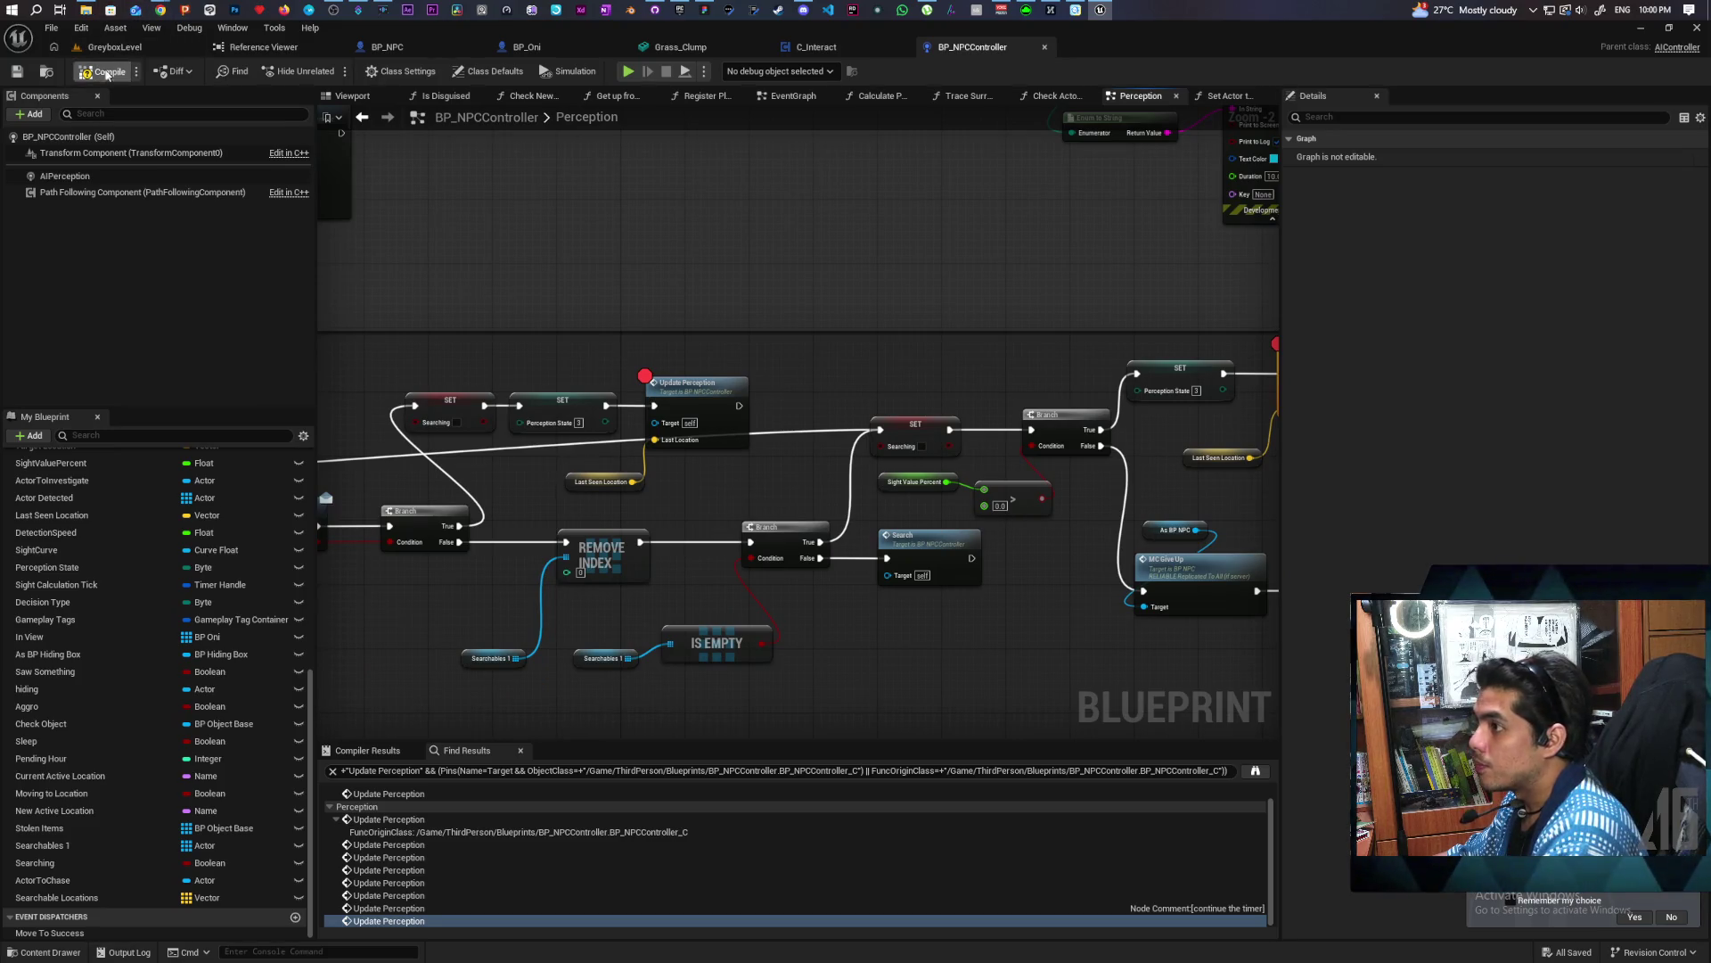
Play GreyboxLevel, walking the purple character into the grass near the NPC and back
click(115, 47)
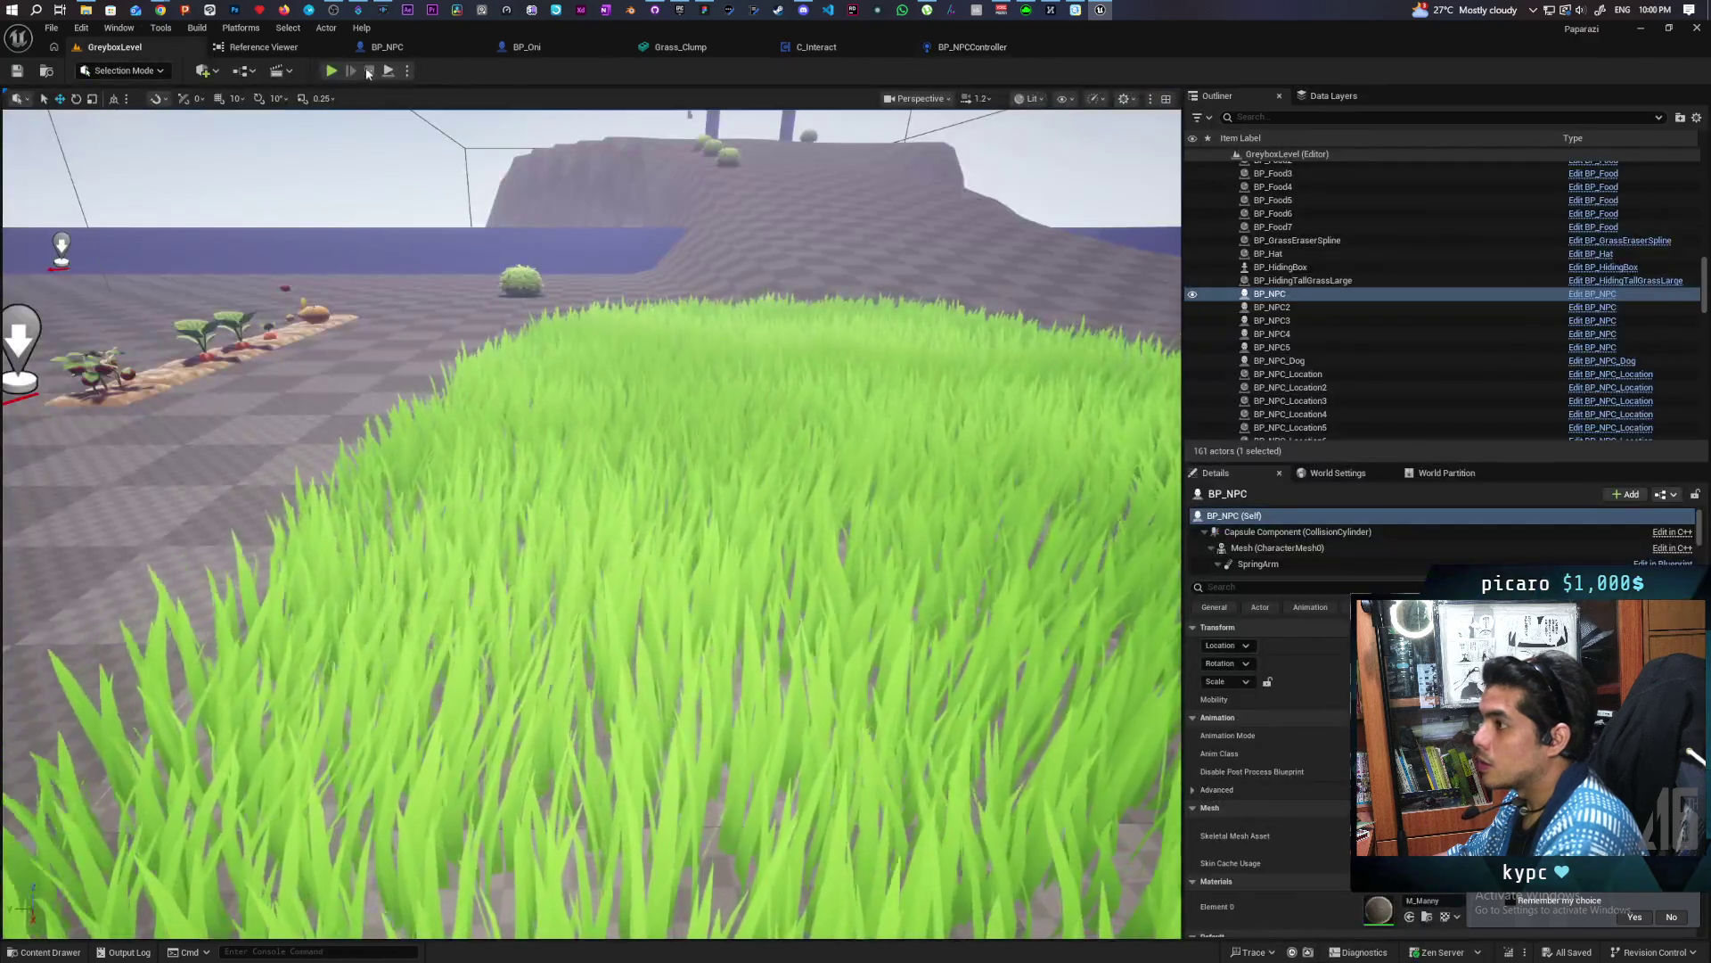
key(alt+p)
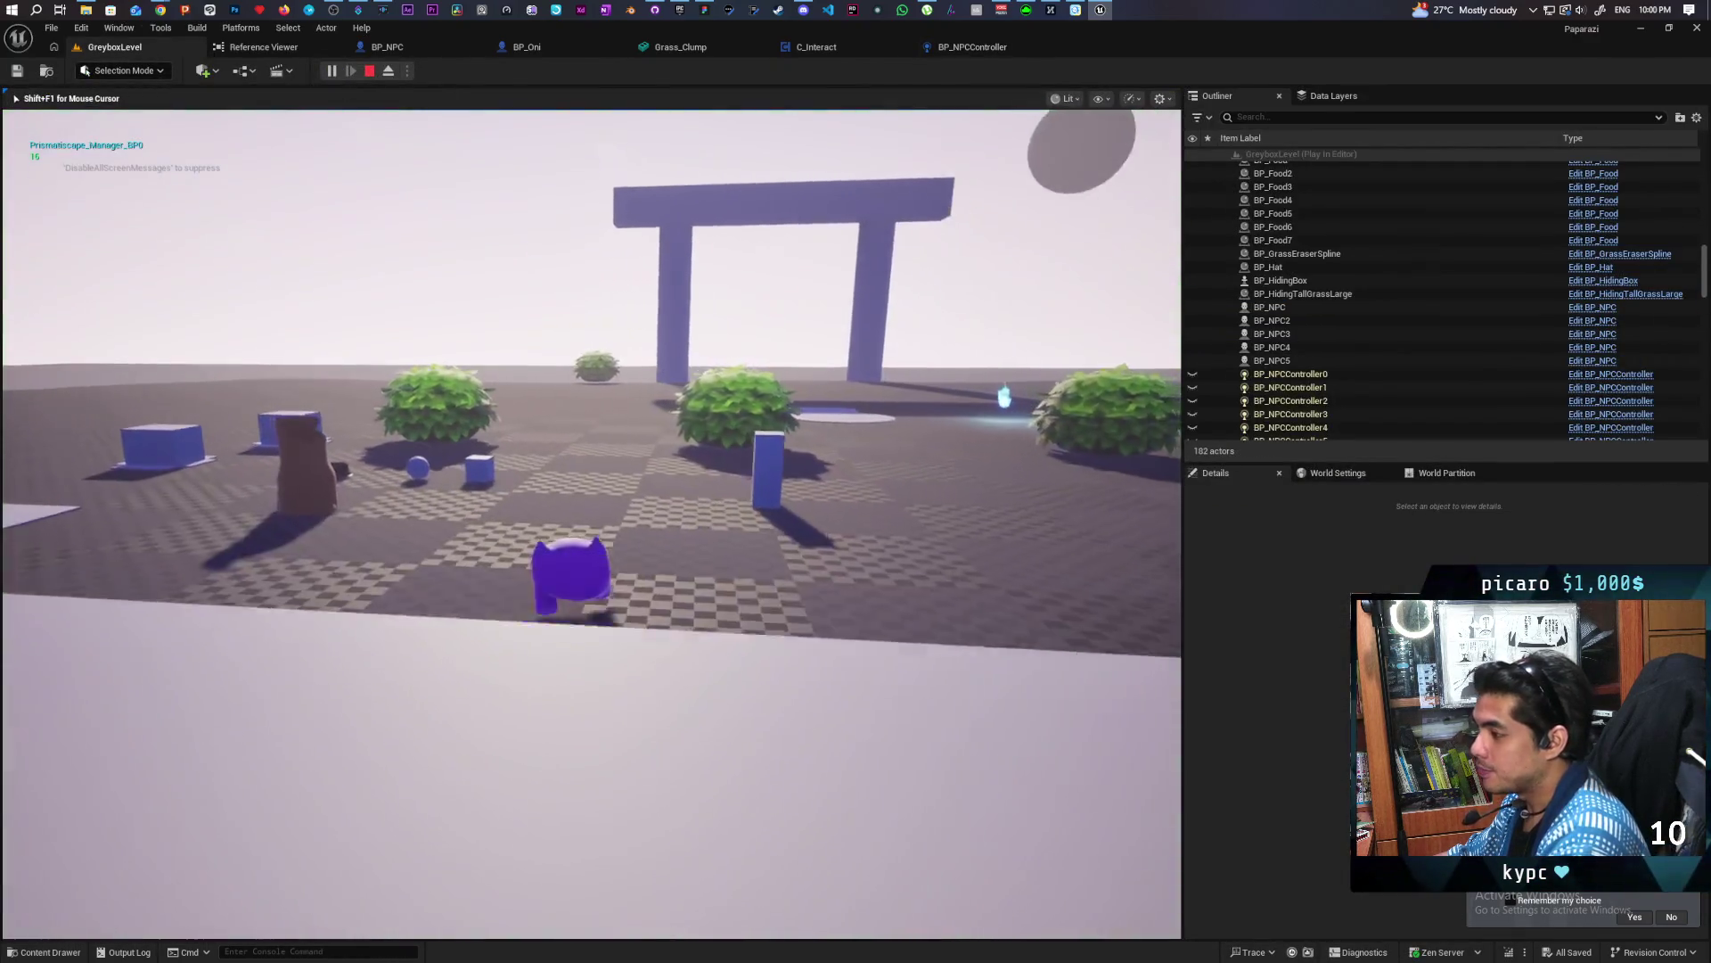
key(w)
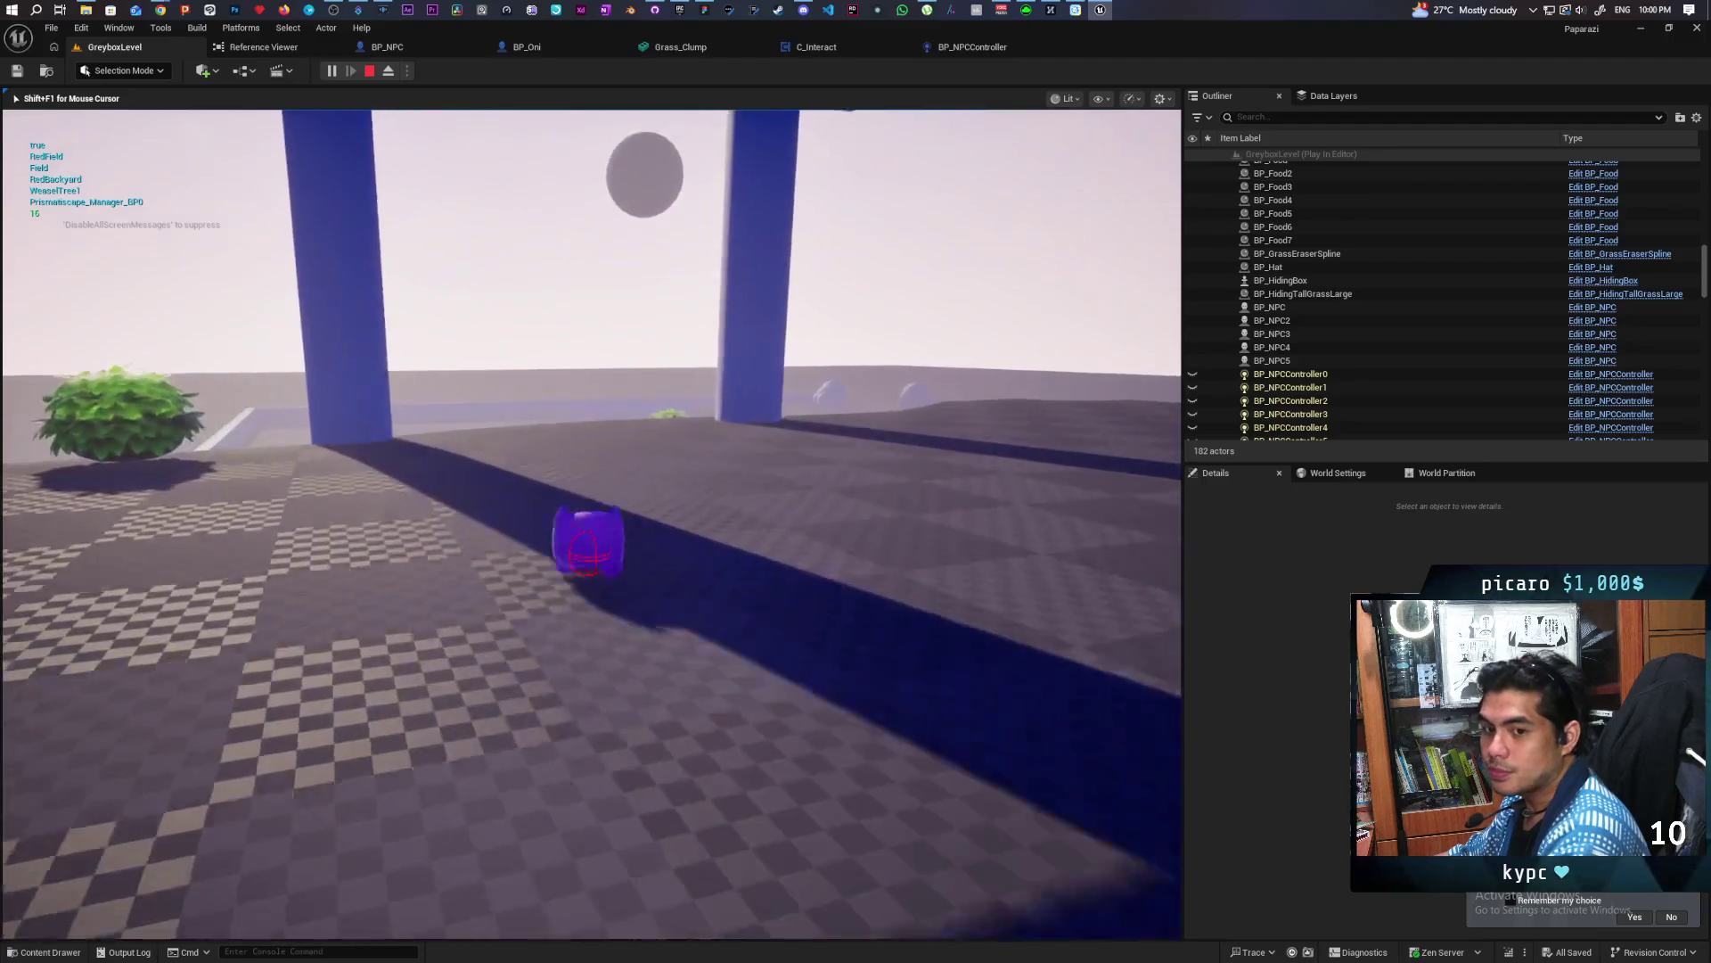
key(w)
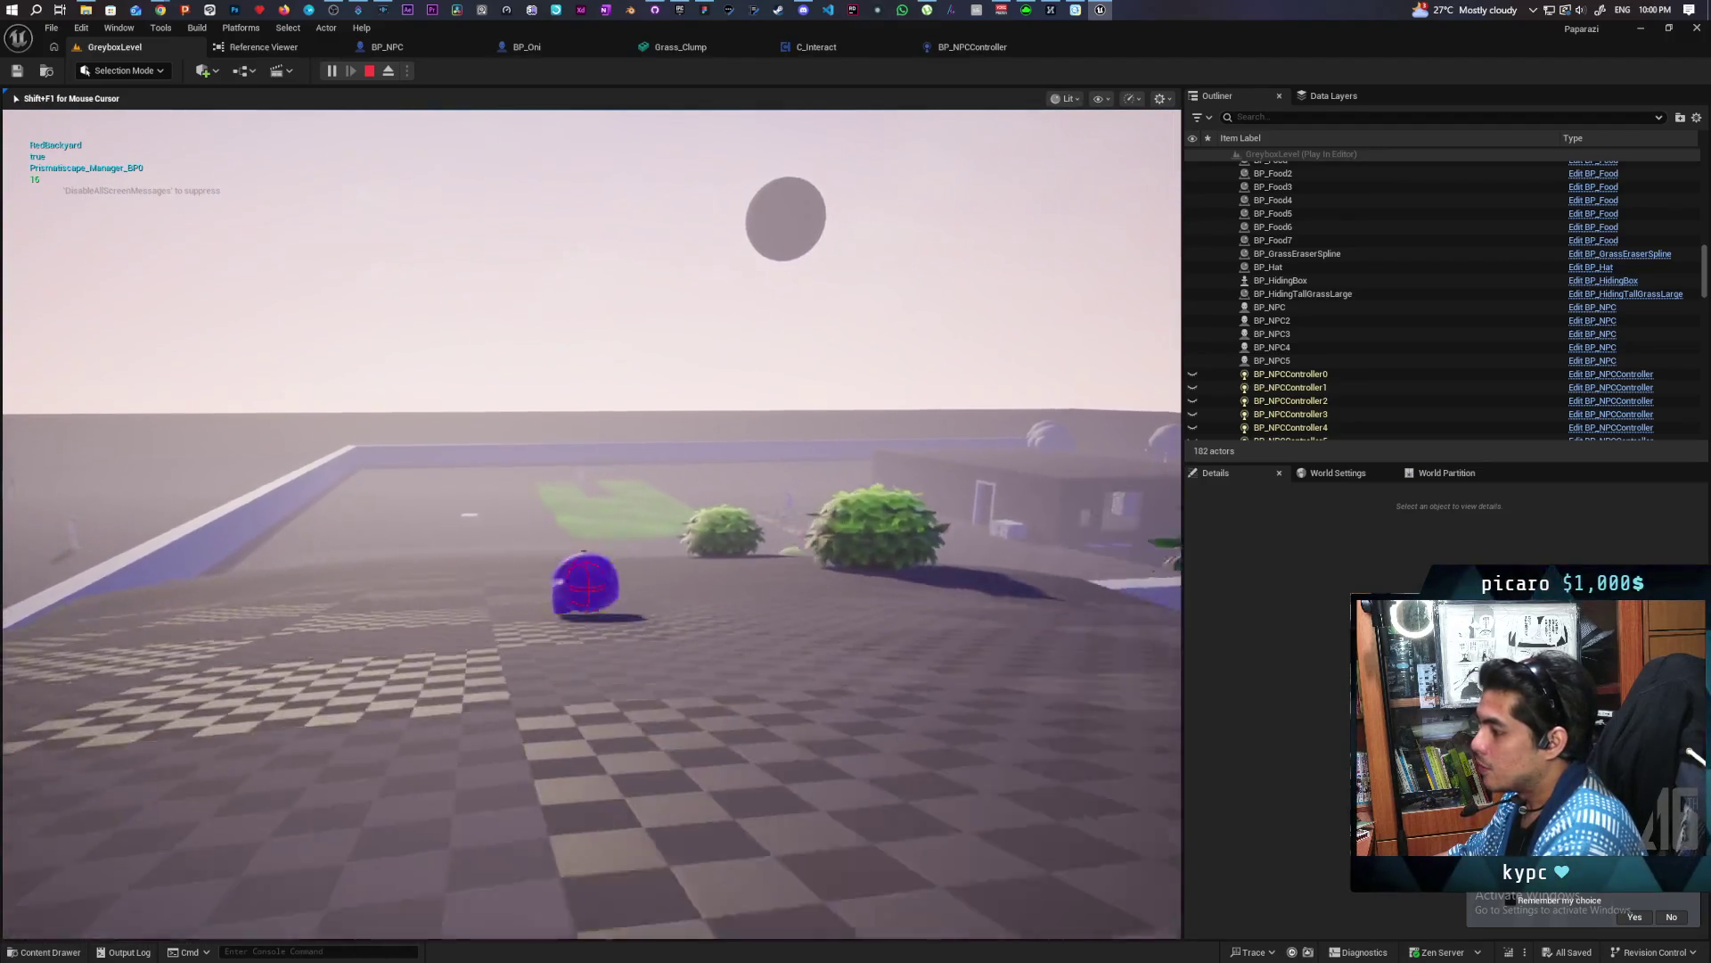
key(w)
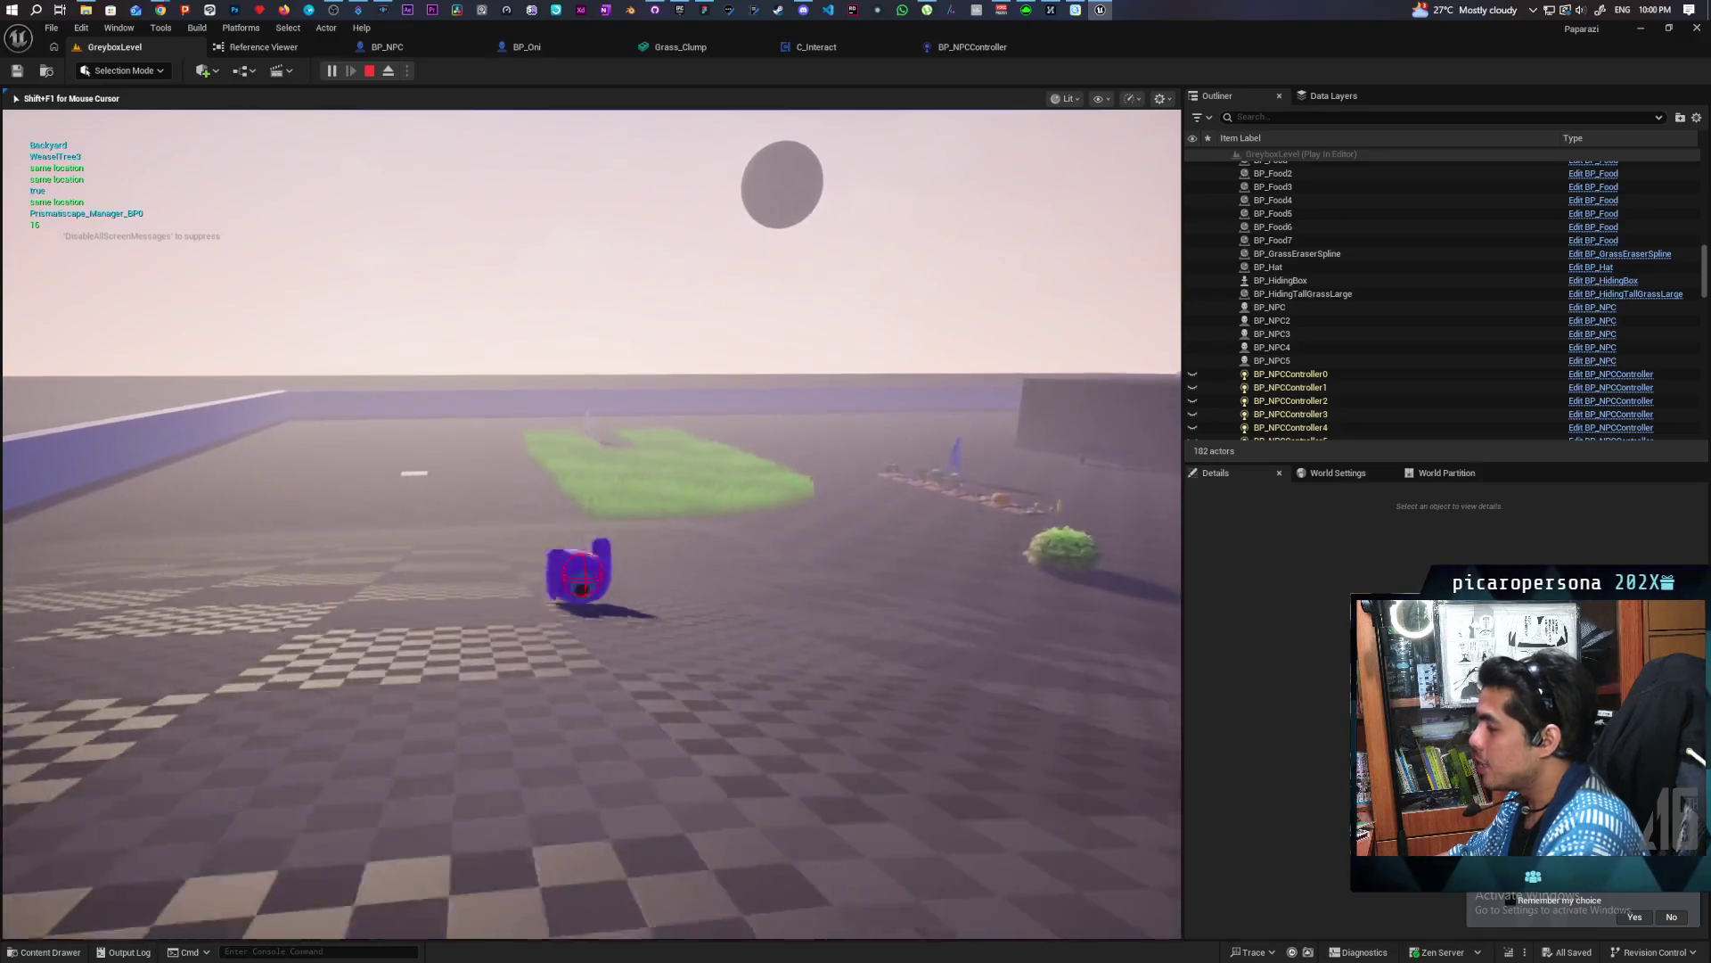
key(w)
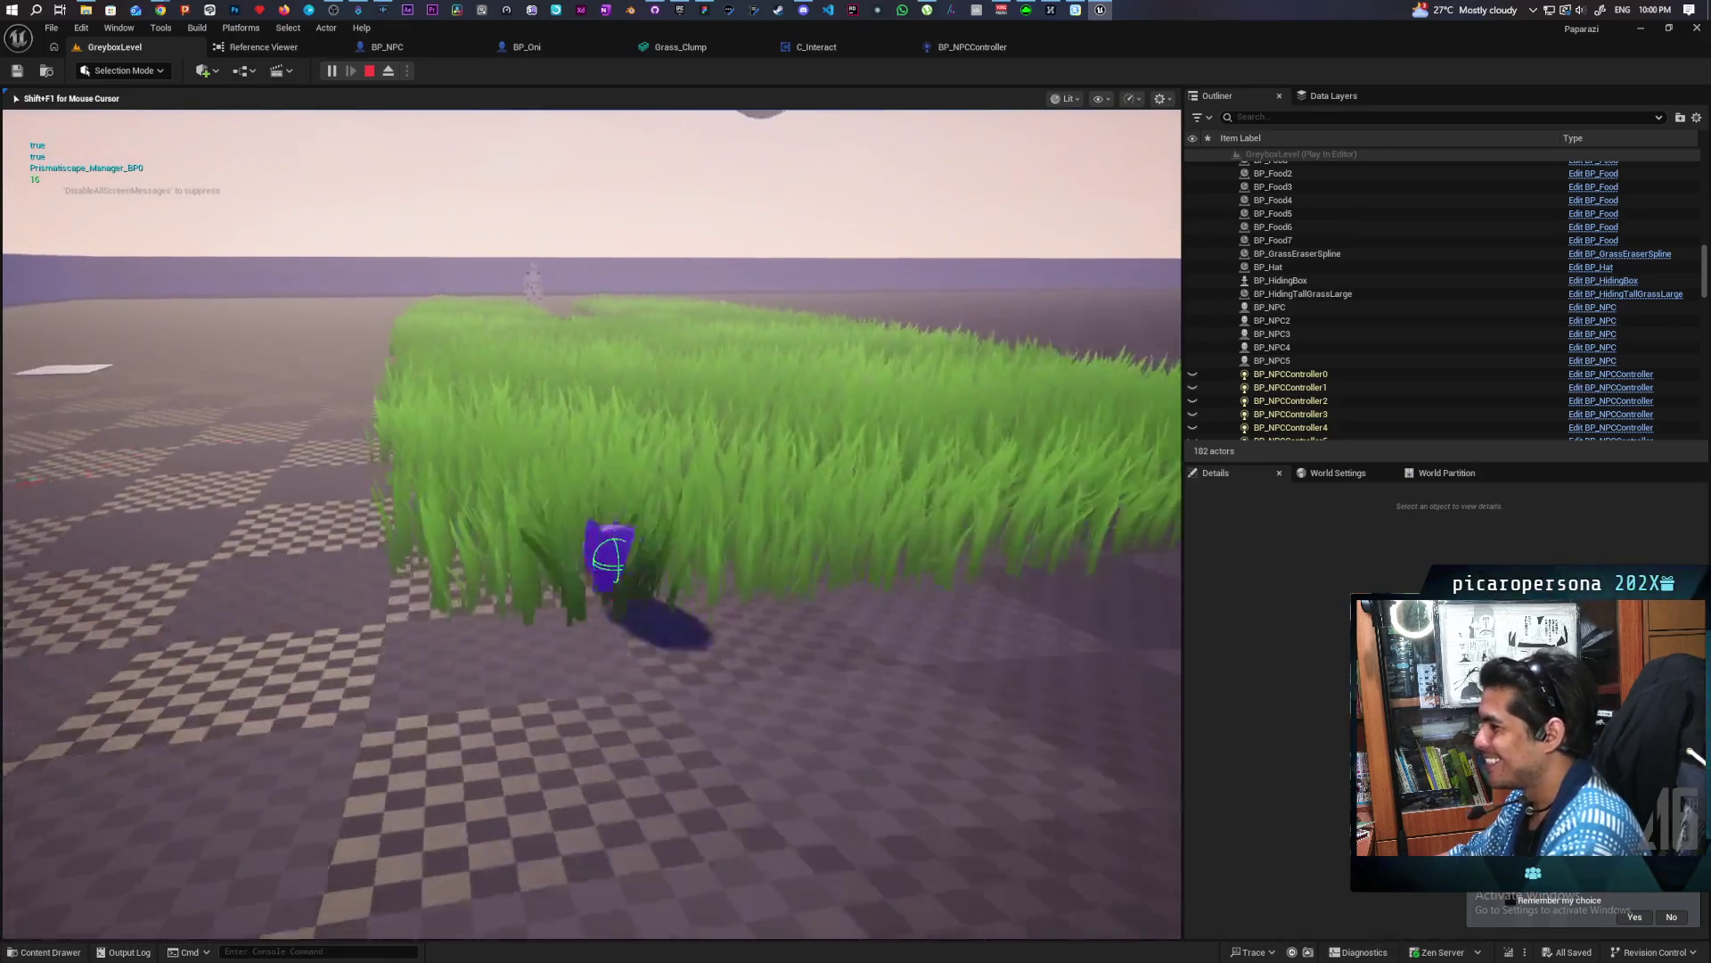
key(s)
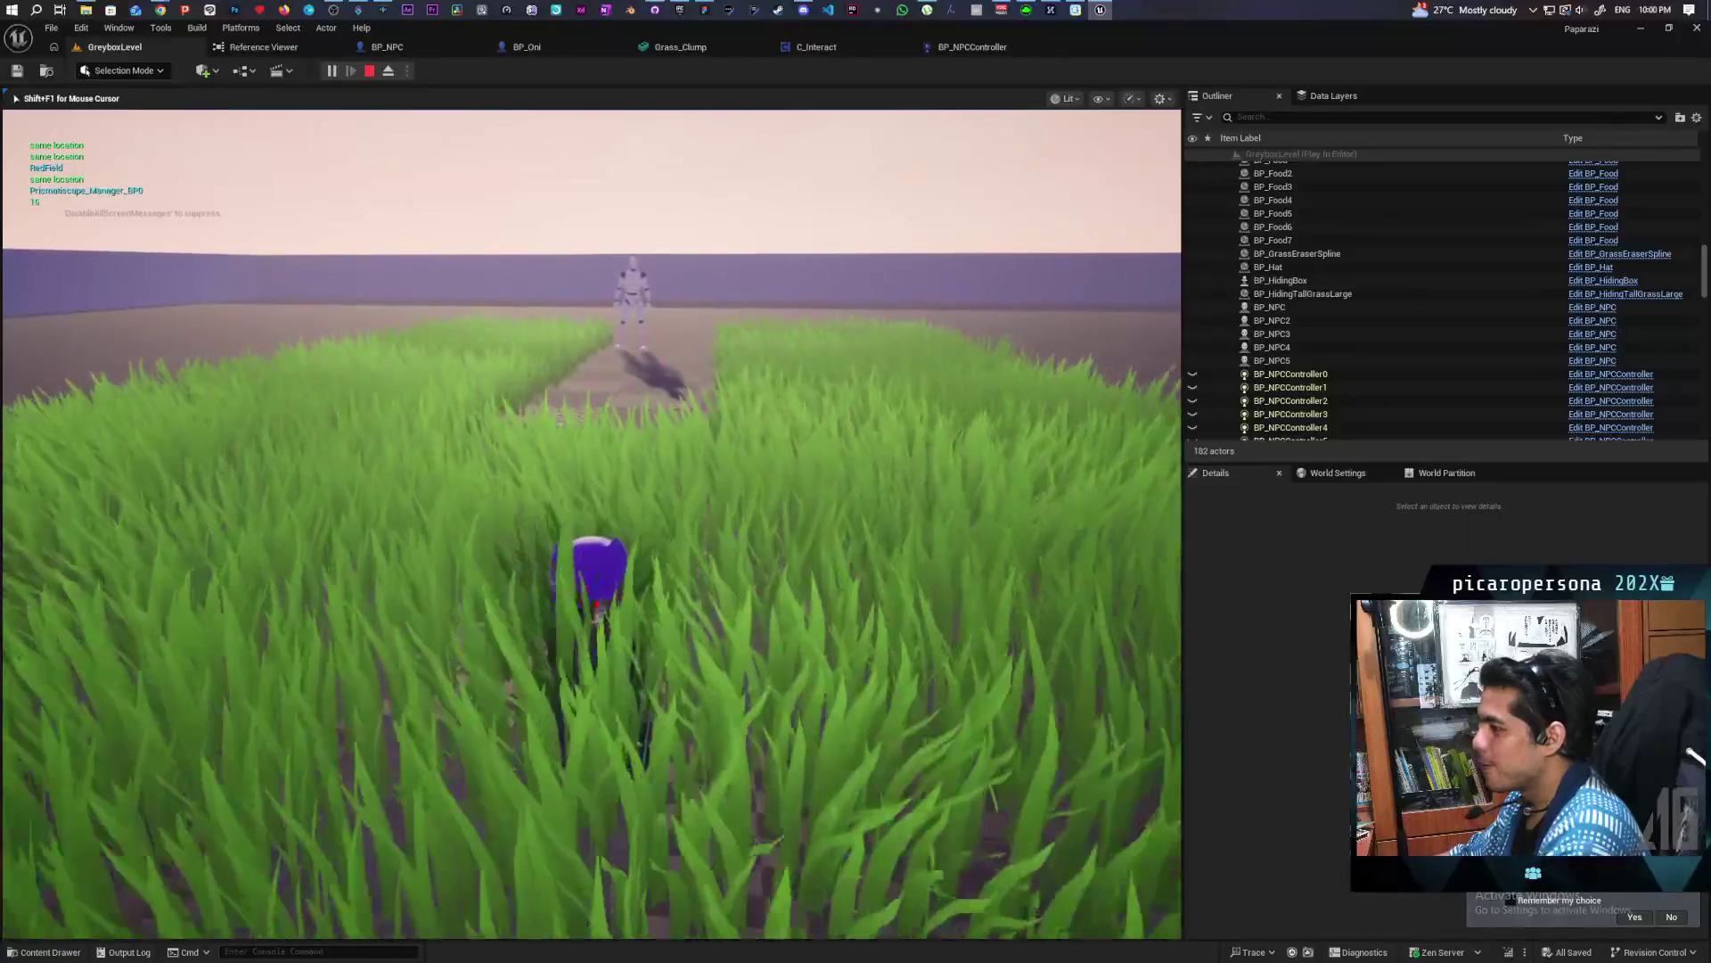
key(s)
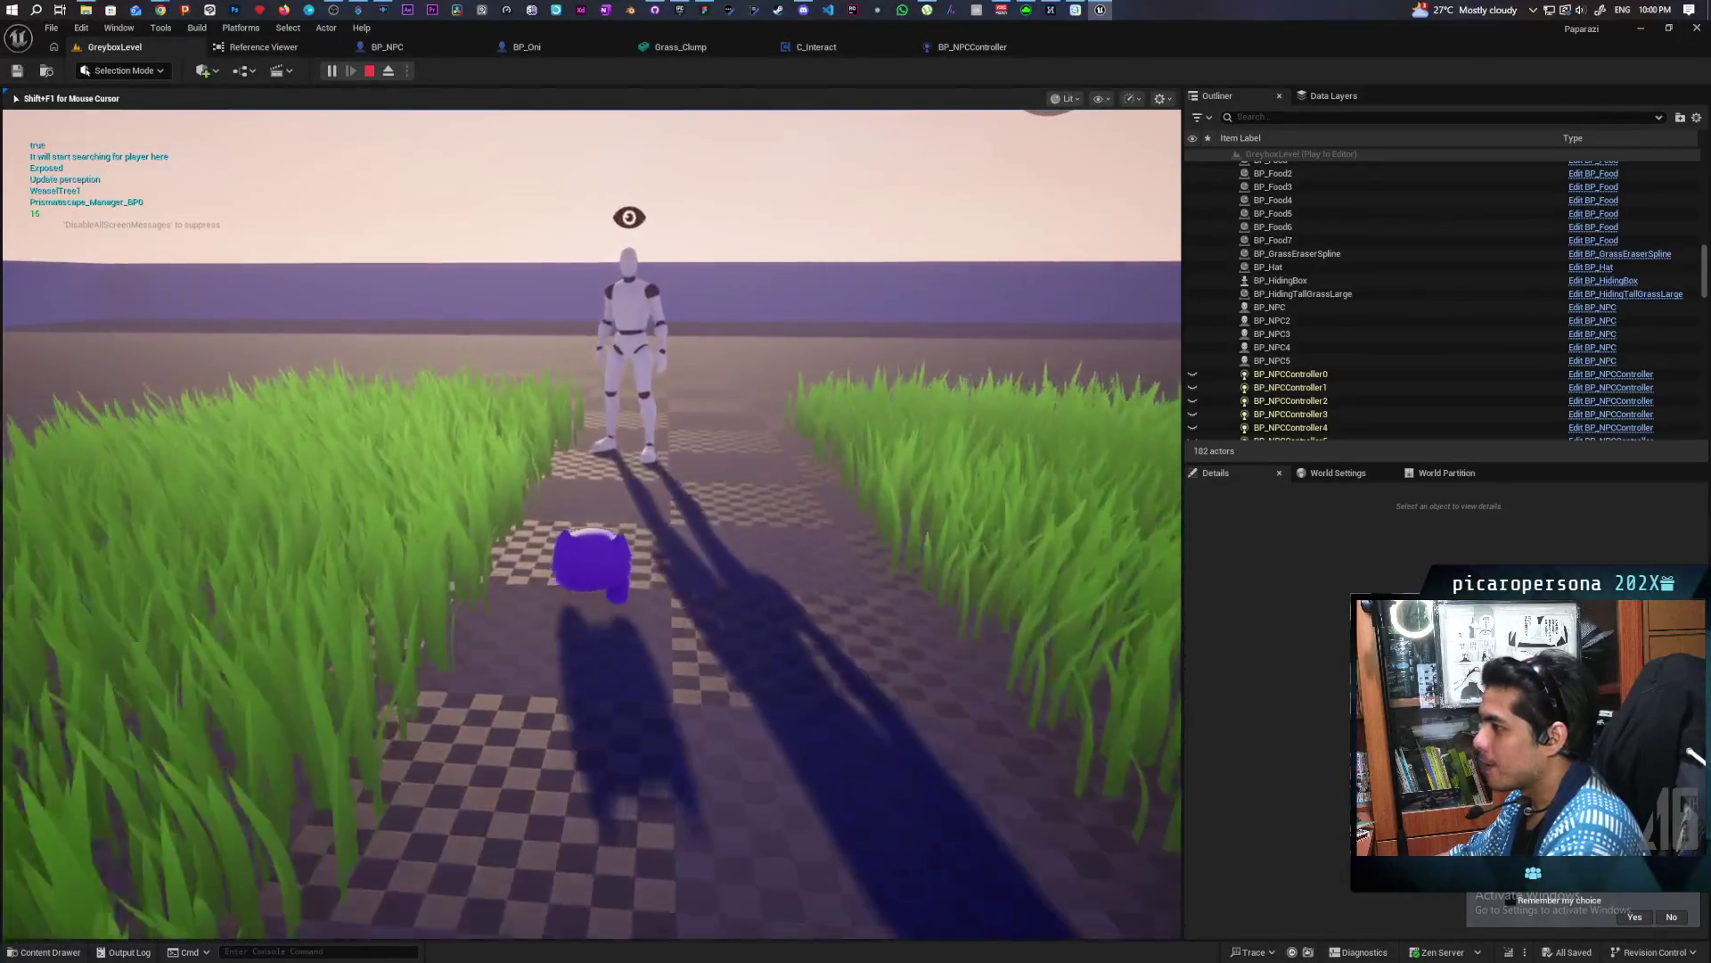
key(s)
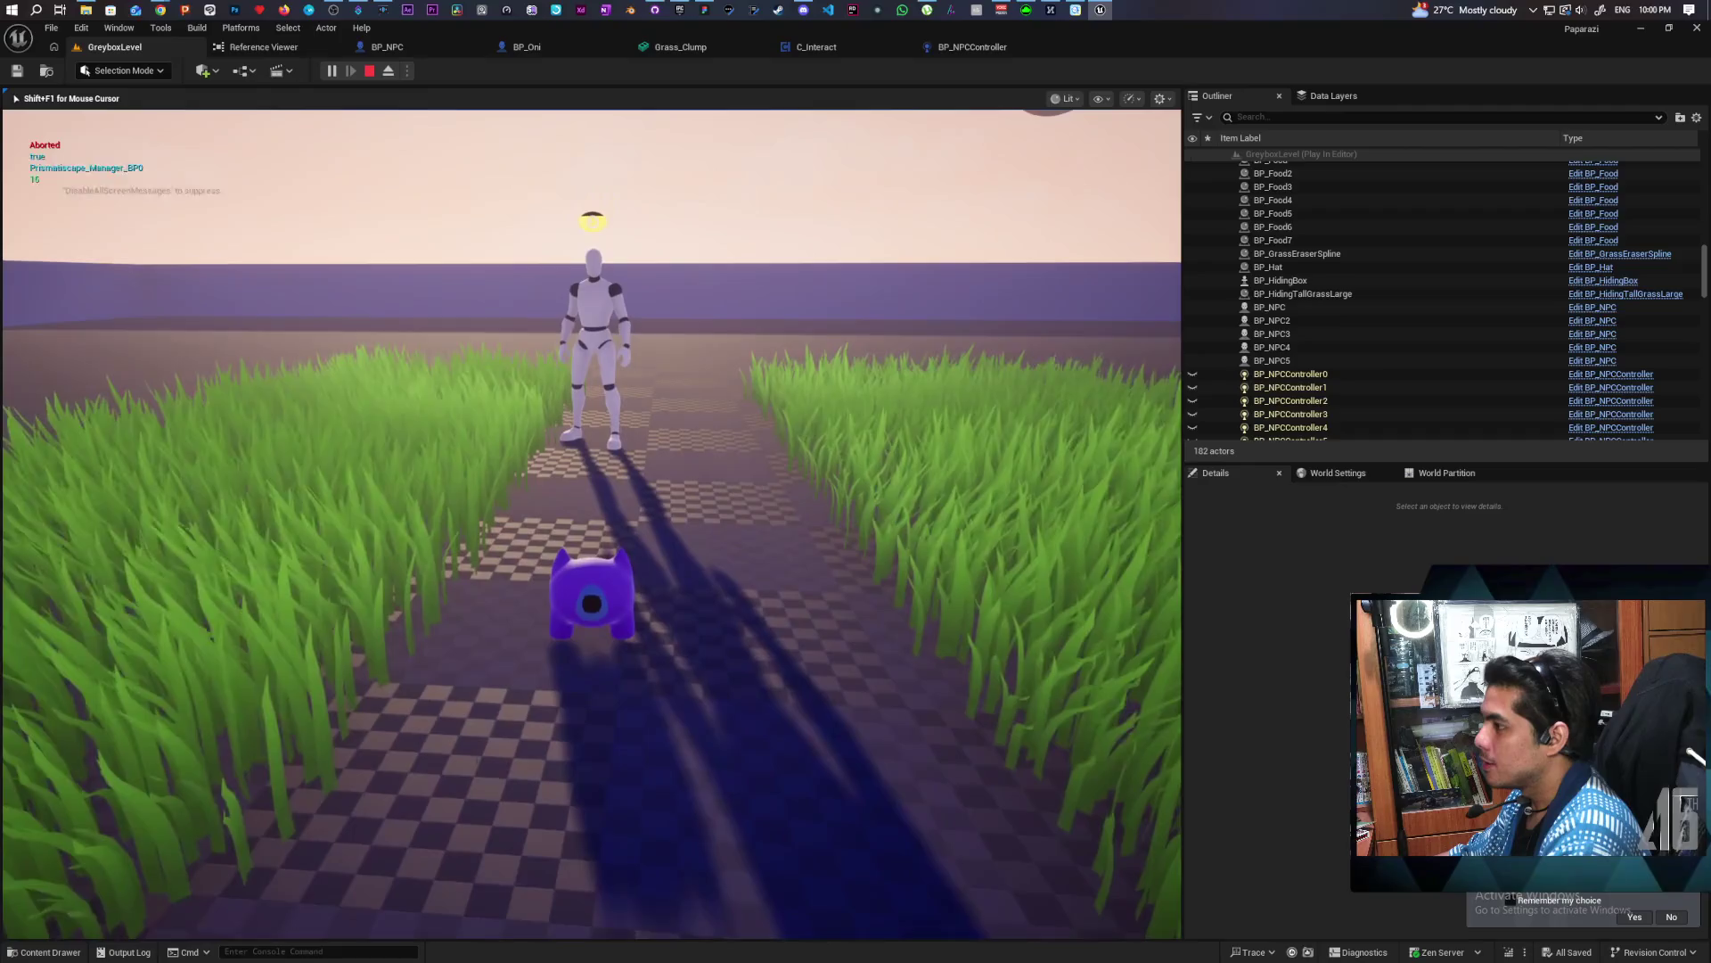
key(s)
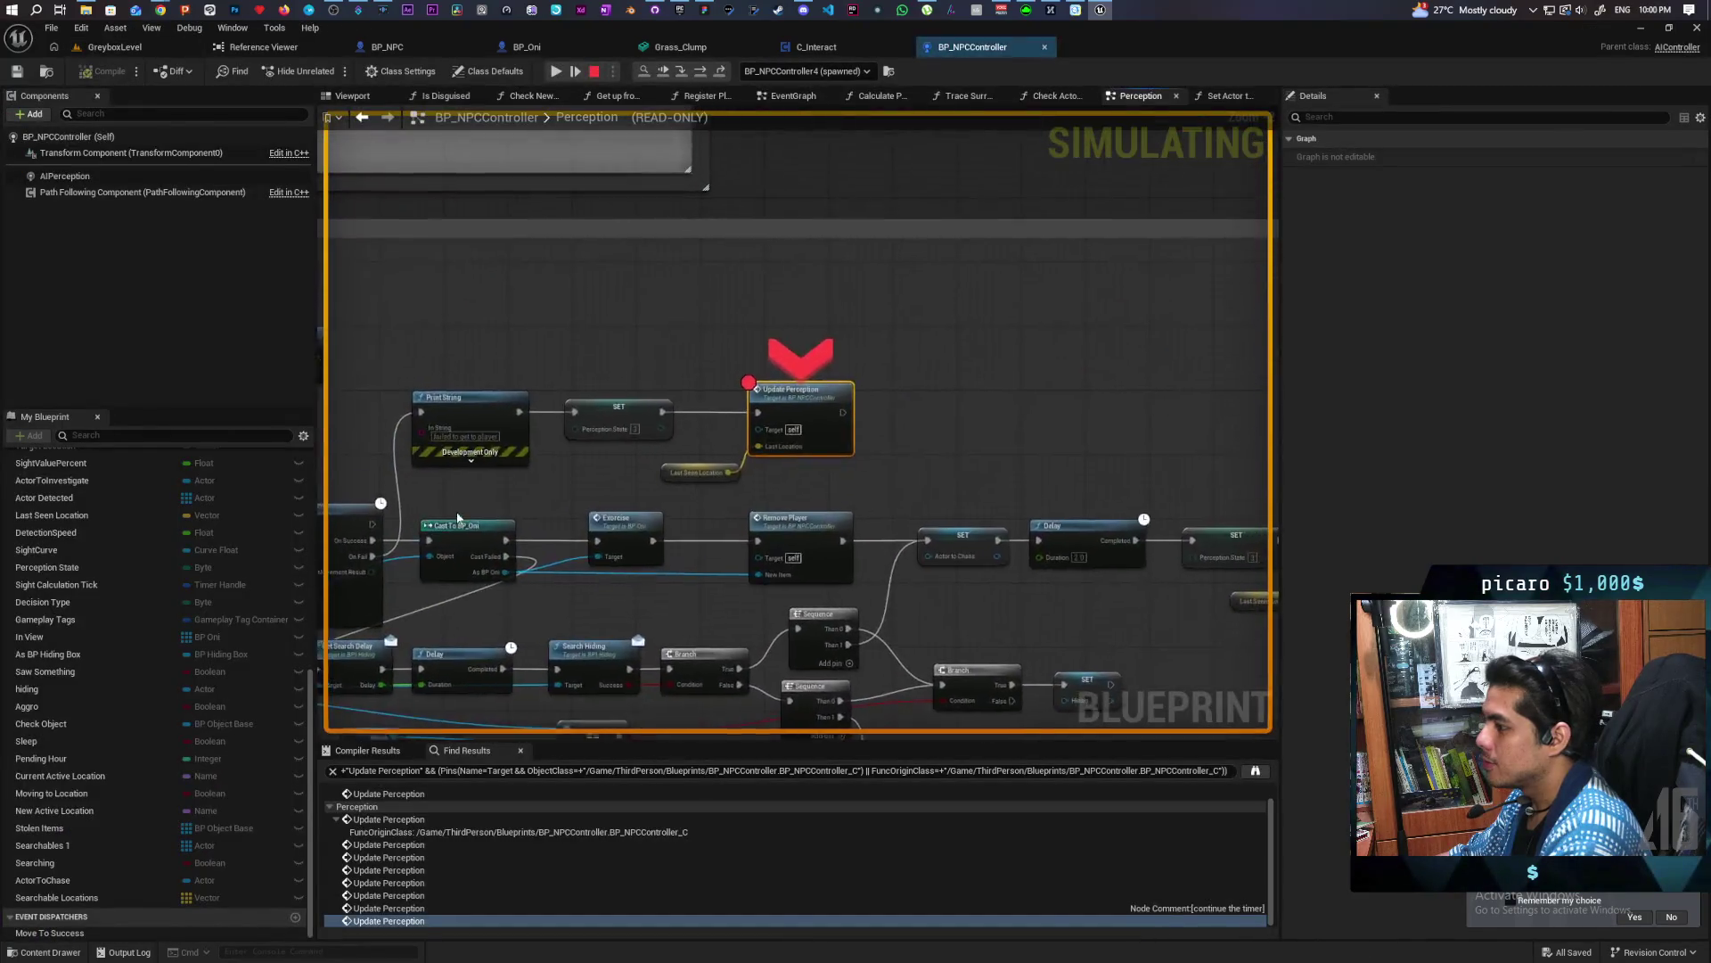
mouse_move(644, 492)
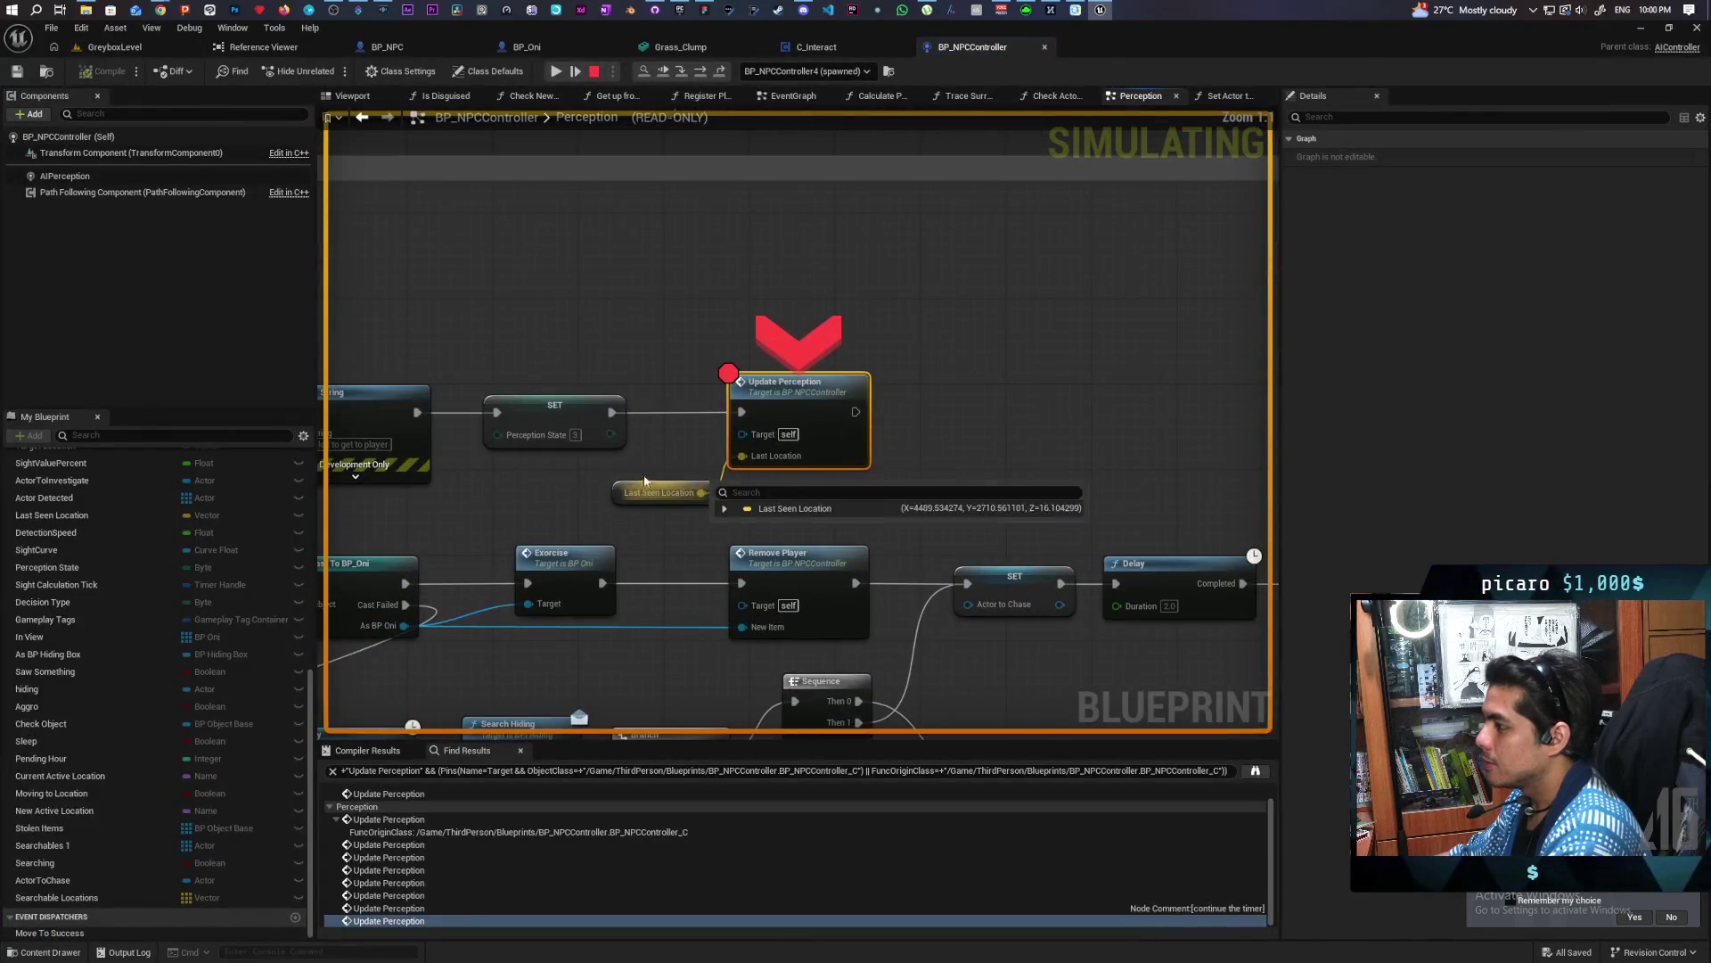
While paused, inspect the red comment and Call Priest nodes in the Perception graph
scroll(638, 322, down, 3)
scroll(846, 402, up, 1)
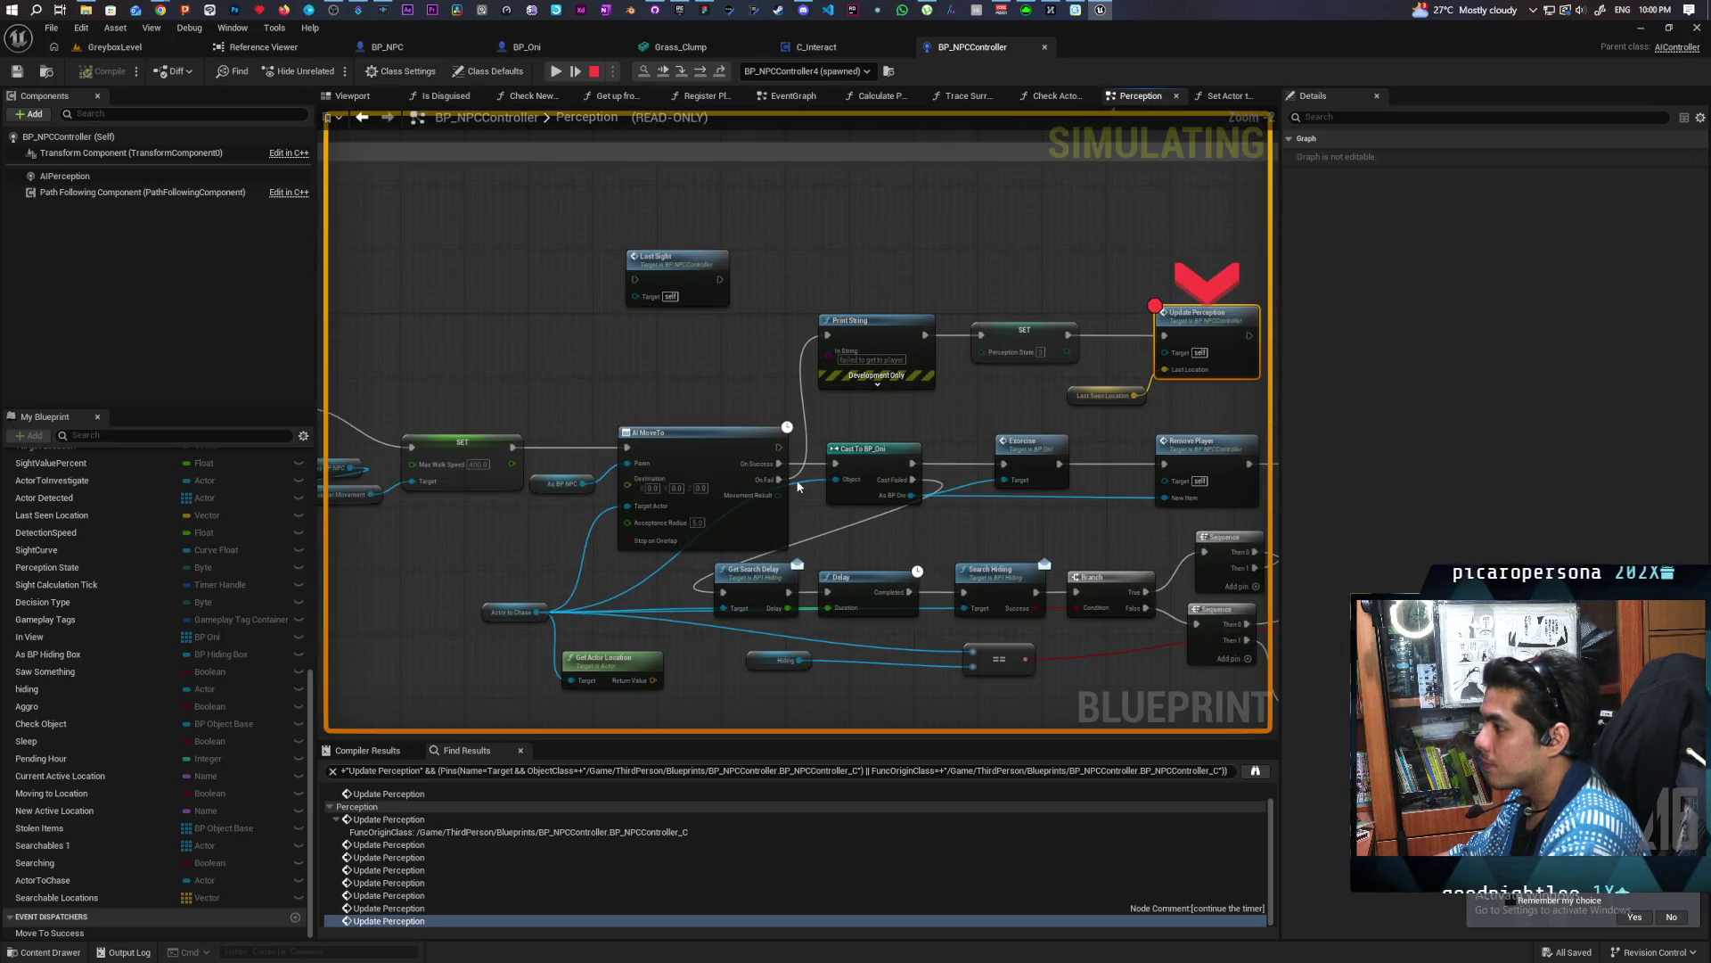
mouse_move(798, 485)
mouse_down()
mouse_move(1221, 434)
mouse_move(1199, 207)
mouse_up()
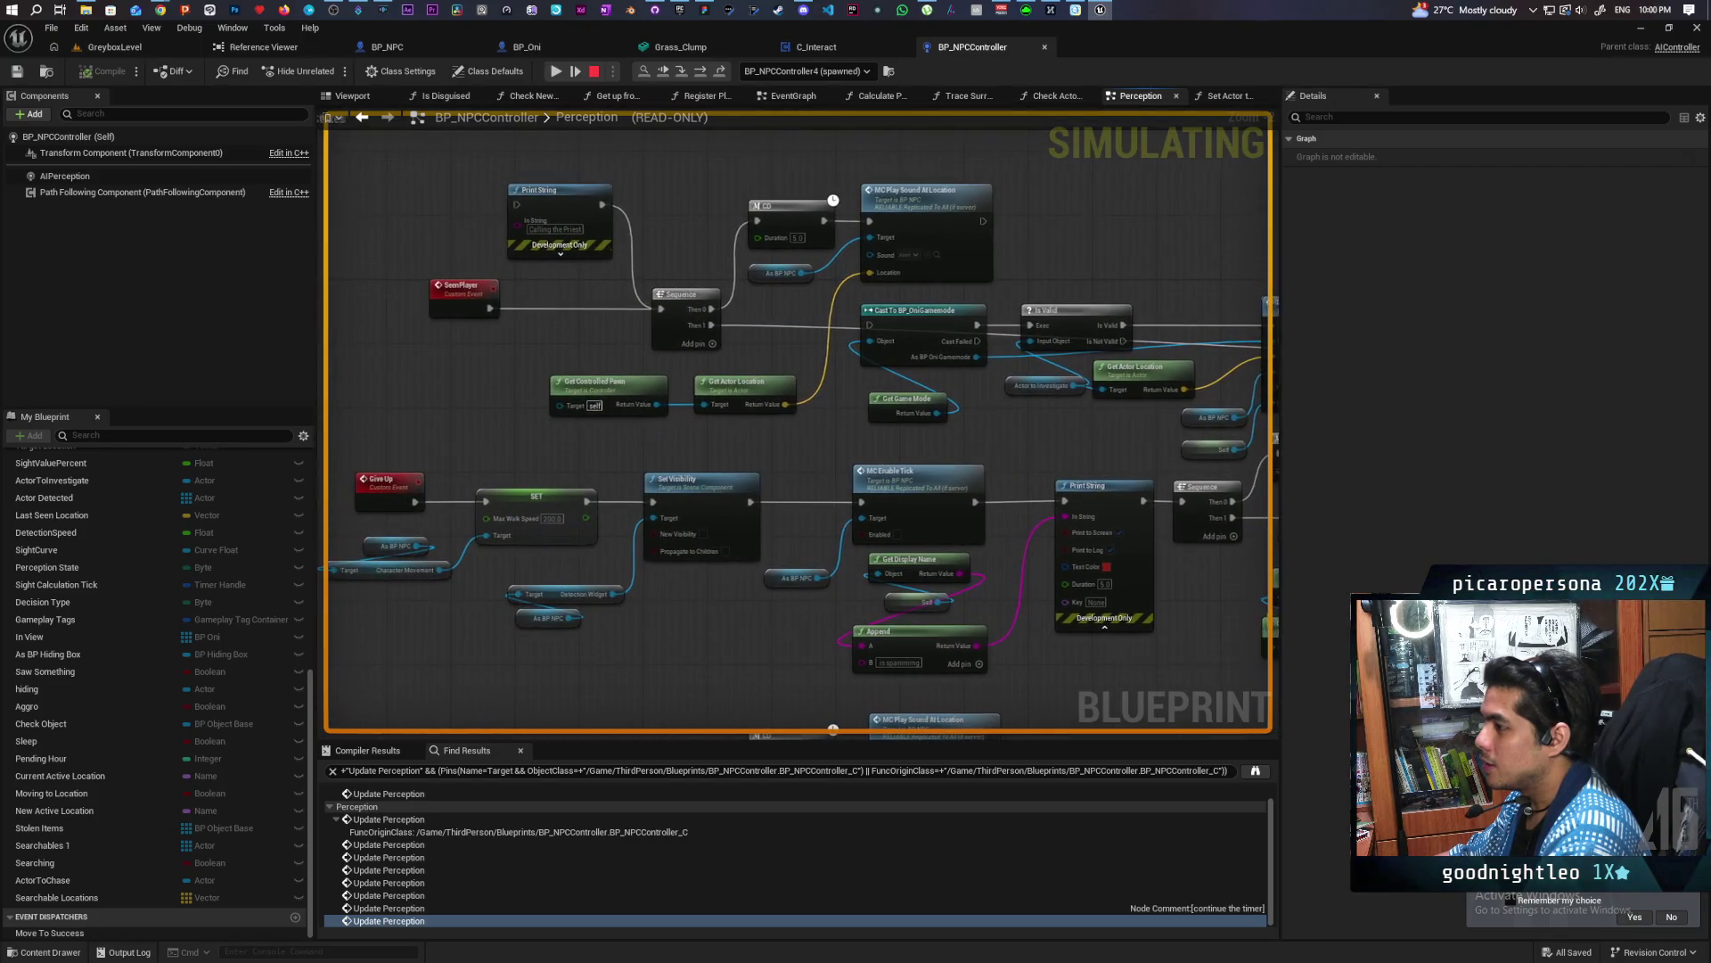
drag(1212, 281, 780, 261)
Resume the game, stop the play session, and return to BP_NPCController
click(666, 71)
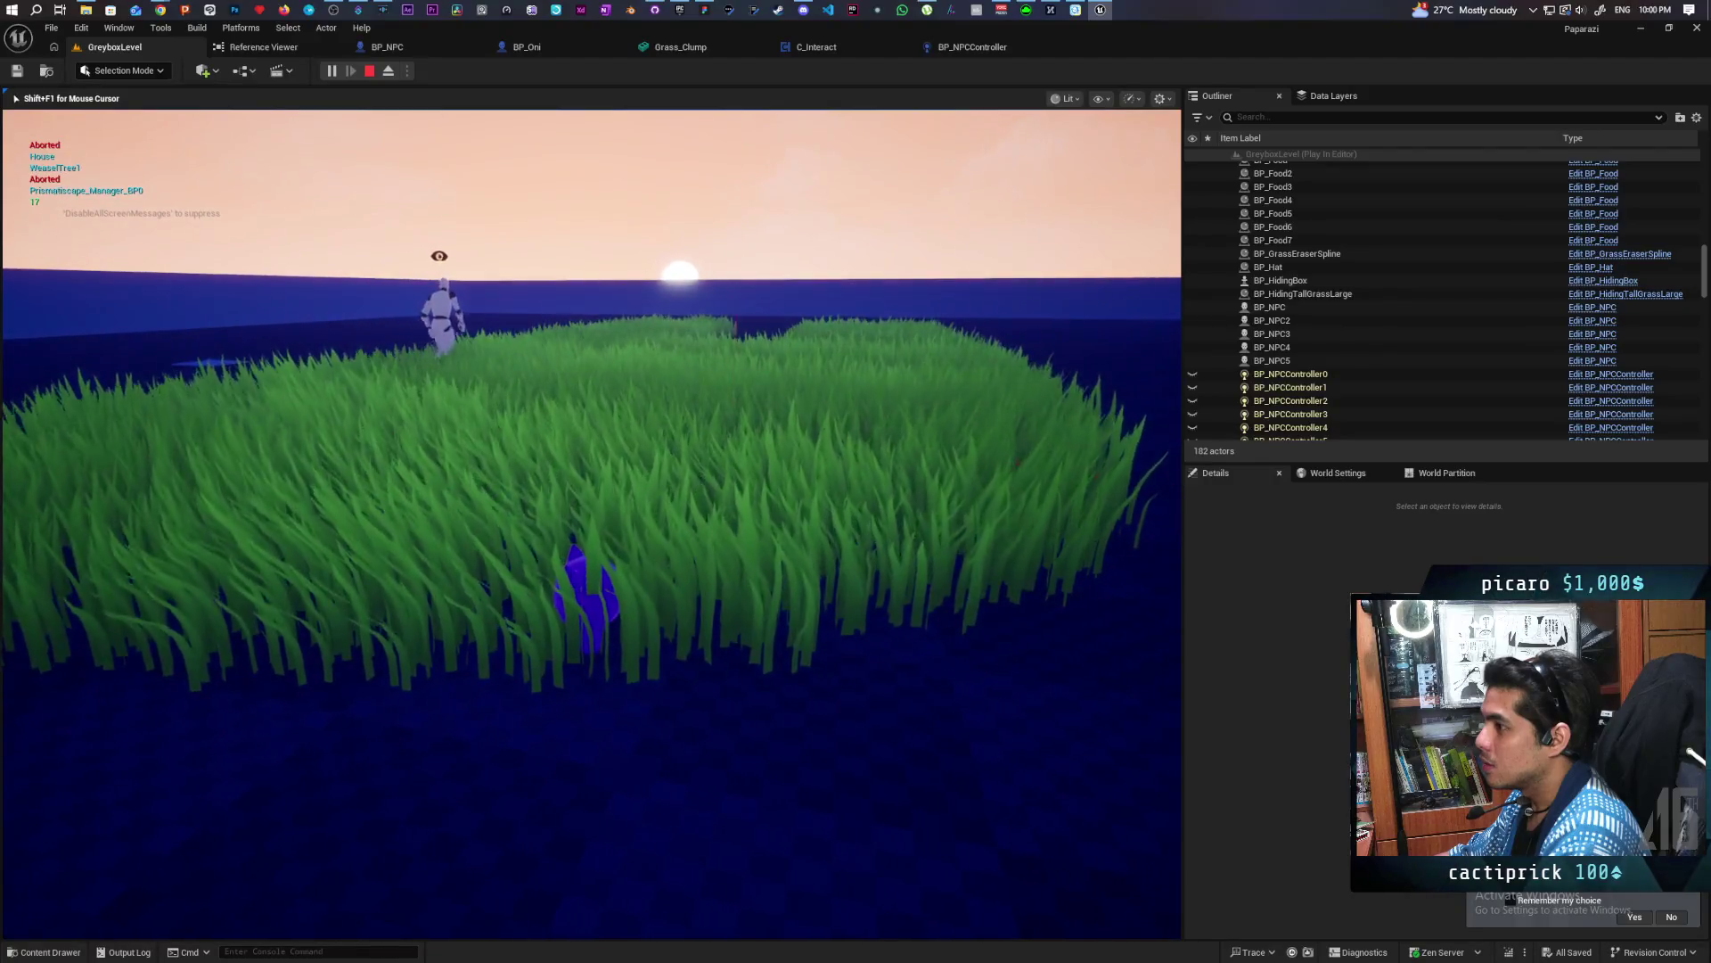
key(Escape)
click(975, 52)
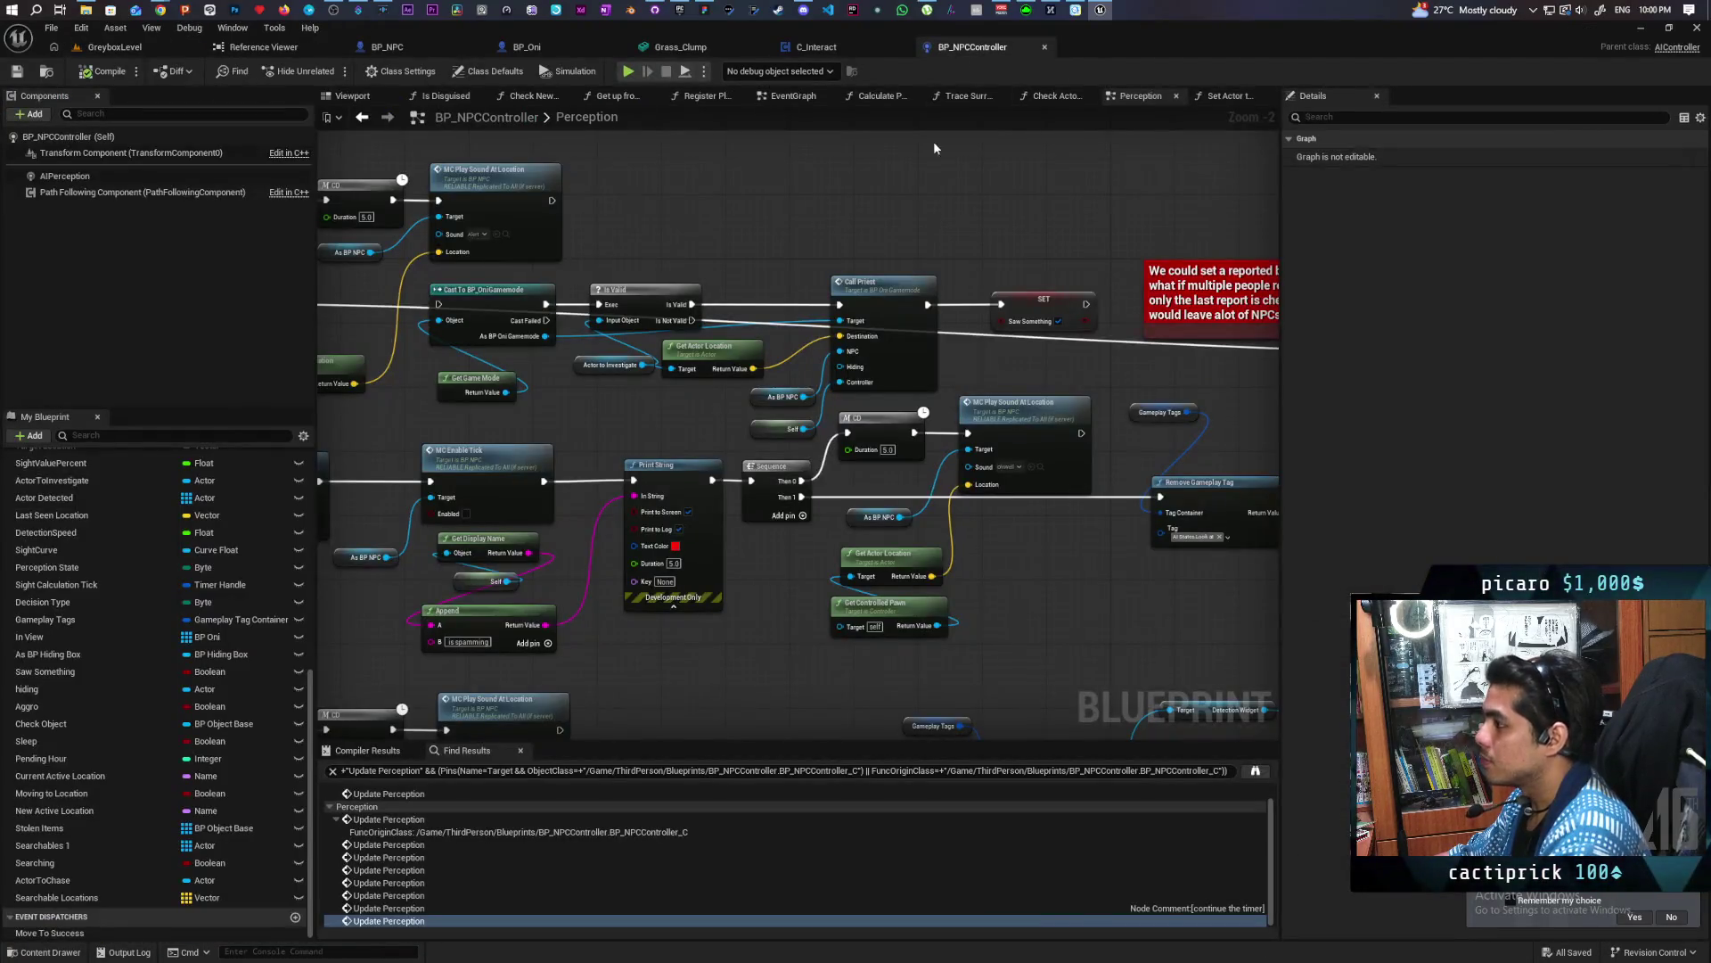
Review the Update Perception, Is Valid, SET and Actor to Investigate nodes, then the AI MoveTo area
scroll(772, 240, down, 1)
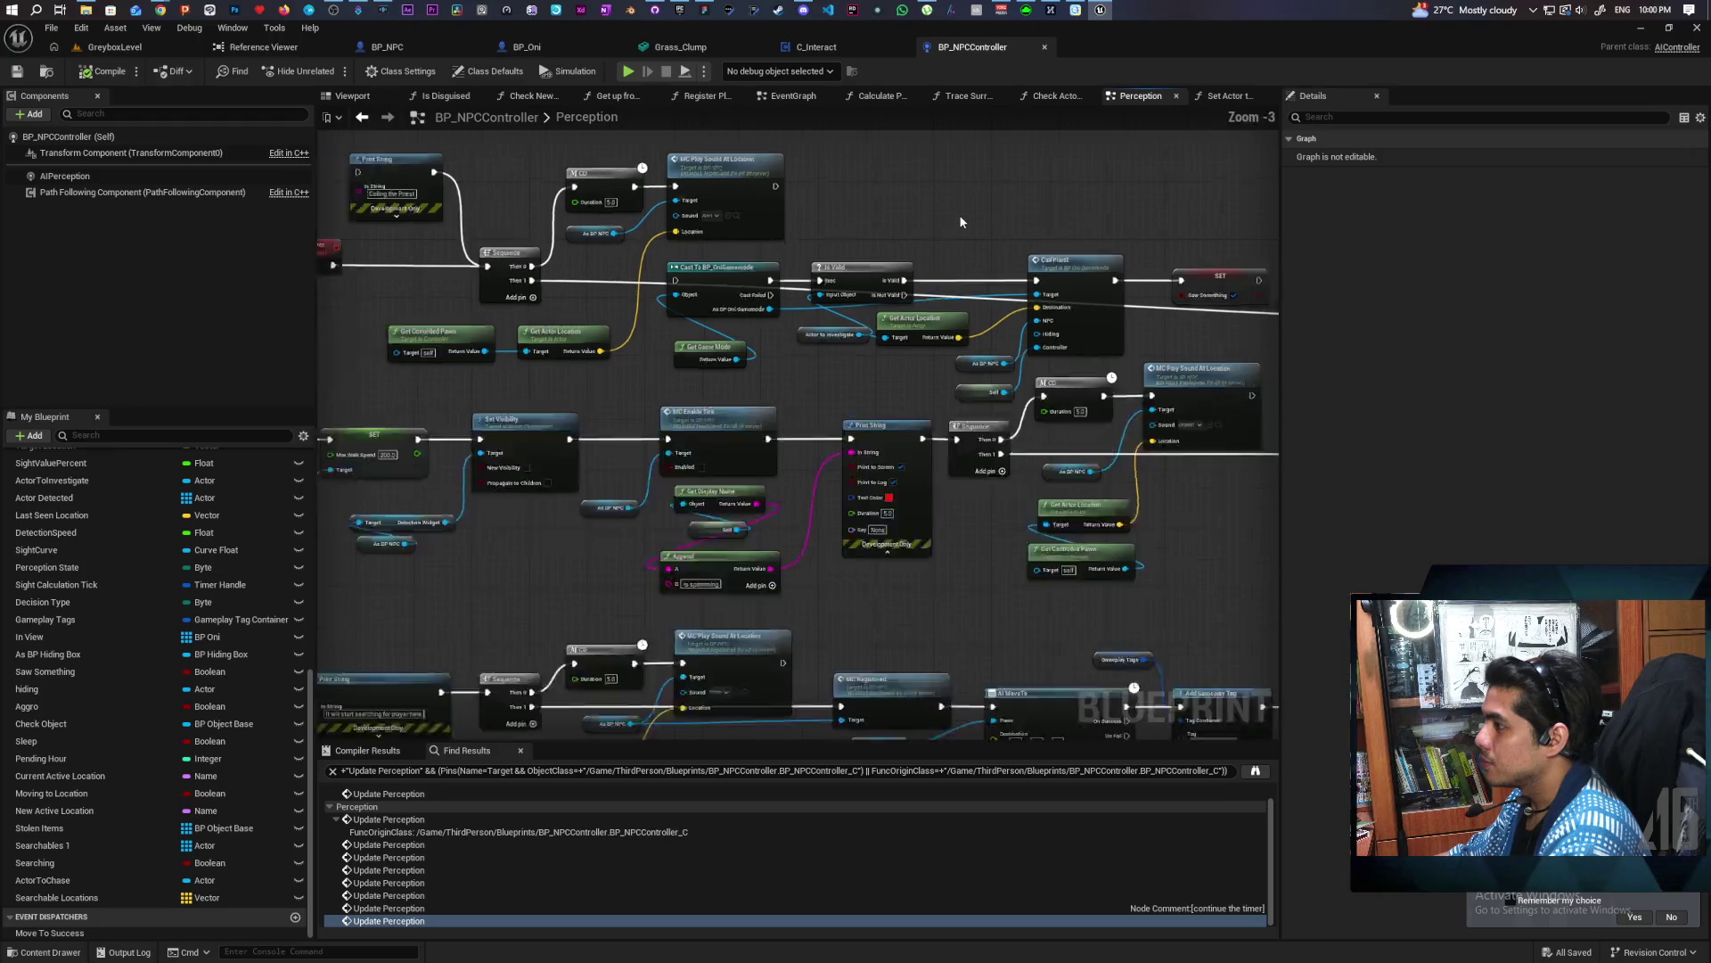
scroll(920, 239, down, 1)
drag(1181, 221, 778, 239)
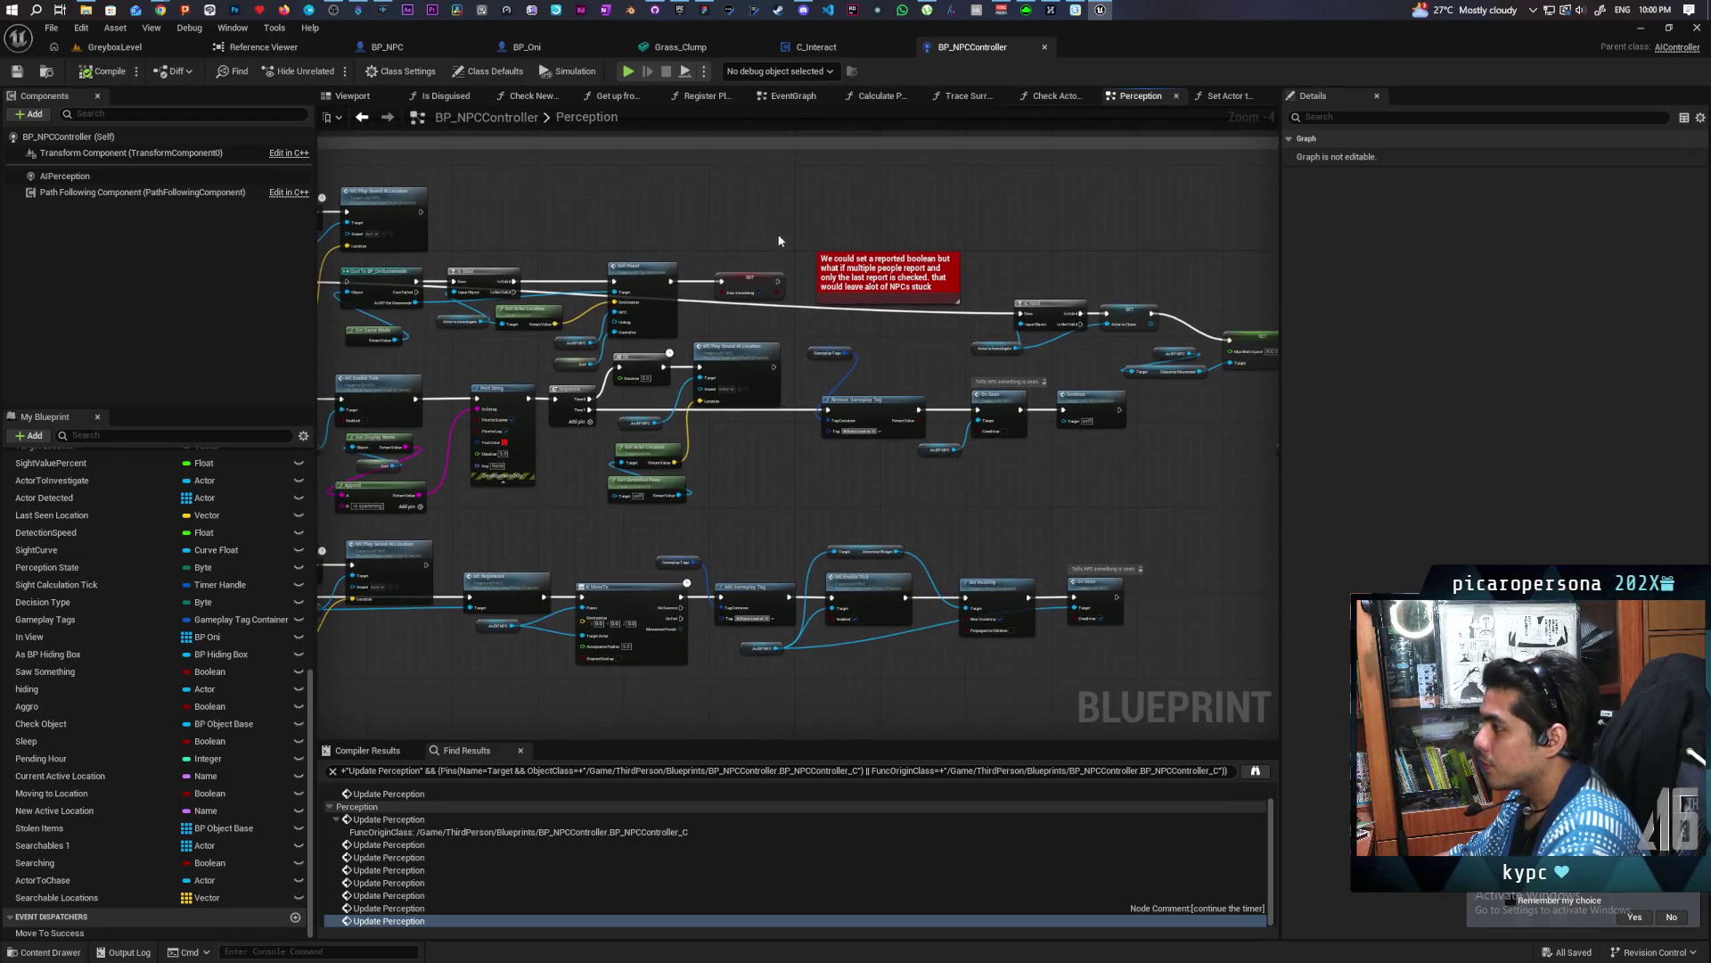
mouse_move(1230, 303)
mouse_down()
mouse_move(725, 268)
mouse_move(693, 287)
mouse_up()
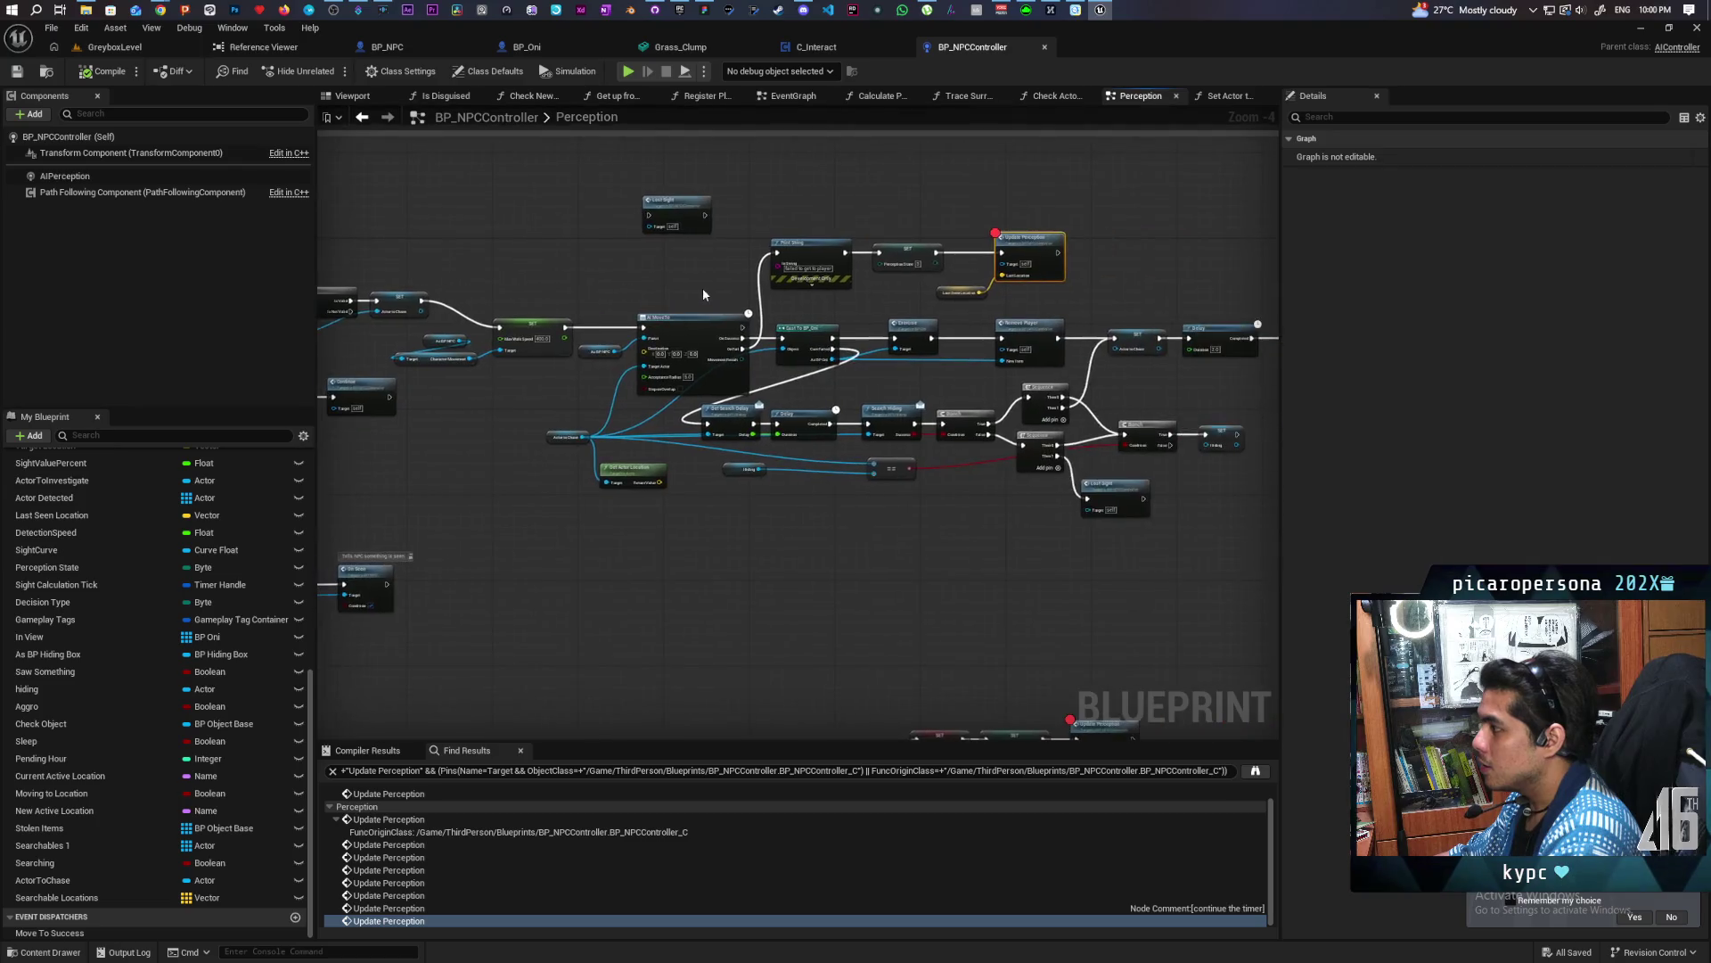
scroll(649, 349, up, 2)
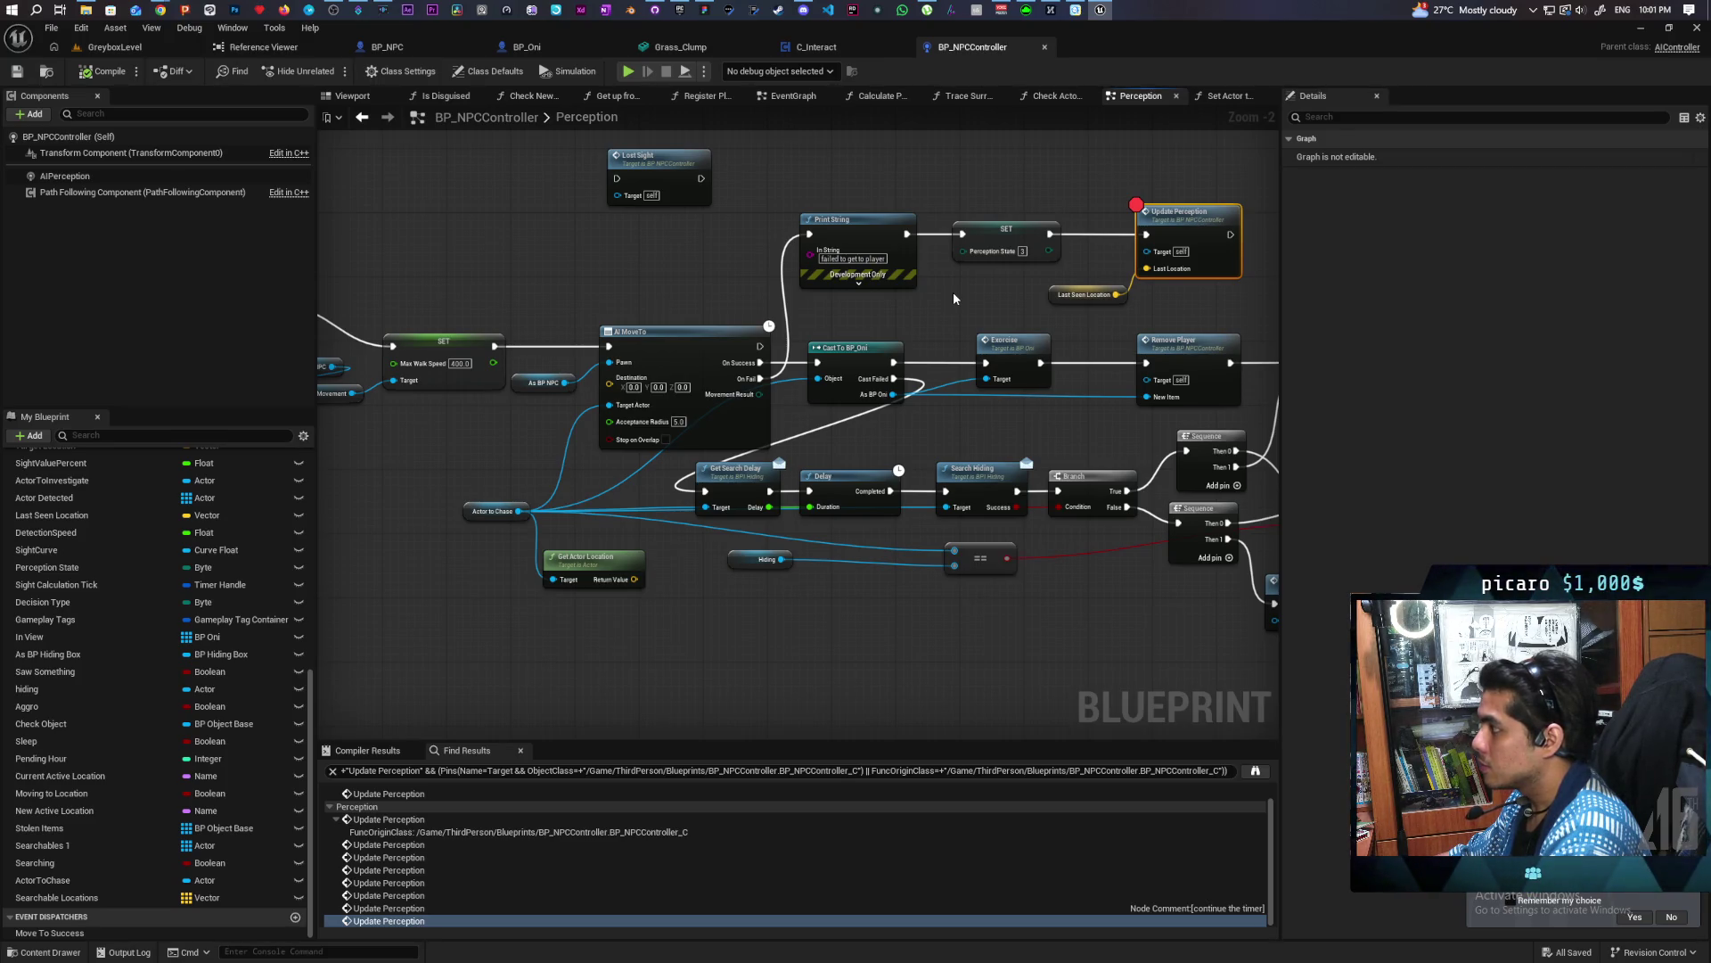
mouse_move(673, 297)
mouse_down()
mouse_move(920, 279)
mouse_move(517, 281)
mouse_move(906, 280)
mouse_up()
mouse_move(559, 278)
mouse_down()
mouse_move(740, 383)
mouse_move(729, 363)
mouse_up()
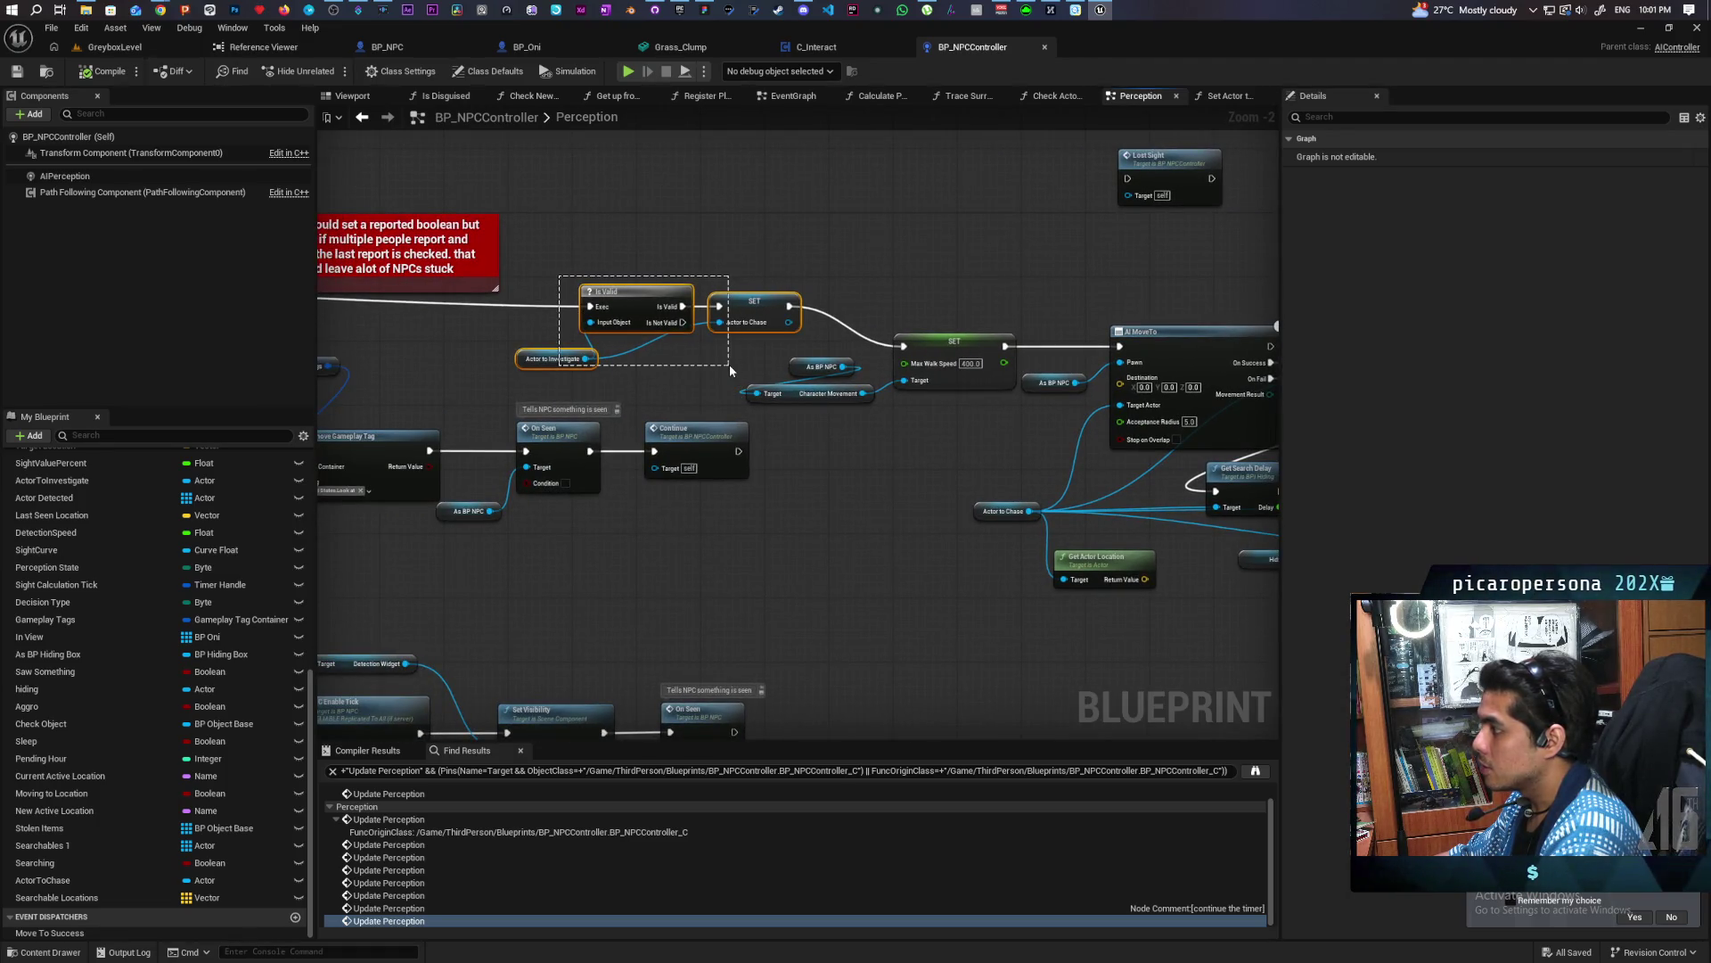
drag(952, 265, 377, 286)
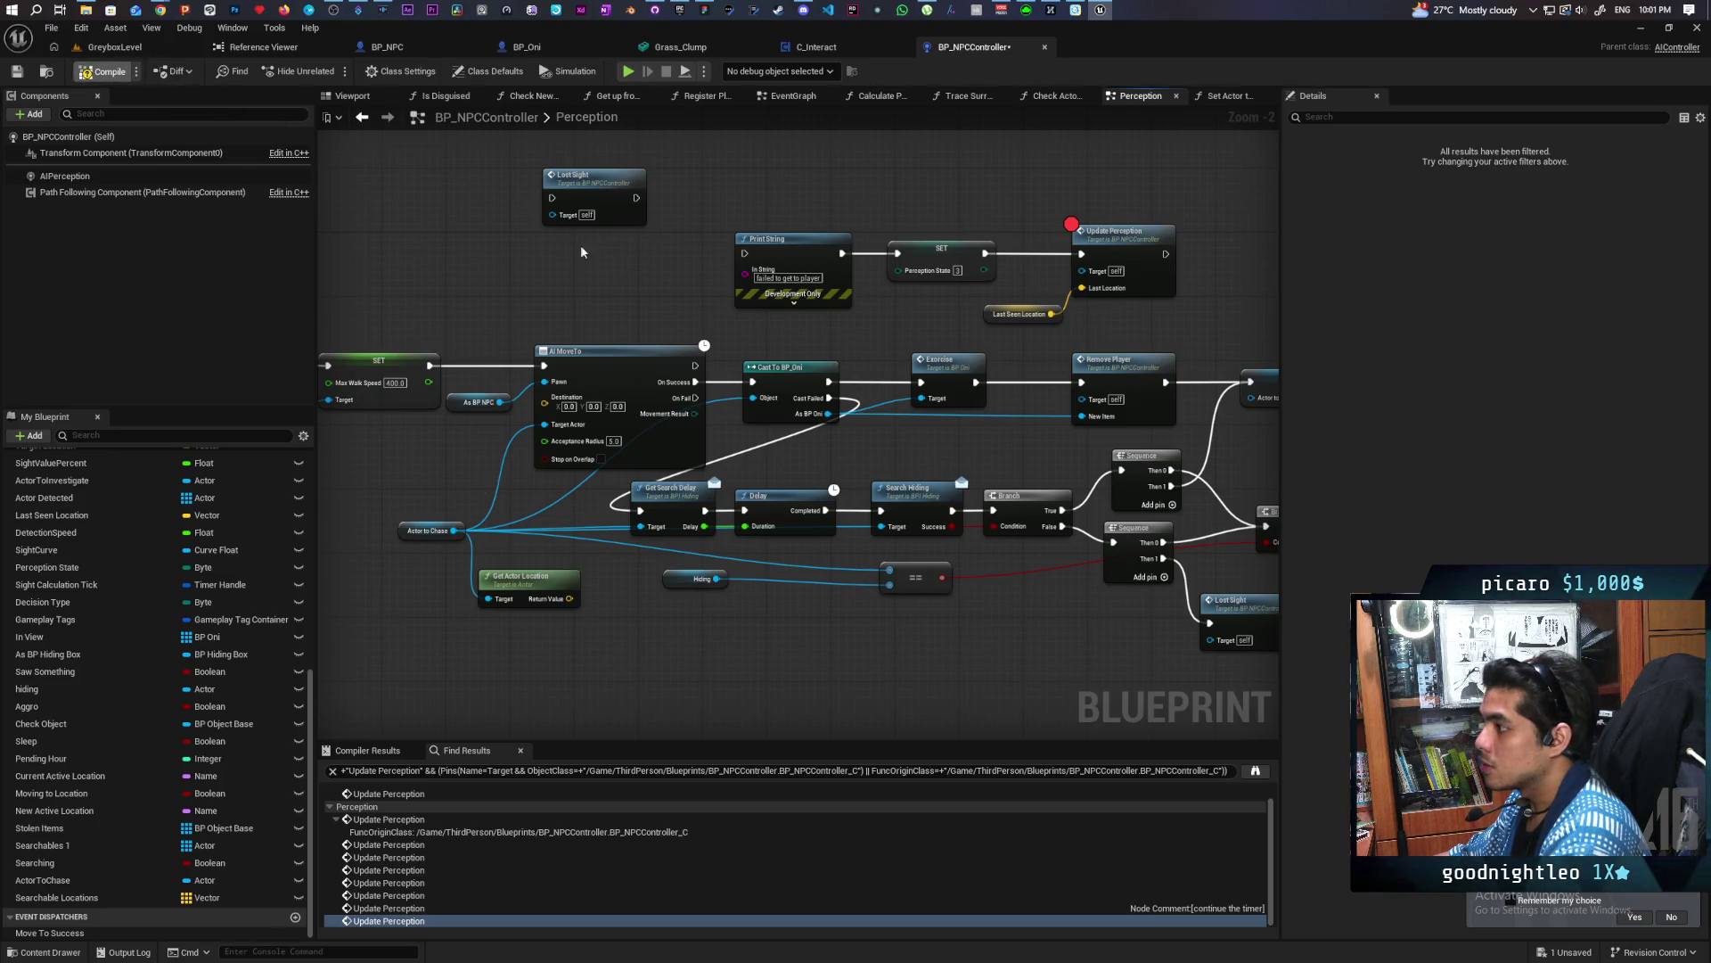
Wire AI MoveTo's On Fail to the Print String, save, and go back to GreyboxLevel
drag(702, 397, 729, 345)
drag(748, 258, 747, 255)
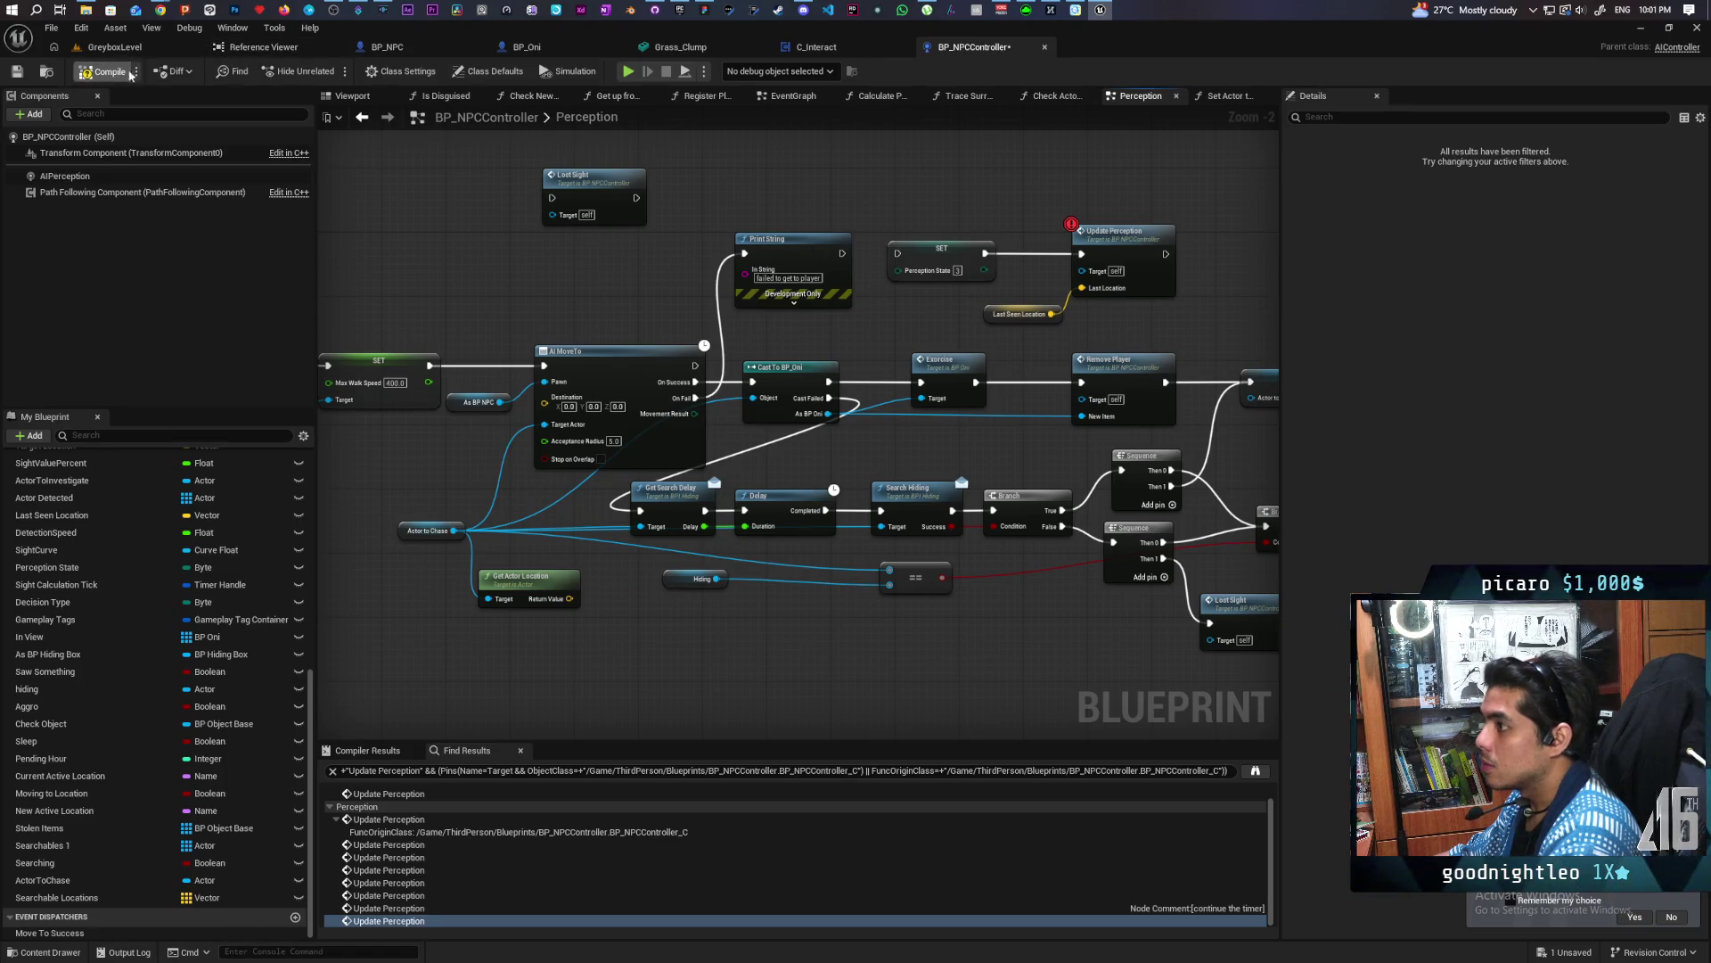
key(ctrl+s)
click(115, 46)
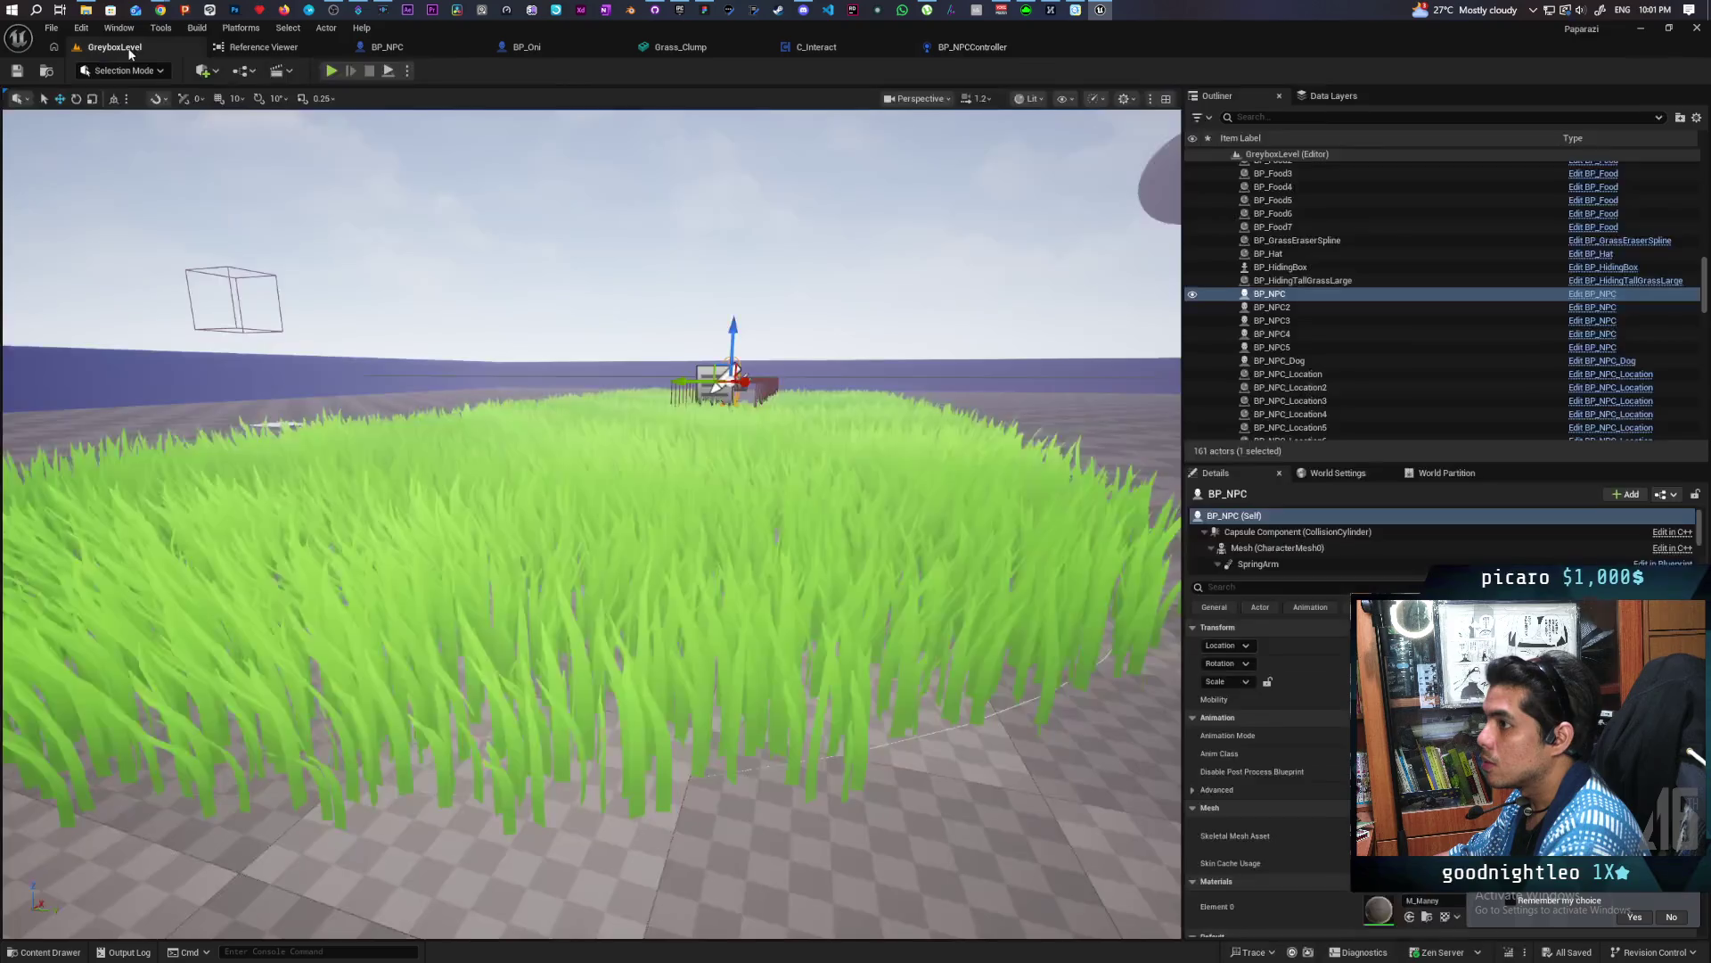
Run a new GreyboxLevel play session and stop it with Esc
key(alt+p)
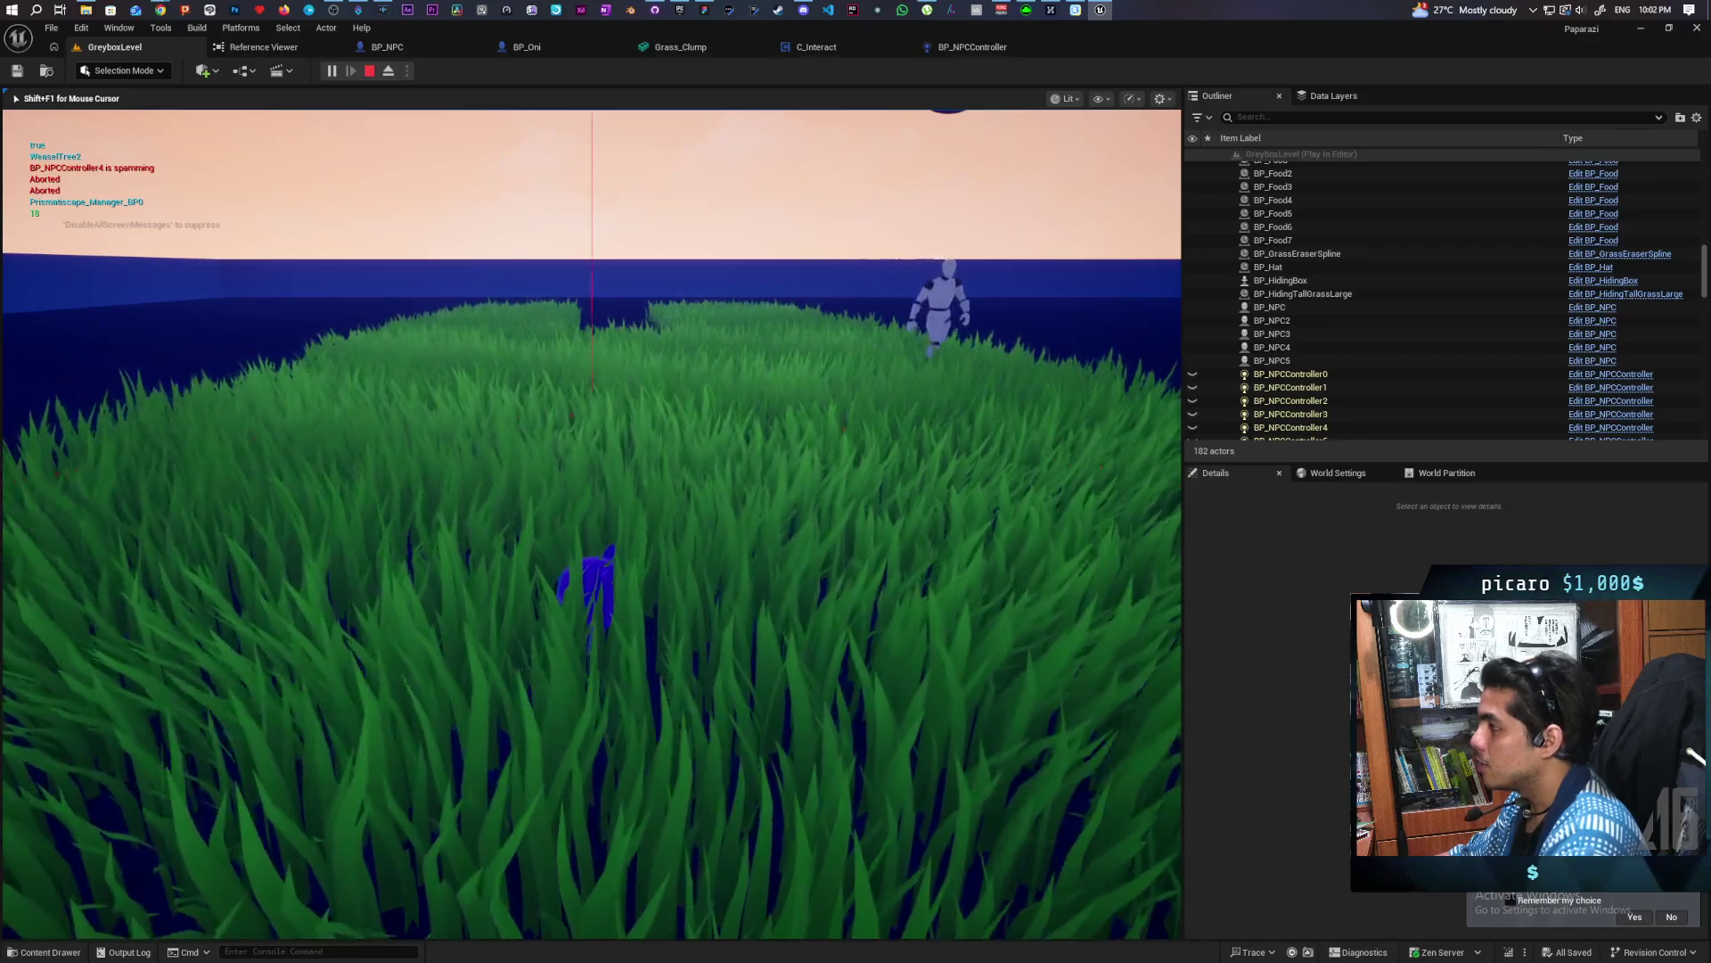
key(Escape)
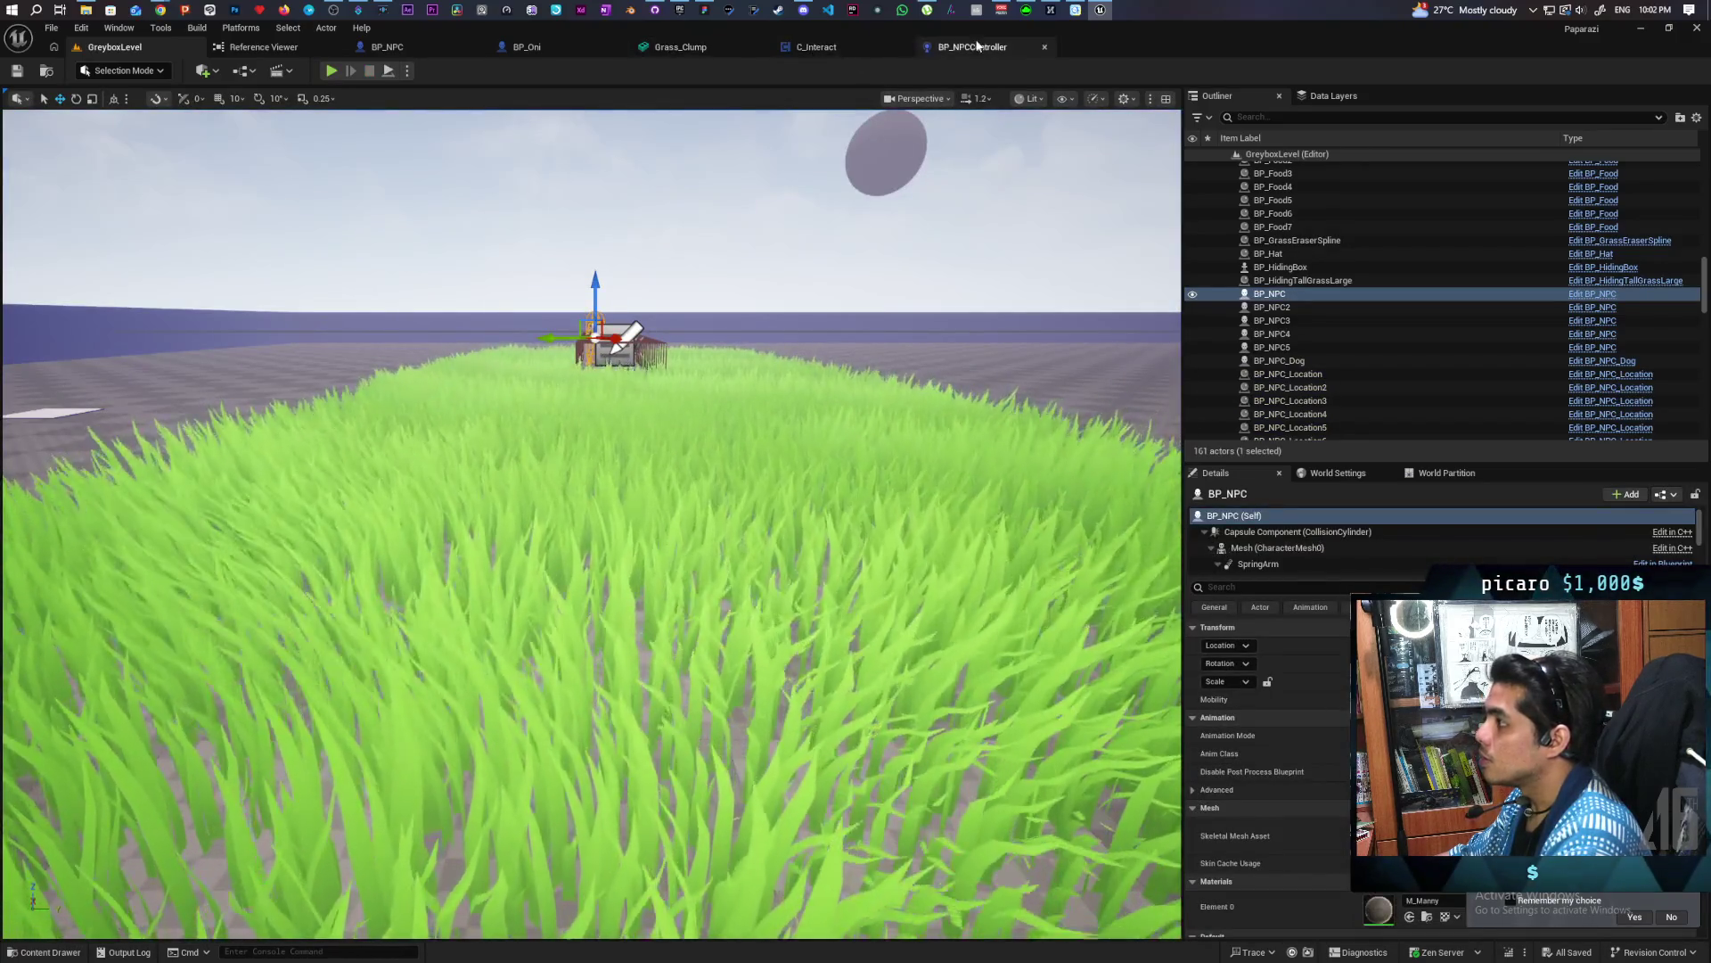
Browse BP_Oni's EventGraph and Movement Input group, then return to BP_NPCController's Perception graph
click(540, 51)
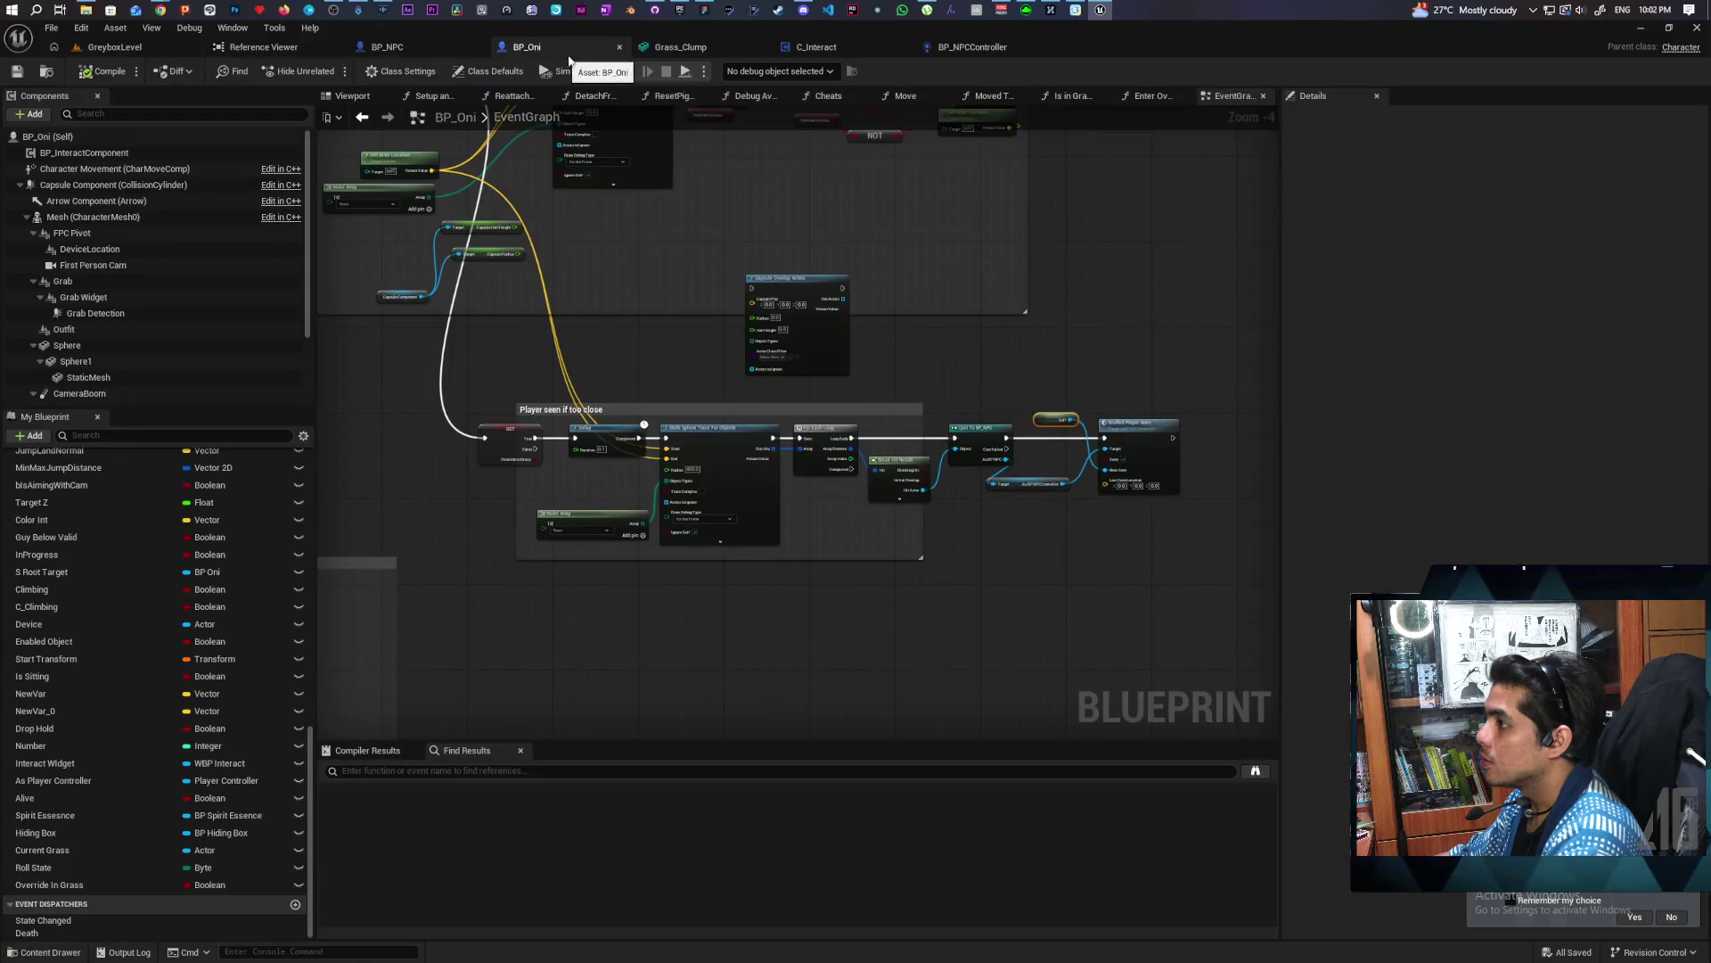
mouse_move(651, 365)
mouse_down()
mouse_move(723, 587)
mouse_move(1096, 573)
mouse_move(1012, 489)
mouse_move(718, 356)
mouse_move(885, 448)
mouse_move(661, 468)
mouse_move(1035, 481)
mouse_move(1135, 600)
mouse_move(974, 575)
mouse_up()
scroll(736, 508, down, 5)
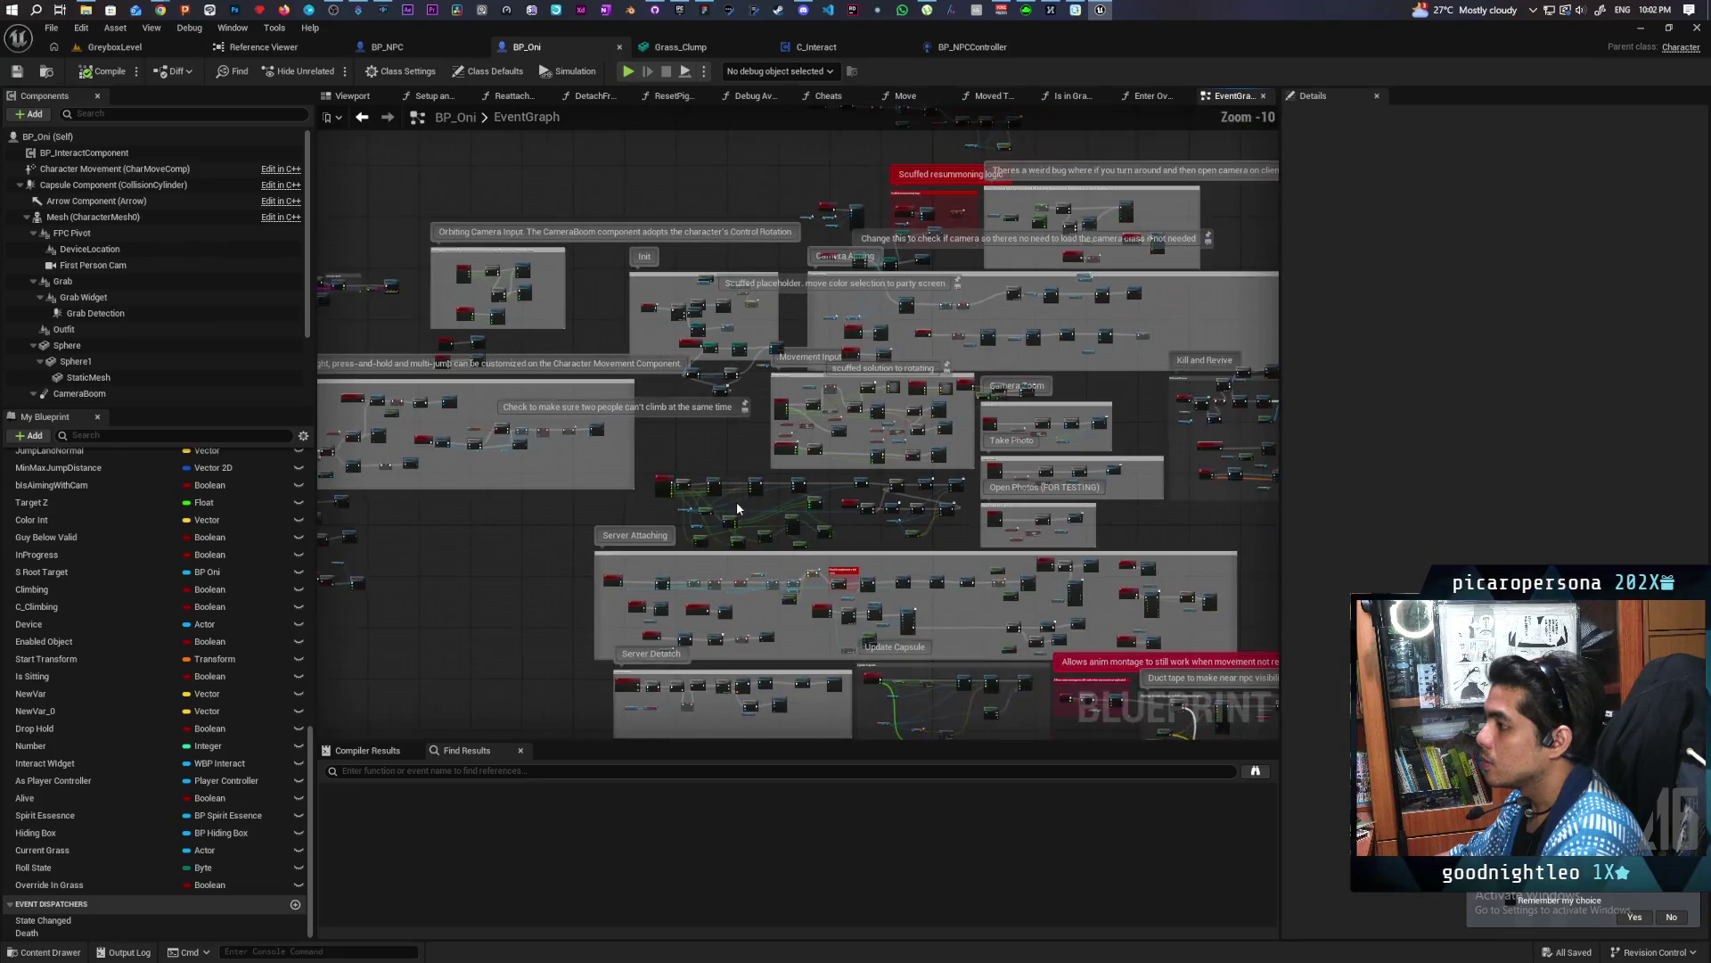
scroll(747, 462, up, 5)
mouse_move(736, 447)
mouse_down()
mouse_move(745, 551)
mouse_move(880, 325)
mouse_up()
mouse_move(834, 508)
mouse_down()
mouse_move(692, 553)
mouse_move(674, 588)
mouse_move(636, 518)
mouse_move(658, 381)
mouse_up()
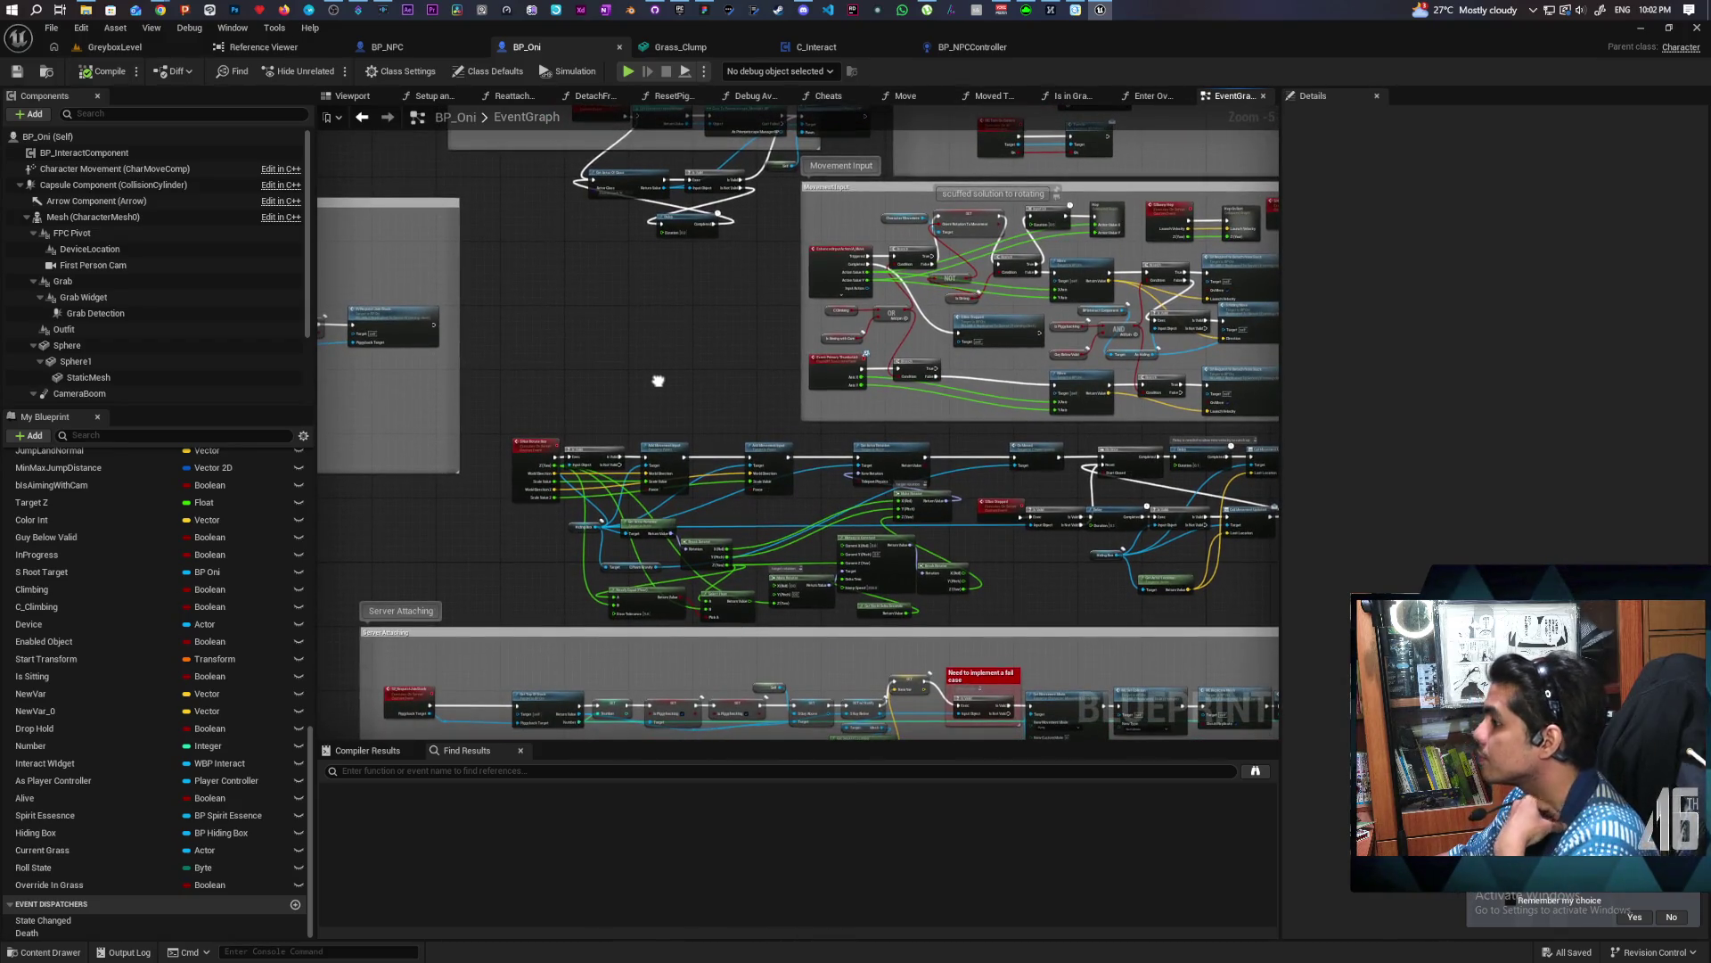
scroll(663, 373, up, 2)
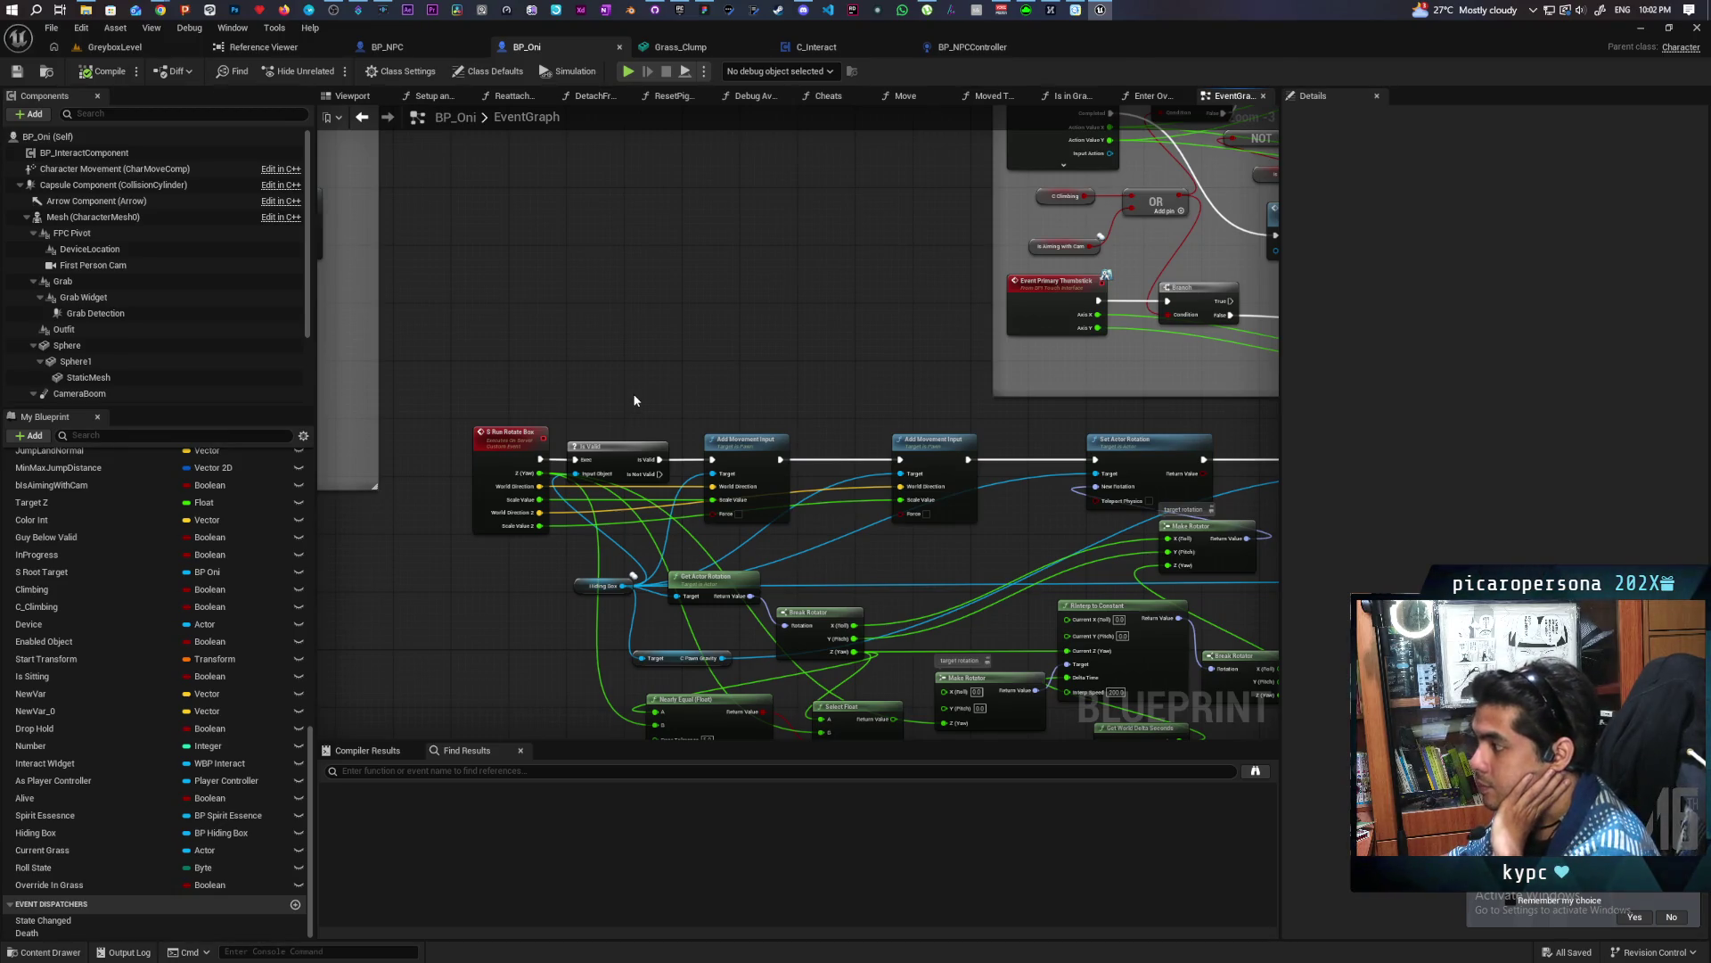
scroll(634, 400, down, 3)
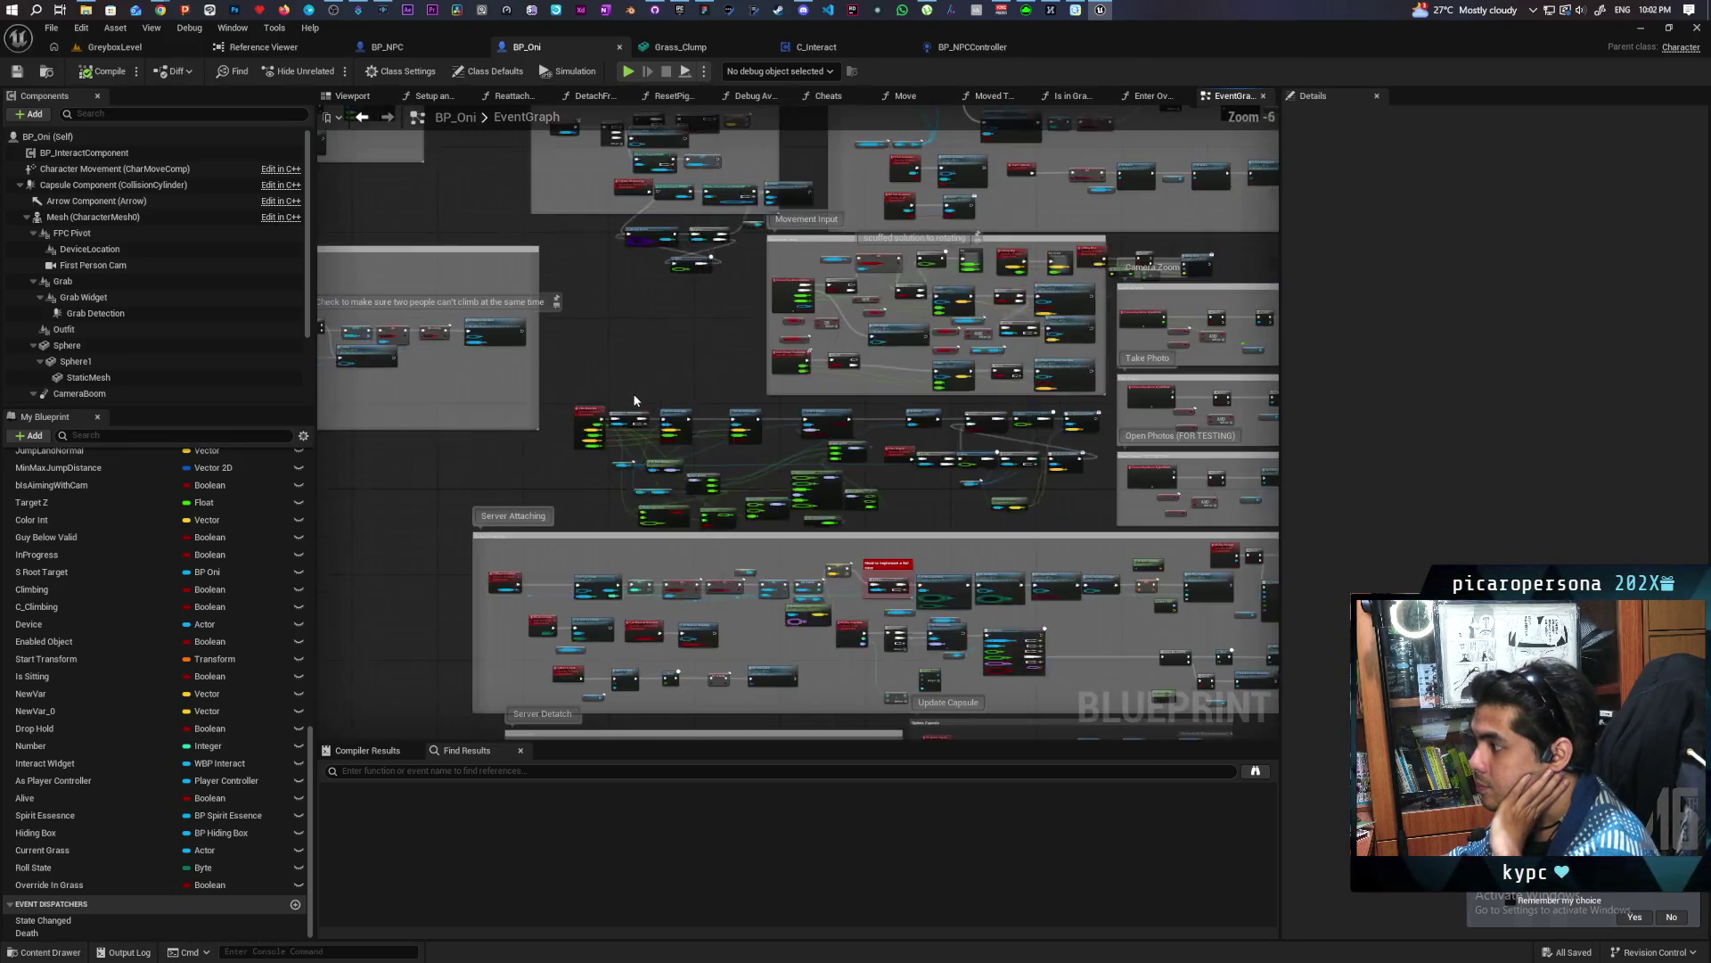
click(980, 44)
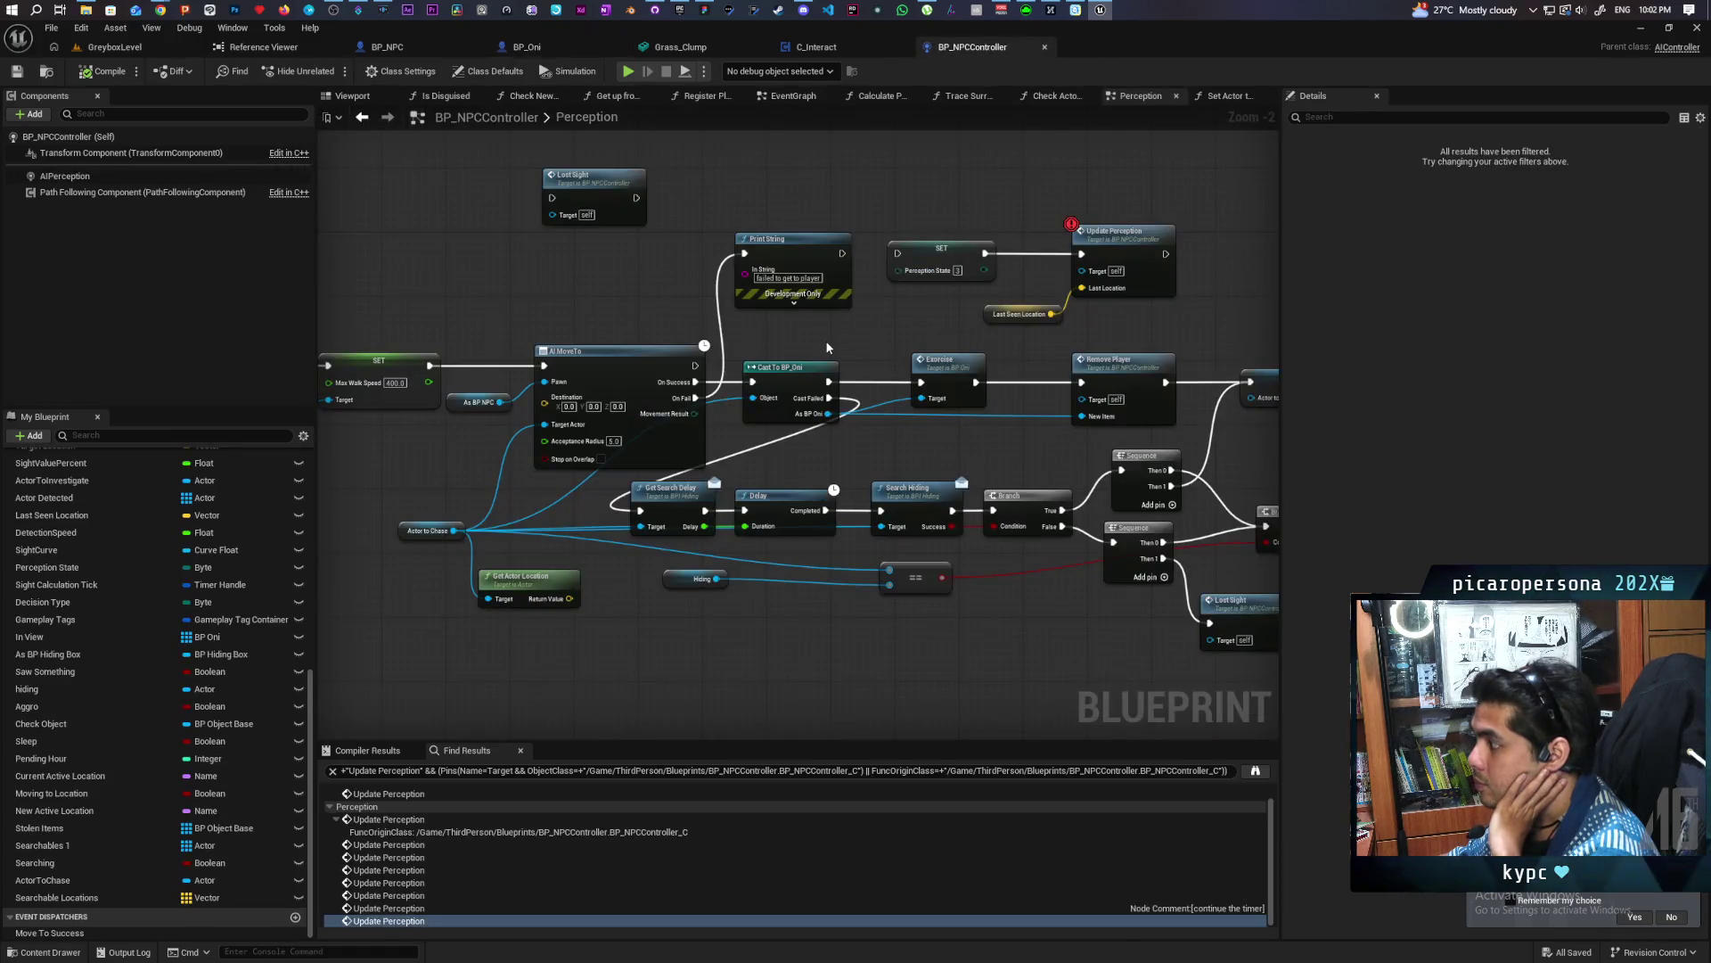
scroll(828, 348, down, 7)
Navigate to the Tick logic and nudge the Actor To Chase getter up slightly
scroll(763, 324, up, 6)
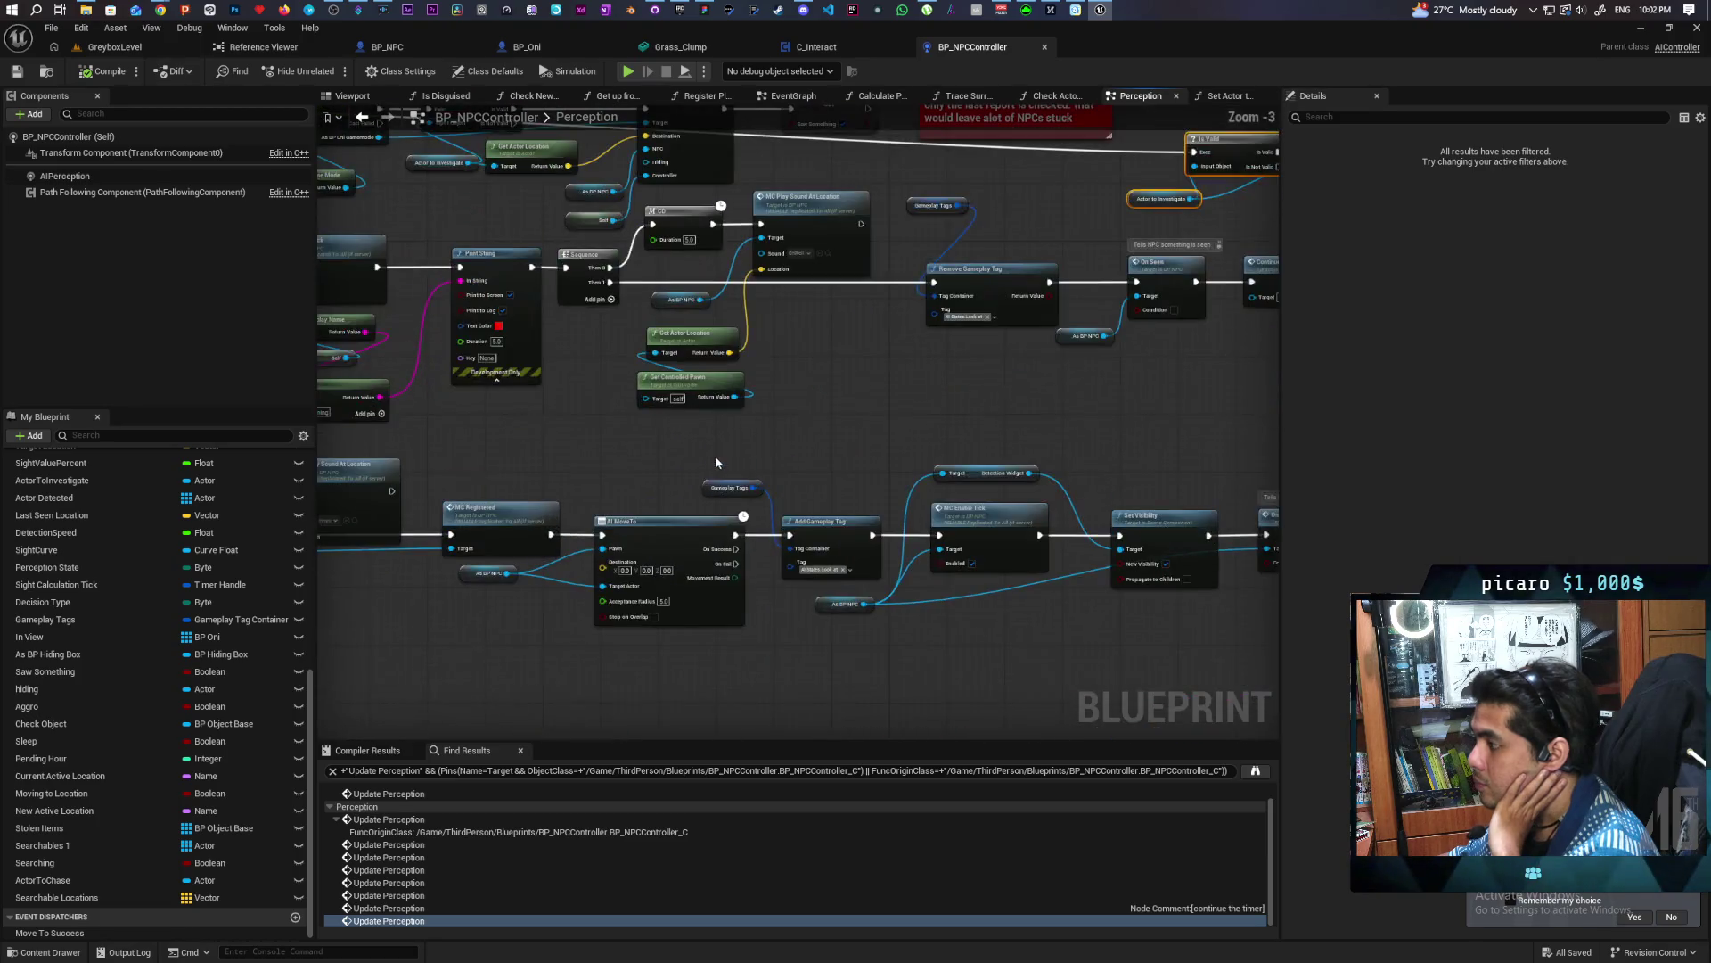
scroll(832, 431, down, 2)
mouse_move(932, 421)
mouse_down()
mouse_move(592, 489)
mouse_move(340, 500)
mouse_move(179, 566)
mouse_up()
mouse_move(458, 540)
mouse_down()
mouse_move(443, 642)
mouse_move(806, 612)
mouse_move(1040, 443)
mouse_move(802, 650)
mouse_move(714, 695)
mouse_move(787, 597)
mouse_move(1183, 447)
mouse_move(820, 524)
mouse_up()
scroll(1183, 446, down, 2)
scroll(820, 523, up, 4)
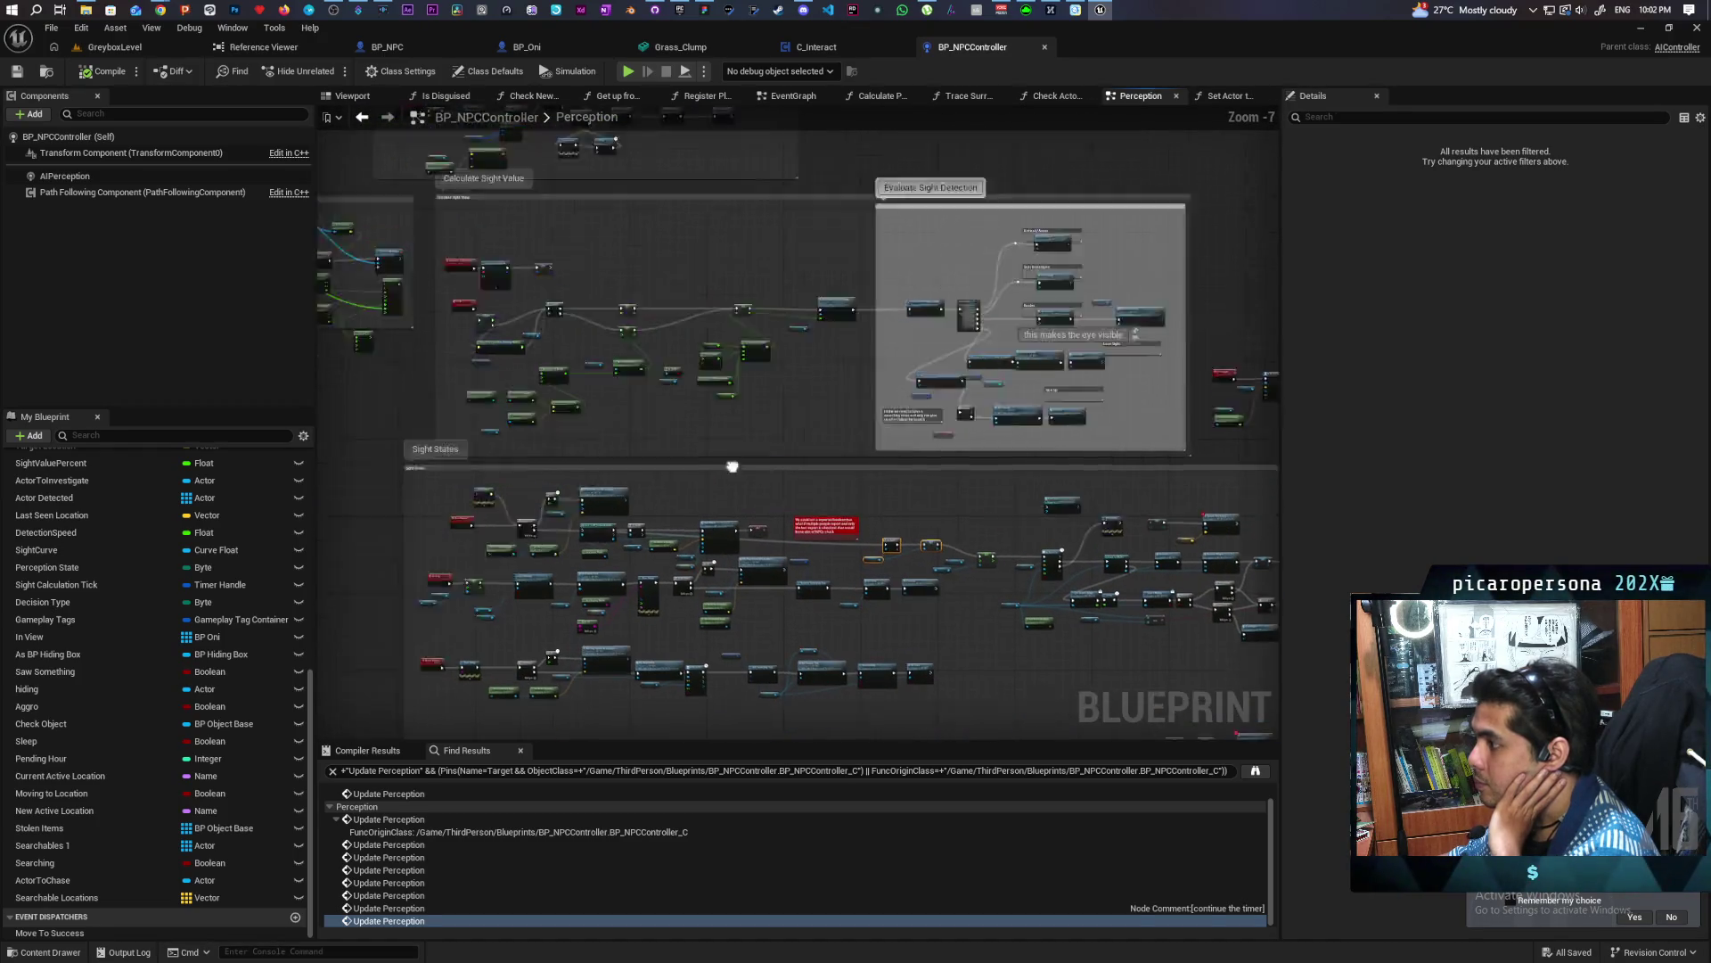
scroll(775, 531, up, 2)
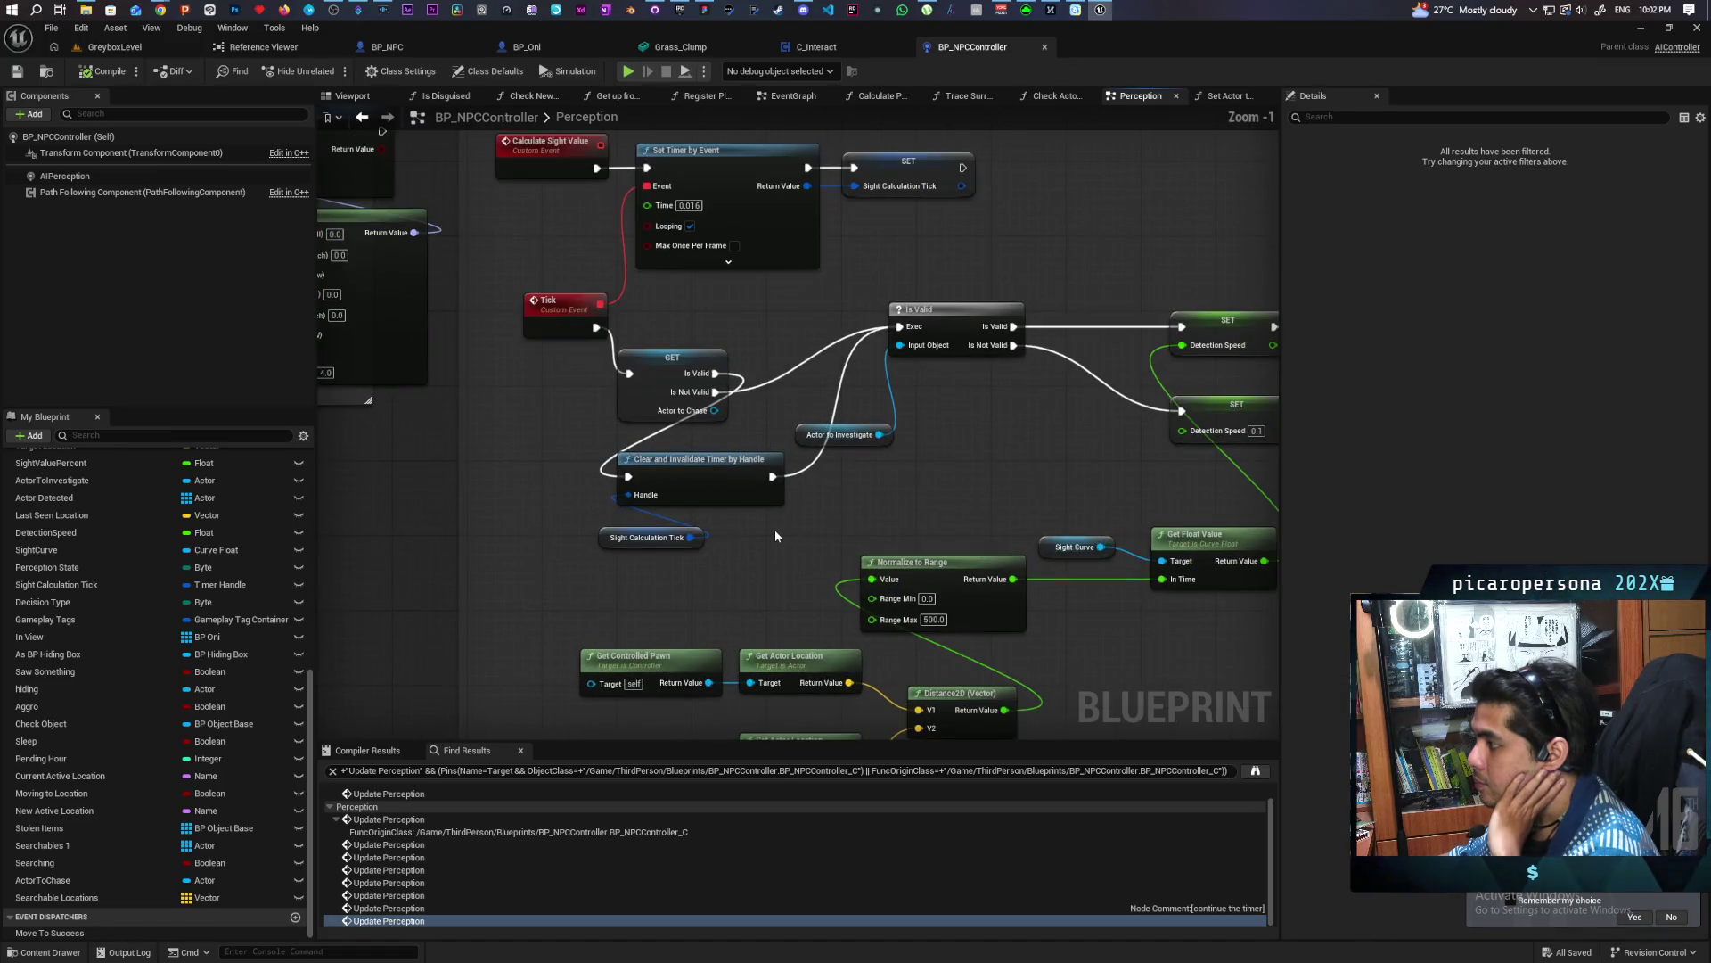
mouse_move(634, 409)
mouse_down()
mouse_move(631, 363)
mouse_move(647, 364)
mouse_up()
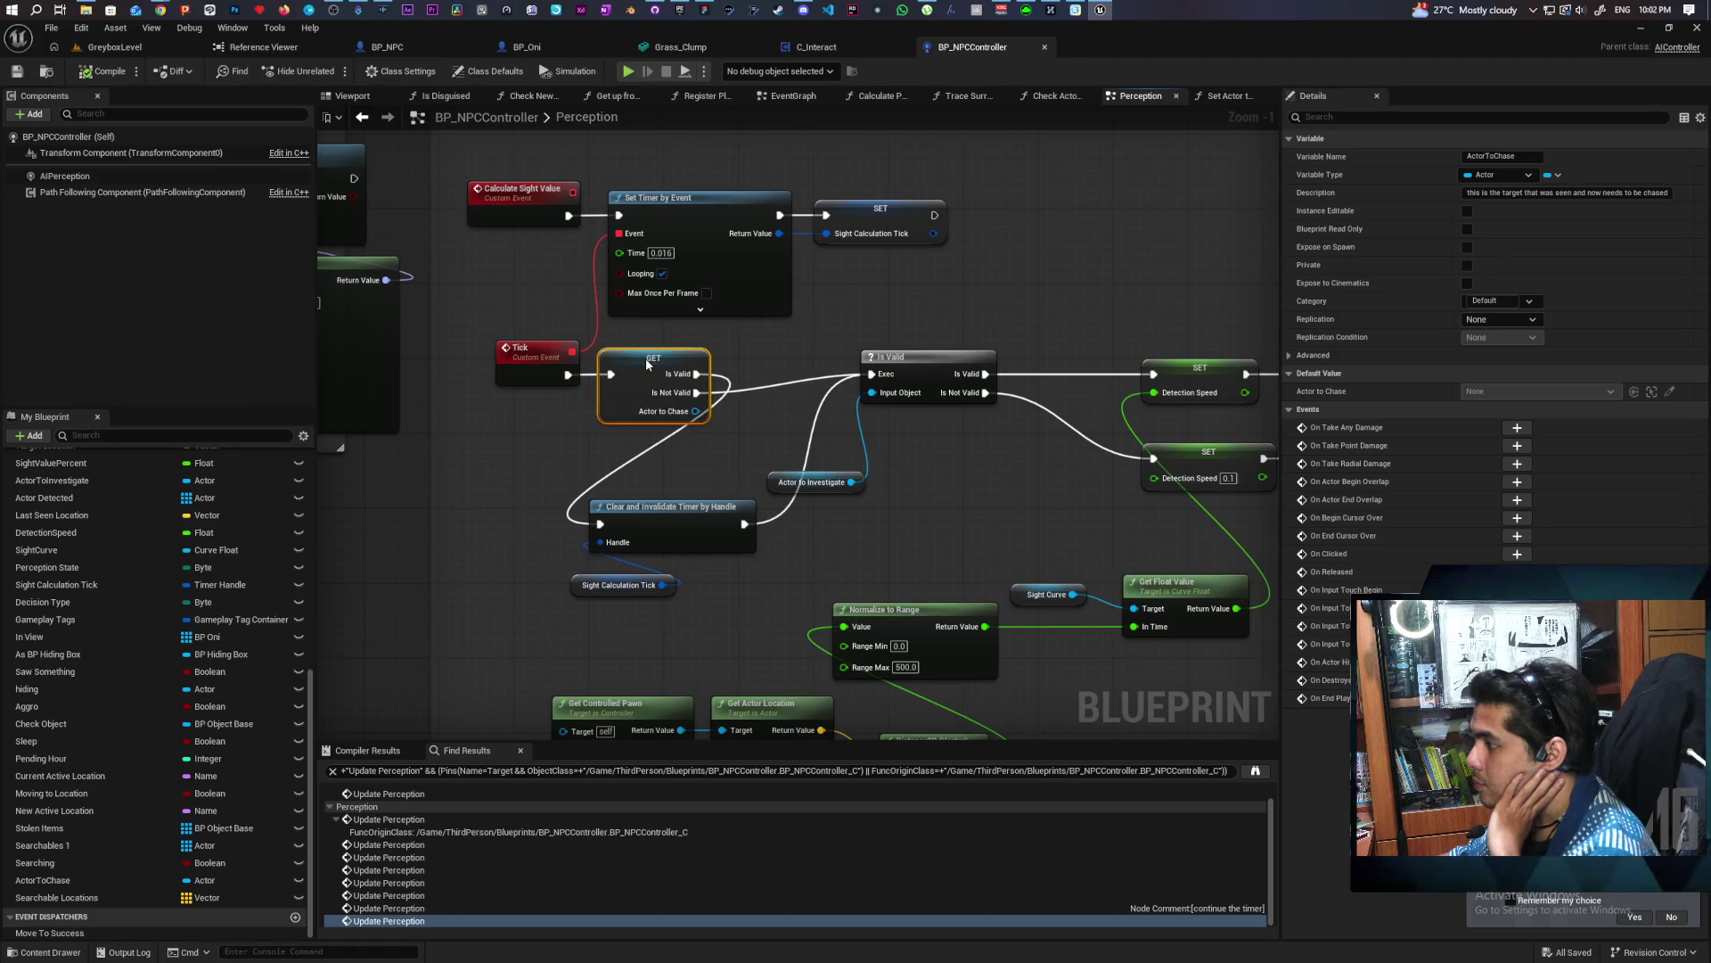
Move the Actor to Investigate getter up beside the Is Valid node
drag(772, 538, 636, 547)
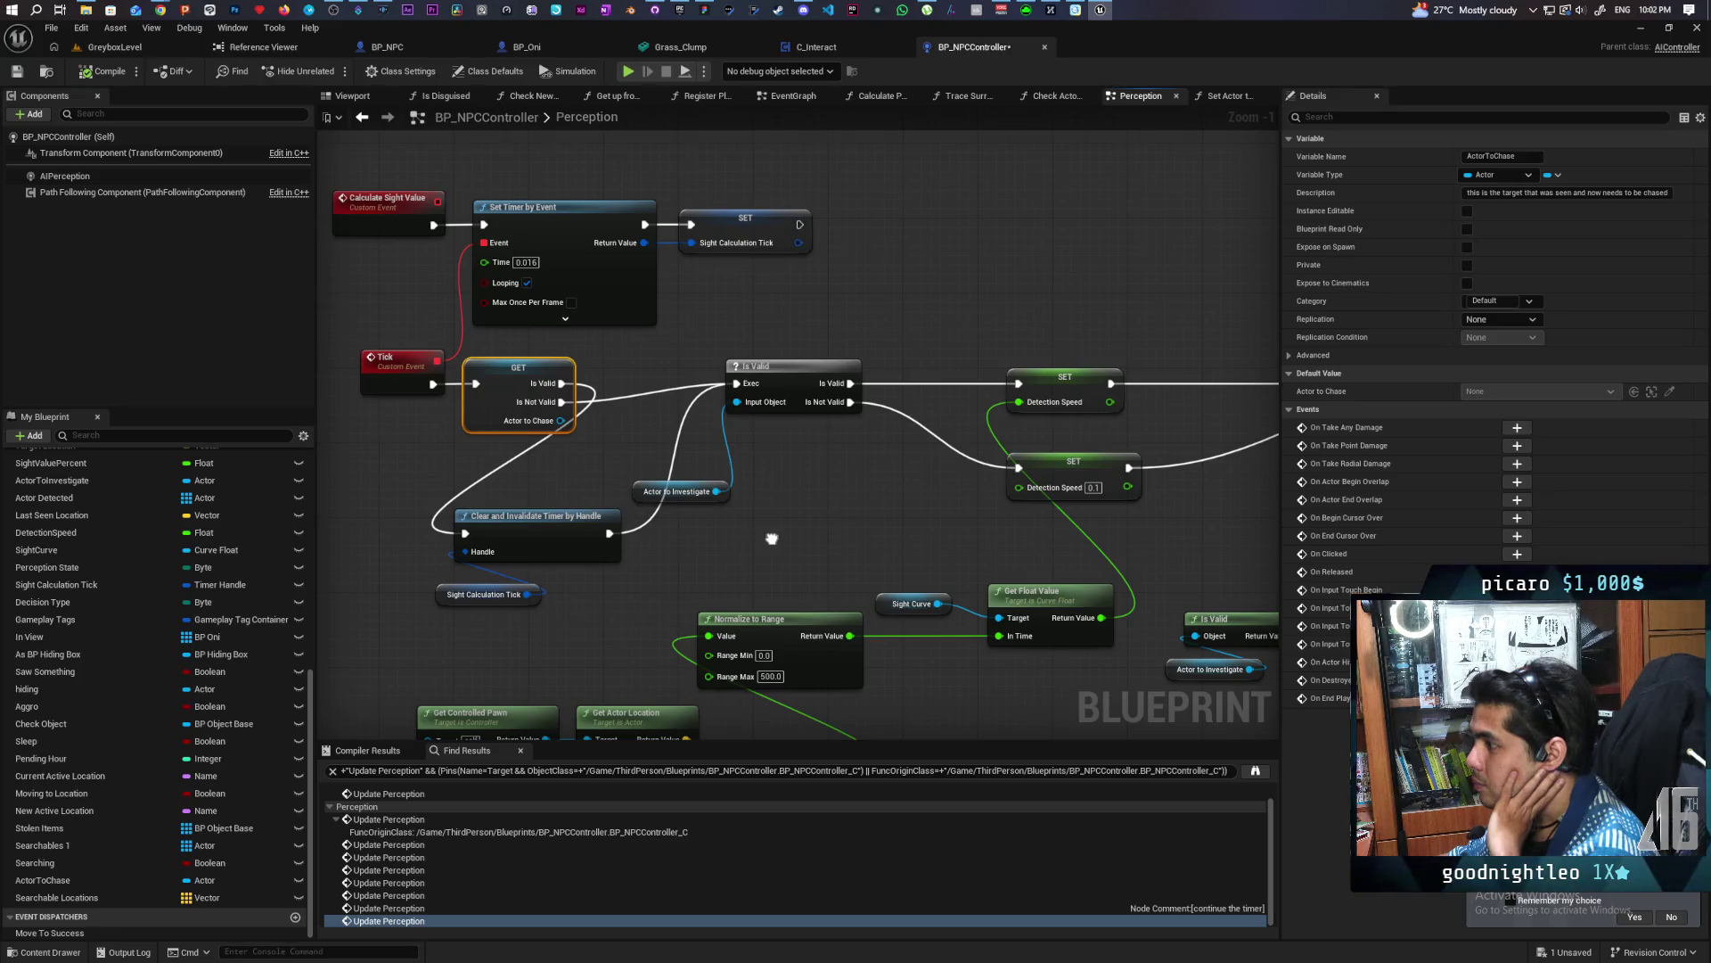
drag(772, 539, 794, 521)
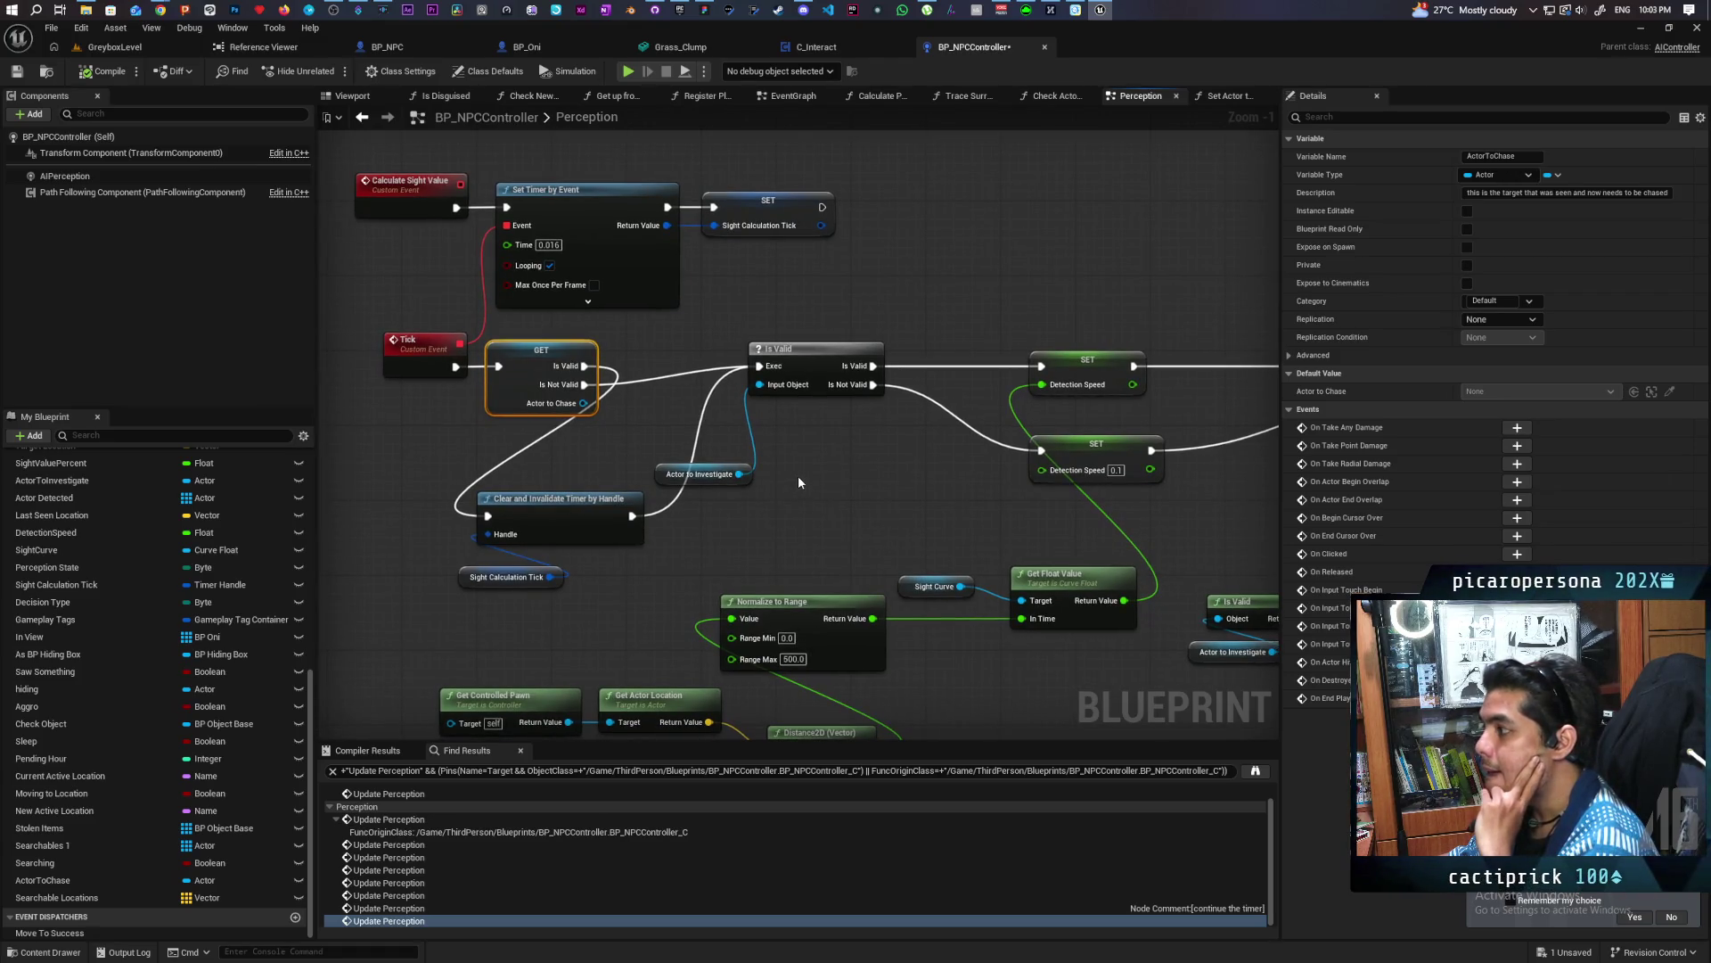
mouse_move(744, 485)
mouse_down()
mouse_move(851, 464)
mouse_move(847, 430)
mouse_up()
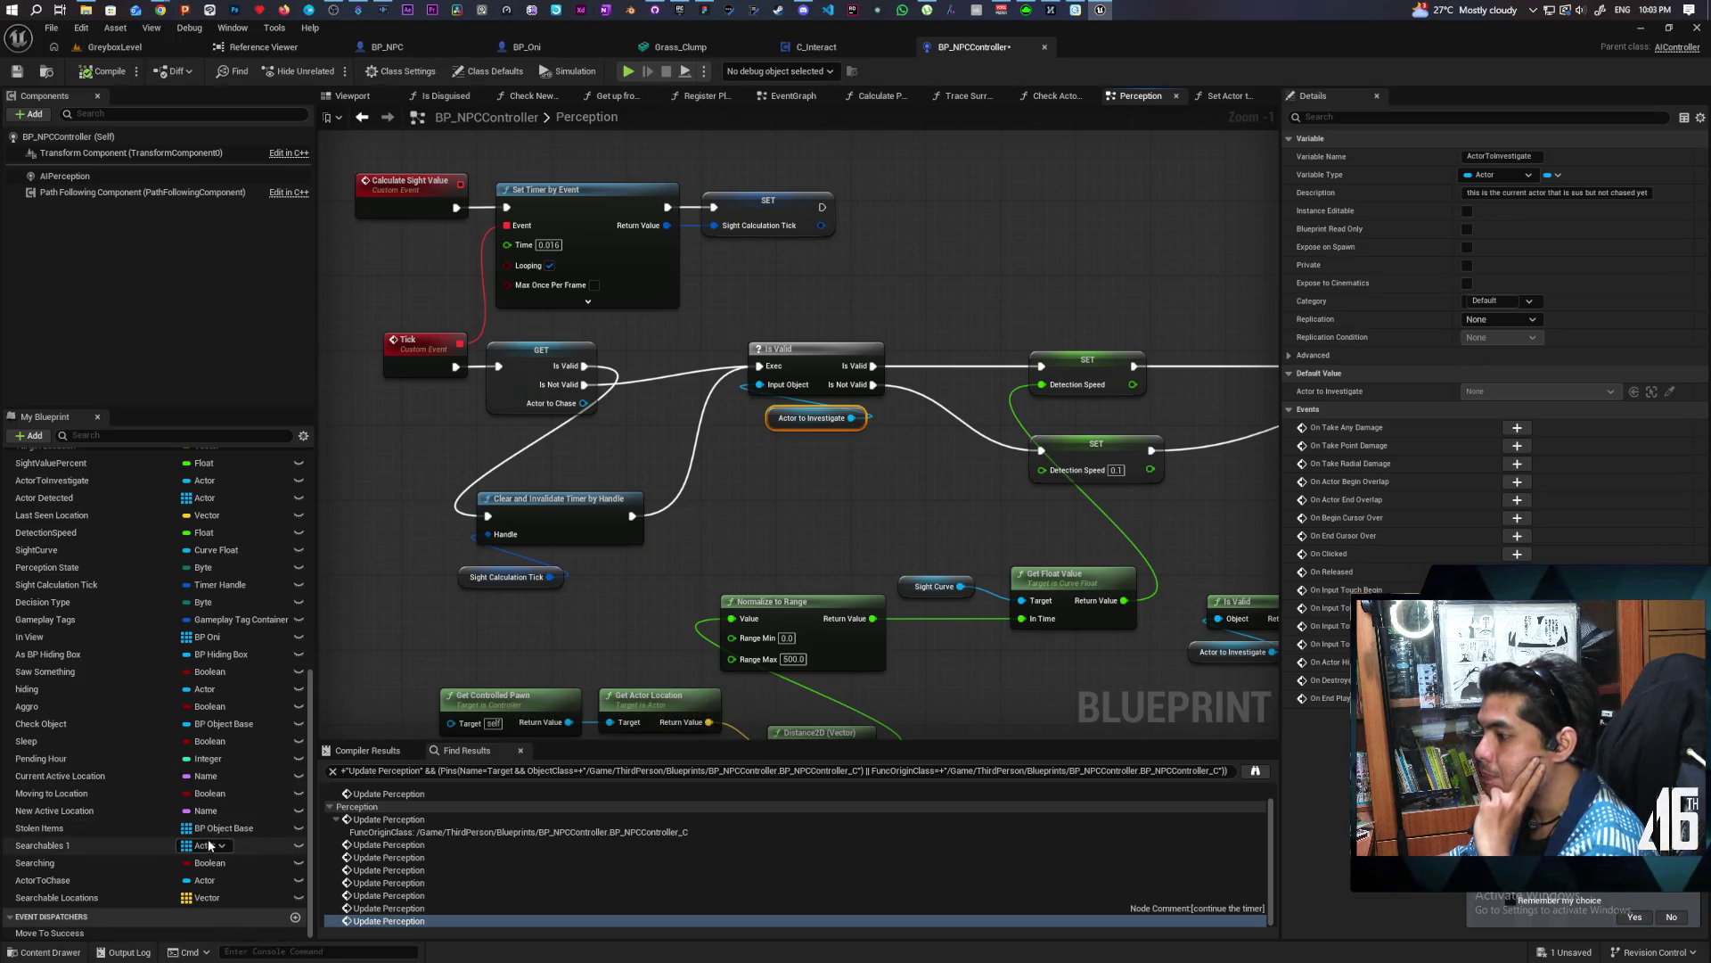
Add a Searching getter, convert it to a Branch, and place it before Is Valid
mouse_move(45, 865)
mouse_down()
mouse_move(501, 648)
mouse_move(549, 462)
mouse_move(456, 454)
mouse_up()
click(490, 470)
right_click(467, 457)
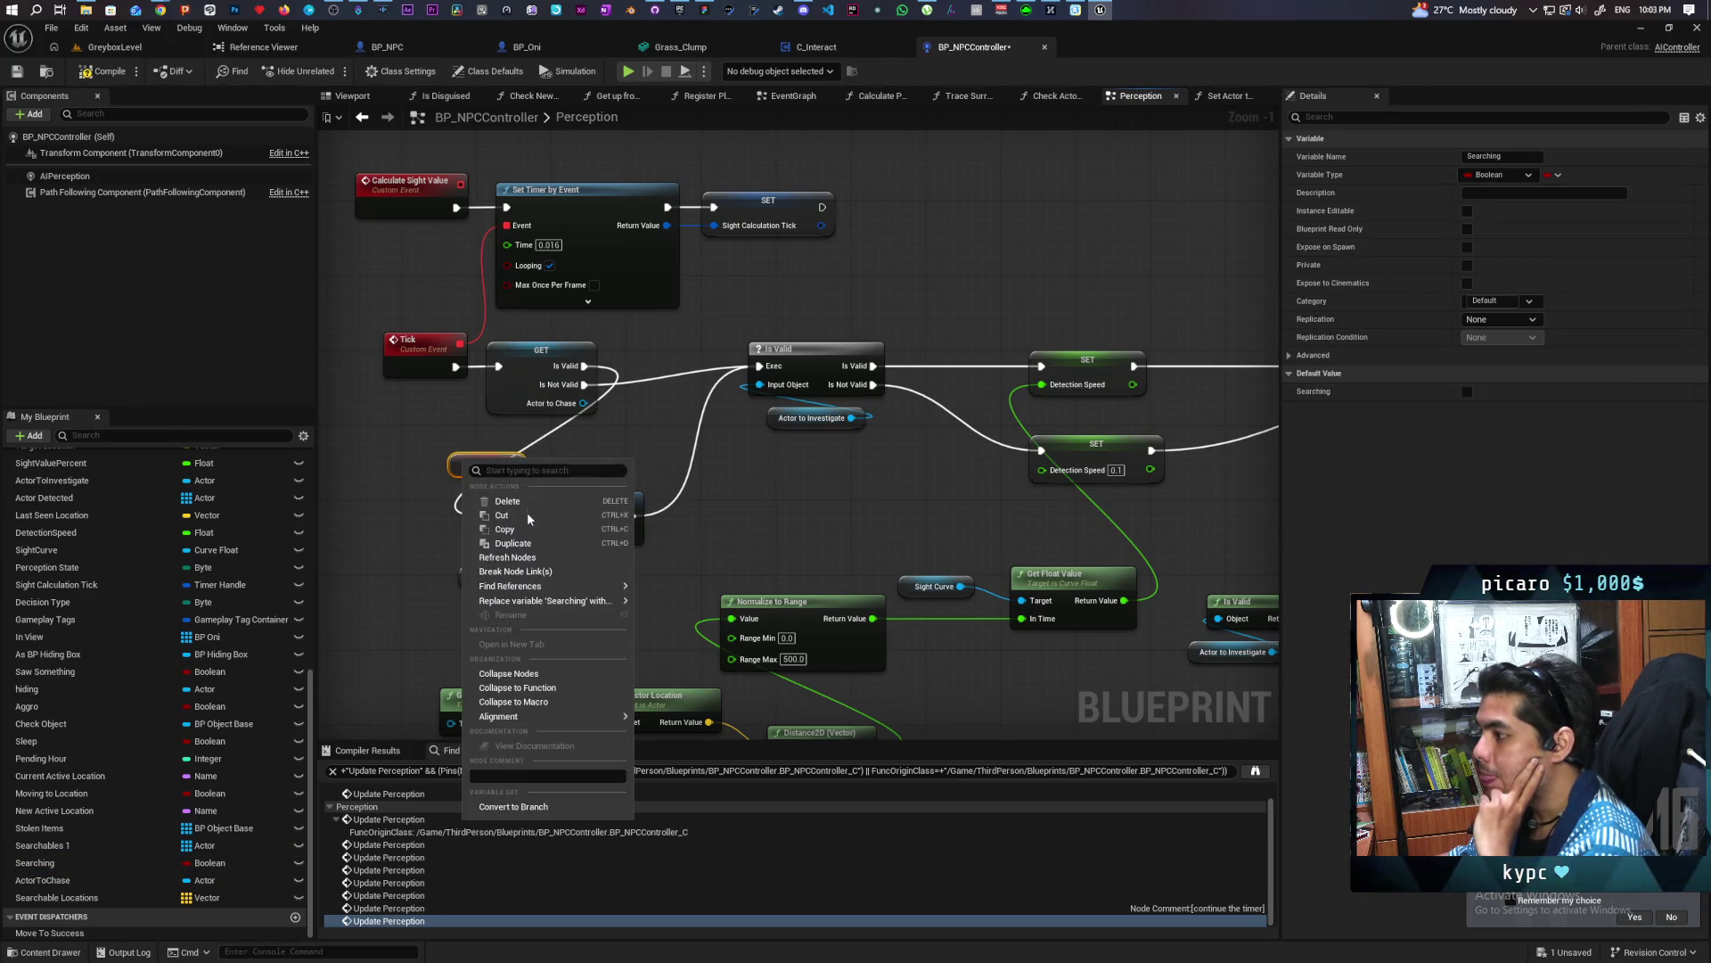
click(555, 707)
mouse_move(475, 475)
mouse_down()
mouse_move(666, 421)
mouse_move(646, 368)
mouse_move(621, 376)
mouse_move(729, 393)
mouse_move(759, 366)
mouse_up()
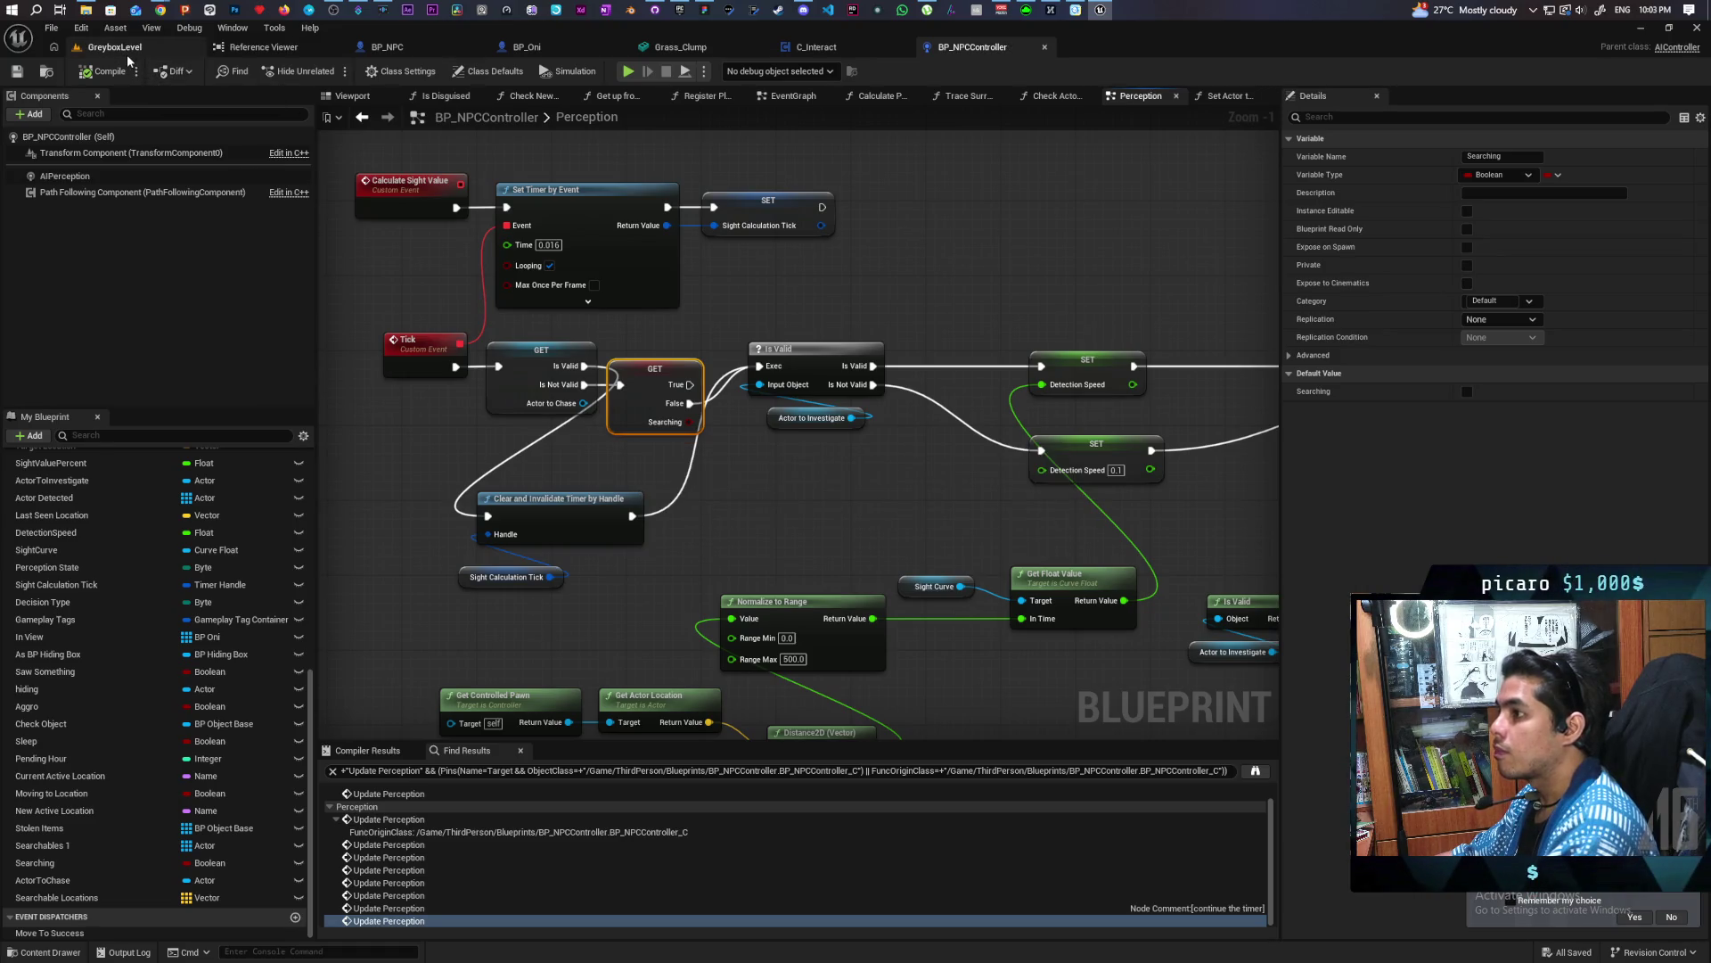
Play-test GreyboxLevel, walking the character in and out of the tall grass near the NPC, then stop
click(170, 50)
key(alt+p)
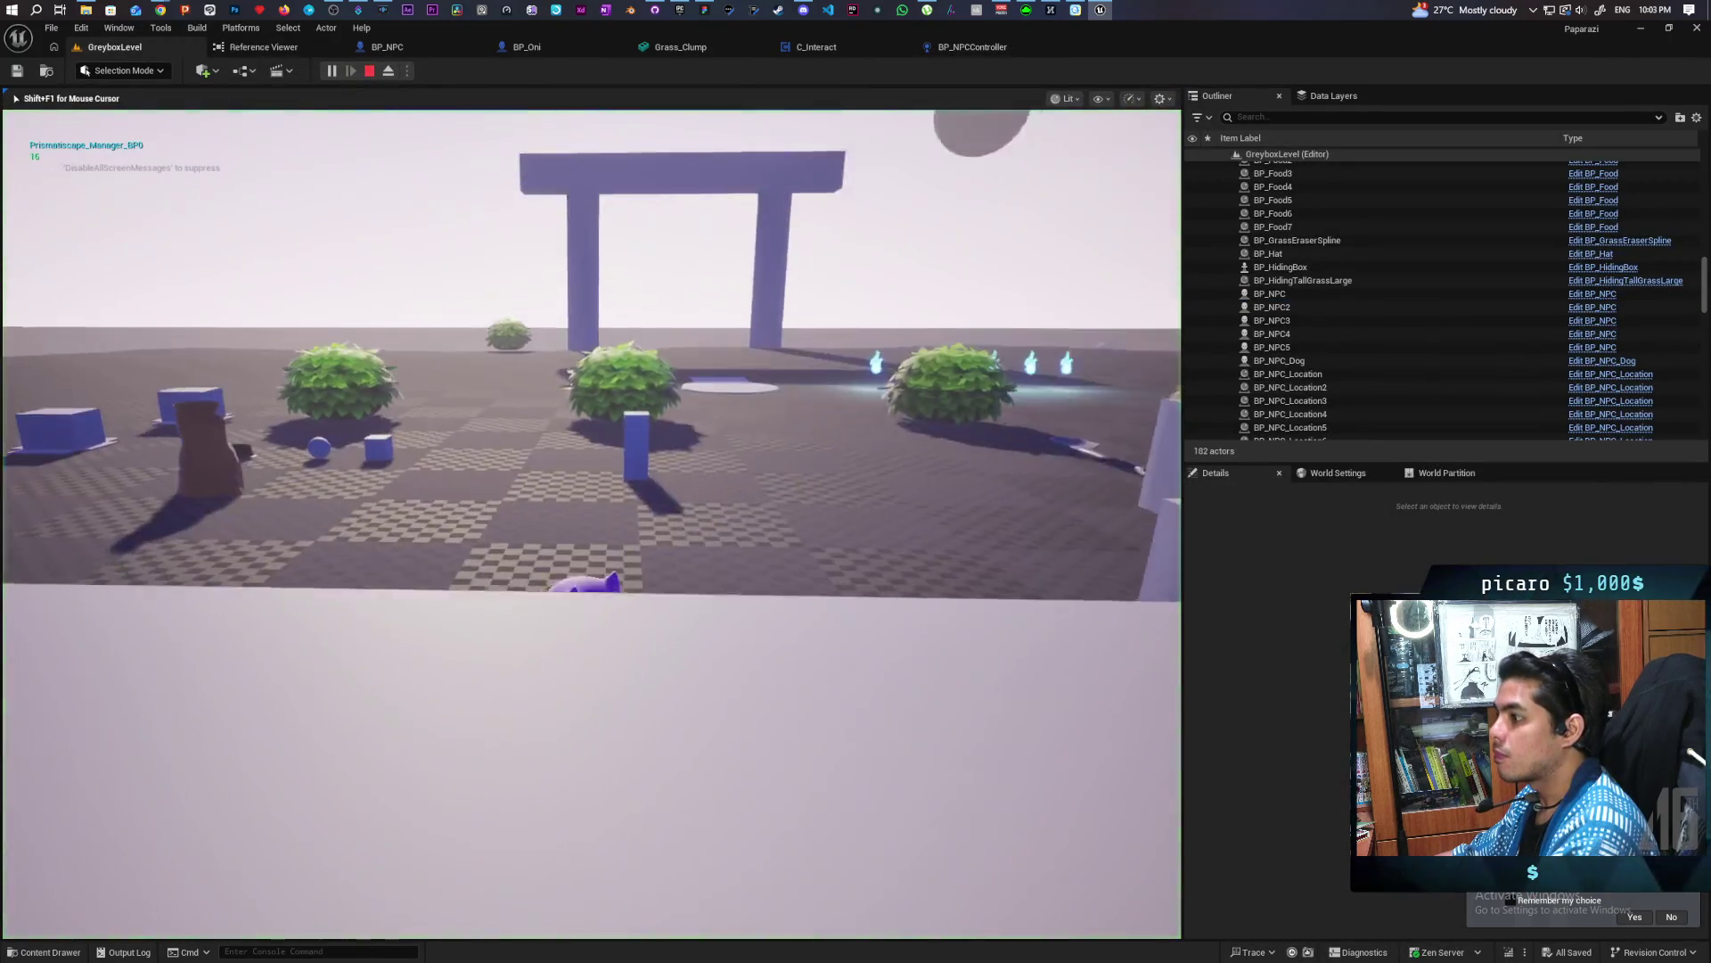
key(w)
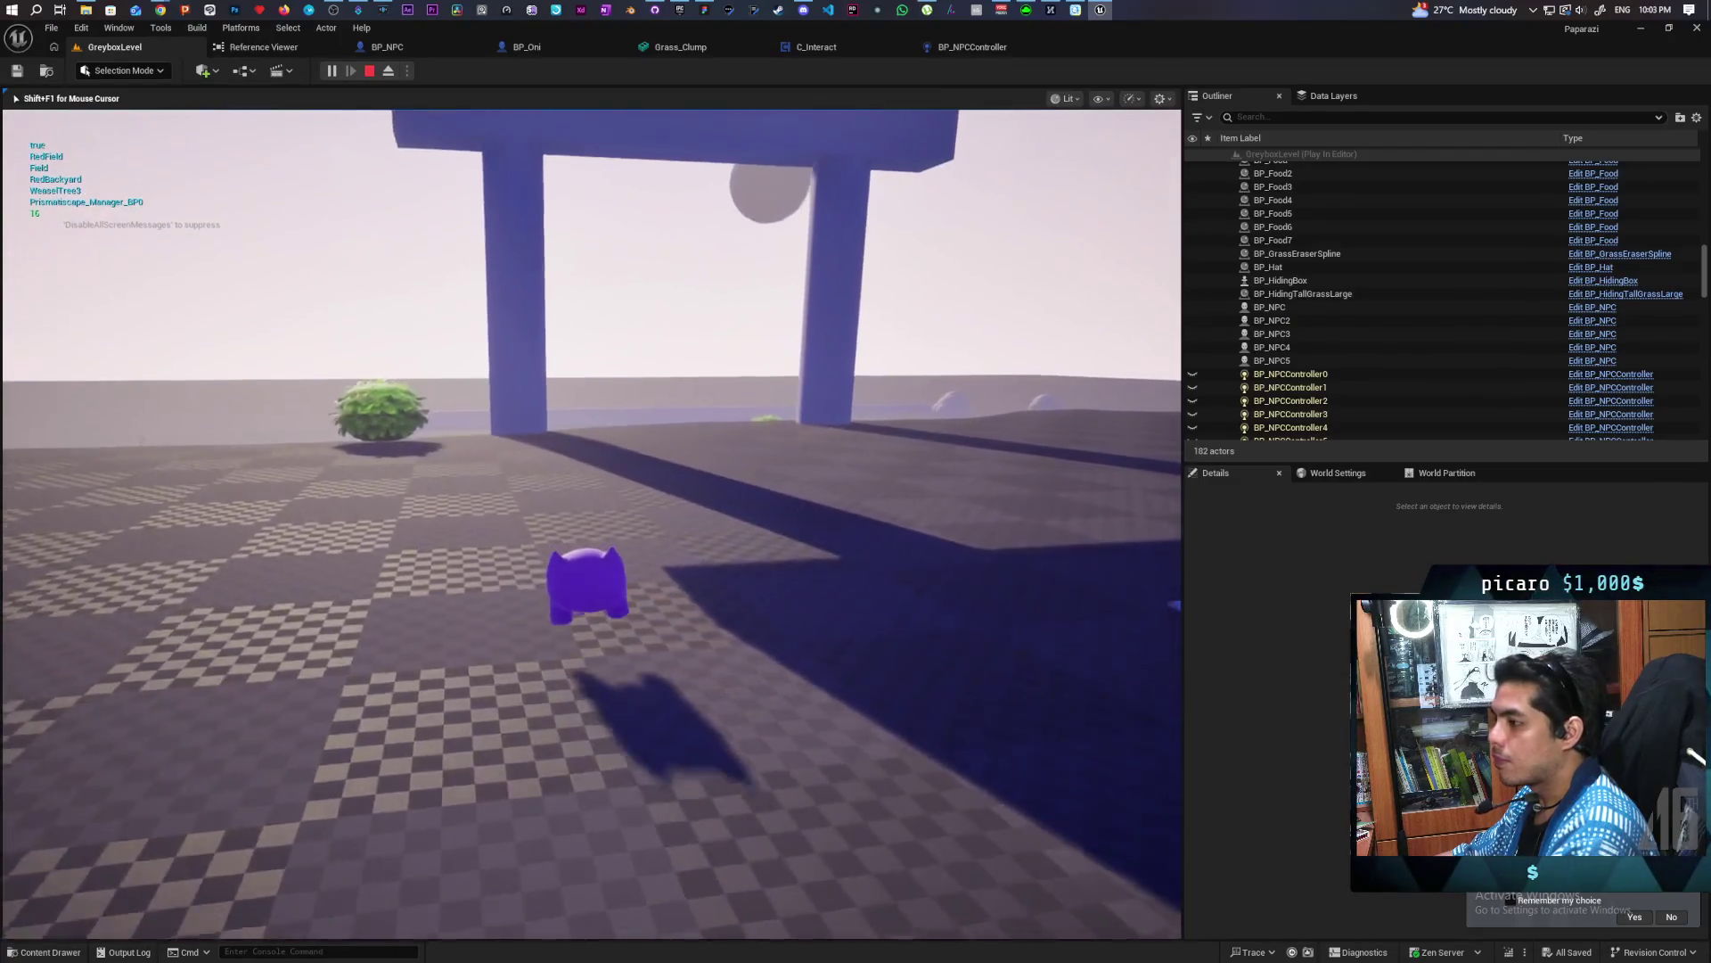
key(w)
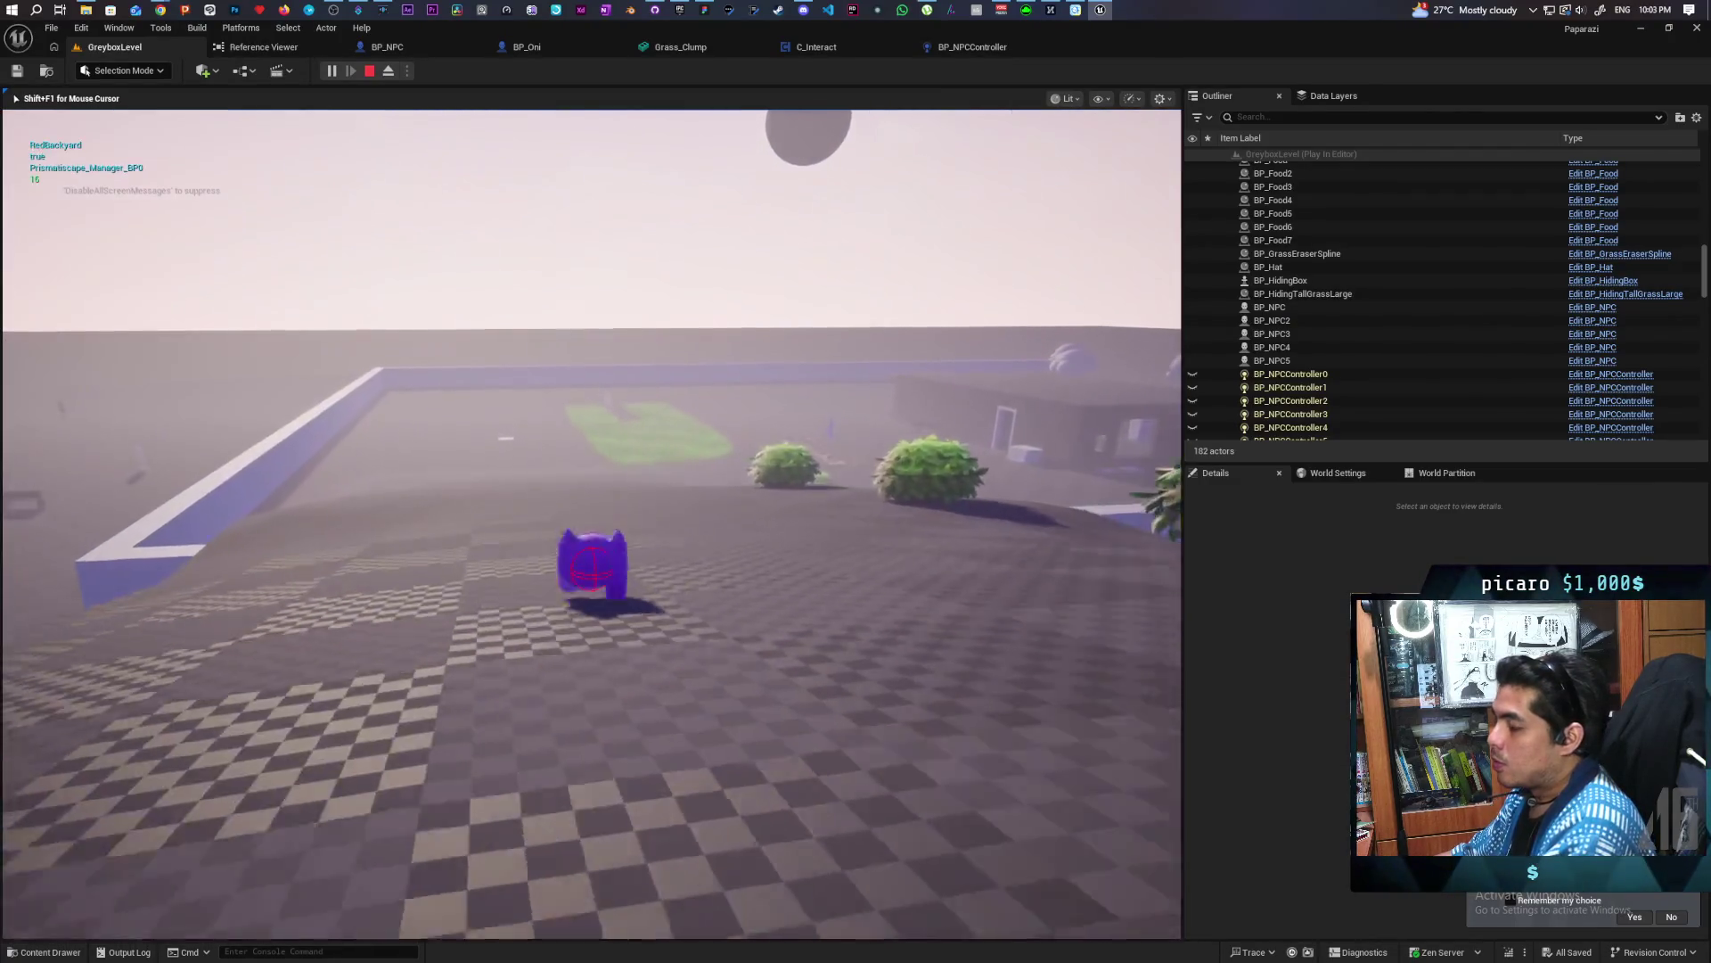
key(w)
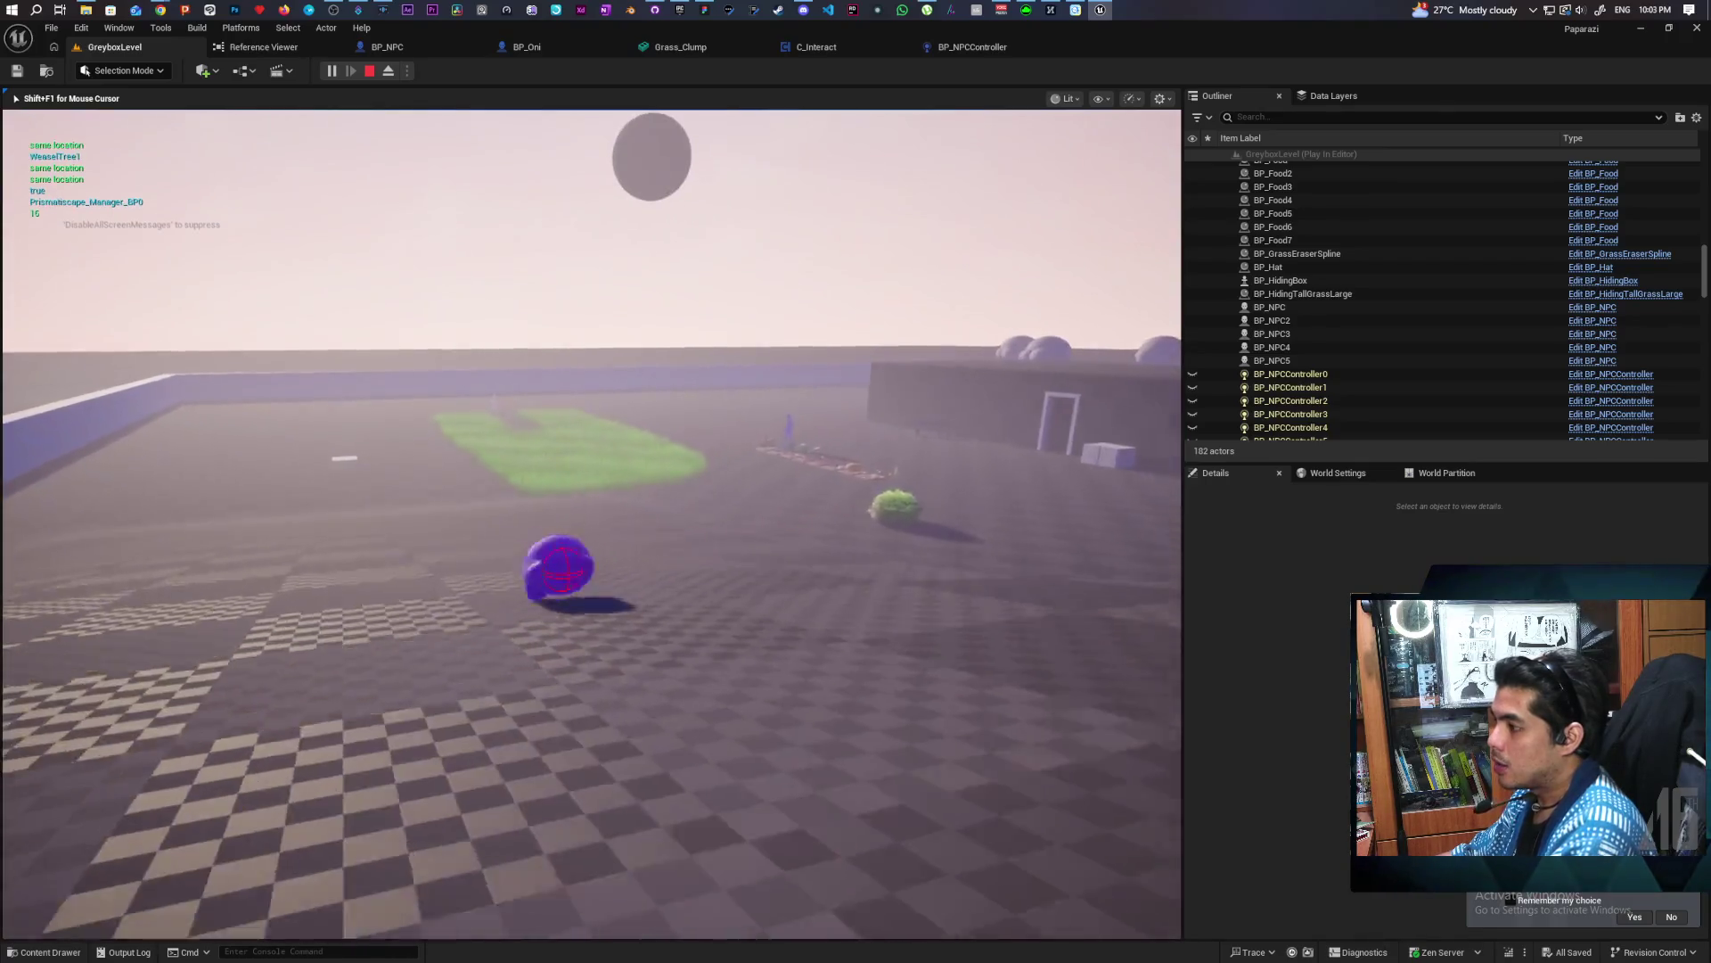
key(w)
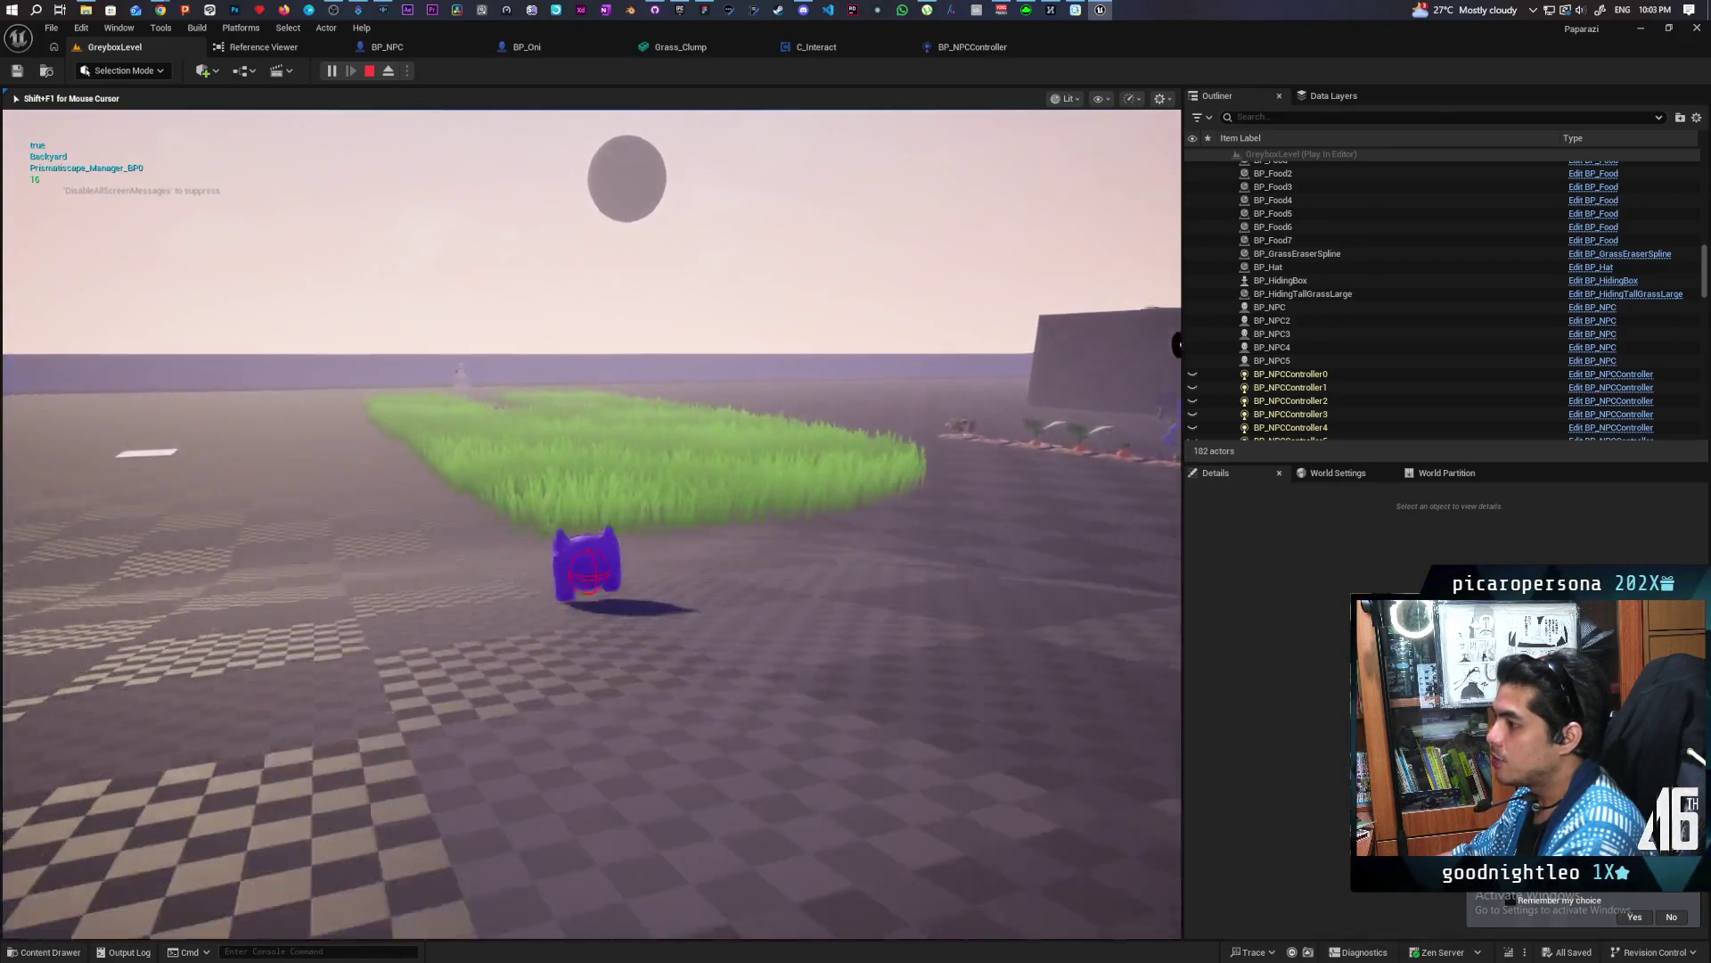
key(w)
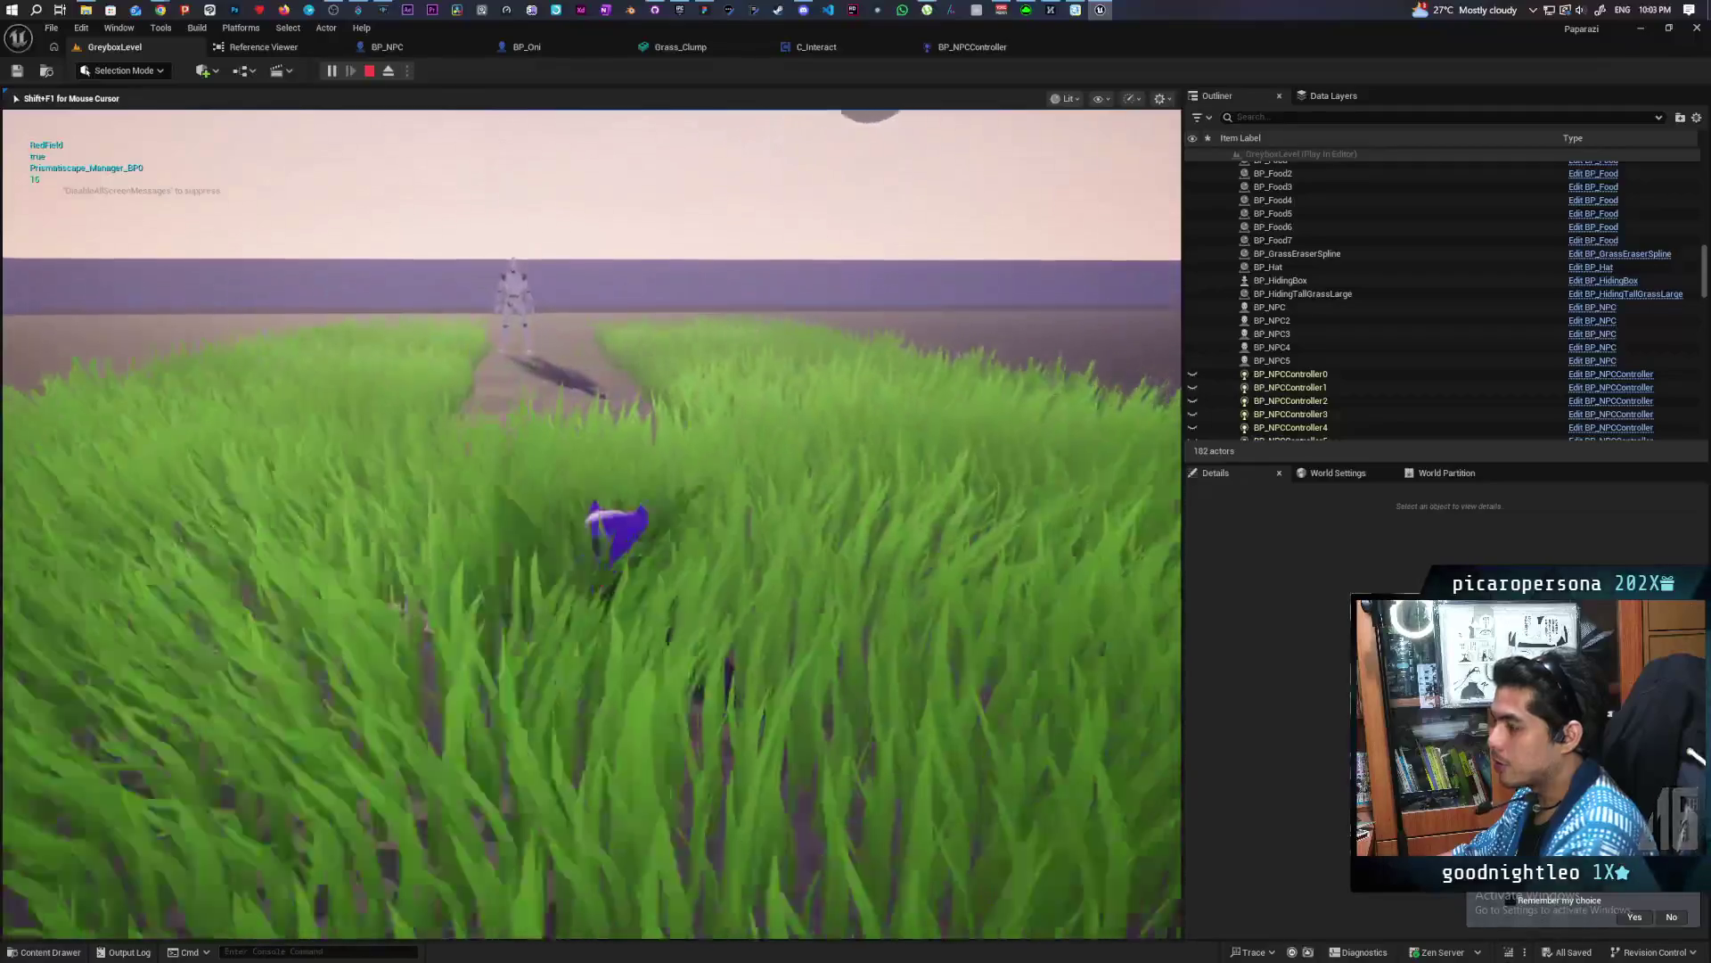
key(w)
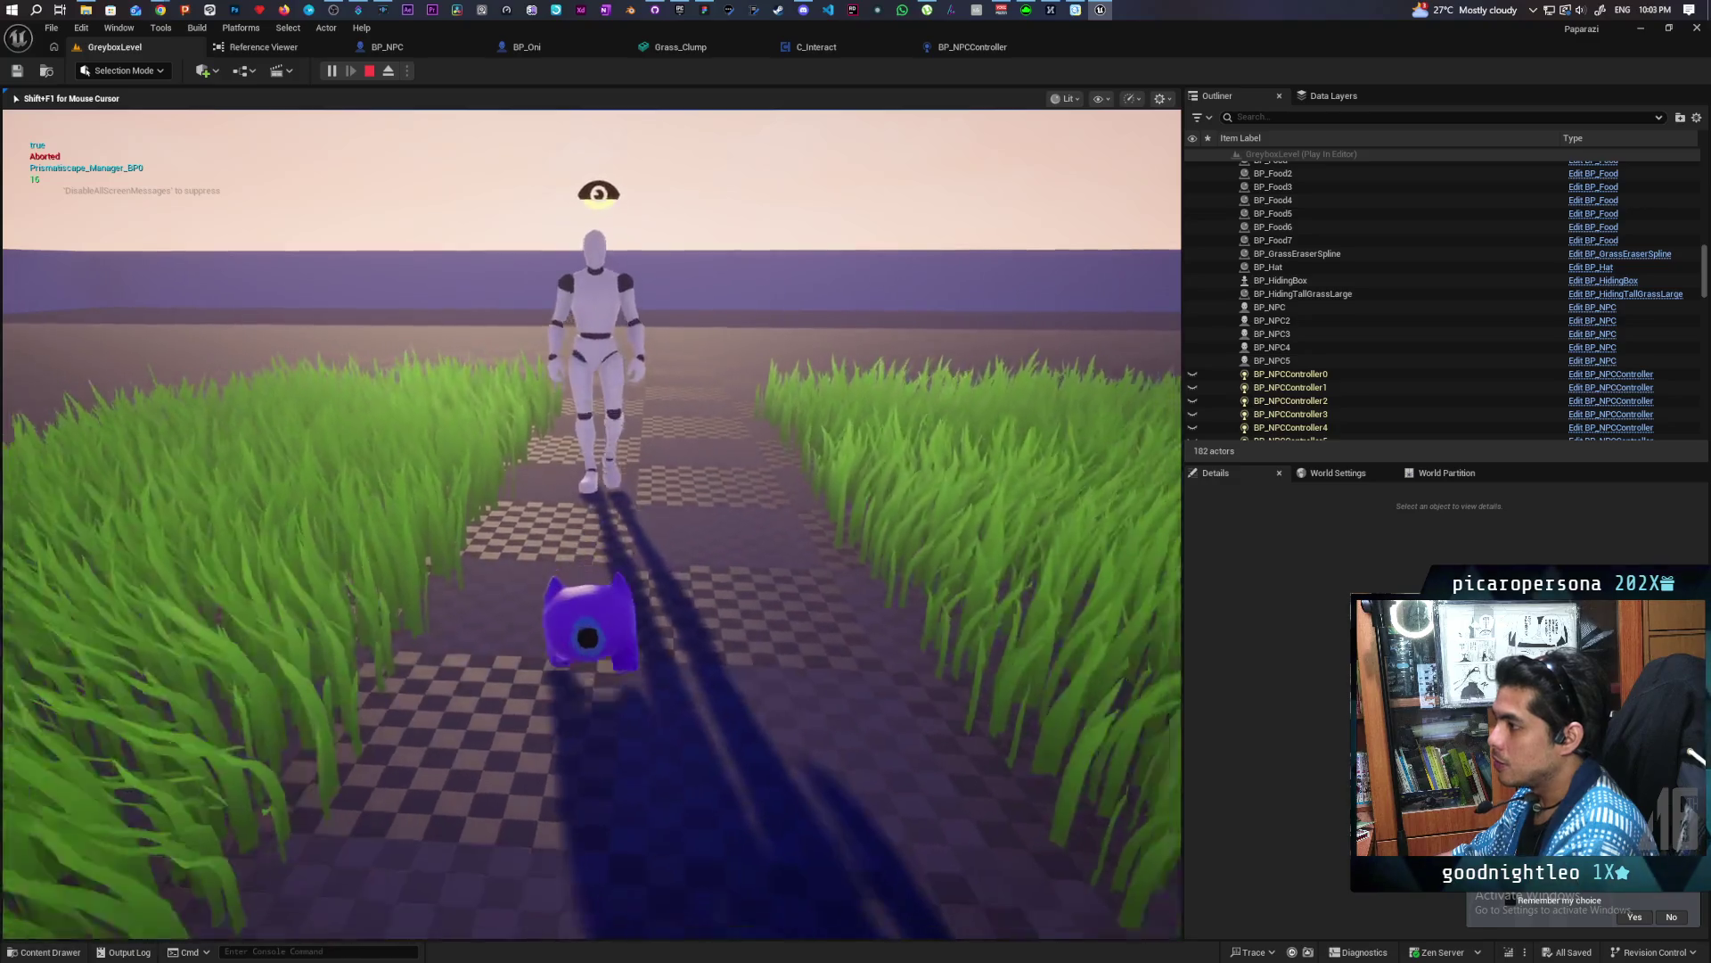
key(w)
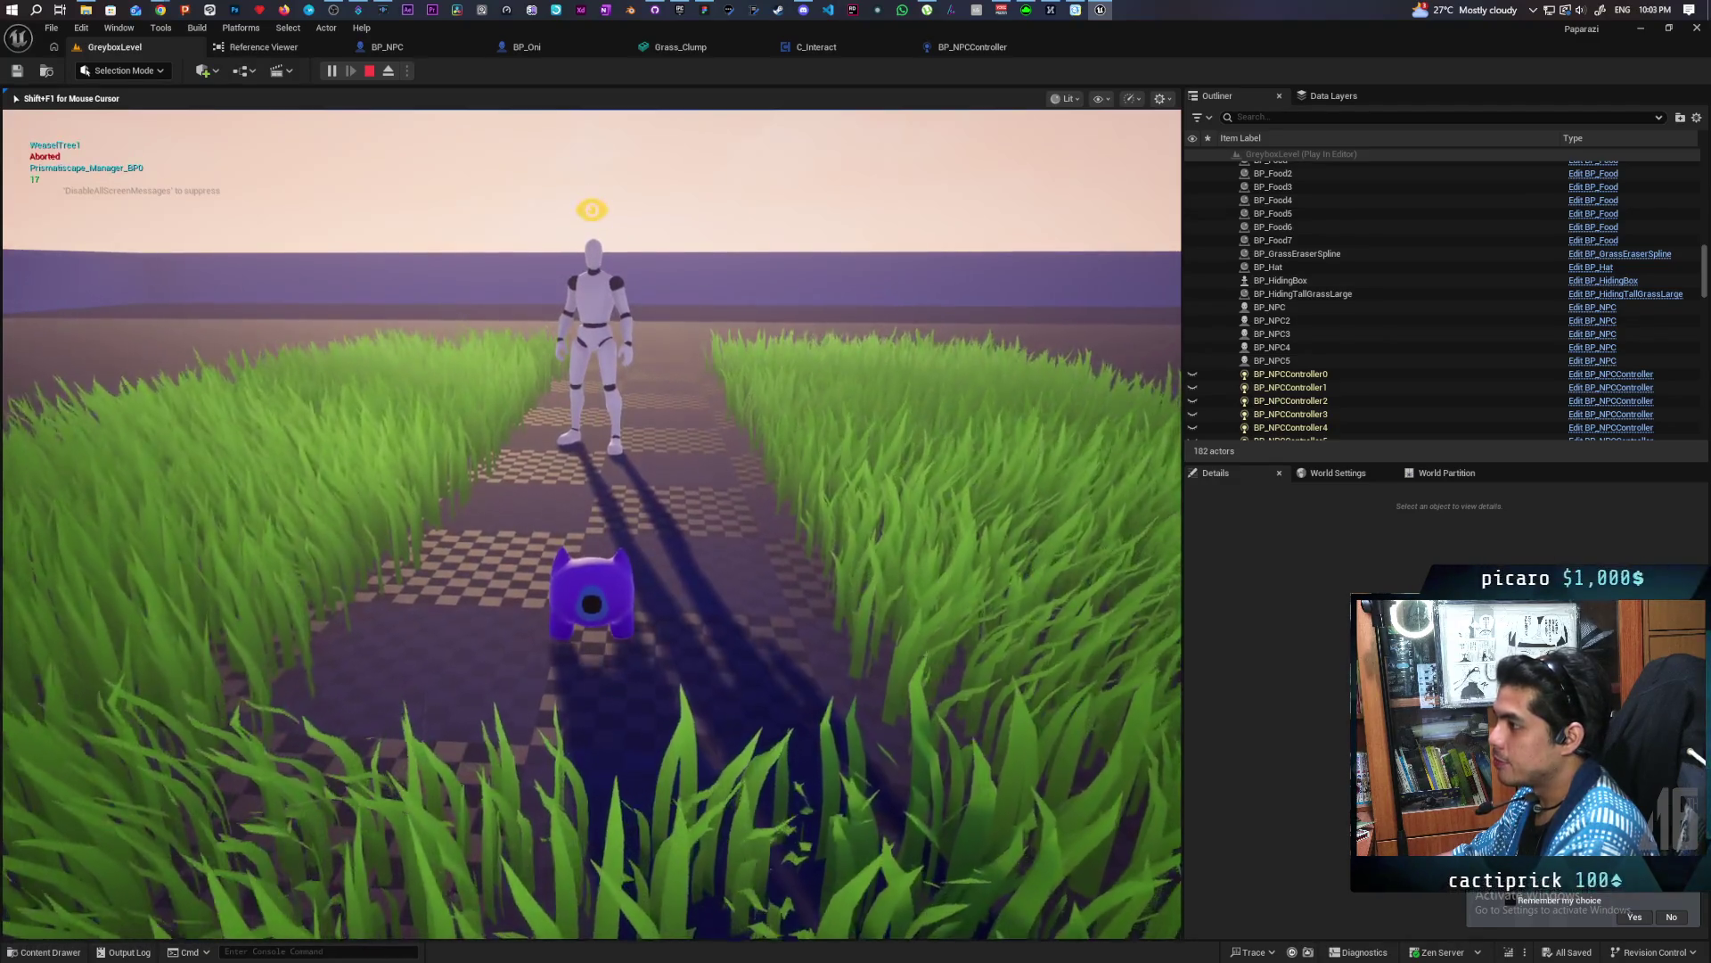
key(s)
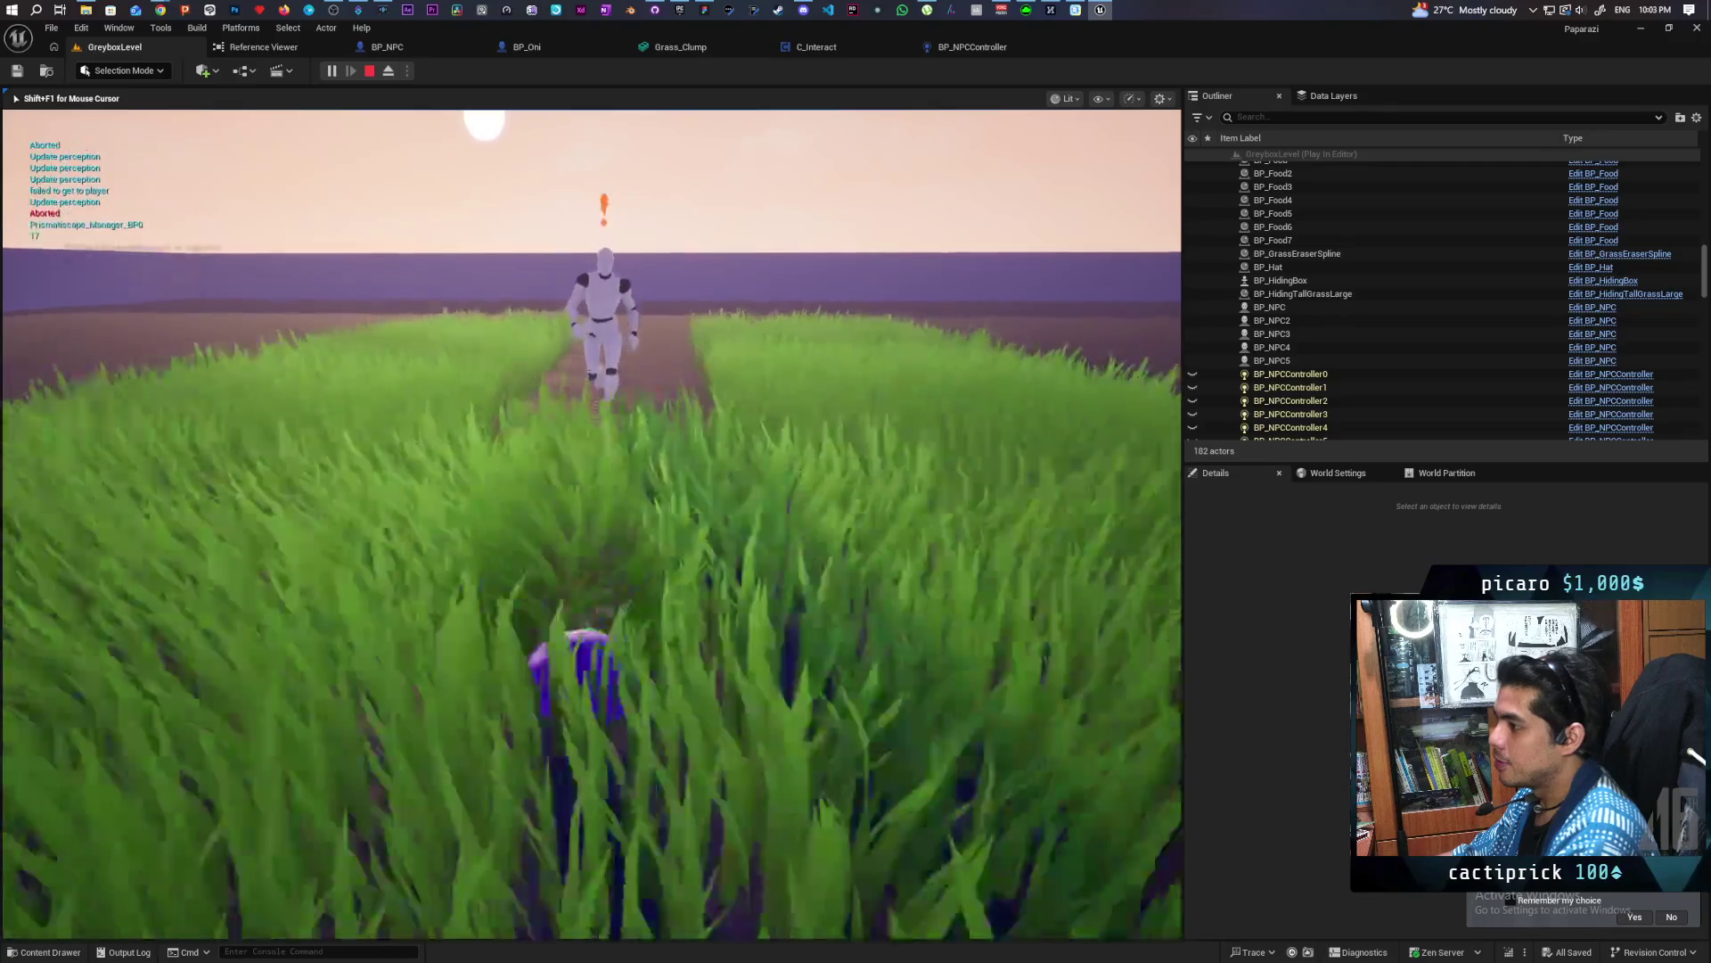
key(a)
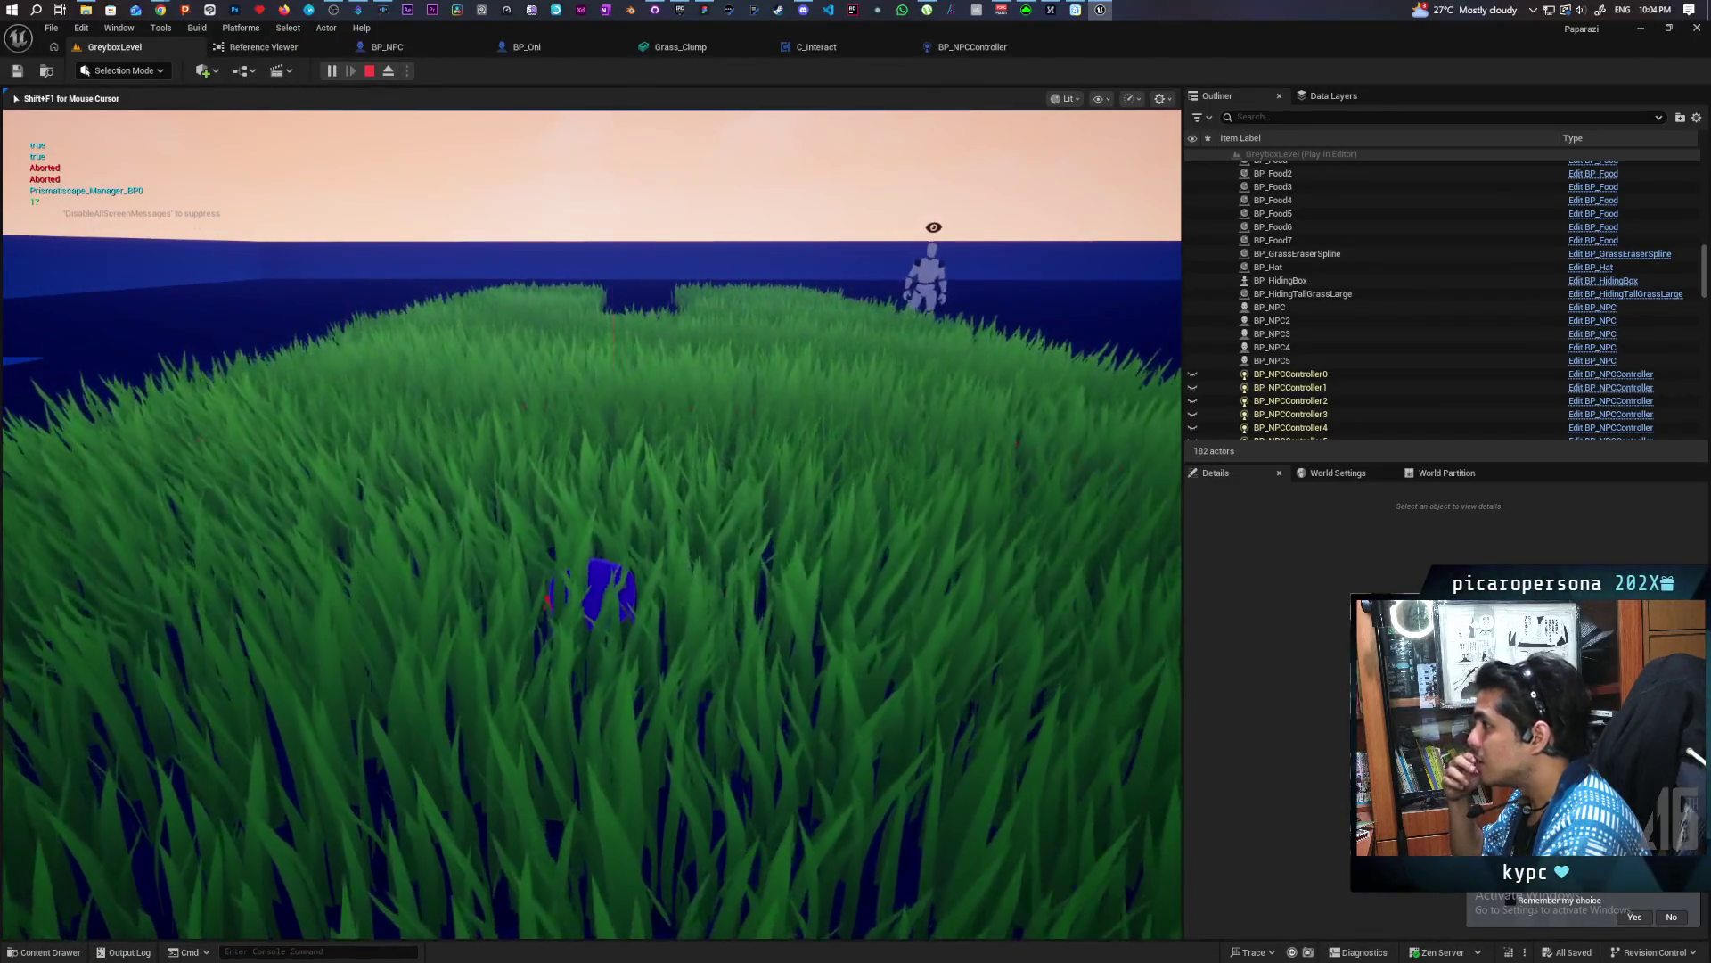
key(Escape)
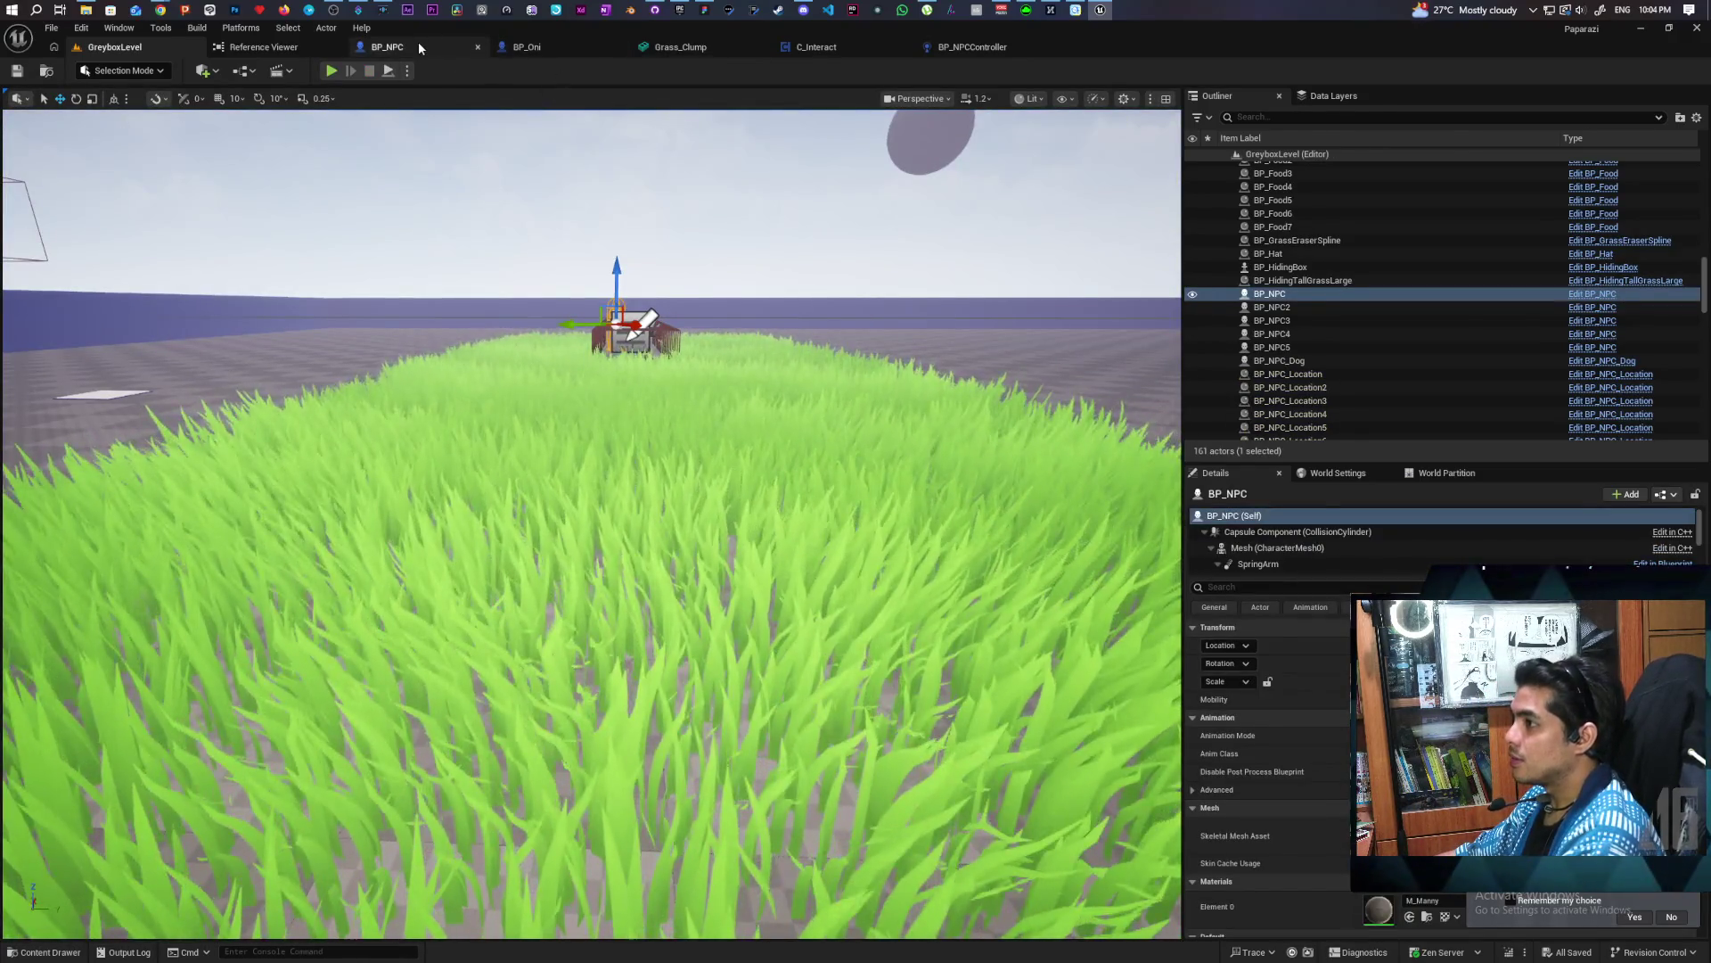
Return to the BP_NPCController Perception graph and nudge the Searching branch slightly up and right
click(419, 44)
click(537, 48)
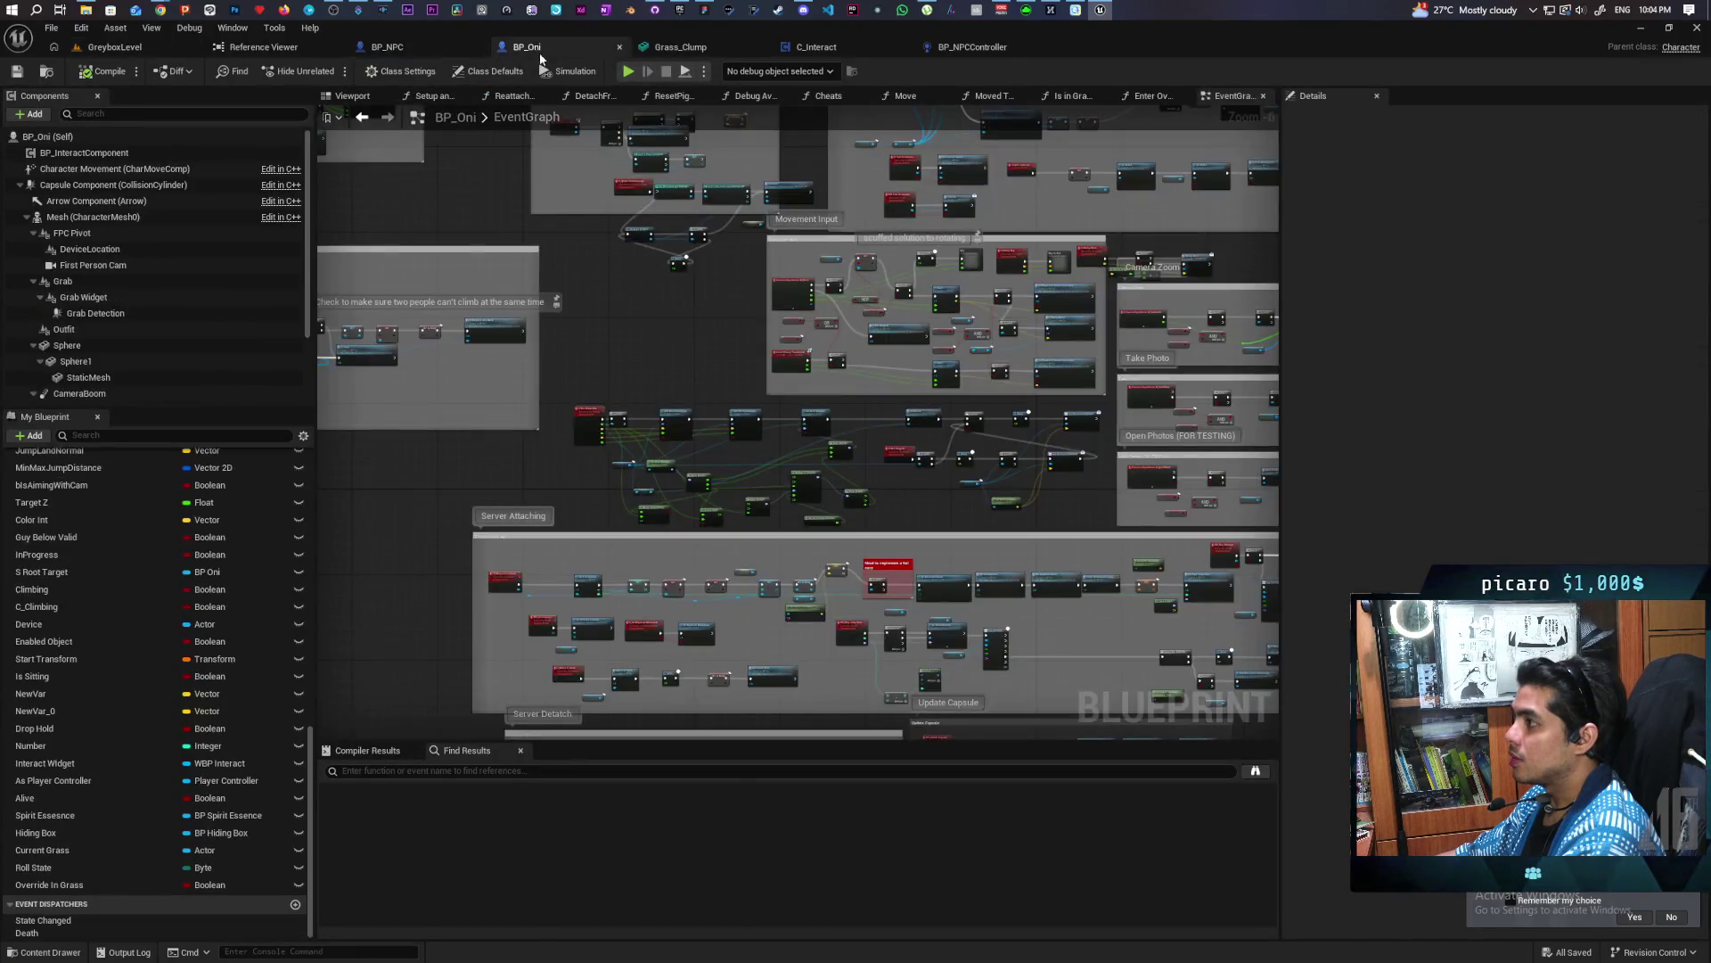
click(991, 51)
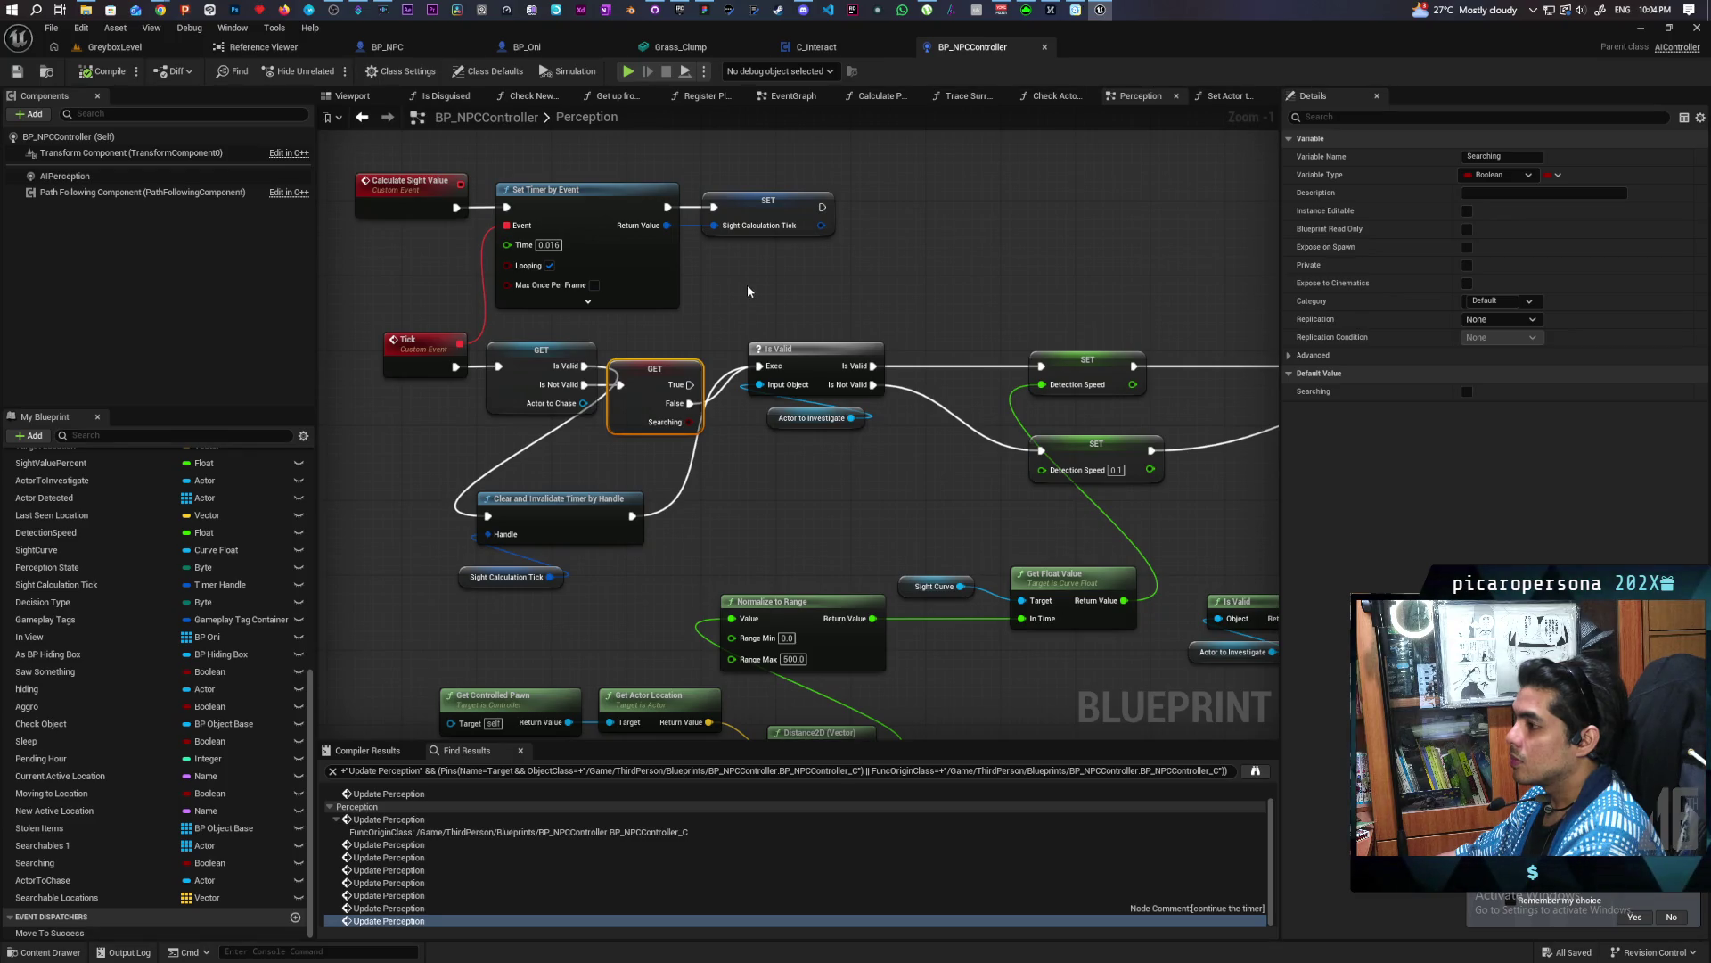
drag(659, 373, 689, 364)
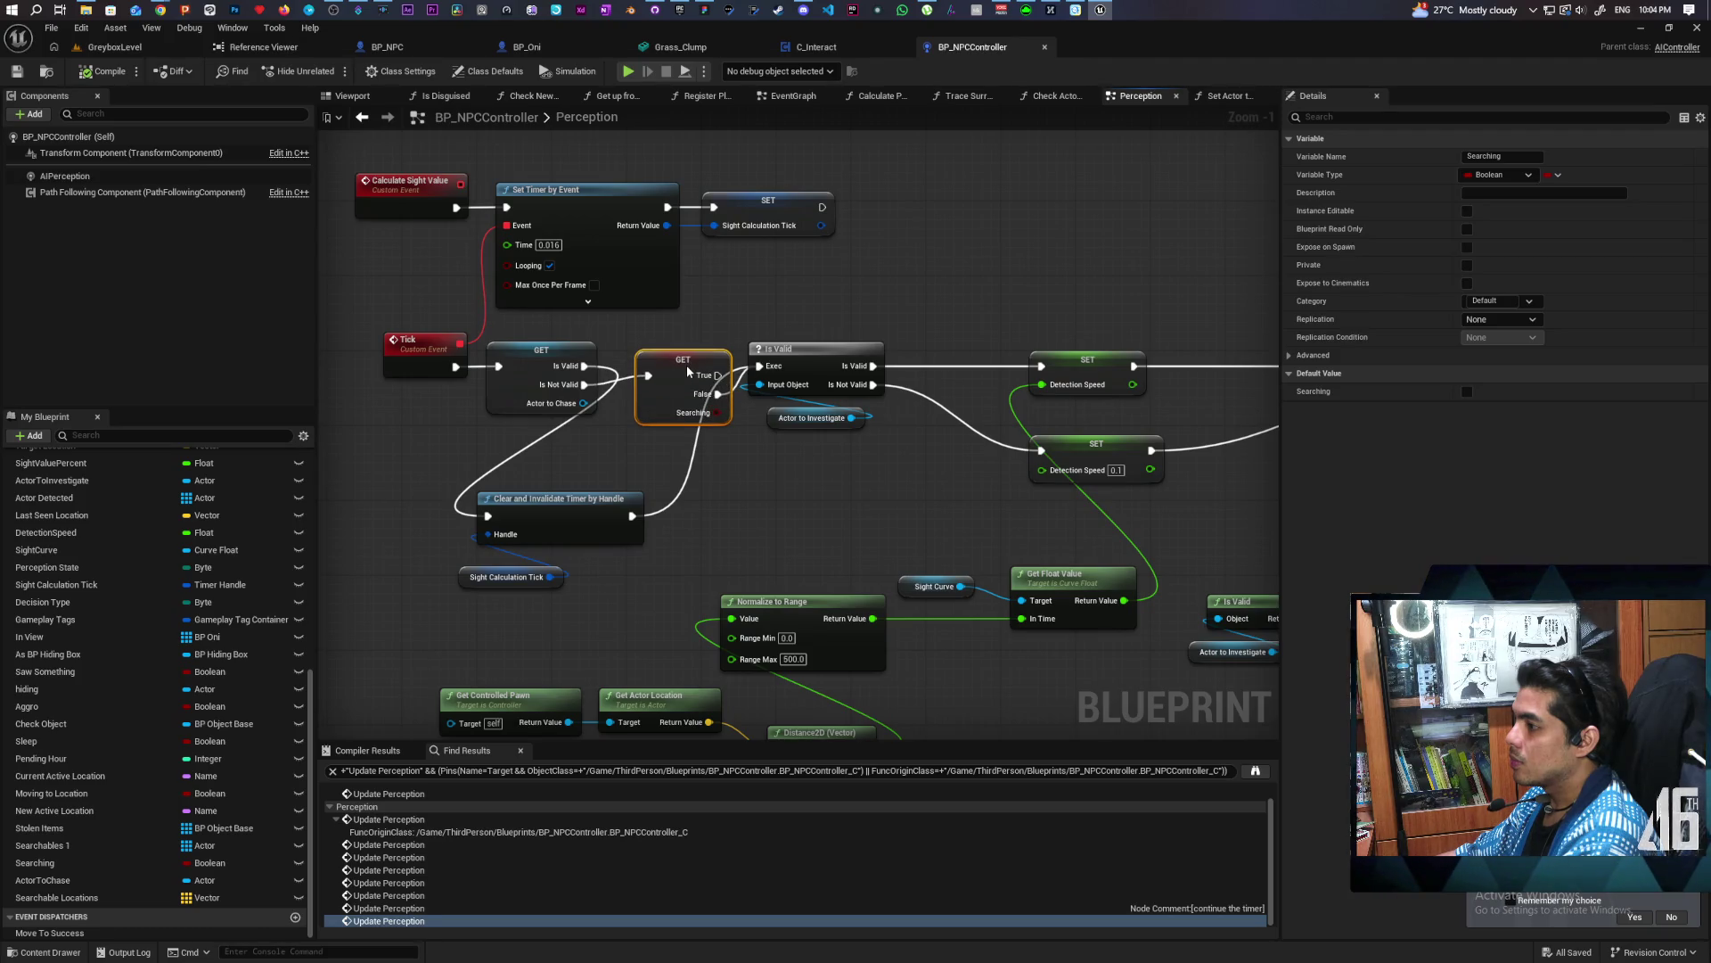
Put an F9 breakpoint on Clear and Invalidate Timer by Handle and save BP_NPCController
click(584, 499)
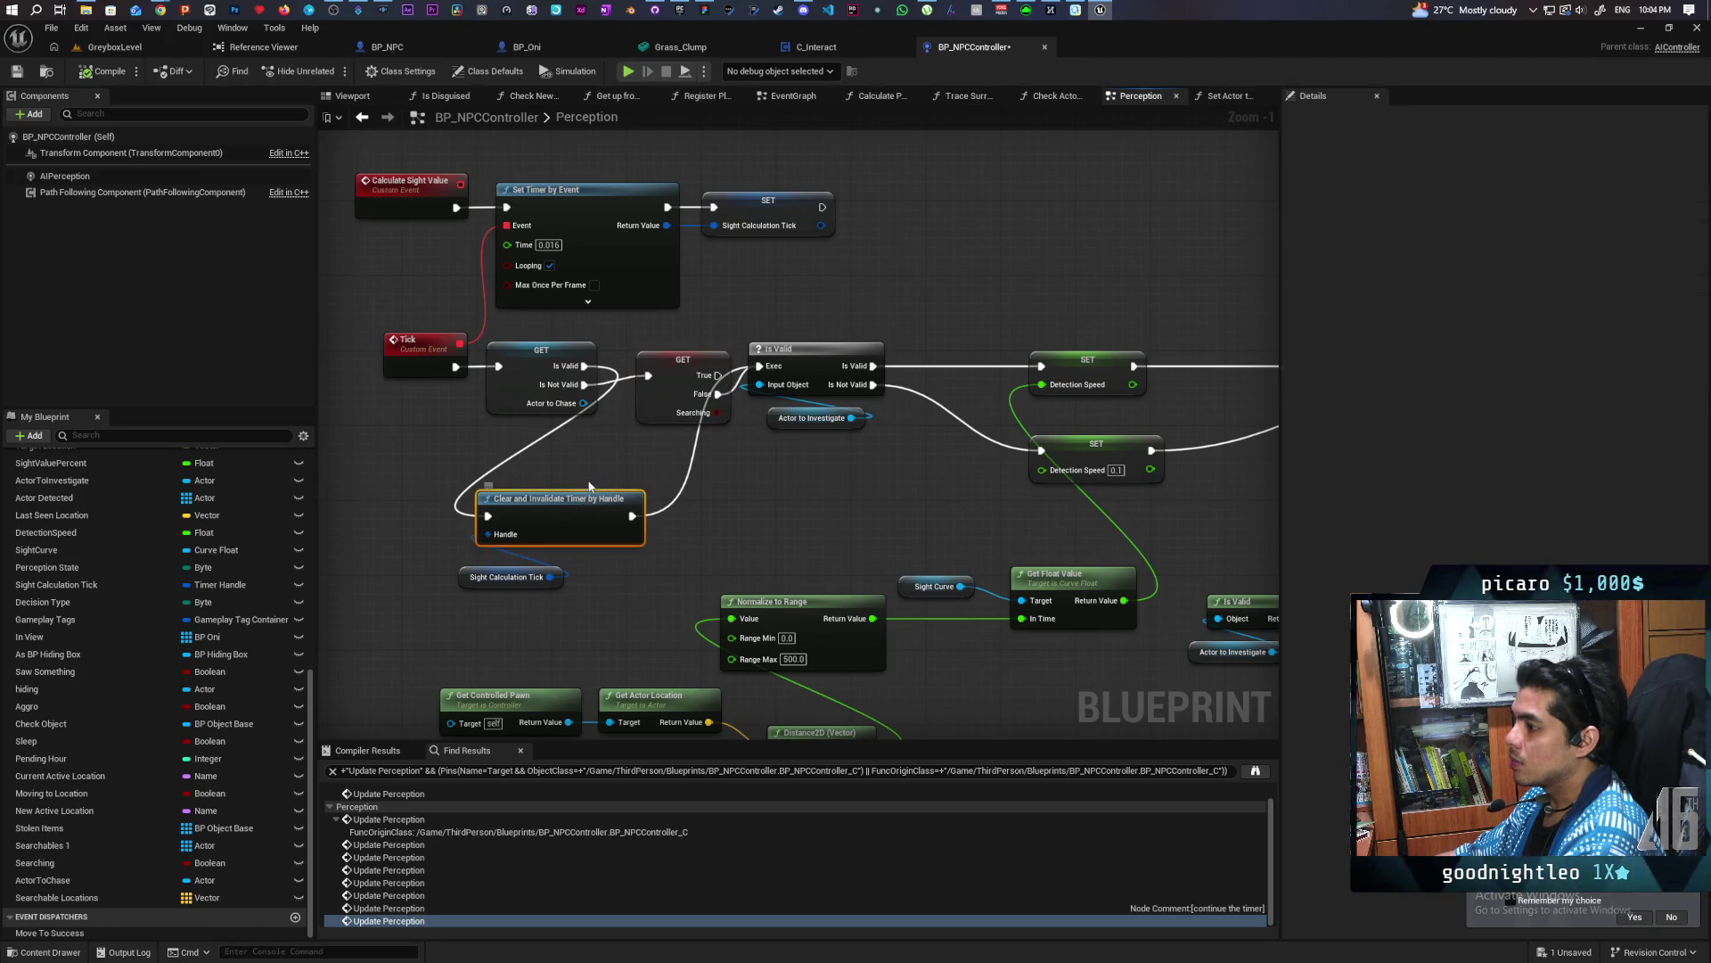
key(F9)
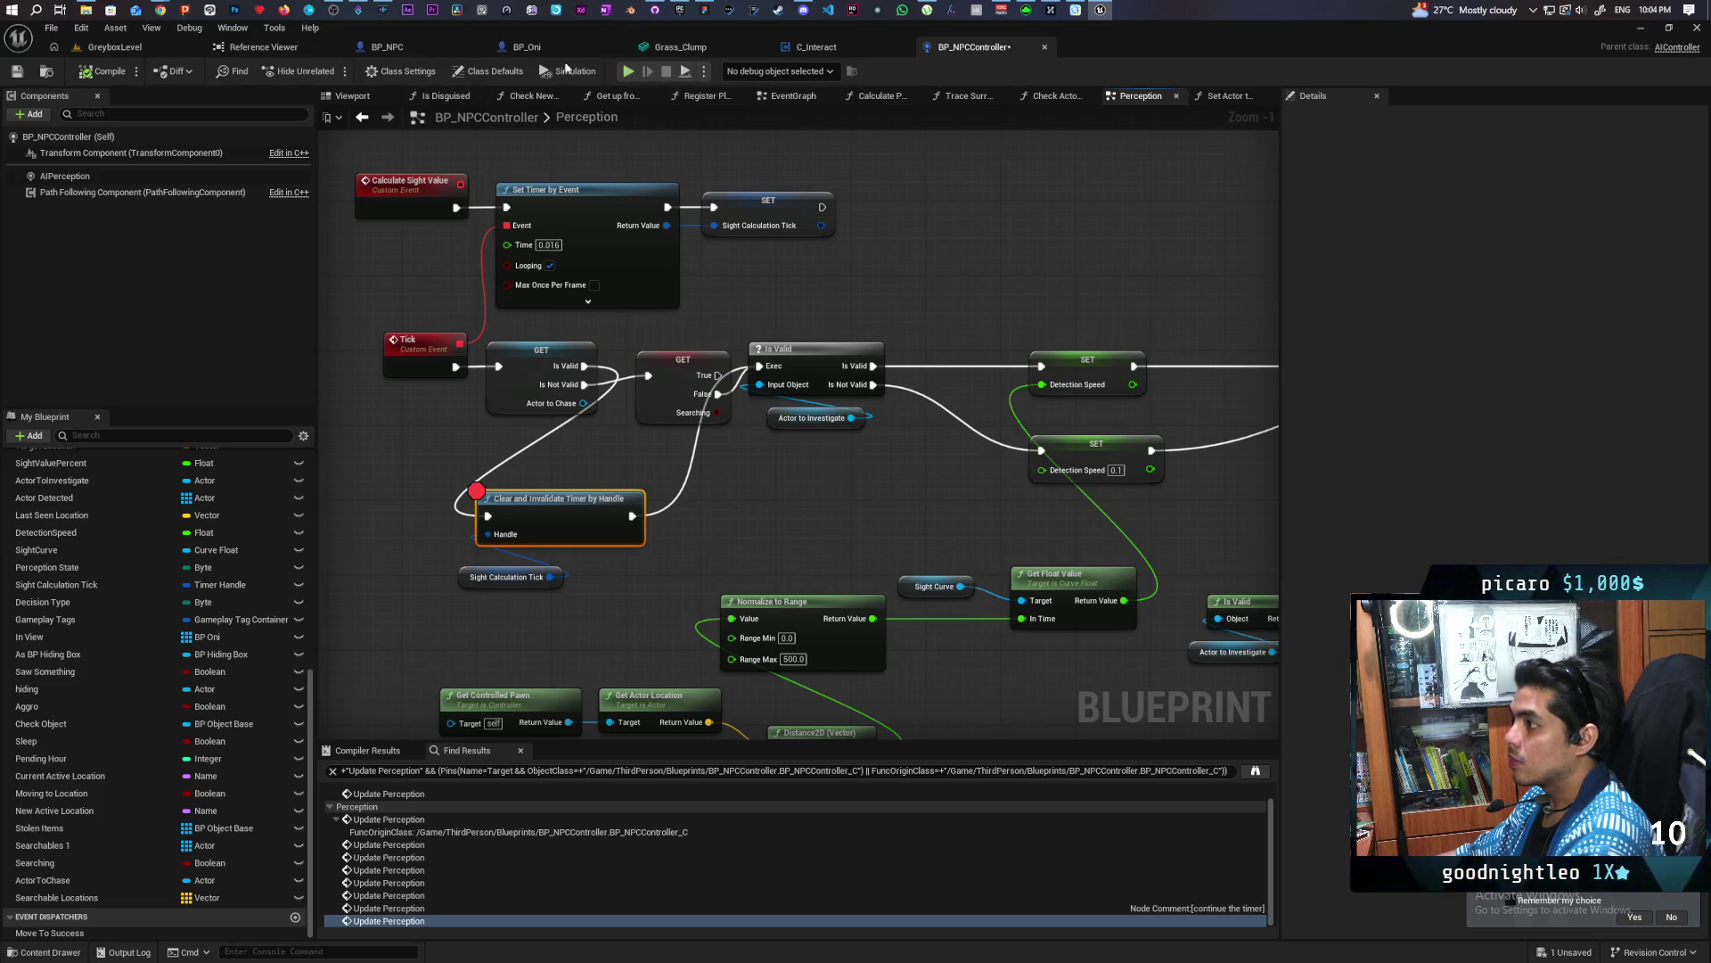
key(ctrl+s)
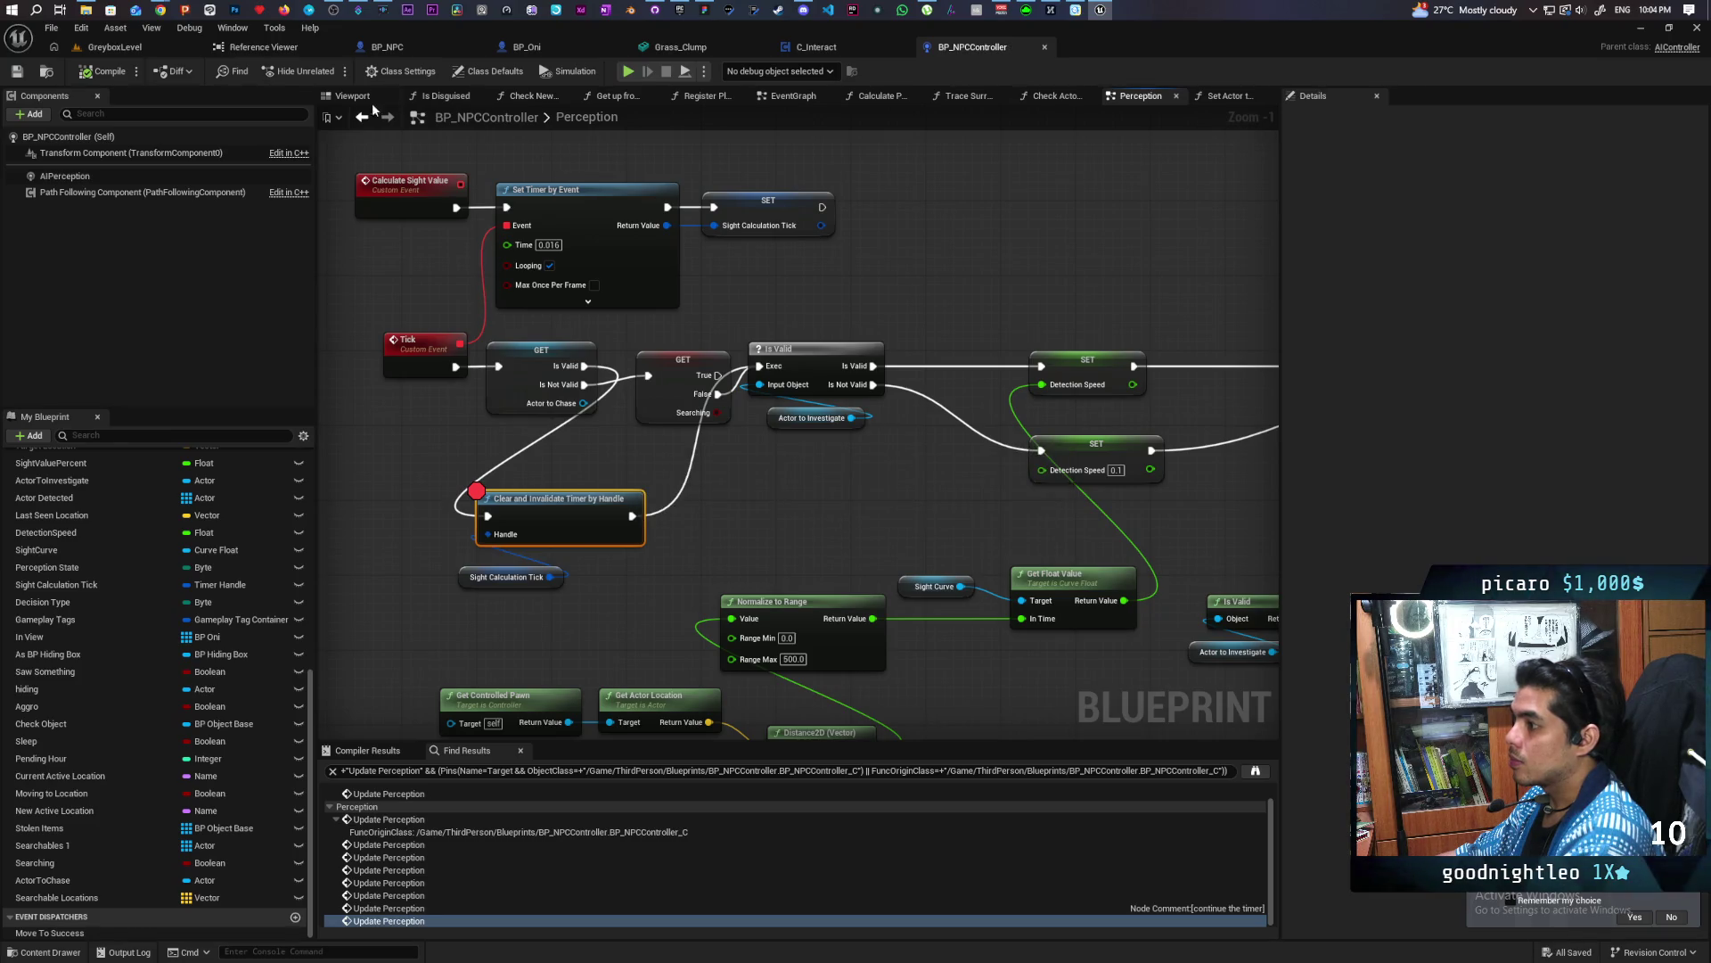
click(138, 55)
Run the character past the blue arch into the tall grass by the NPC, then back away
click(335, 77)
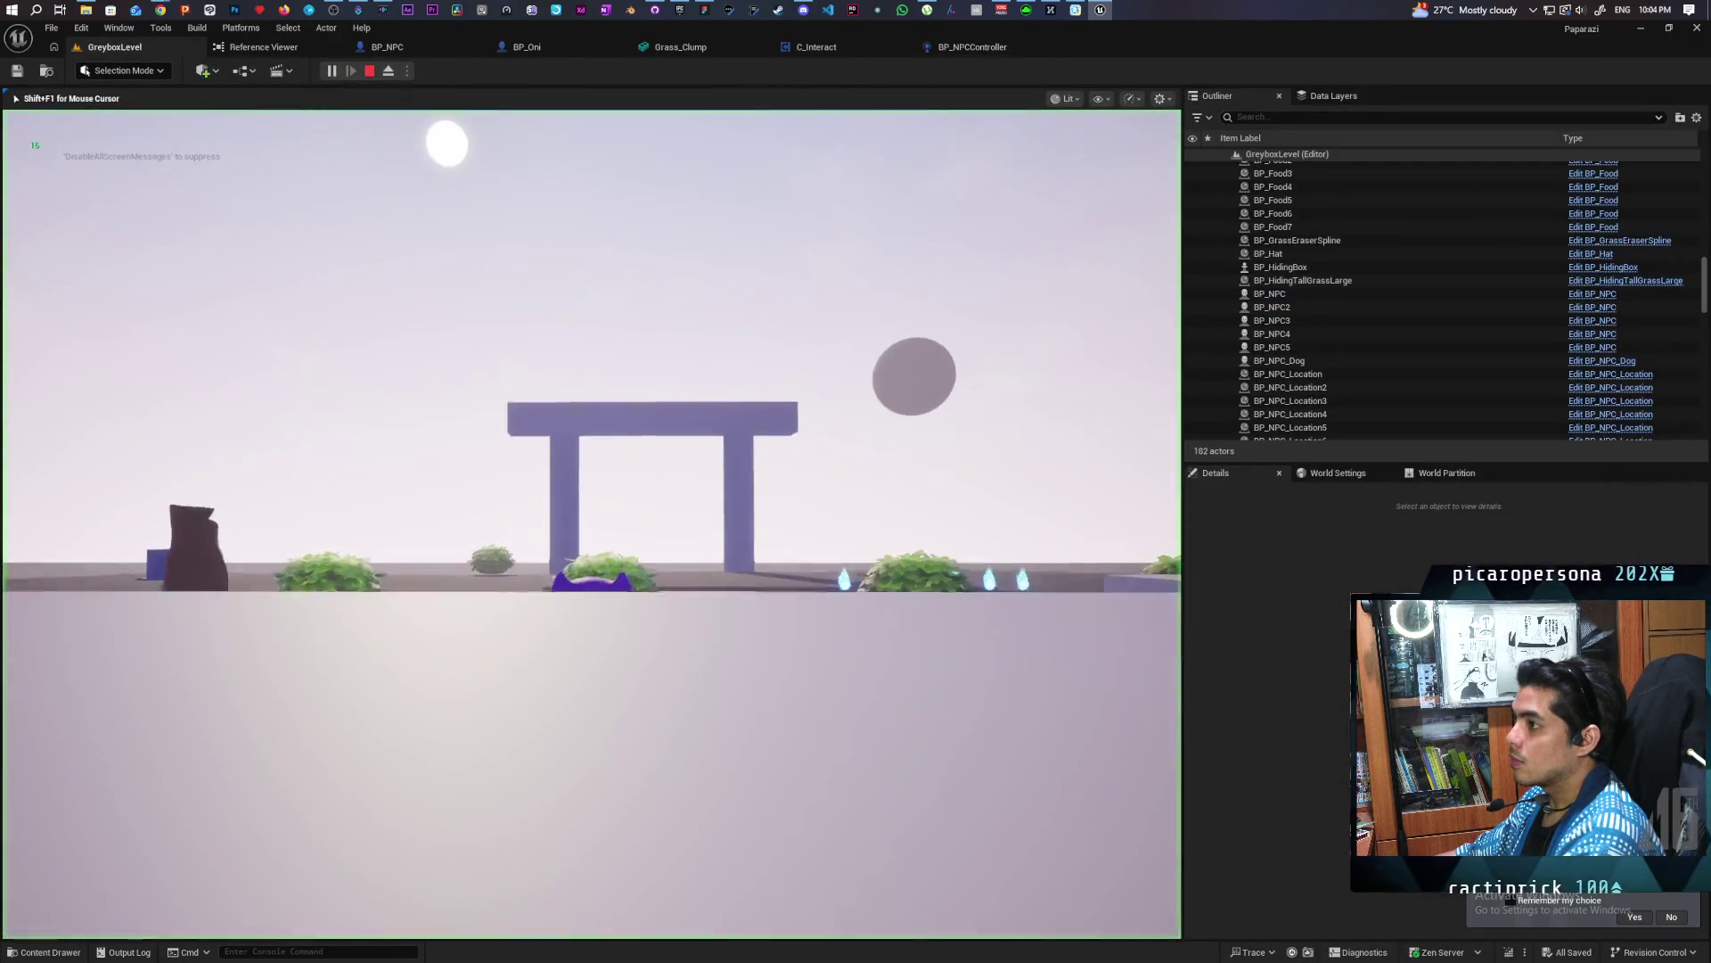
key(w)
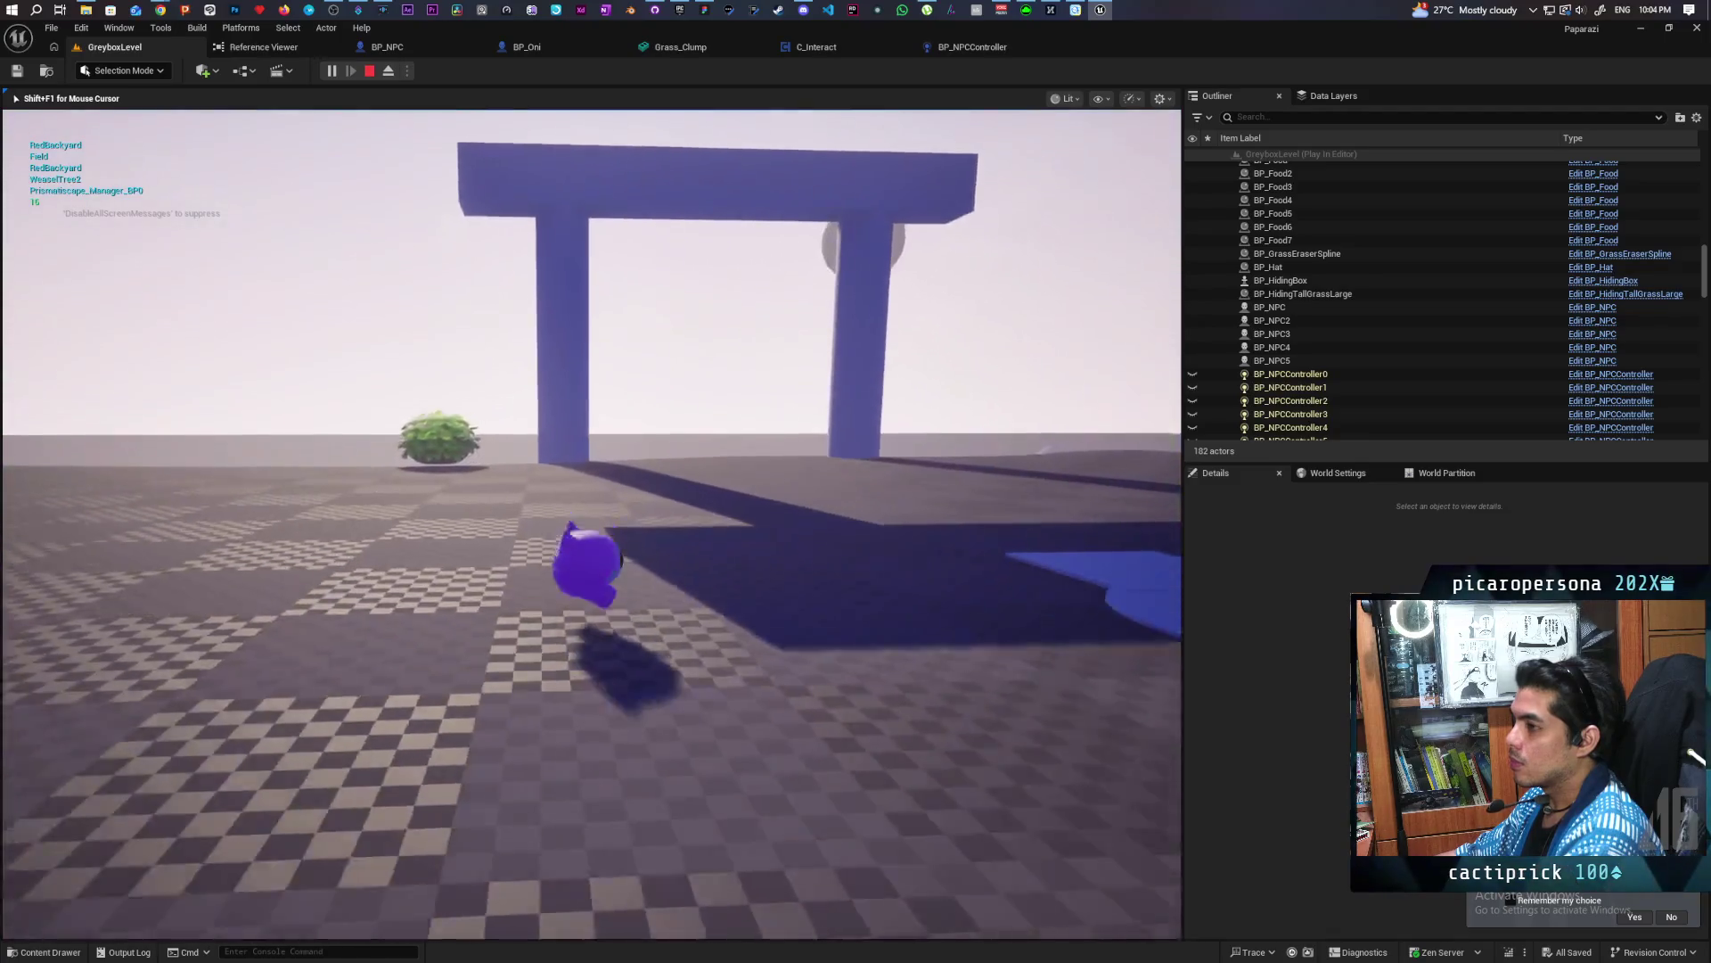
key(w)
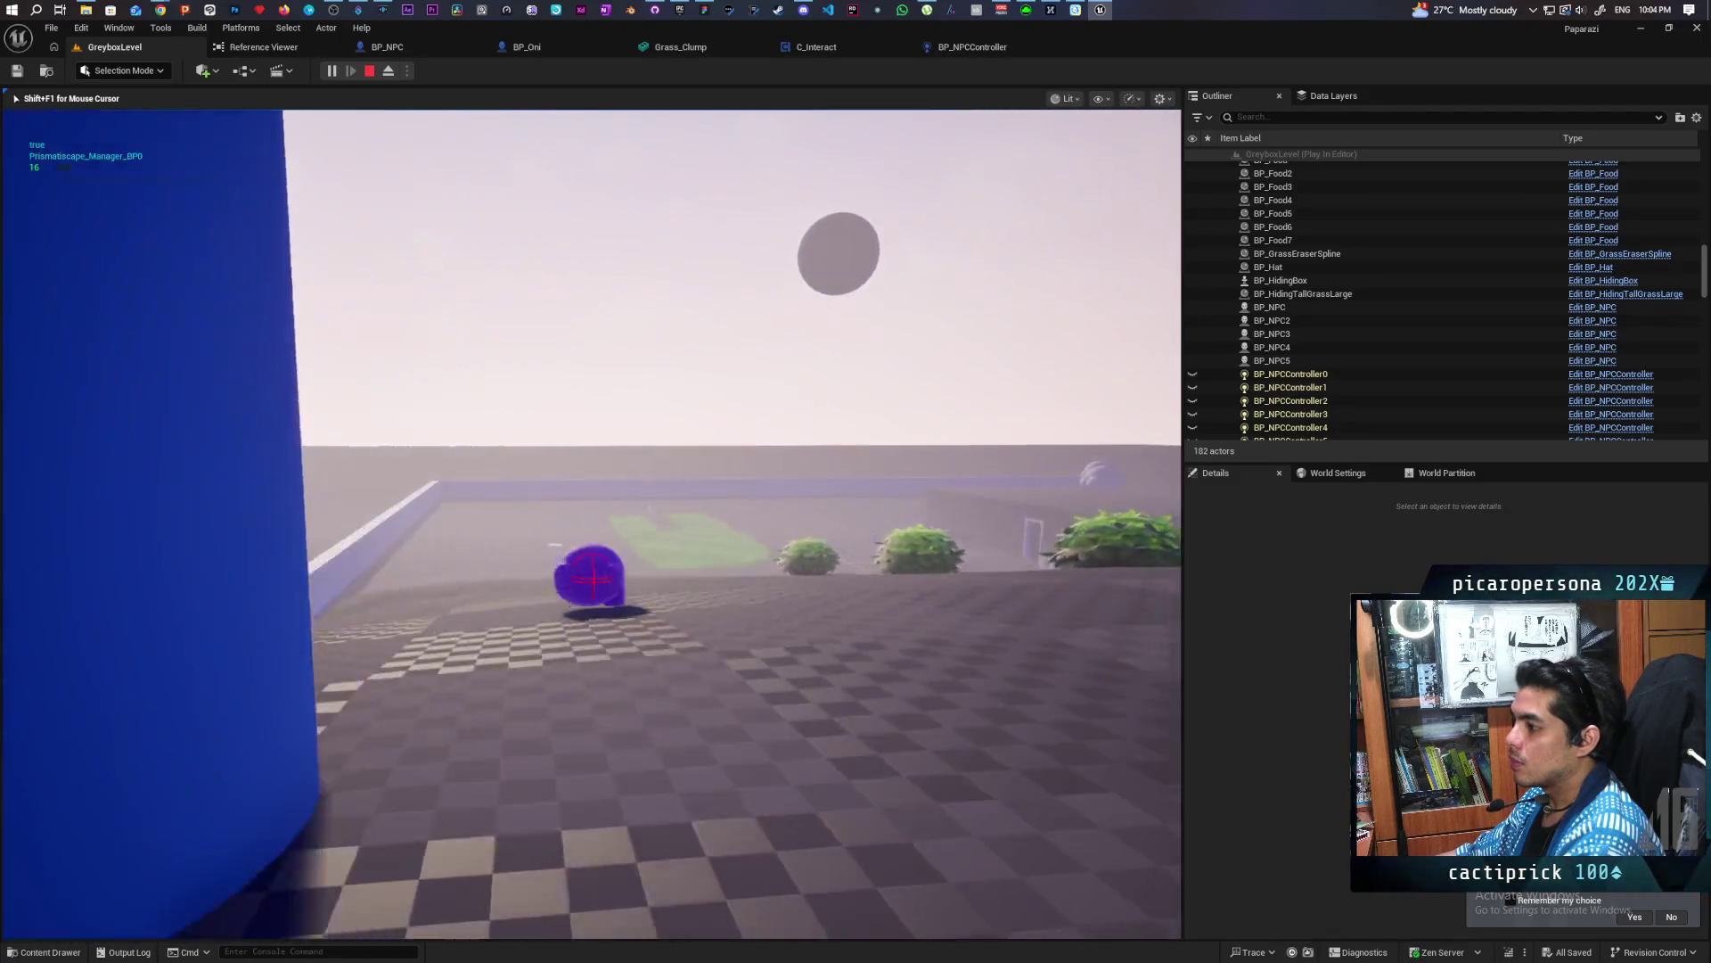
key(w)
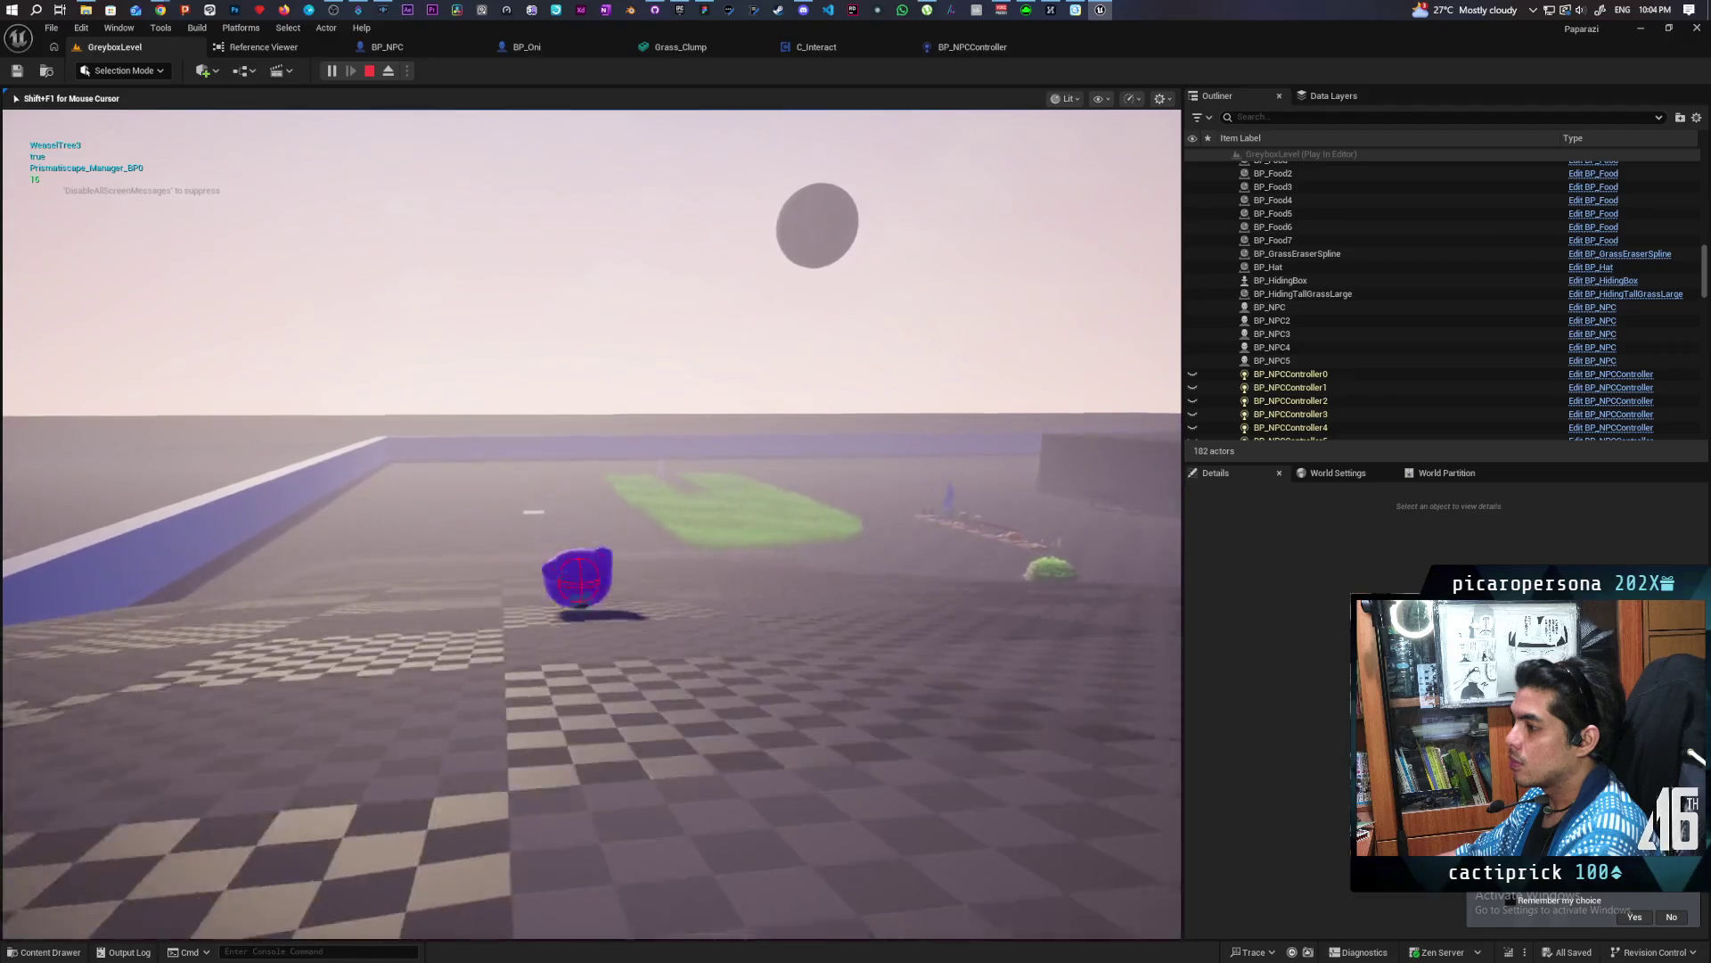
key(w)
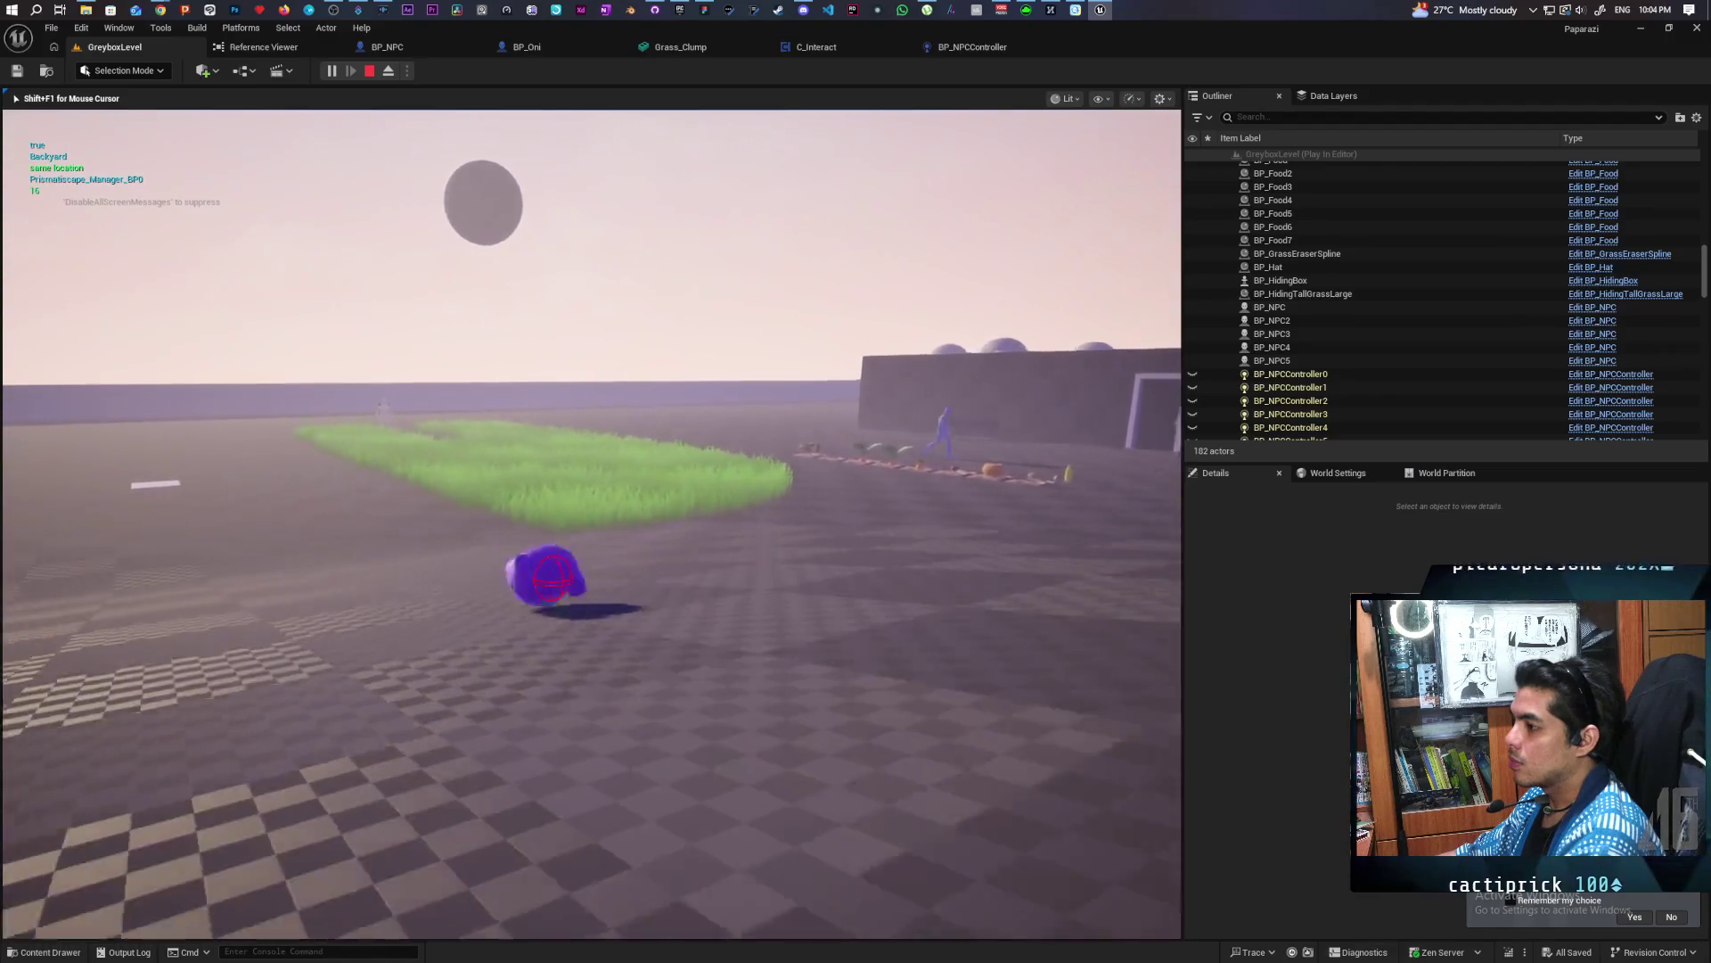
key(w)
key(w)
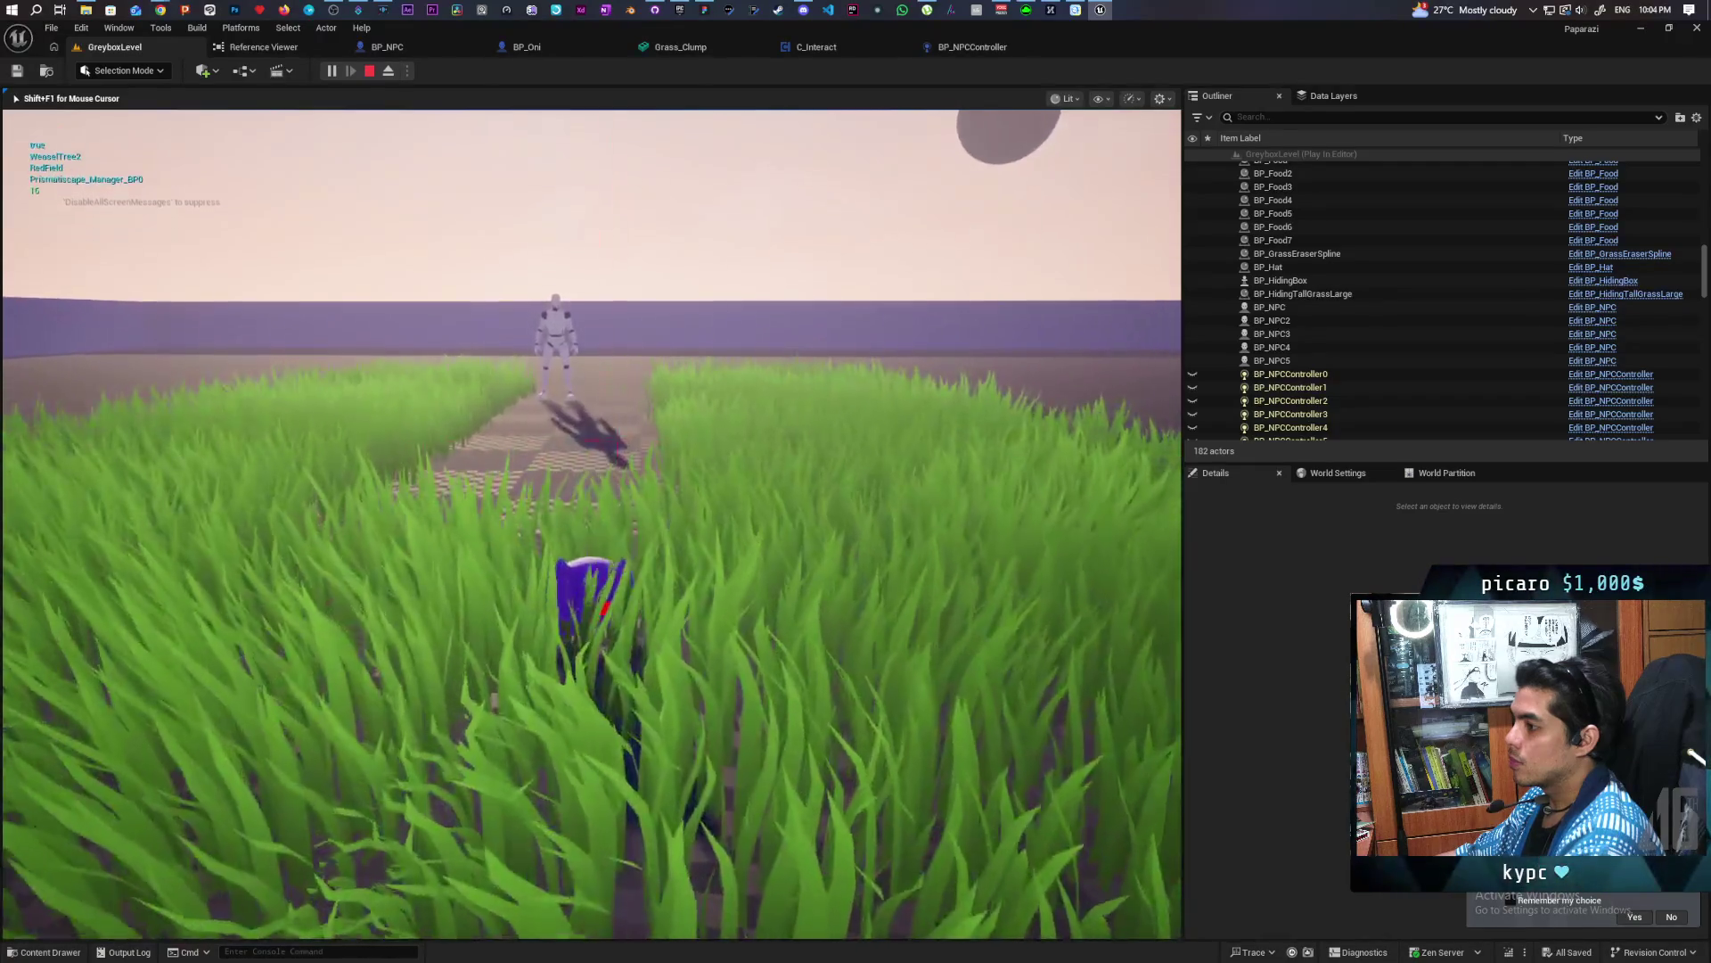
key(w)
key(w)
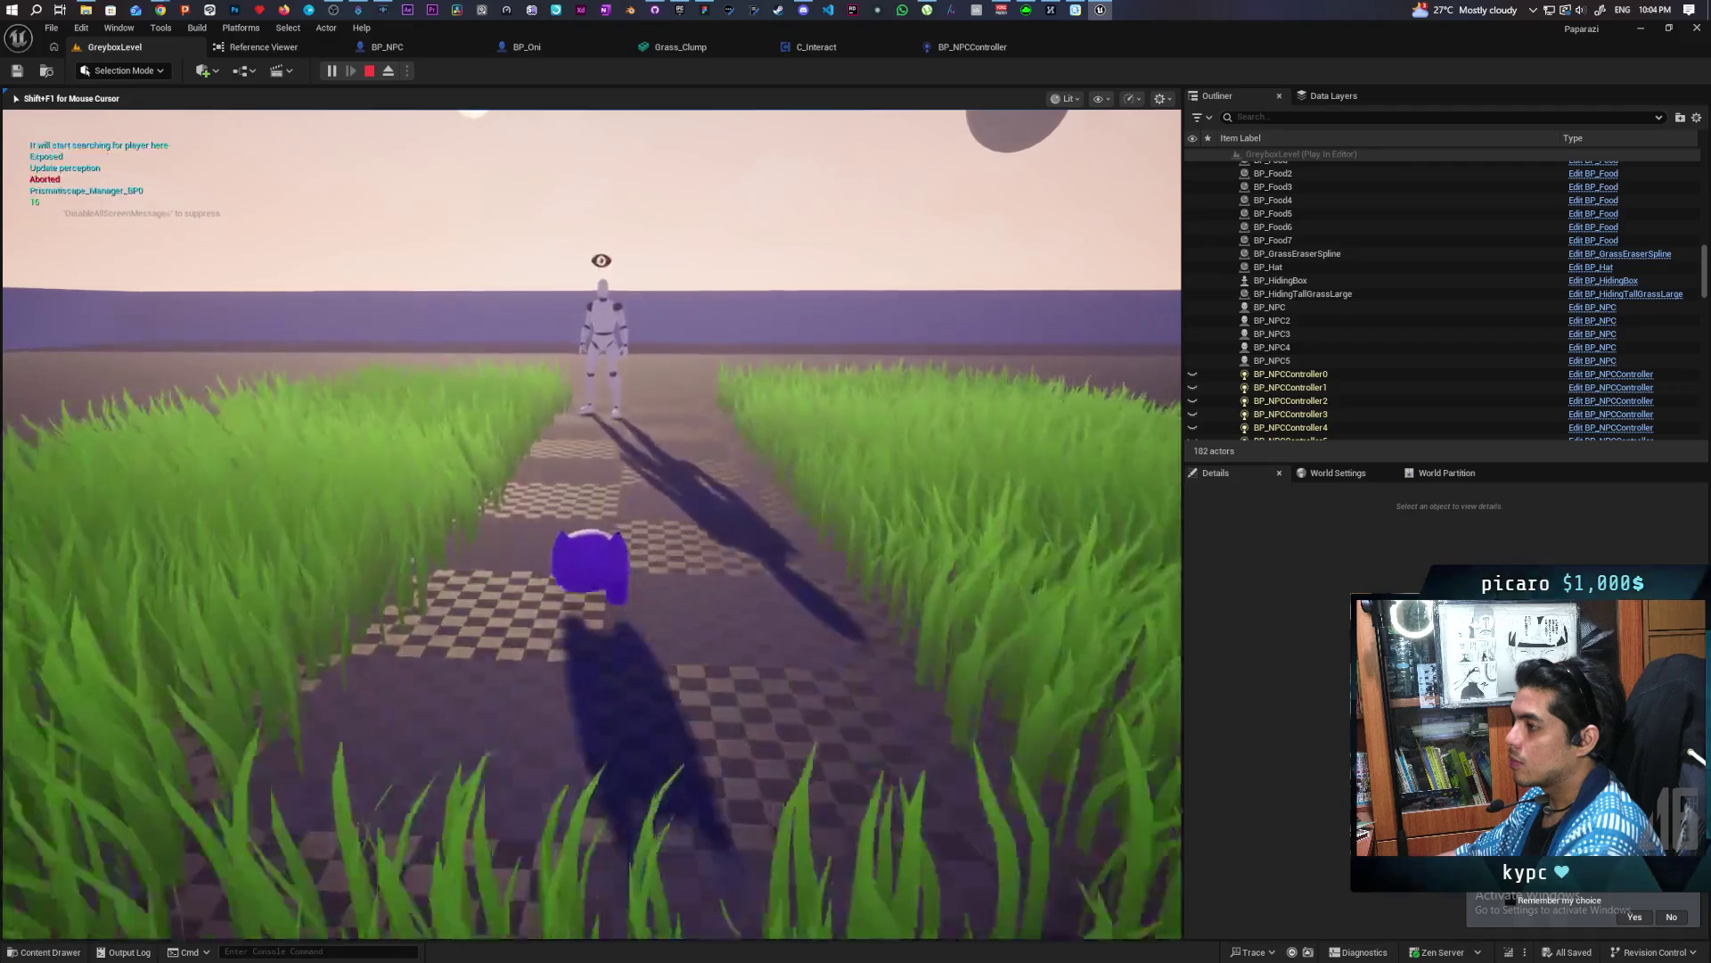
key(s)
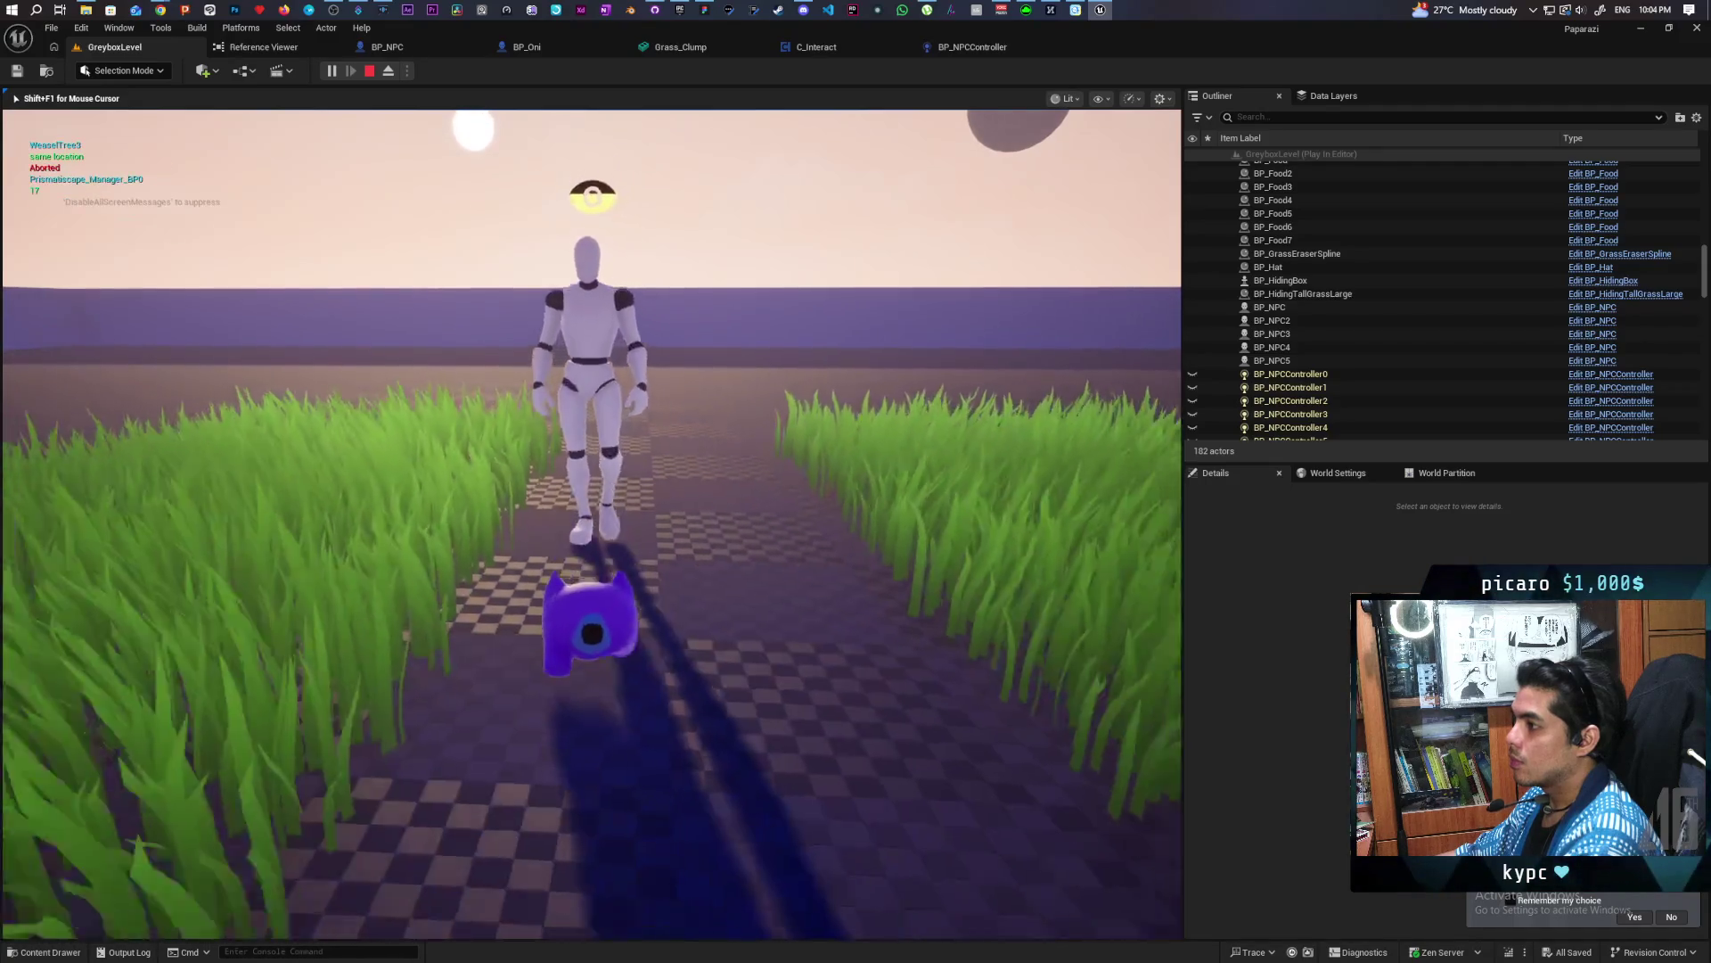
key(s)
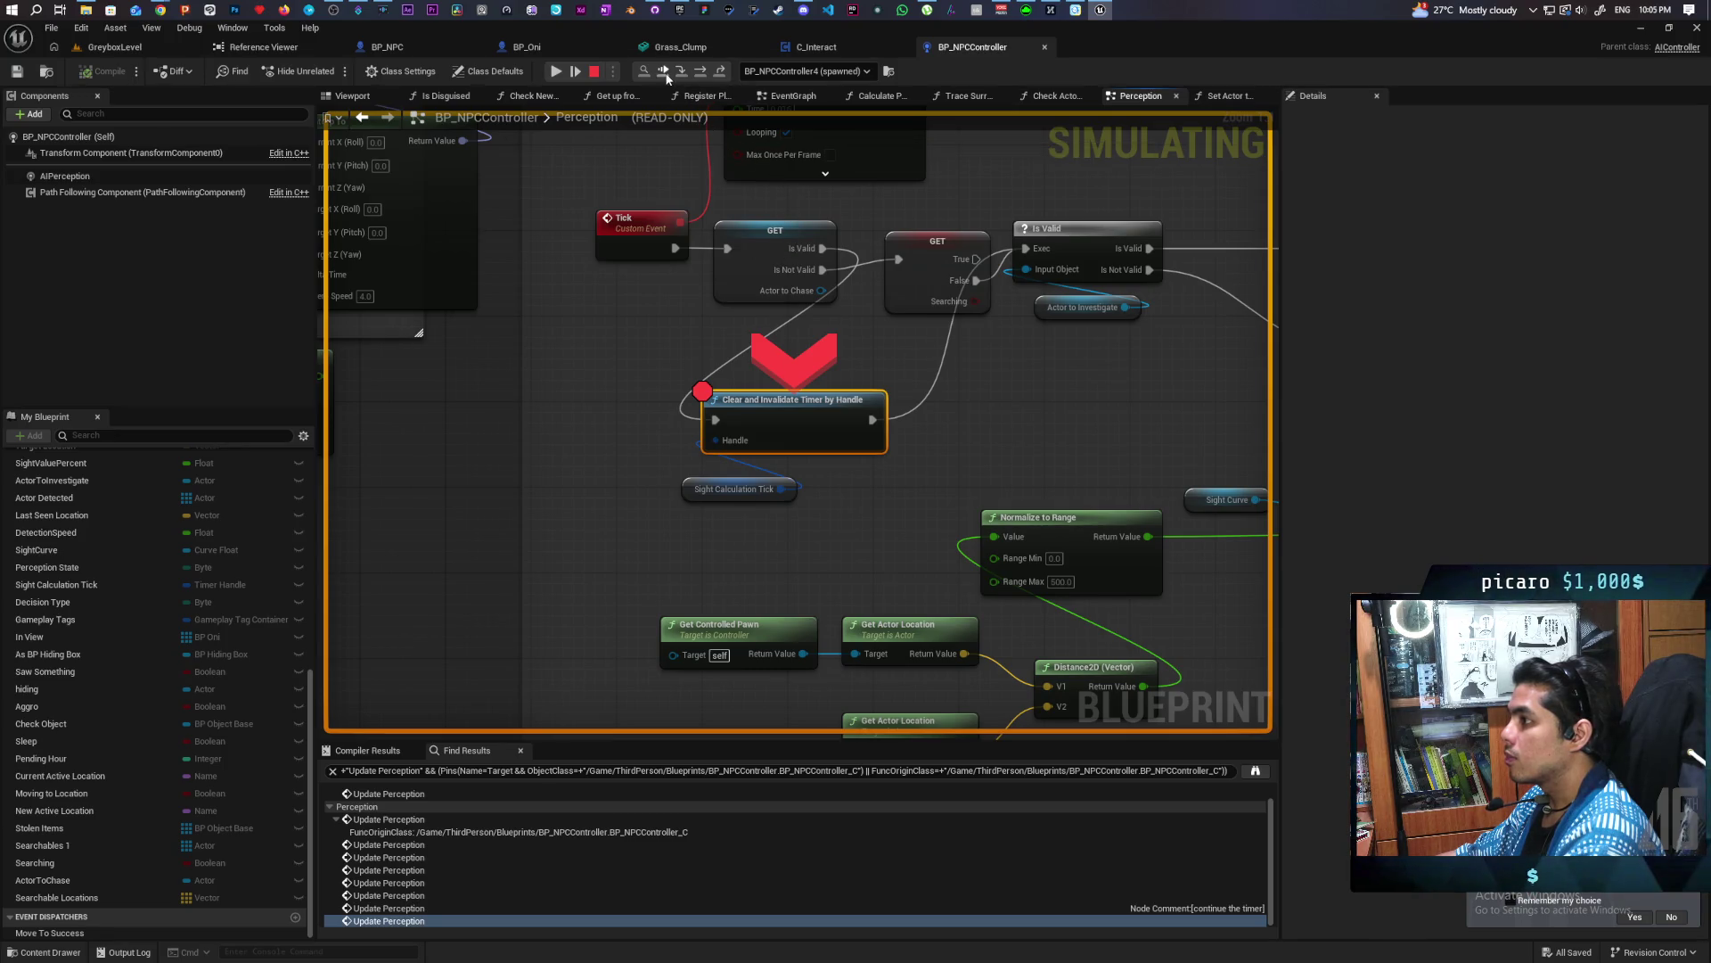
Break on the Calculate Sight Value event and continue execution to that breakpoint
click(632, 225)
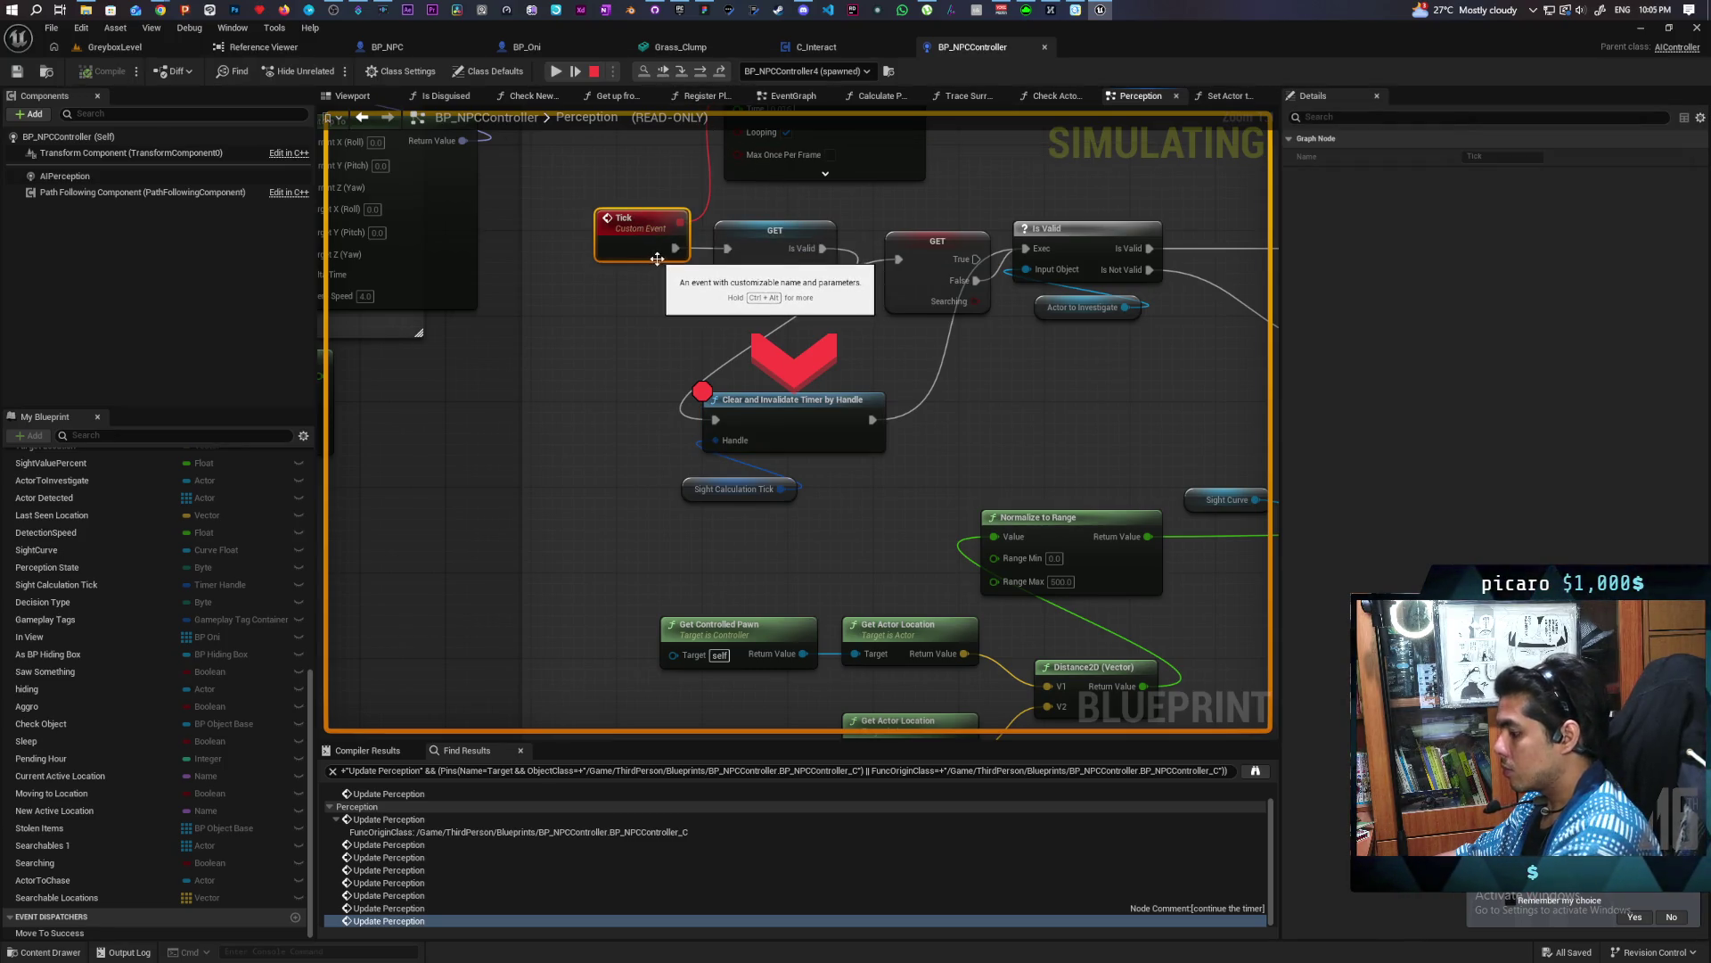
click(630, 267)
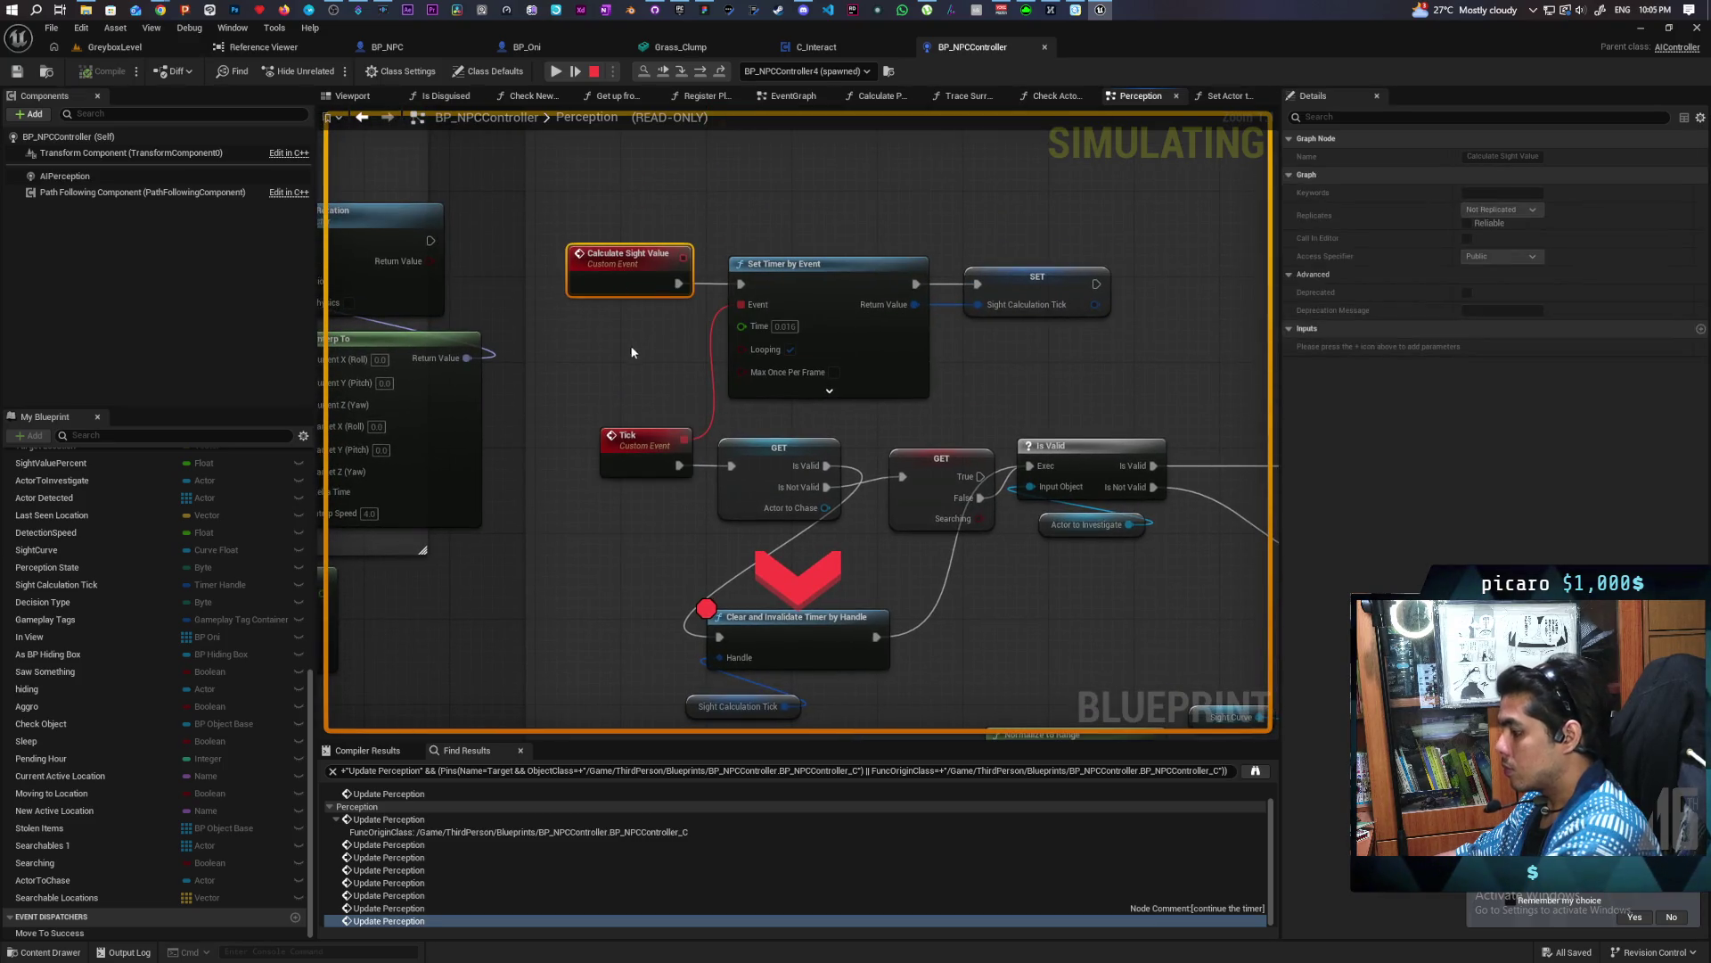
click(555, 71)
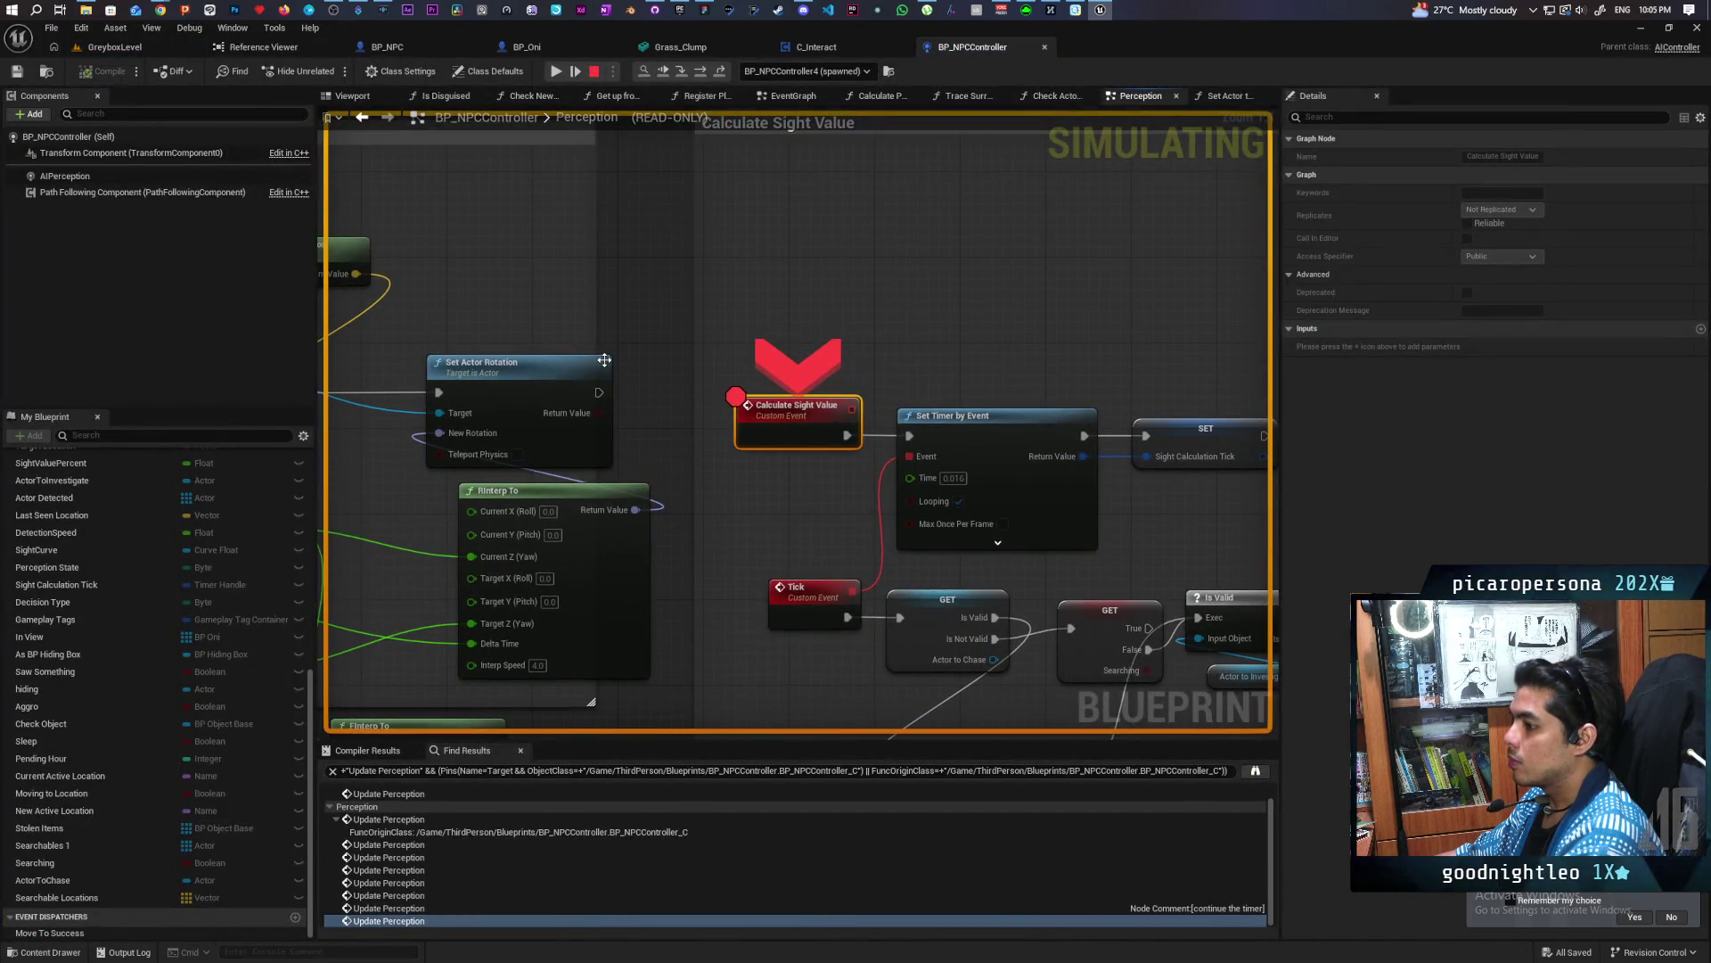
scroll(917, 360, down, 4)
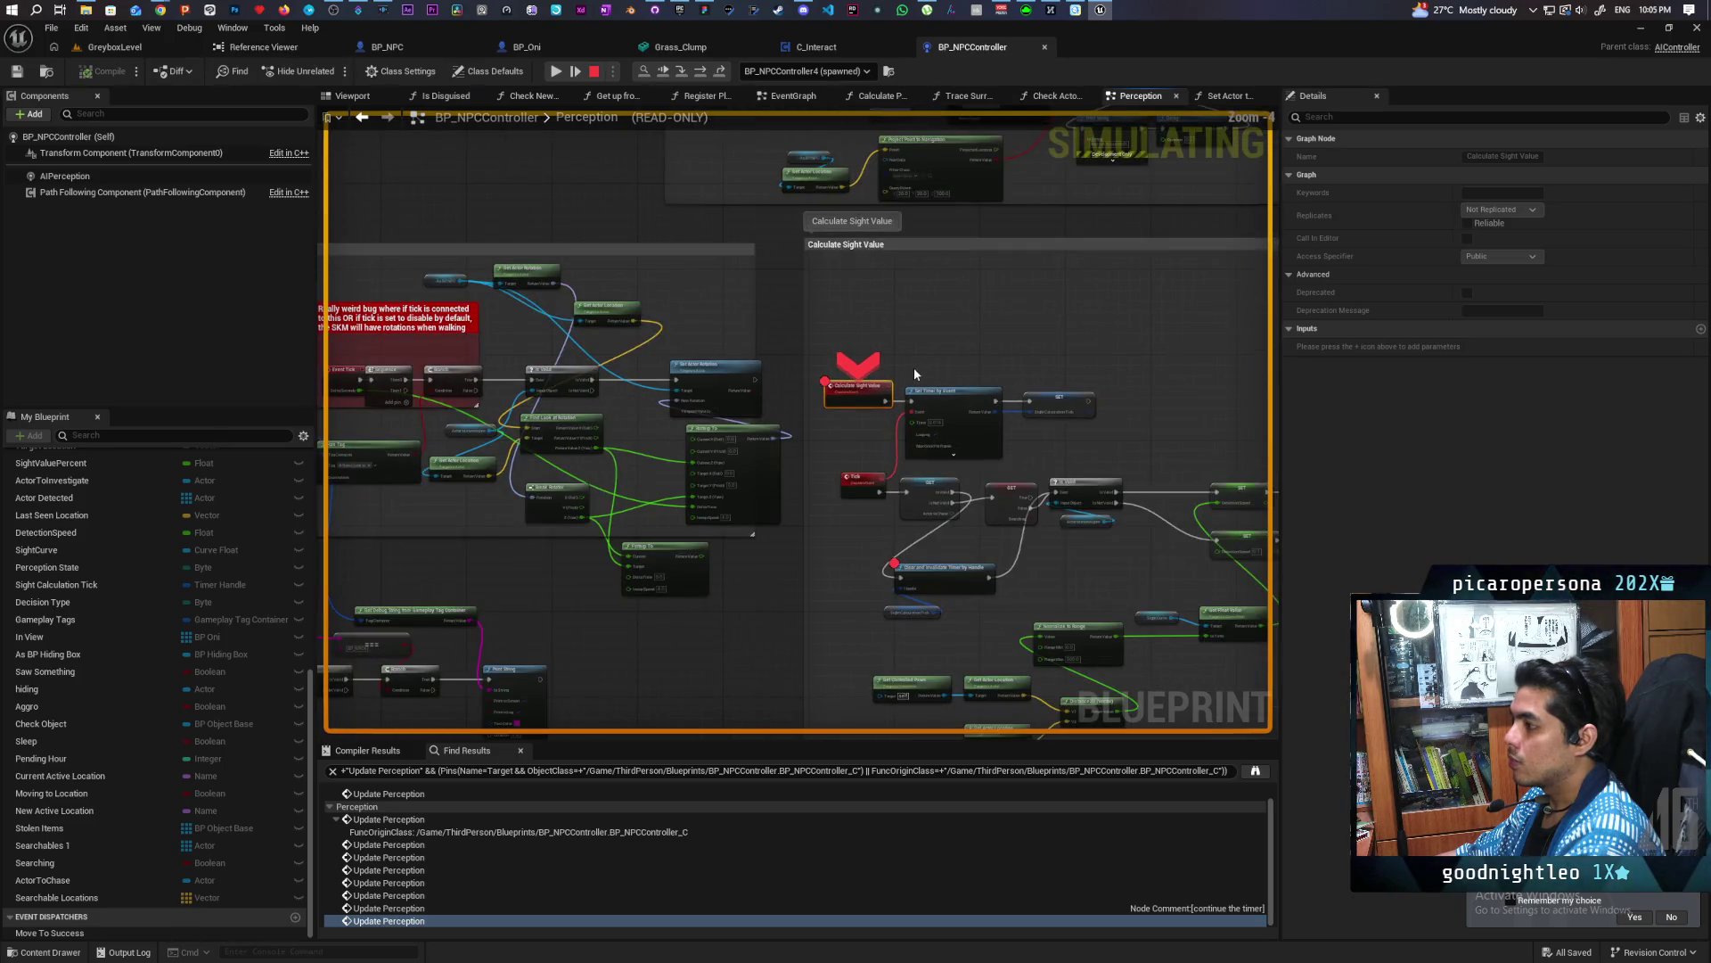
scroll(913, 367, down, 2)
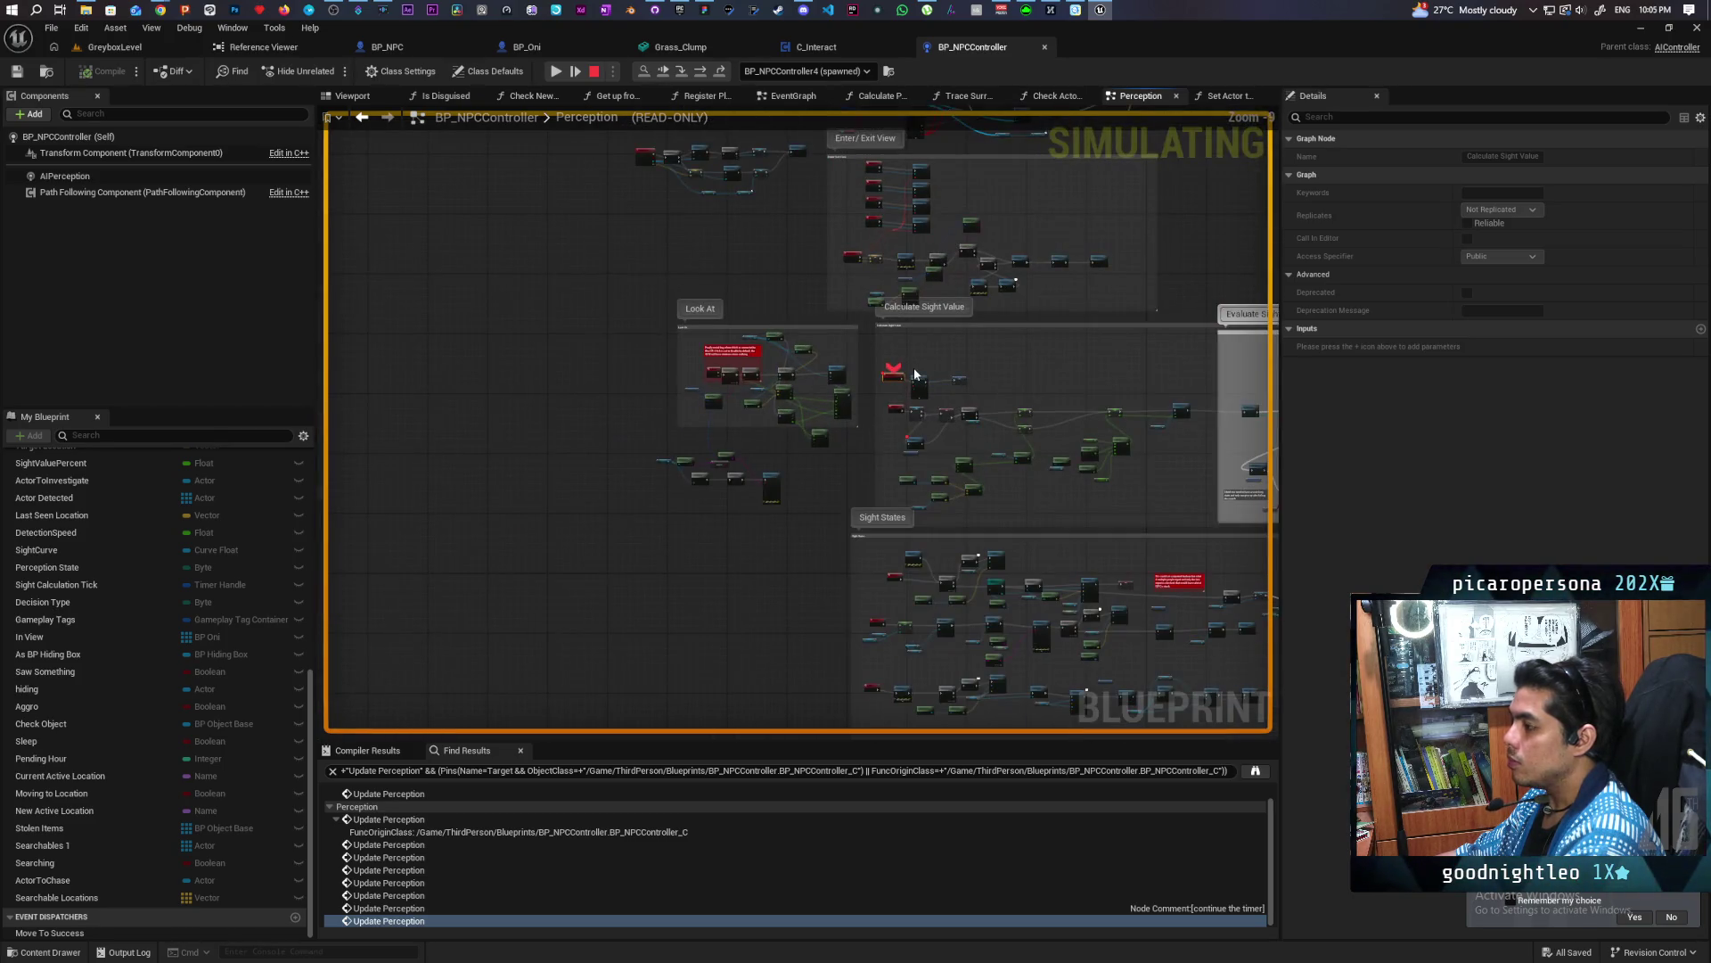
scroll(913, 367, down, 1)
scroll(912, 367, up, 4)
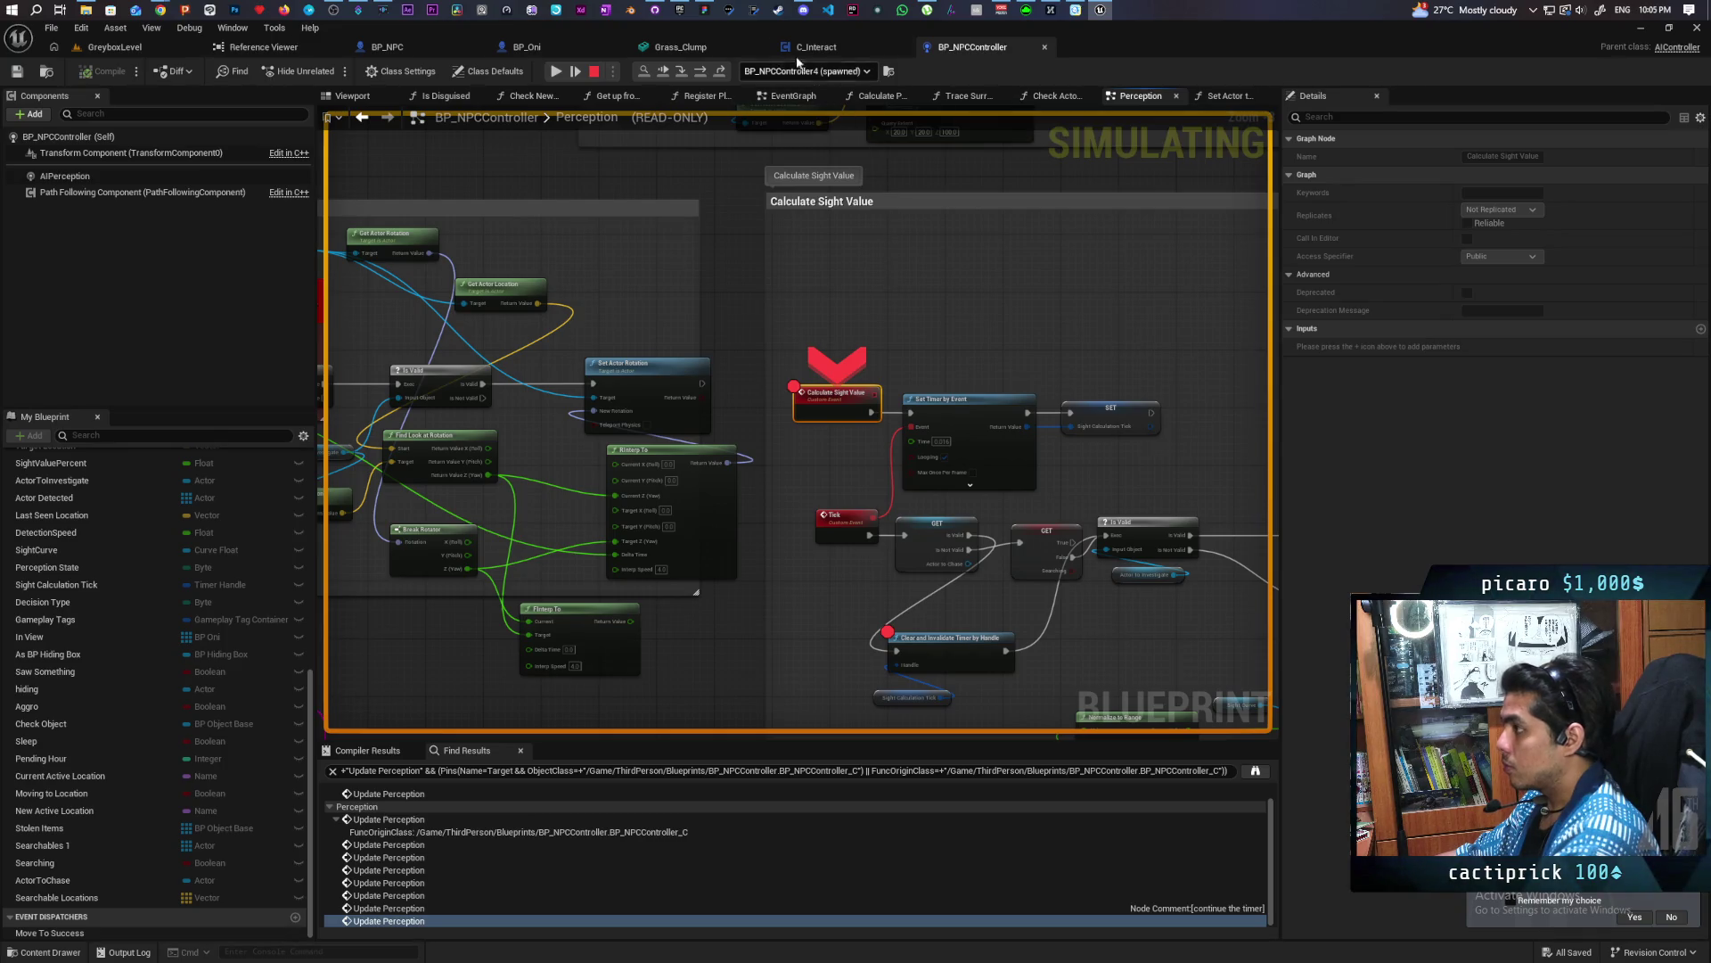
Step repeatedly between the Calculate Sight Value and timer-clearing breakpoints
click(665, 72)
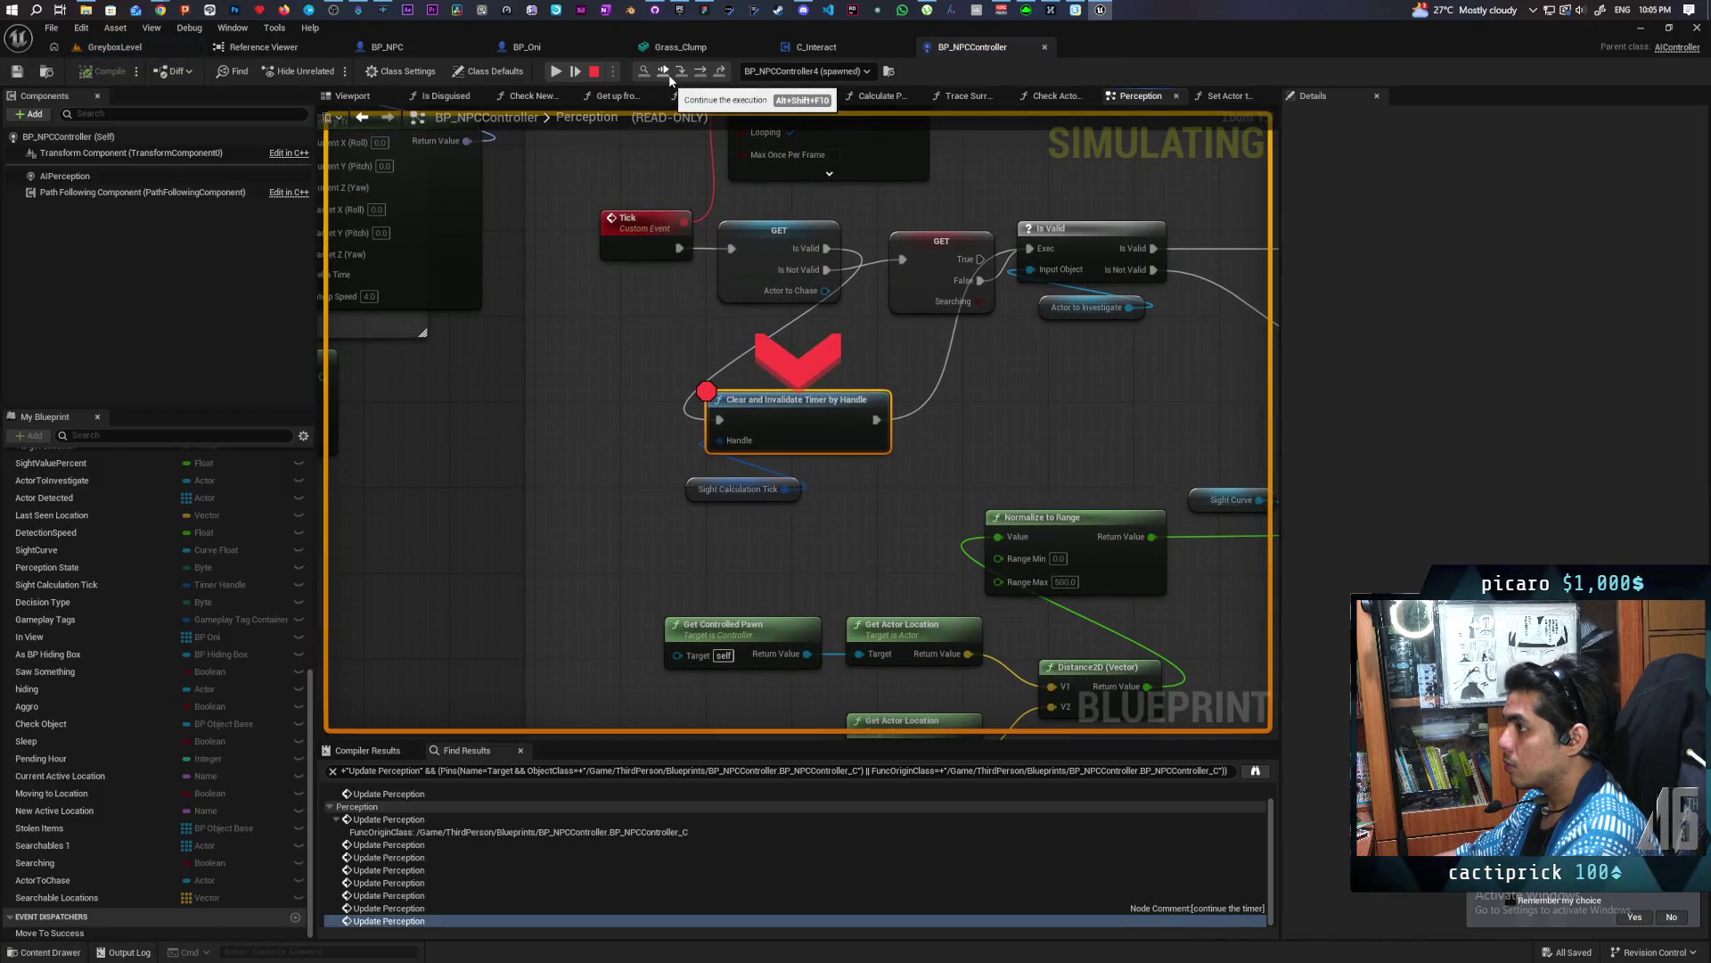
click(669, 73)
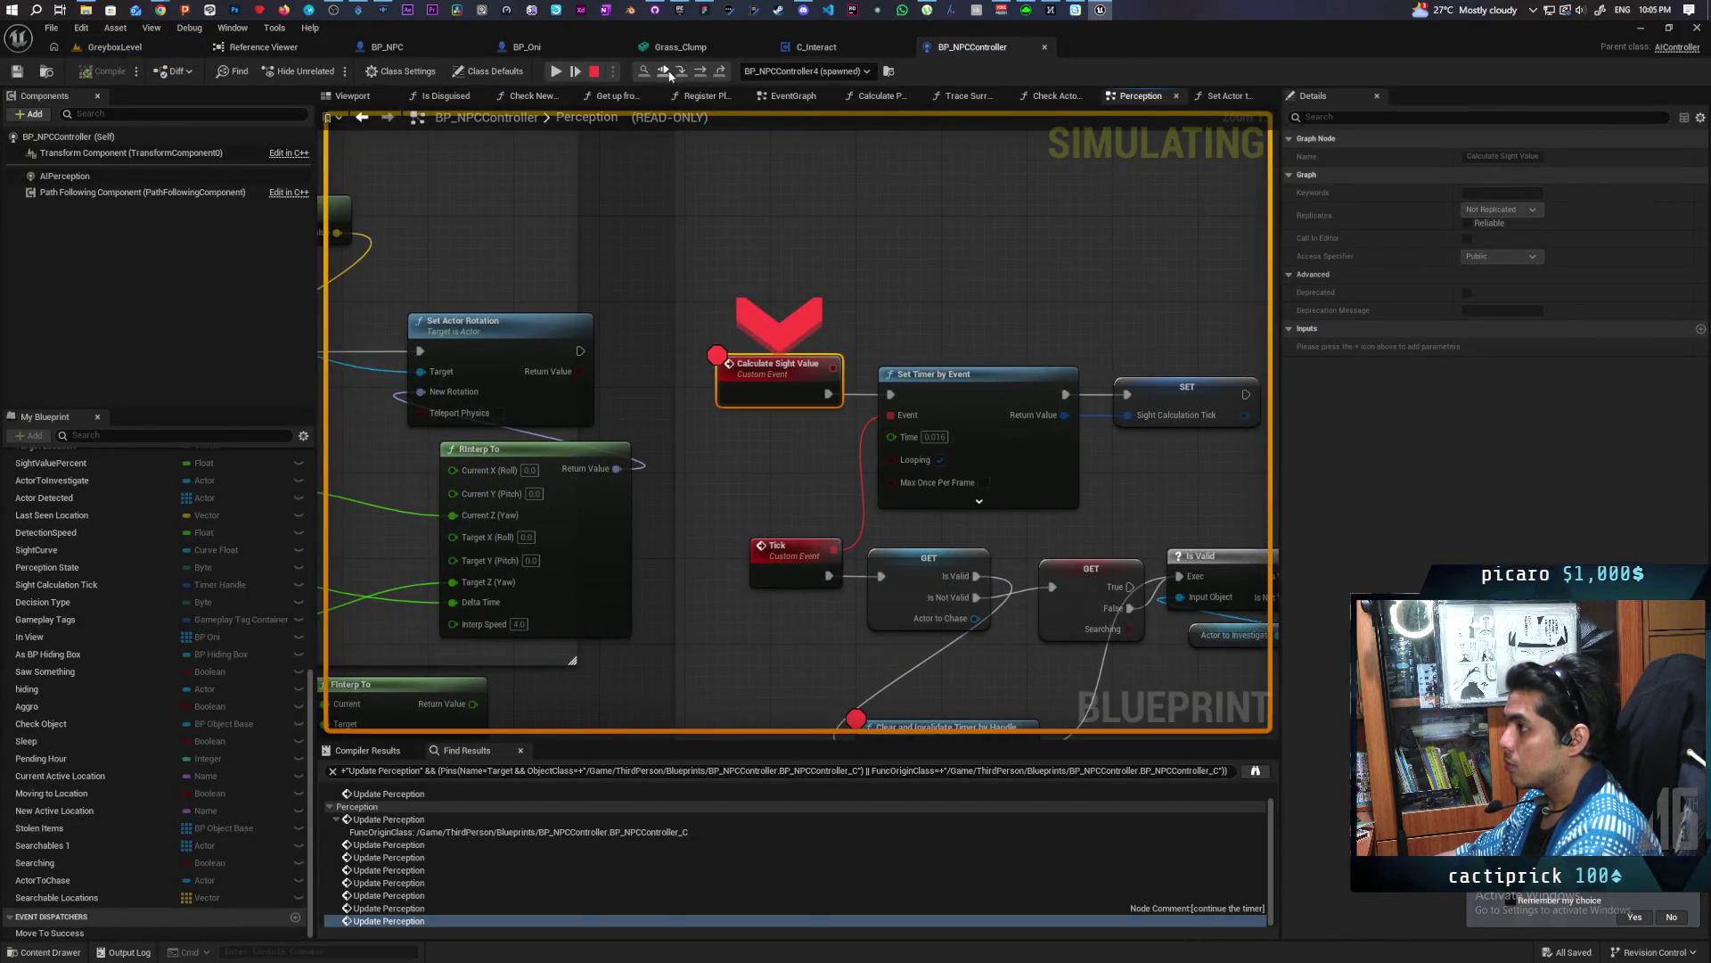
click(668, 74)
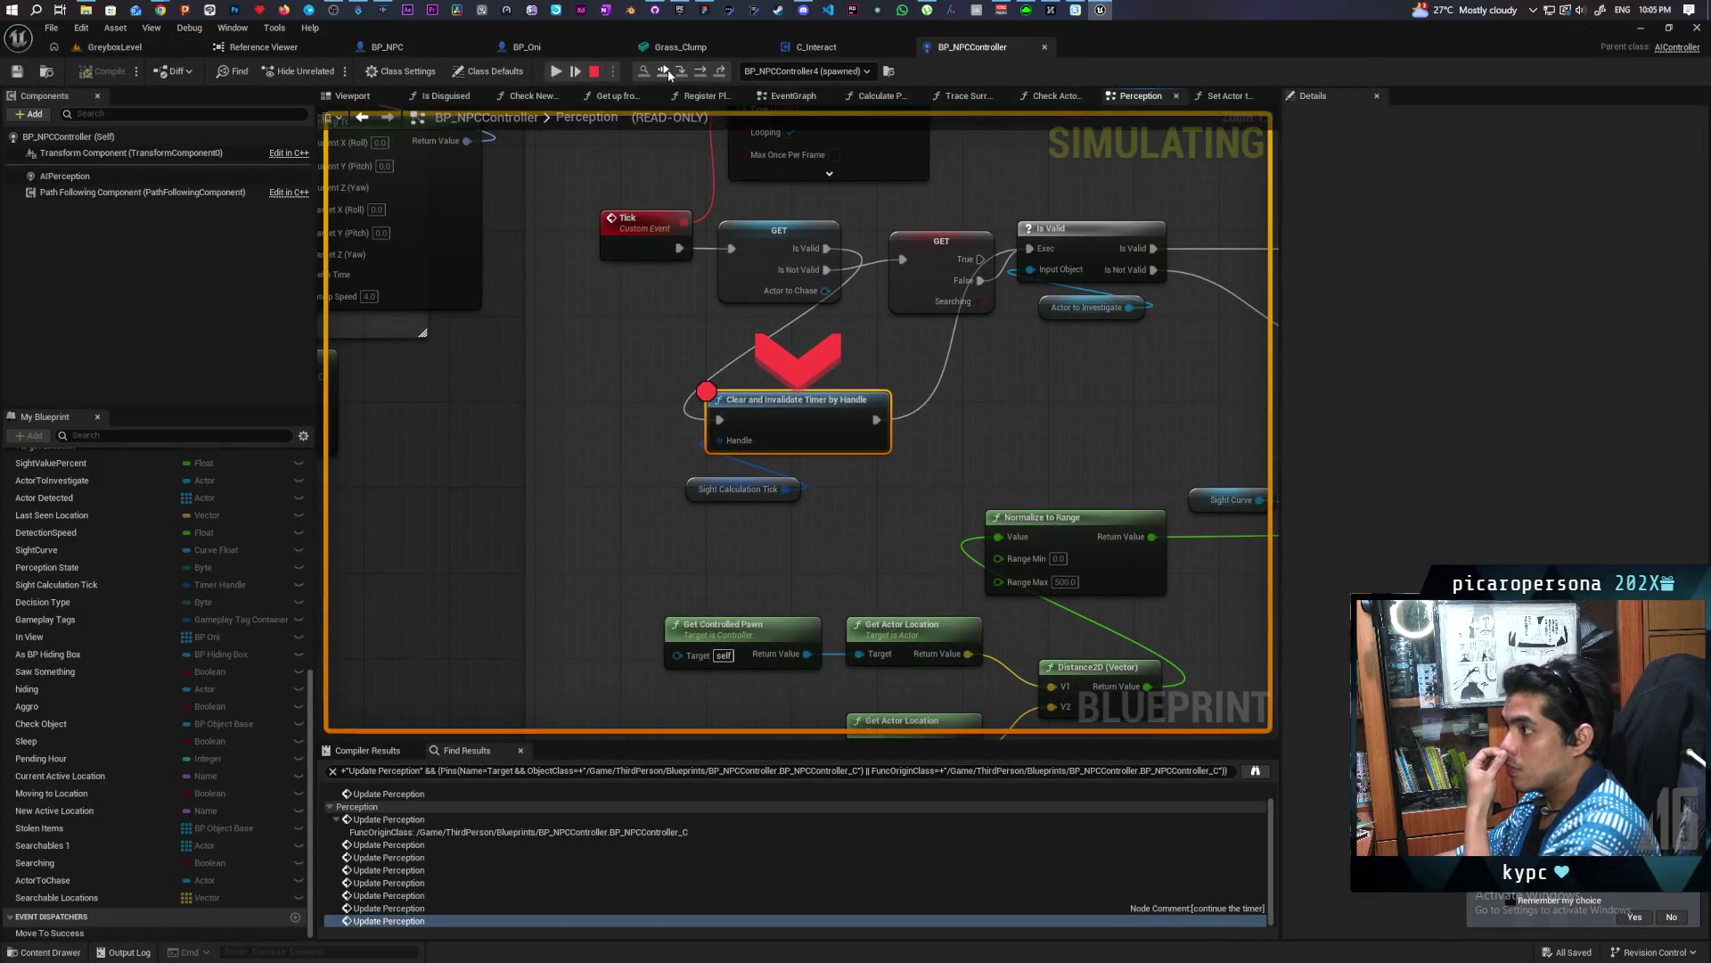
click(667, 70)
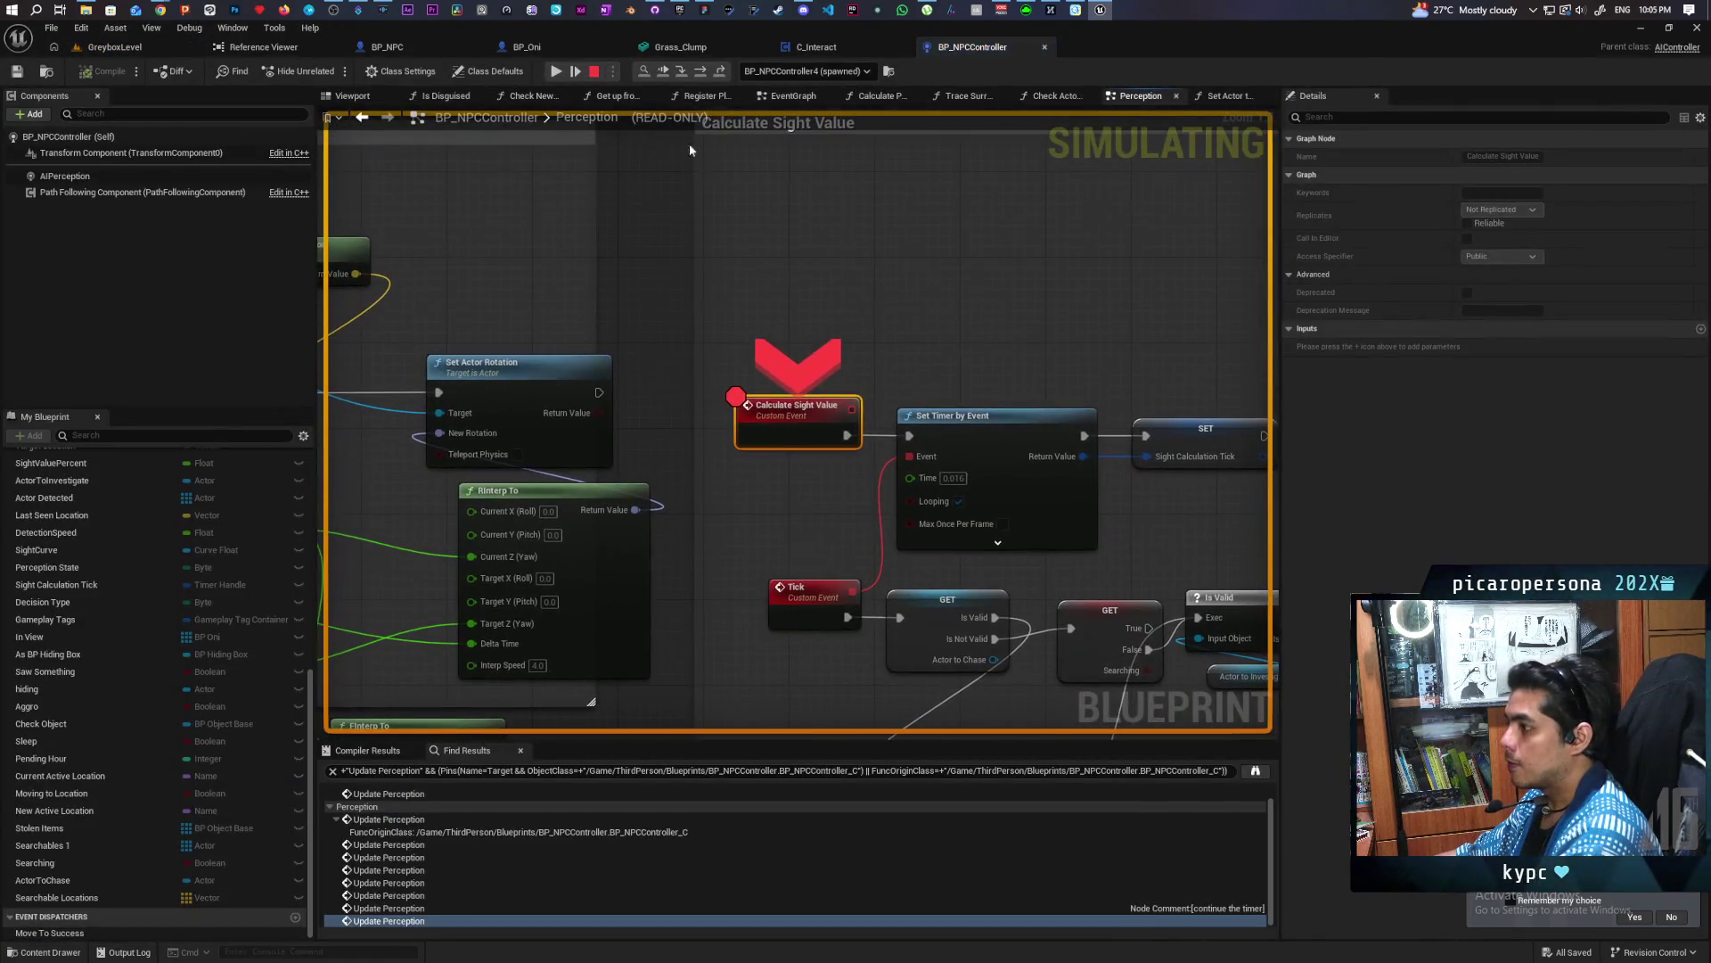
click(664, 73)
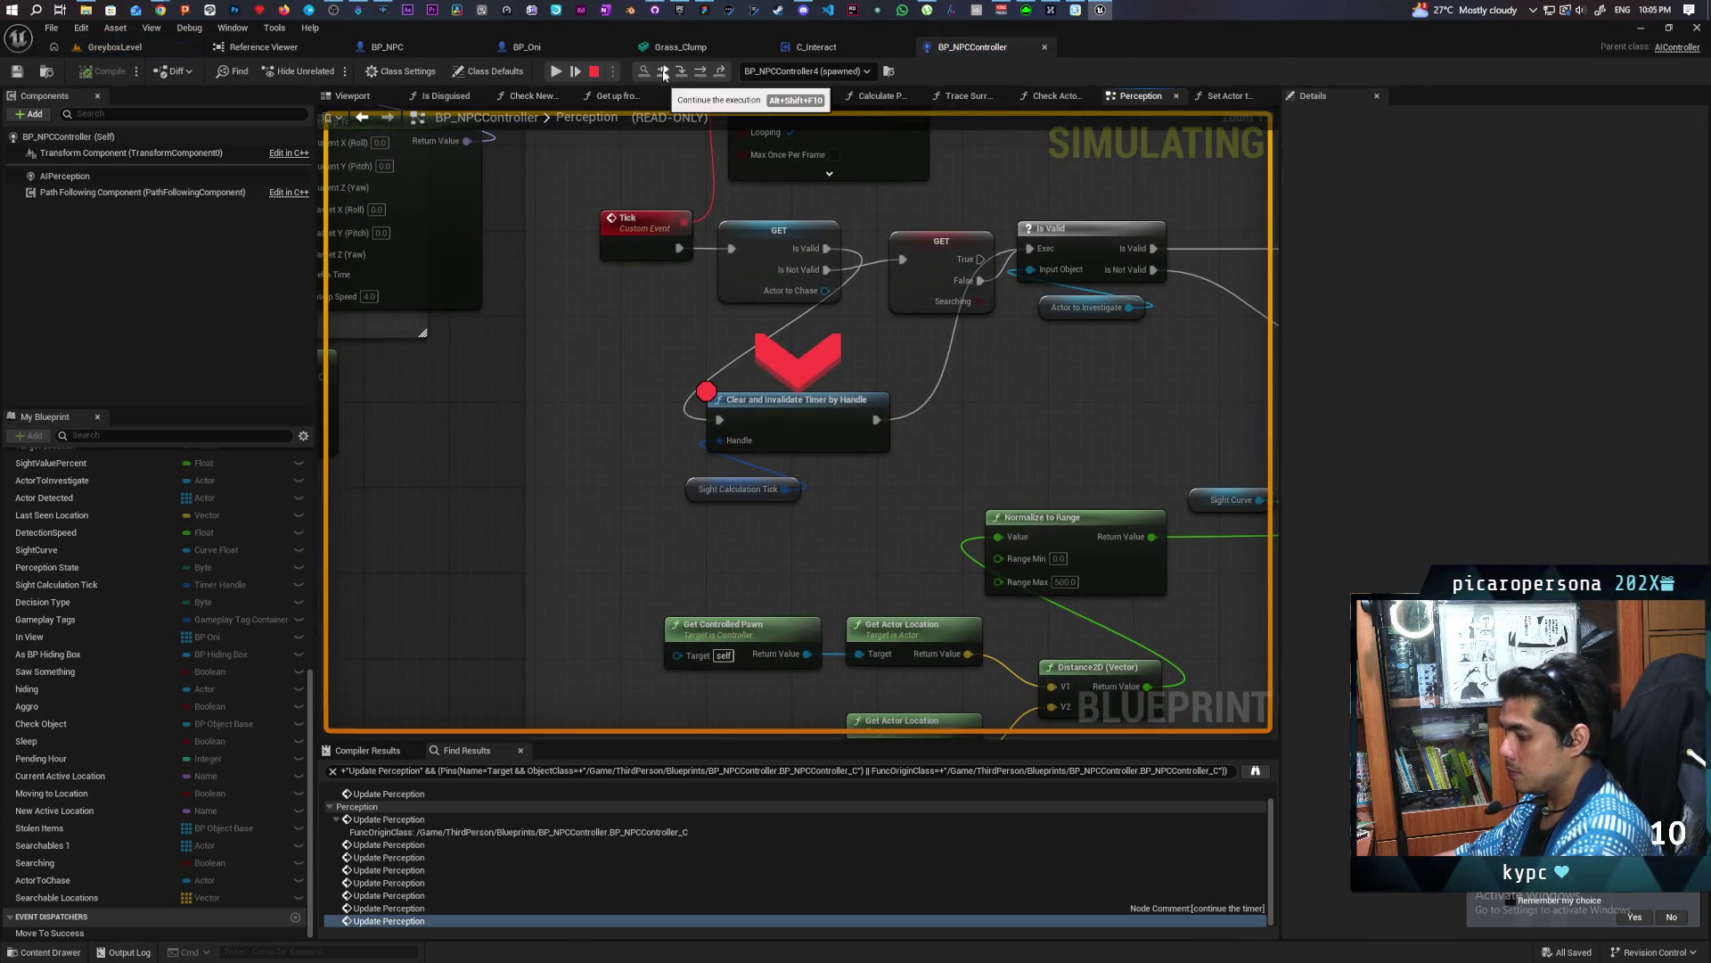
click(664, 73)
click(664, 74)
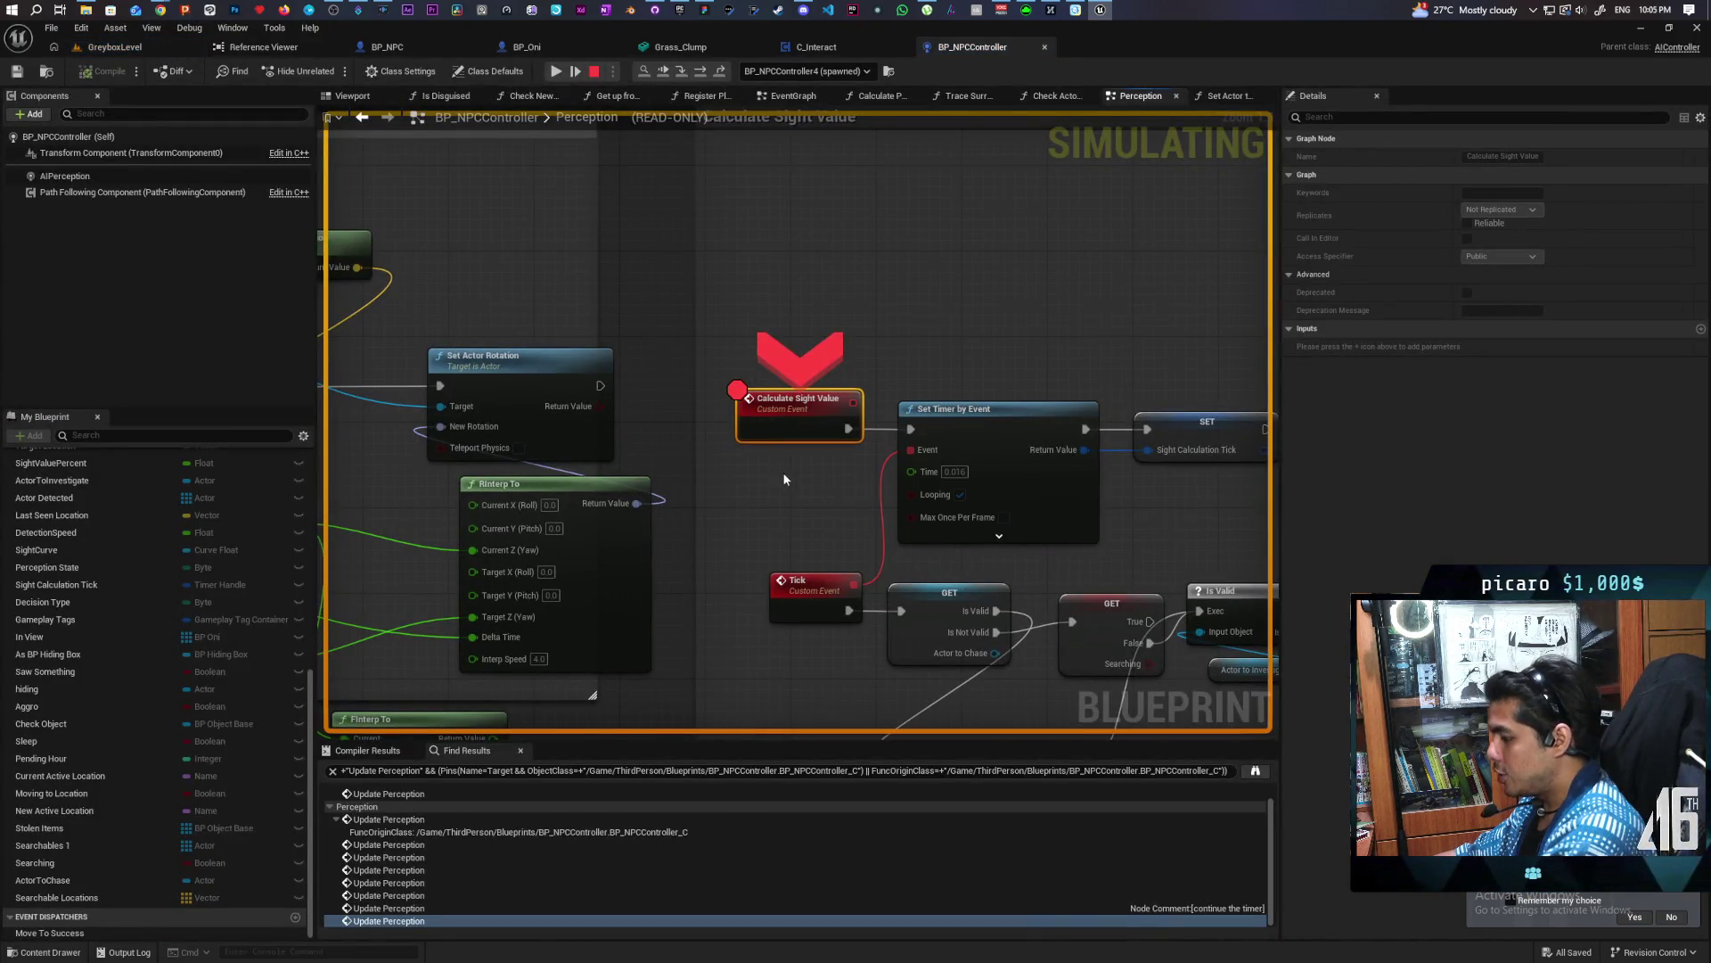
key(F10)
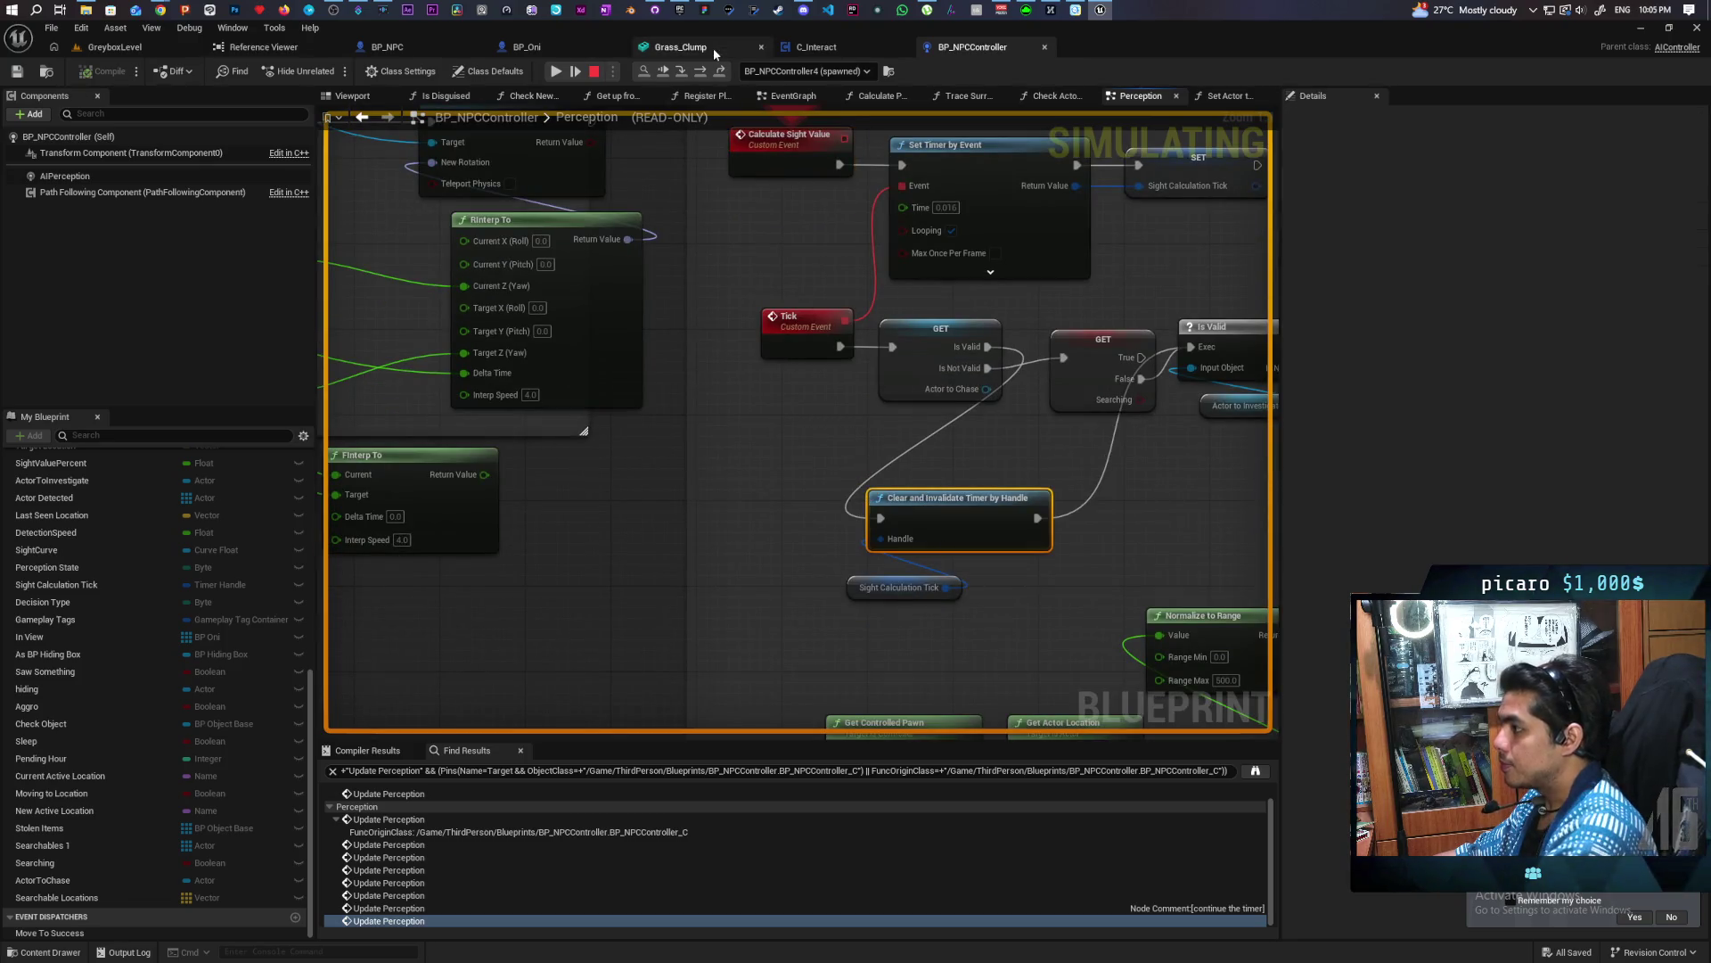
Resume play, inspect the Delay and Get Search Delay nodes, and continue past the Update Perception breakpoint
click(666, 70)
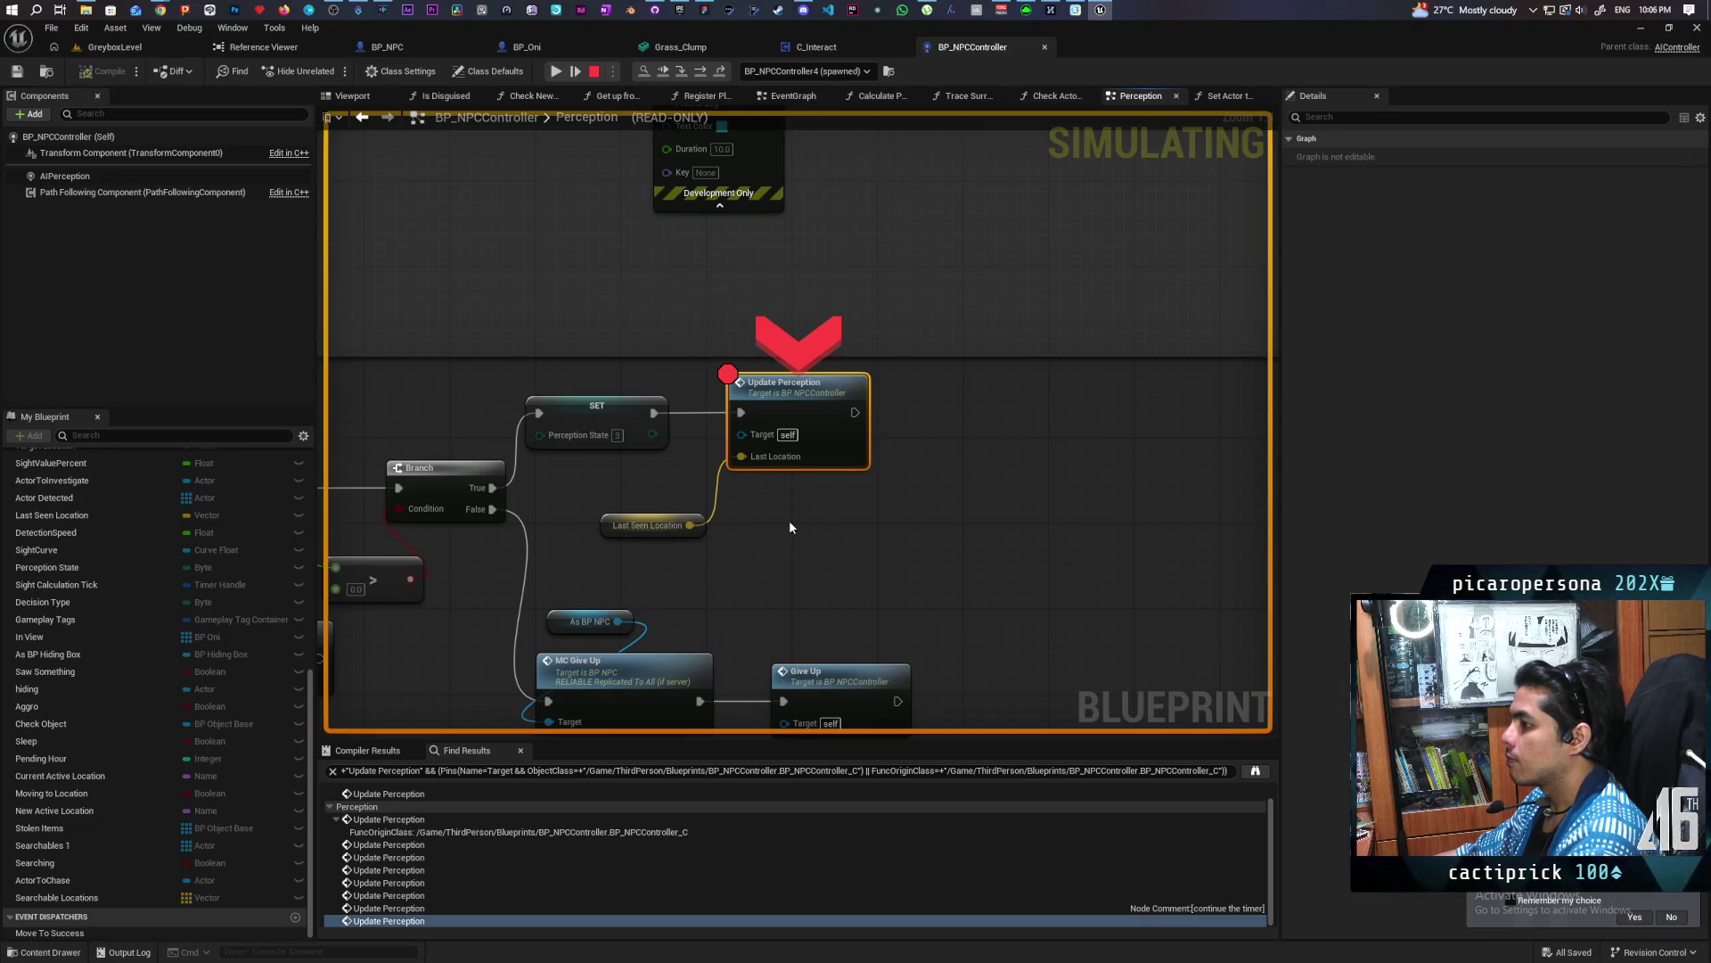
scroll(789, 520, down, 3)
mouse_move(1131, 530)
mouse_down()
mouse_move(635, 551)
mouse_move(916, 523)
mouse_move(1081, 520)
mouse_move(336, 571)
mouse_up()
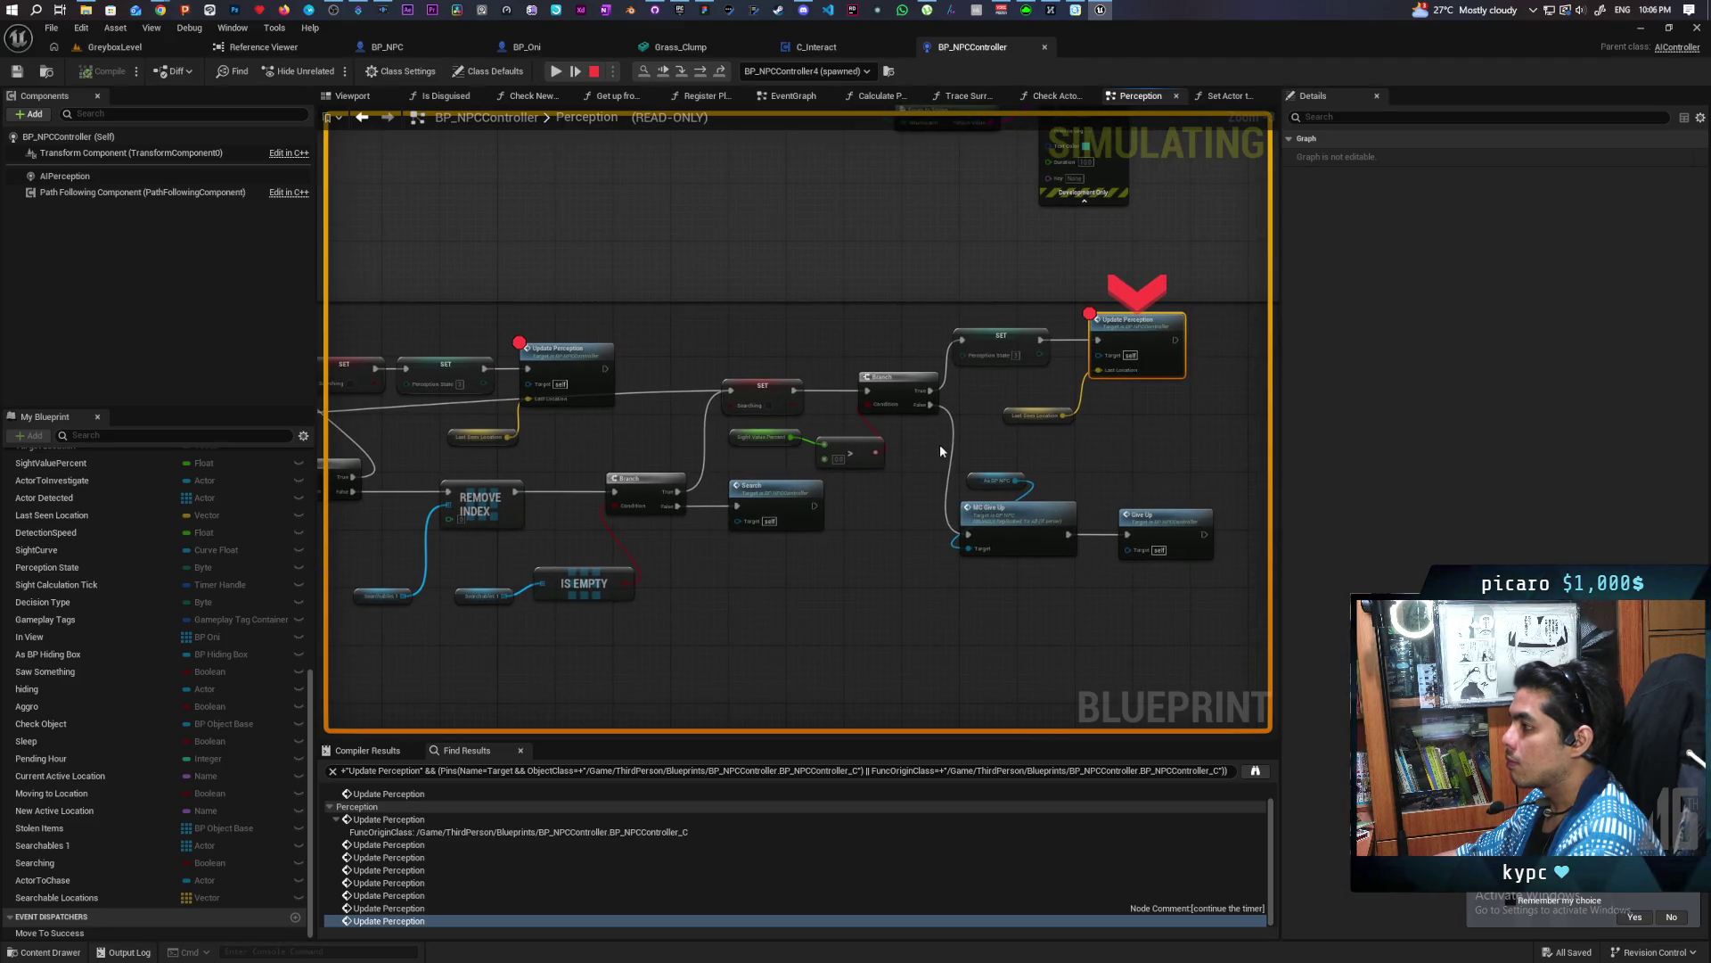
click(664, 72)
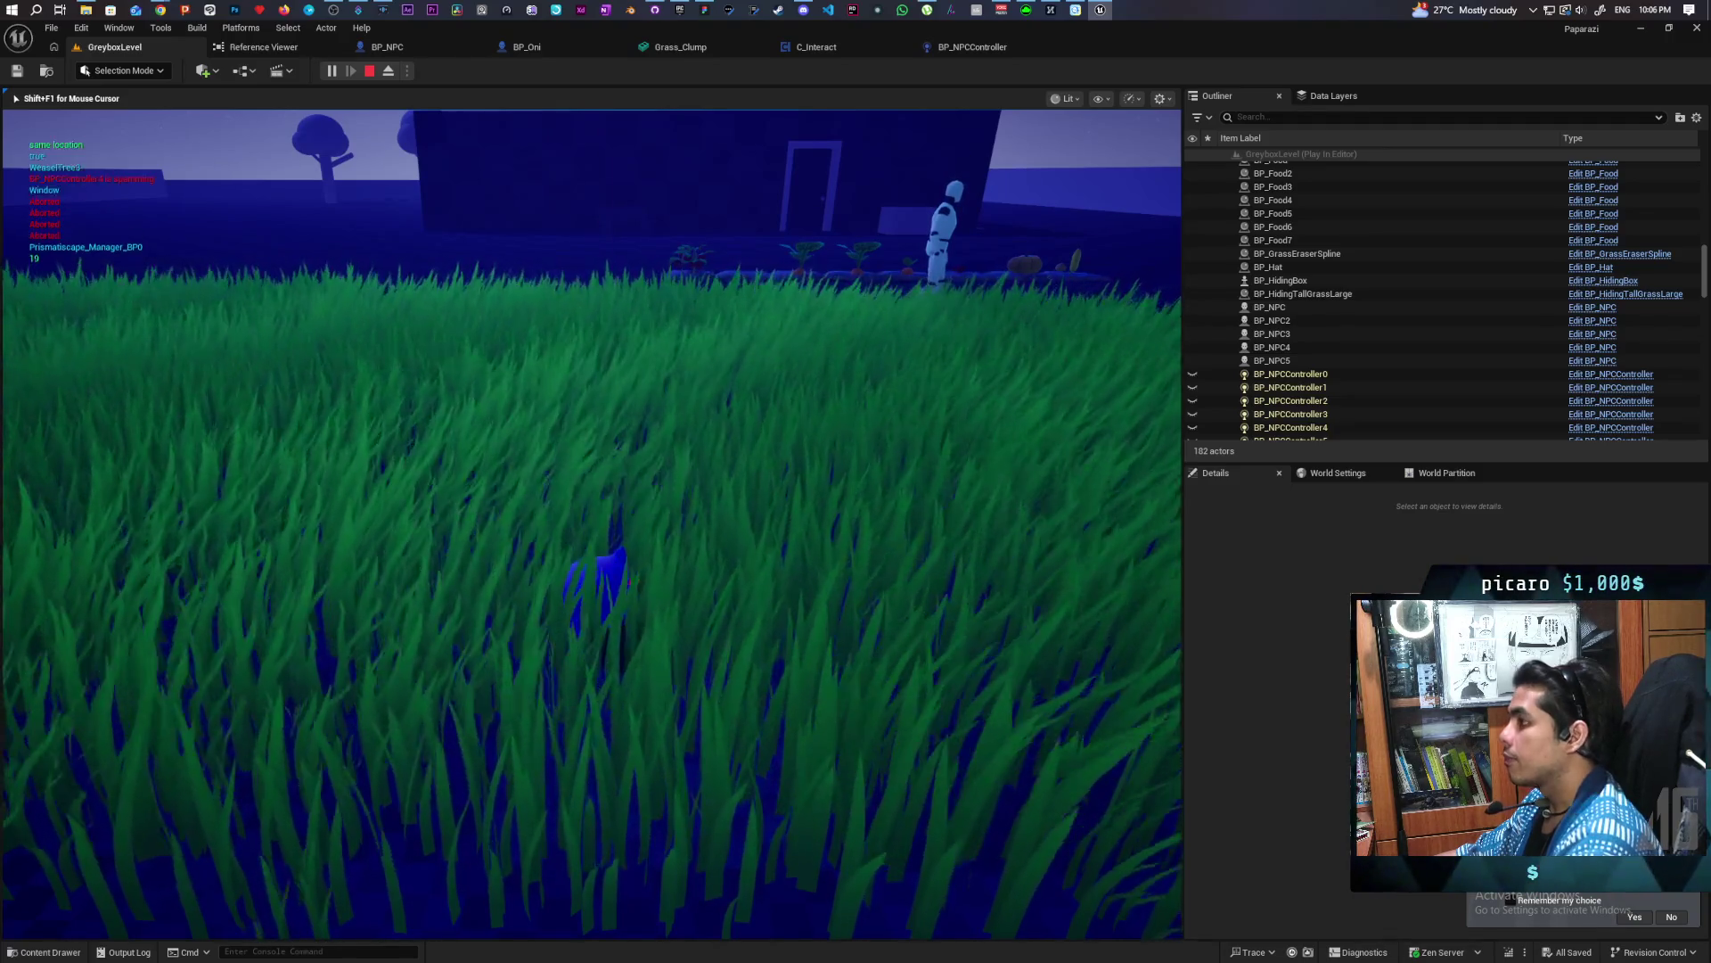
Commit the three changed Blueprints as 'added kinda expensive grass search' and push to origin
key(Escape)
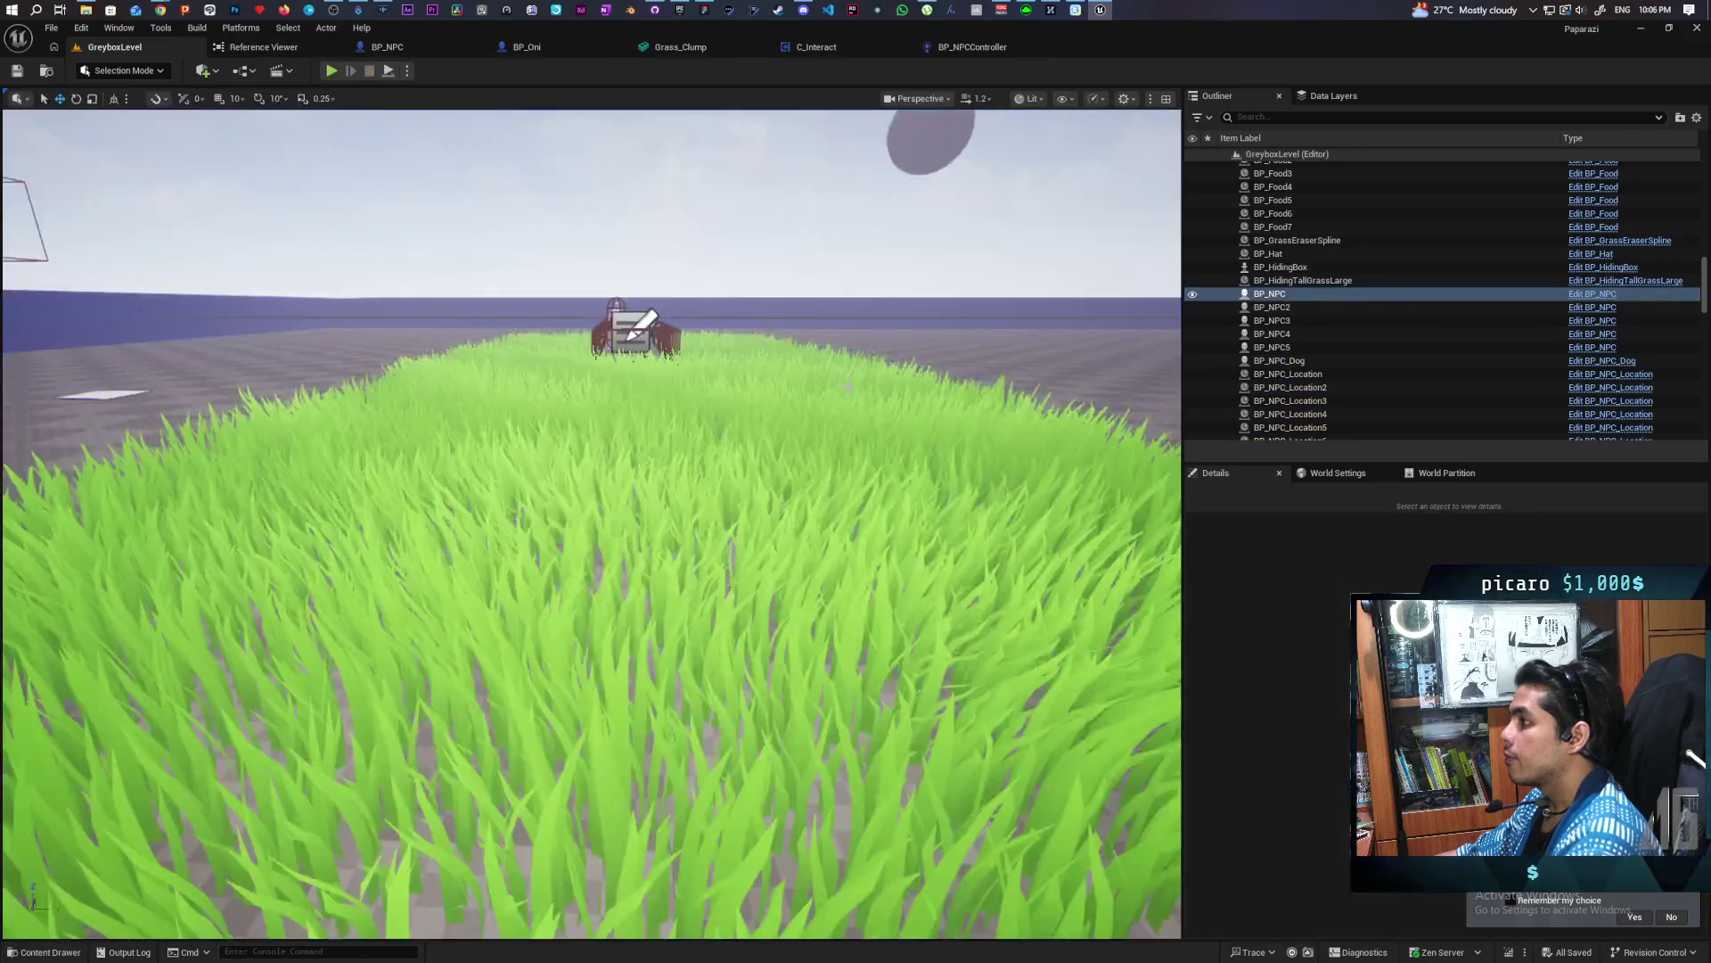
click(656, 13)
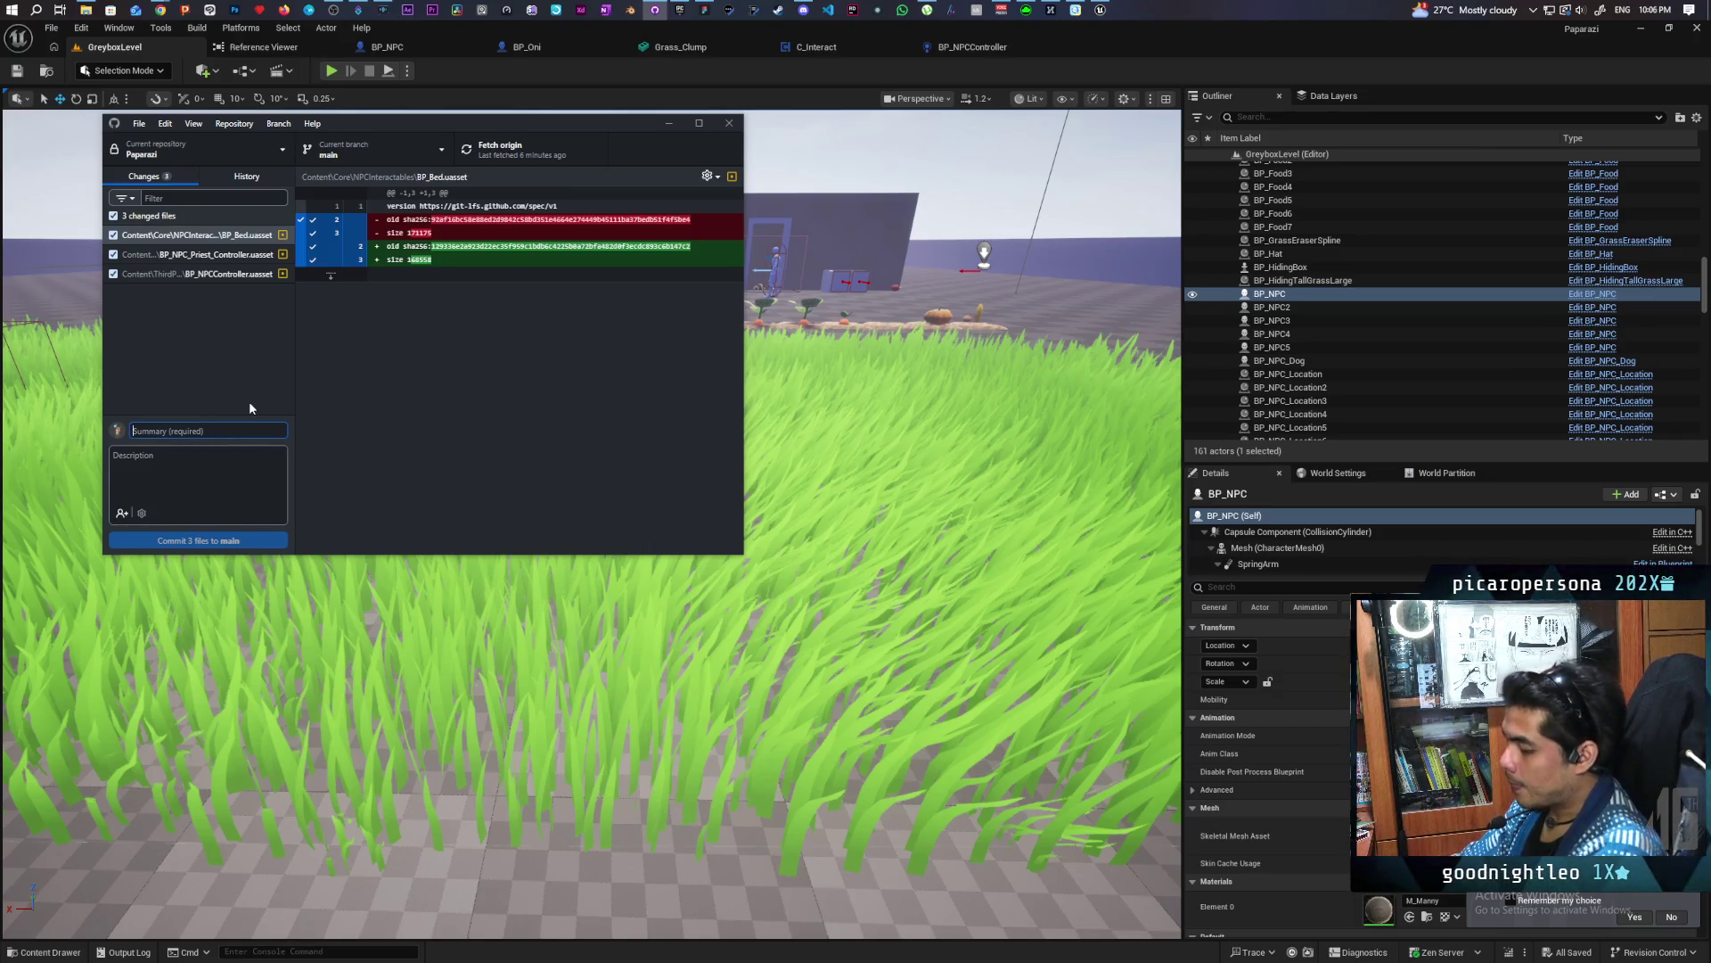
text(added)
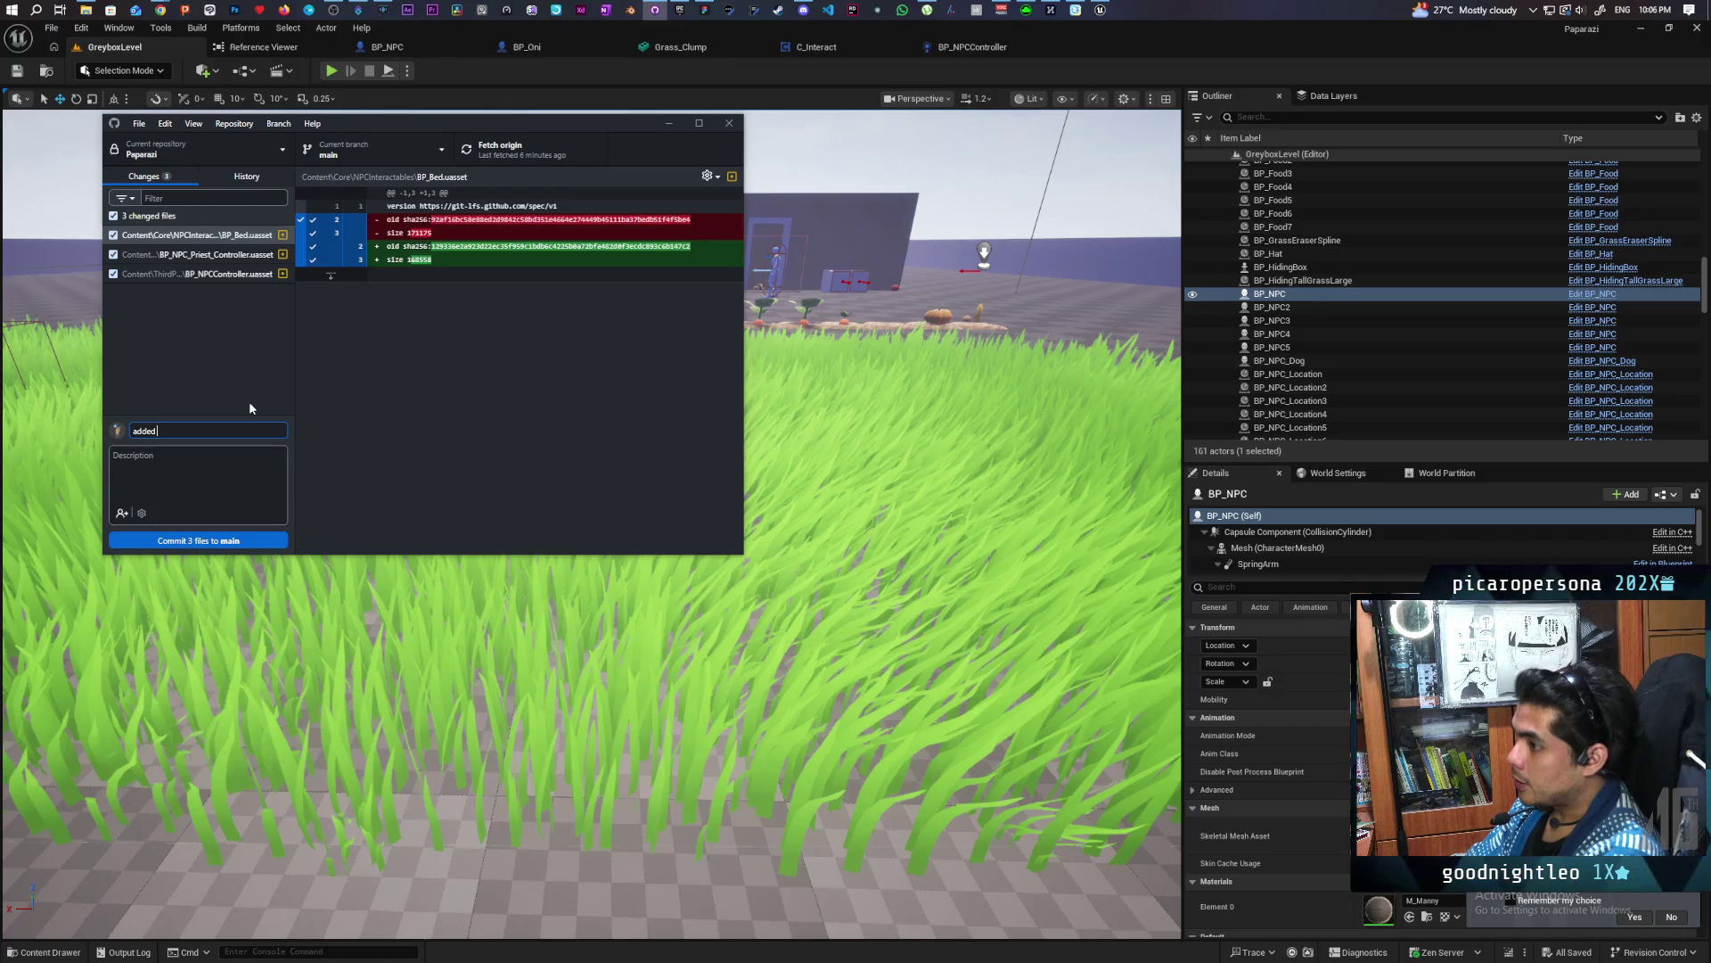
text( kinda expensive grass search)
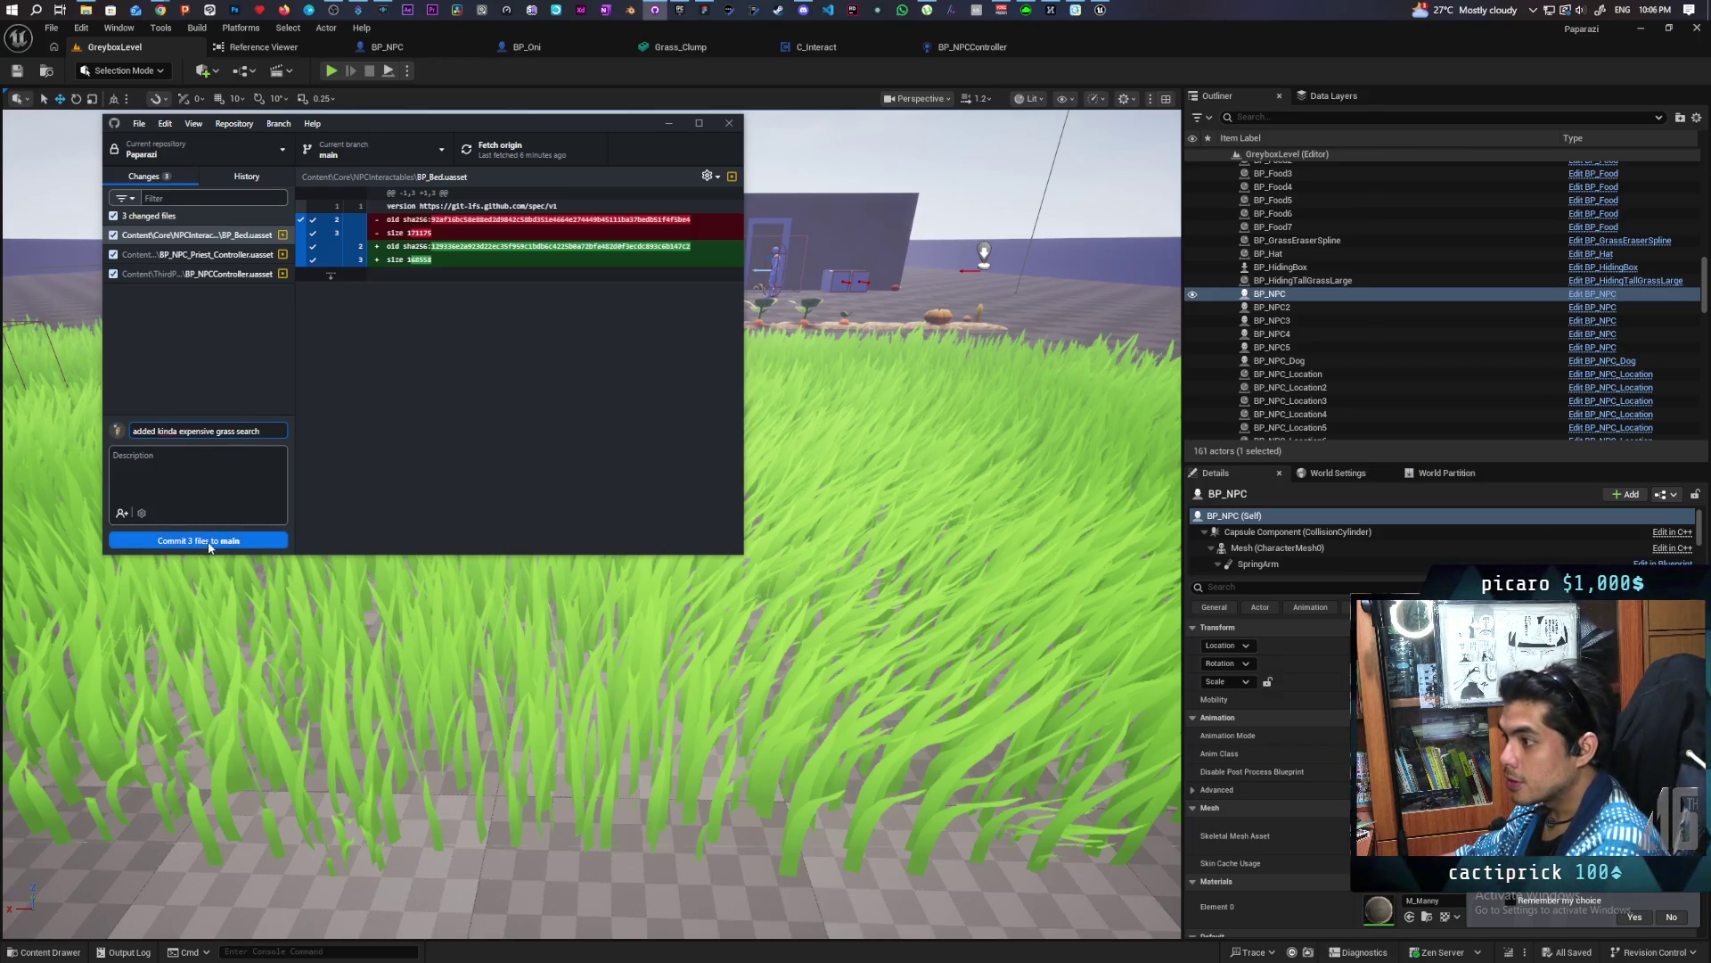
click(223, 541)
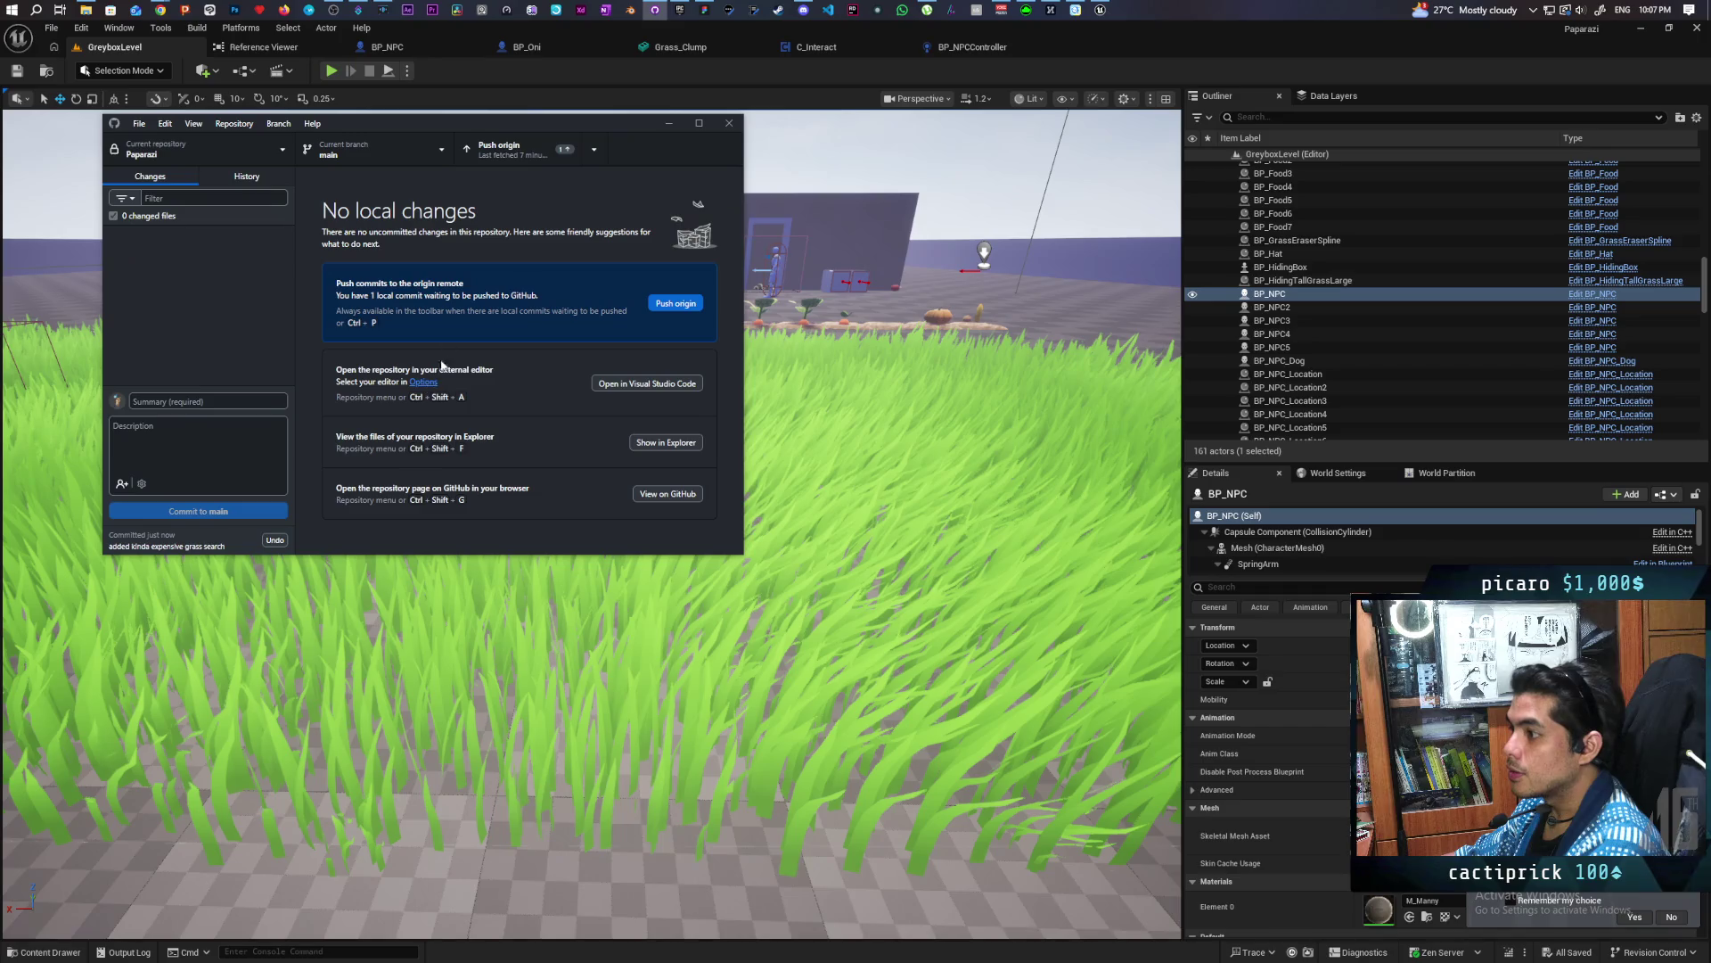
click(515, 148)
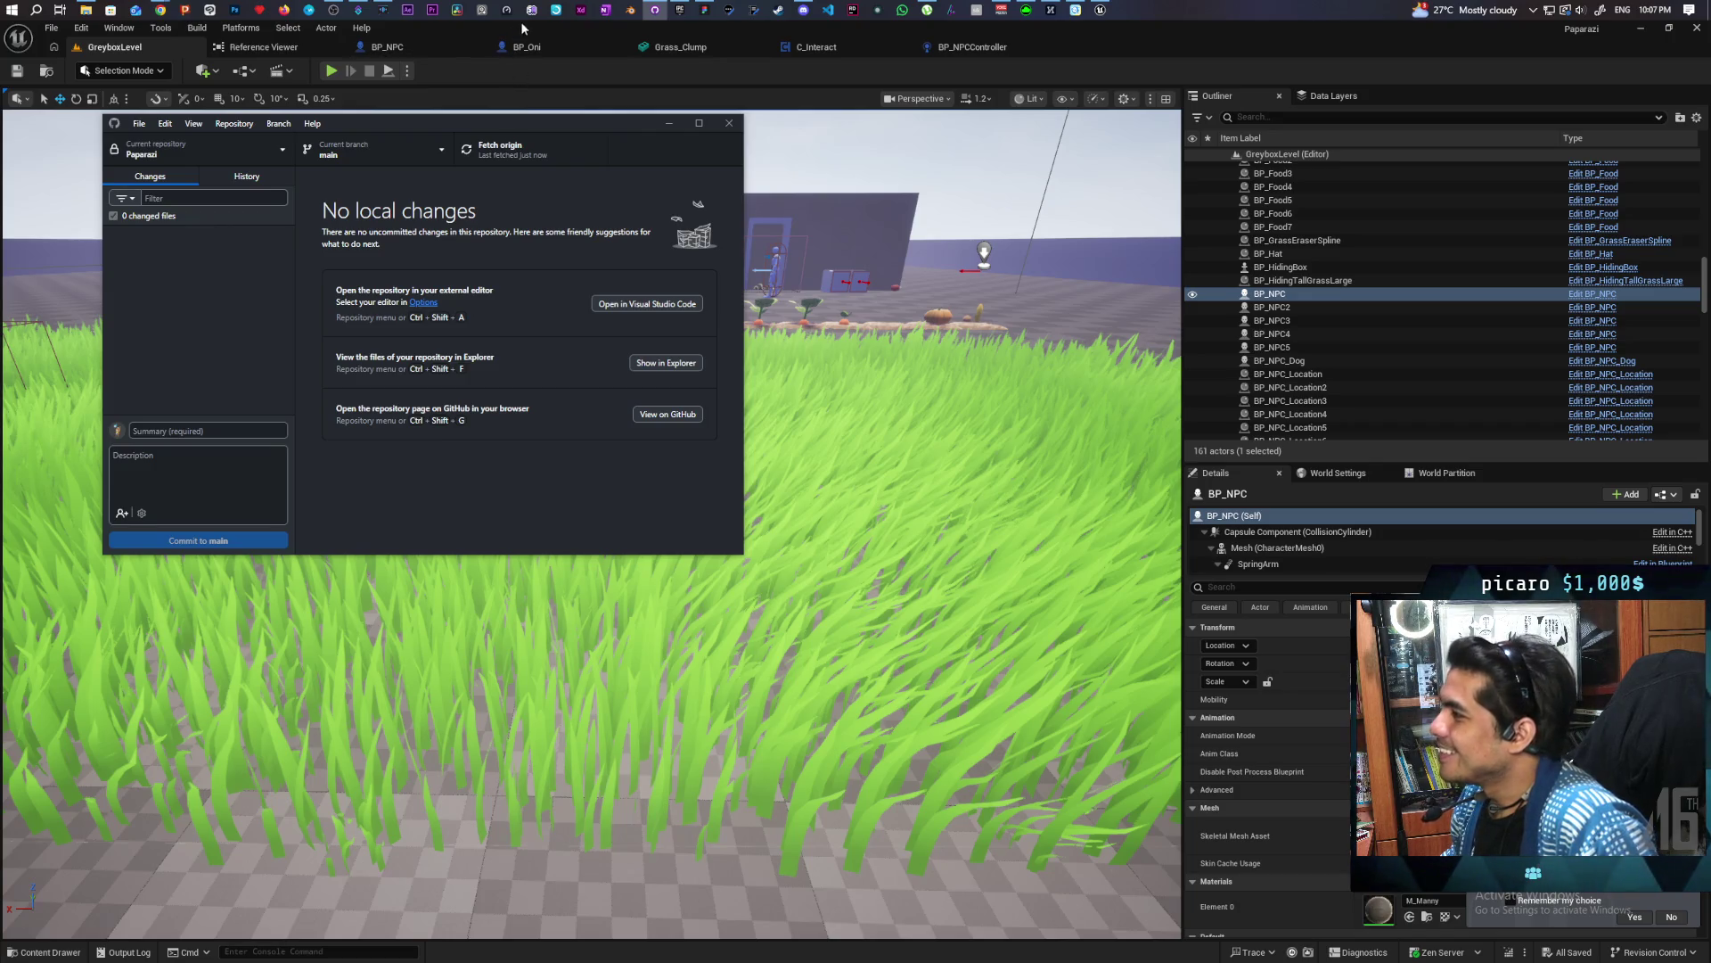
Strike through 'rethink how to search player in grass' in Miro, then return to BP_NPCController's graph
click(701, 11)
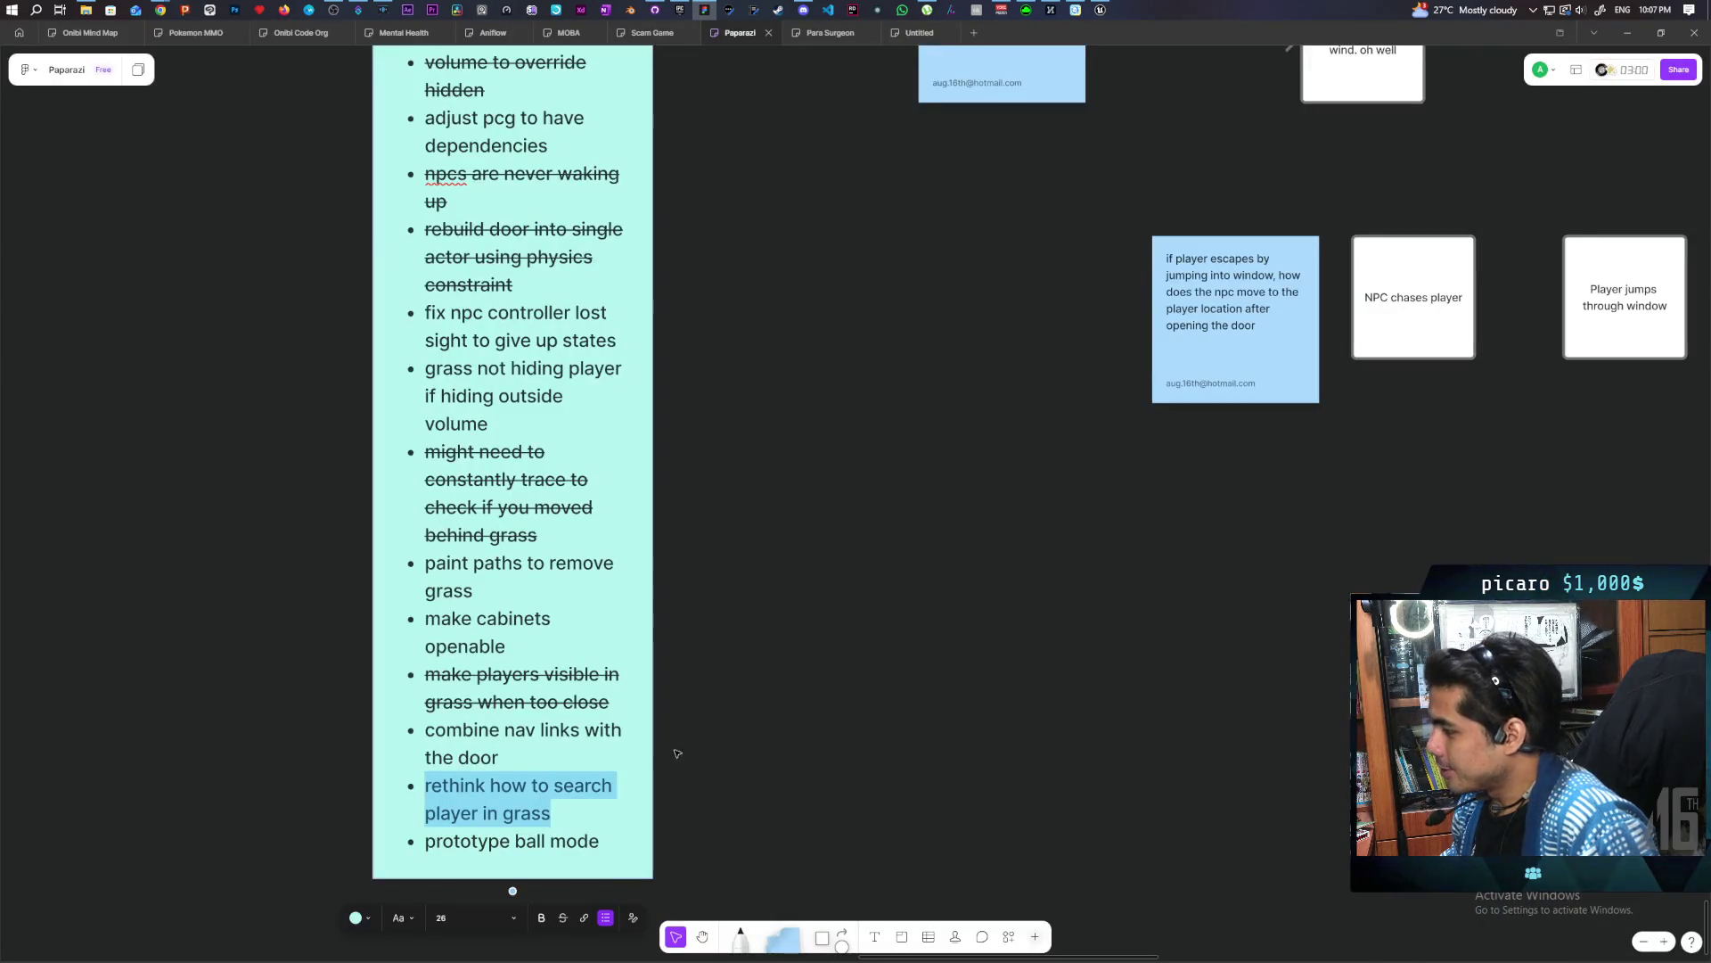
click(559, 919)
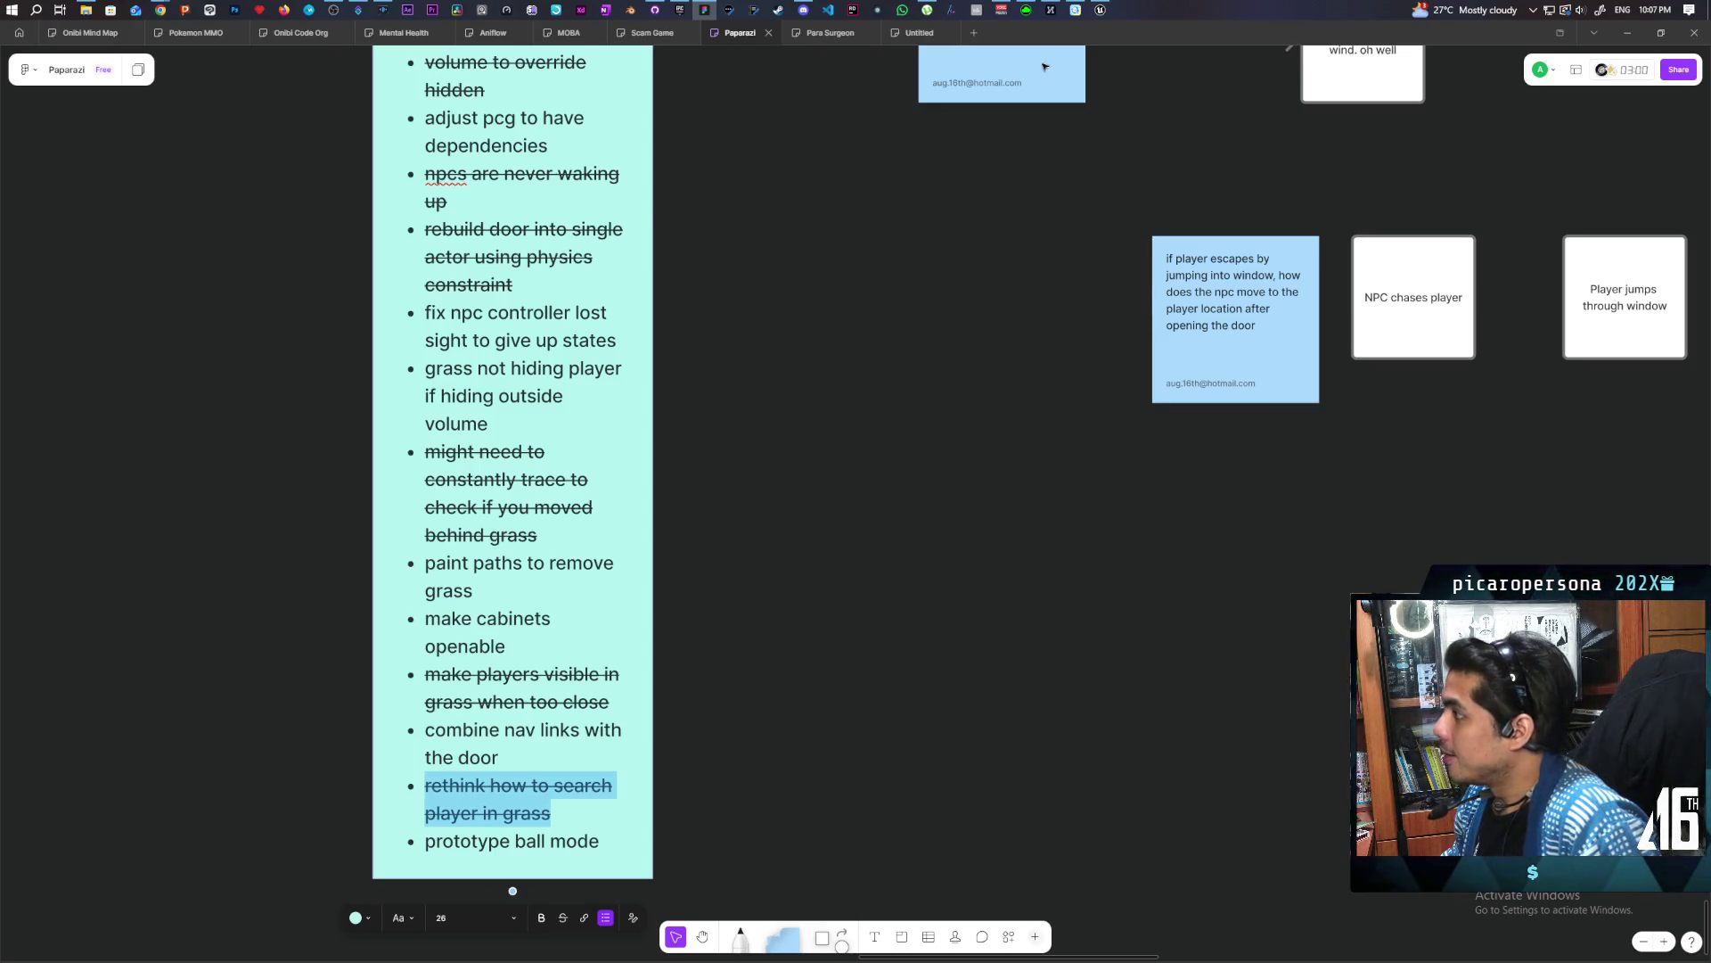
click(1100, 11)
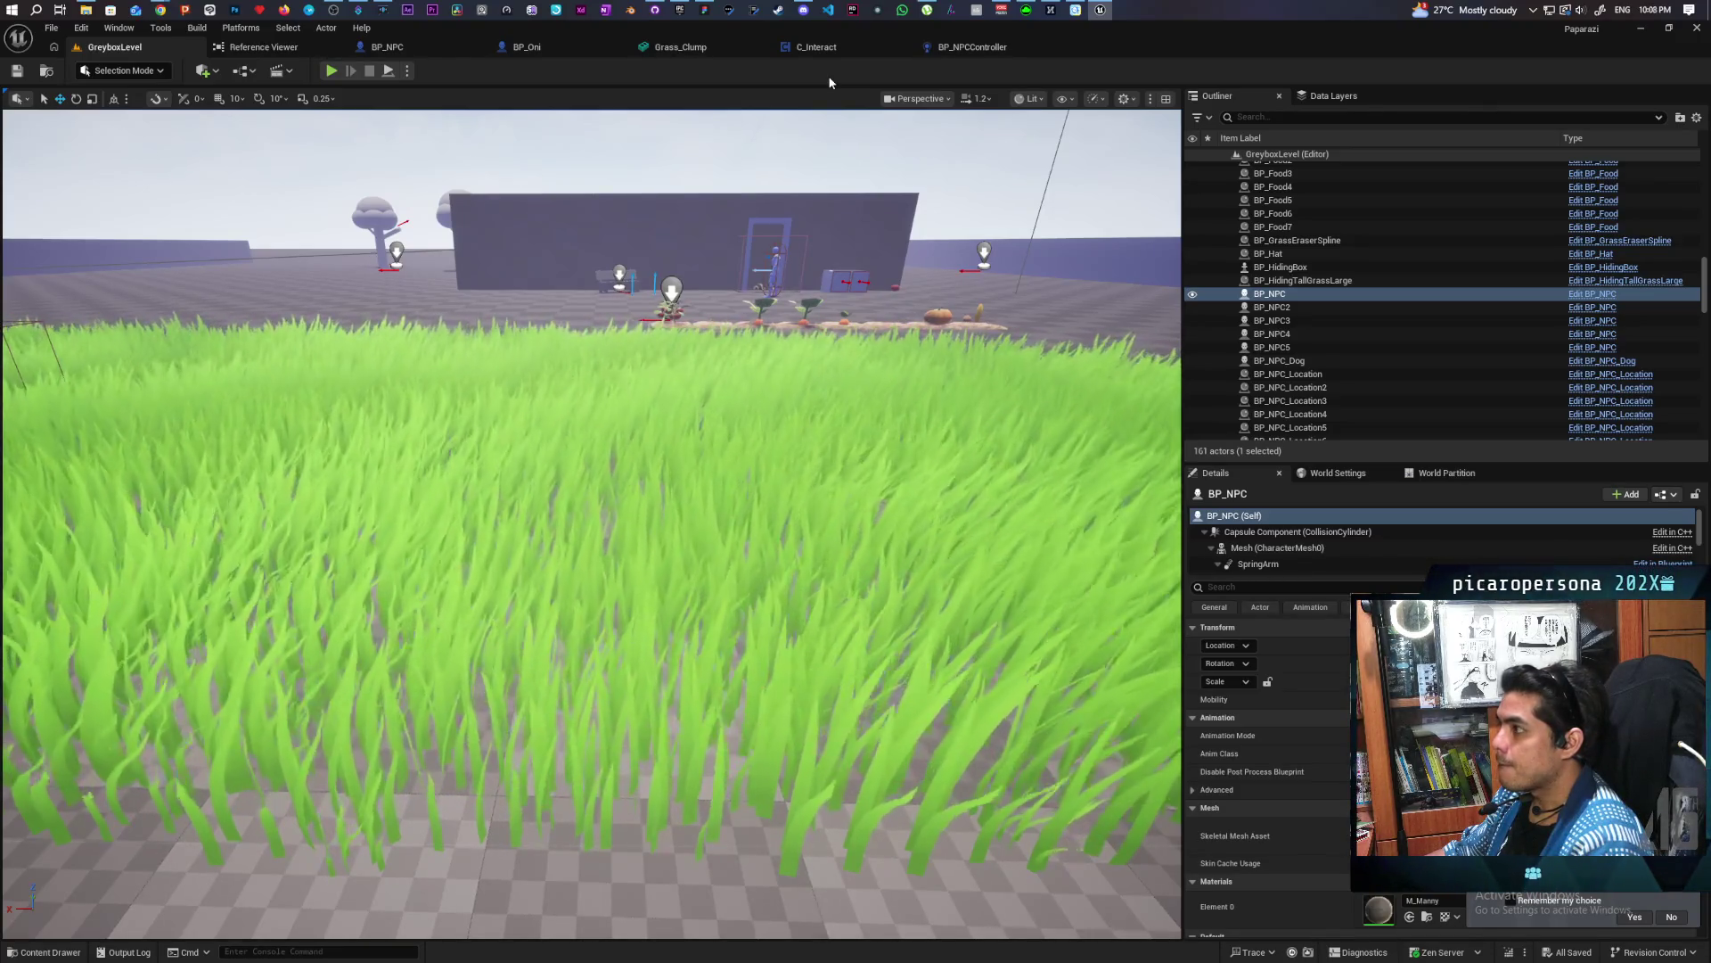
click(948, 53)
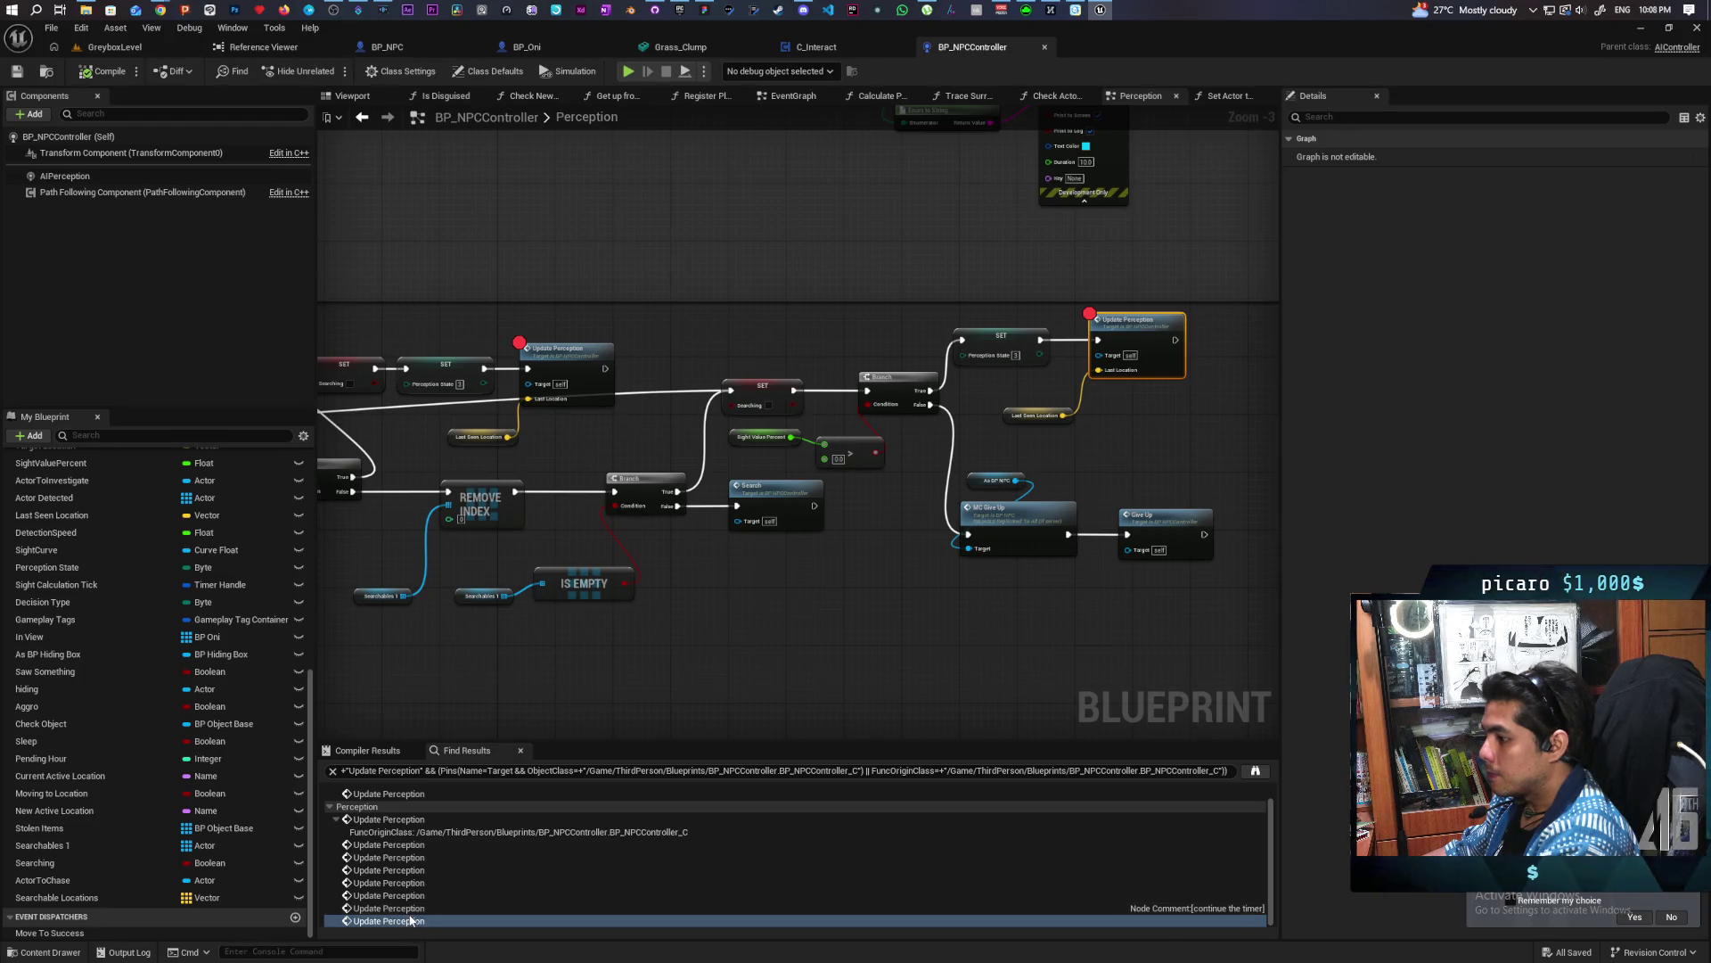
double_click(409, 921)
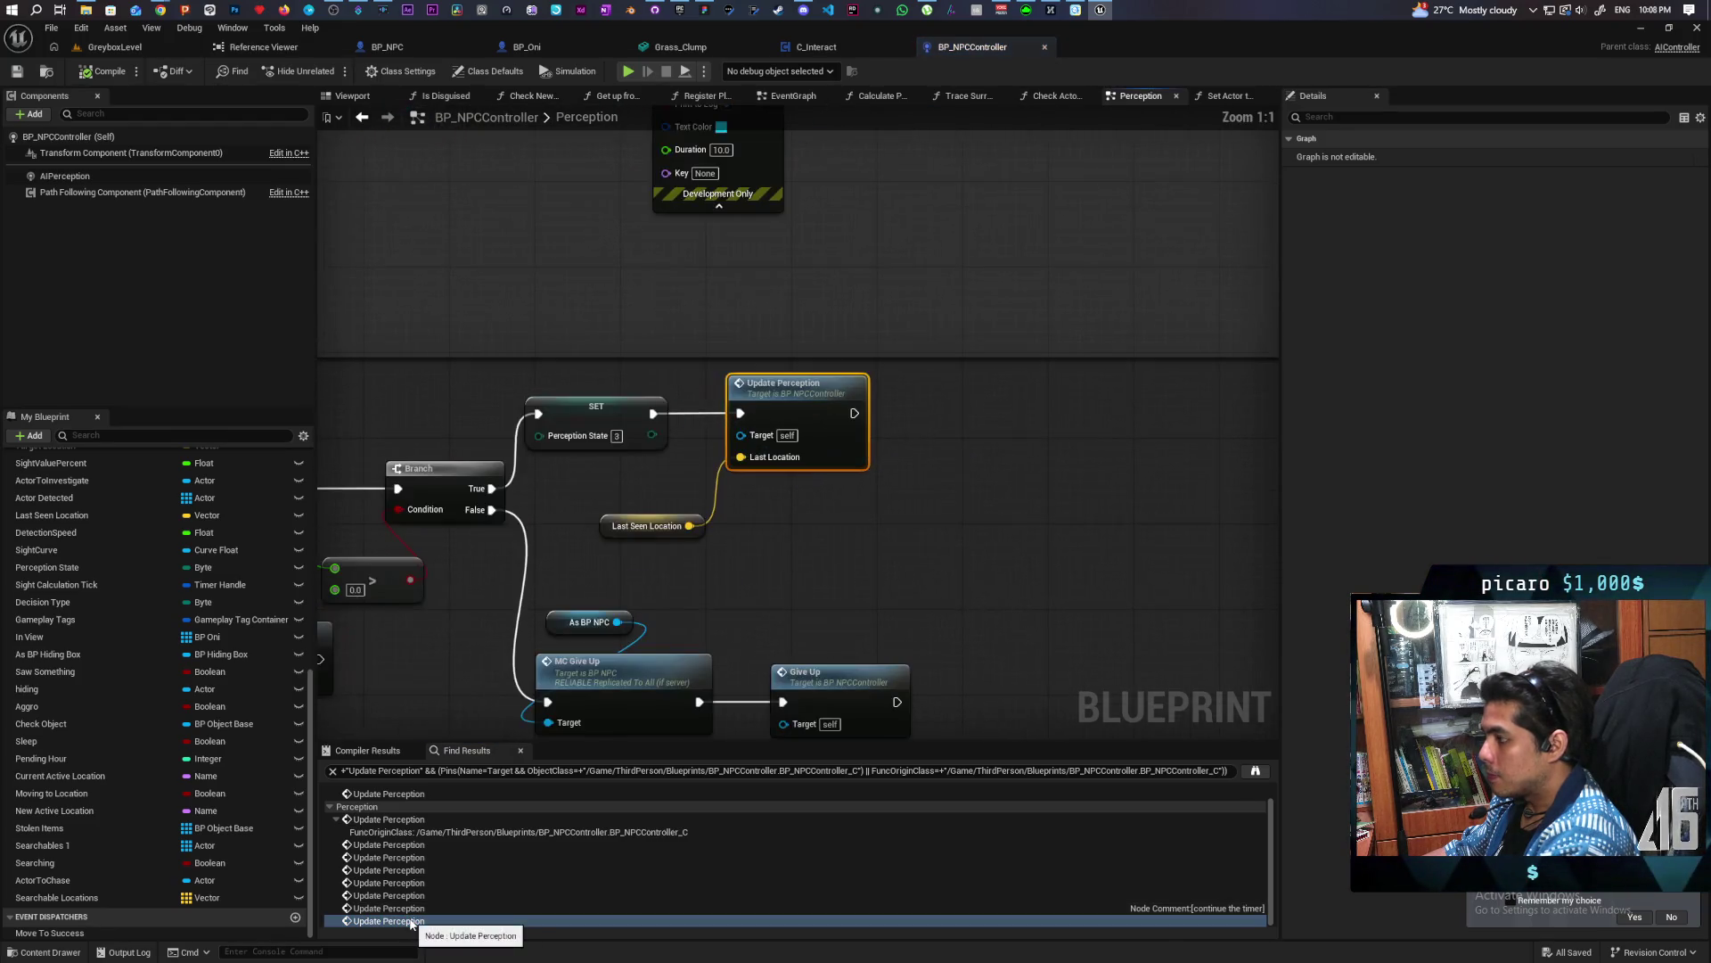
double_click(412, 908)
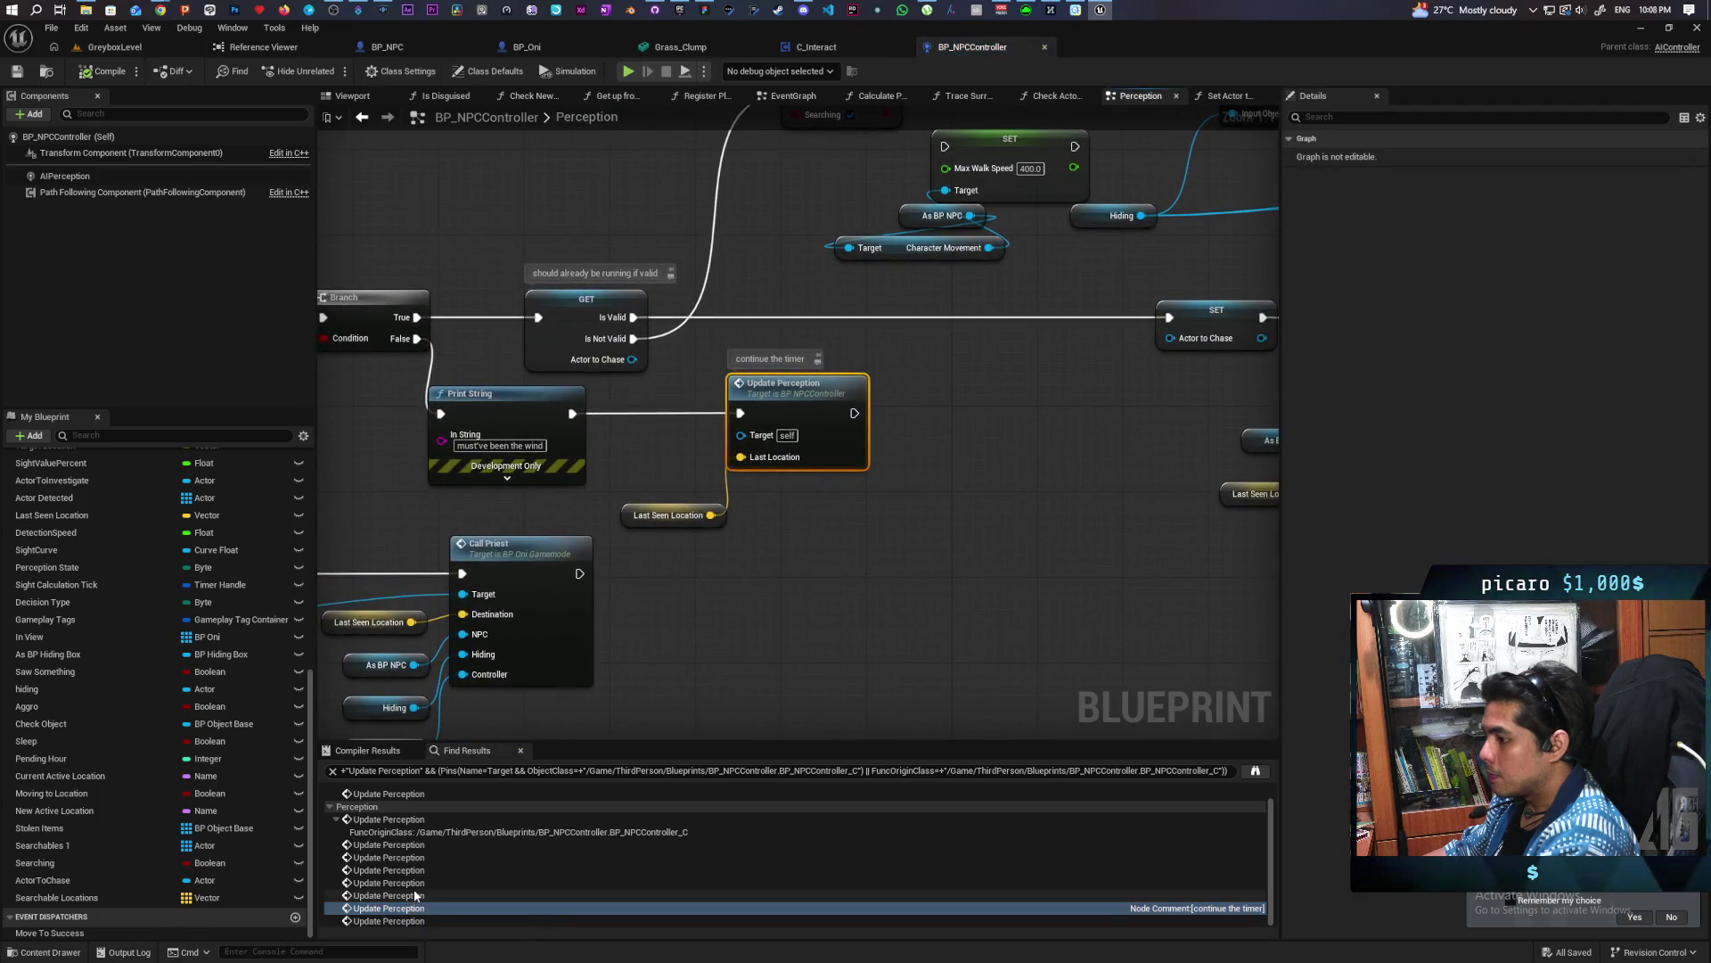
double_click(412, 895)
double_click(412, 883)
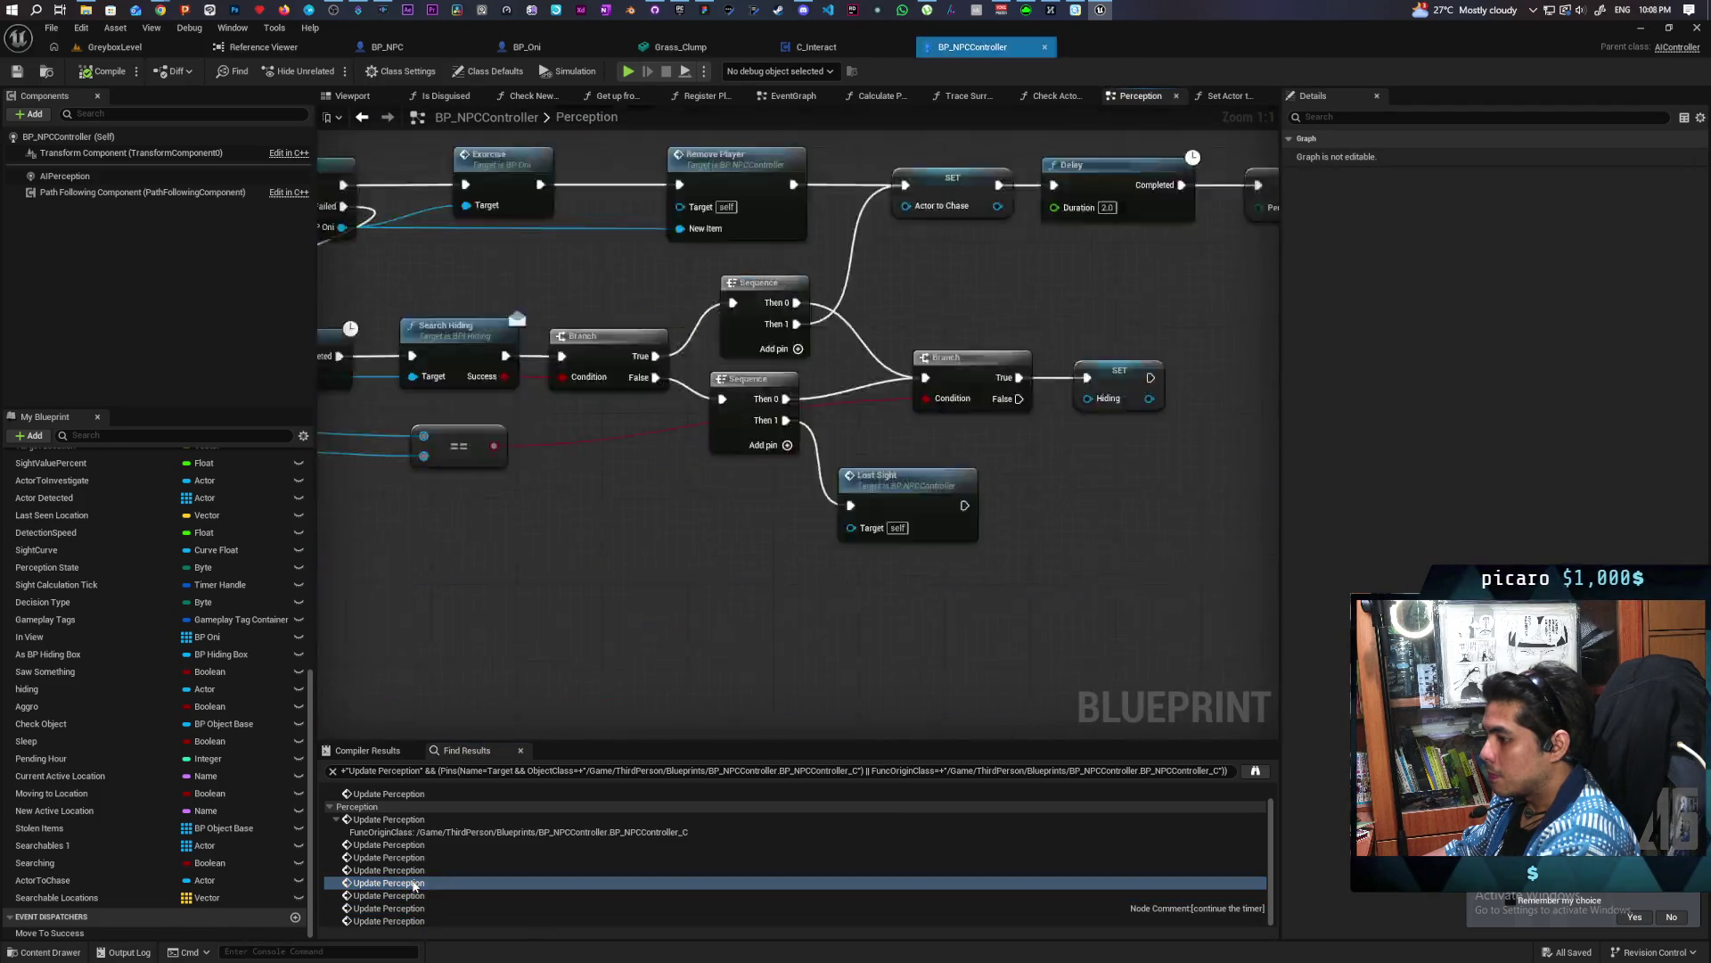
double_click(414, 869)
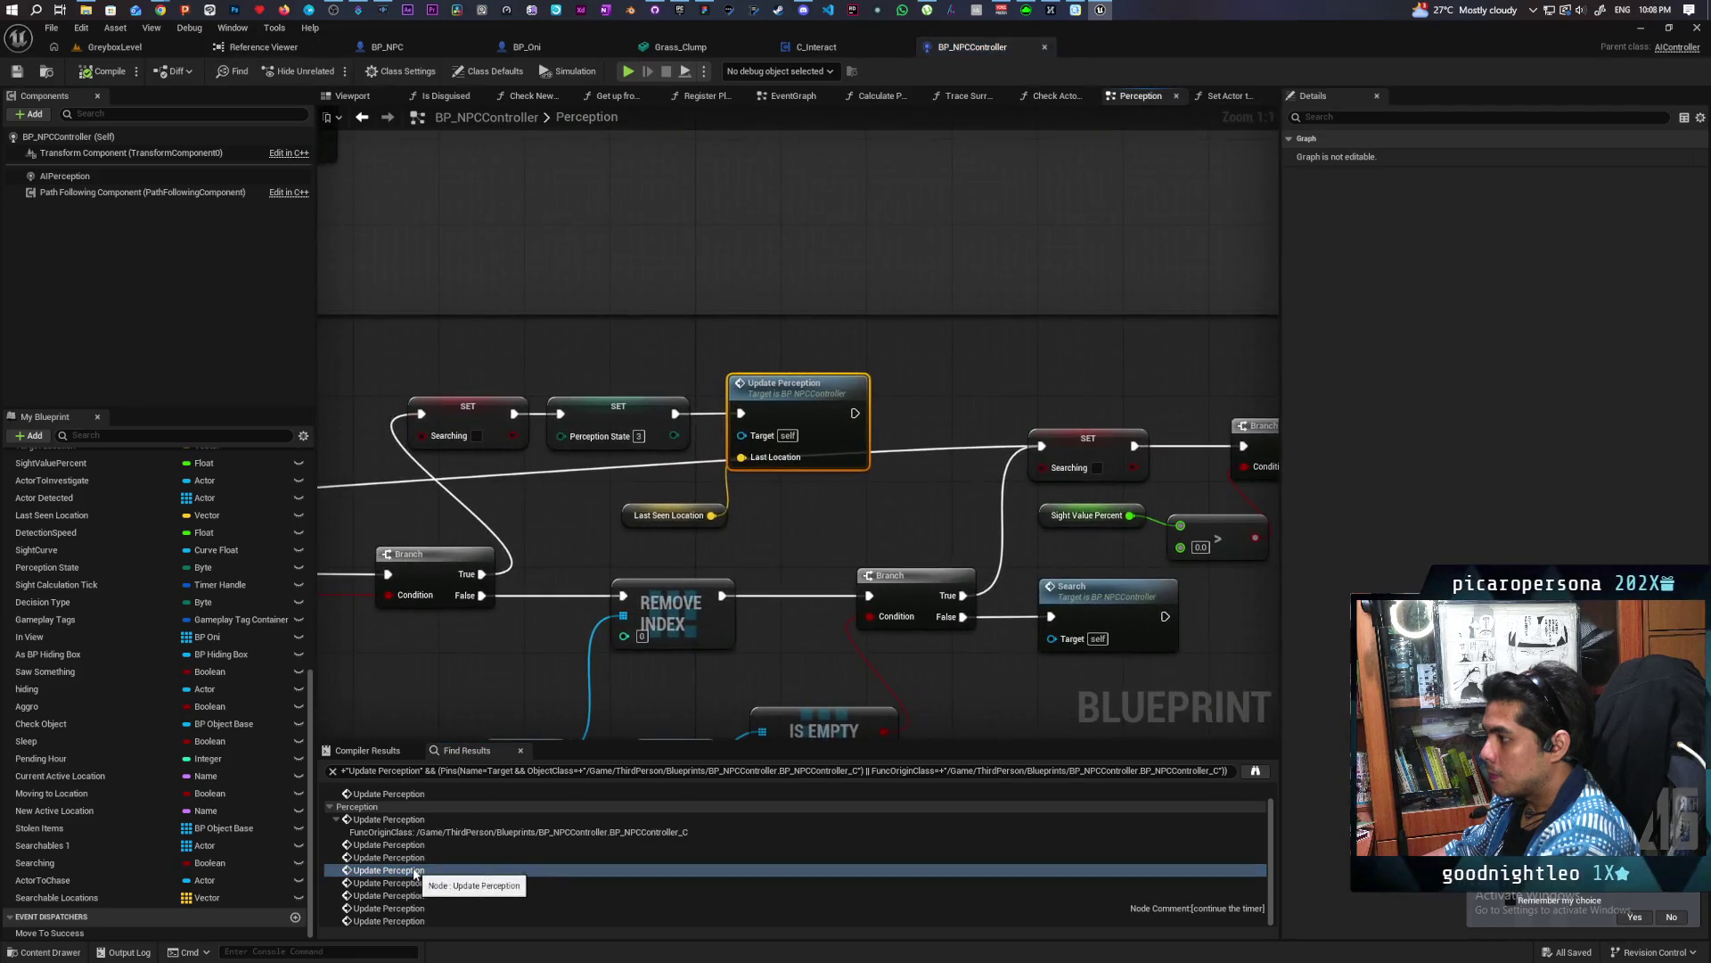
double_click(414, 858)
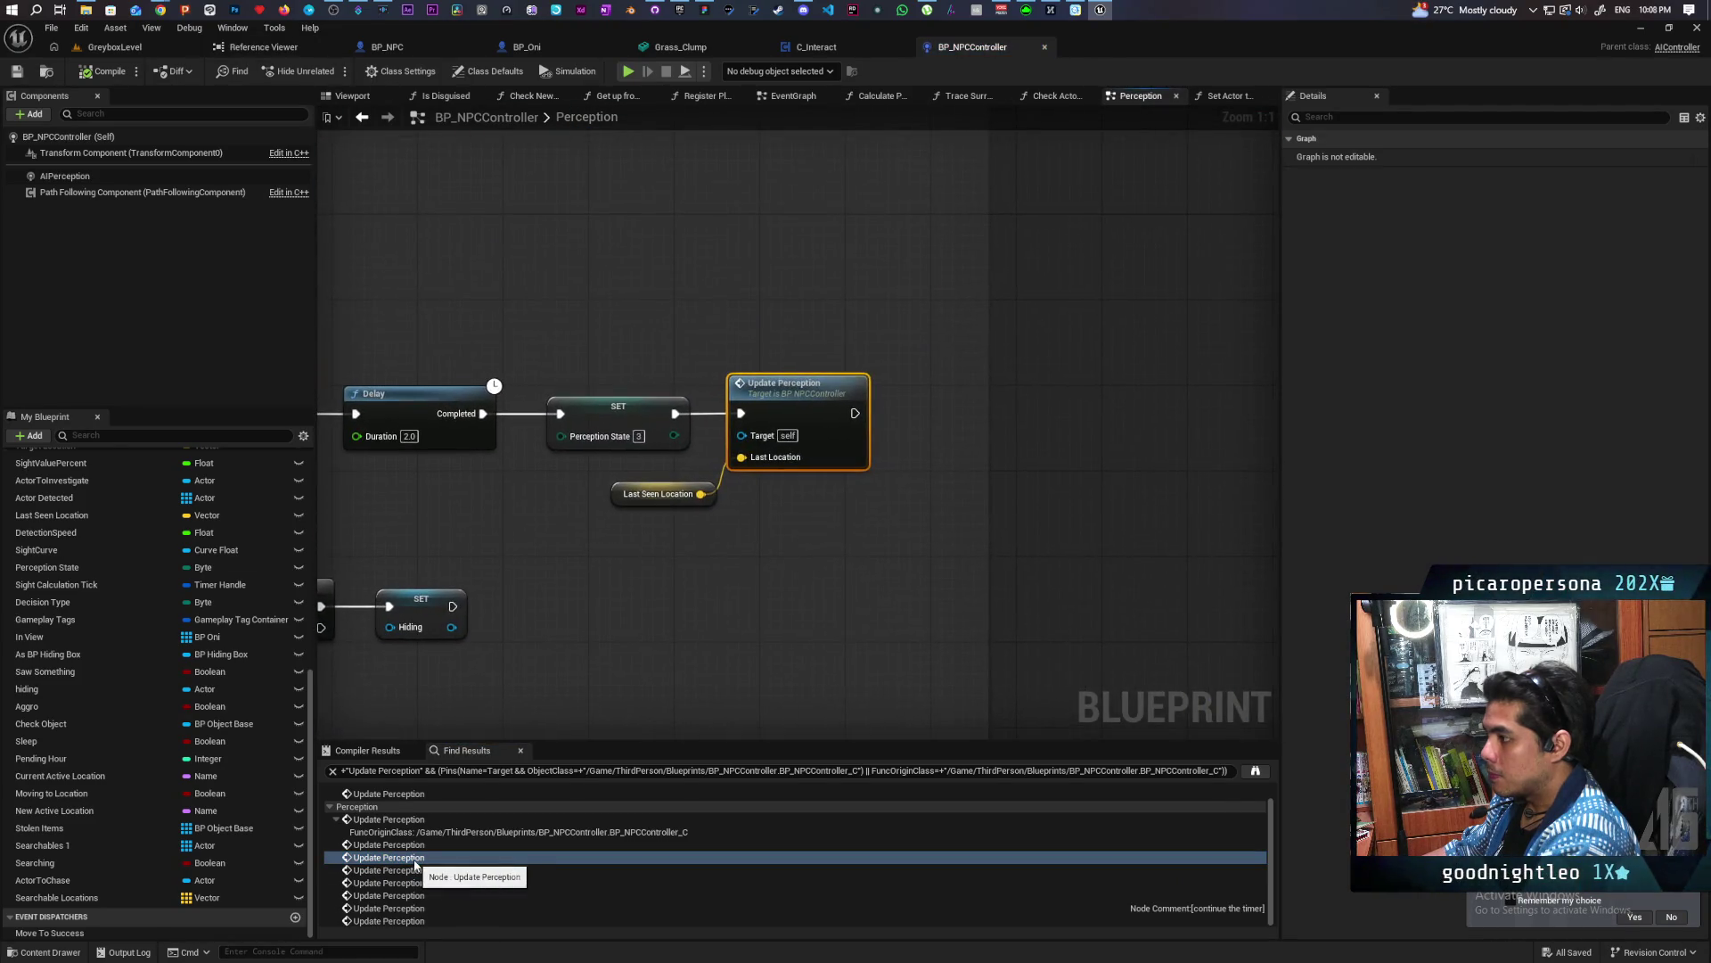
double_click(413, 845)
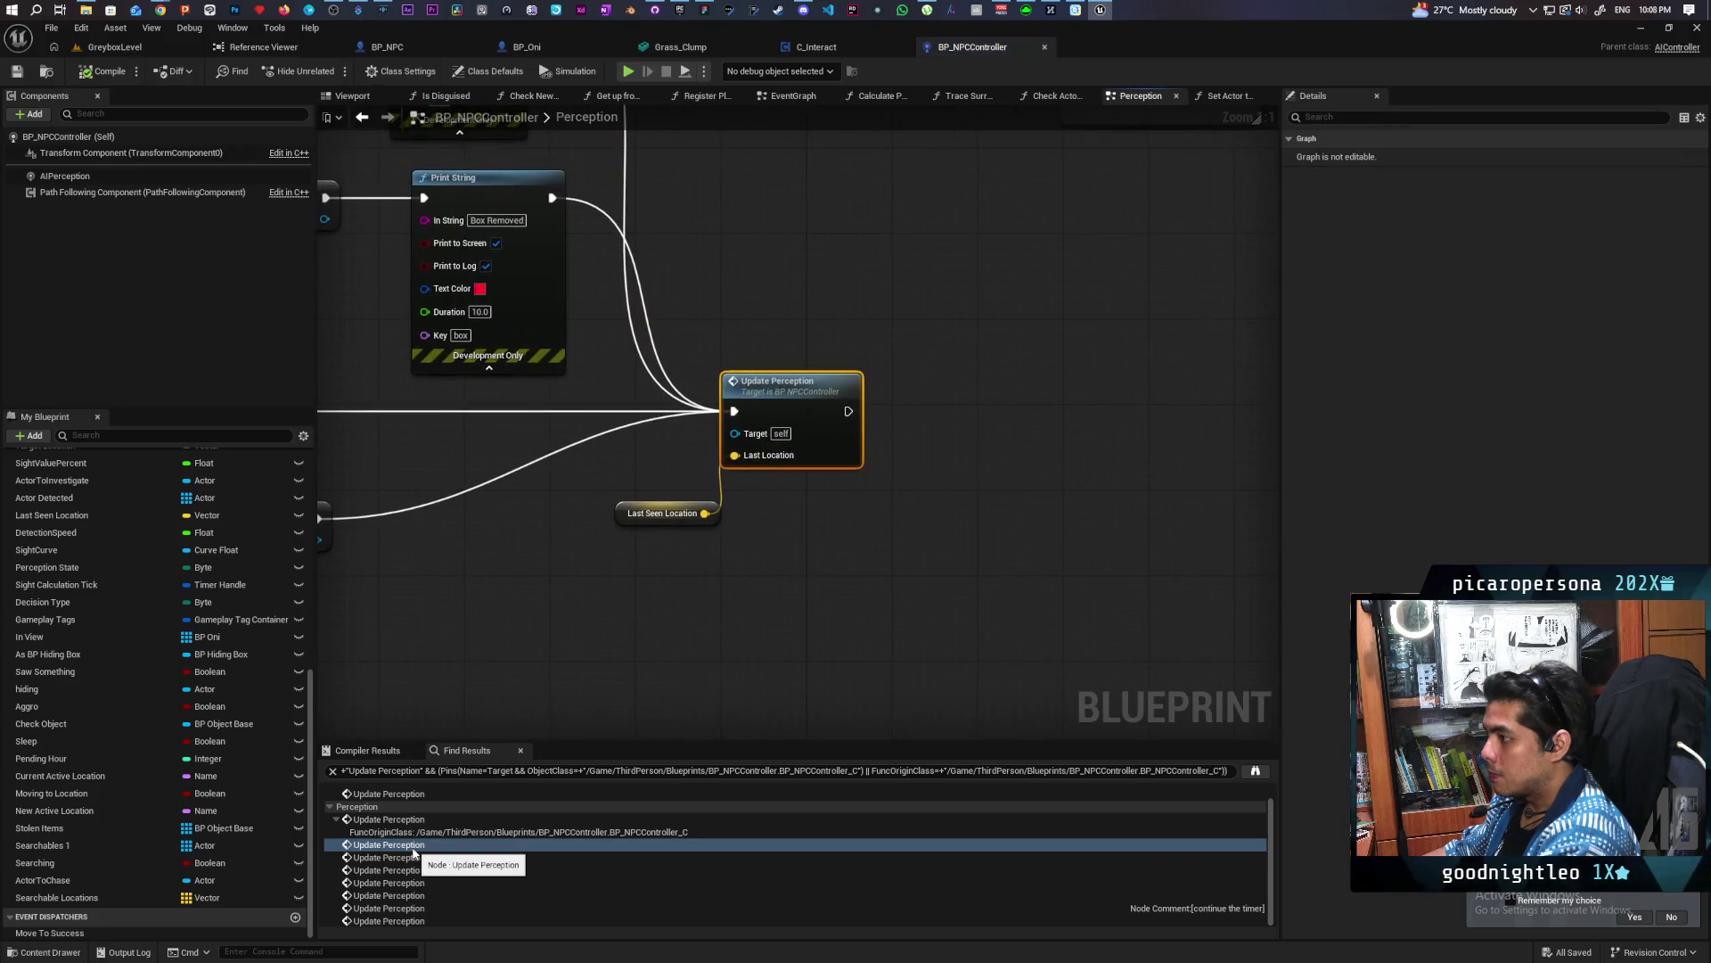
double_click(413, 795)
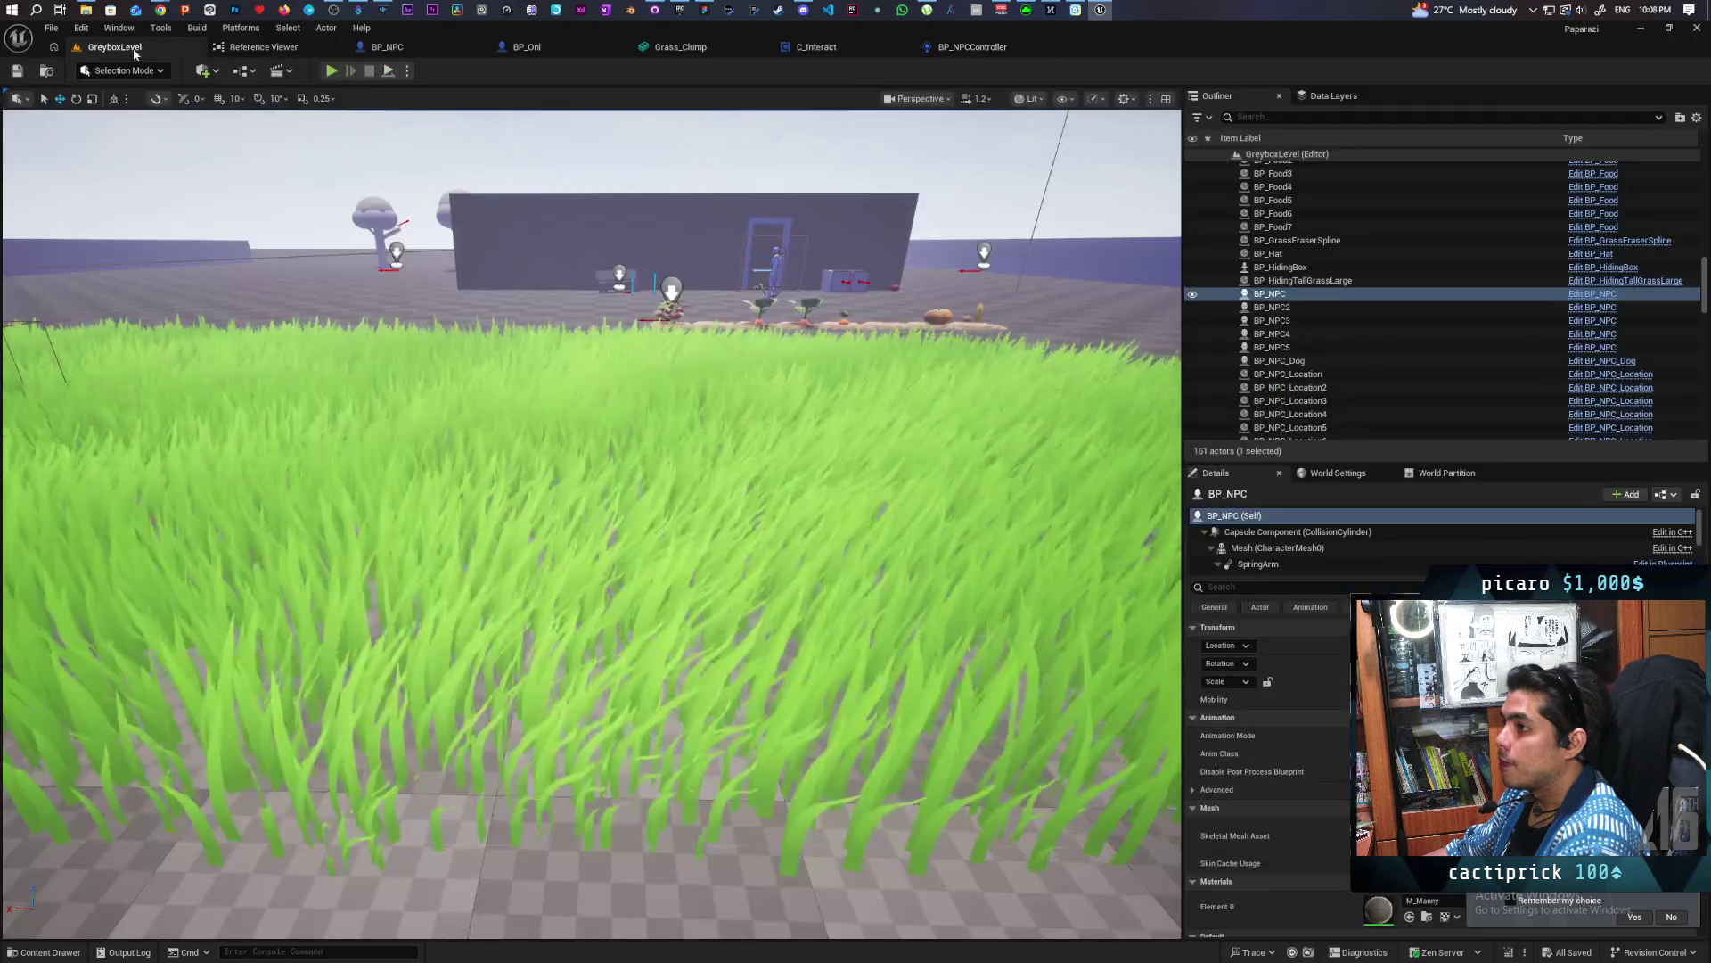
click(114, 46)
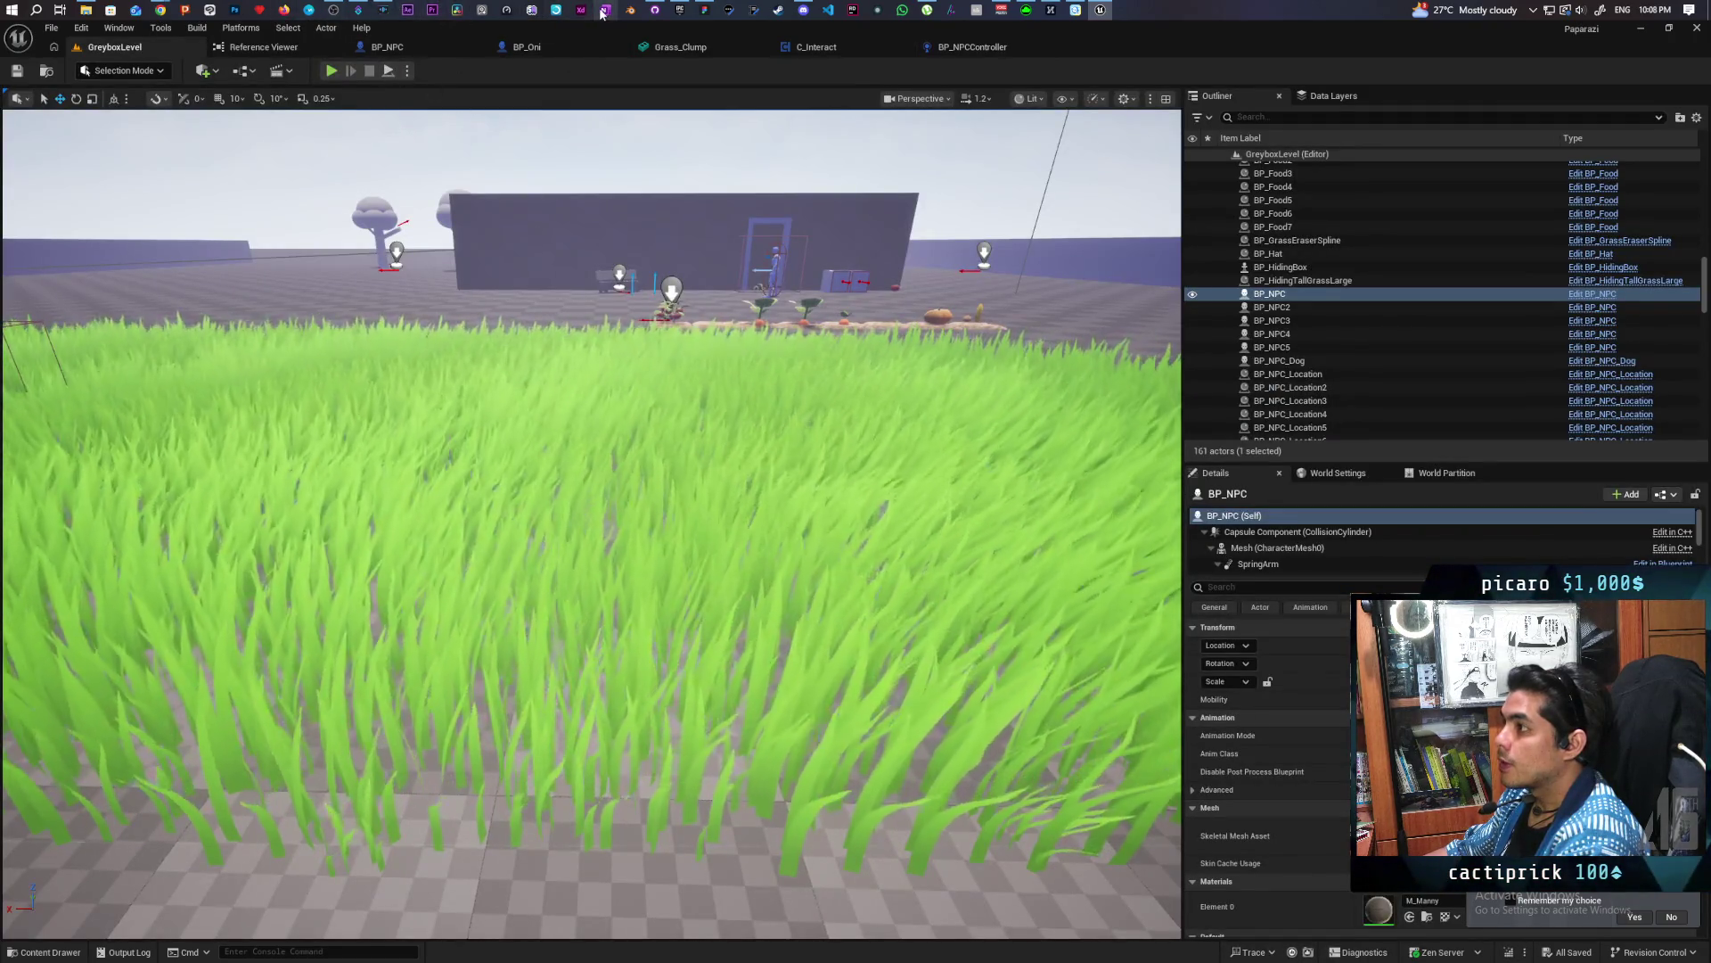
click(656, 11)
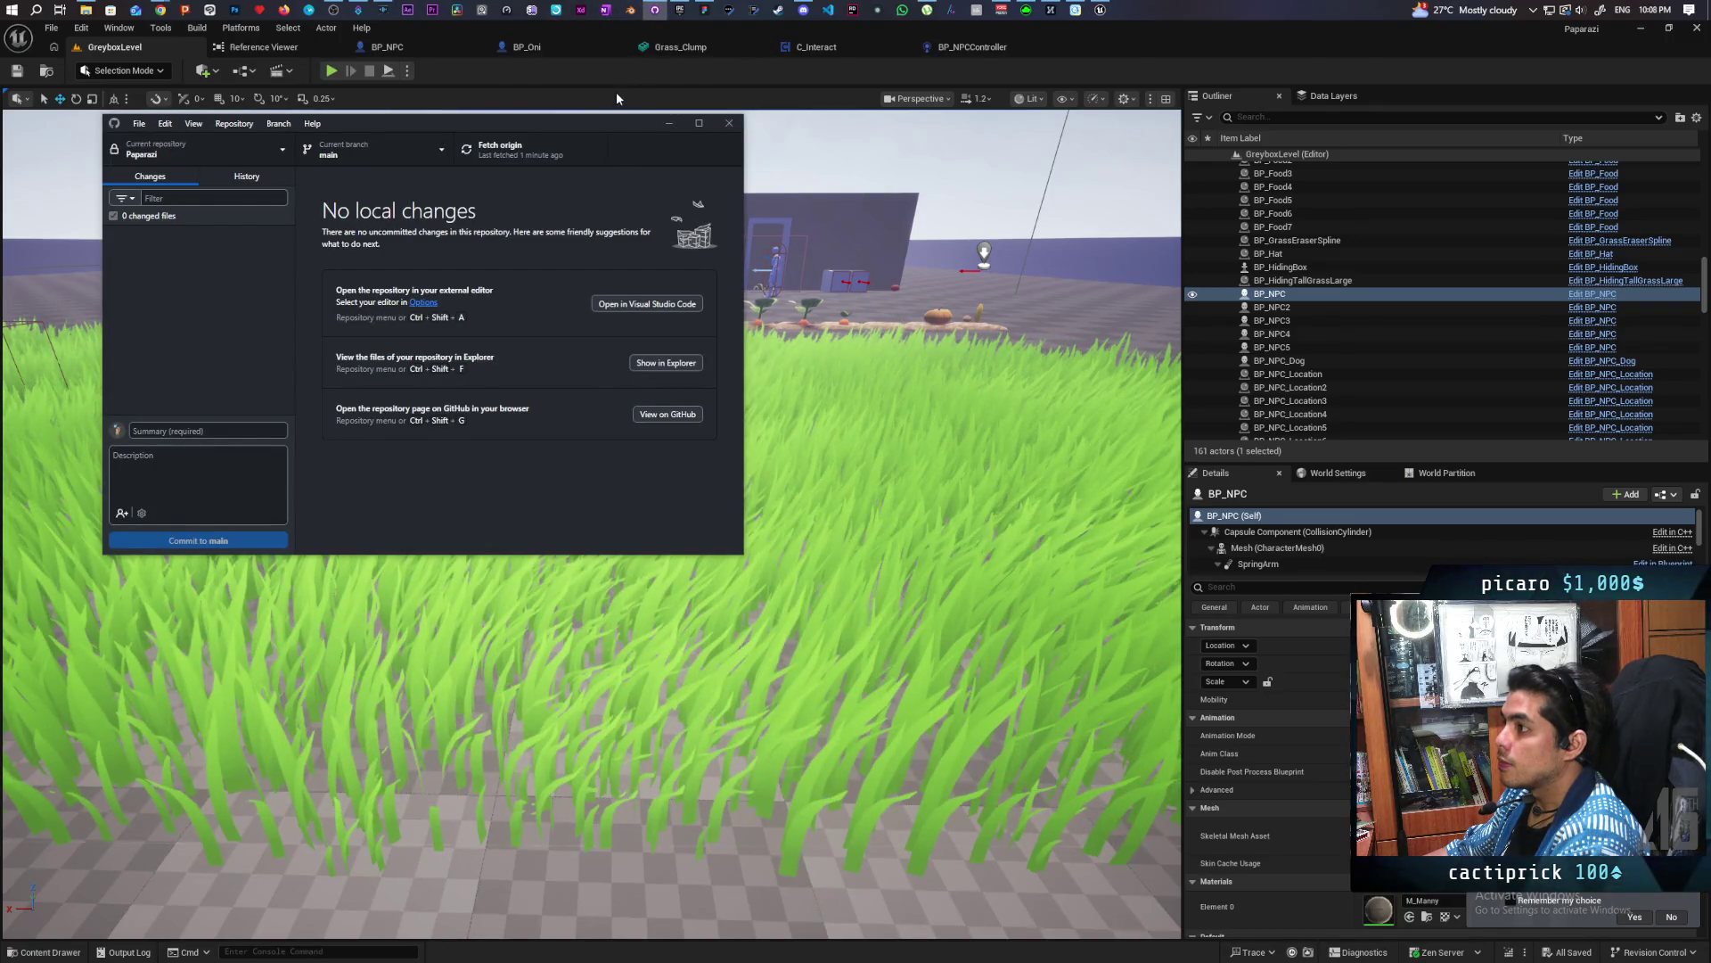
click(609, 81)
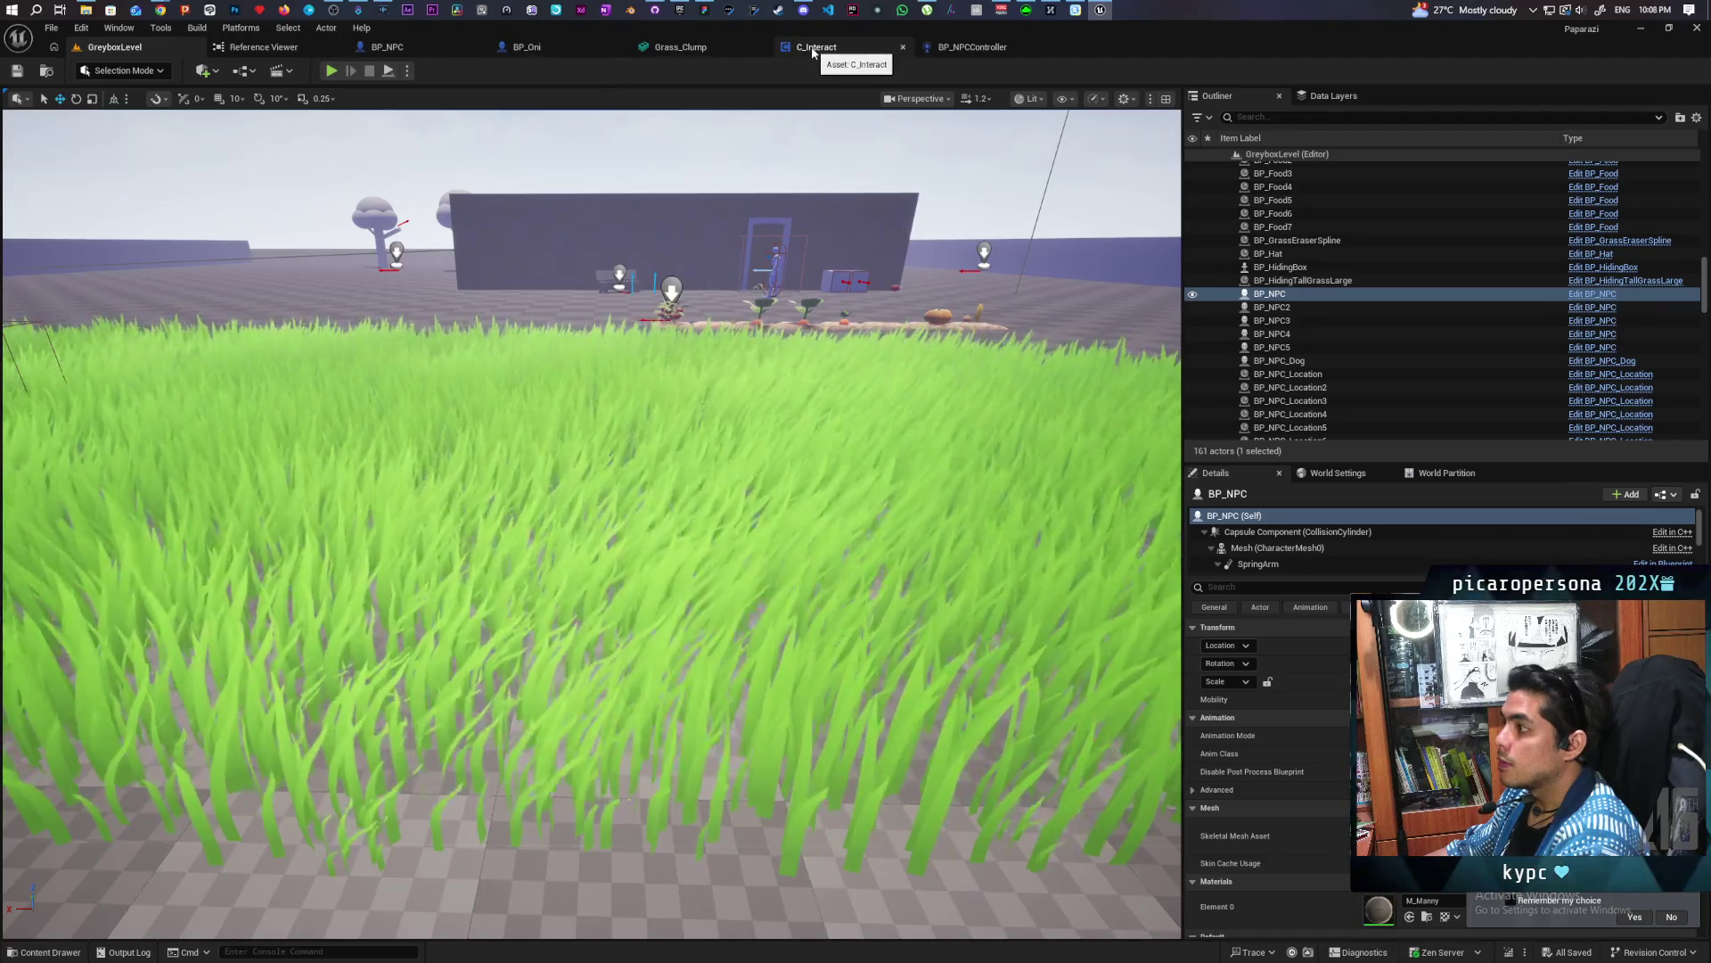
click(978, 52)
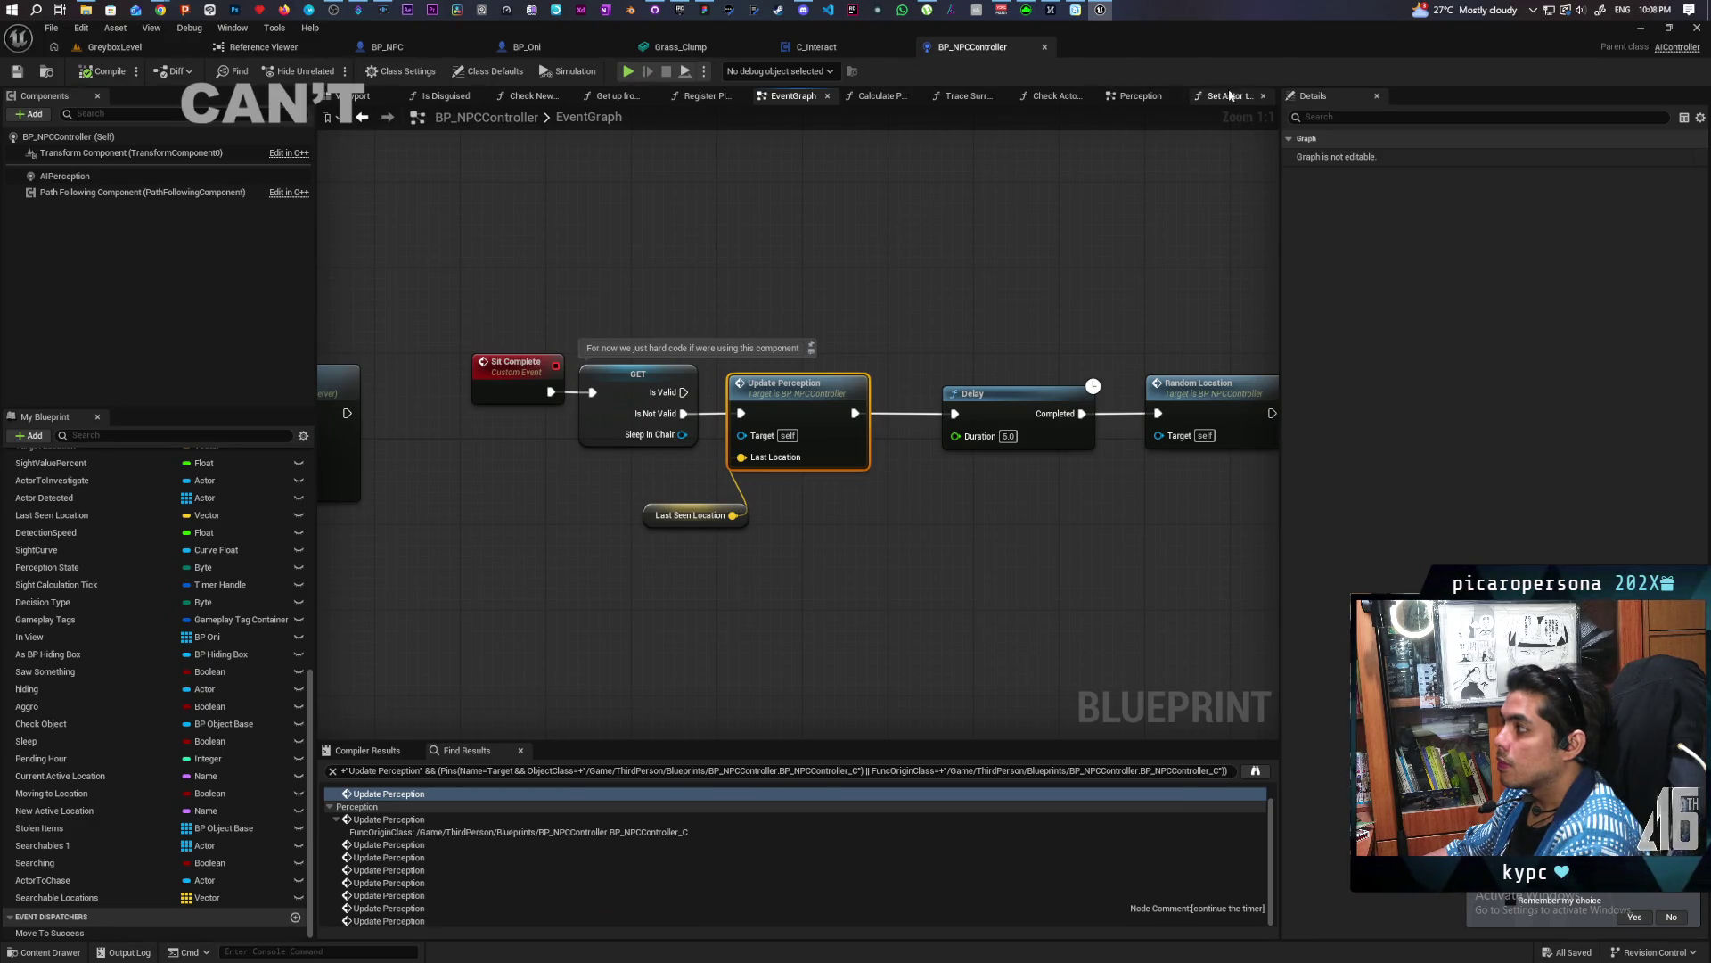
click(968, 96)
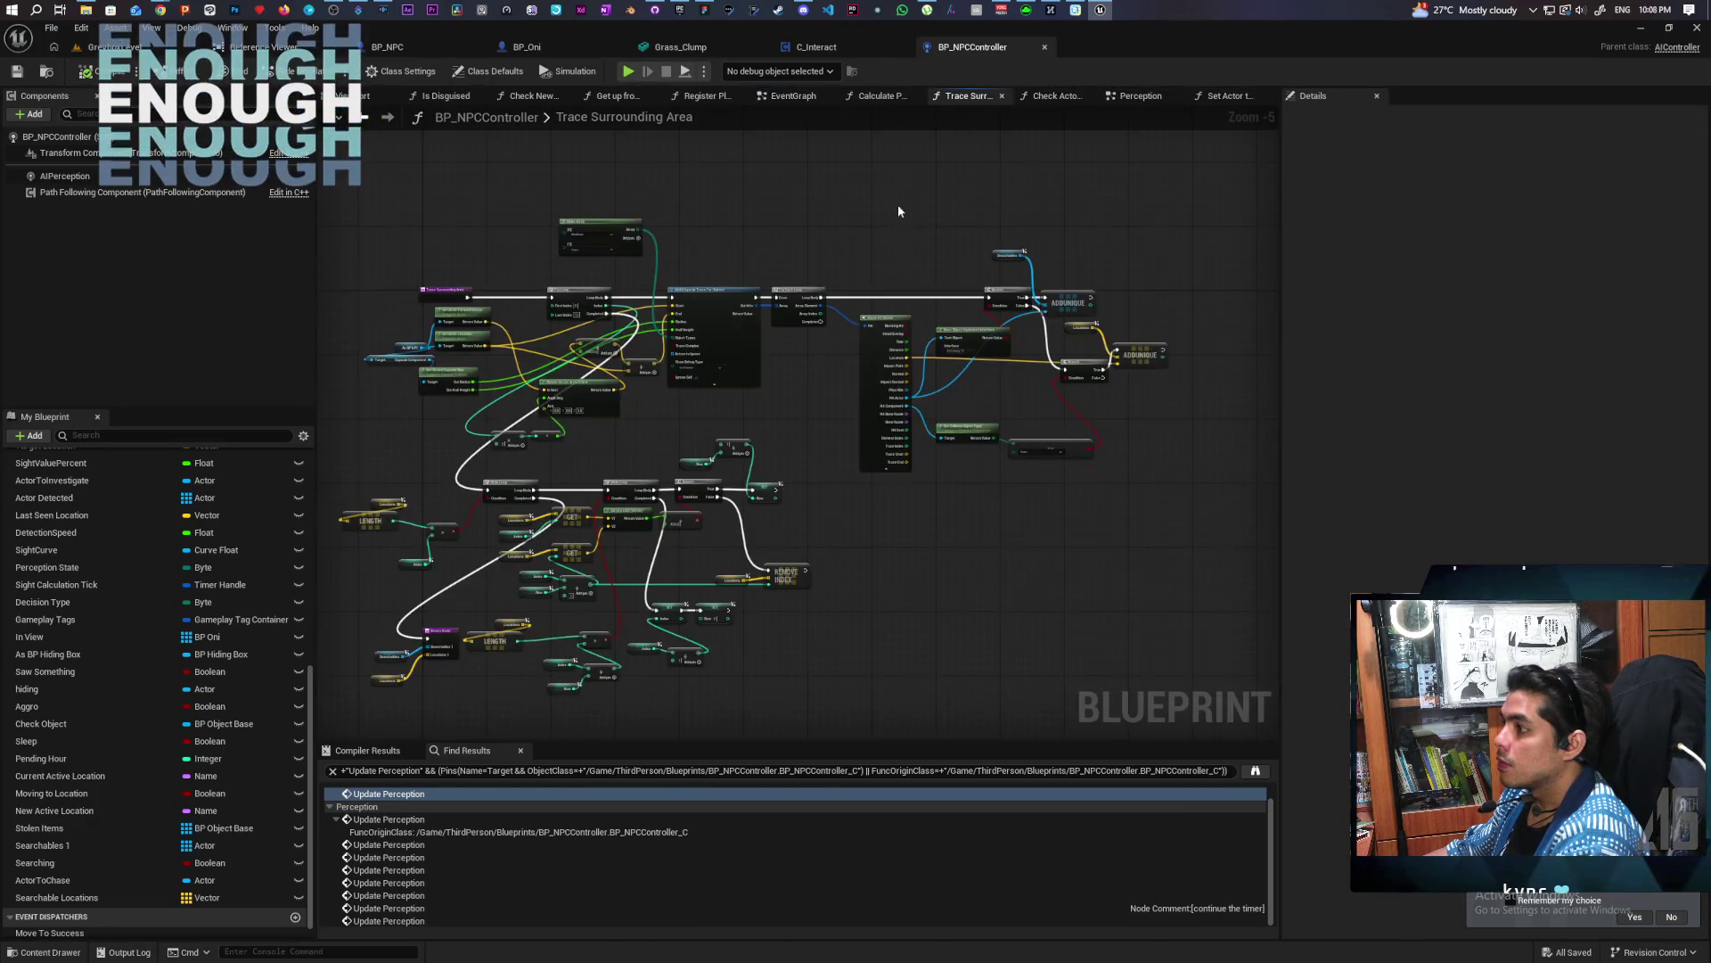
scroll(652, 318, up, 5)
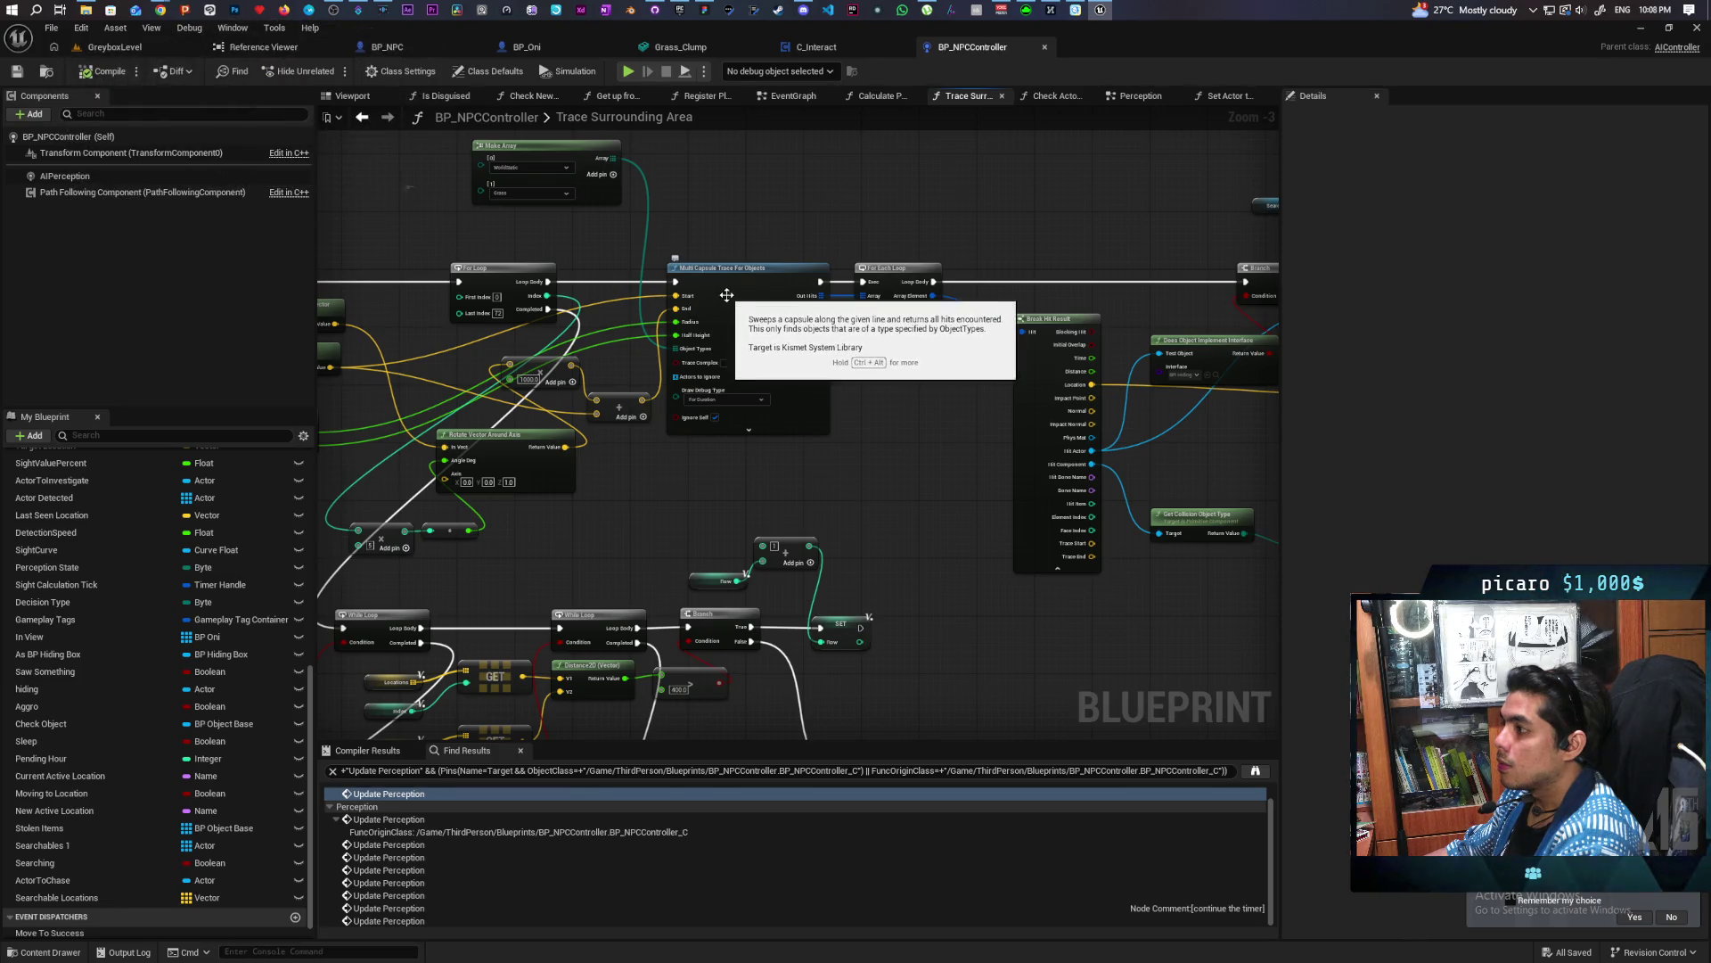
scroll(704, 290, up, 2)
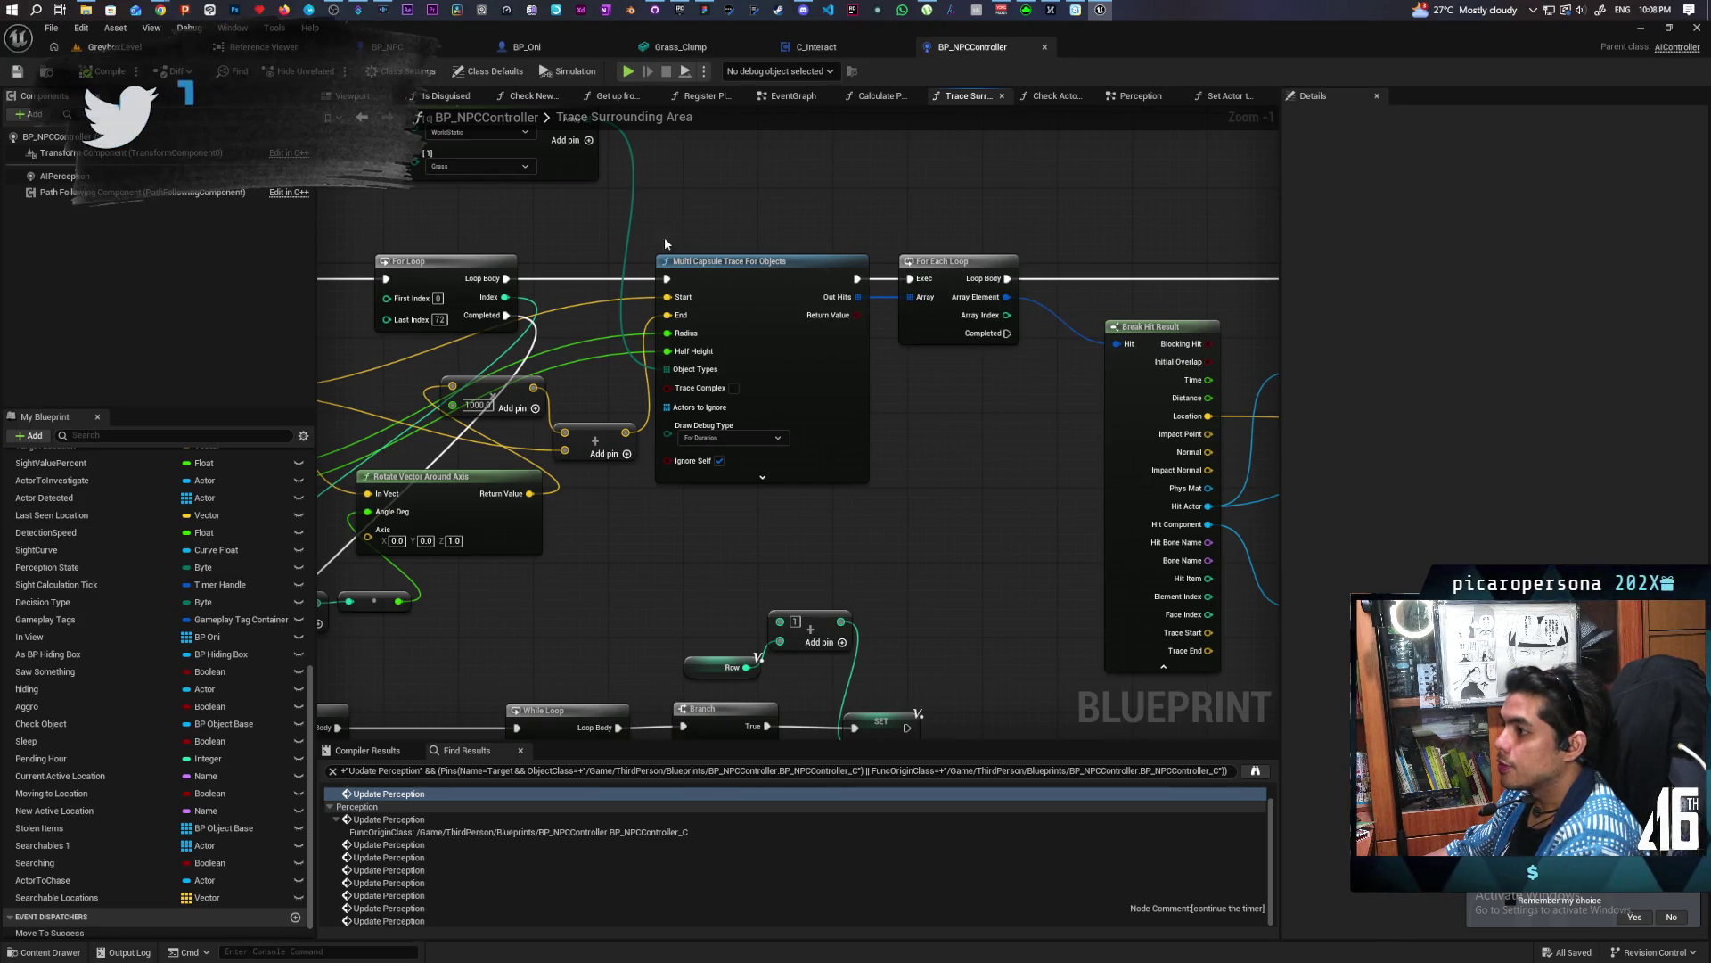
mouse_move(549, 228)
mouse_down()
mouse_move(798, 217)
mouse_move(739, 216)
mouse_move(737, 321)
mouse_move(703, 290)
mouse_move(731, 262)
mouse_up()
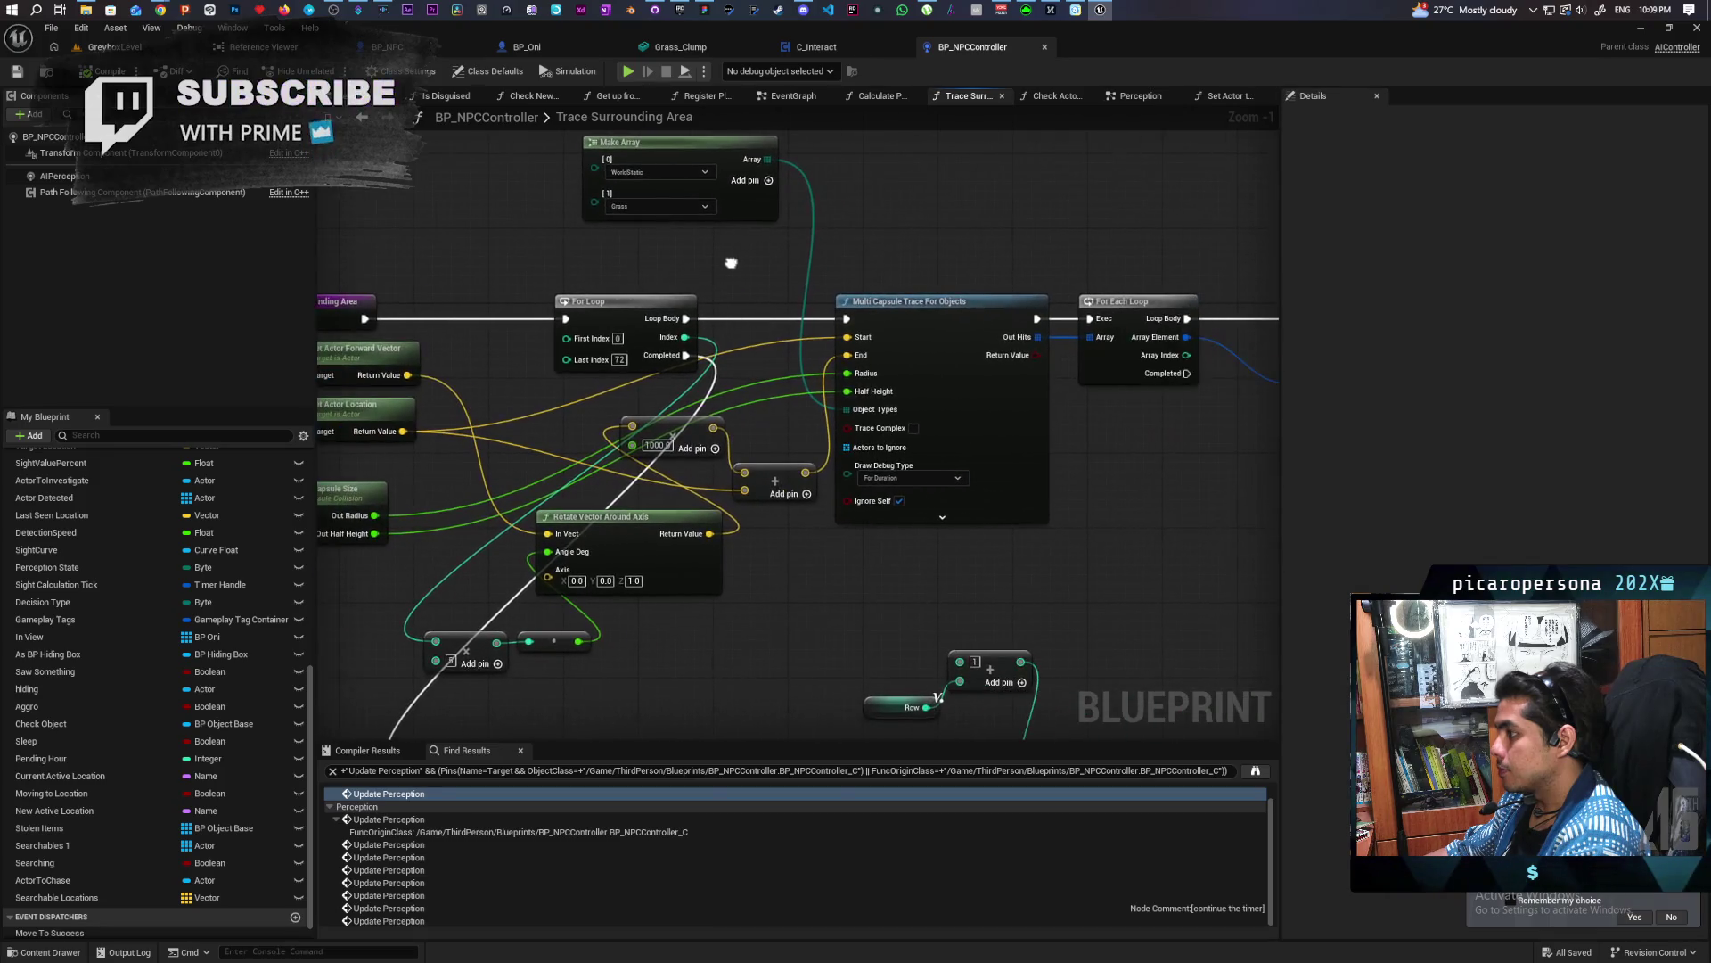
click(114, 46)
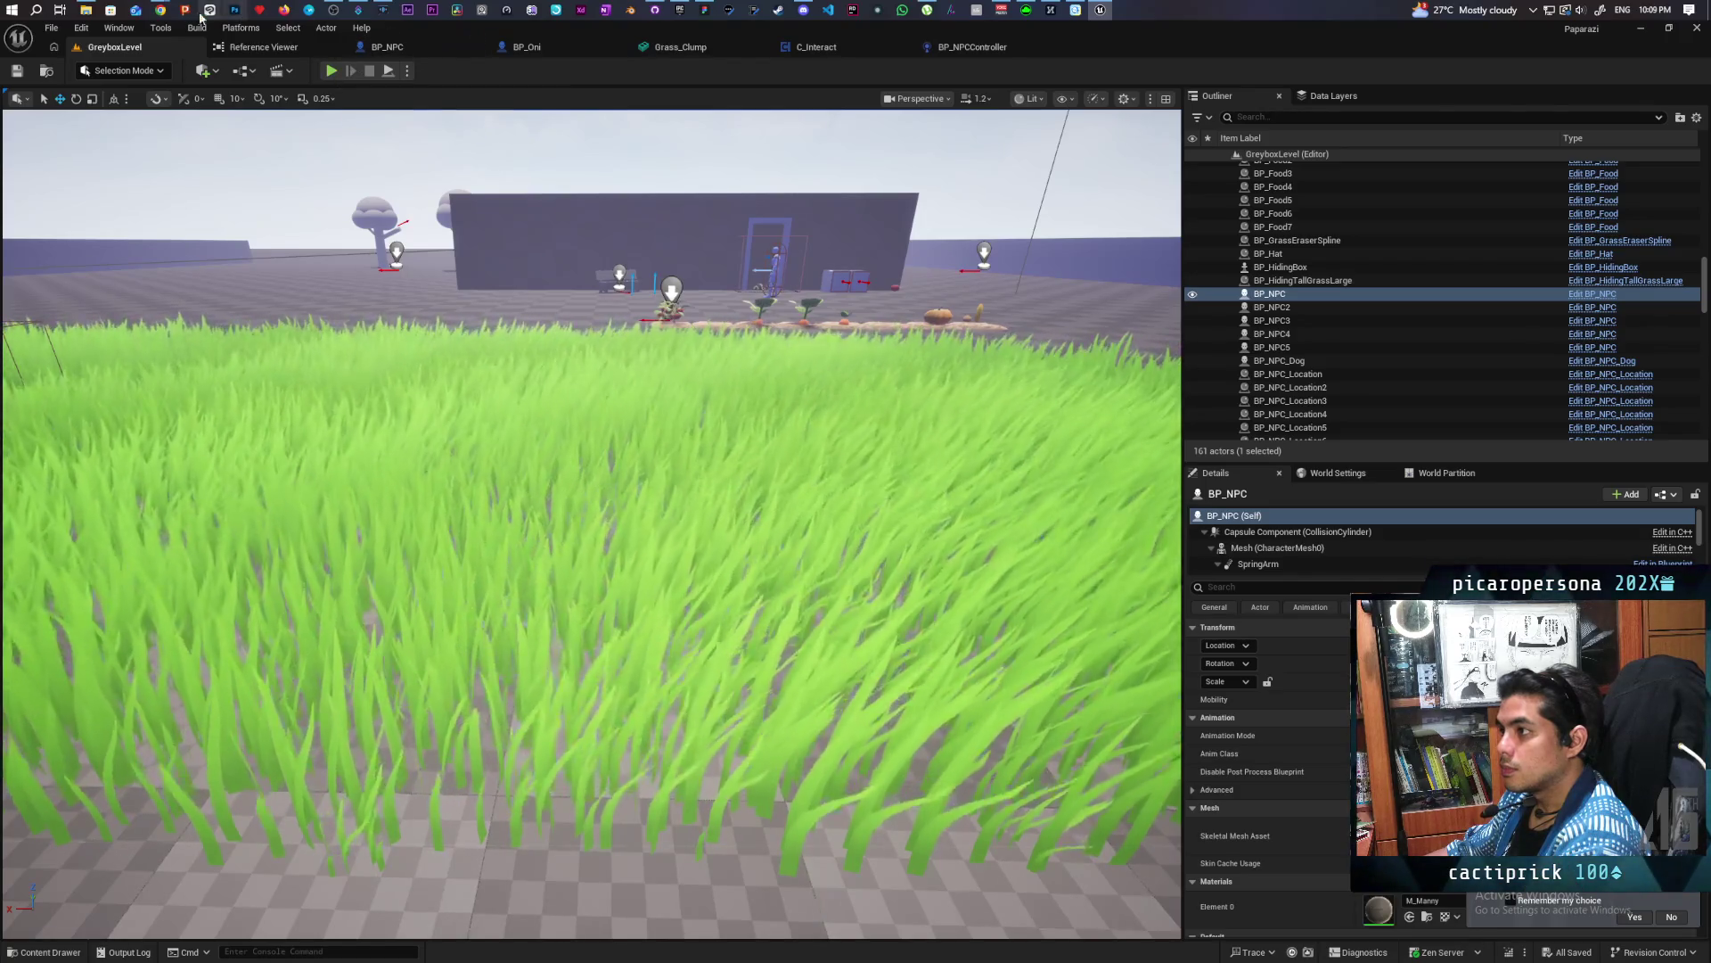
mouse_move(159, 10)
click(979, 78)
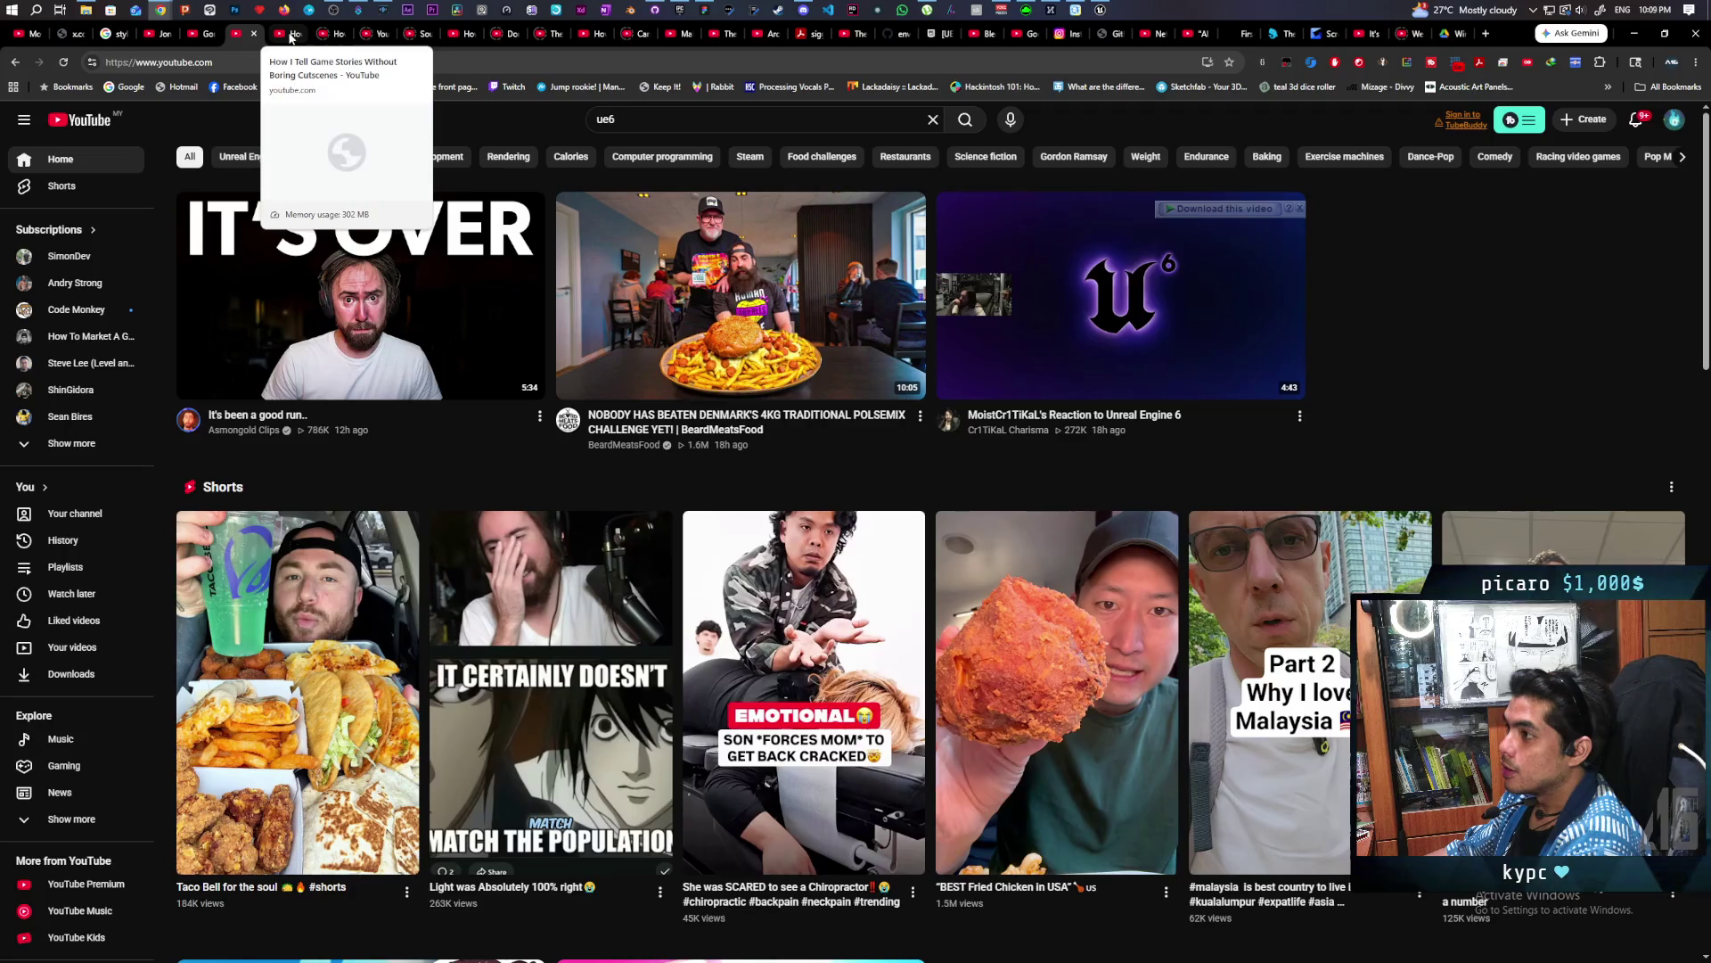
Watch 'How I Tell Game Stories Without Boring Cutscenes' and pause it at 1:42
click(290, 37)
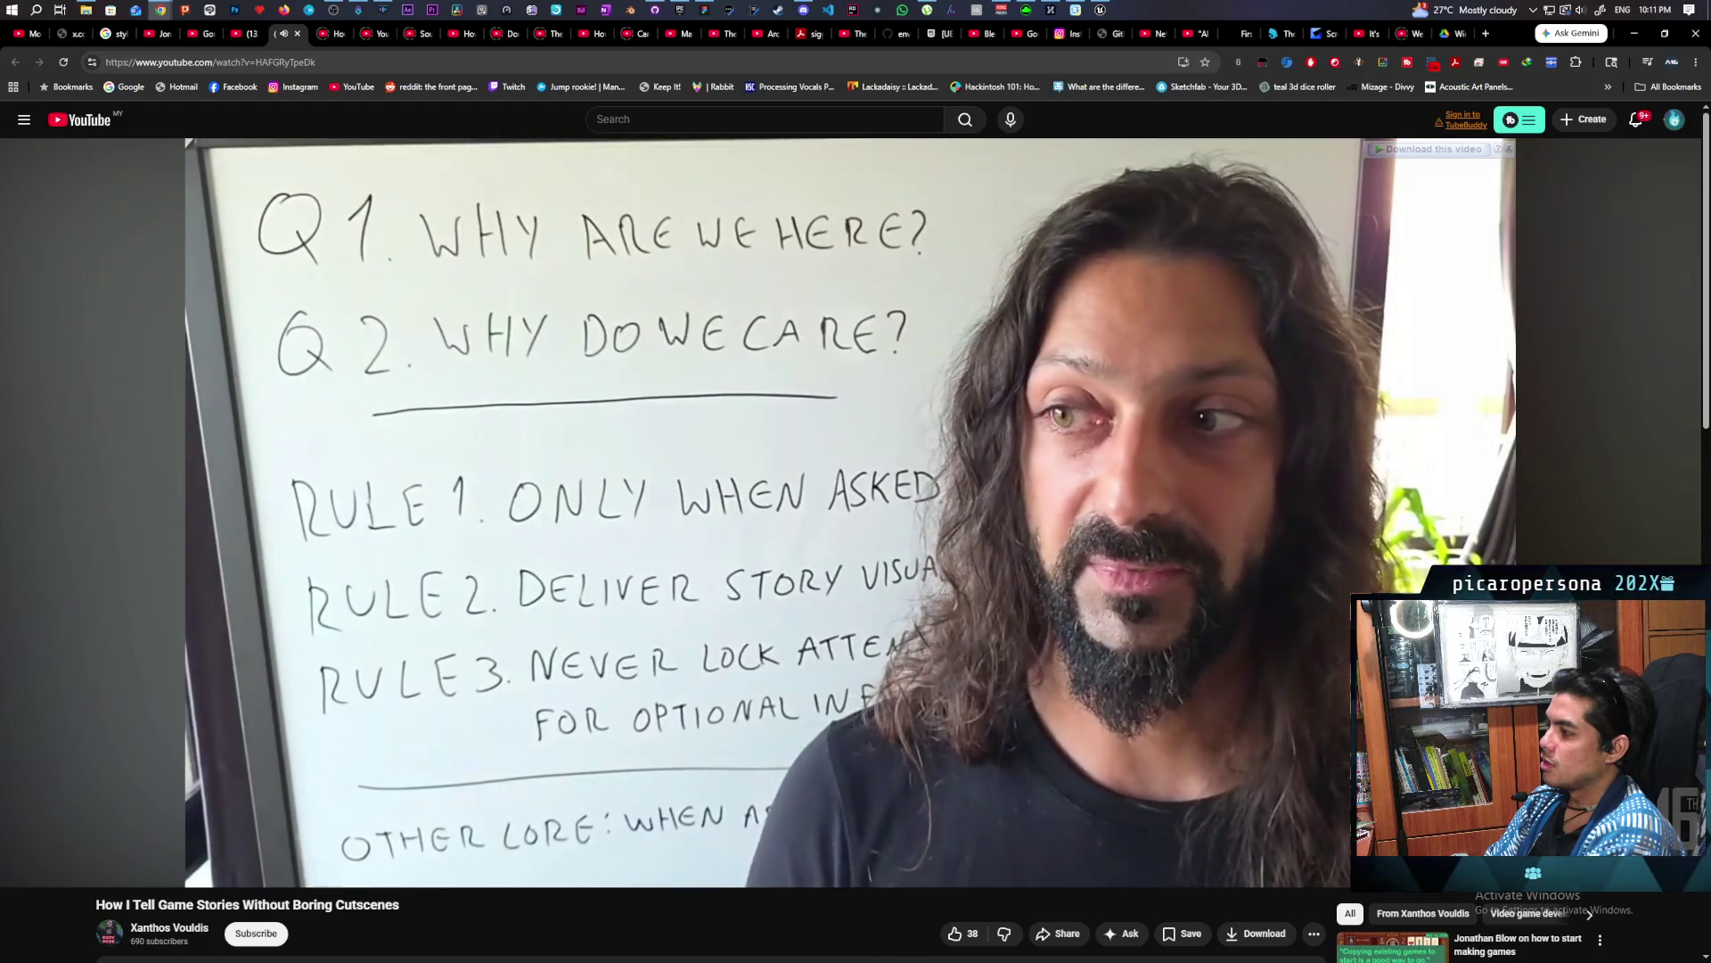
key(space)
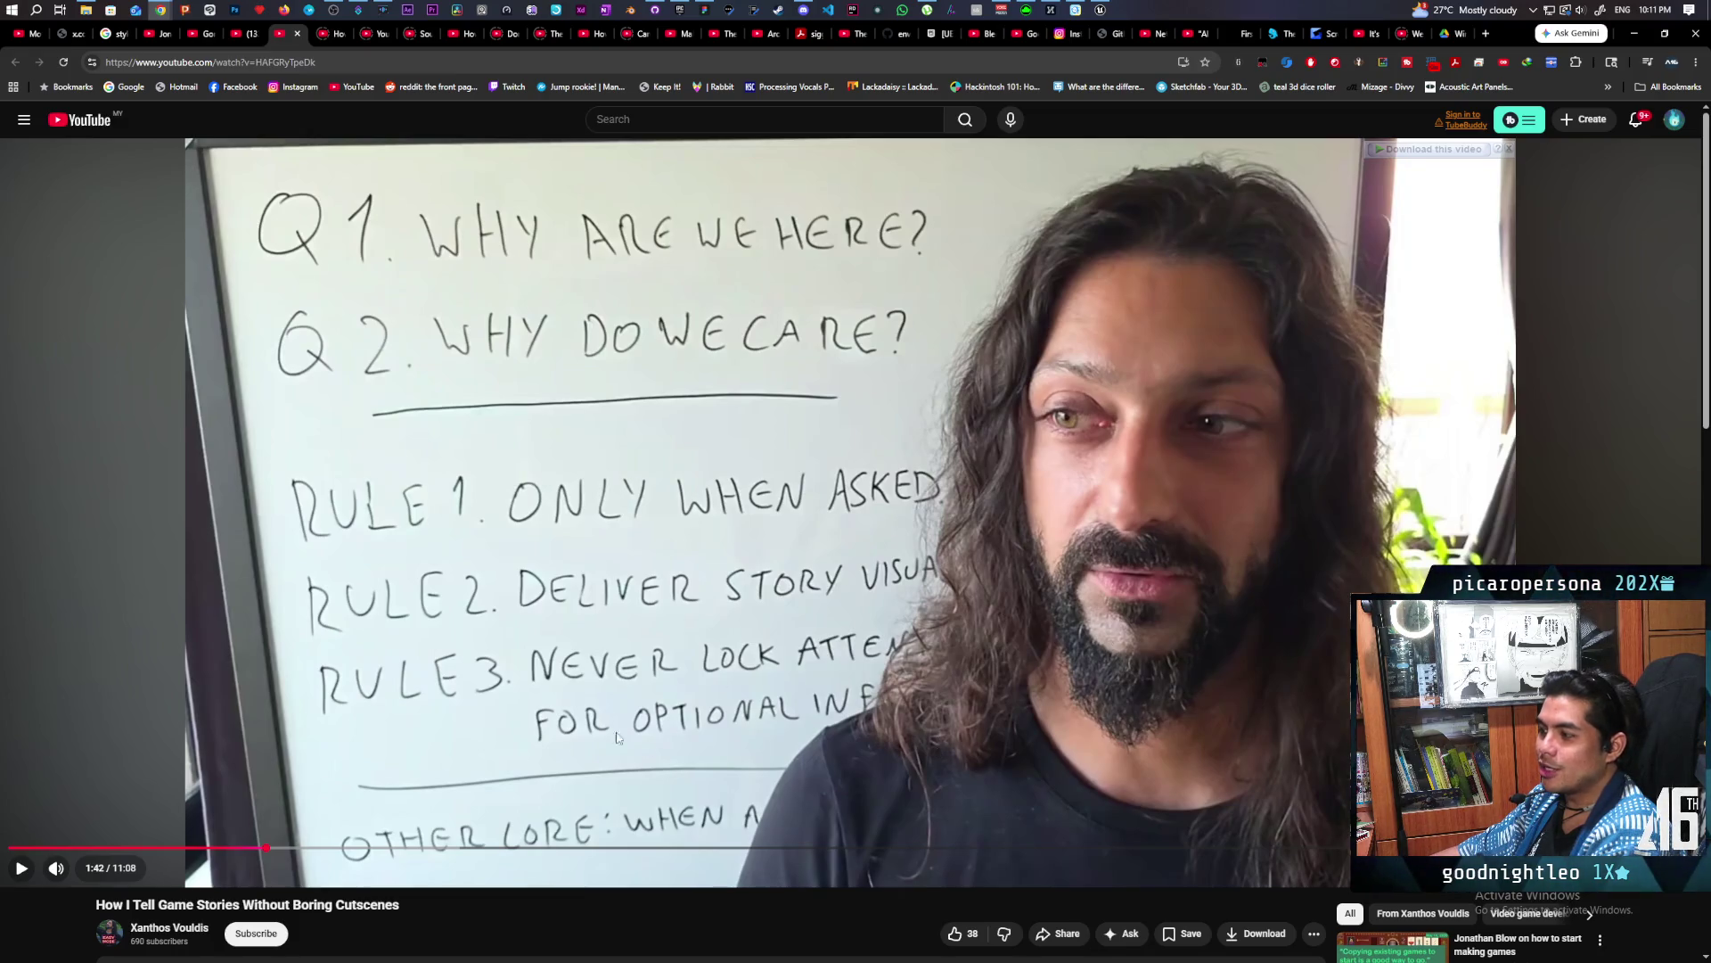
Skim the comments below the video, then switch to the 'How Movement Could Improve JRPGs' tab
scroll(544, 727, down, 2)
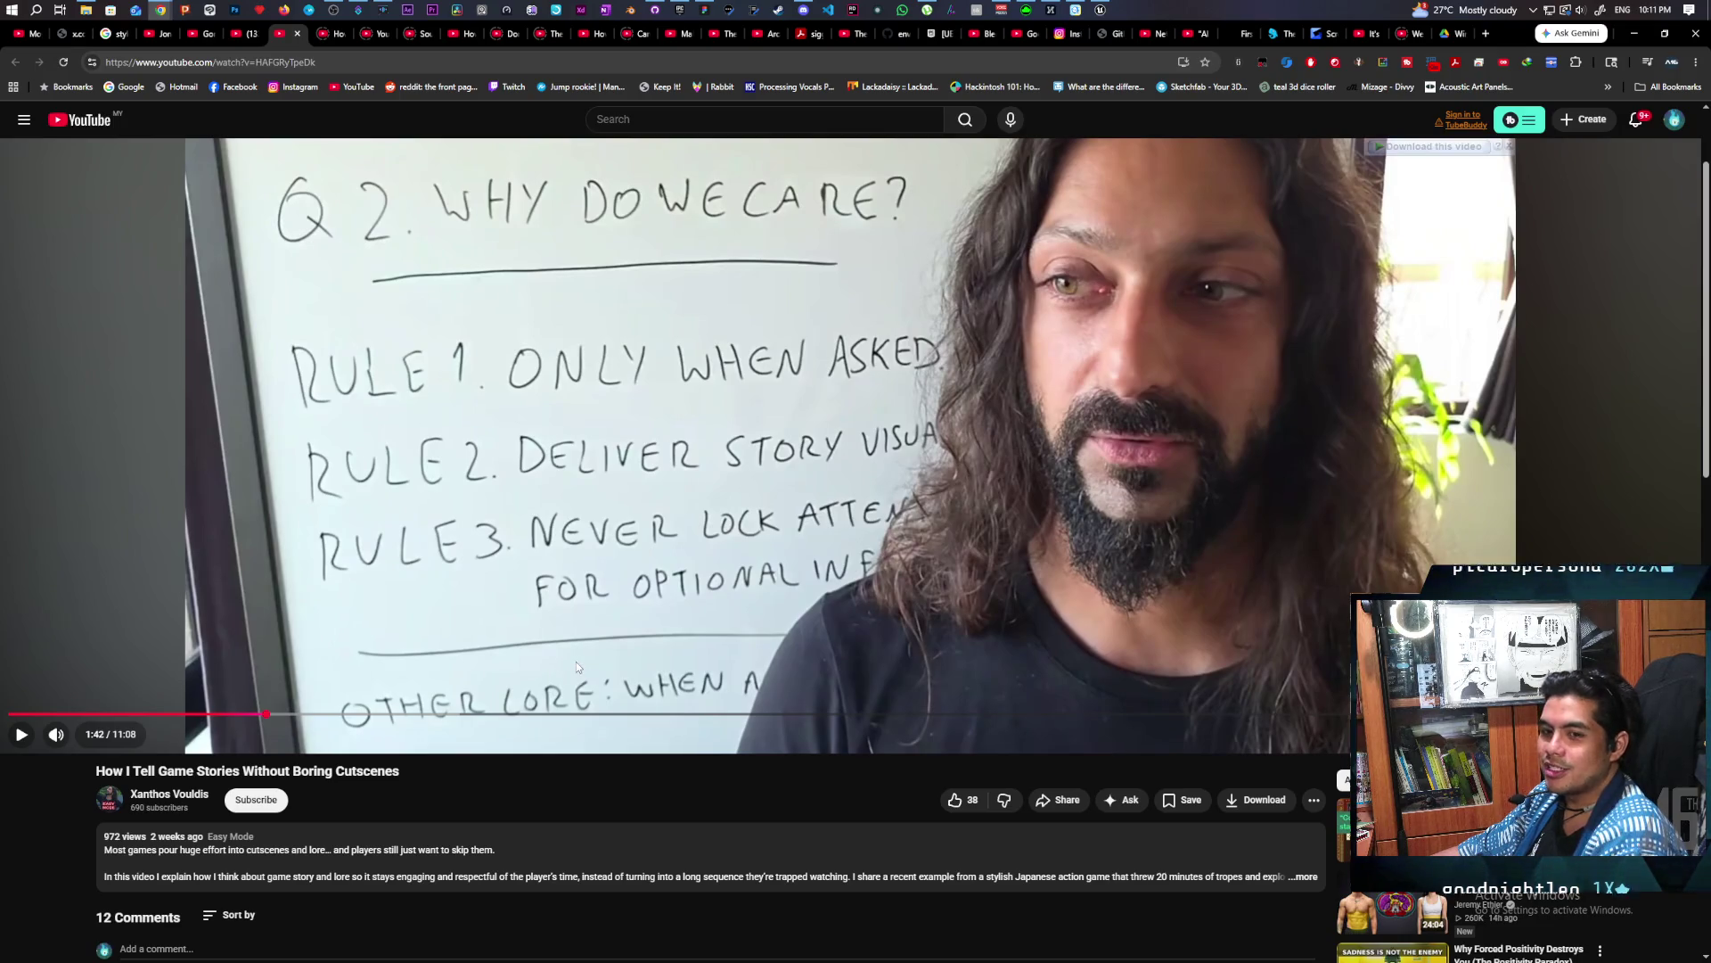
scroll(736, 558, down, 5)
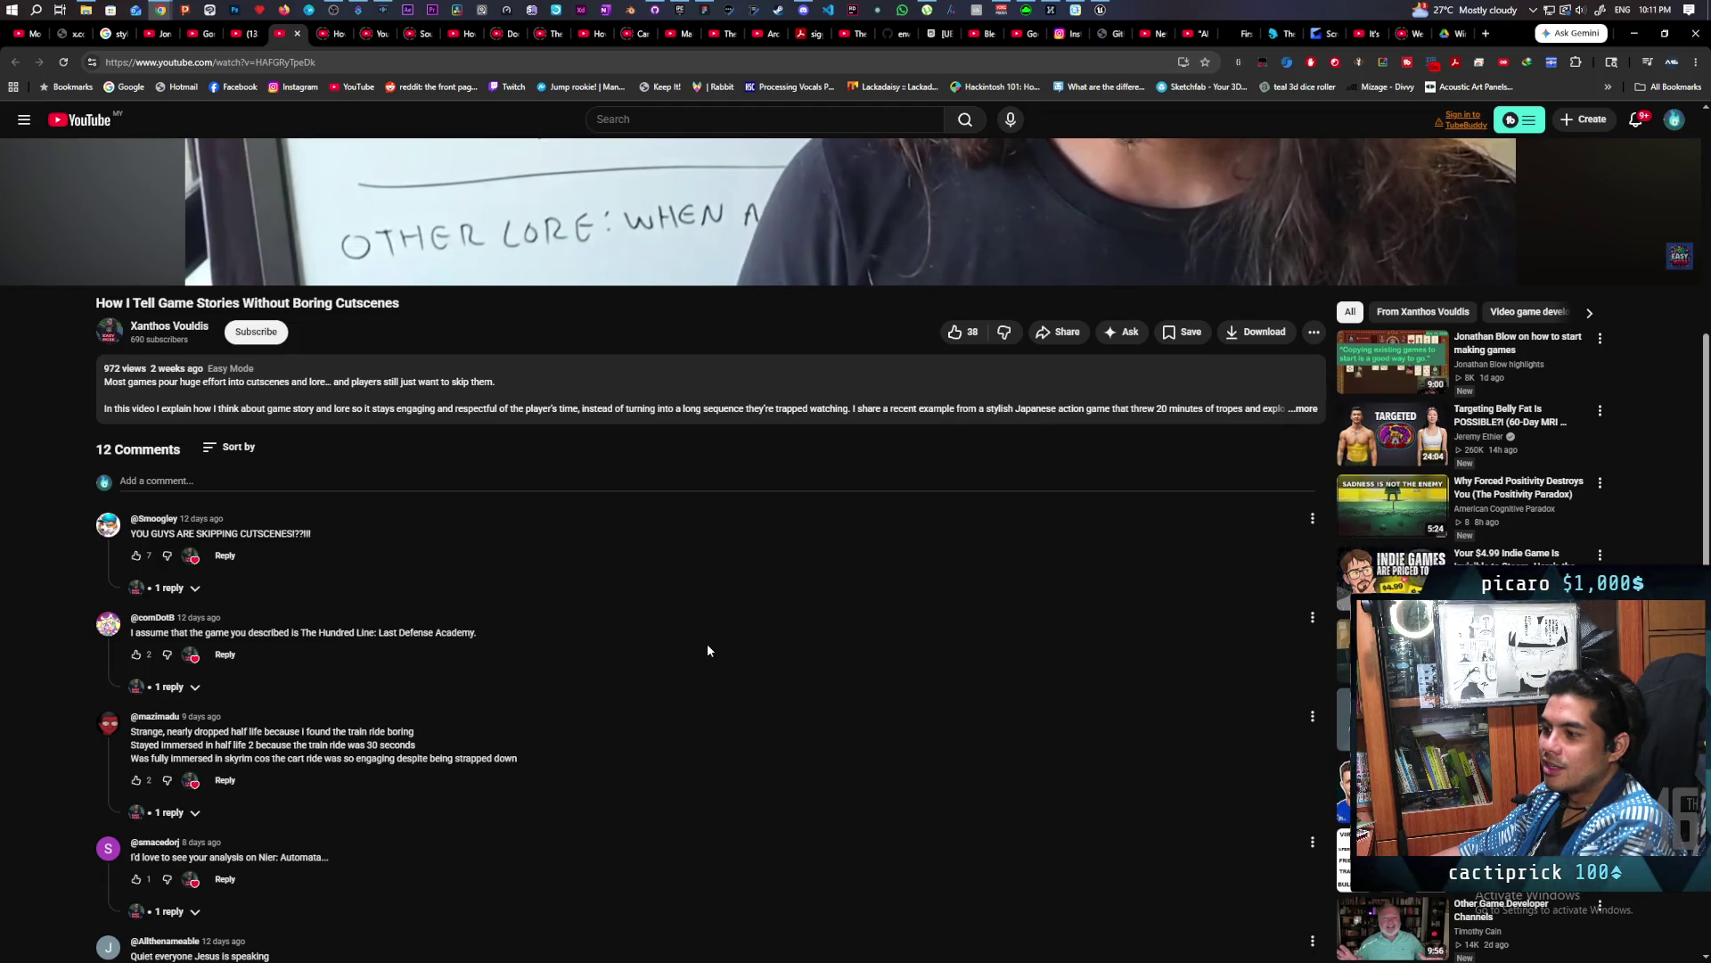
scroll(707, 644, down, 1)
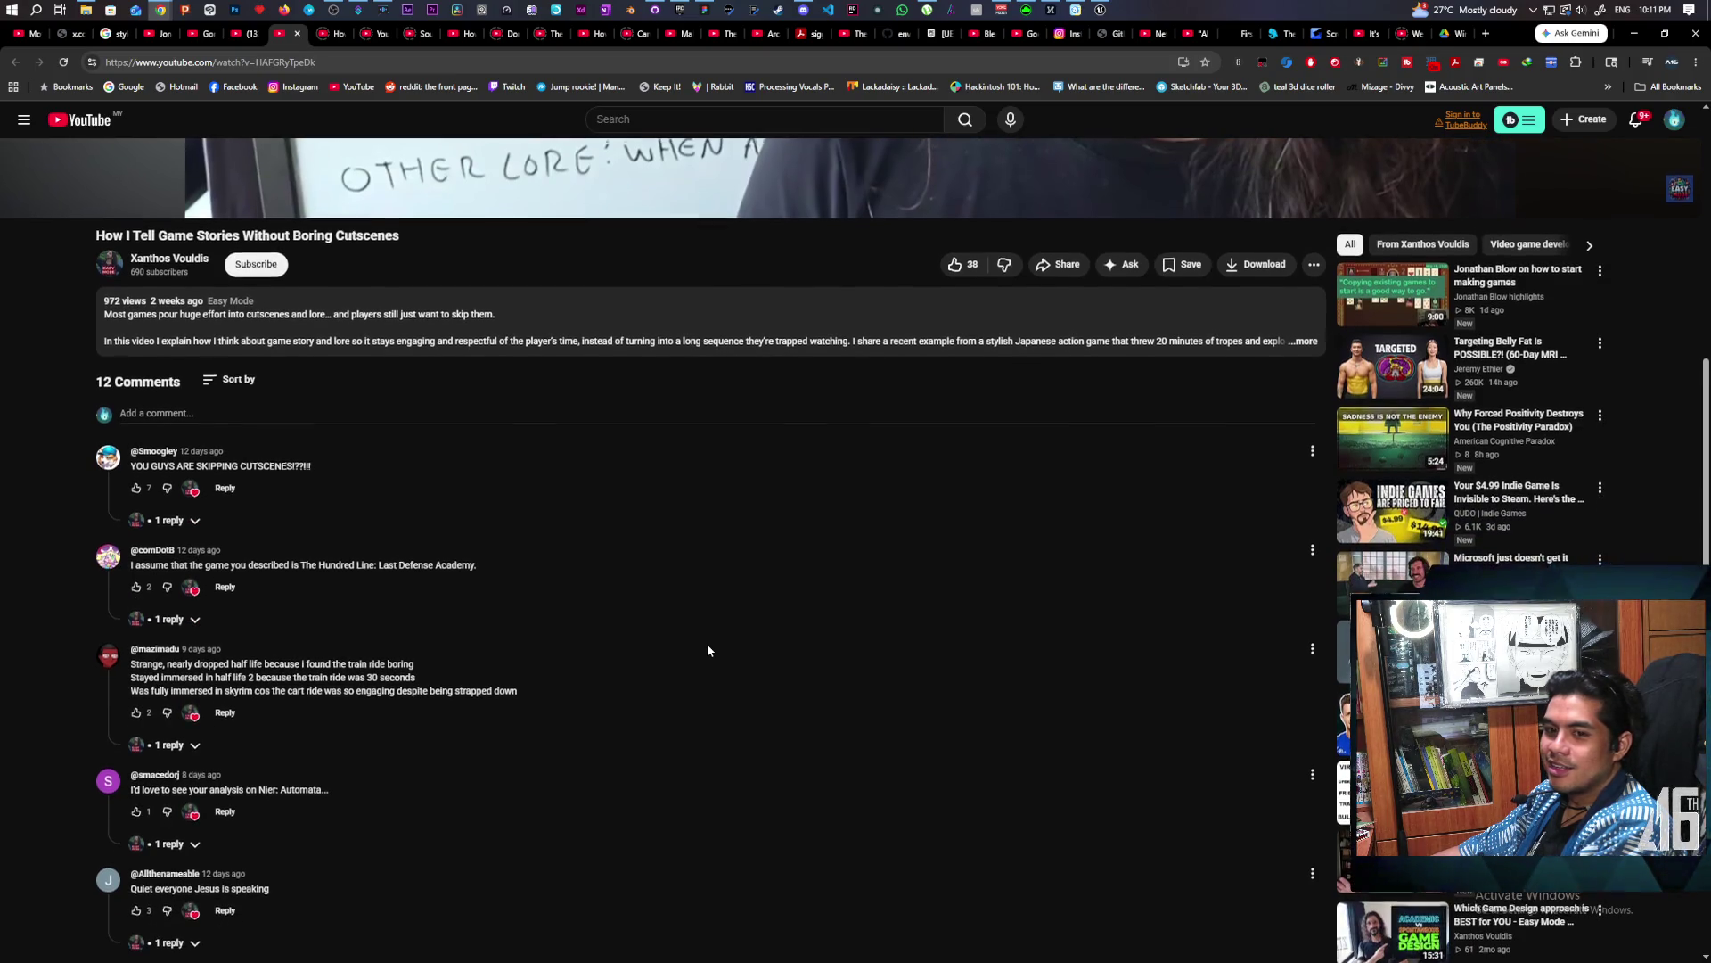
scroll(708, 643, down, 2)
scroll(707, 643, up, 10)
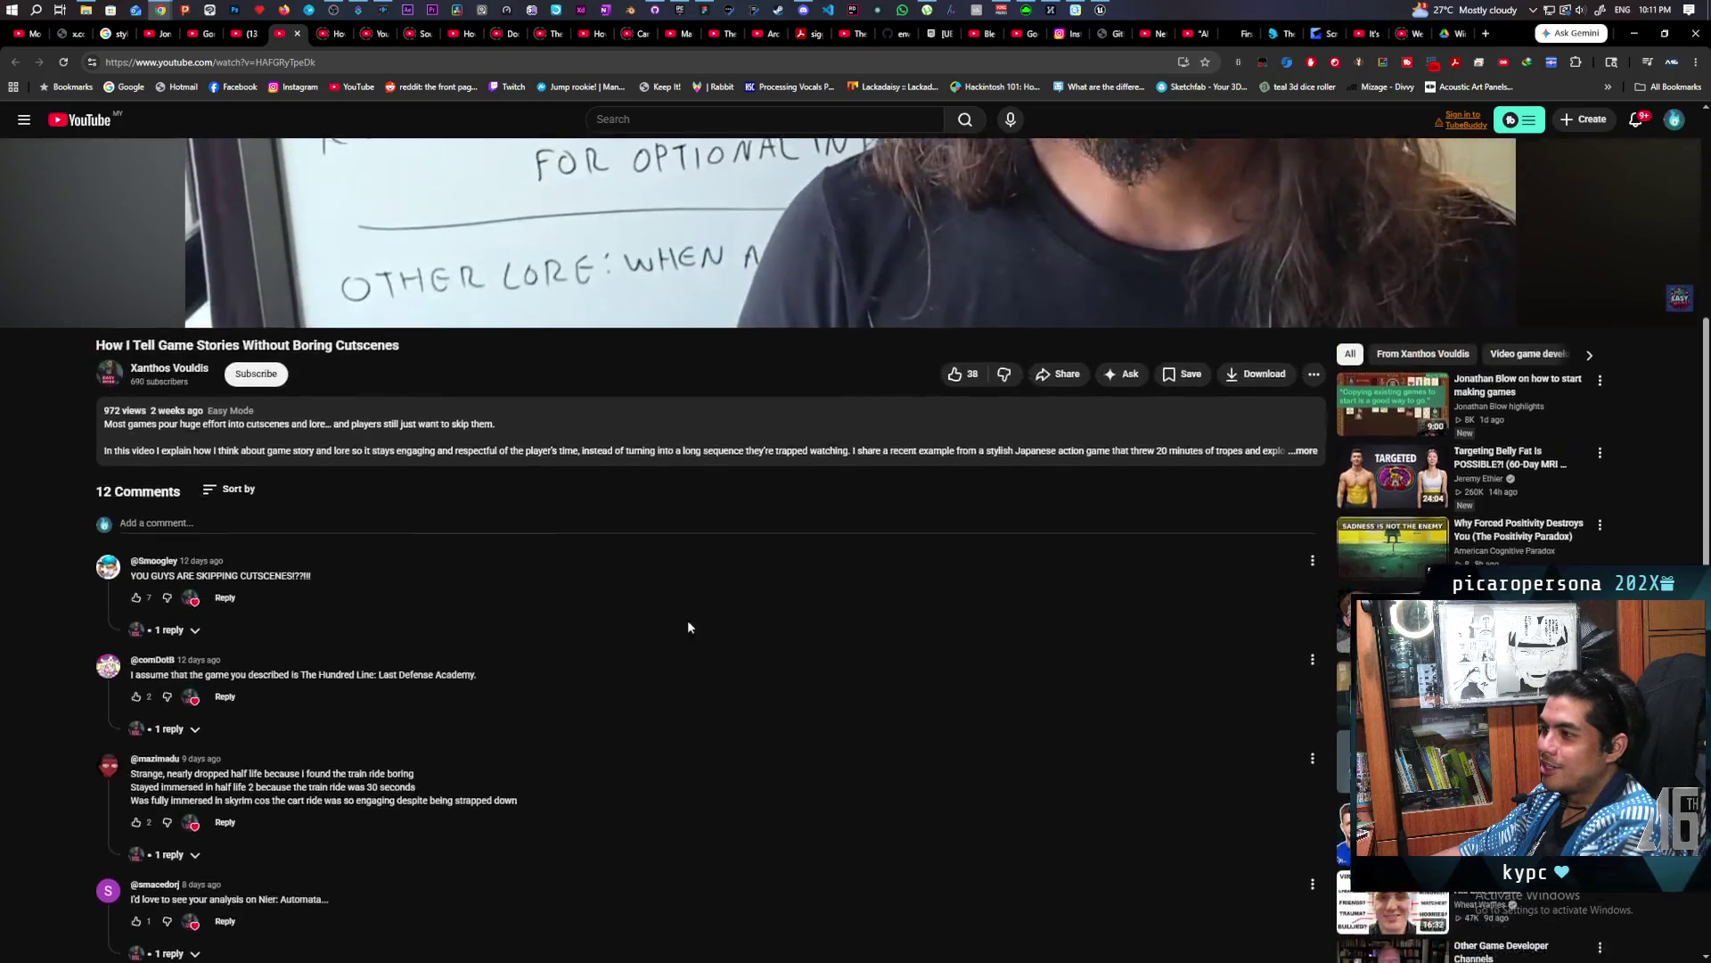
click(331, 33)
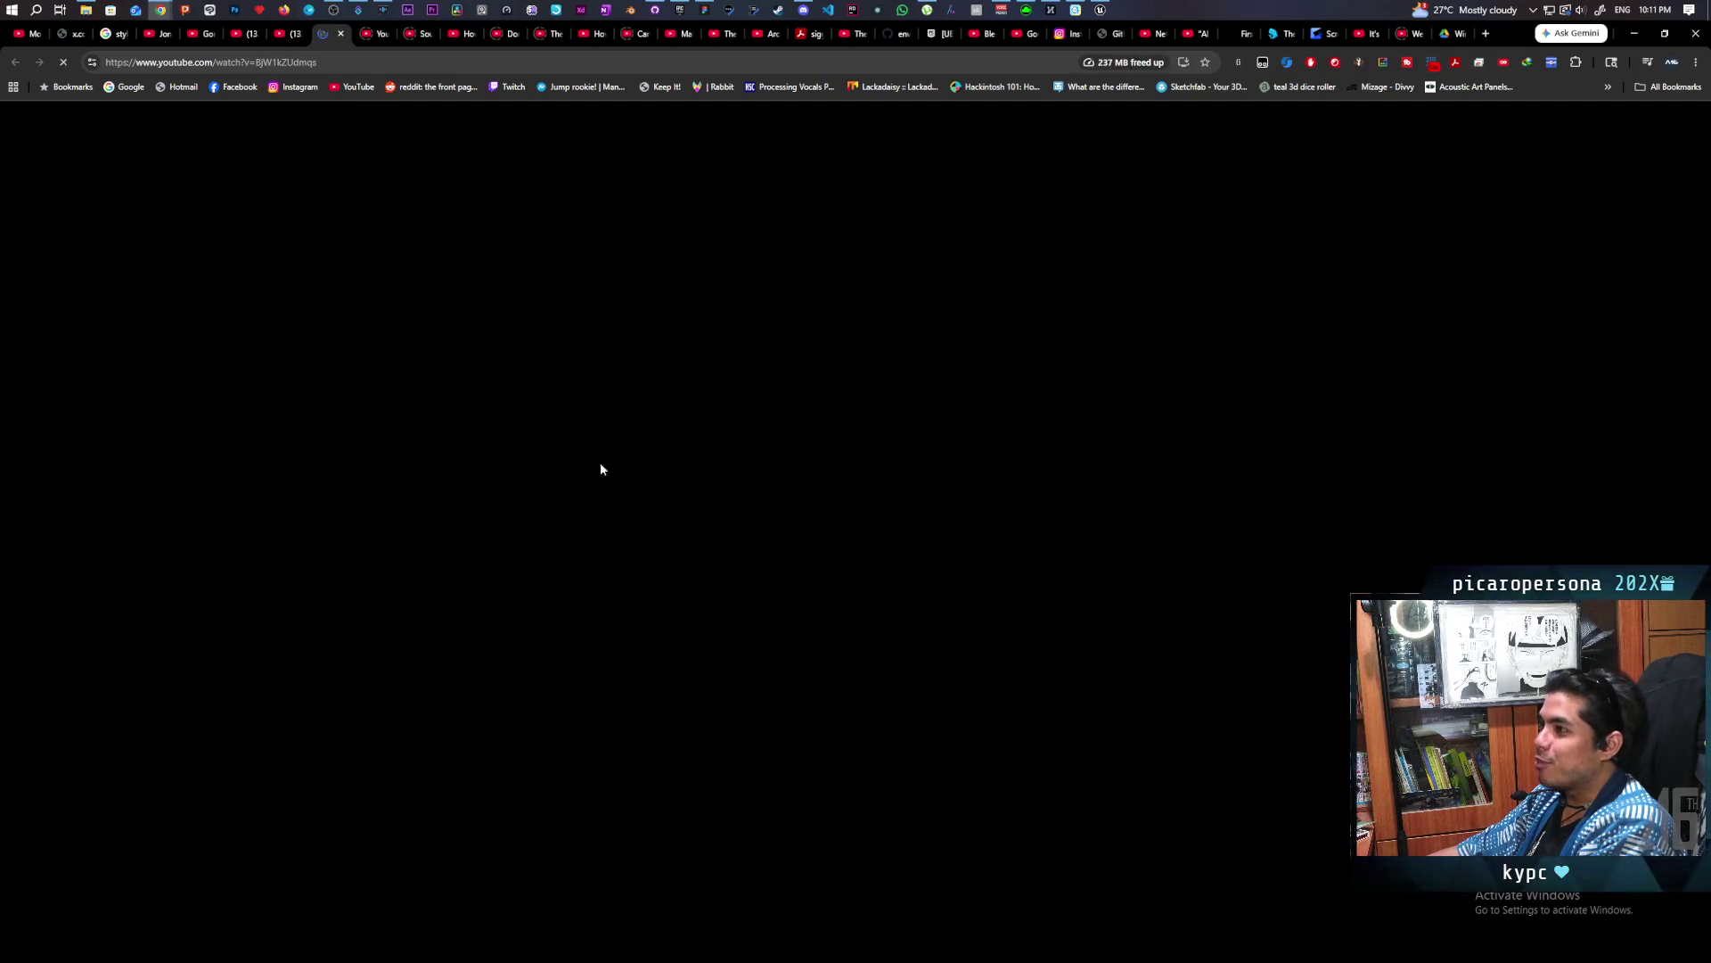
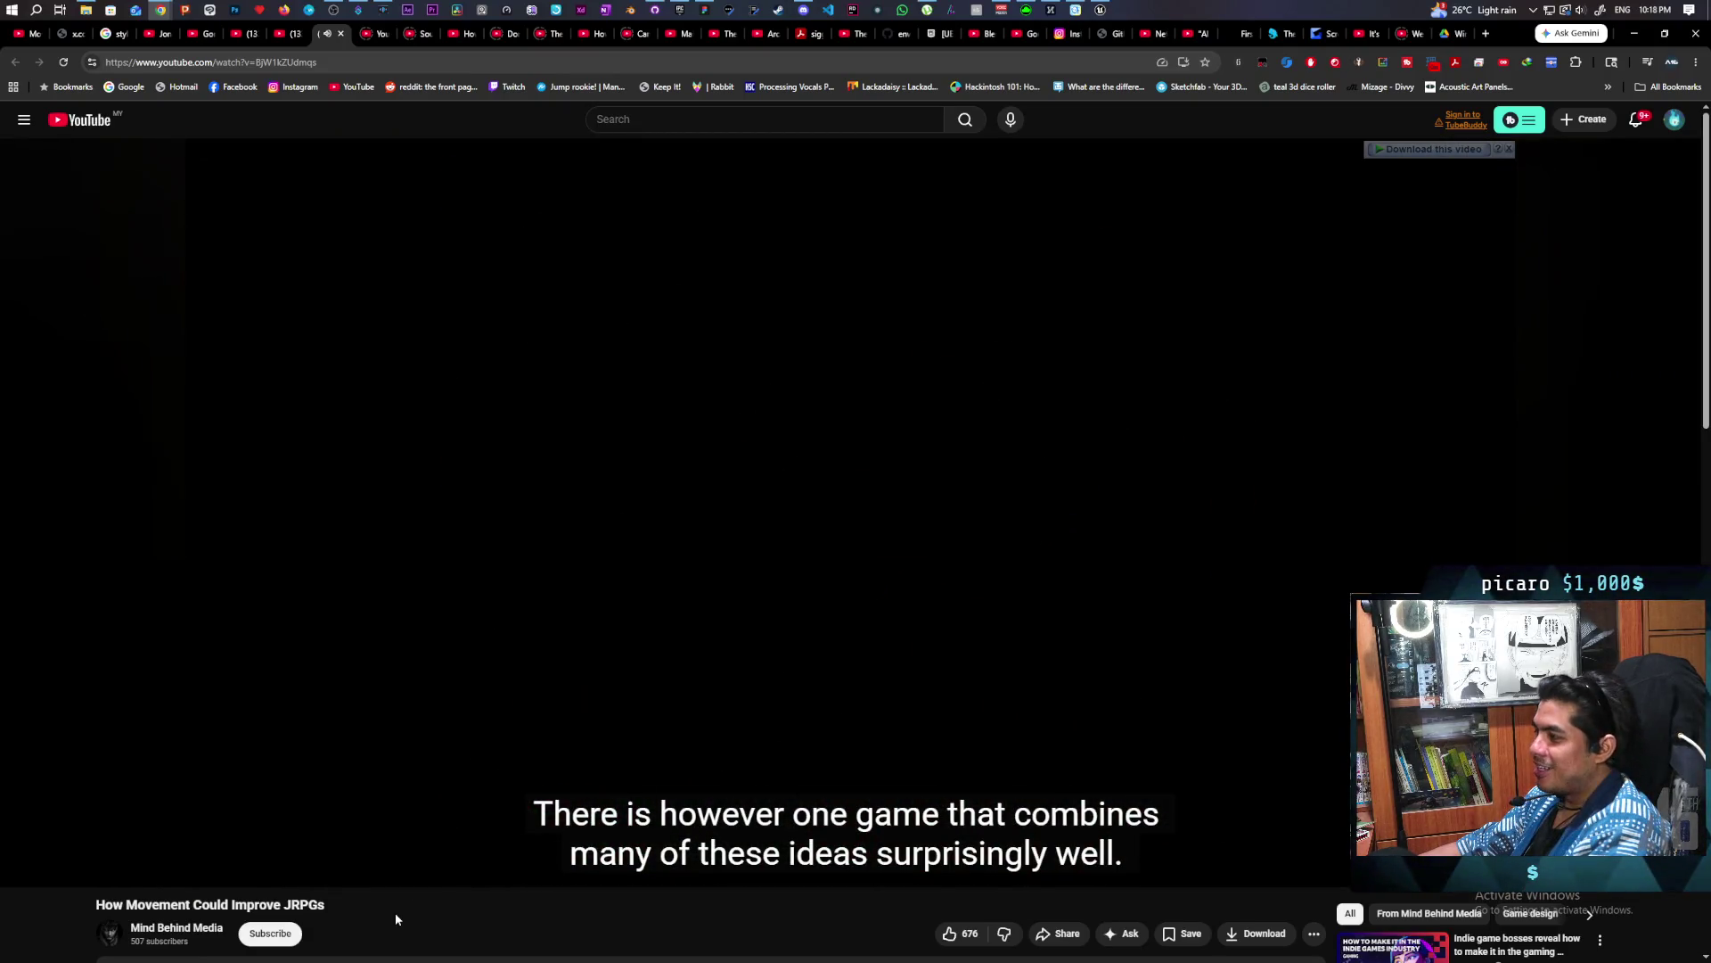
Switch to the '$4.99 Indie Game Is Invisible to Steam' video and let it play to 0:05
mouse_move(783, 816)
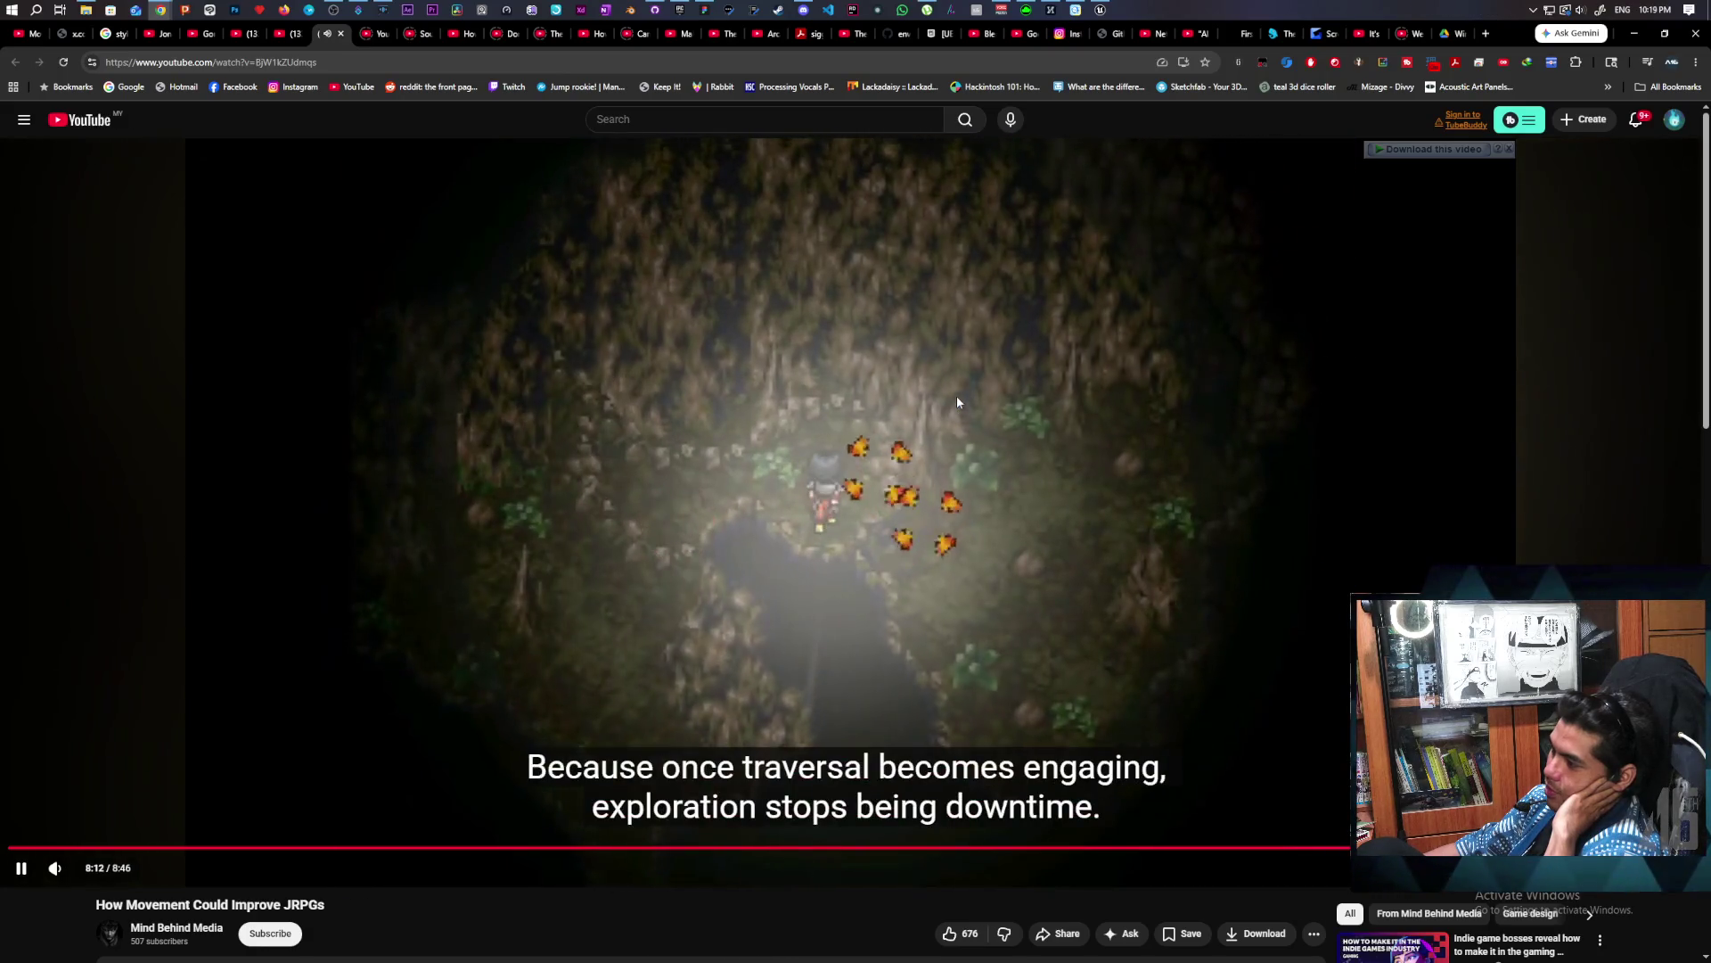
scroll(927, 419, down, 1)
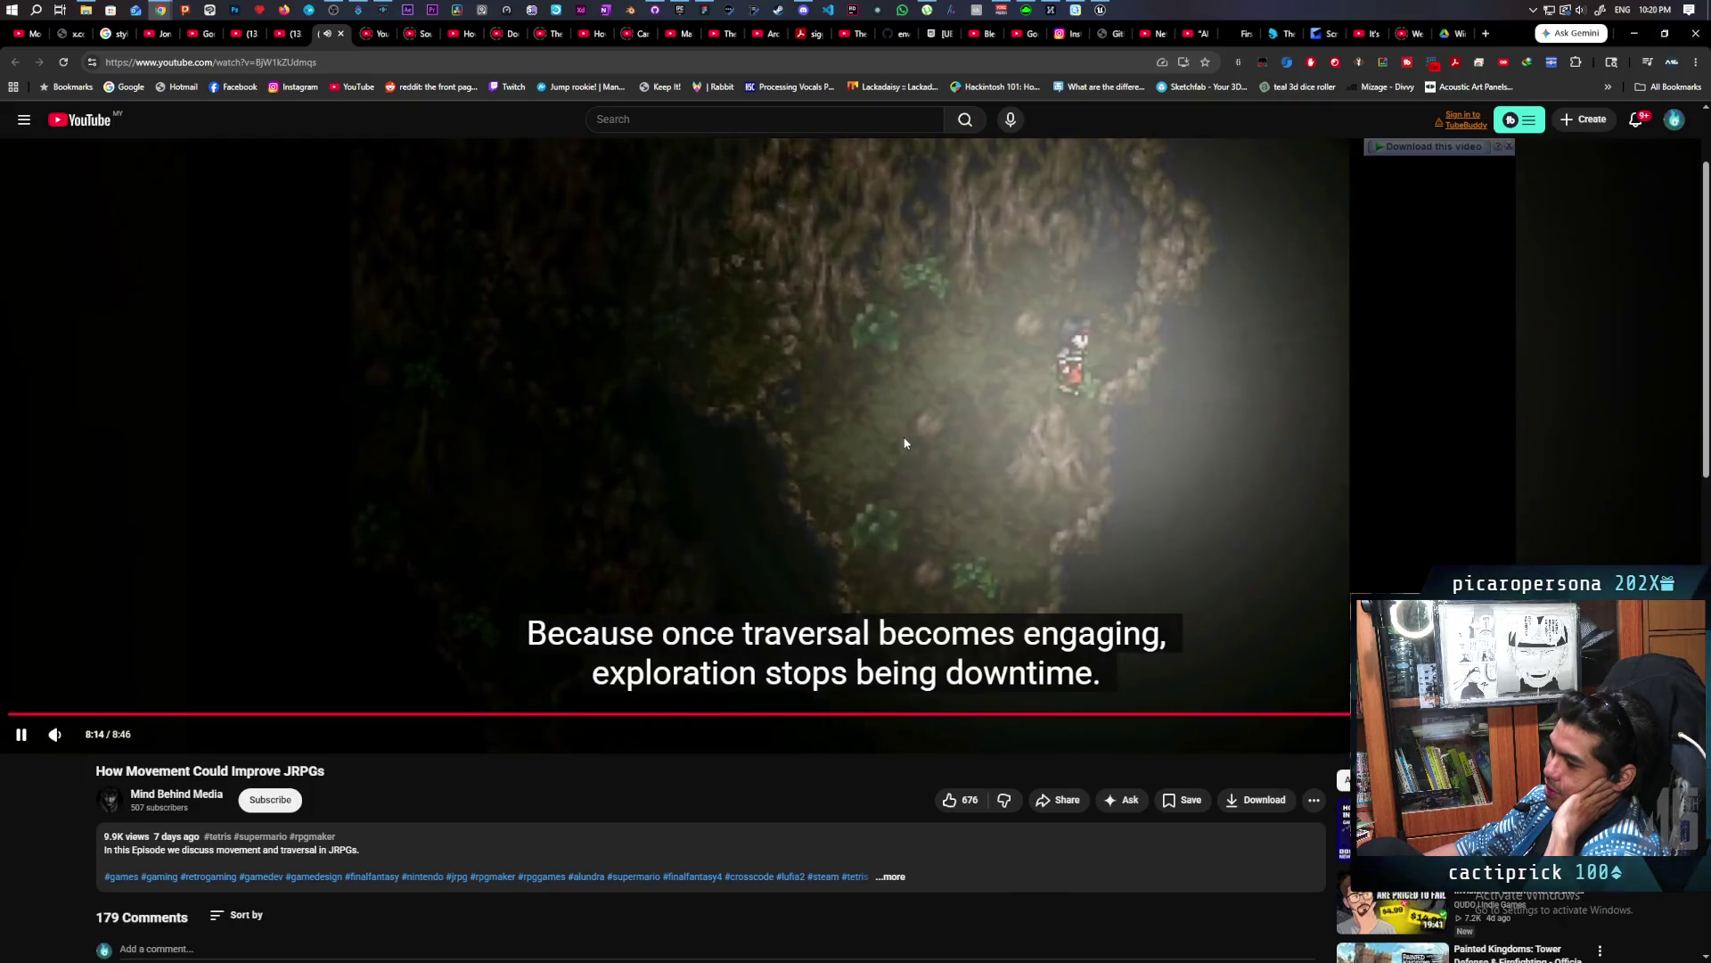
scroll(905, 443, up, 1)
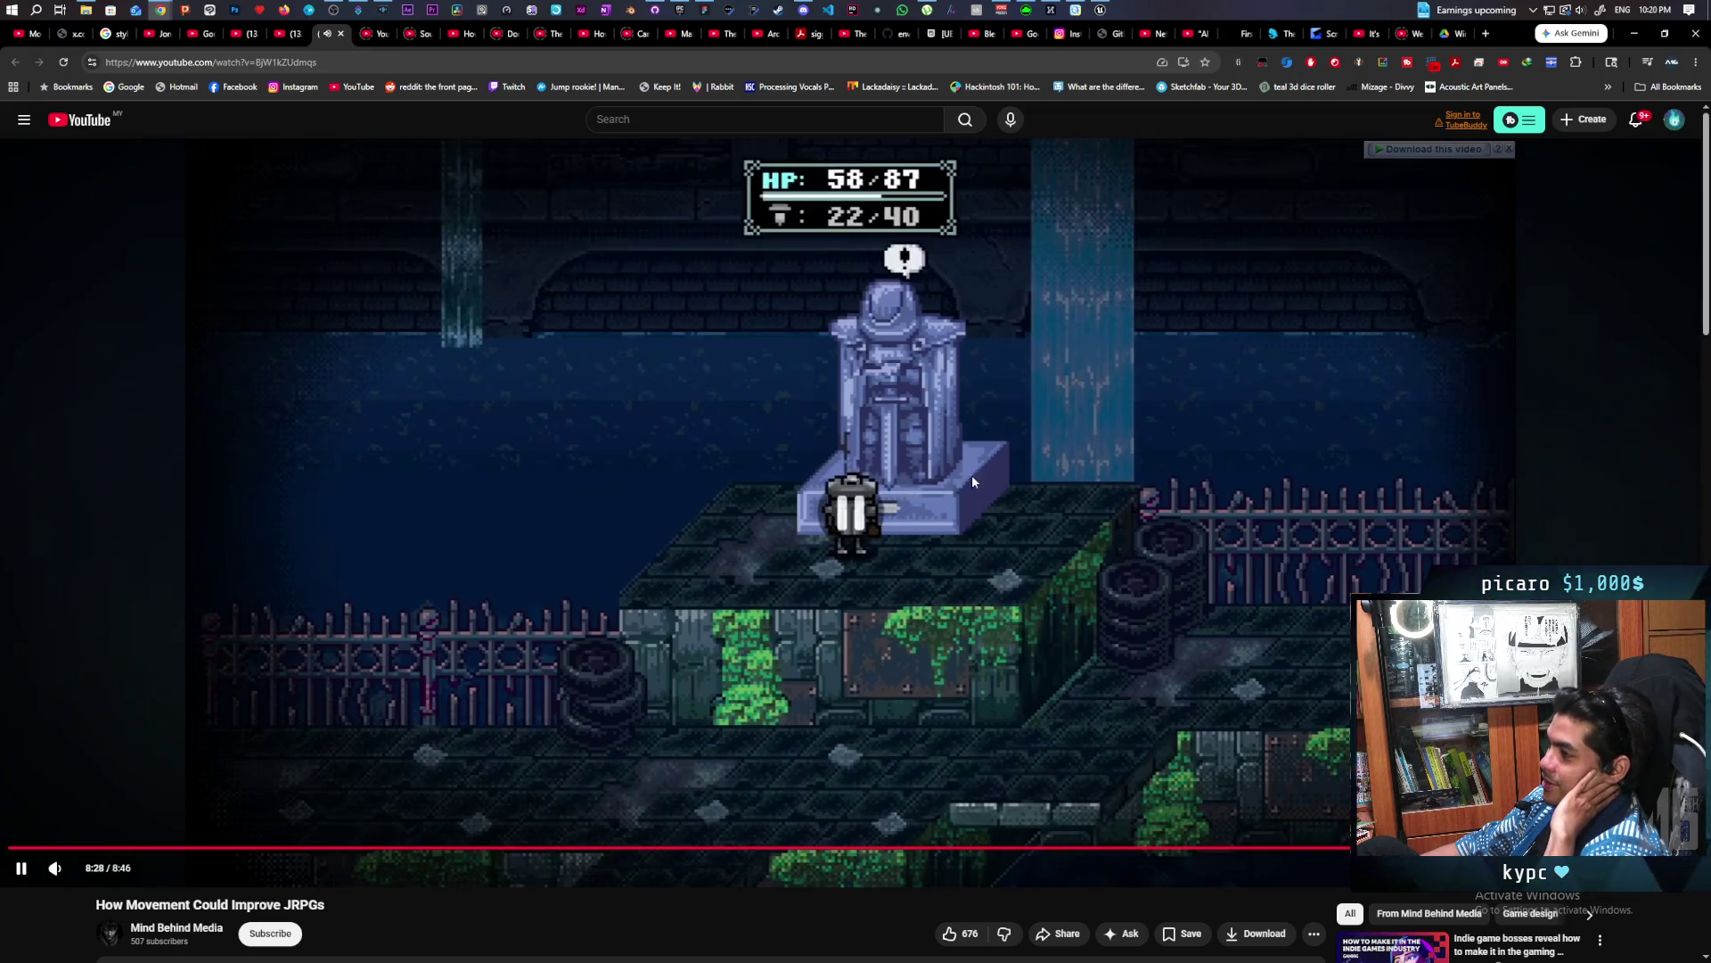
click(388, 39)
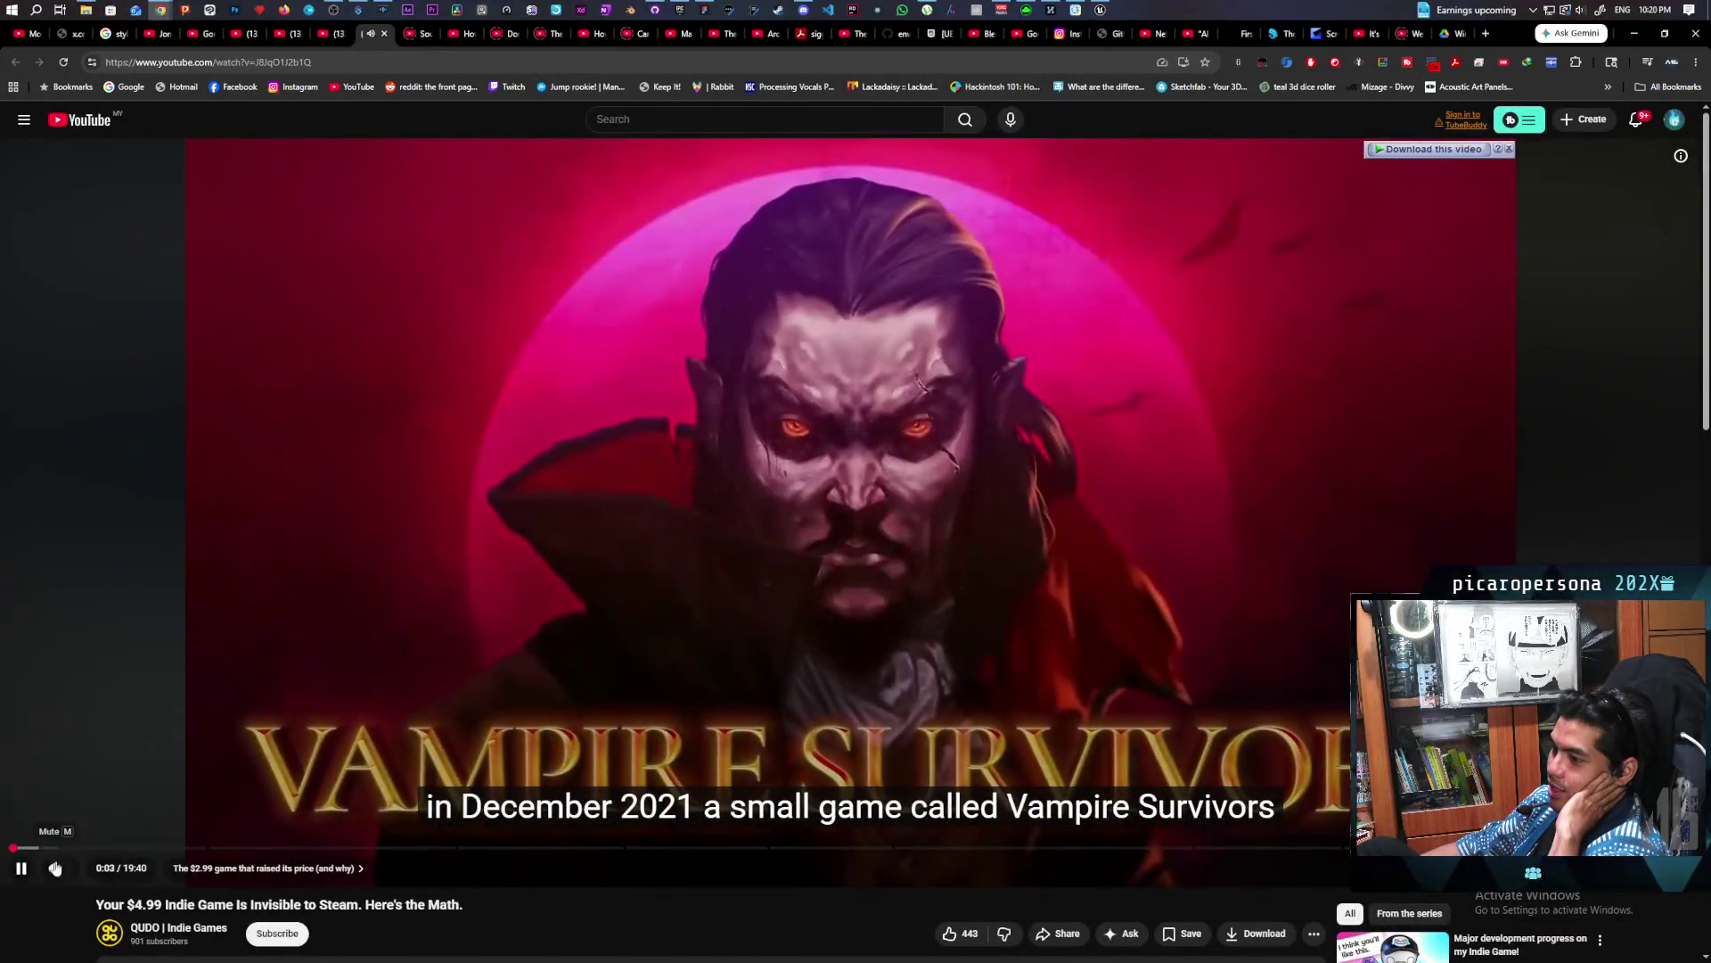
mouse_move(55, 869)
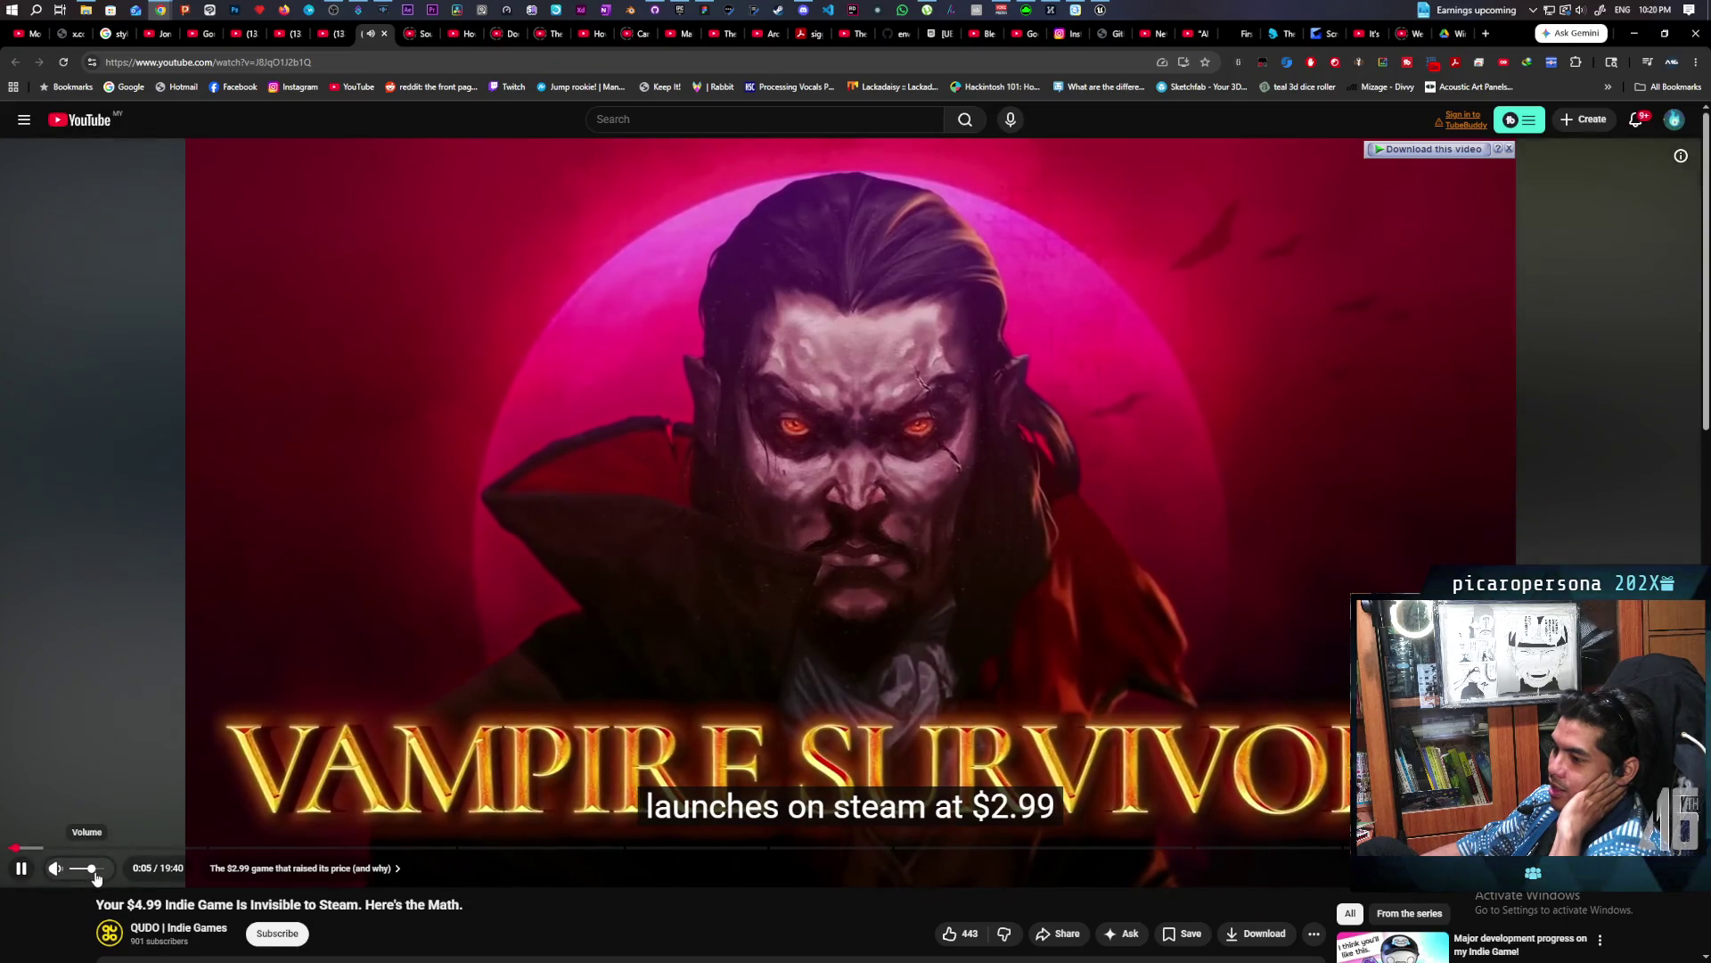